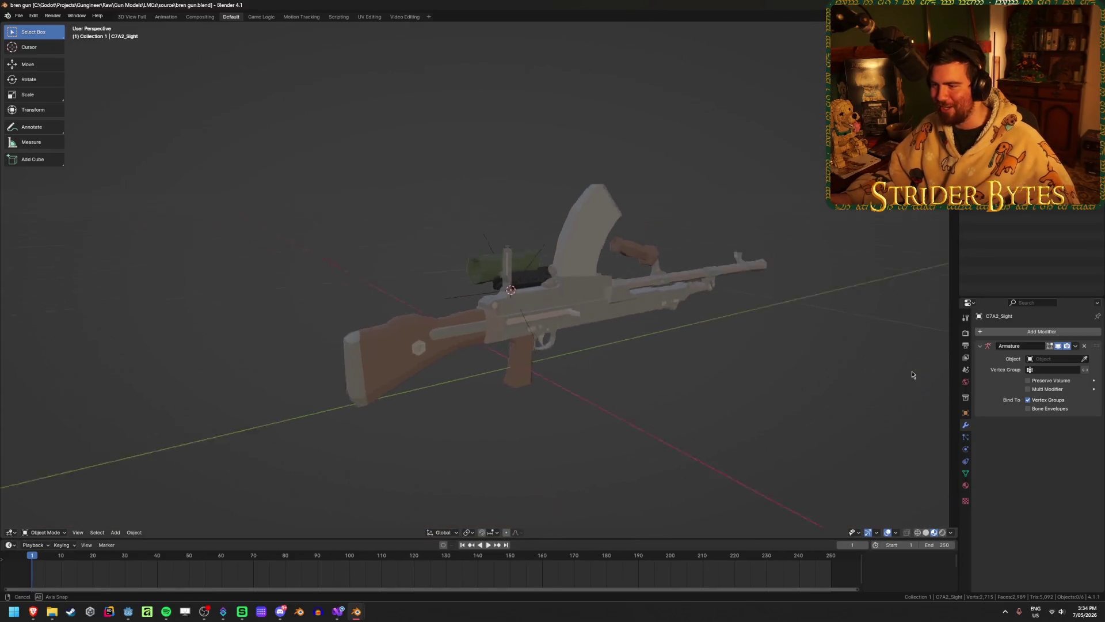
- Inspect the gun's magazine and carry-handle barrel section from several angles
{"action": "scroll", "coordinate": [750, 374], "scroll_direction": "up", "scroll_amount": 6}
{"action": "left_click", "coordinate": [661, 187]}
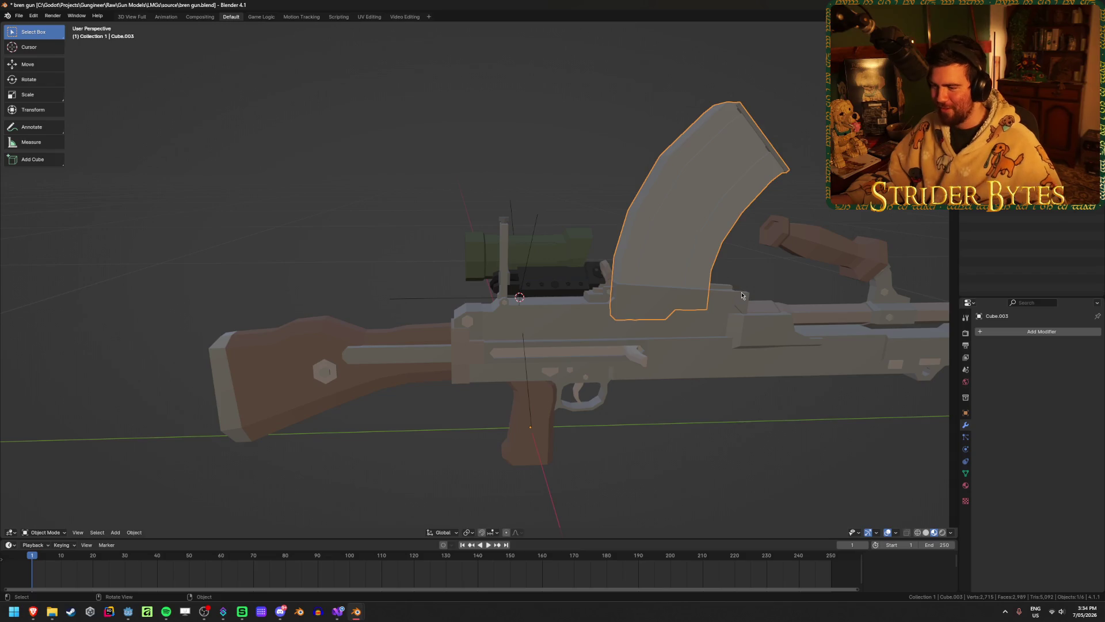
{"action": "mouse_move", "coordinate": [661, 188]}
{"action": "middle_mouse_down"}
{"action": "mouse_move", "coordinate": [637, 238]}
{"action": "mouse_move", "coordinate": [669, 259]}
{"action": "mouse_move", "coordinate": [498, 277]}
{"action": "middle_mouse_up"}
{"action": "left_click", "coordinate": [547, 296]}
{"action": "scroll", "coordinate": [575, 305], "scroll_direction": "down", "scroll_amount": 3}
{"action": "scroll", "coordinate": [666, 316], "scroll_direction": "up", "scroll_amount": 5}
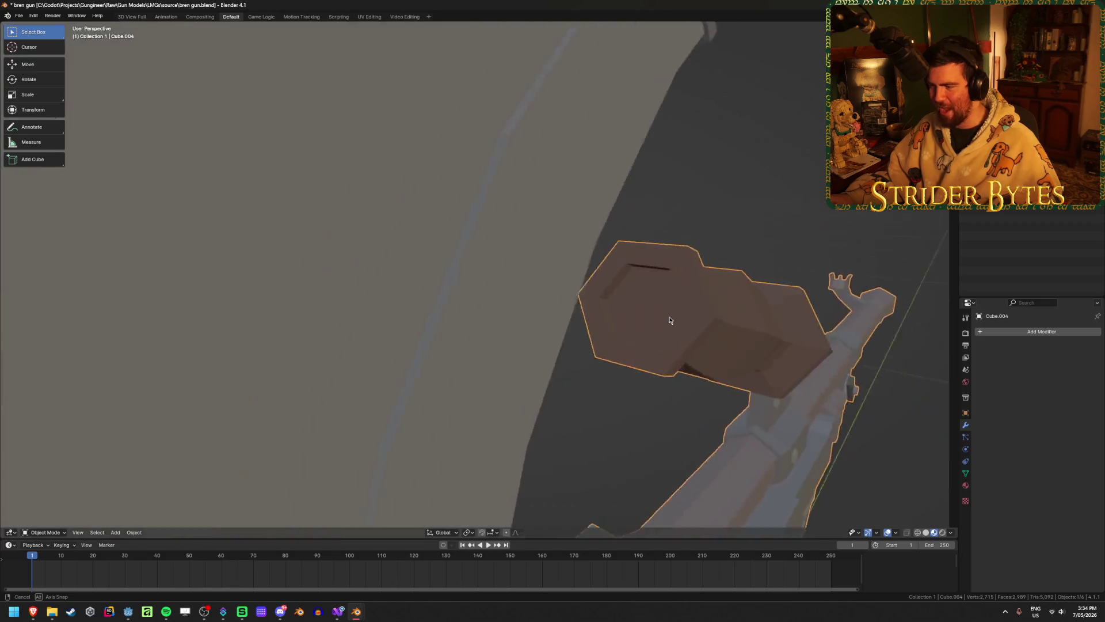
{"action": "scroll", "coordinate": [627, 317], "scroll_direction": "down", "scroll_amount": 3}
{"action": "mouse_move", "coordinate": [492, 251]}
{"action": "middle_mouse_down"}
{"action": "mouse_move", "coordinate": [525, 350]}
{"action": "mouse_move", "coordinate": [544, 330]}
{"action": "mouse_move", "coordinate": [606, 370]}
{"action": "mouse_move", "coordinate": [611, 315]}
{"action": "middle_mouse_up"}
- Select the green C7A2_Sight scope and delete it from the model
{"action": "left_click", "coordinate": [549, 313]}
{"action": "scroll", "coordinate": [548, 288], "scroll_direction": "up", "scroll_amount": 8}
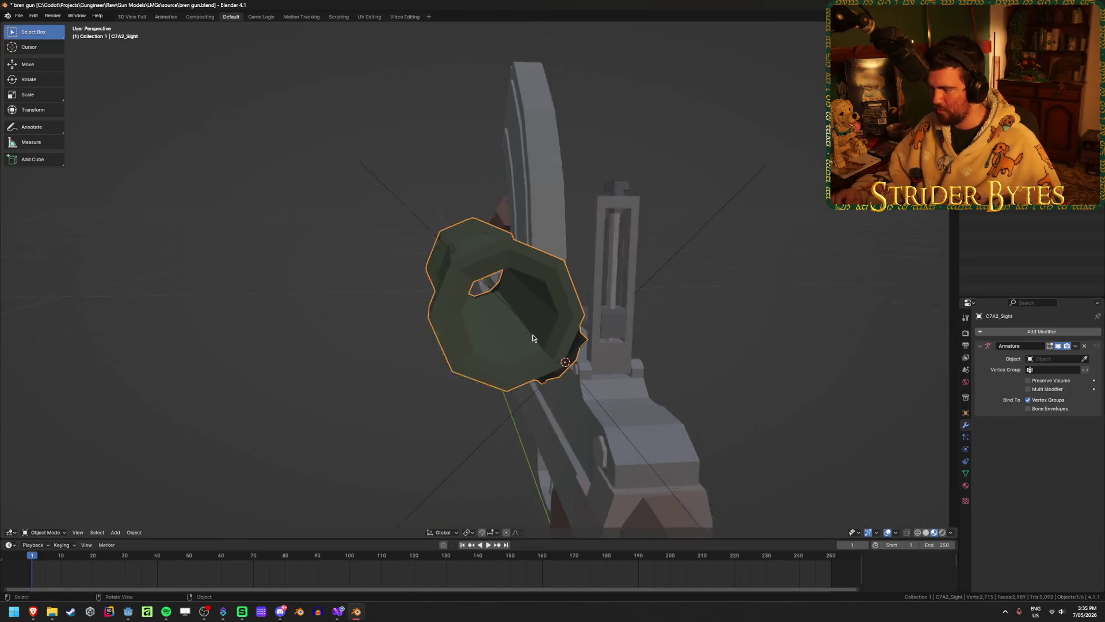
{"action": "middle_click_drag", "start_coordinate": [547, 291], "coordinate": [530, 332]}
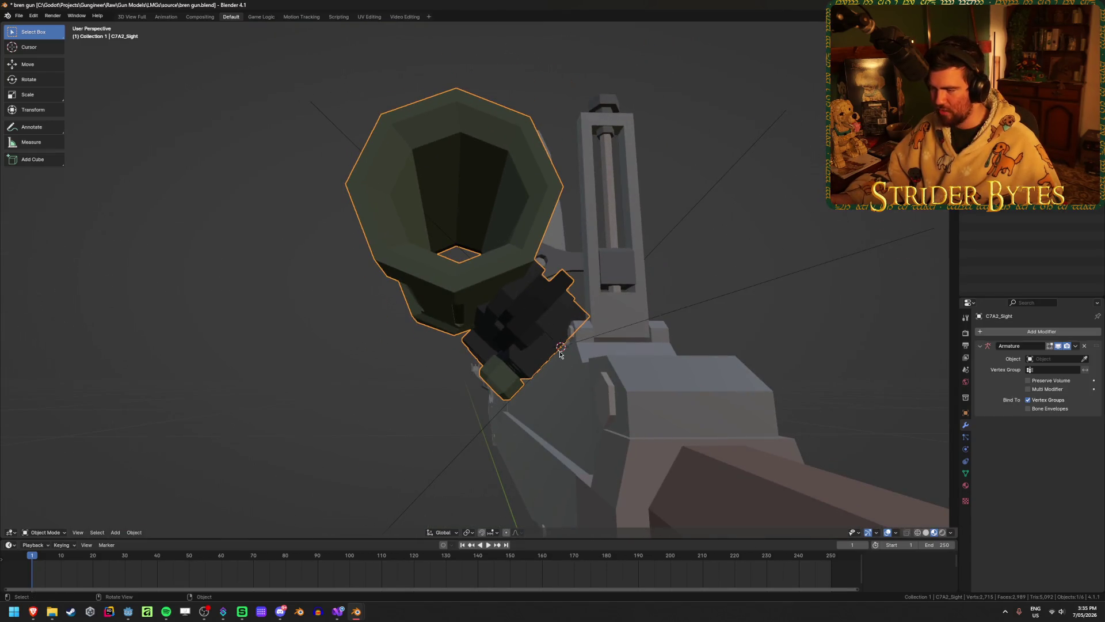
{"action": "middle_click_drag", "start_coordinate": [563, 369], "coordinate": [506, 375]}
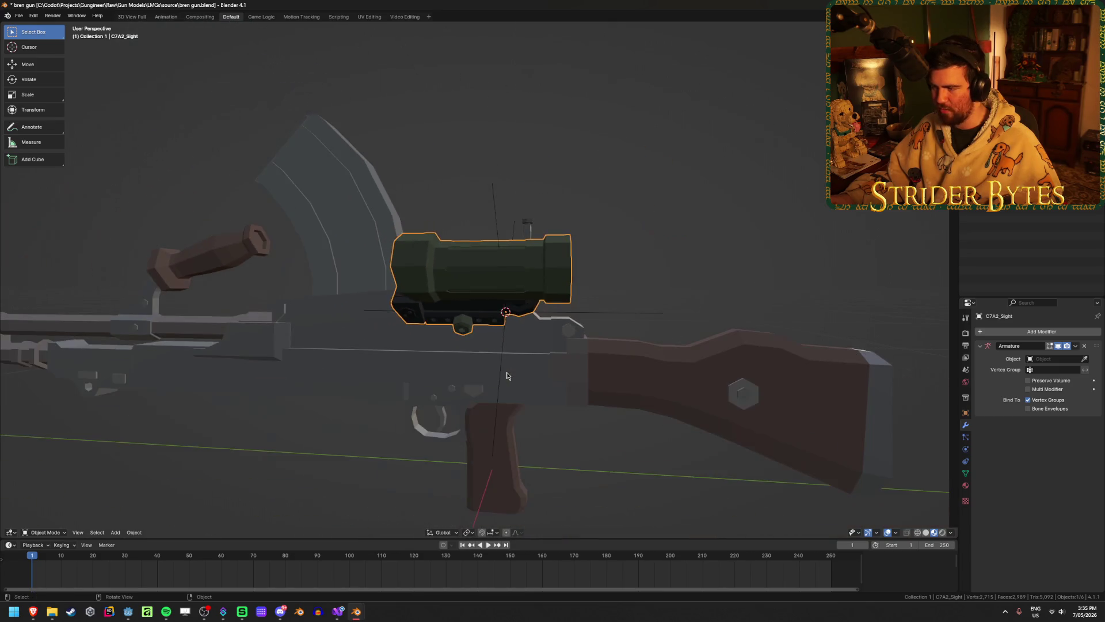
{"action": "key", "text": "Delete"}
{"action": "key", "text": "n"}
{"action": "mouse_move", "coordinate": [748, 270]}
{"action": "middle_mouse_down"}
{"action": "mouse_move", "coordinate": [699, 254]}
{"action": "mouse_move", "coordinate": [726, 252]}
{"action": "middle_mouse_up"}
- Rename the empty above the receiver to SightAttach and save bren gun.blend
{"action": "left_click", "coordinate": [471, 275]}
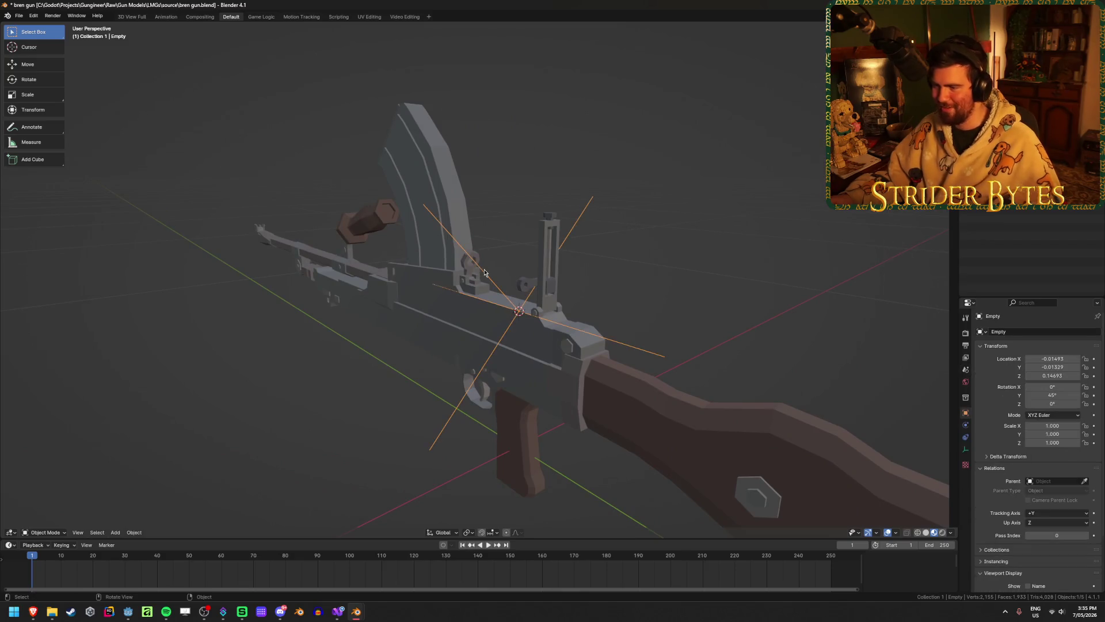
{"action": "key", "text": "F2"}
{"action": "type", "text": "SightAttach"}
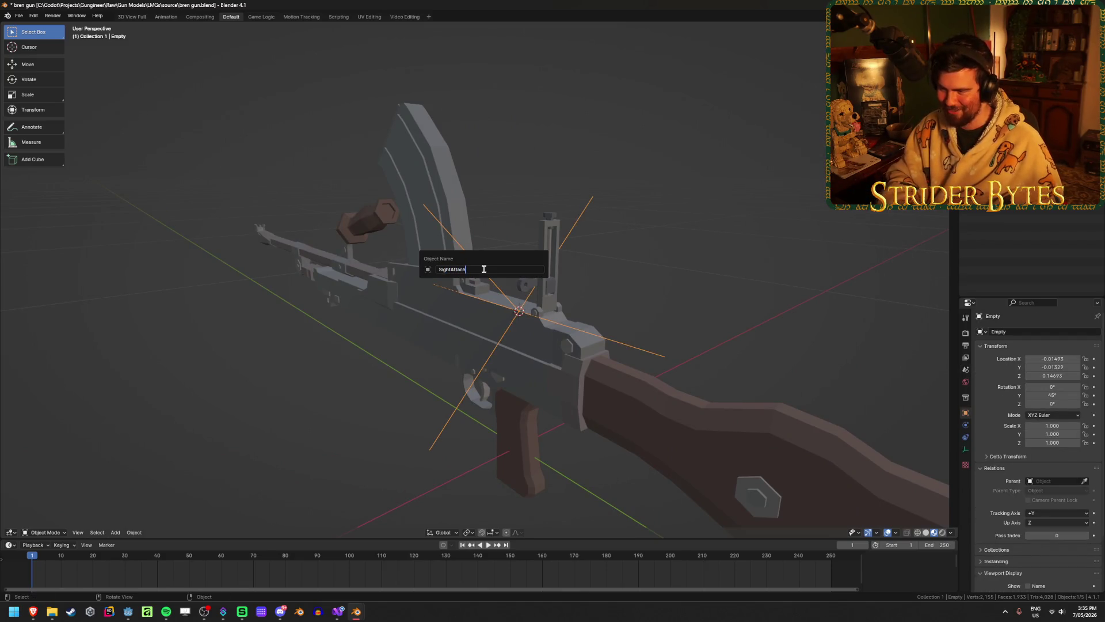
{"action": "key", "text": "Return"}
{"action": "key", "text": "ctrl+s"}
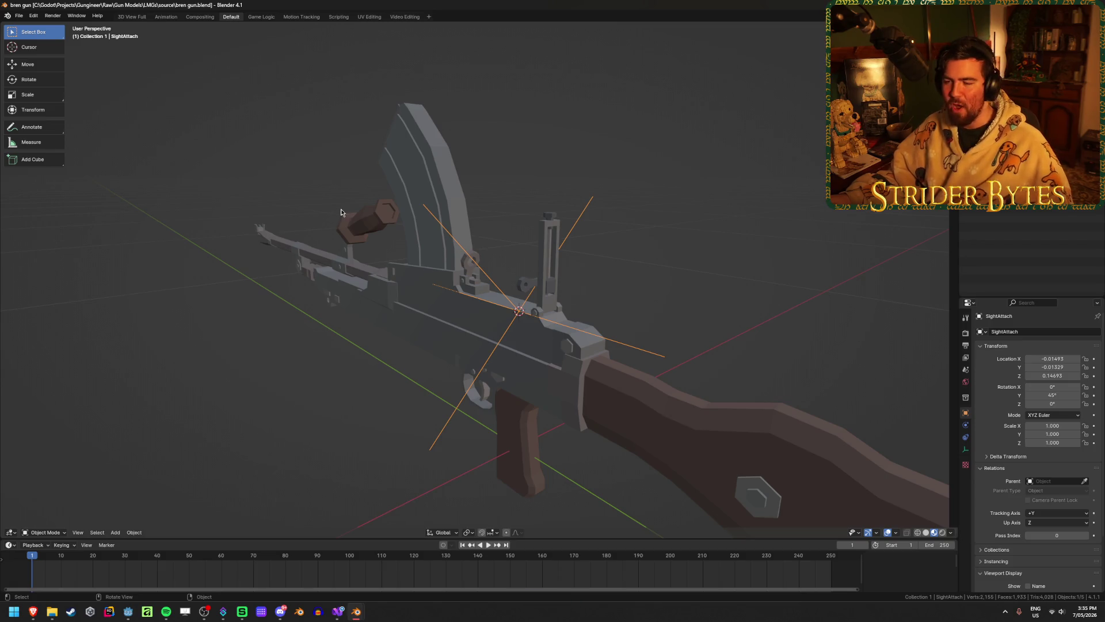
{"action": "left_click", "coordinate": [419, 264]}
{"action": "mouse_move", "coordinate": [418, 265]}
{"action": "middle_mouse_down"}
{"action": "mouse_move", "coordinate": [506, 365]}
{"action": "mouse_move", "coordinate": [575, 370]}
{"action": "middle_mouse_up"}
{"action": "scroll", "coordinate": [505, 260], "scroll_direction": "up", "scroll_amount": 3}
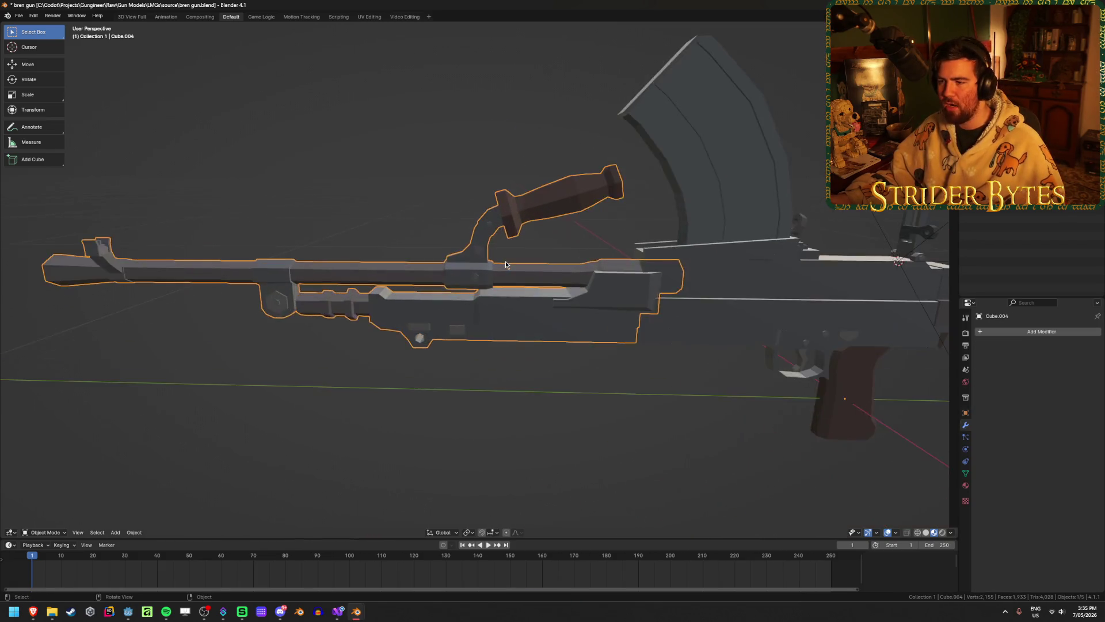
{"action": "key", "text": "Tab"}
{"action": "scroll", "coordinate": [547, 173], "scroll_direction": "up", "scroll_amount": 3}
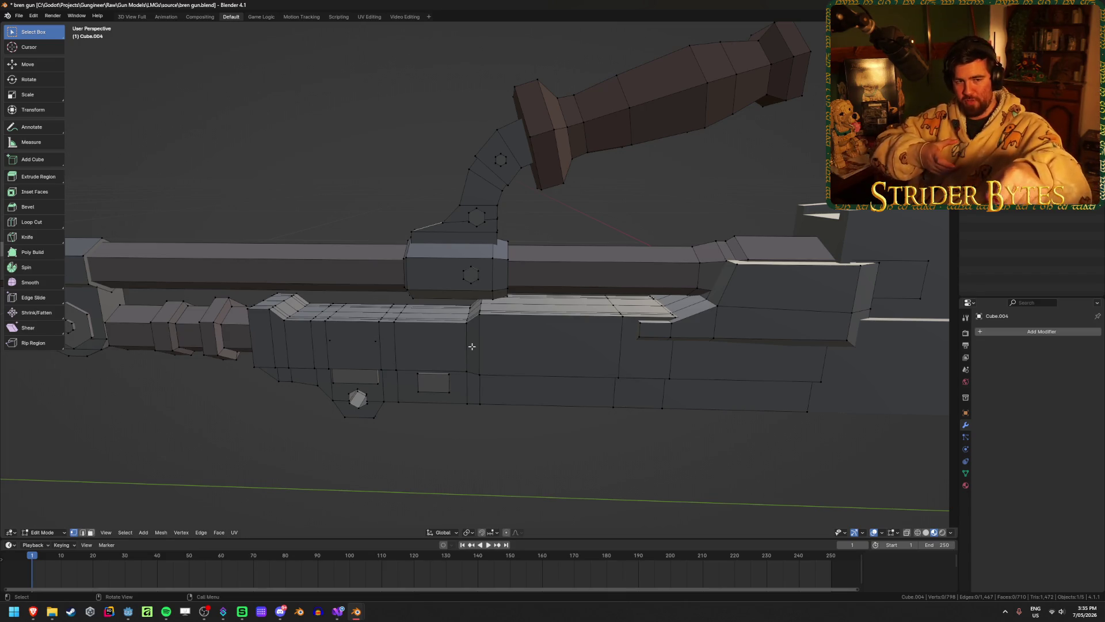
{"action": "scroll", "coordinate": [472, 346], "scroll_direction": "down", "scroll_amount": 3}
{"action": "scroll", "coordinate": [433, 151], "scroll_direction": "down", "scroll_amount": 2}
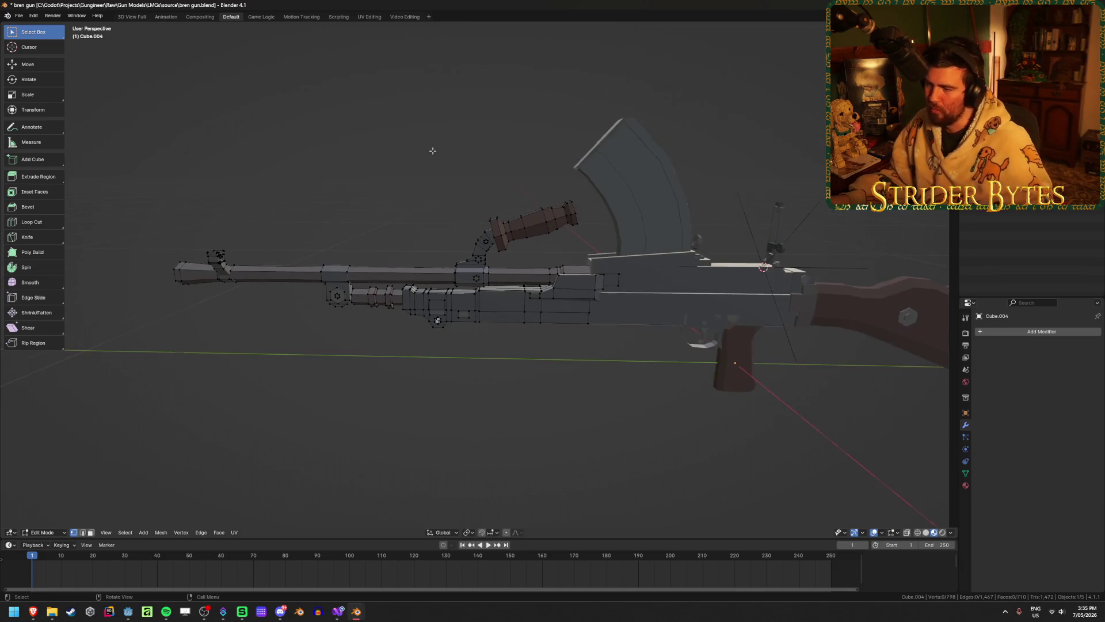
{"action": "key", "text": "Tab"}
{"action": "middle_click_drag", "start_coordinate": [401, 197], "coordinate": [461, 189]}
{"action": "scroll", "coordinate": [535, 182], "scroll_direction": "up", "scroll_amount": 4}
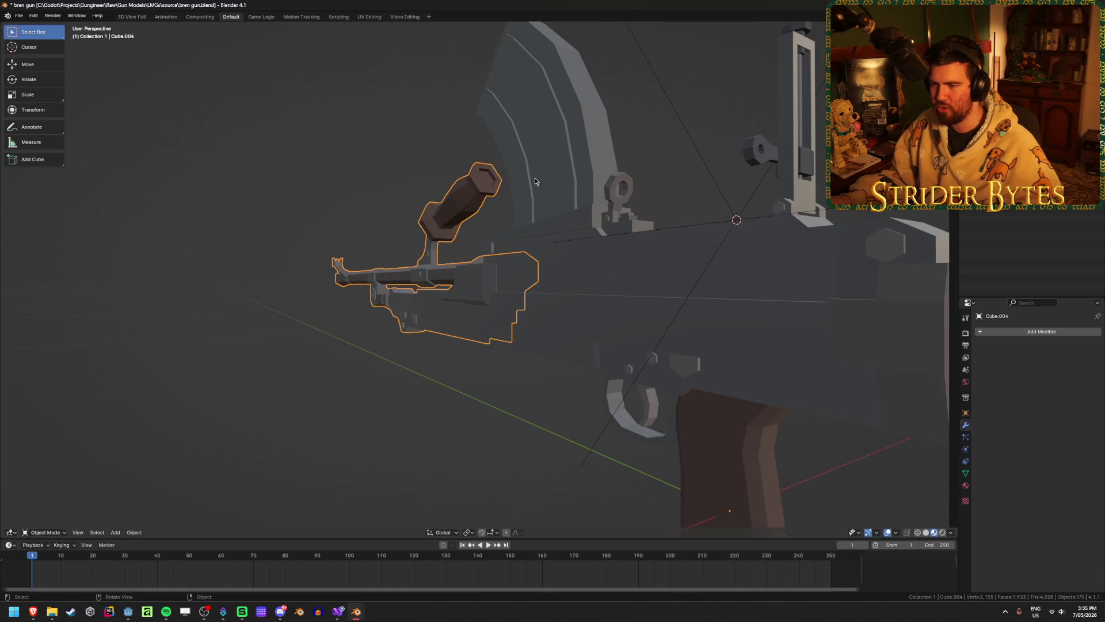
{"action": "scroll", "coordinate": [534, 181], "scroll_direction": "down", "scroll_amount": 5}
{"action": "middle_click_drag", "start_coordinate": [275, 194], "coordinate": [467, 271]}
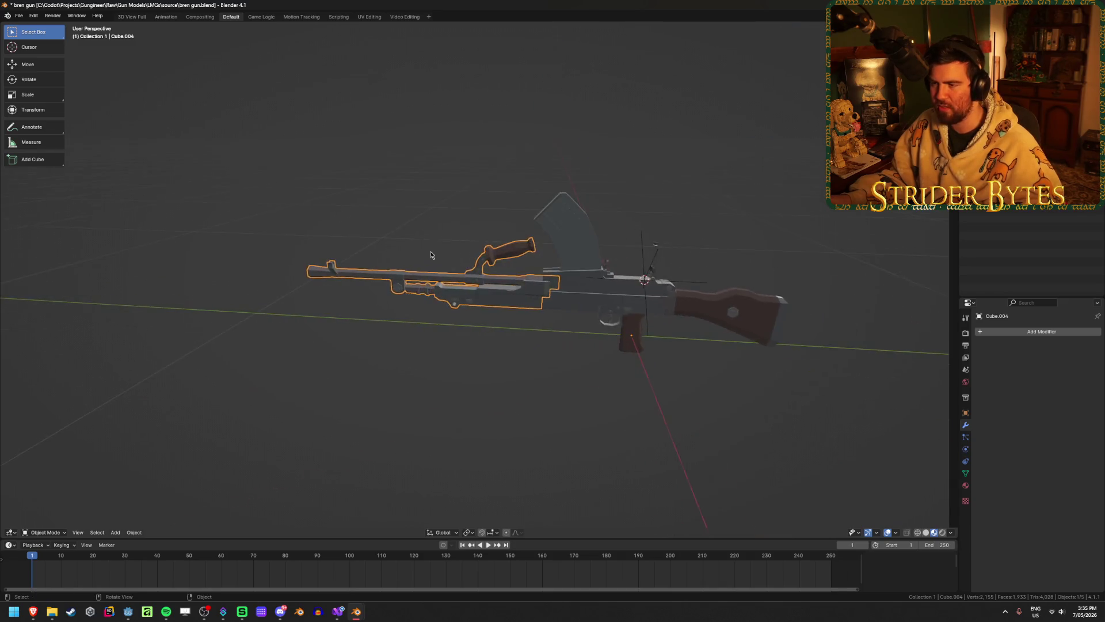
{"action": "scroll", "coordinate": [468, 270], "scroll_direction": "up", "scroll_amount": 3}
{"action": "scroll", "coordinate": [467, 274], "scroll_direction": "up", "scroll_amount": 2}
{"action": "scroll", "coordinate": [467, 272], "scroll_direction": "down", "scroll_amount": 2}
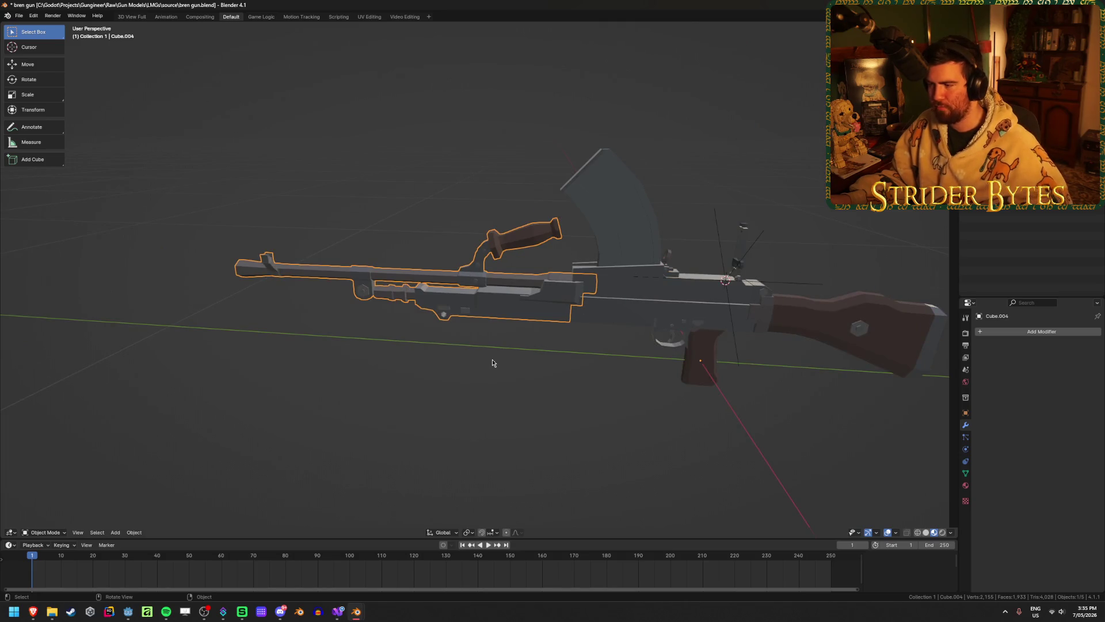
{"action": "scroll", "coordinate": [492, 363], "scroll_direction": "up", "scroll_amount": 3}
{"action": "middle_click_drag", "start_coordinate": [796, 249], "coordinate": [518, 247]}
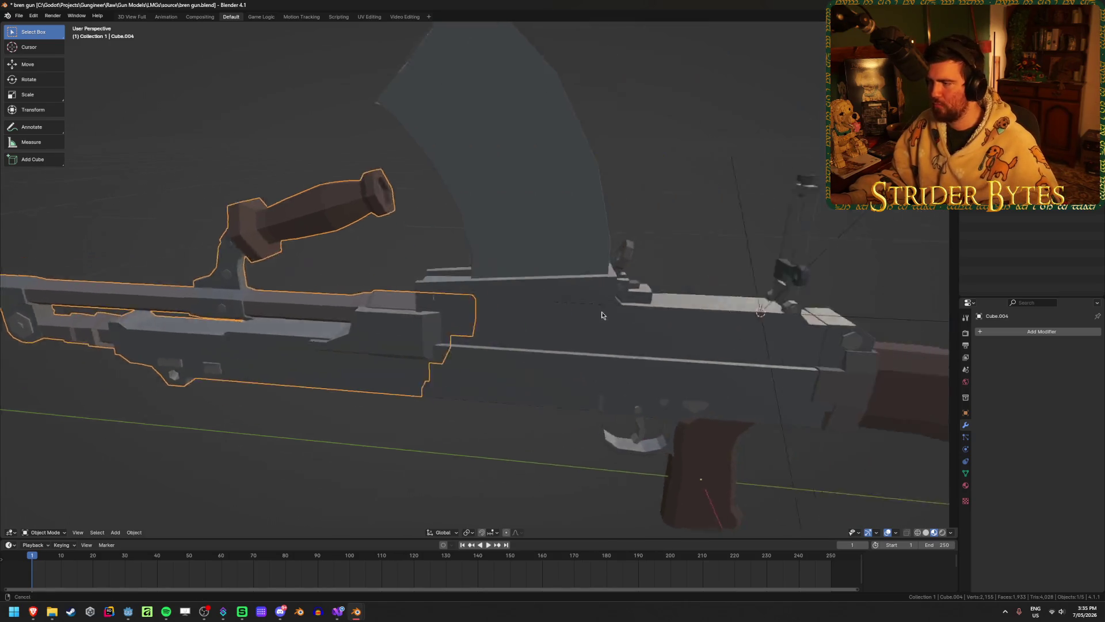
- Look at the magazine and receiver meshes in edit mode, then return to object mode
{"action": "left_click", "coordinate": [463, 247]}
{"action": "scroll", "coordinate": [631, 254], "scroll_direction": "up", "scroll_amount": 4}
{"action": "key", "text": "Tab"}
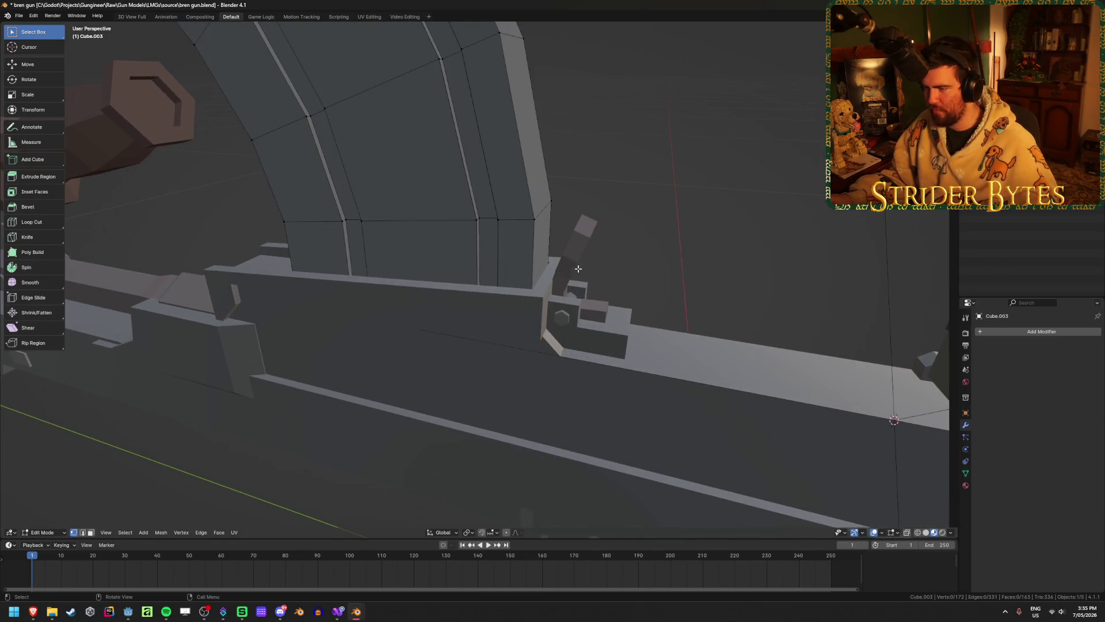
{"action": "key", "text": "Tab"}
{"action": "left_click", "coordinate": [527, 299]}
{"action": "key", "text": "Tab"}
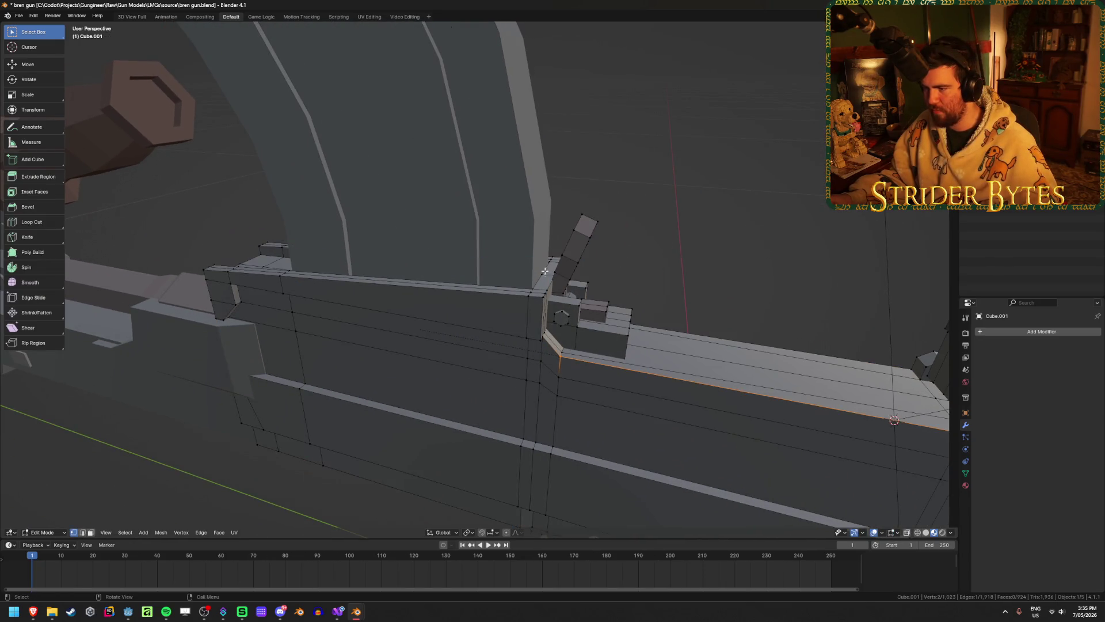
{"action": "key", "text": "ctrl+Tab"}
{"action": "key", "text": "Tab"}
{"action": "middle_click_drag", "start_coordinate": [545, 271], "coordinate": [453, 183]}
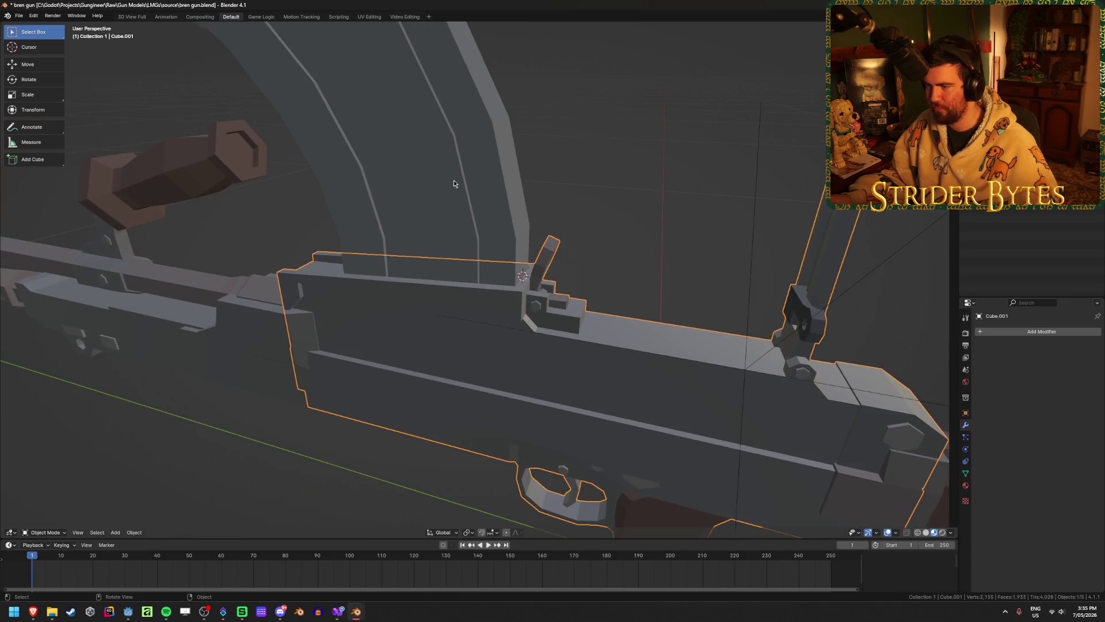
- Reset the magazine's origin with Set Origin and hide the magazine
{"action": "left_click", "coordinate": [454, 183]}
{"action": "right_click", "coordinate": [661, 199]}
{"action": "left_click", "coordinate": [719, 217]}
{"action": "scroll", "coordinate": [640, 271], "scroll_direction": "down", "scroll_amount": 5}
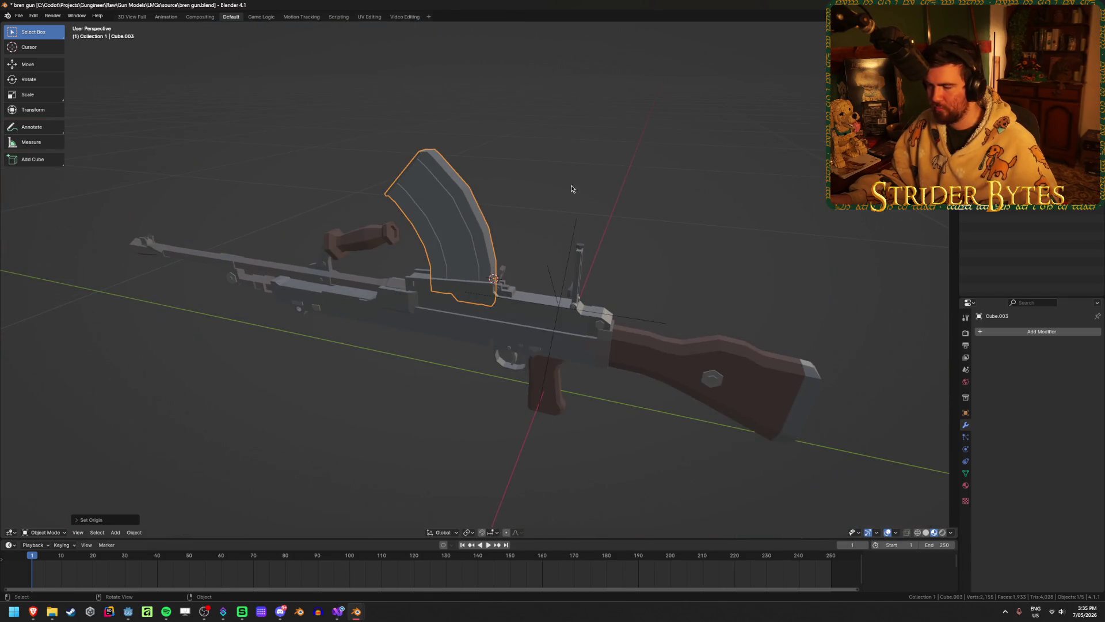
{"action": "key", "text": "Delete"}
{"action": "mouse_move", "coordinate": [628, 180]}
{"action": "middle_mouse_down"}
{"action": "mouse_move", "coordinate": [569, 216]}
{"action": "mouse_move", "coordinate": [551, 161]}
{"action": "mouse_move", "coordinate": [437, 259]}
{"action": "middle_mouse_up"}
- Undo the accidental deletion of the front barrel section and wooden stock
{"action": "left_click", "coordinate": [384, 314]}
{"action": "key", "text": "Delete"}
{"action": "left_click", "coordinate": [673, 372]}
{"action": "key", "text": "Delete"}
{"action": "mouse_move", "coordinate": [675, 387]}
{"action": "middle_mouse_down"}
{"action": "mouse_move", "coordinate": [710, 348]}
{"action": "mouse_move", "coordinate": [888, 370]}
{"action": "mouse_move", "coordinate": [607, 375]}
{"action": "mouse_move", "coordinate": [703, 403]}
{"action": "mouse_move", "coordinate": [719, 353]}
{"action": "middle_mouse_up"}
{"action": "key", "text": "ctrl+z"}
{"action": "key", "text": "ctrl+z"}
{"action": "key", "text": "ctrl+z"}
- Select the wooden stock and hide it with H
{"action": "left_click", "coordinate": [719, 352]}
{"action": "scroll", "coordinate": [568, 364], "scroll_direction": "up", "scroll_amount": 5}
{"action": "mouse_move", "coordinate": [629, 314]}
{"action": "middle_mouse_down"}
{"action": "mouse_move", "coordinate": [597, 324]}
{"action": "mouse_move", "coordinate": [643, 305]}
{"action": "middle_mouse_up"}
{"action": "scroll", "coordinate": [643, 305], "scroll_direction": "up", "scroll_amount": 3}
{"action": "scroll", "coordinate": [642, 305], "scroll_direction": "down", "scroll_amount": 5}
{"action": "scroll", "coordinate": [565, 305], "scroll_direction": "up", "scroll_amount": 4}
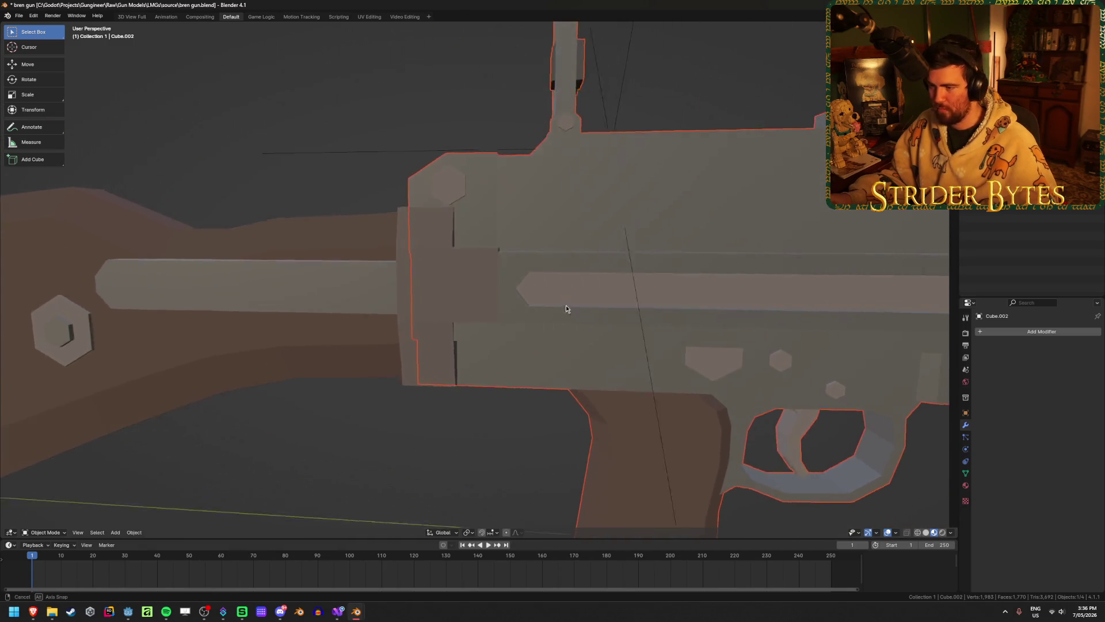
{"action": "middle_click_drag", "start_coordinate": [565, 305], "coordinate": [585, 308]}
{"action": "key", "text": "h"}
- Check the receiver mesh in see-through wireframe, then return to object mode and solid shading
{"action": "middle_click_drag", "start_coordinate": [319, 327], "coordinate": [541, 343]}
{"action": "left_click", "coordinate": [541, 343]}
{"action": "key", "text": "Tab"}
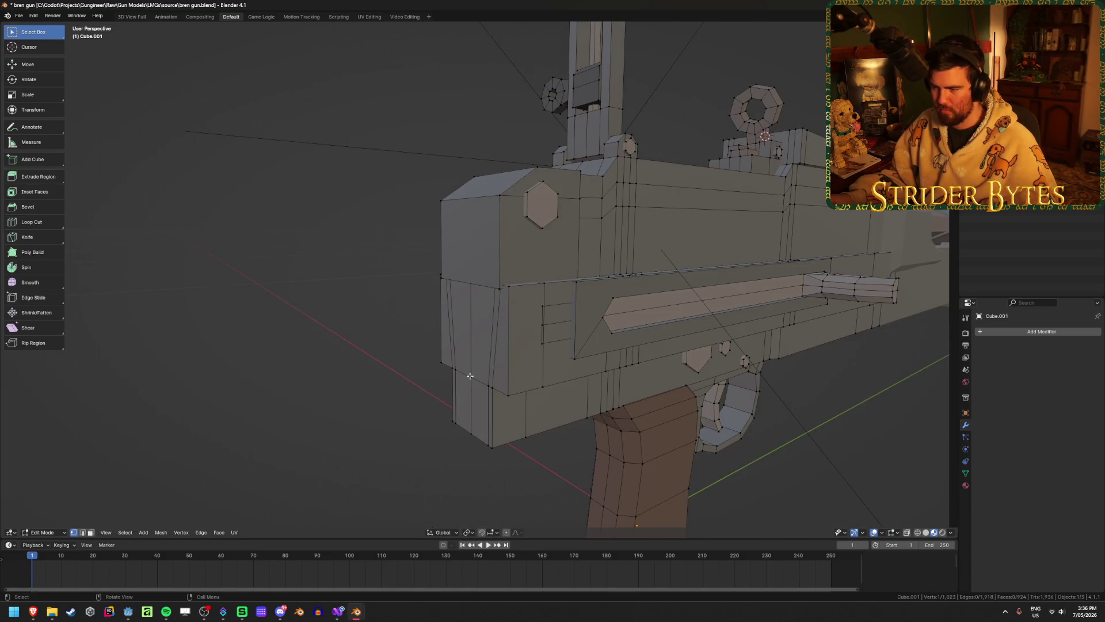
{"action": "key", "text": "shift+z"}
{"action": "key", "text": "ctrl+Tab"}
{"action": "left_click", "coordinate": [556, 361]}
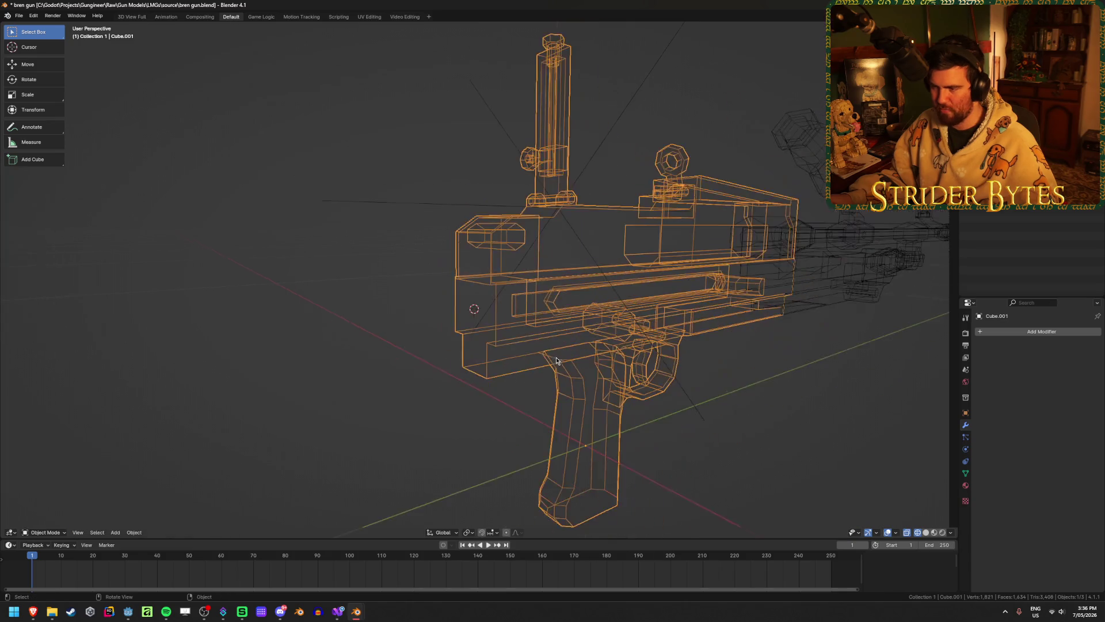
{"action": "middle_click_drag", "start_coordinate": [556, 361], "coordinate": [527, 354]}
{"action": "key", "text": "shift+z"}
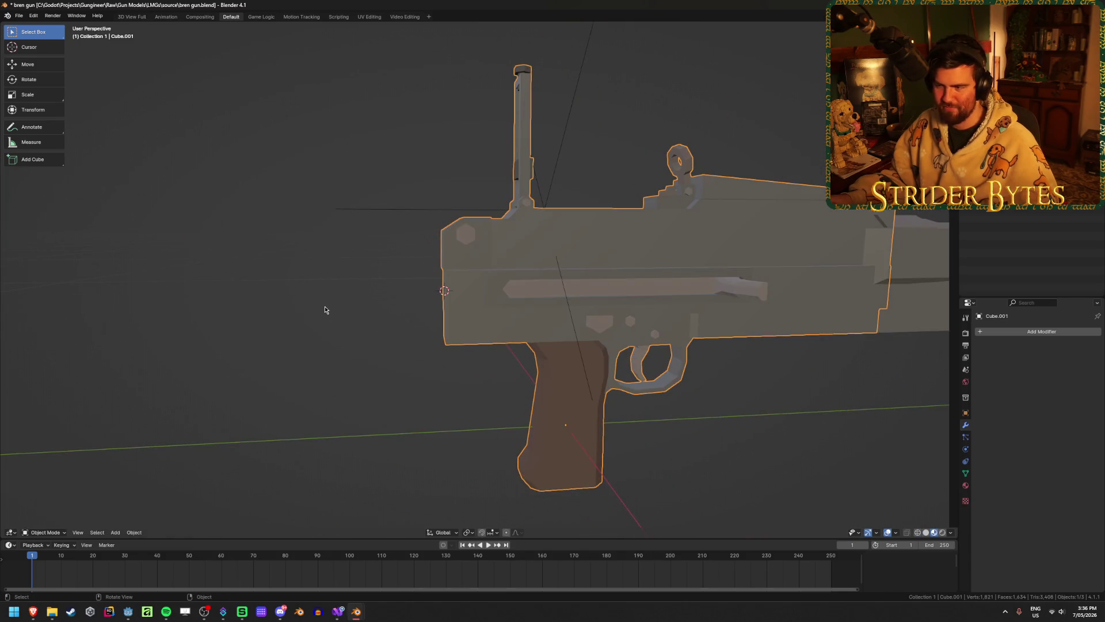
{"action": "scroll", "coordinate": [324, 309], "scroll_direction": "down", "scroll_amount": 5}
{"action": "scroll", "coordinate": [658, 316], "scroll_direction": "up", "scroll_amount": 3}
{"action": "middle_click_drag", "start_coordinate": [659, 315], "coordinate": [584, 318]}
{"action": "scroll", "coordinate": [587, 320], "scroll_direction": "down", "scroll_amount": 2}
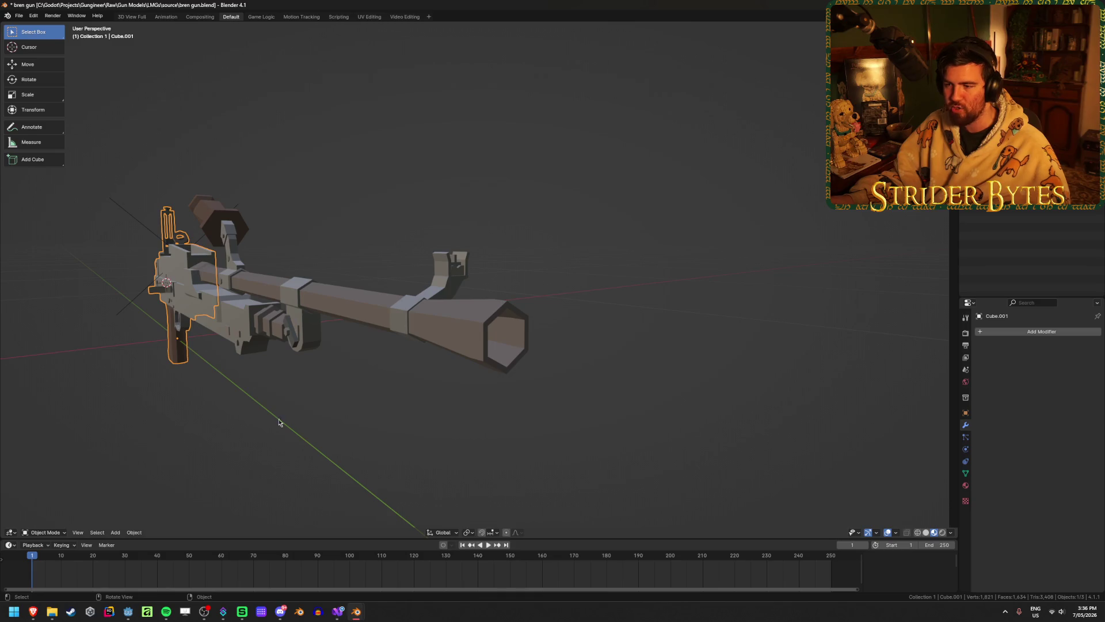
- Add a Plain Axes empty near the receiver
{"action": "mouse_move", "coordinate": [279, 423]}
{"action": "middle_mouse_down"}
{"action": "mouse_move", "coordinate": [266, 377]}
{"action": "mouse_move", "coordinate": [319, 374]}
{"action": "mouse_move", "coordinate": [259, 378]}
{"action": "middle_mouse_up"}
{"action": "scroll", "coordinate": [369, 434], "scroll_direction": "up", "scroll_amount": 4}
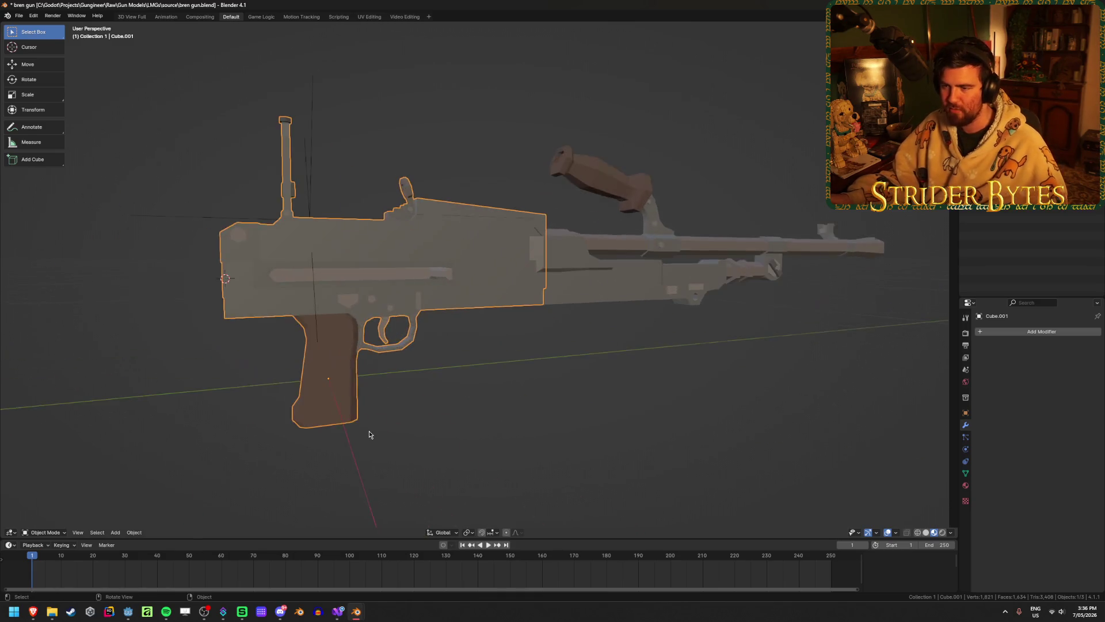
{"action": "scroll", "coordinate": [369, 434], "scroll_direction": "up", "scroll_amount": 2}
{"action": "middle_click_drag", "start_coordinate": [380, 437], "coordinate": [495, 438]}
{"action": "key", "text": "shift+a"}
{"action": "mouse_move", "coordinate": [495, 438]}
{"action": "left_click", "coordinate": [528, 448]}
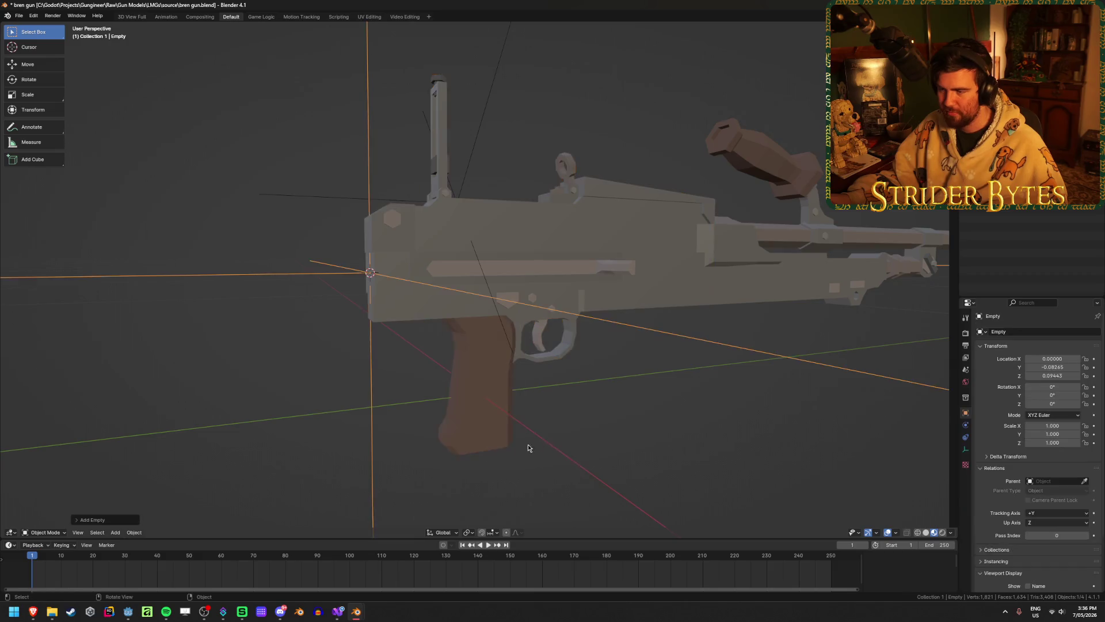
{"action": "scroll", "coordinate": [390, 415], "scroll_direction": "down", "scroll_amount": 4}
{"action": "middle_click_drag", "start_coordinate": [389, 415], "coordinate": [839, 357]}
- Shrink the new empty to about 0.118 and apply its scale
{"action": "key", "text": "s"}
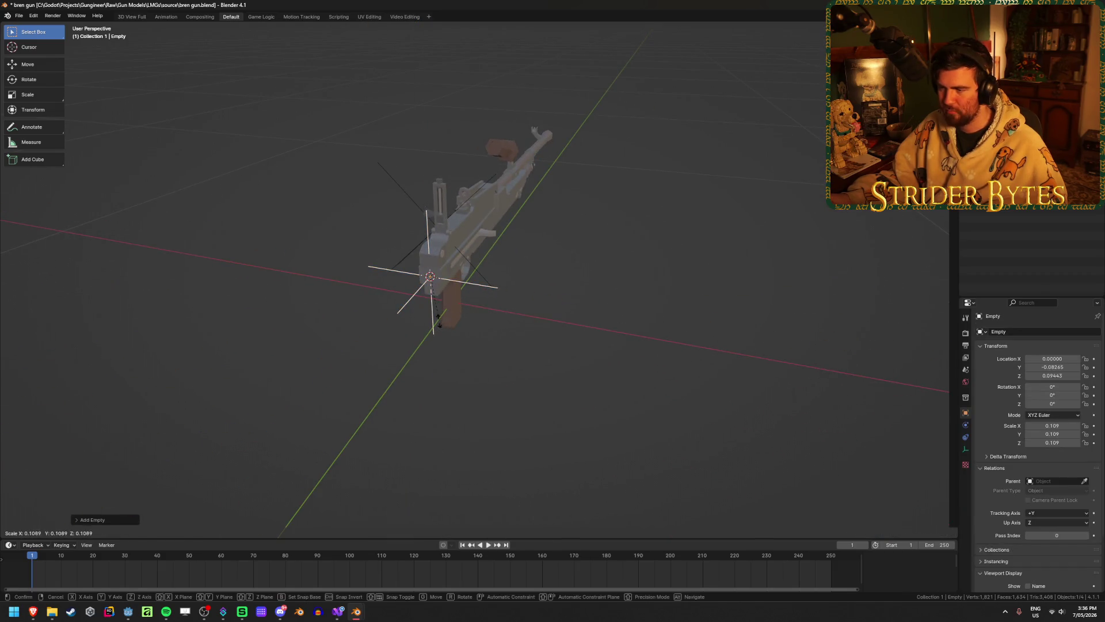
{"action": "mouse_move", "coordinate": [438, 319]}
{"action": "middle_mouse_down", "text": "alt"}
{"action": "mouse_move", "coordinate": [526, 328]}
{"action": "mouse_move", "coordinate": [586, 308]}
{"action": "mouse_move", "coordinate": [532, 354]}
{"action": "middle_mouse_up", "text": "alt"}
{"action": "left_click", "coordinate": [585, 309]}
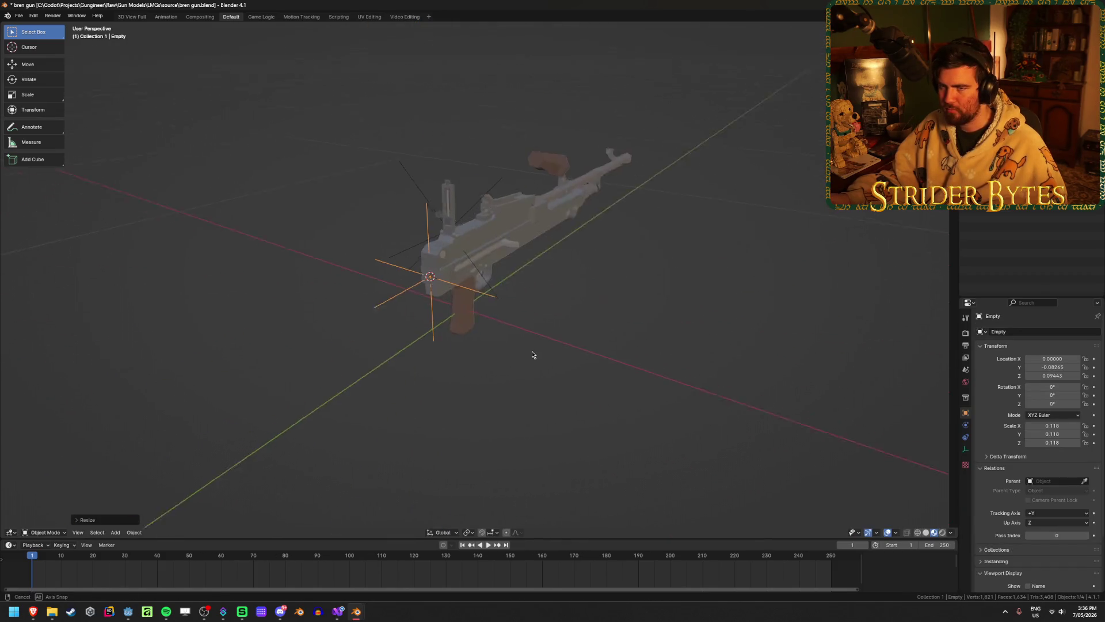
{"action": "key", "text": "ctrl+a"}
{"action": "left_click", "coordinate": [527, 387]}
{"action": "scroll", "coordinate": [527, 387], "scroll_direction": "up", "scroll_amount": 4}
- Unhide the stock and magazine, and set the stock's origin to its geometry
{"action": "key", "text": "alt+h"}
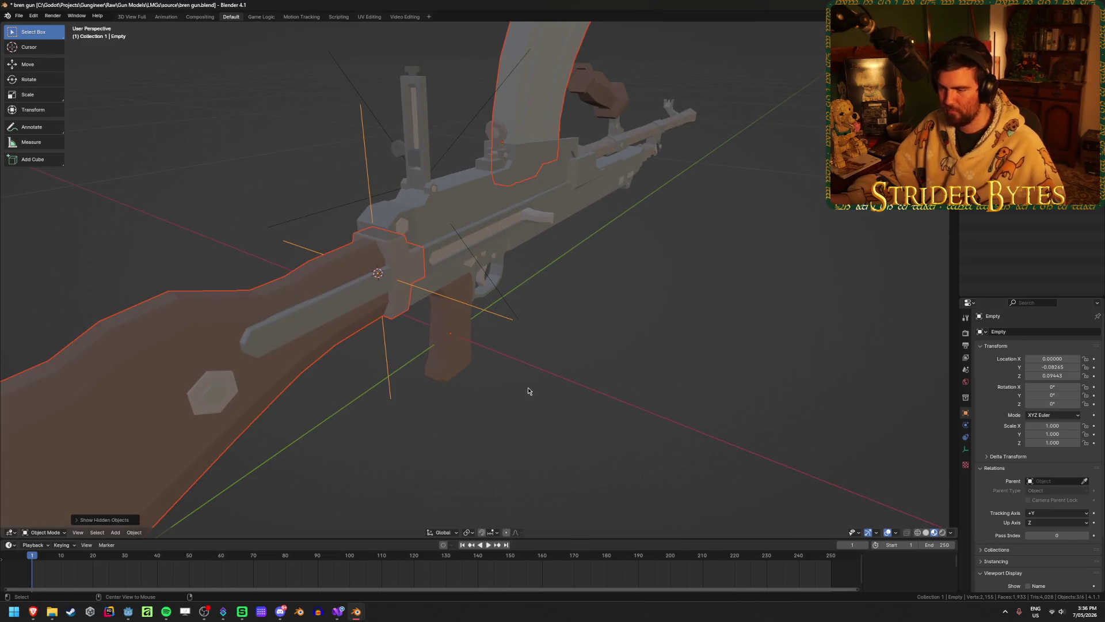
{"action": "left_click", "coordinate": [293, 300]}
{"action": "middle_click_drag", "start_coordinate": [293, 299], "coordinate": [468, 382]}
{"action": "right_click", "coordinate": [468, 382]}
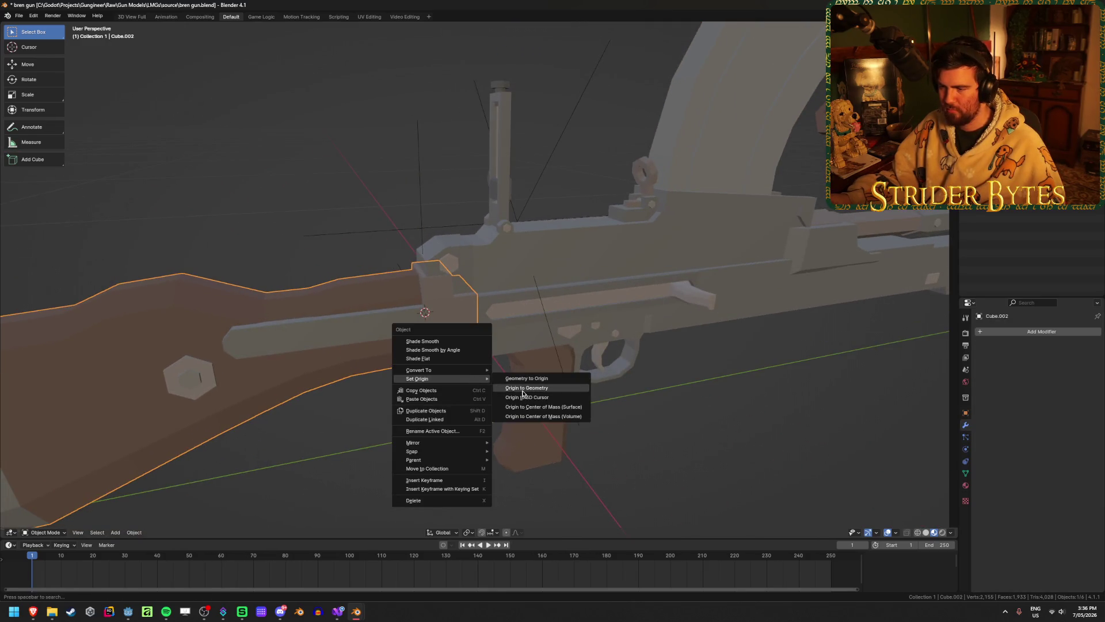
{"action": "left_click", "coordinate": [526, 389]}
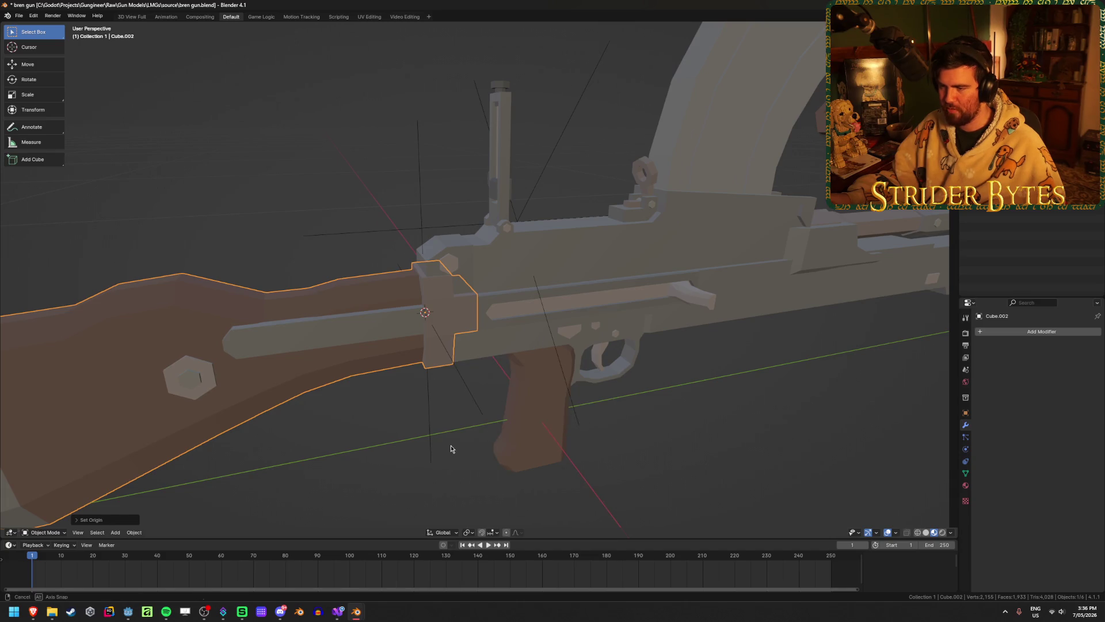
{"action": "middle_click_drag", "start_coordinate": [451, 446], "coordinate": [423, 428]}
{"action": "scroll", "coordinate": [423, 428], "scroll_direction": "down", "scroll_amount": 2}
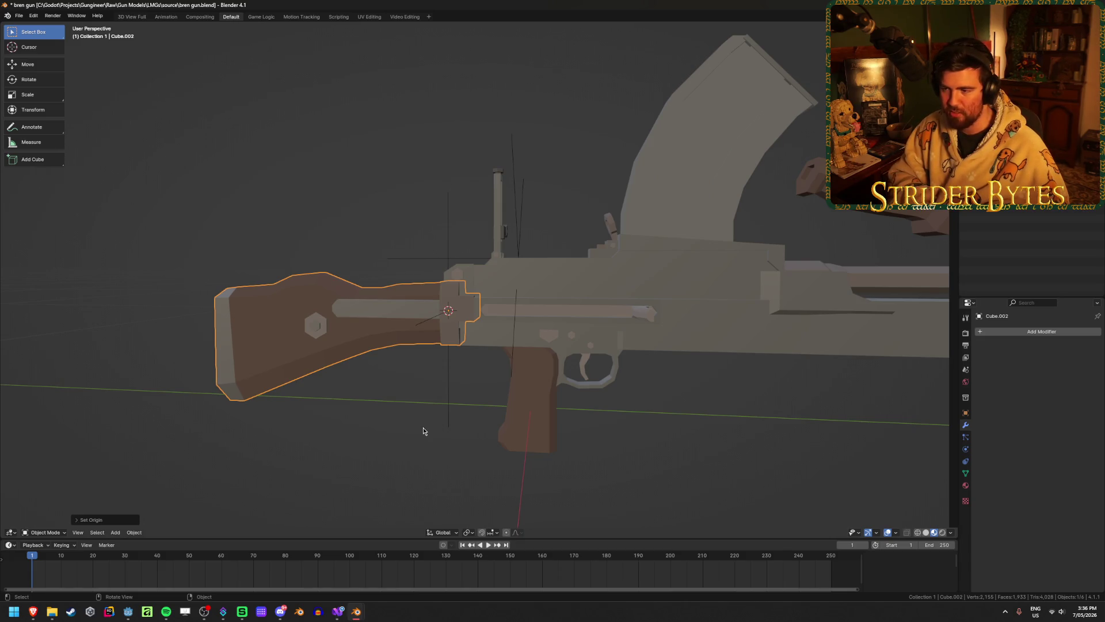
{"action": "scroll", "coordinate": [571, 375], "scroll_direction": "down", "scroll_amount": 2}
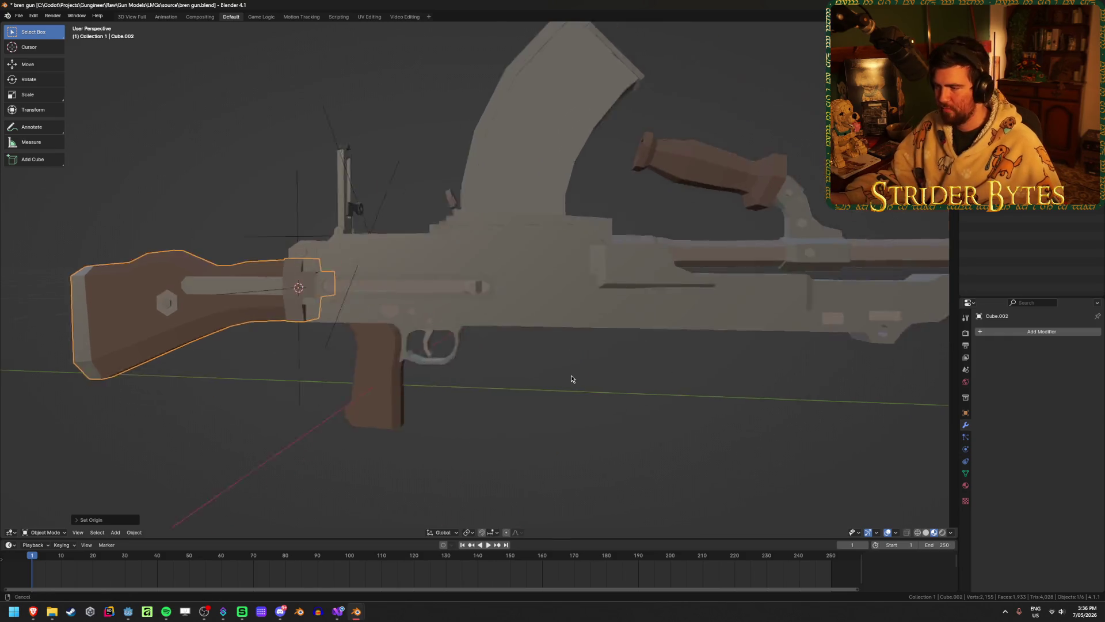
- Temporarily hide the barrel section to inspect the receiver mesh, then unhide it in right side view
{"action": "left_click", "coordinate": [526, 305]}
{"action": "scroll", "coordinate": [526, 305], "scroll_direction": "up", "scroll_amount": 5}
{"action": "mouse_move", "coordinate": [495, 358]}
{"action": "middle_mouse_down"}
{"action": "mouse_move", "coordinate": [483, 369]}
{"action": "mouse_move", "coordinate": [574, 360]}
{"action": "middle_mouse_up"}
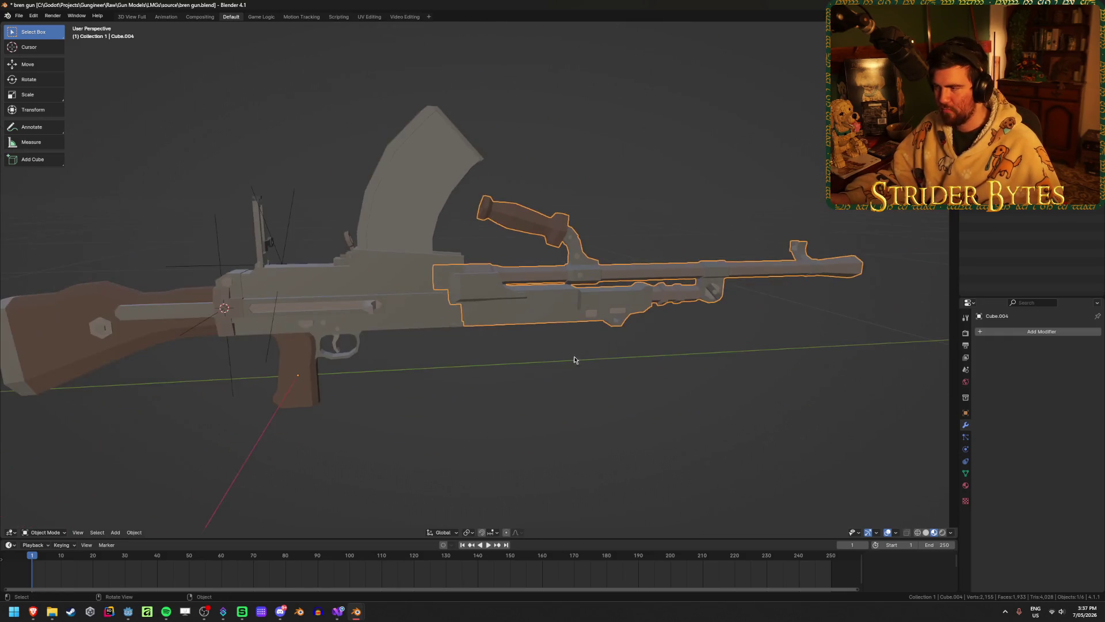
{"action": "scroll", "coordinate": [840, 265], "scroll_direction": "up", "scroll_amount": 5}
{"action": "middle_click_drag", "start_coordinate": [749, 271], "coordinate": [412, 276]}
{"action": "key", "text": "h"}
{"action": "left_click", "coordinate": [412, 277]}
{"action": "key", "text": "Tab"}
{"action": "scroll", "coordinate": [434, 224], "scroll_direction": "up", "scroll_amount": 2}
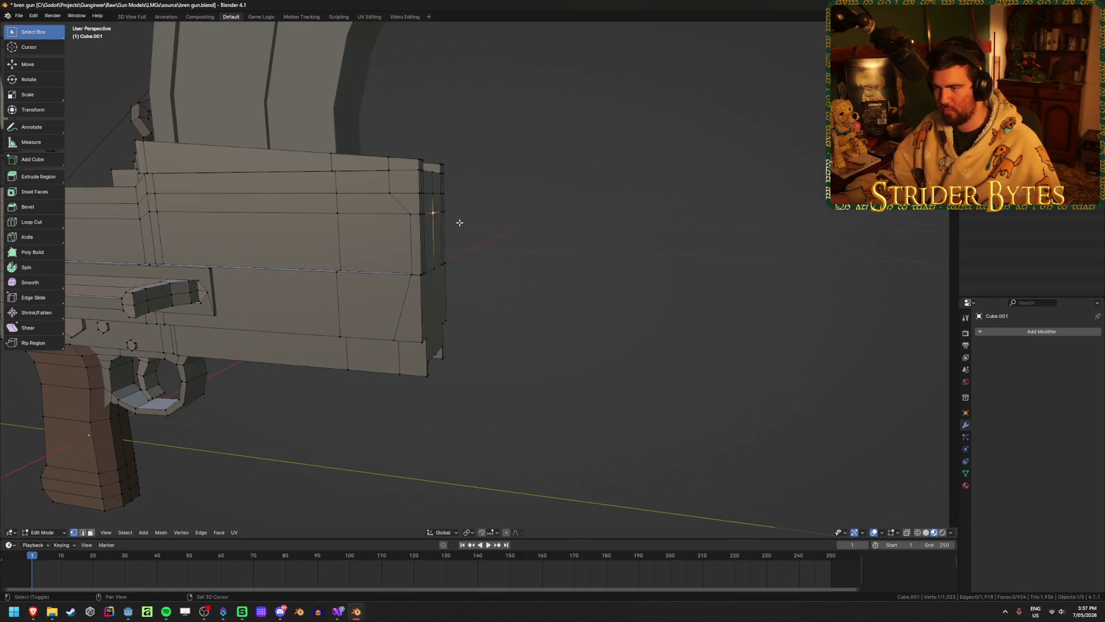
{"action": "key", "text": "Tab"}
{"action": "key", "text": "alt+h"}
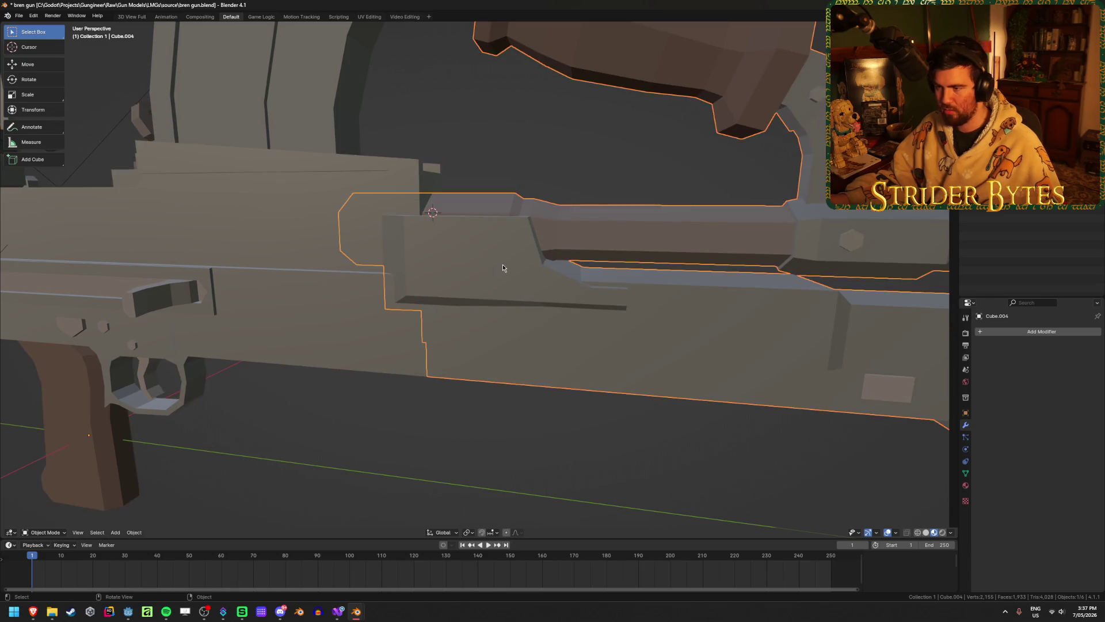
{"action": "key", "text": "KP_3"}
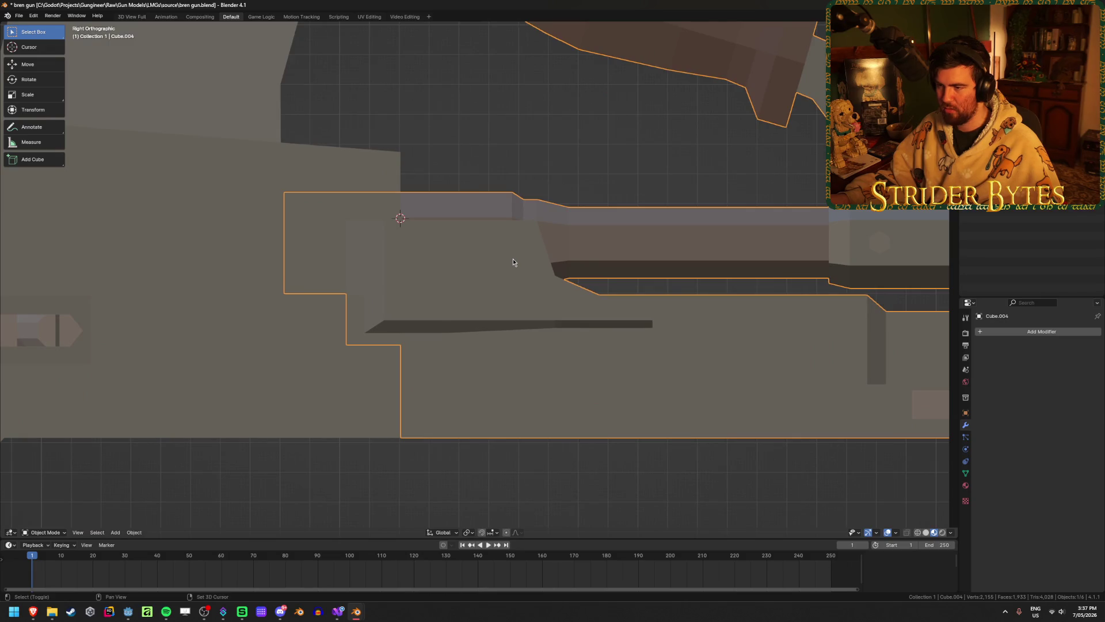
- Add another Plain Axes empty at the 3D cursor
{"action": "key", "text": "shift+a"}
{"action": "left_click", "coordinate": [544, 257]}
{"action": "scroll", "coordinate": [451, 316], "scroll_direction": "down", "scroll_amount": 2}
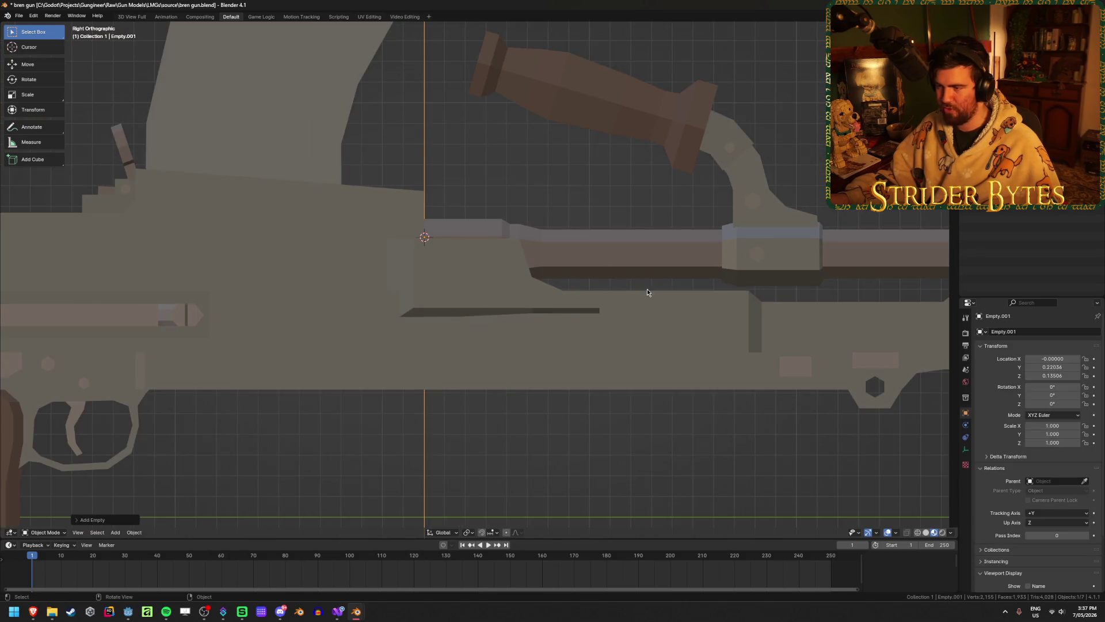
{"action": "scroll", "coordinate": [647, 291], "scroll_direction": "down", "scroll_amount": 1}
{"action": "key", "text": "shift+z"}
- Inspect the barrel section's hexagonal drum in wireframe and edit mode
{"action": "key", "text": "shift+z"}
{"action": "scroll", "coordinate": [781, 294], "scroll_direction": "down", "scroll_amount": 3}
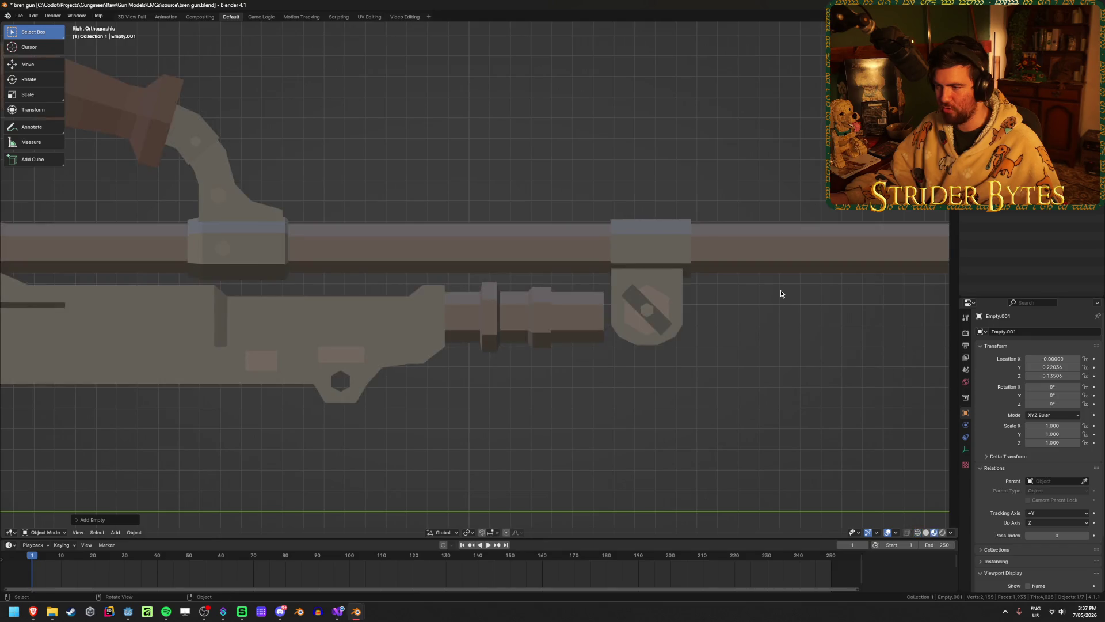
{"action": "left_click", "coordinate": [851, 265]}
{"action": "key", "text": "shift+z"}
{"action": "middle_click_drag", "start_coordinate": [851, 265], "coordinate": [753, 264]}
{"action": "key", "text": "shift+z"}
{"action": "key", "text": "shift+z"}
{"action": "key", "text": "shift+z"}
{"action": "key", "text": "KP_6"}
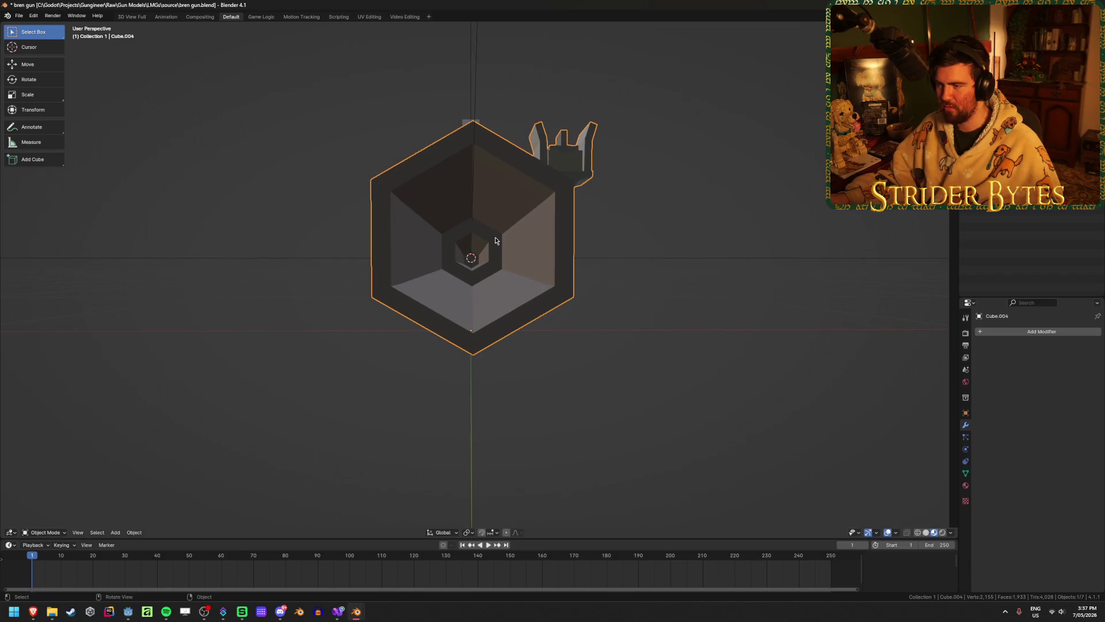
{"action": "middle_click_drag", "start_coordinate": [495, 241], "coordinate": [515, 264]}
{"action": "key", "text": "Tab"}
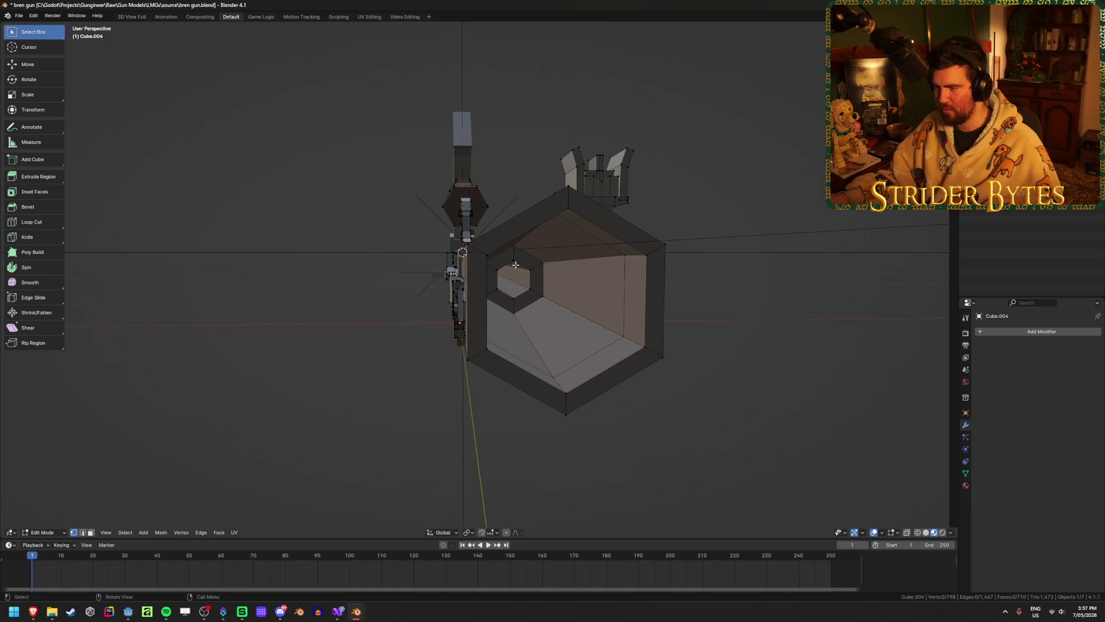
{"action": "key", "text": "ctrl+Tab"}
{"action": "left_click", "coordinate": [618, 423]}
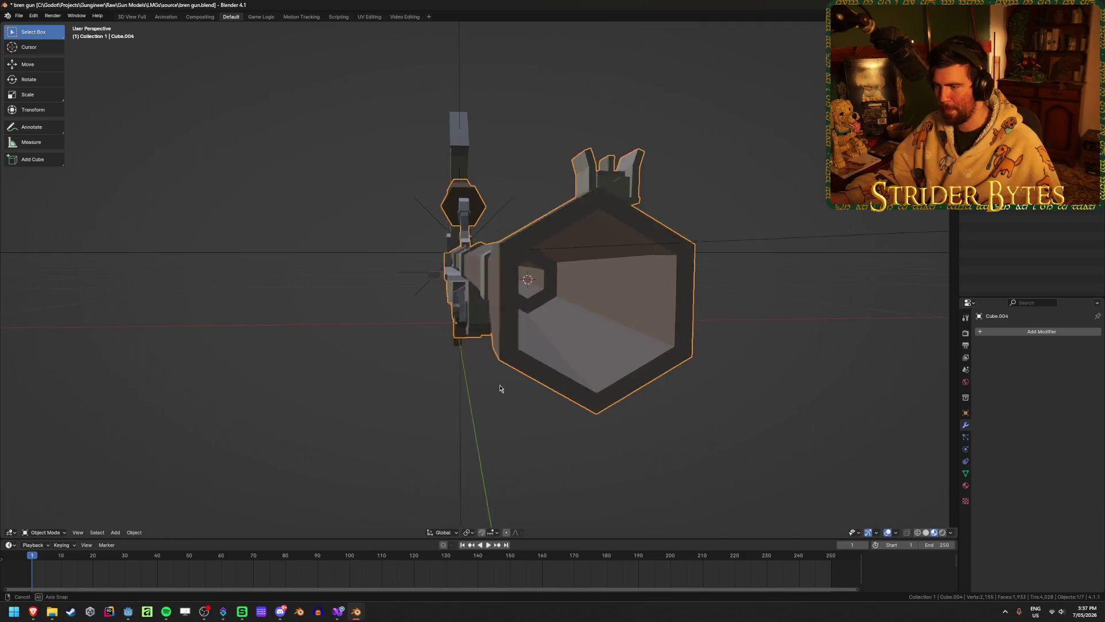
{"action": "middle_click_drag", "start_coordinate": [619, 423], "coordinate": [553, 388]}
- Snap the new empty onto the 3D cursor and view it from the right side
{"action": "left_click", "coordinate": [278, 223]}
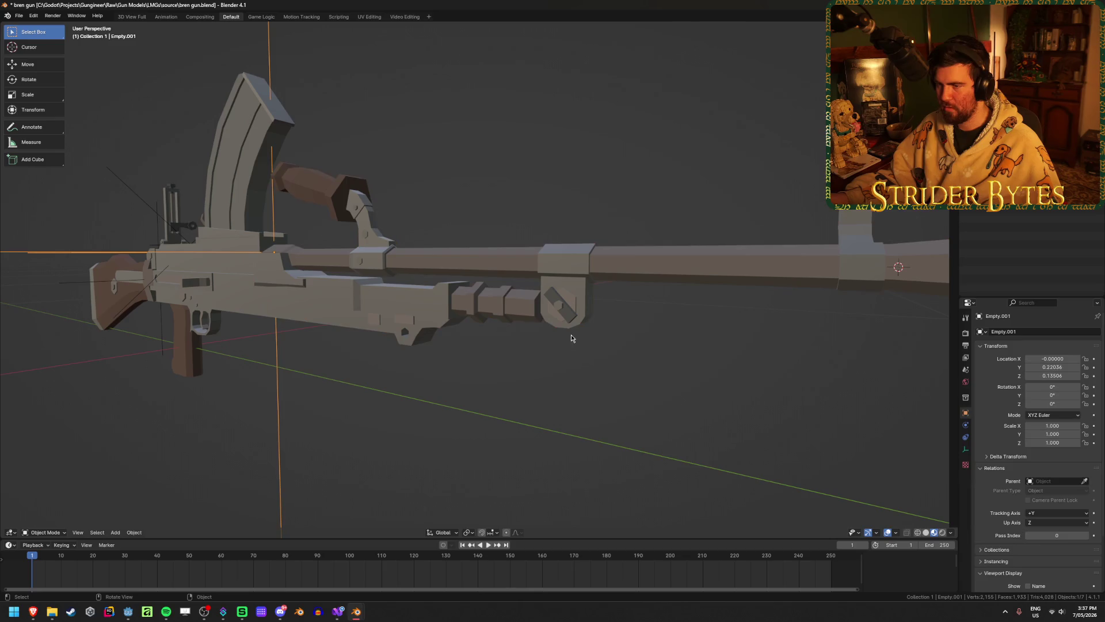
{"action": "middle_click_drag", "start_coordinate": [571, 336], "coordinate": [581, 347]}
{"action": "key", "text": "shift+s"}
{"action": "left_click", "coordinate": [581, 309]}
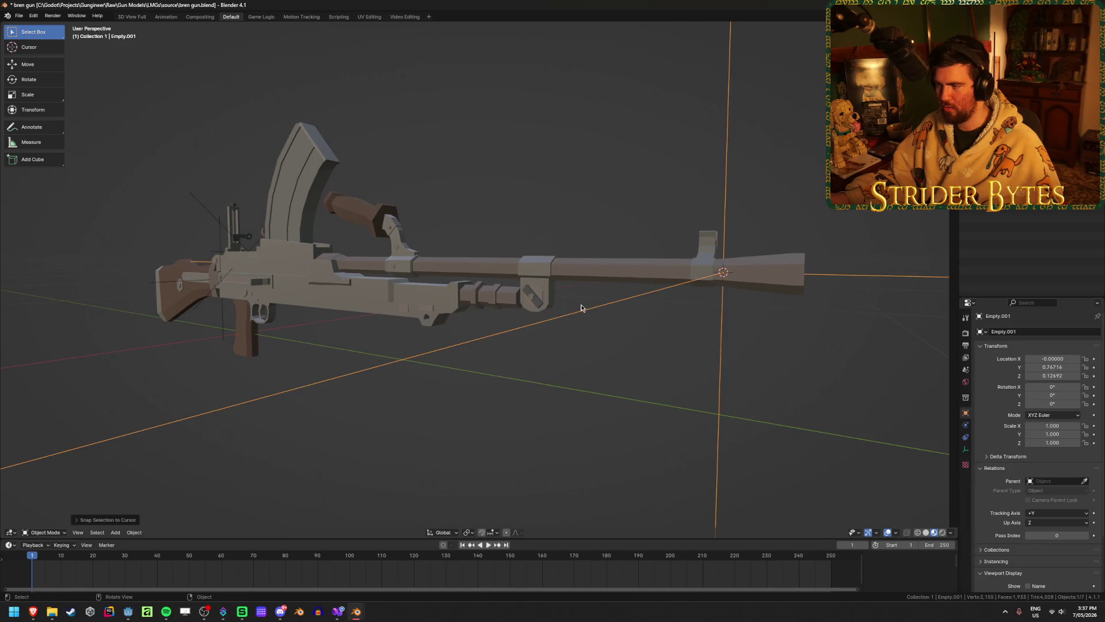
{"action": "key", "text": "KP_3"}
{"action": "scroll", "coordinate": [581, 303], "scroll_direction": "up", "scroll_amount": 5}
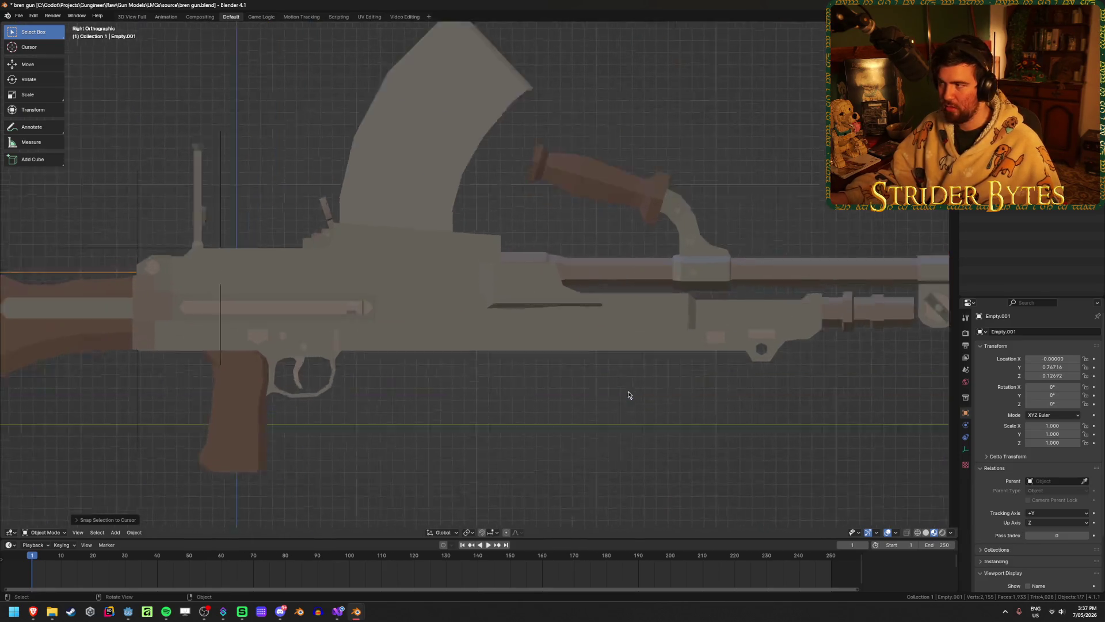
{"action": "middle_click_drag", "start_coordinate": [637, 376], "coordinate": [605, 376], "text": "shift"}
- Turn on grid snapping and move the empty along Y to the receiver–barrel joint
{"action": "left_click", "coordinate": [494, 531]}
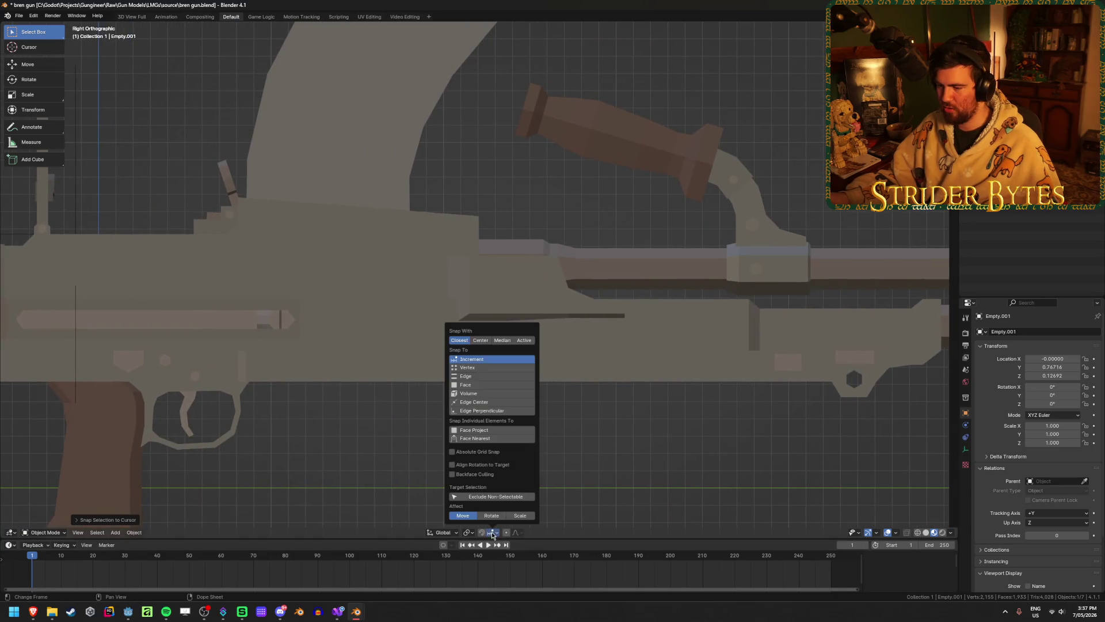
{"action": "left_click", "coordinate": [487, 369]}
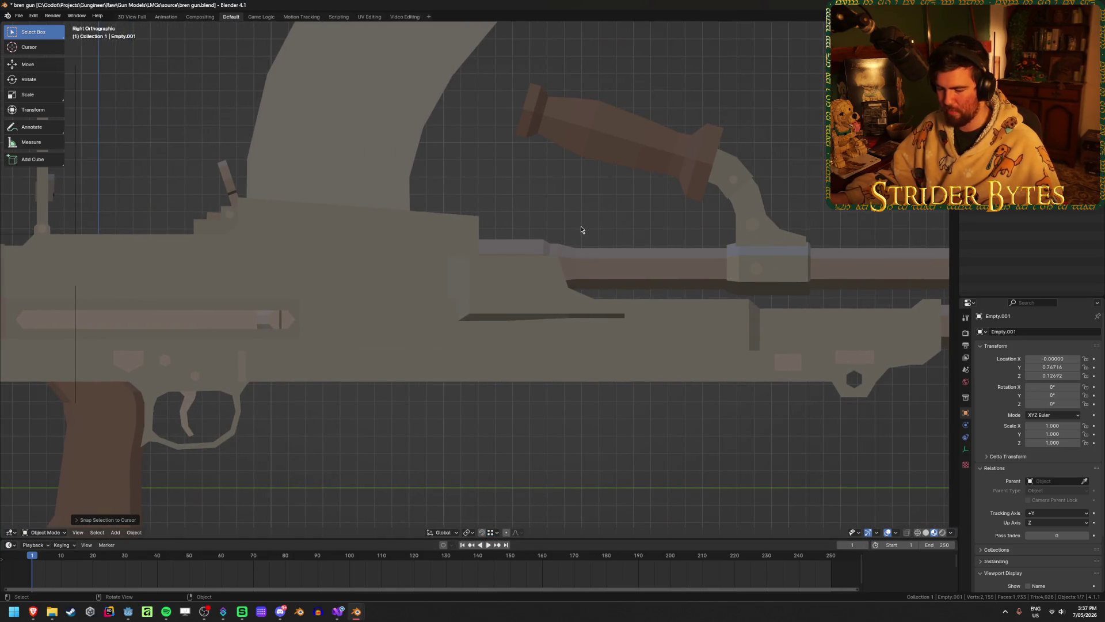
{"action": "key", "text": "g"}
{"action": "key", "text": "y"}
{"action": "left_click", "coordinate": [476, 214]}
{"action": "key", "text": "shift+z"}
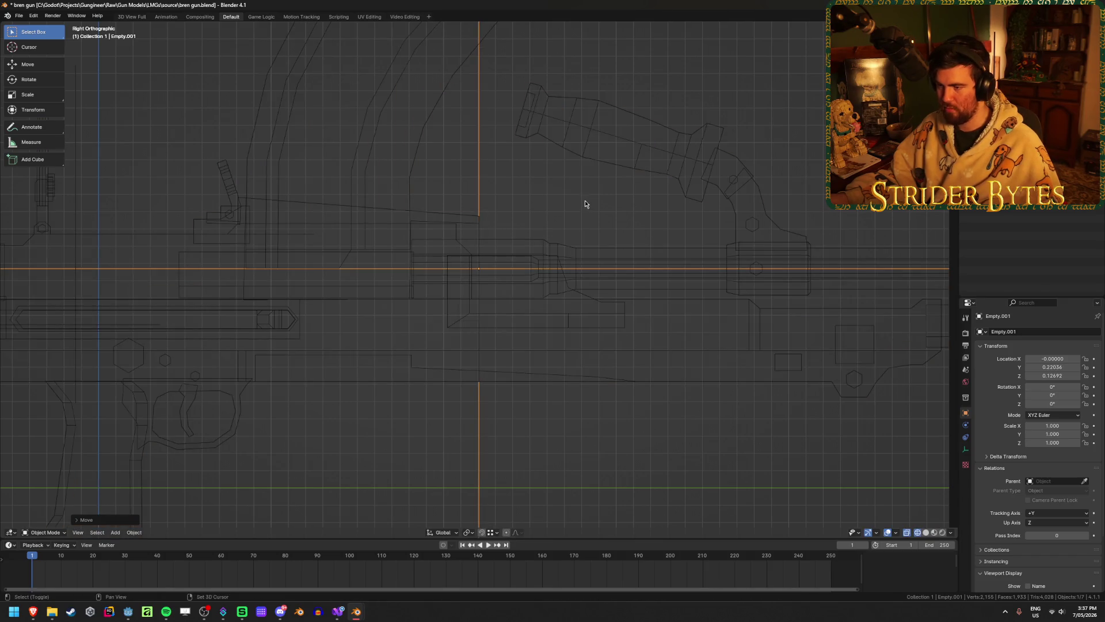
{"action": "key", "text": "shift+z"}
- Snap the 3D cursor to the joint and set the barrel section's origin there
{"action": "left_click", "coordinate": [613, 272]}
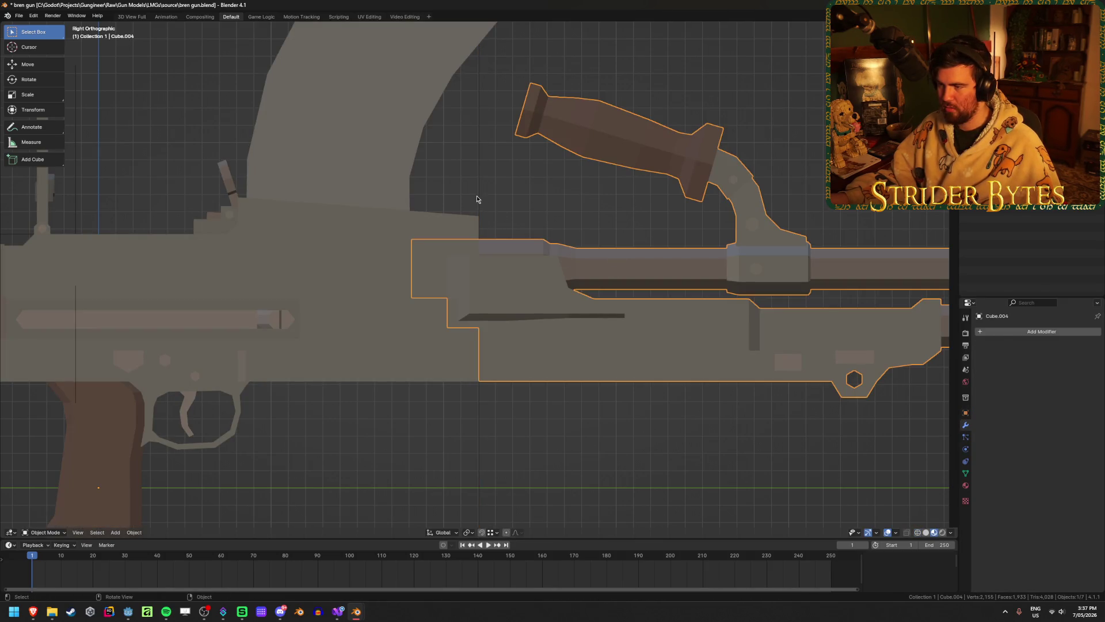
{"action": "key", "text": "shift+s"}
{"action": "left_click", "coordinate": [592, 262]}
{"action": "right_click", "coordinate": [614, 266]}
{"action": "mouse_move", "coordinate": [645, 269]}
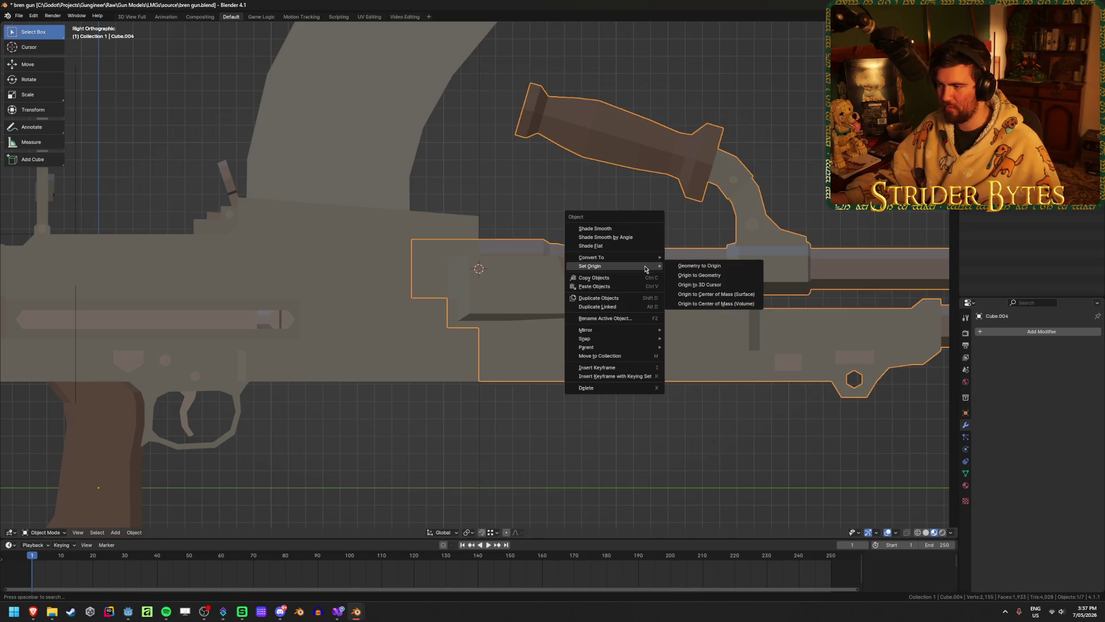
{"action": "left_click", "coordinate": [700, 284]}
{"action": "scroll", "coordinate": [575, 345], "scroll_direction": "down", "scroll_amount": 5}
{"action": "middle_click_drag", "start_coordinate": [599, 402], "coordinate": [575, 353]}
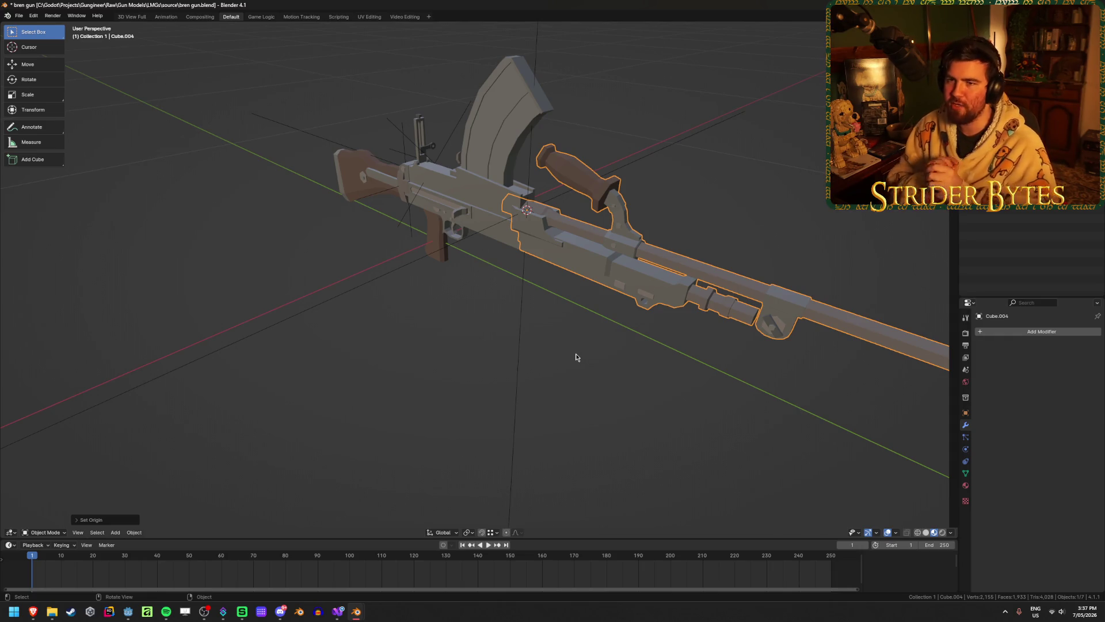
- Snap the 3D cursor to the selected part at the receiver–barrel joint
{"action": "left_click", "coordinate": [43, 51]}
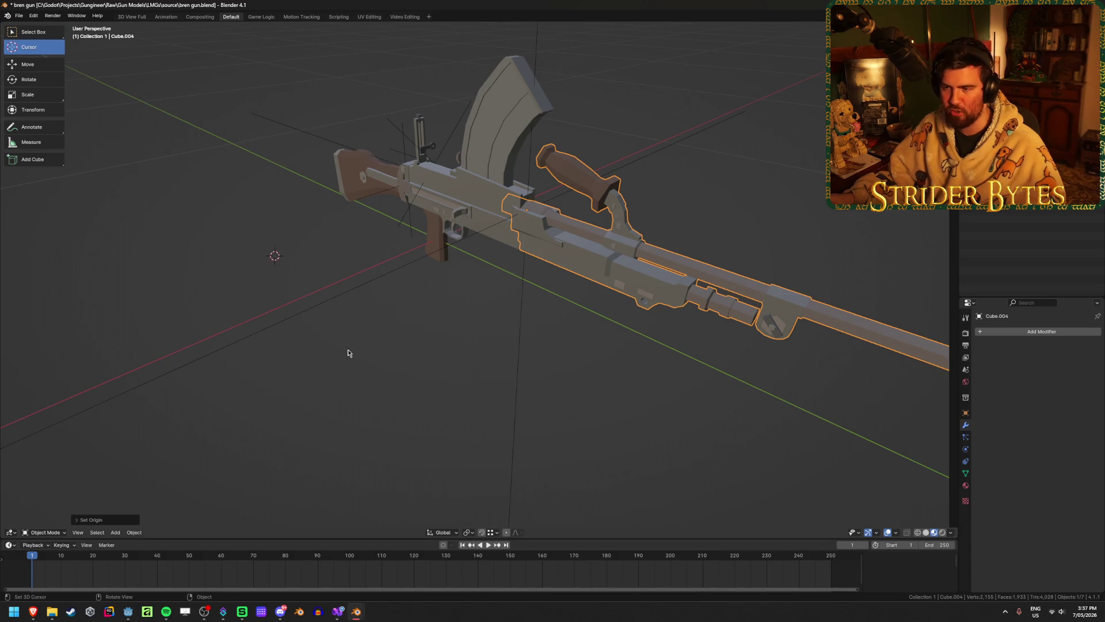
{"action": "left_click_drag", "start_coordinate": [723, 177], "coordinate": [640, 205]}
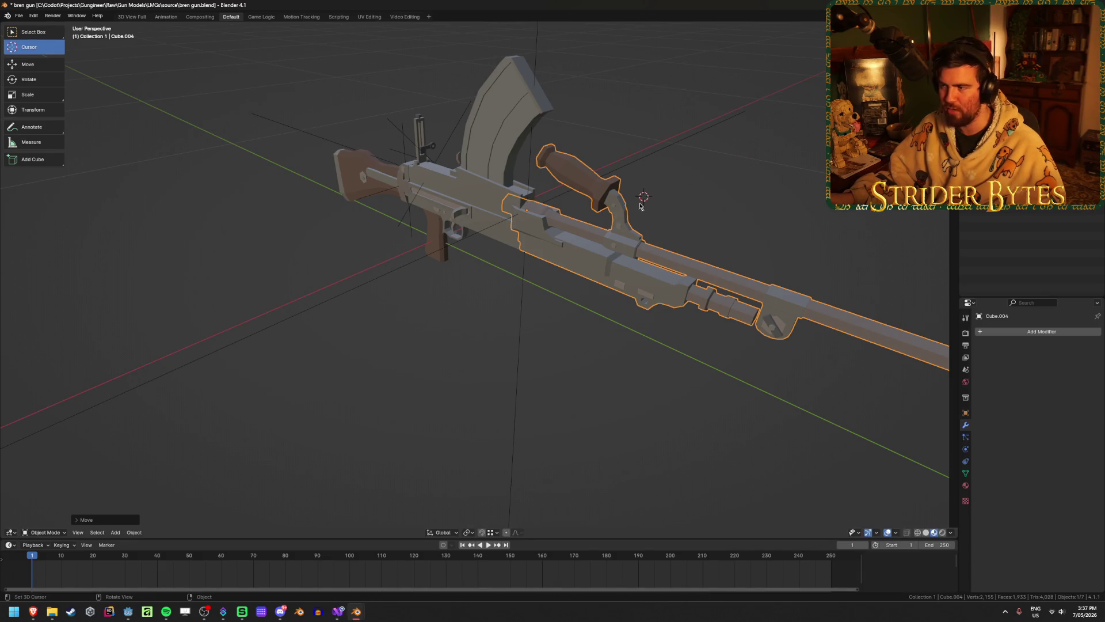
{"action": "left_click", "coordinate": [447, 327]}
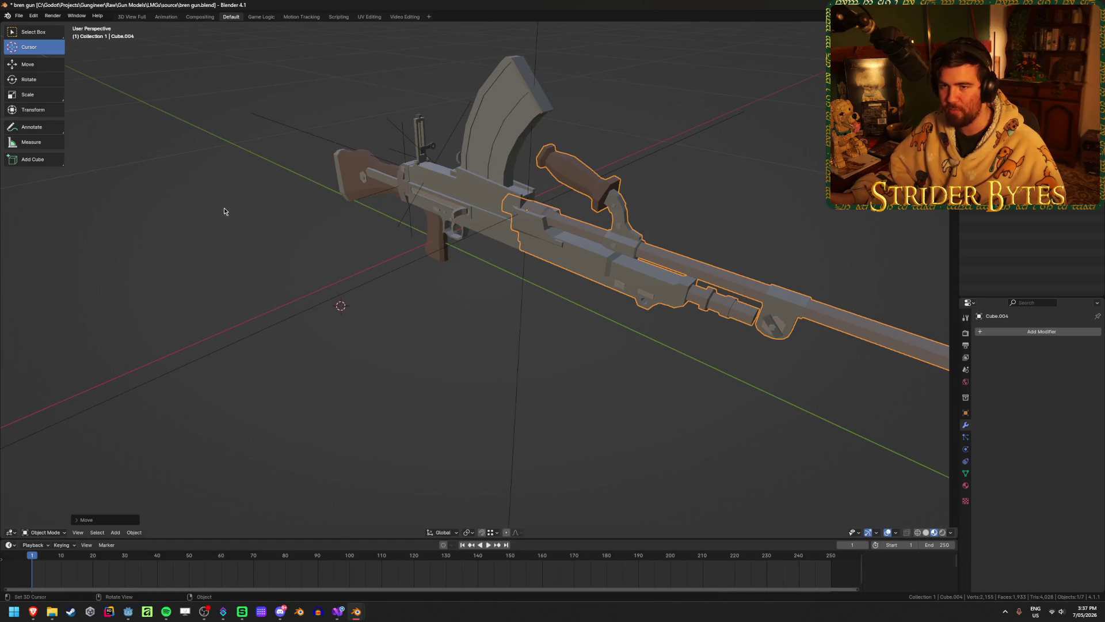
{"action": "left_click", "coordinate": [40, 35]}
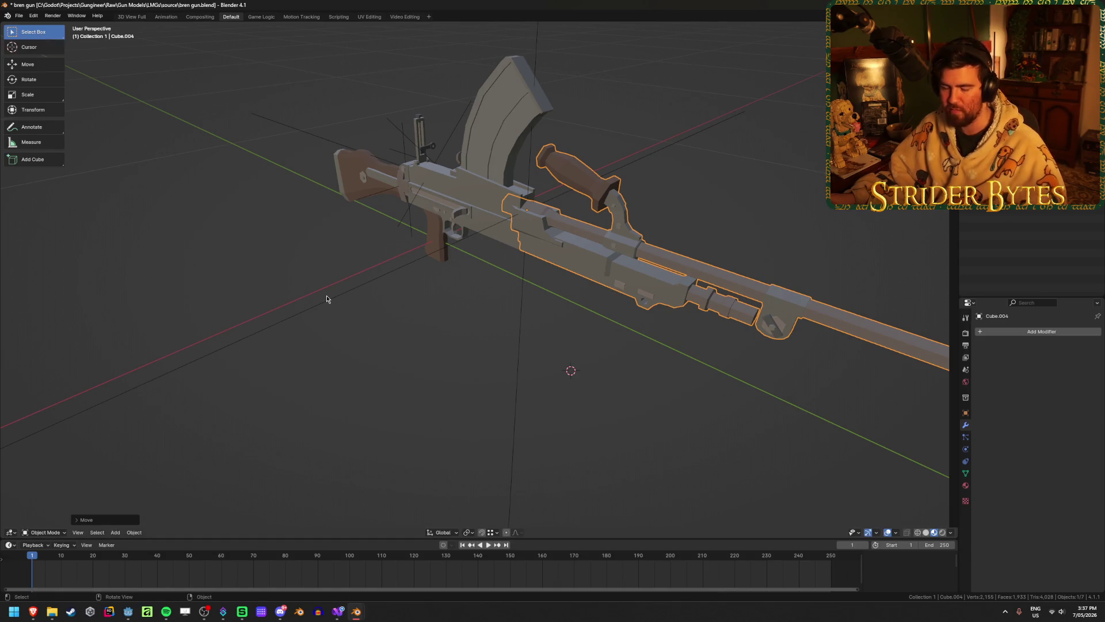
{"action": "key", "text": "shift+s"}
{"action": "left_click", "coordinate": [387, 323]}
{"action": "mouse_move", "coordinate": [606, 323]}
{"action": "middle_mouse_down"}
{"action": "mouse_move", "coordinate": [454, 316]}
{"action": "mouse_move", "coordinate": [566, 338]}
{"action": "mouse_move", "coordinate": [517, 375]}
{"action": "mouse_move", "coordinate": [806, 353]}
{"action": "middle_mouse_up"}
- Select the joint empty, keep its scale at 1, and rename it BarrelAttach
{"action": "left_click", "coordinate": [532, 317]}
{"action": "key", "text": "s"}
{"action": "key", "text": "Escape"}
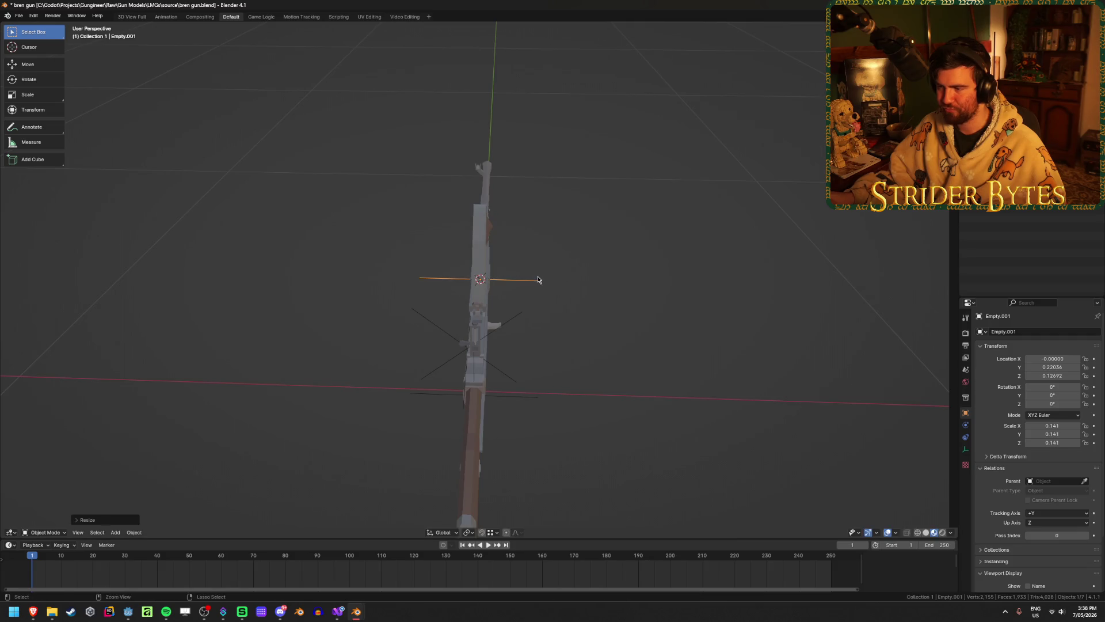
{"action": "middle_click_drag", "start_coordinate": [574, 284], "coordinate": [451, 261]}
{"action": "scroll", "coordinate": [451, 262], "scroll_direction": "up", "scroll_amount": 3}
{"action": "key", "text": "F2"}
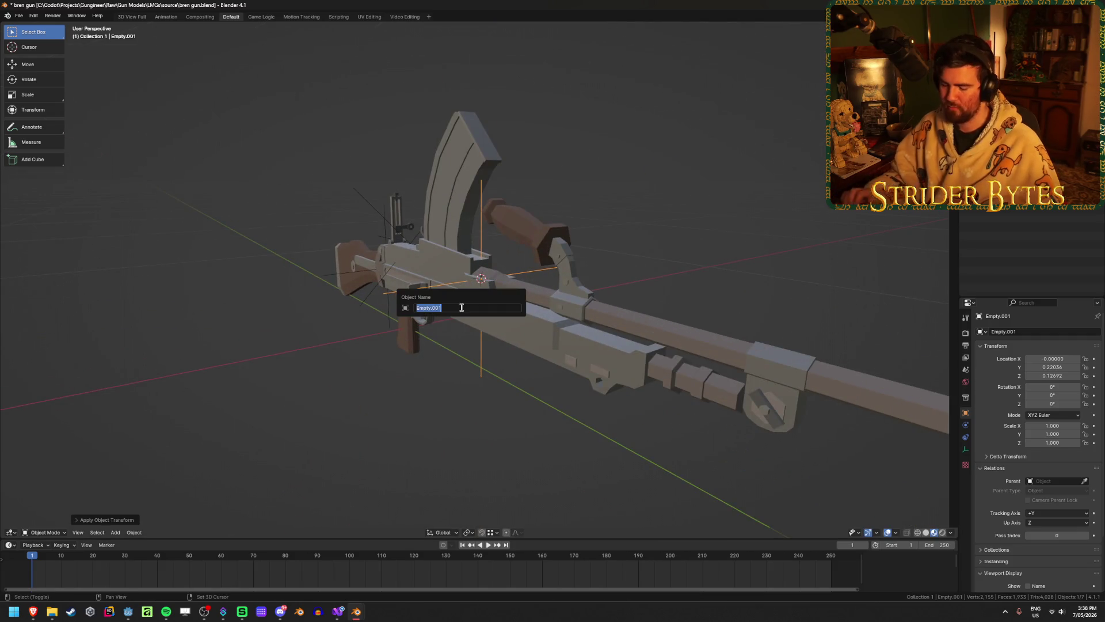
{"action": "type", "text": "BarrelAtta"}
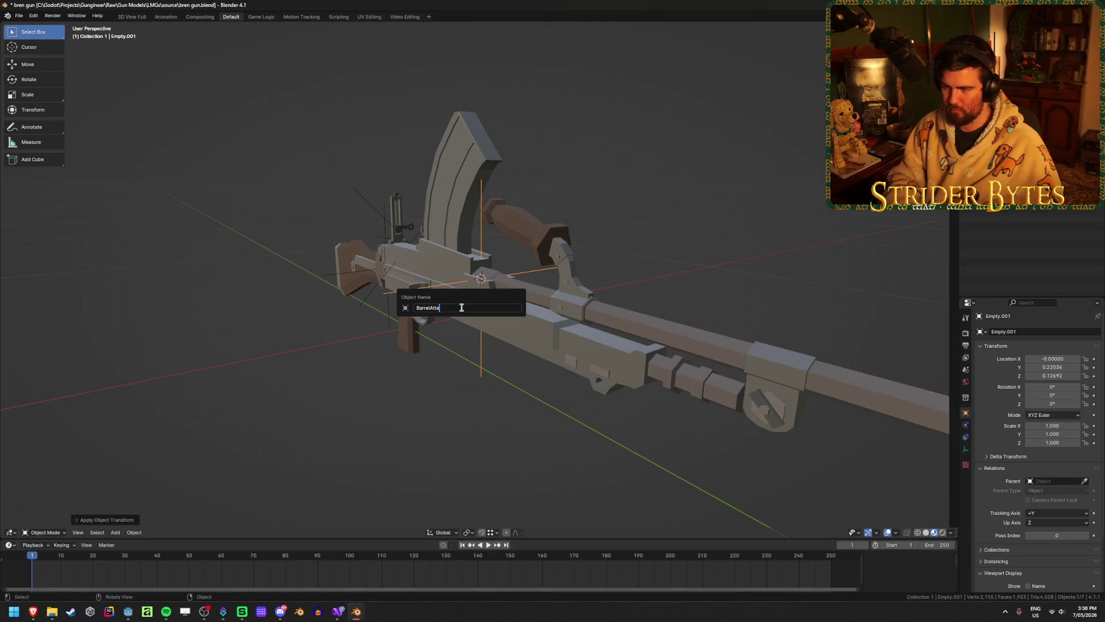
{"action": "type", "text": "ch"}
{"action": "key", "text": "Return"}
{"action": "scroll", "coordinate": [601, 326], "scroll_direction": "down", "scroll_amount": 5}
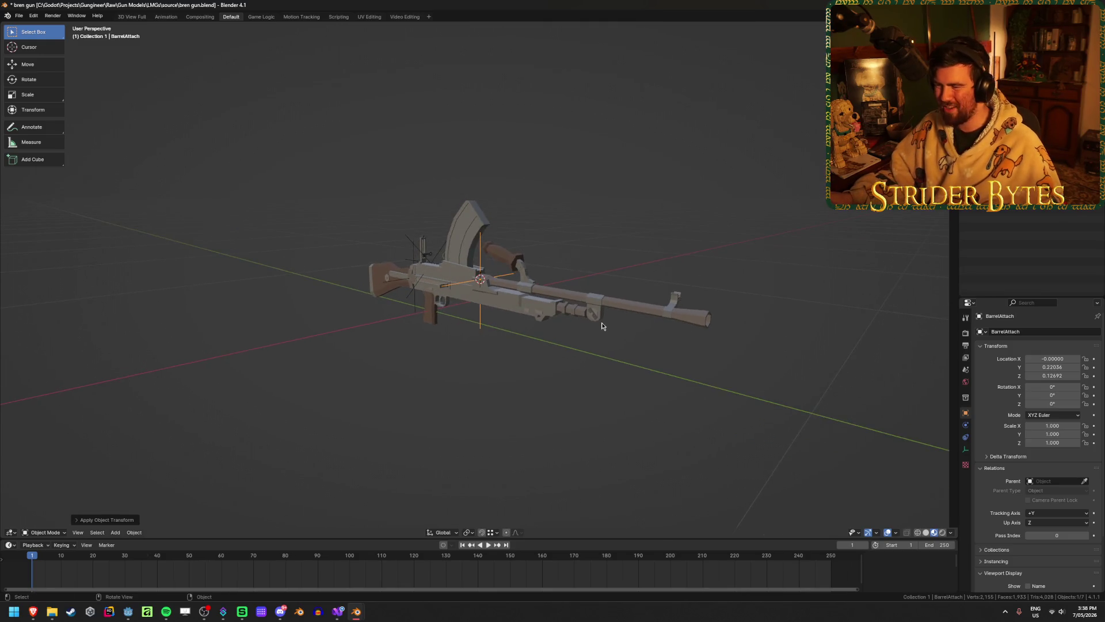
{"action": "scroll", "coordinate": [602, 327], "scroll_direction": "up", "scroll_amount": 3}
{"action": "middle_click_drag", "start_coordinate": [601, 326], "coordinate": [519, 318]}
- In the right orthographic view, box-select the flared faces at the barrel's end
{"action": "mouse_move", "coordinate": [539, 279]}
{"action": "middle_mouse_down"}
{"action": "mouse_move", "coordinate": [530, 269]}
{"action": "mouse_move", "coordinate": [576, 268]}
{"action": "middle_mouse_up"}
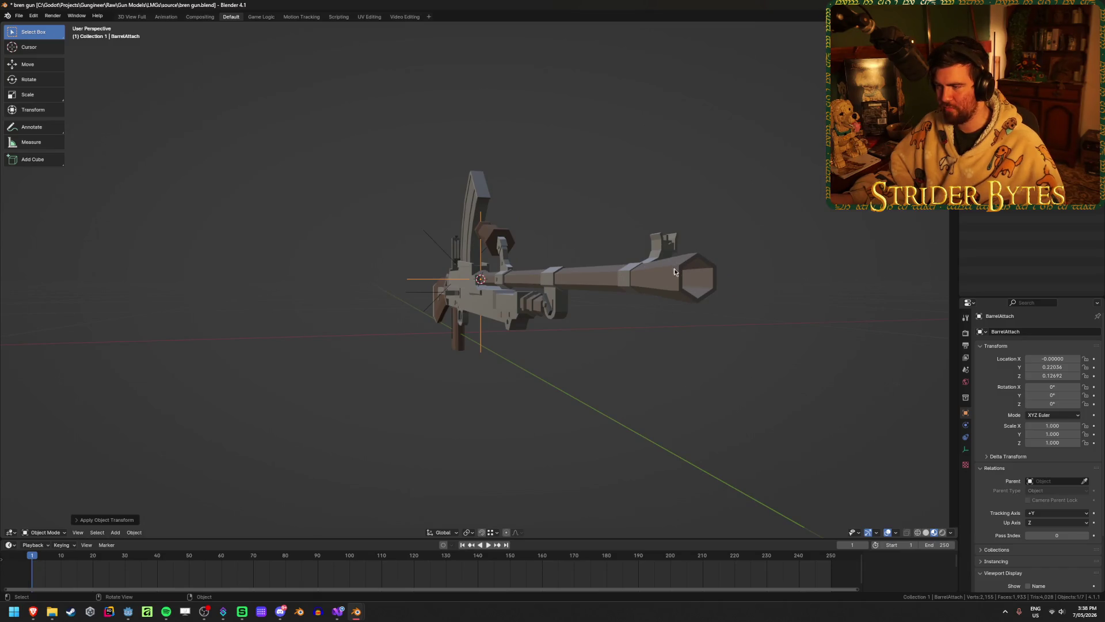
{"action": "mouse_move", "coordinate": [674, 271]}
{"action": "middle_mouse_down"}
{"action": "mouse_move", "coordinate": [625, 275]}
{"action": "mouse_move", "coordinate": [634, 280]}
{"action": "middle_mouse_up"}
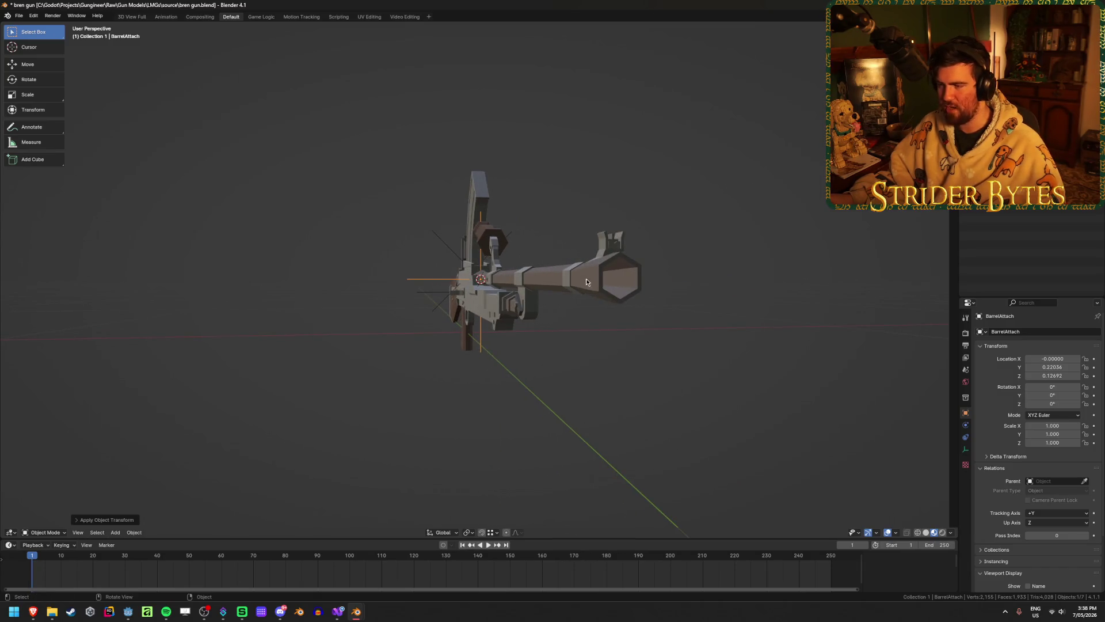
{"action": "key", "text": "KP_3"}
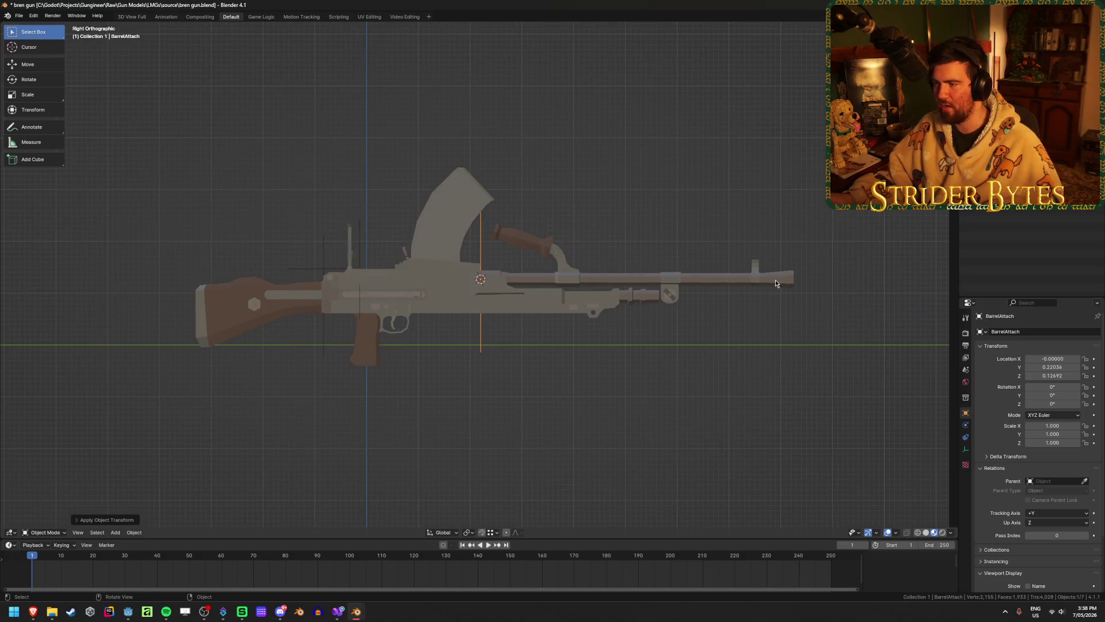
{"action": "mouse_move", "coordinate": [775, 283]}
{"action": "middle_mouse_down"}
{"action": "mouse_move", "coordinate": [686, 294]}
{"action": "mouse_move", "coordinate": [343, 285]}
{"action": "mouse_move", "coordinate": [319, 309]}
{"action": "middle_mouse_up"}
{"action": "key", "text": "KP_3"}
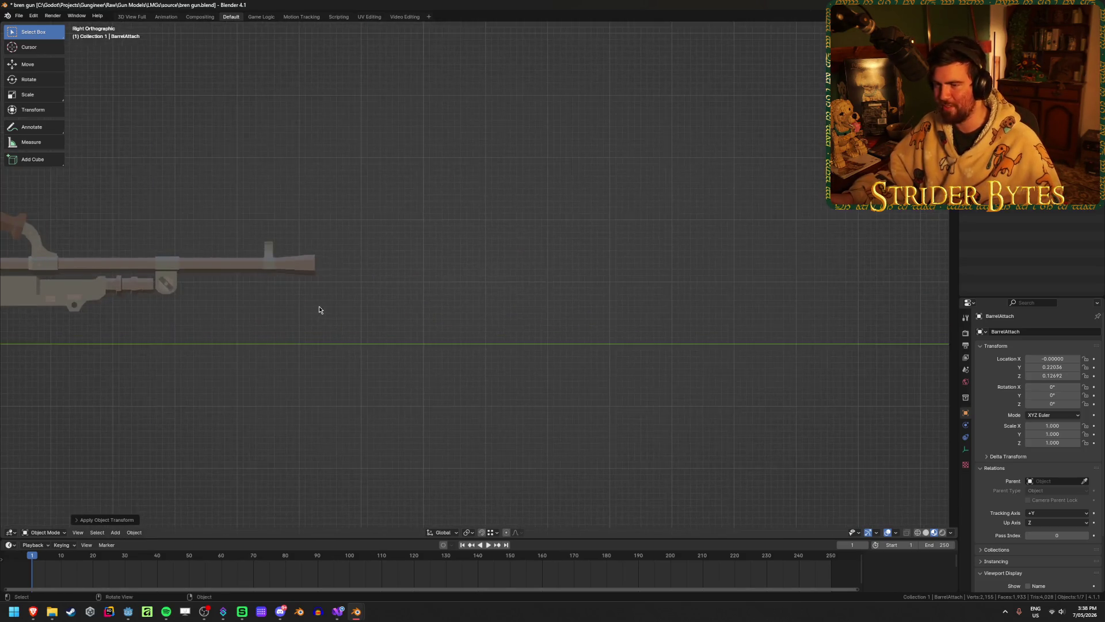
{"action": "scroll", "coordinate": [318, 309], "scroll_direction": "up", "scroll_amount": 5}
{"action": "key", "text": "ctrl+z"}
{"action": "key", "text": "ctrl+z"}
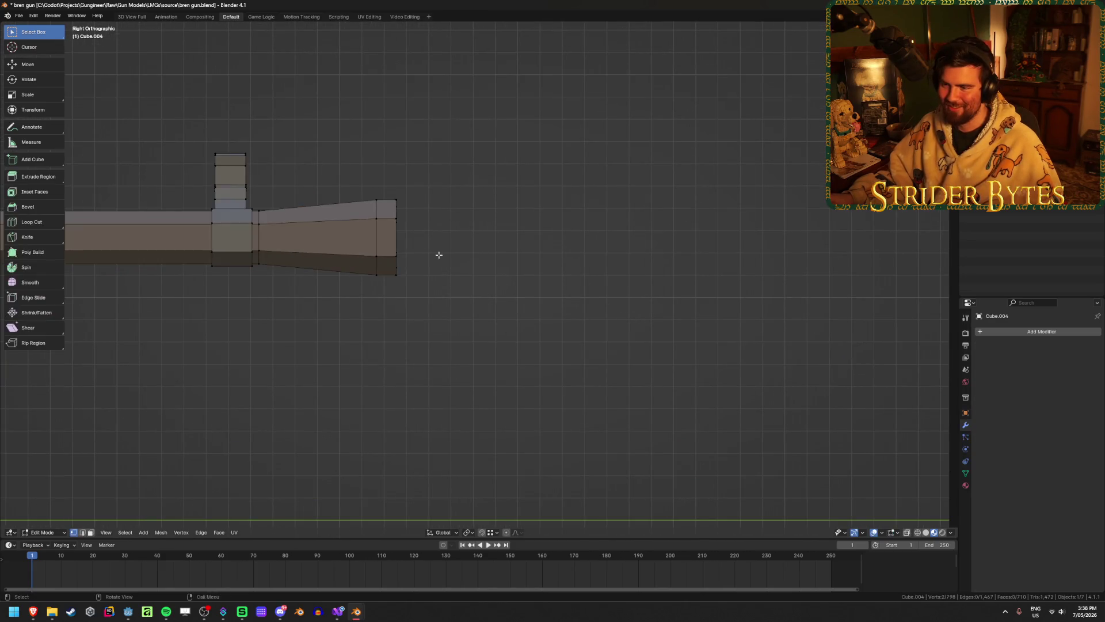
{"action": "mouse_move", "coordinate": [611, 347]}
{"action": "left_mouse_down"}
{"action": "mouse_move", "coordinate": [427, 213]}
{"action": "mouse_move", "coordinate": [369, 192]}
{"action": "left_mouse_up"}
{"action": "key", "text": "alt+z"}
{"action": "mouse_move", "coordinate": [587, 212]}
{"action": "middle_mouse_down"}
{"action": "mouse_move", "coordinate": [525, 220]}
{"action": "mouse_move", "coordinate": [486, 266]}
{"action": "middle_mouse_up"}
- Separate the flared faces into Cube.005, hide it, and return to the barrel mesh
{"action": "key", "text": "ctrl+z"}
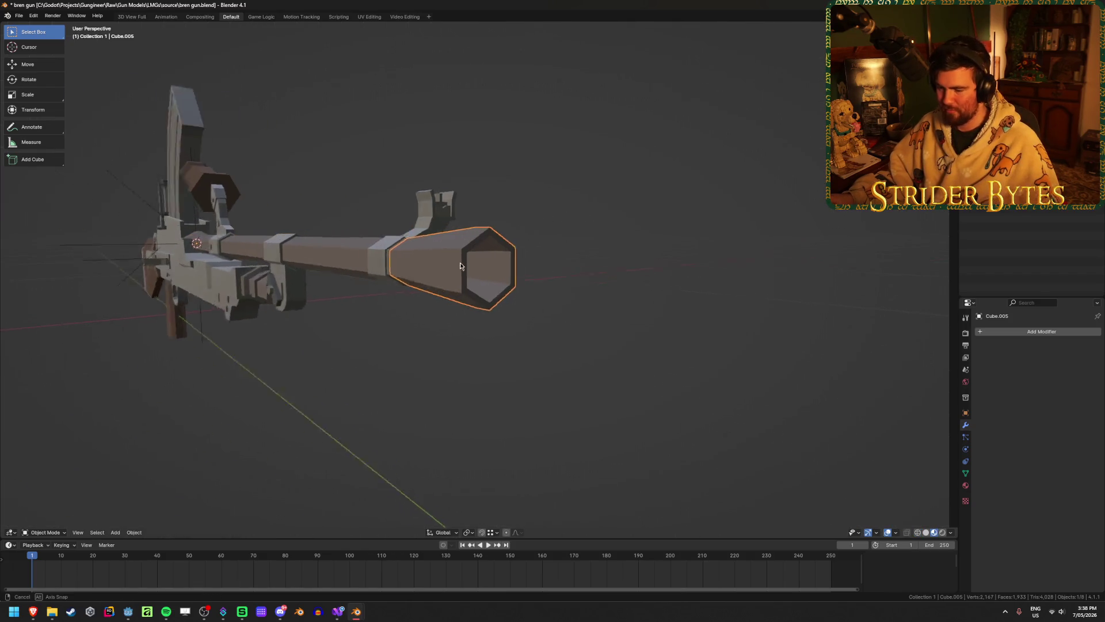
{"action": "scroll", "coordinate": [485, 266], "scroll_direction": "up", "scroll_amount": 6}
{"action": "key", "text": "ctrl+shift+z"}
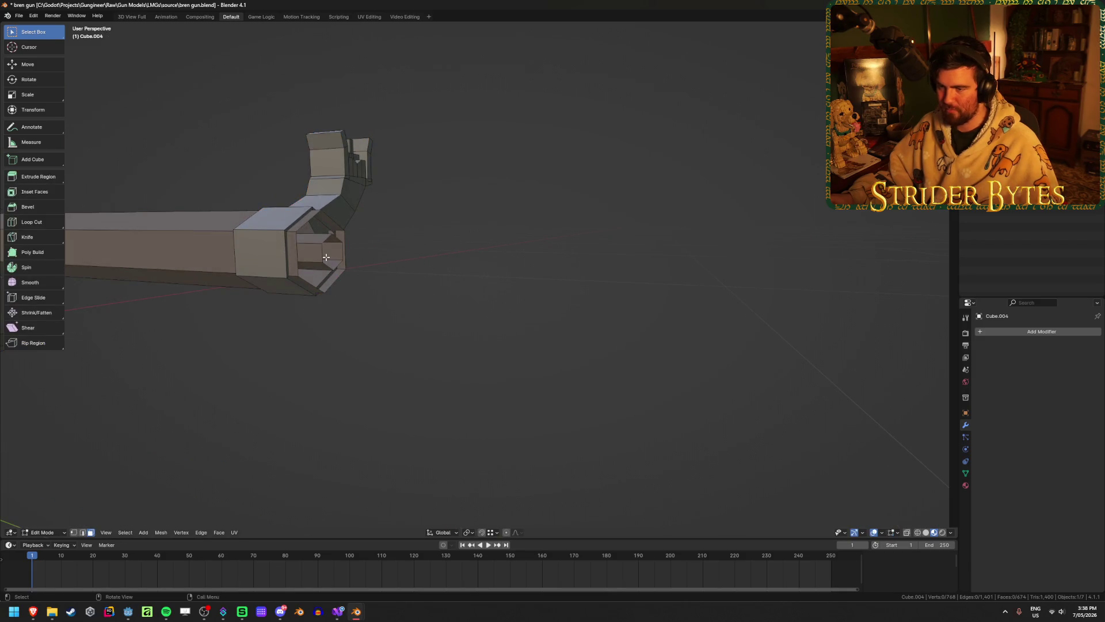
{"action": "key", "text": "KP_3"}
{"action": "middle_click_drag", "start_coordinate": [326, 257], "coordinate": [469, 261], "text": "shift"}
{"action": "scroll", "coordinate": [471, 216], "scroll_direction": "up", "scroll_amount": 2}
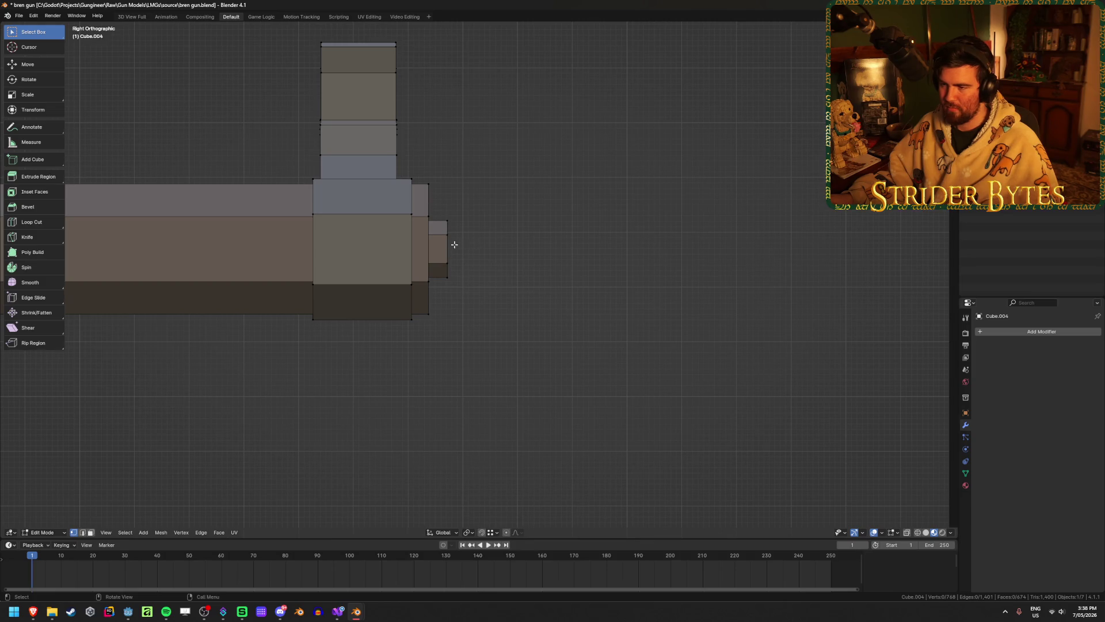
- Push the barrel's end edge loop outward along the Y axis
{"action": "left_click", "coordinate": [427, 200], "text": "alt"}
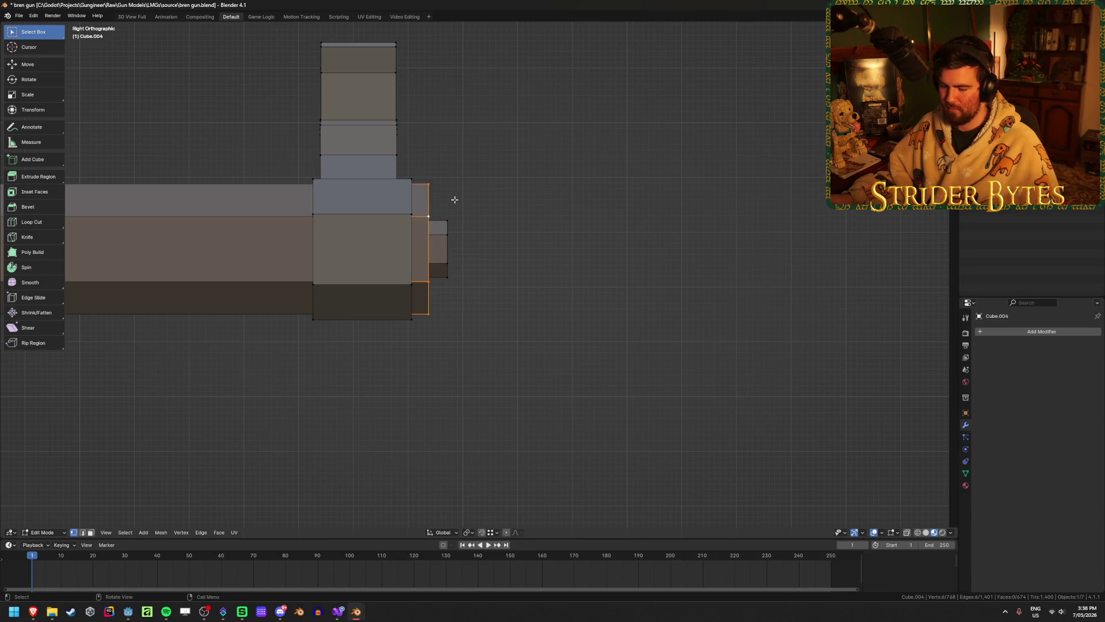
{"action": "key", "text": "g"}
{"action": "key", "text": "y"}
{"action": "left_click", "coordinate": [447, 220]}
{"action": "middle_click_drag", "start_coordinate": [447, 220], "coordinate": [461, 227]}
- Bridge the outer rim loop to the inner hexagonal loop to close the barrel end
{"action": "key", "text": "2"}
{"action": "left_click", "coordinate": [462, 209], "text": "alt"}
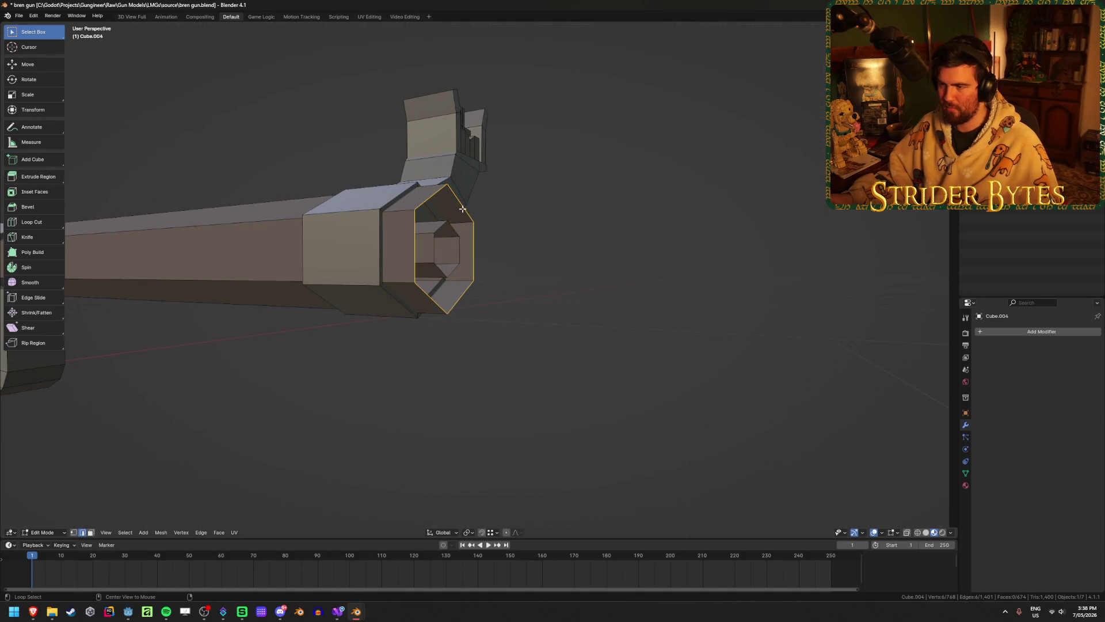
{"action": "left_click", "coordinate": [458, 232], "text": "alt+shift"}
{"action": "key", "text": "ctrl+e"}
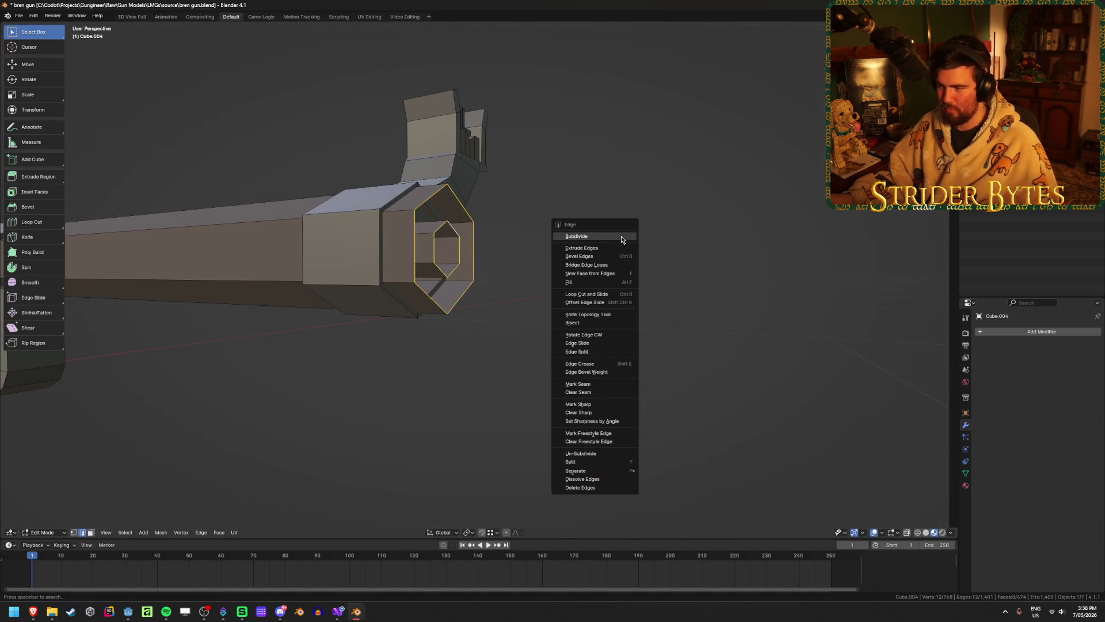
{"action": "left_click", "coordinate": [612, 265]}
{"action": "left_click", "coordinate": [612, 265]}
{"action": "mouse_move", "coordinate": [612, 265]}
{"action": "middle_mouse_down"}
{"action": "mouse_move", "coordinate": [621, 262]}
{"action": "mouse_move", "coordinate": [563, 274]}
{"action": "mouse_move", "coordinate": [651, 269]}
{"action": "middle_mouse_up"}
{"action": "scroll", "coordinate": [652, 269], "scroll_direction": "down", "scroll_amount": 2}
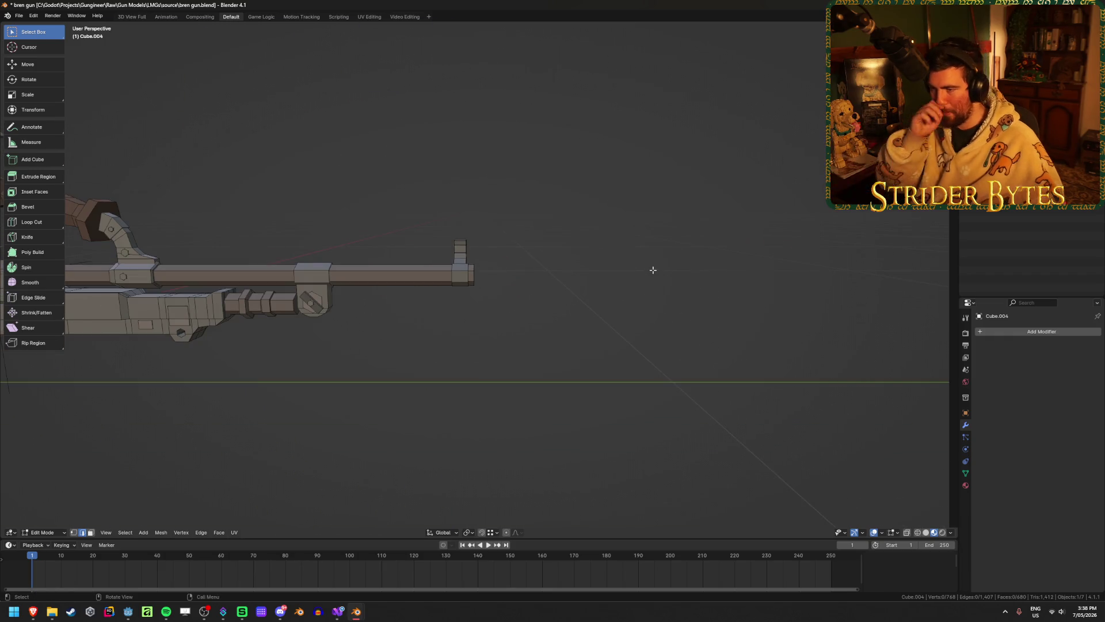
- Leave Edit Mode and unhide the muzzle piece Cube.005, framing it at the barrel end
{"action": "key", "text": "alt+h"}
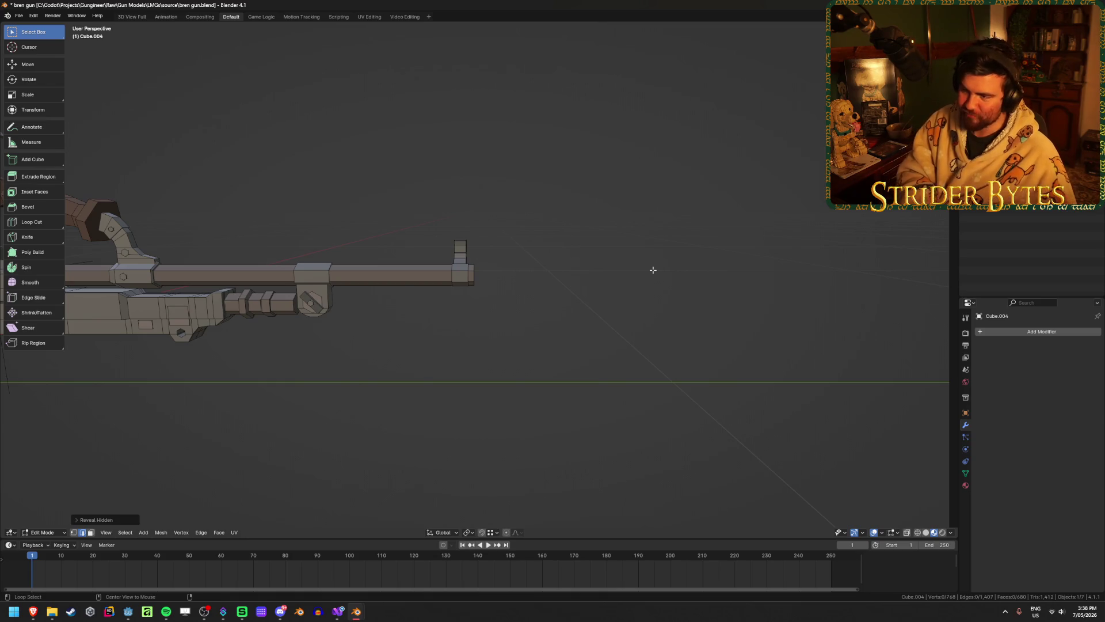
{"action": "key", "text": "Tab"}
{"action": "key", "text": "alt+h"}
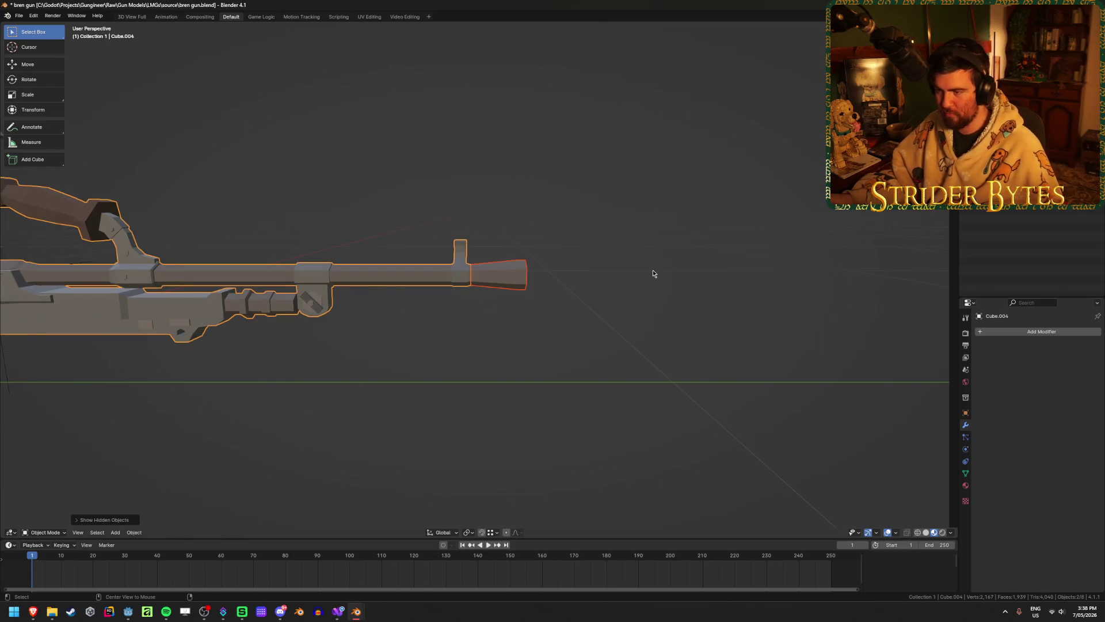
{"action": "left_click", "coordinate": [499, 274]}
{"action": "key", "text": "KP_Decimal"}
{"action": "middle_click_drag", "start_coordinate": [567, 320], "coordinate": [478, 324]}
{"action": "scroll", "coordinate": [475, 319], "scroll_direction": "up", "scroll_amount": 5}
{"action": "mouse_move", "coordinate": [370, 298]}
{"action": "middle_mouse_down"}
{"action": "mouse_move", "coordinate": [371, 311]}
{"action": "mouse_move", "coordinate": [491, 315]}
{"action": "middle_mouse_up"}
{"action": "left_click", "coordinate": [541, 355]}
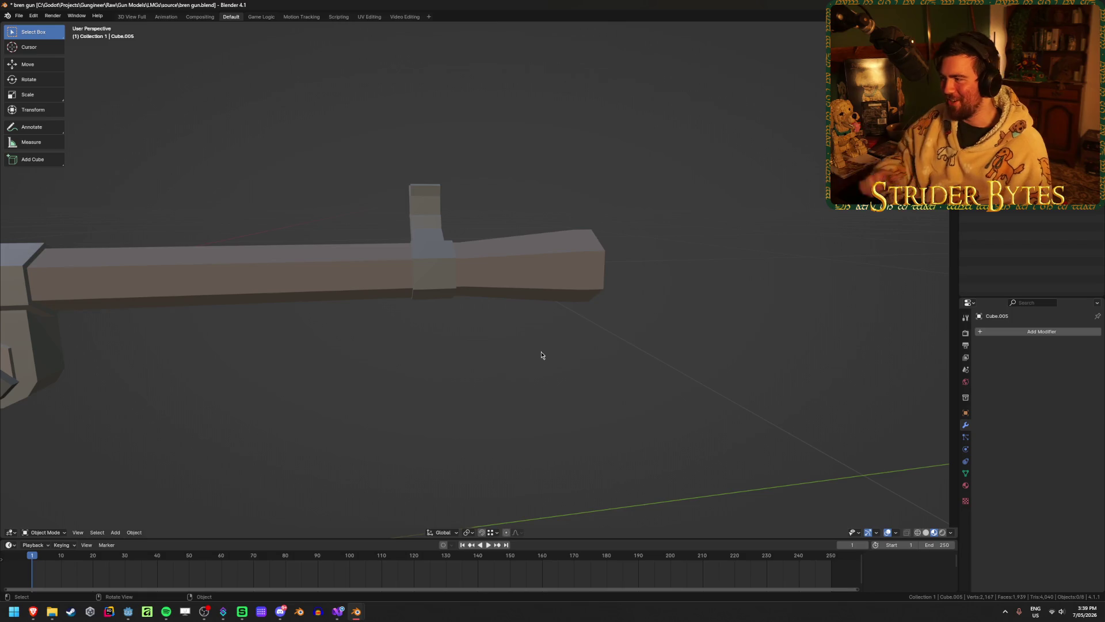
- Rename the muzzle piece Cube.005 to Bren_Muzzle, then select the barrel Cube.004
{"action": "left_click", "coordinate": [570, 289]}
{"action": "key", "text": "F2"}
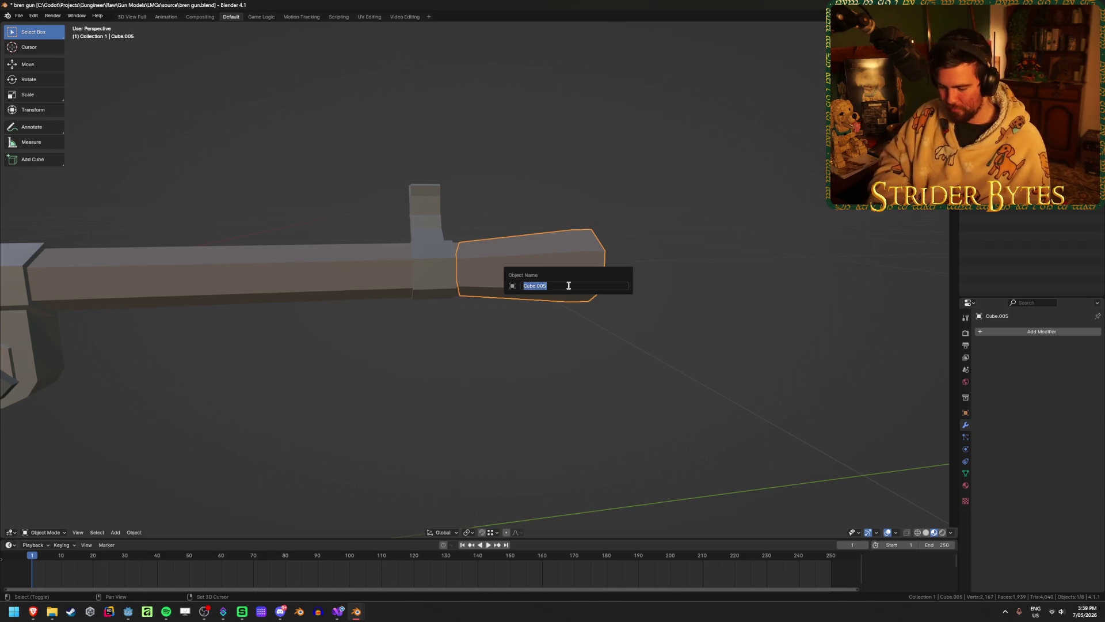
{"action": "type", "text": "Bren_Muzz"}
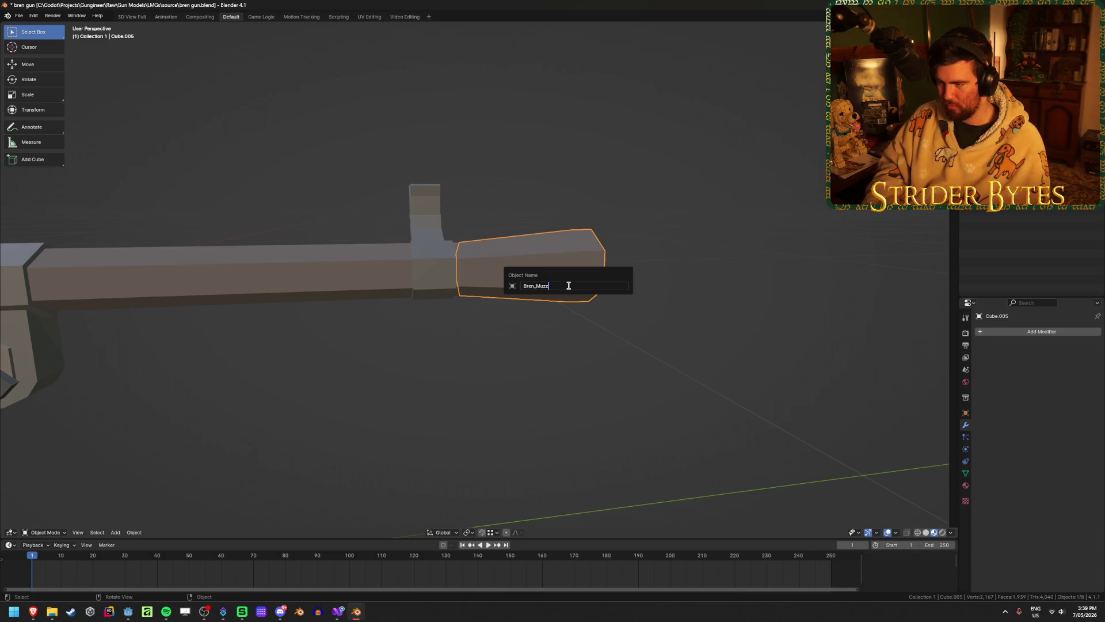
{"action": "key", "text": "Return"}
{"action": "scroll", "coordinate": [426, 276], "scroll_direction": "down", "scroll_amount": 6}
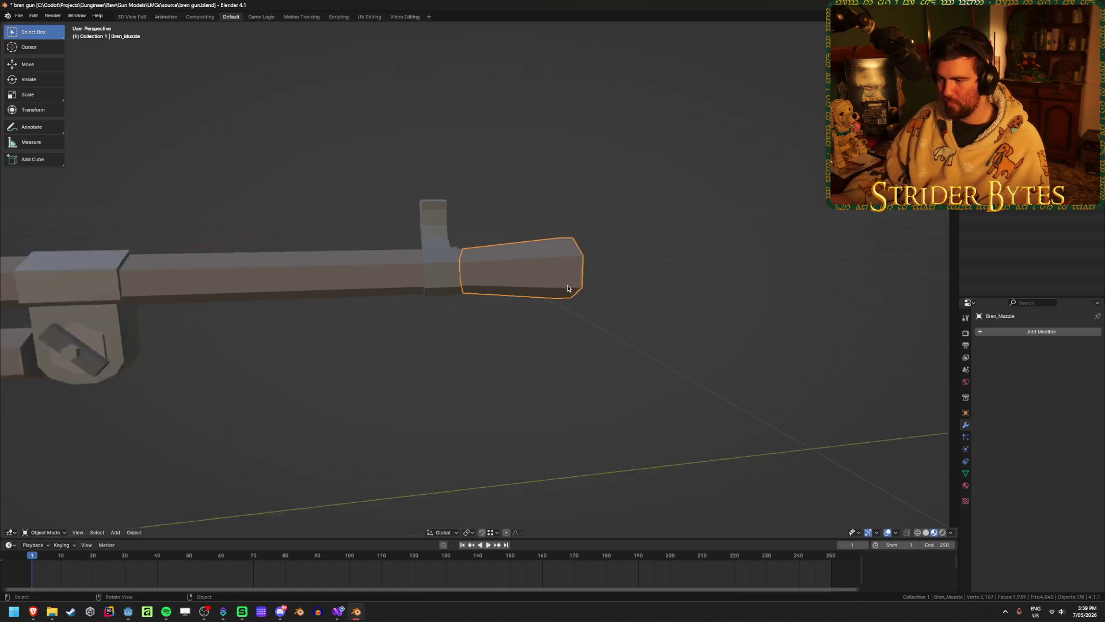
{"action": "left_click", "coordinate": [437, 288]}
- Enter Edit Mode on Cube.004, then return to Object Mode
{"action": "mouse_move", "coordinate": [458, 315]}
{"action": "middle_mouse_down"}
{"action": "mouse_move", "coordinate": [375, 319]}
{"action": "mouse_move", "coordinate": [419, 281]}
{"action": "middle_mouse_up"}
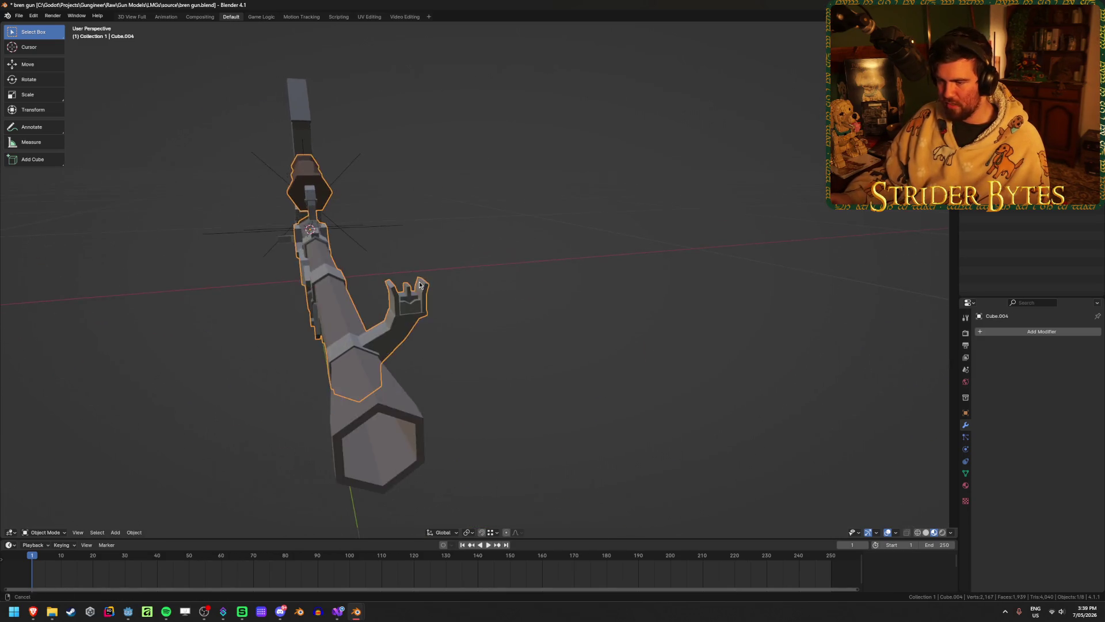
{"action": "scroll", "coordinate": [419, 283], "scroll_direction": "up", "scroll_amount": 4}
{"action": "key", "text": "Tab"}
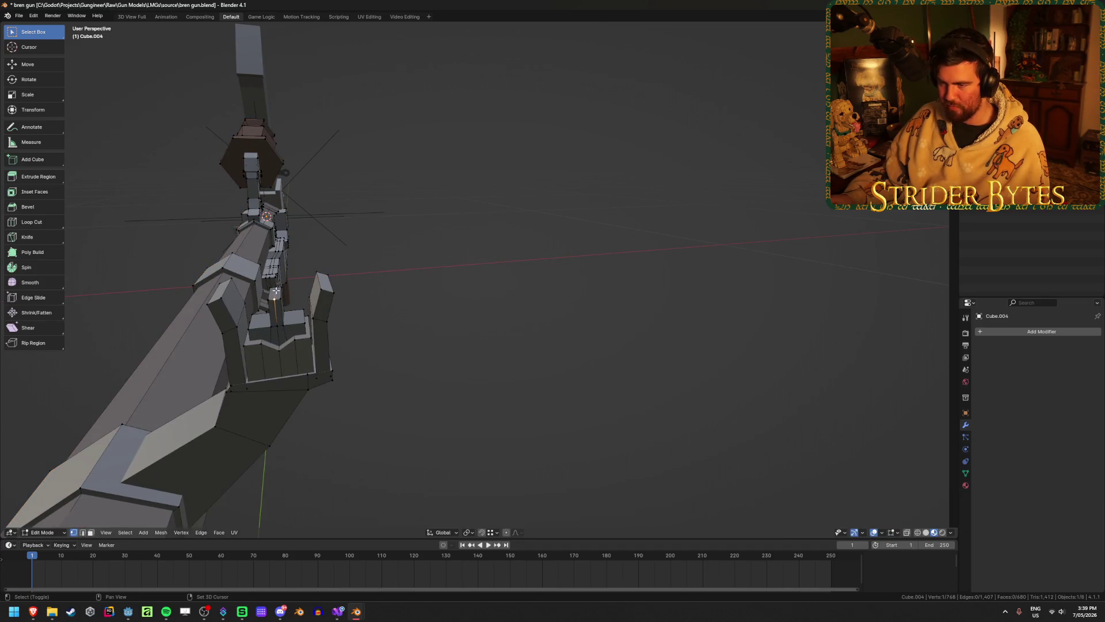
{"action": "key", "text": "ctrl+Tab"}
{"action": "left_click", "coordinate": [436, 340]}
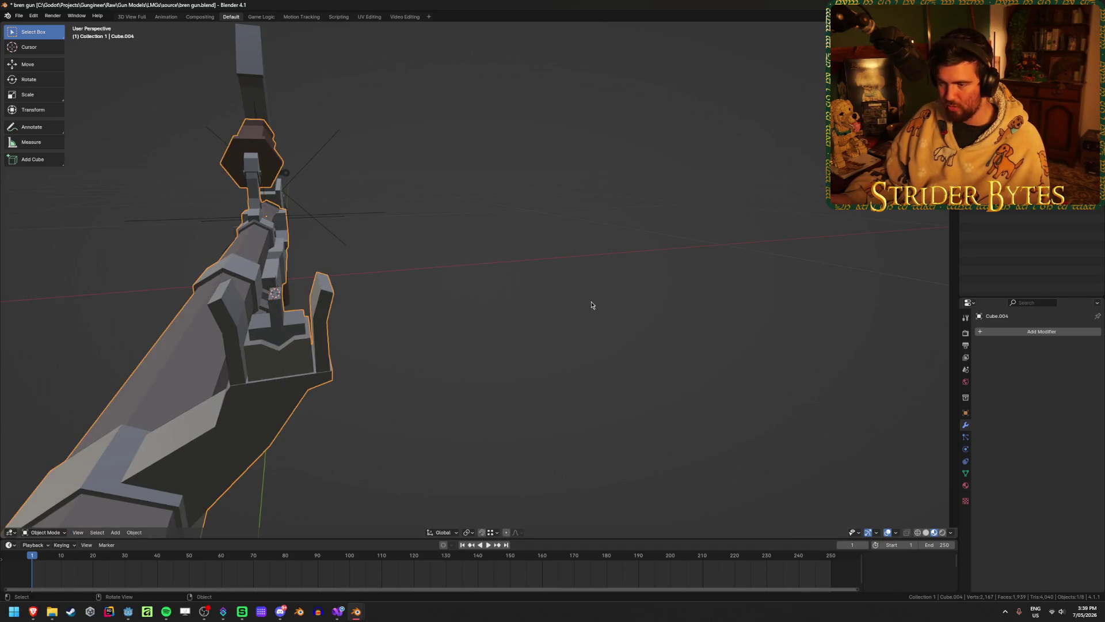
{"action": "mouse_move", "coordinate": [592, 303]}
{"action": "middle_mouse_down"}
{"action": "mouse_move", "coordinate": [397, 306]}
{"action": "mouse_move", "coordinate": [442, 310]}
{"action": "mouse_move", "coordinate": [490, 358]}
{"action": "middle_mouse_up"}
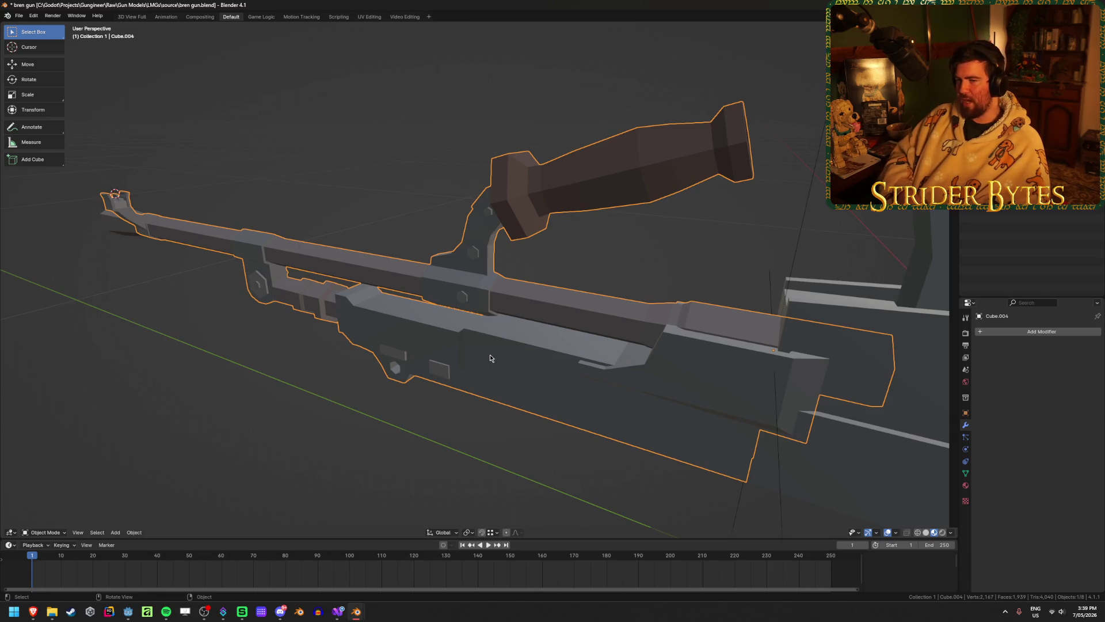
- Add a plain axes empty and scale it down to about 0.138
{"action": "key", "text": "shift+a"}
{"action": "mouse_move", "coordinate": [489, 358]}
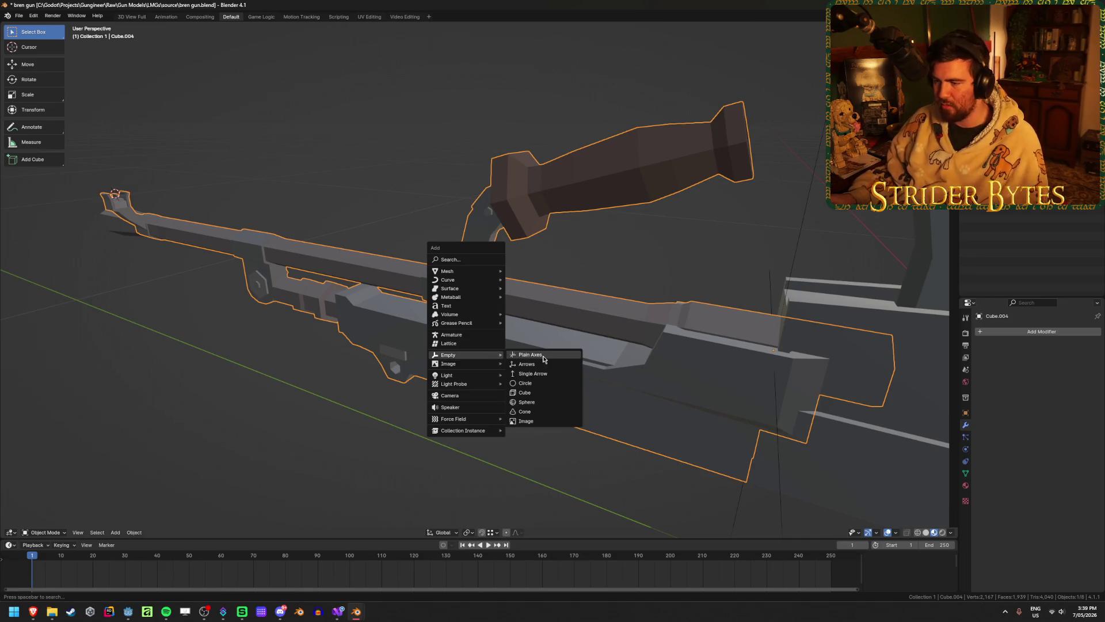
{"action": "left_click", "coordinate": [526, 361]}
{"action": "mouse_move", "coordinate": [526, 362]}
{"action": "middle_mouse_down"}
{"action": "mouse_move", "coordinate": [333, 310]}
{"action": "mouse_move", "coordinate": [775, 202]}
{"action": "middle_mouse_up"}
{"action": "key", "text": "s"}
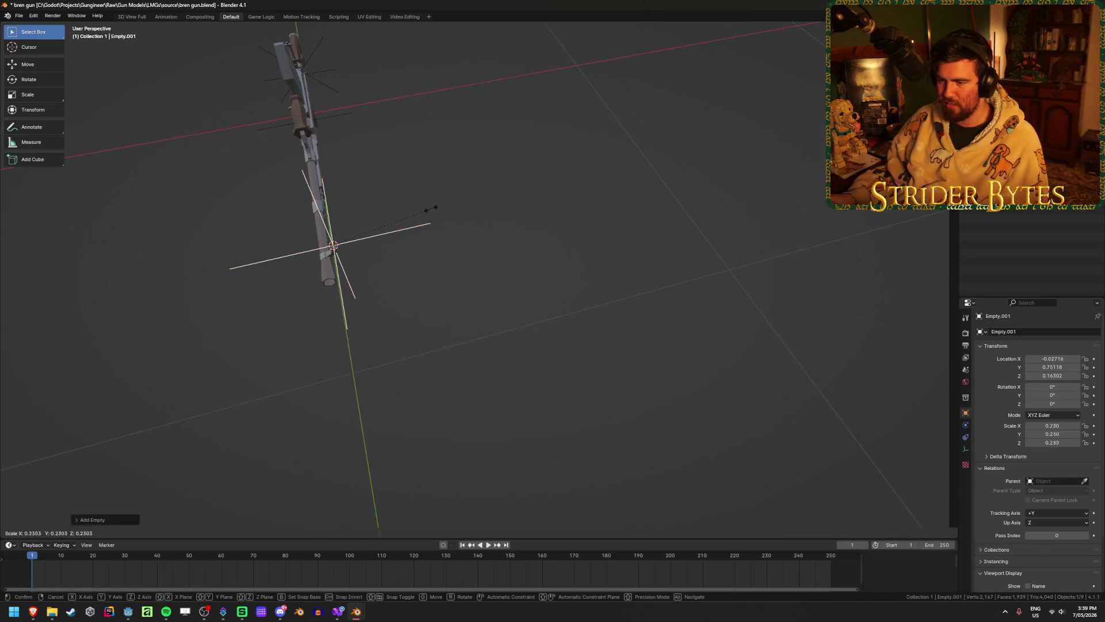
{"action": "left_click", "coordinate": [387, 222]}
{"action": "key", "text": "s"}
{"action": "left_click", "coordinate": [454, 207]}
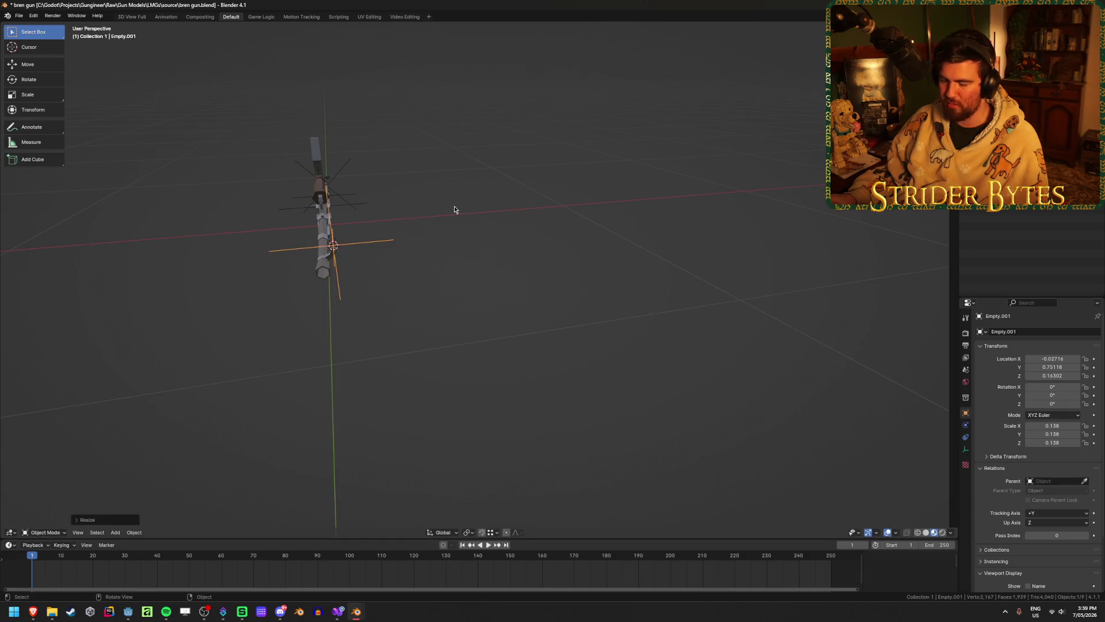
{"action": "key", "text": "KP_Decimal"}
{"action": "middle_click_drag", "start_coordinate": [597, 237], "coordinate": [570, 229]}
- Apply the empty's scale and rename it AimPoint
{"action": "key", "text": "ctrl+a"}
{"action": "left_click", "coordinate": [569, 229]}
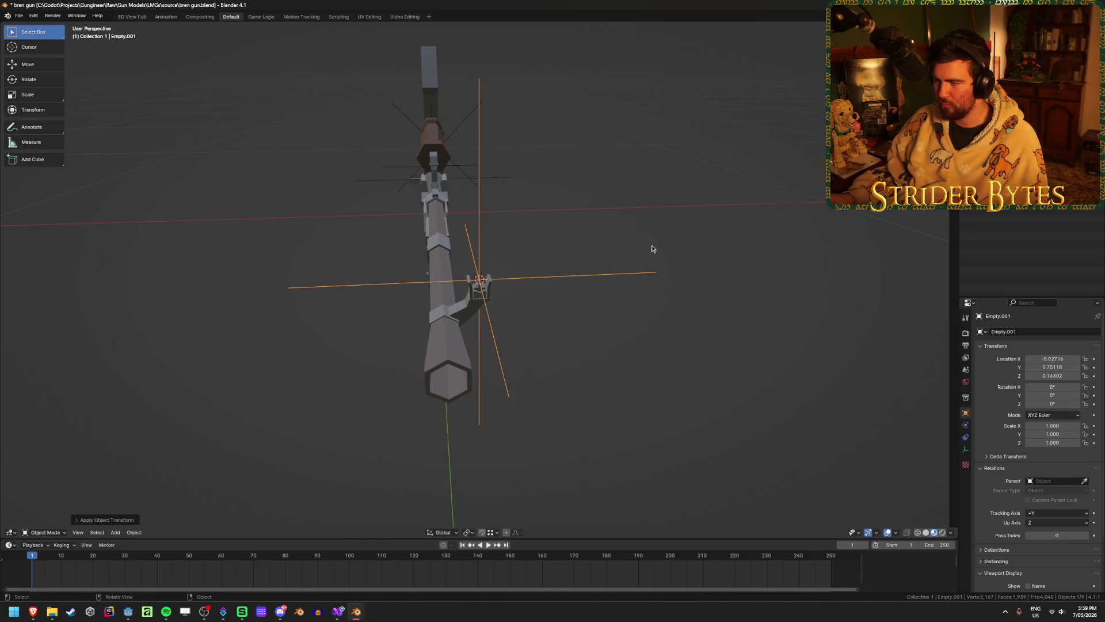
{"action": "key", "text": "F2"}
{"action": "type", "text": "AimPoint"}
{"action": "key", "text": "Return"}
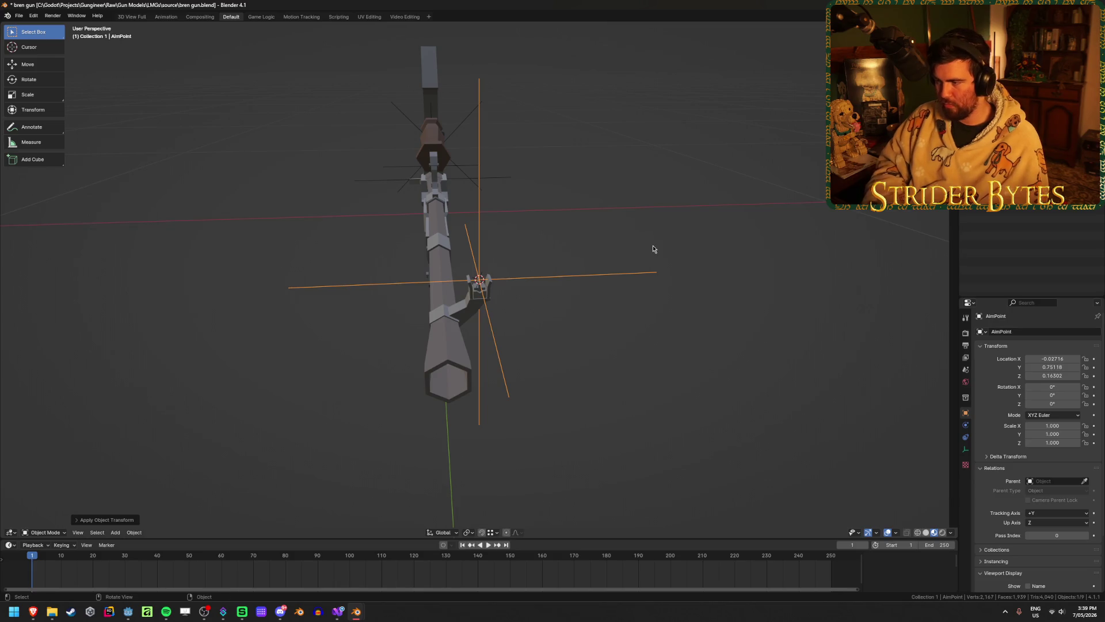
{"action": "mouse_move", "coordinate": [658, 243]}
{"action": "middle_mouse_down"}
{"action": "mouse_move", "coordinate": [530, 245]}
{"action": "mouse_move", "coordinate": [339, 187]}
{"action": "mouse_move", "coordinate": [380, 197]}
{"action": "middle_mouse_up"}
- Select the gun body Cube.001, briefly enter its Edit Mode, and leave again
{"action": "left_click", "coordinate": [401, 125]}
{"action": "middle_click_drag", "start_coordinate": [401, 124], "coordinate": [566, 184]}
{"action": "scroll", "coordinate": [567, 184], "scroll_direction": "up", "scroll_amount": 3}
{"action": "key", "text": "Tab"}
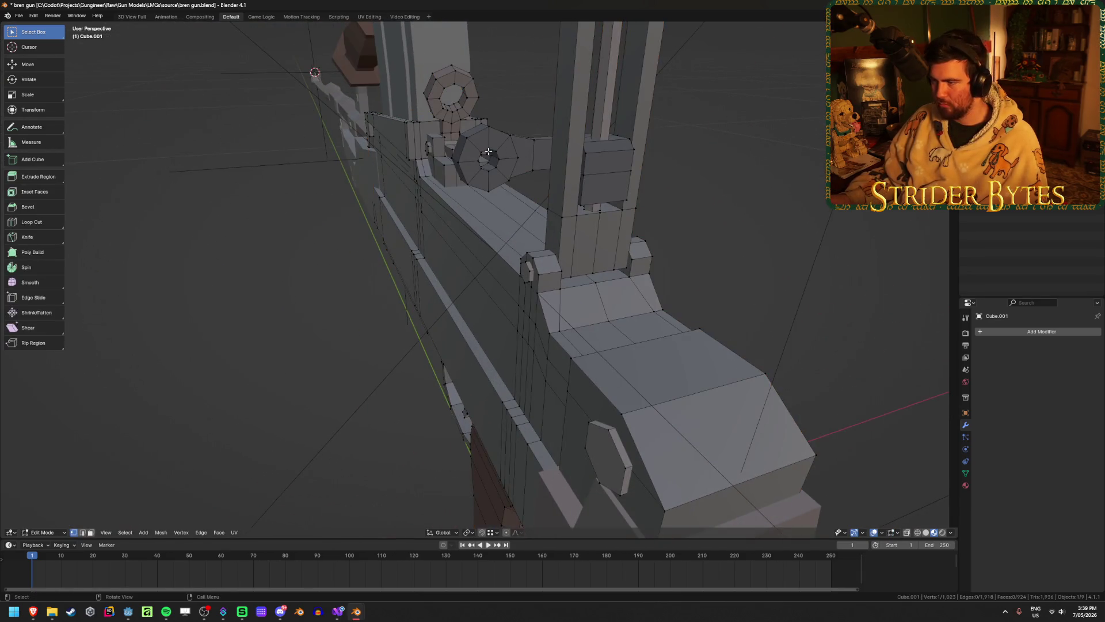
{"action": "middle_click_drag", "start_coordinate": [487, 170], "coordinate": [485, 165]}
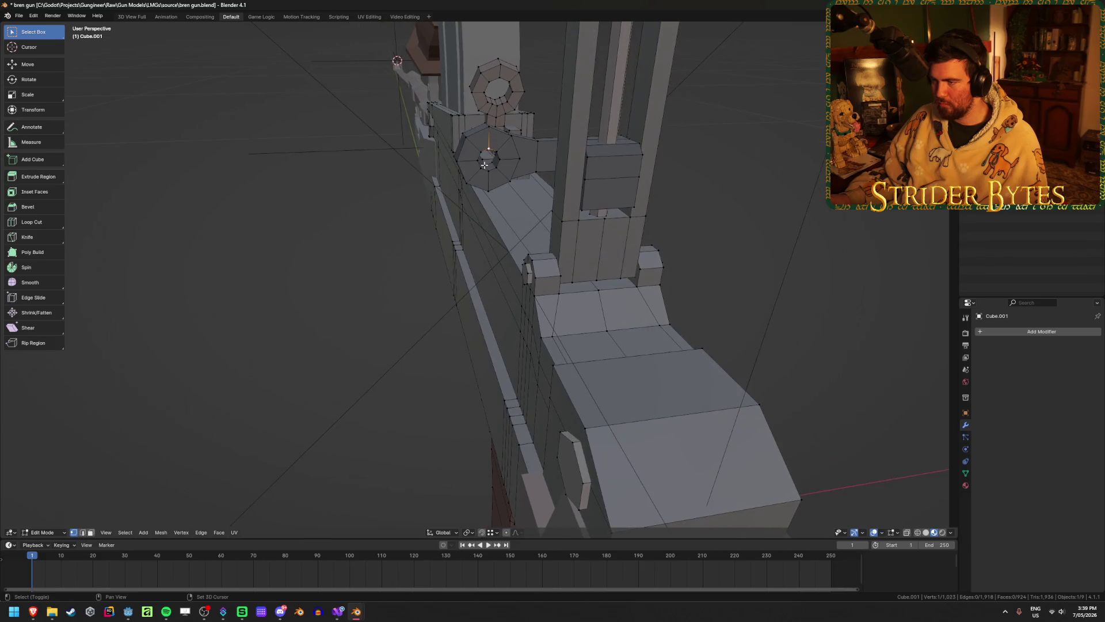
{"action": "key", "text": "Tab"}
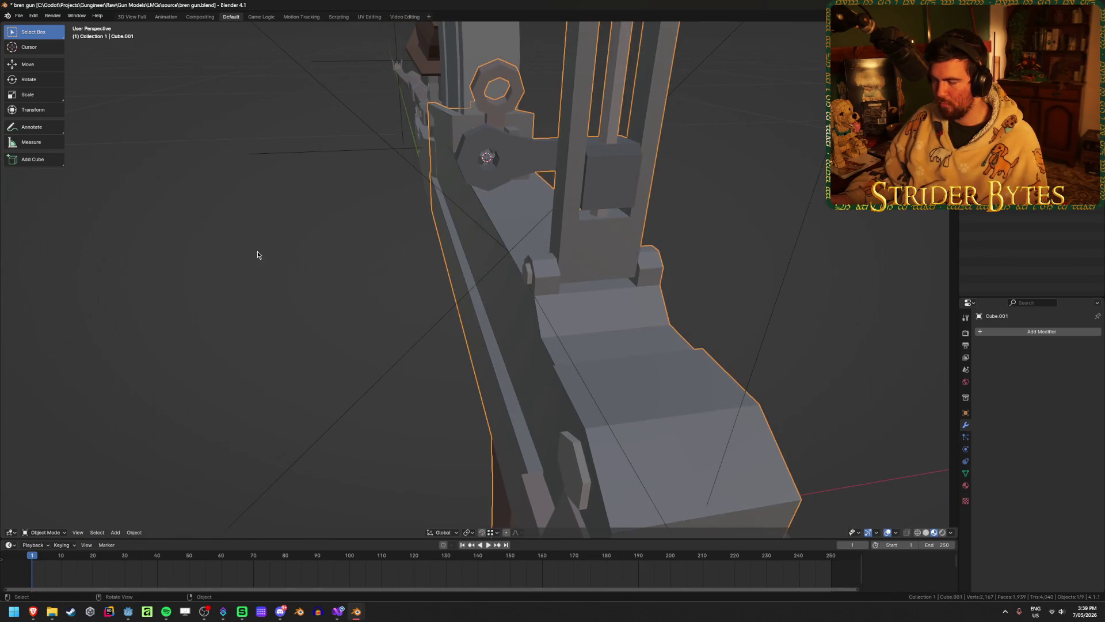
- Add another plain axes empty and scale it down
{"action": "key", "text": "shift+a"}
{"action": "mouse_move", "coordinate": [258, 254]}
{"action": "left_click", "coordinate": [298, 251]}
{"action": "scroll", "coordinate": [305, 258], "scroll_direction": "down", "scroll_amount": 5}
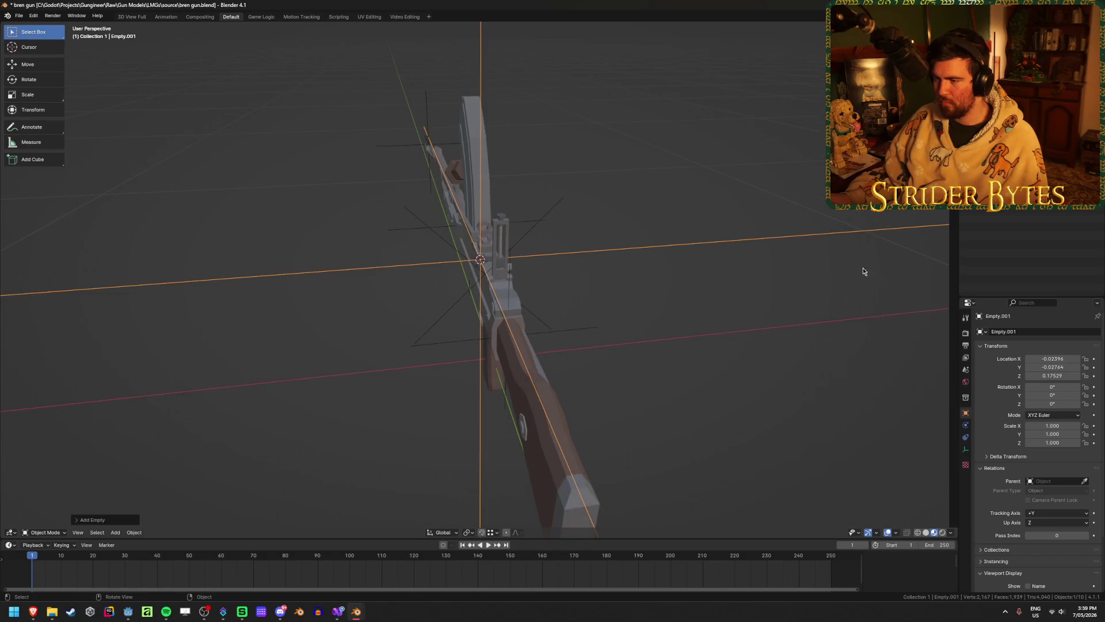
{"action": "key", "text": "s"}
{"action": "left_click", "coordinate": [505, 292]}
- Apply the empty's scale, rename it AimPoint2, and save the file
{"action": "key", "text": "ctrl+a"}
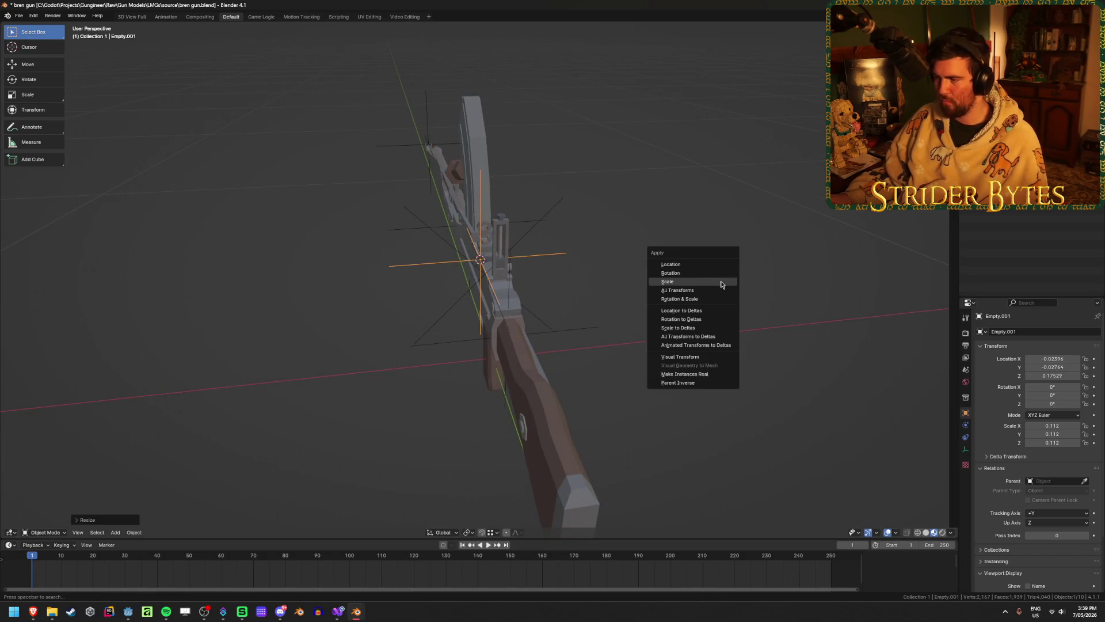
{"action": "left_click", "coordinate": [721, 282]}
{"action": "key", "text": "F2"}
{"action": "type", "text": "AimPoint2"}
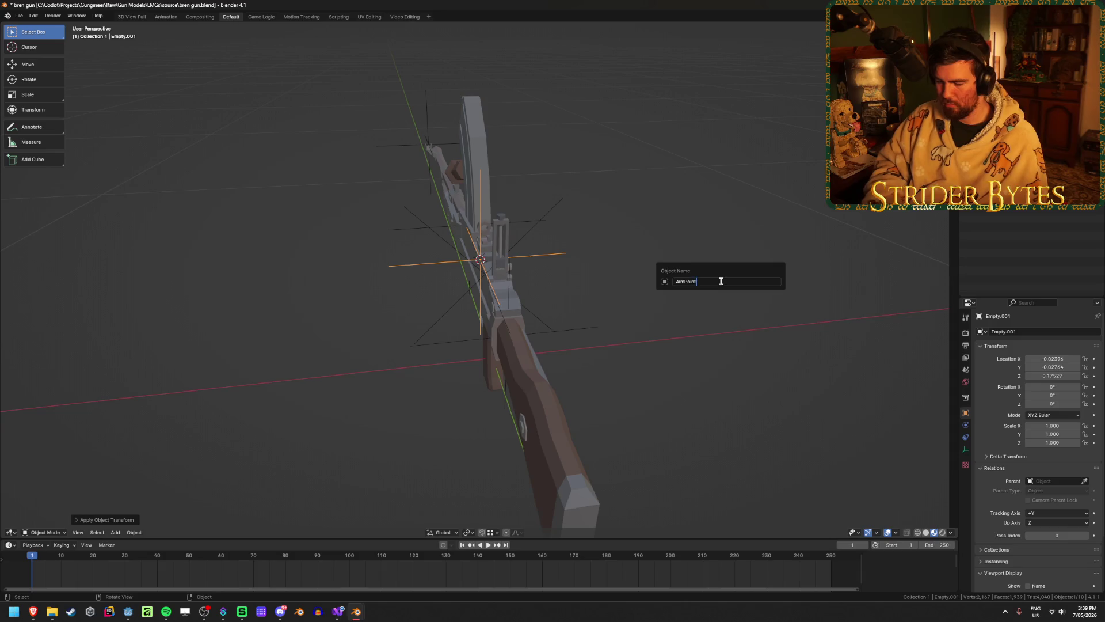
{"action": "key", "text": "Return"}
{"action": "key", "text": "ctrl+s"}
{"action": "mouse_move", "coordinate": [720, 283]}
{"action": "middle_mouse_down"}
{"action": "mouse_move", "coordinate": [539, 278]}
{"action": "mouse_move", "coordinate": [565, 277]}
{"action": "middle_mouse_up"}
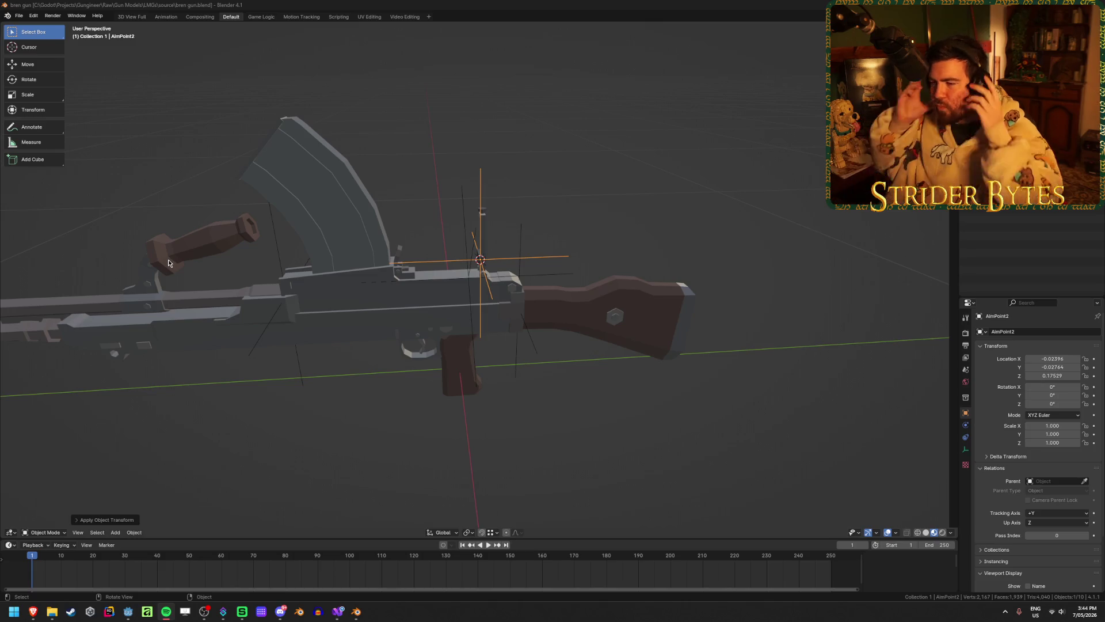
- Select the magazine and centre the view on it
{"action": "left_click", "coordinate": [436, 207]}
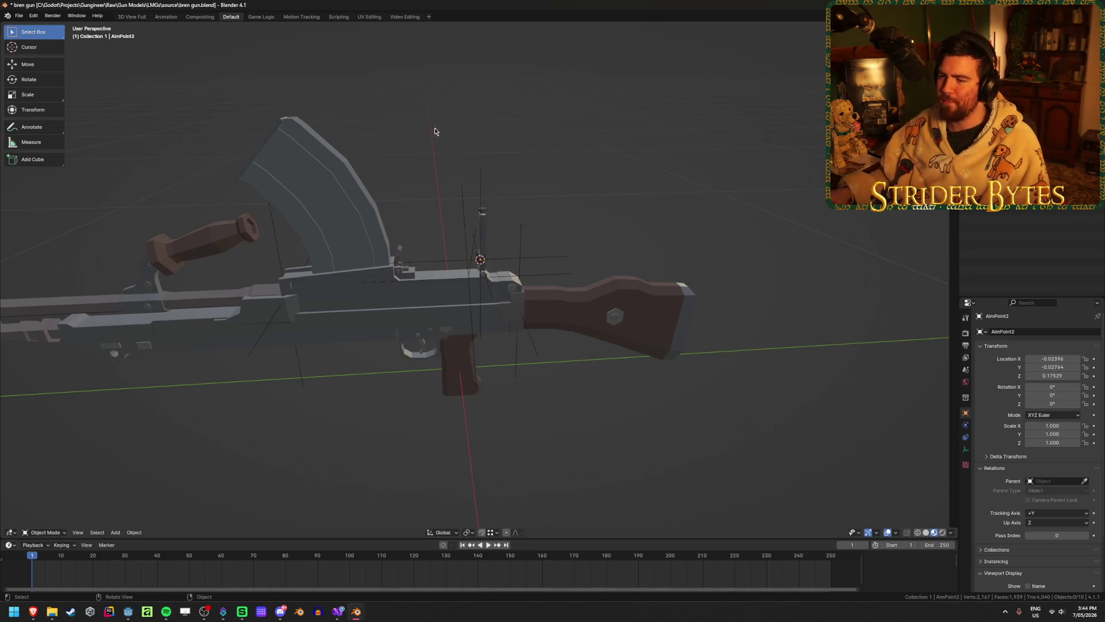
{"action": "mouse_move", "coordinate": [435, 208]}
{"action": "middle_mouse_down"}
{"action": "mouse_move", "coordinate": [451, 94]}
{"action": "mouse_move", "coordinate": [503, 166]}
{"action": "mouse_move", "coordinate": [319, 175]}
{"action": "mouse_move", "coordinate": [308, 210]}
{"action": "middle_mouse_up"}
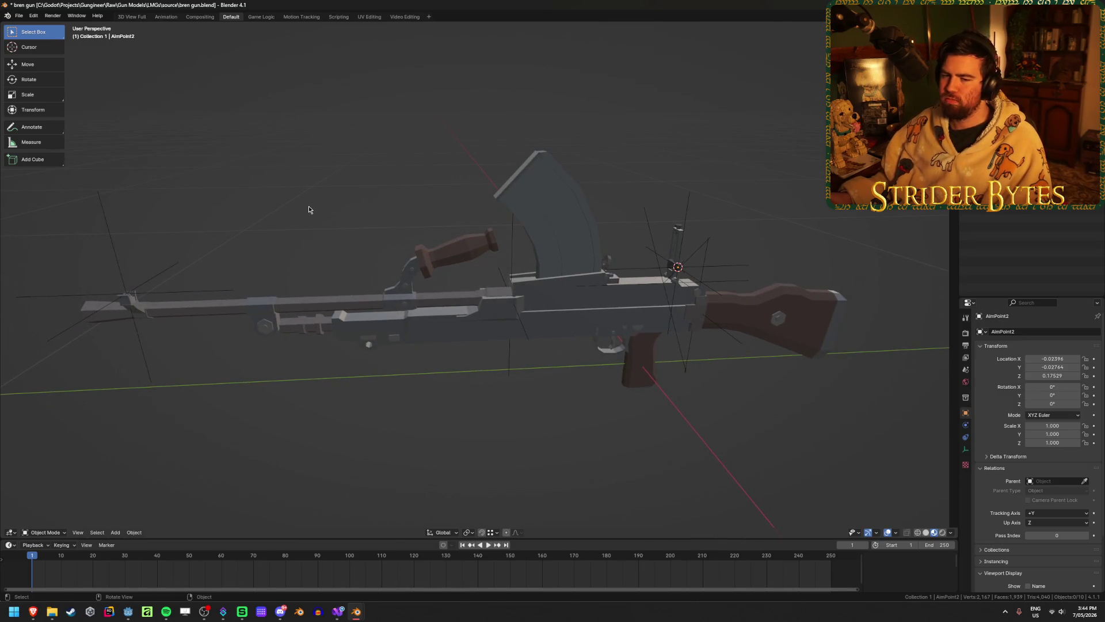
{"action": "mouse_move", "coordinate": [358, 167]}
{"action": "middle_mouse_down"}
{"action": "mouse_move", "coordinate": [323, 167]}
{"action": "mouse_move", "coordinate": [578, 178]}
{"action": "mouse_move", "coordinate": [624, 292]}
{"action": "middle_mouse_up"}
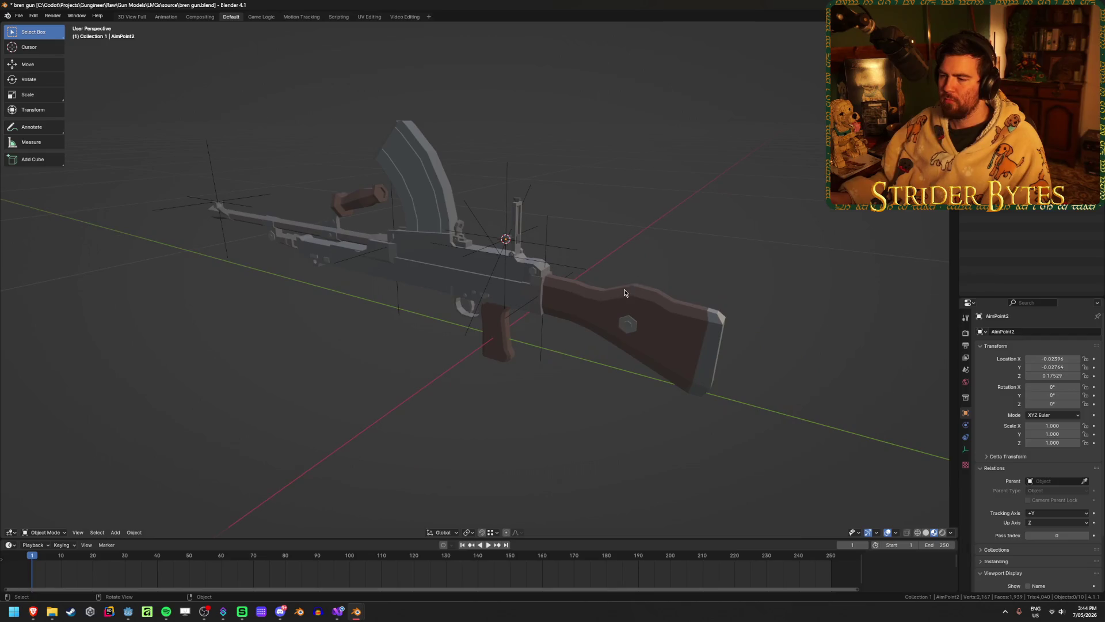
{"action": "left_click", "coordinate": [624, 292]}
{"action": "mouse_move", "coordinate": [641, 227]}
{"action": "middle_mouse_down"}
{"action": "mouse_move", "coordinate": [451, 115]}
{"action": "mouse_move", "coordinate": [581, 236]}
{"action": "mouse_move", "coordinate": [526, 264]}
{"action": "mouse_move", "coordinate": [491, 242]}
{"action": "mouse_move", "coordinate": [468, 322]}
{"action": "mouse_move", "coordinate": [395, 271]}
{"action": "mouse_move", "coordinate": [329, 254]}
{"action": "middle_mouse_up"}
{"action": "left_click", "coordinate": [451, 115]}
{"action": "left_click", "coordinate": [524, 262]}
{"action": "key", "text": "grave"}
{"action": "left_click", "coordinate": [402, 289]}
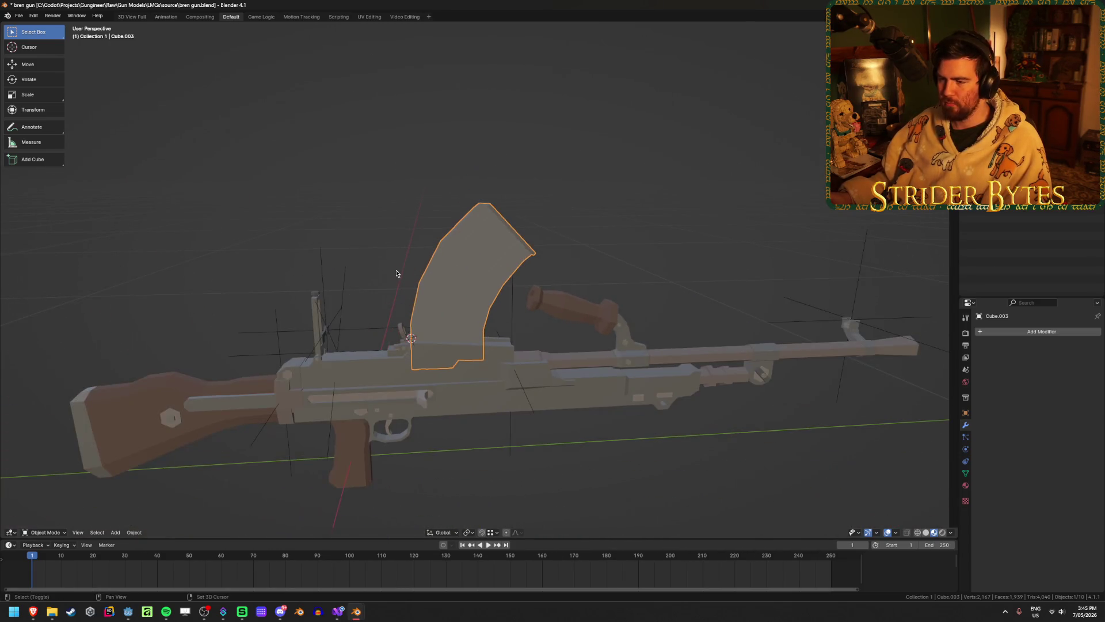
- Add a plain axes empty at the 3D cursor and scale it down
{"action": "key", "text": "shift+a"}
{"action": "mouse_move", "coordinate": [396, 274]}
{"action": "left_click", "coordinate": [455, 269]}
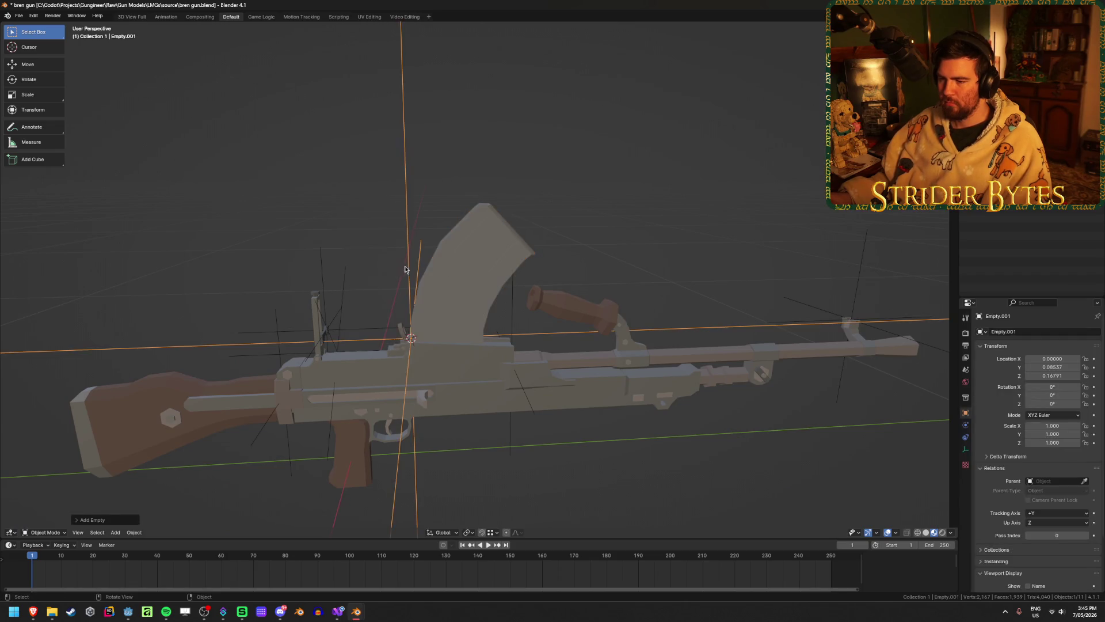
{"action": "mouse_move", "coordinate": [455, 269]}
{"action": "middle_mouse_down"}
{"action": "mouse_move", "coordinate": [503, 296]}
{"action": "mouse_move", "coordinate": [743, 299]}
{"action": "middle_mouse_up"}
{"action": "key", "text": "s"}
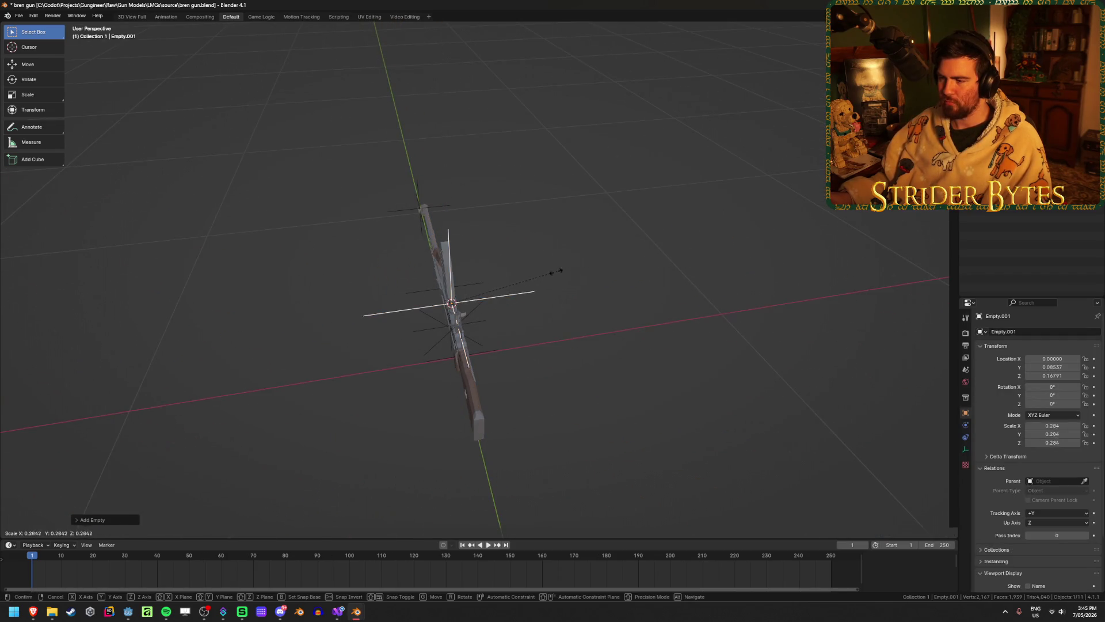
{"action": "left_click", "coordinate": [505, 280]}
{"action": "mouse_move", "coordinate": [505, 280]}
{"action": "middle_mouse_down"}
{"action": "mouse_move", "coordinate": [524, 302]}
{"action": "mouse_move", "coordinate": [500, 313]}
{"action": "mouse_move", "coordinate": [584, 277]}
{"action": "middle_mouse_up"}
- Apply Empty.001's scale back to 1.000 and view it from the right side
{"action": "key", "text": "ctrl+a"}
{"action": "left_click", "coordinate": [523, 301]}
{"action": "scroll", "coordinate": [500, 313], "scroll_direction": "up", "scroll_amount": 5}
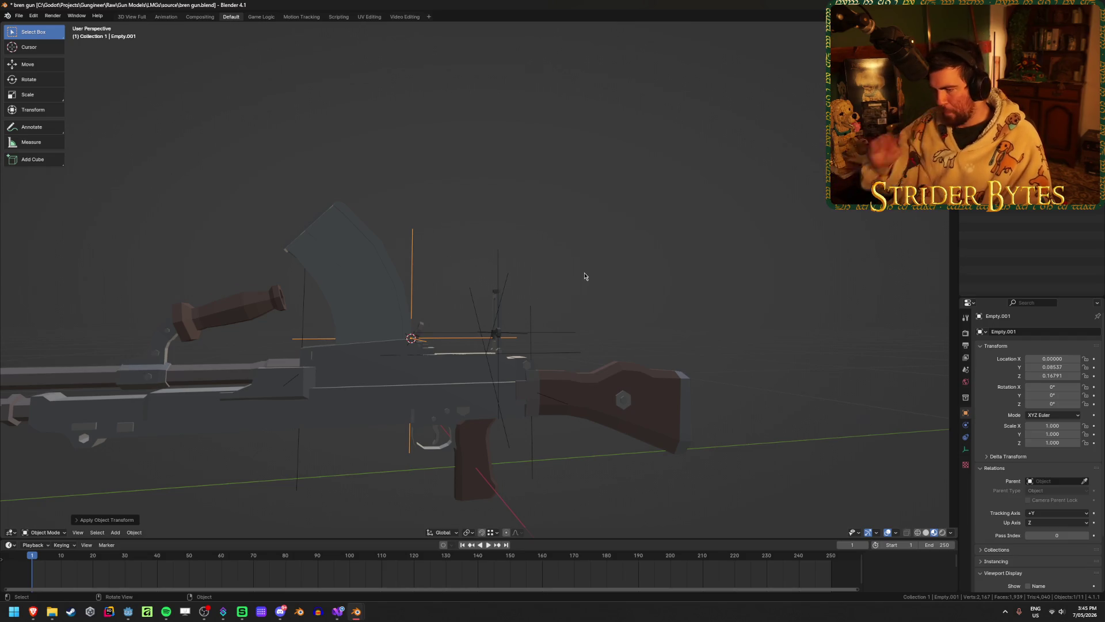
{"action": "scroll", "coordinate": [572, 247], "scroll_direction": "up", "scroll_amount": 4}
{"action": "middle_click_drag", "start_coordinate": [505, 250], "coordinate": [543, 215], "text": "ctrl"}
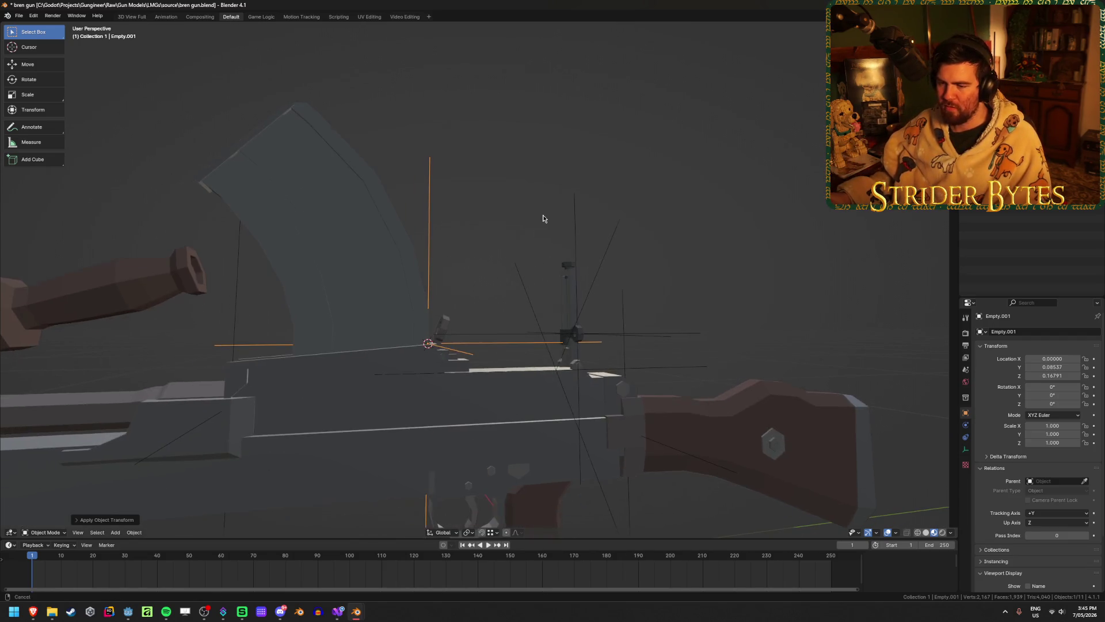
{"action": "key", "text": "KP_3"}
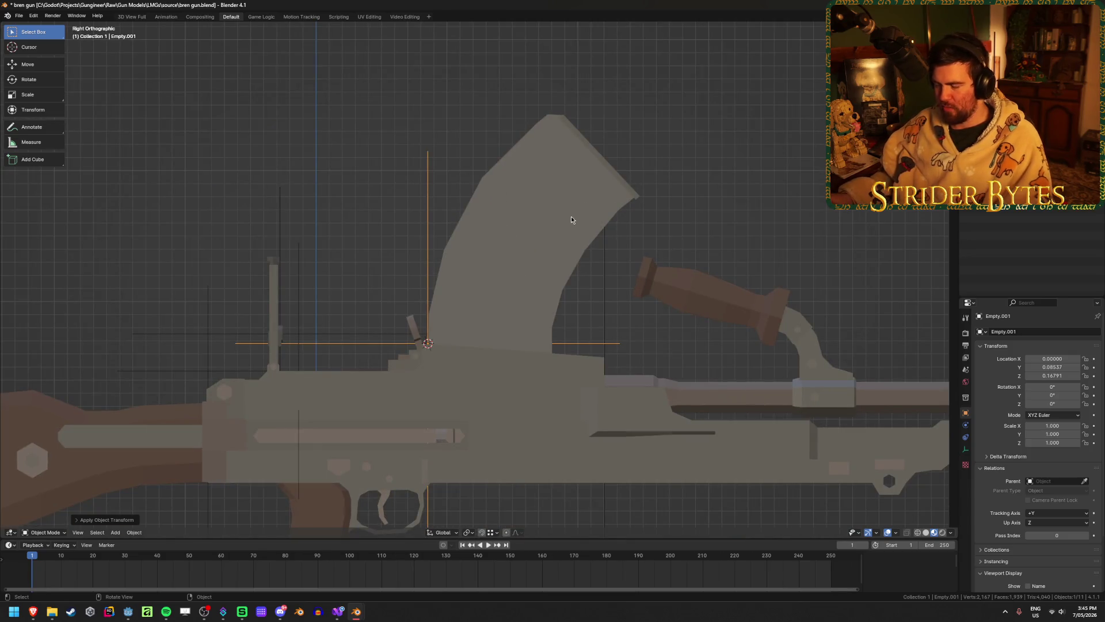
{"action": "key", "text": "r"}
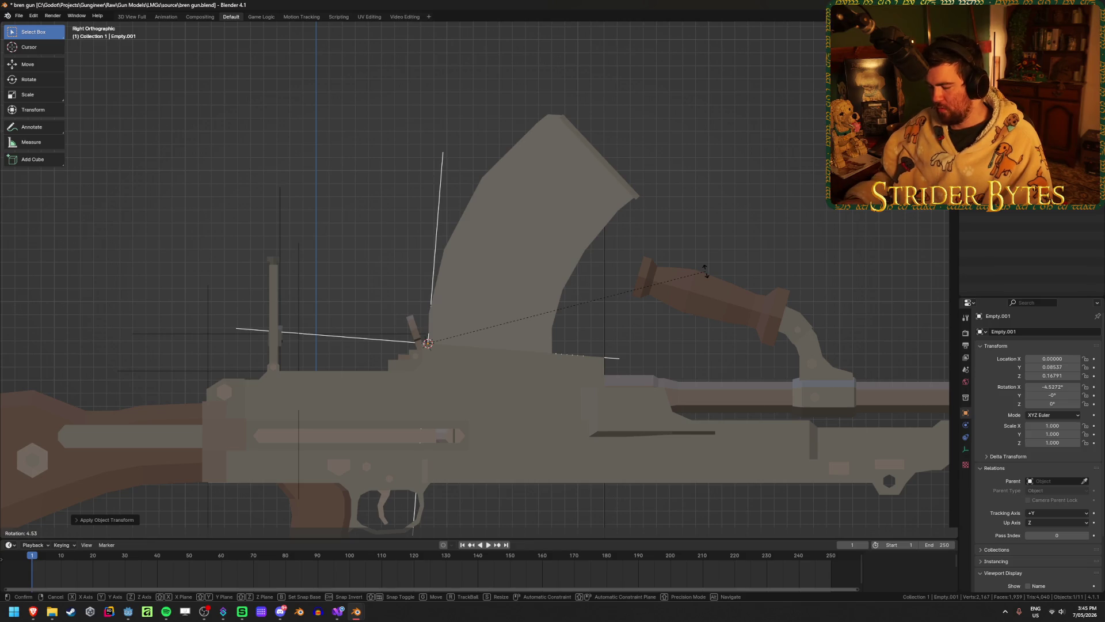
- Rotate Empty.001 by 4.5° to −4.5° on X, then return to perspective view
{"action": "type", "text": "5"}
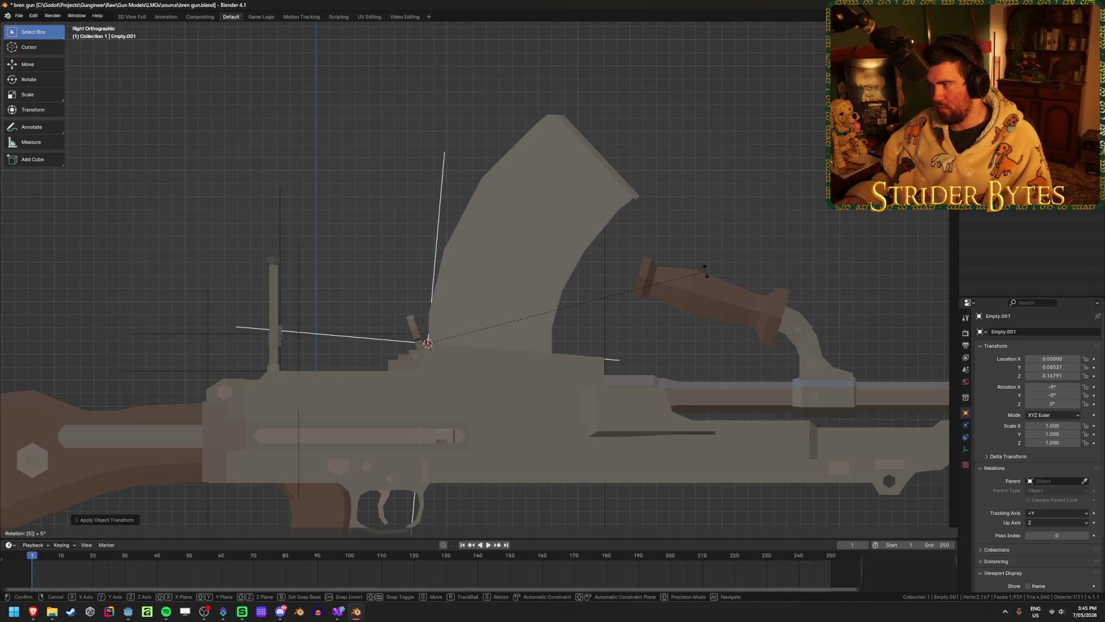
{"action": "key", "text": "BackSpace"}
{"action": "type", "text": "4.5"}
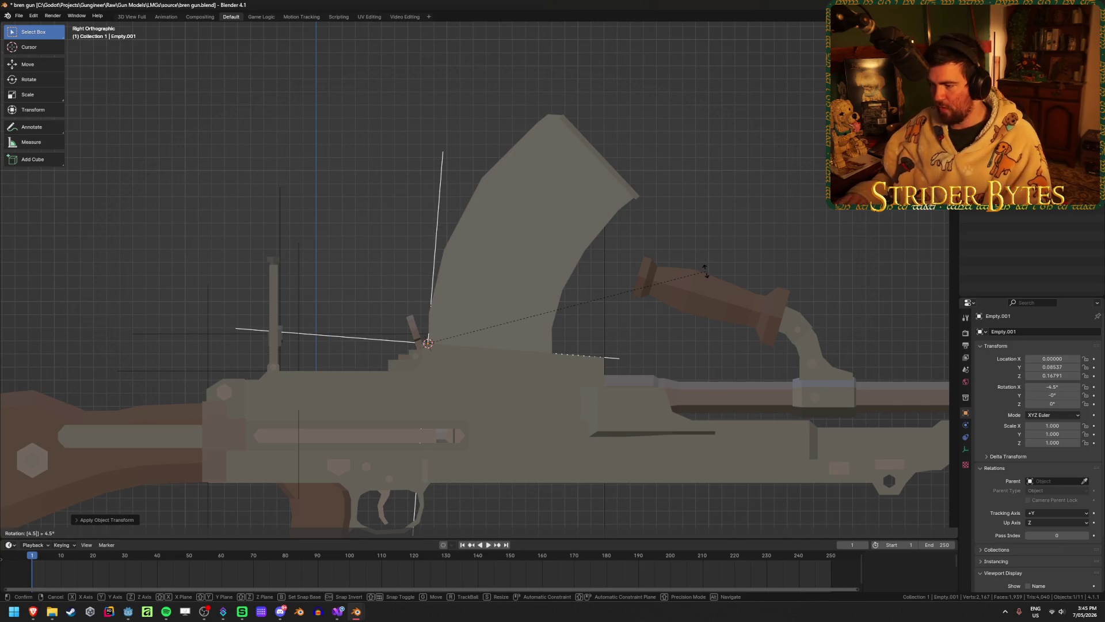
{"action": "key", "text": "Return"}
{"action": "mouse_move", "coordinate": [705, 270]}
{"action": "middle_mouse_down"}
{"action": "mouse_move", "coordinate": [618, 299]}
{"action": "mouse_move", "coordinate": [507, 271]}
{"action": "mouse_move", "coordinate": [509, 259]}
{"action": "mouse_move", "coordinate": [492, 277]}
{"action": "middle_mouse_up"}
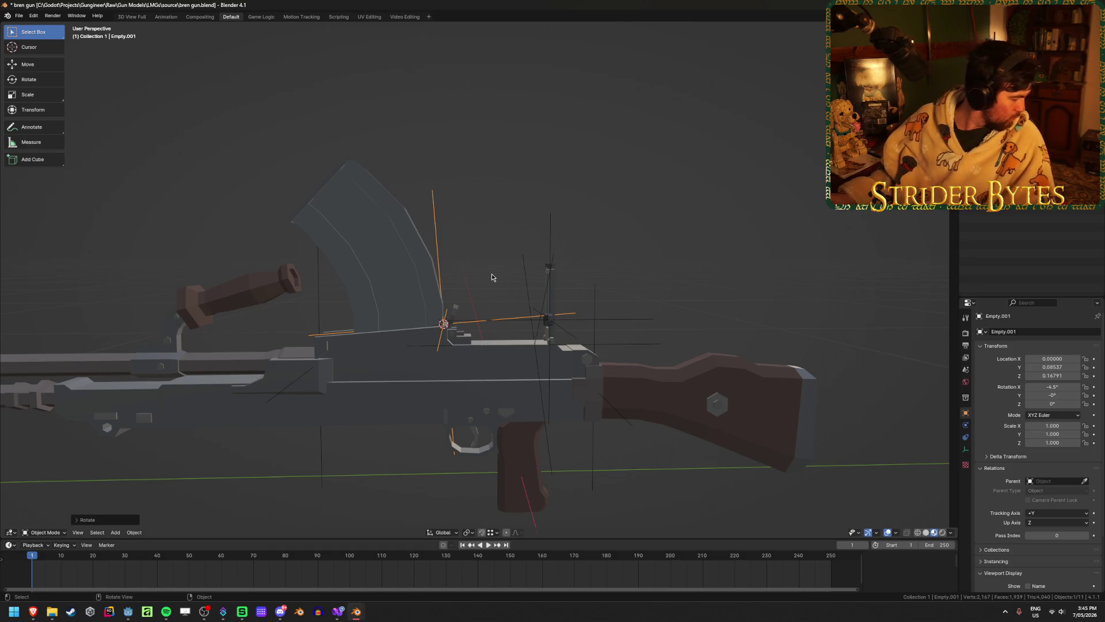
- Rename the empty to MagazineAttach and save the file
{"action": "right_click", "coordinate": [505, 304]}
{"action": "mouse_move", "coordinate": [506, 304]}
{"action": "middle_mouse_down"}
{"action": "mouse_move", "coordinate": [620, 310]}
{"action": "mouse_move", "coordinate": [604, 284]}
{"action": "middle_mouse_up"}
{"action": "key", "text": "F2"}
{"action": "type", "text": "Mag"}
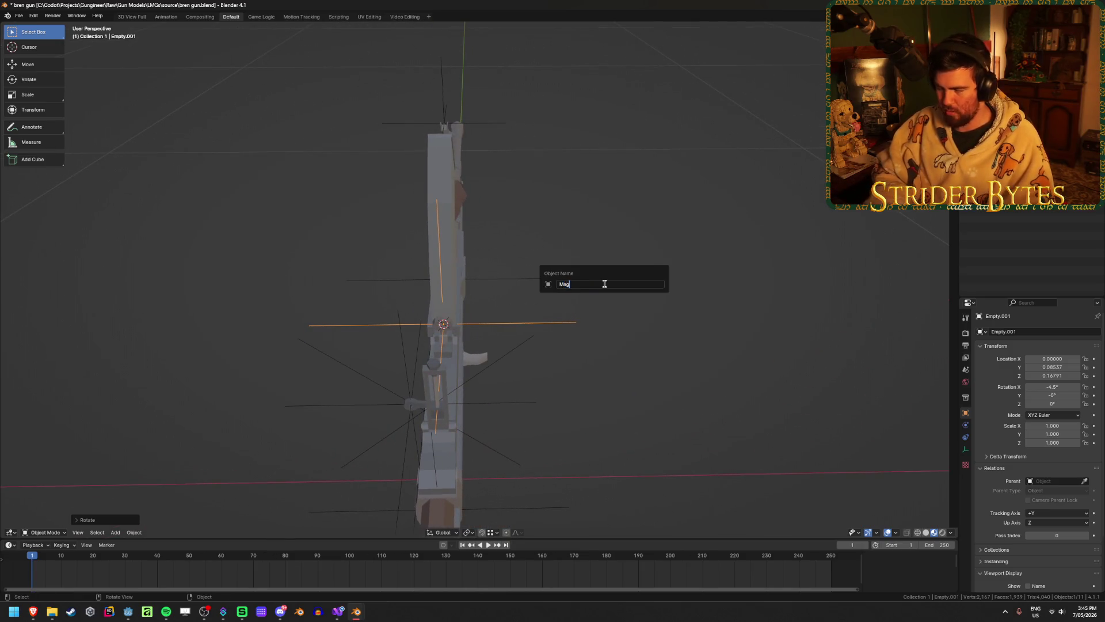
{"action": "type", "text": "azineAttach"}
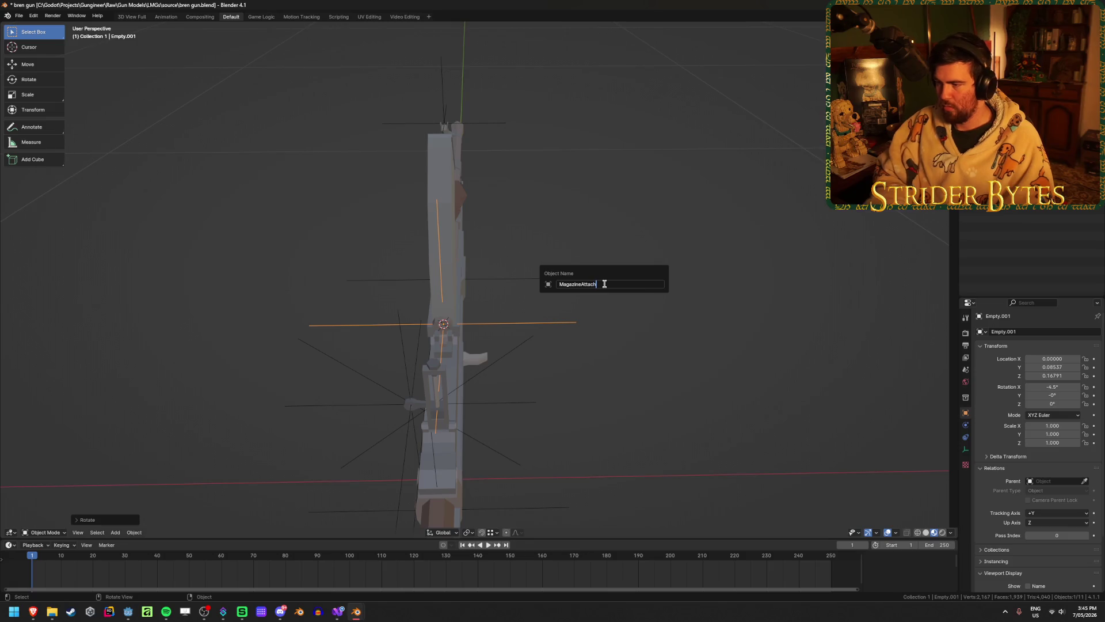
{"action": "key", "text": "Return"}
{"action": "key", "text": "ctrl+s"}
- Select the barrel assembly and enter Edit Mode on it
{"action": "mouse_move", "coordinate": [605, 284]}
{"action": "middle_mouse_down"}
{"action": "mouse_move", "coordinate": [576, 268]}
{"action": "mouse_move", "coordinate": [555, 212]}
{"action": "mouse_move", "coordinate": [599, 208]}
{"action": "mouse_move", "coordinate": [725, 254]}
{"action": "middle_mouse_up"}
{"action": "scroll", "coordinate": [654, 340], "scroll_direction": "down", "scroll_amount": 3}
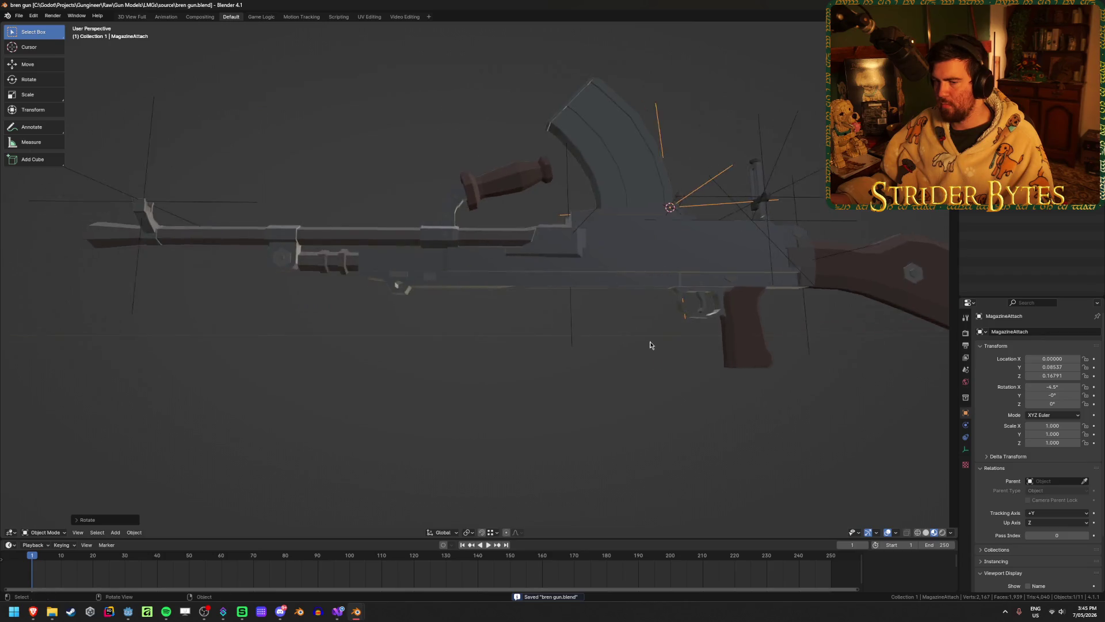
{"action": "scroll", "coordinate": [481, 303], "scroll_direction": "up", "scroll_amount": 3}
{"action": "left_click", "coordinate": [533, 279]}
{"action": "scroll", "coordinate": [536, 248], "scroll_direction": "up", "scroll_amount": 3}
{"action": "key", "text": "Tab"}
- Snap the 3D cursor to a barrel vertex and return to Object Mode
{"action": "middle_click_drag", "start_coordinate": [537, 224], "coordinate": [480, 313]}
{"action": "left_click", "coordinate": [524, 243]}
{"action": "key", "text": "shift+s"}
{"action": "left_click", "coordinate": [486, 351]}
{"action": "key", "text": "Tab"}
{"action": "scroll", "coordinate": [486, 351], "scroll_direction": "down", "scroll_amount": 5}
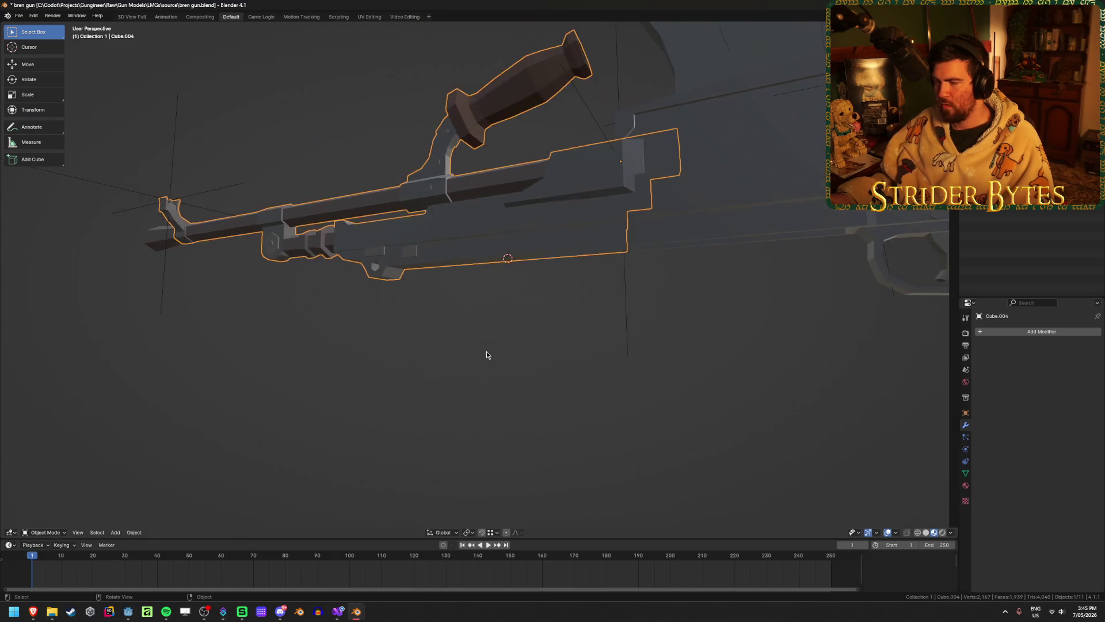
{"action": "scroll", "coordinate": [484, 341], "scroll_direction": "up", "scroll_amount": 2}
{"action": "key", "text": "shift+a"}
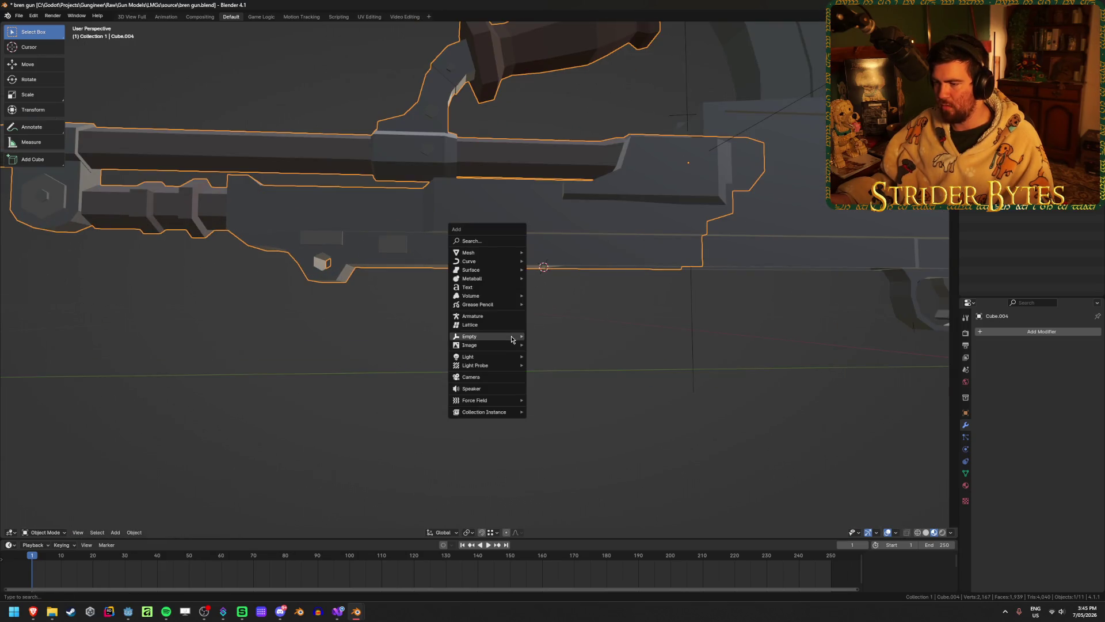
- Add a plain axes empty at the 3D cursor, scale it to 0.207, and save
{"action": "left_click", "coordinate": [548, 341]}
{"action": "scroll", "coordinate": [548, 341], "scroll_direction": "down", "scroll_amount": 4}
{"action": "middle_click_drag", "start_coordinate": [459, 353], "coordinate": [541, 410]}
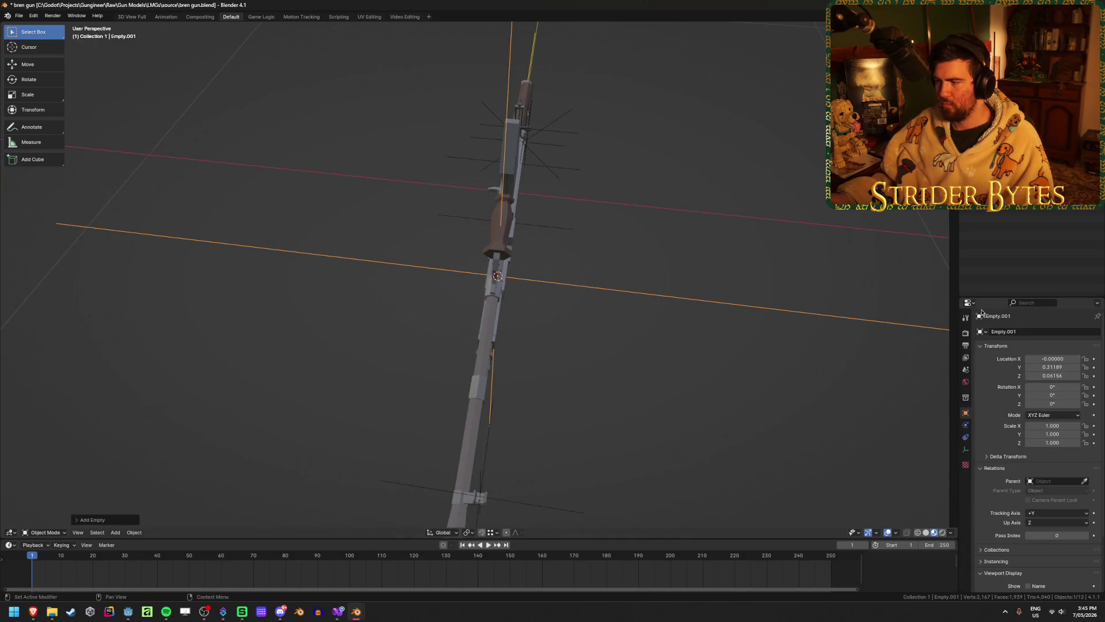
{"action": "key", "text": "s"}
{"action": "left_click", "coordinate": [587, 295]}
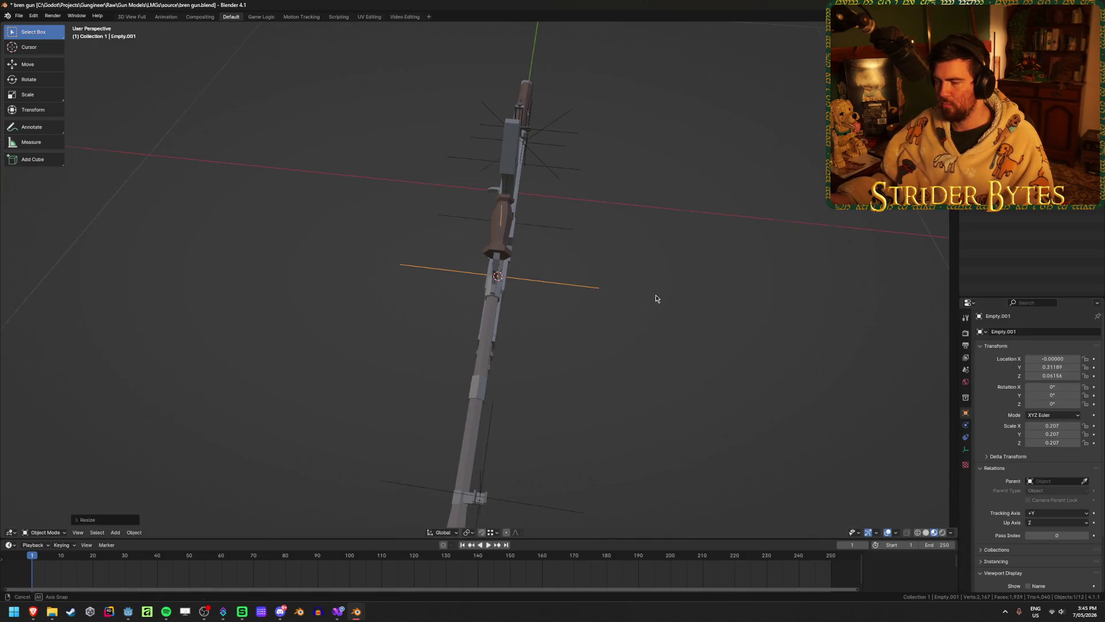
{"action": "middle_click_drag", "start_coordinate": [655, 294], "coordinate": [624, 310]}
{"action": "key", "text": "ctrl+s"}
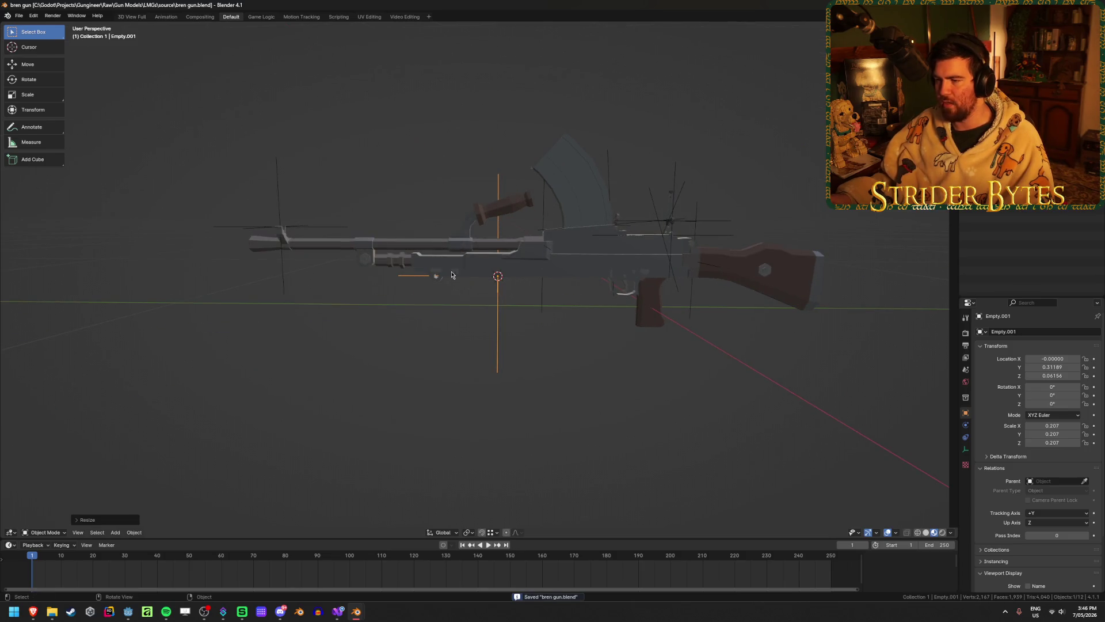
- Begin renaming the new empty to ForegripAttach
{"action": "middle_click_drag", "start_coordinate": [545, 284], "coordinate": [504, 325]}
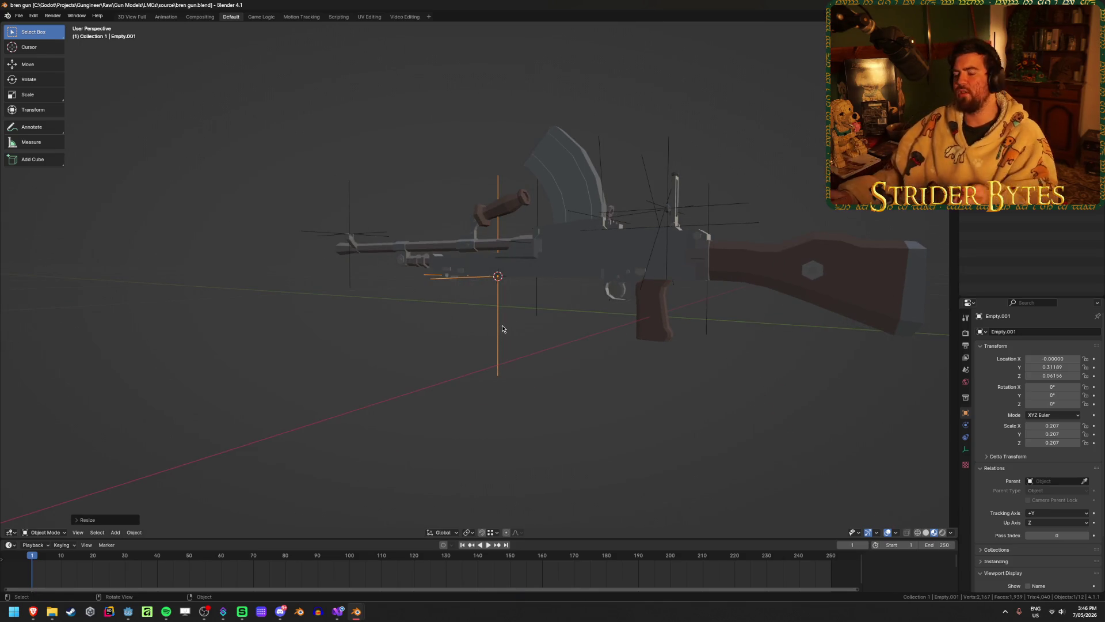
{"action": "scroll", "coordinate": [474, 291], "scroll_direction": "up", "scroll_amount": 3}
{"action": "key", "text": "F2"}
{"action": "type", "text": "ForegripAttach"}
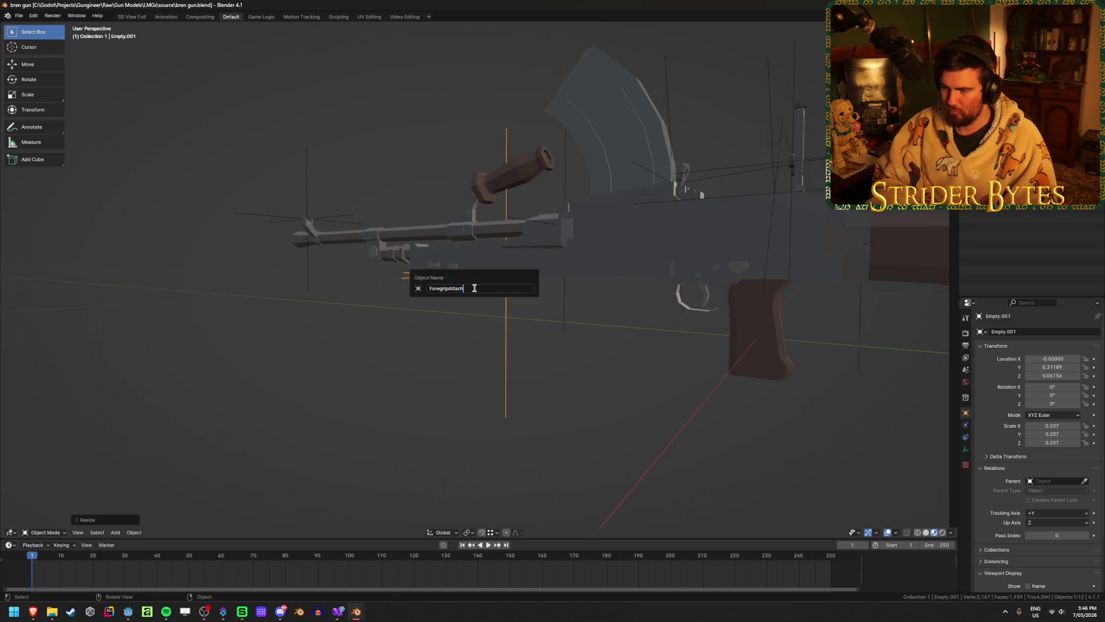
- Confirm the name ForegripAttach and save the file
{"action": "key", "text": "Return"}
{"action": "key", "text": "ctrl+s"}
{"action": "middle_click_drag", "start_coordinate": [474, 287], "coordinate": [497, 296]}
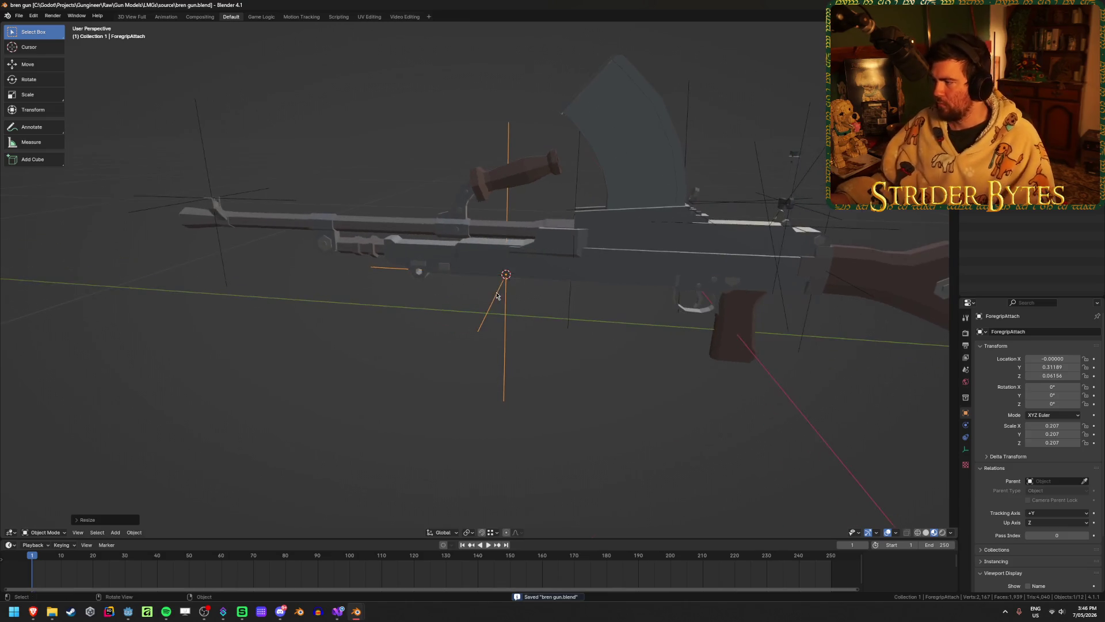
- Rename the empty near the stock to StockAttach and save
{"action": "left_click", "coordinate": [817, 268]}
{"action": "mouse_move", "coordinate": [817, 267]}
{"action": "middle_mouse_down"}
{"action": "mouse_move", "coordinate": [754, 322]}
{"action": "mouse_move", "coordinate": [695, 343]}
{"action": "middle_mouse_up"}
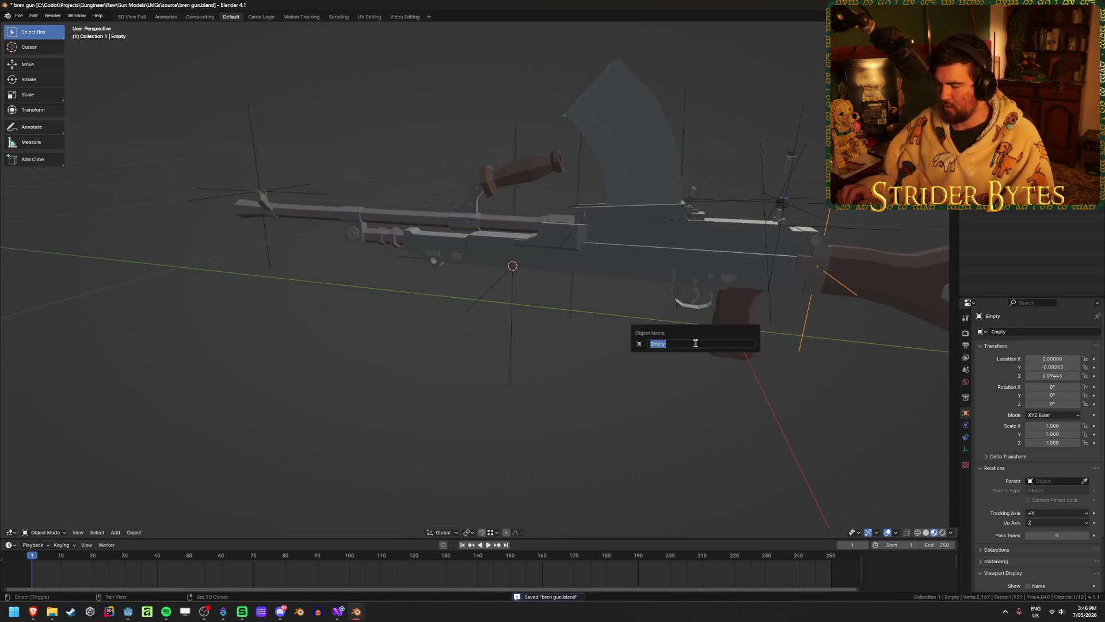
{"action": "key", "text": "F2"}
{"action": "type", "text": "StockAttach"}
{"action": "key", "text": "Return"}
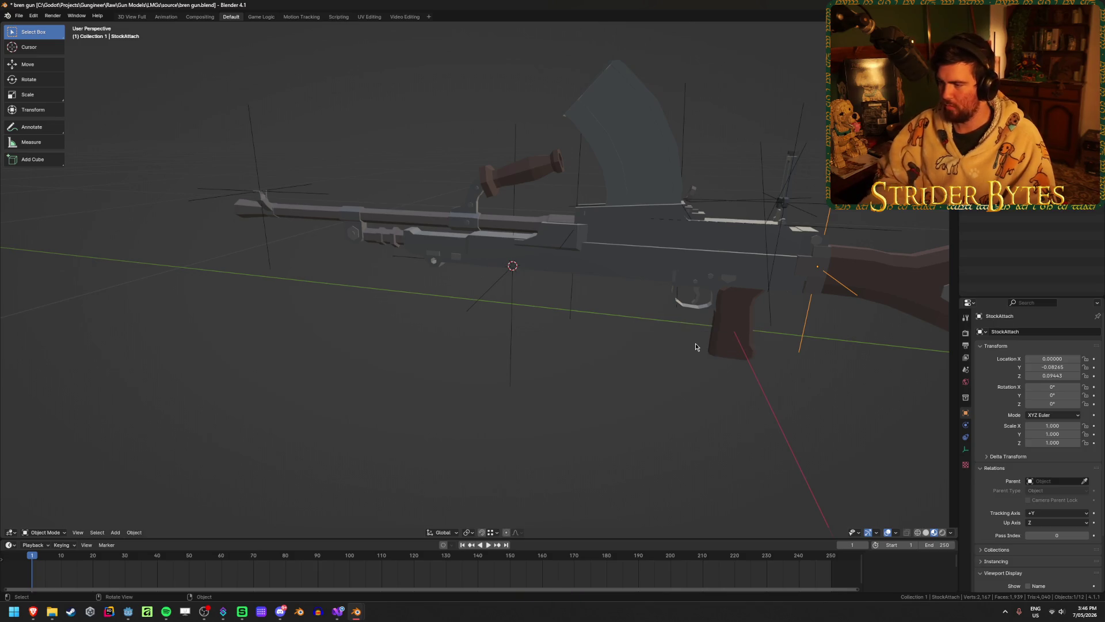
{"action": "key", "text": "ctrl+s"}
{"action": "middle_click_drag", "start_coordinate": [695, 343], "coordinate": [650, 374]}
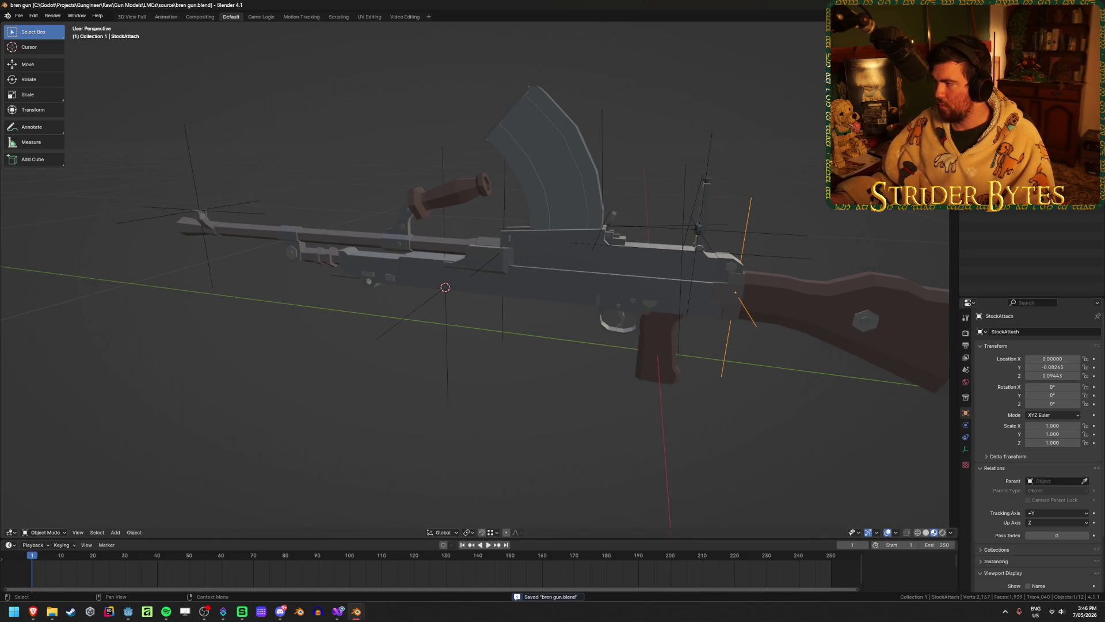
- Rename the receiver body to Bren_Receiver, correcting its capitalisation
{"action": "left_click", "coordinate": [538, 279]}
{"action": "key", "text": "F2"}
{"action": "type", "text": "Bren_"}
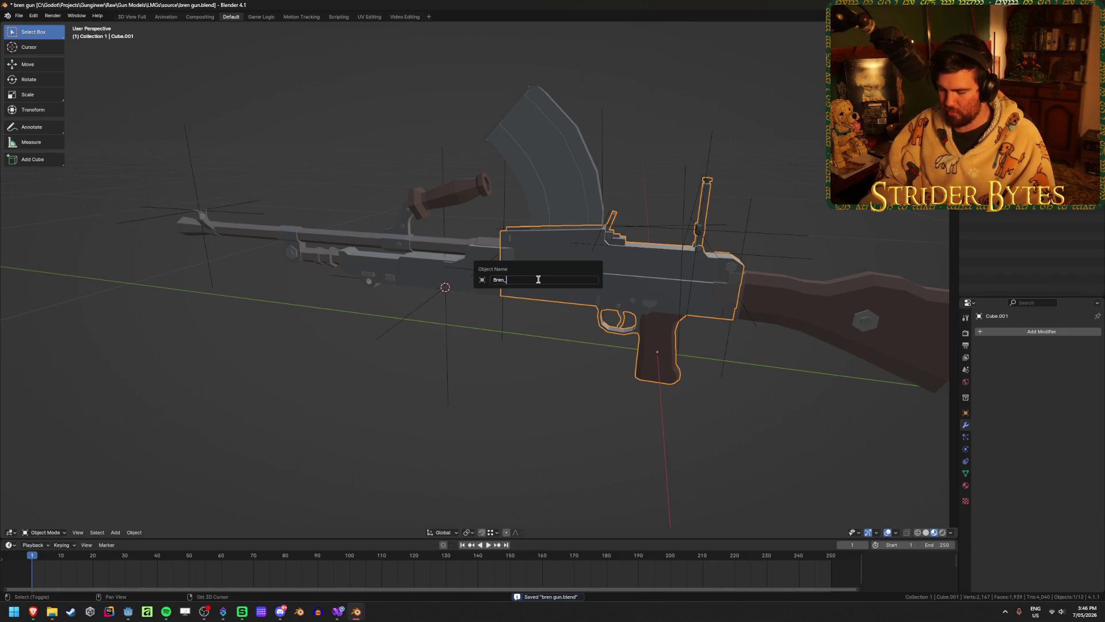
{"action": "type", "text": "receive"}
{"action": "key", "text": "Return"}
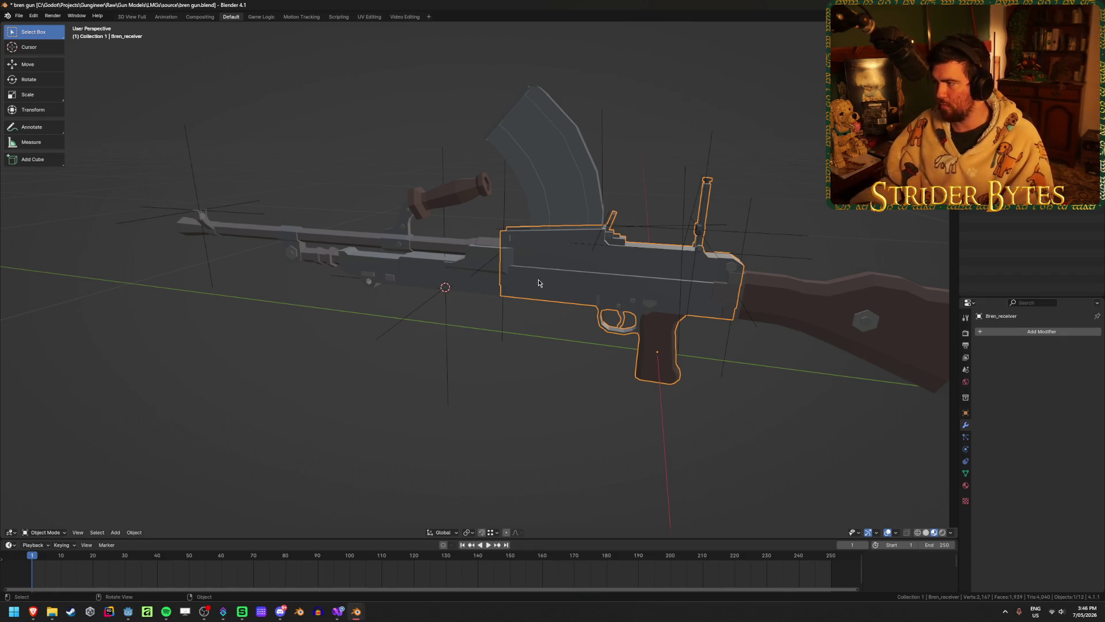
{"action": "key", "text": "F2"}
{"action": "type", "text": "R"}
{"action": "key", "text": "Return"}
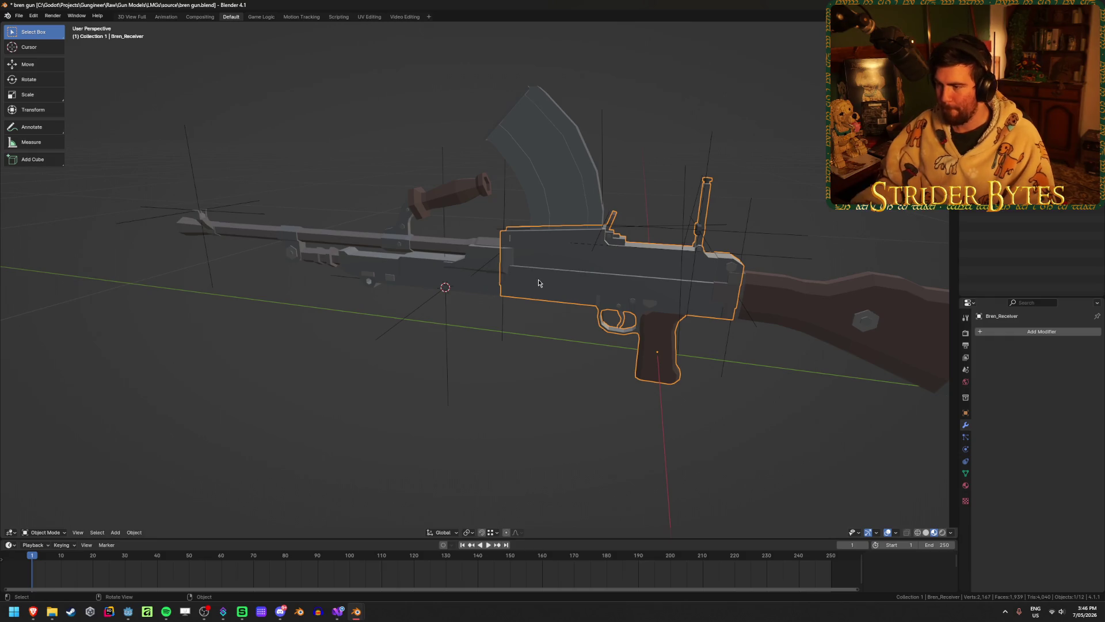
- Rename the magazine to Bren_Magazine and the stock to Bren_Stock, then save
{"action": "left_click", "coordinate": [531, 134]}
{"action": "key", "text": "F2"}
{"action": "type", "text": "Bren_Magazi"}
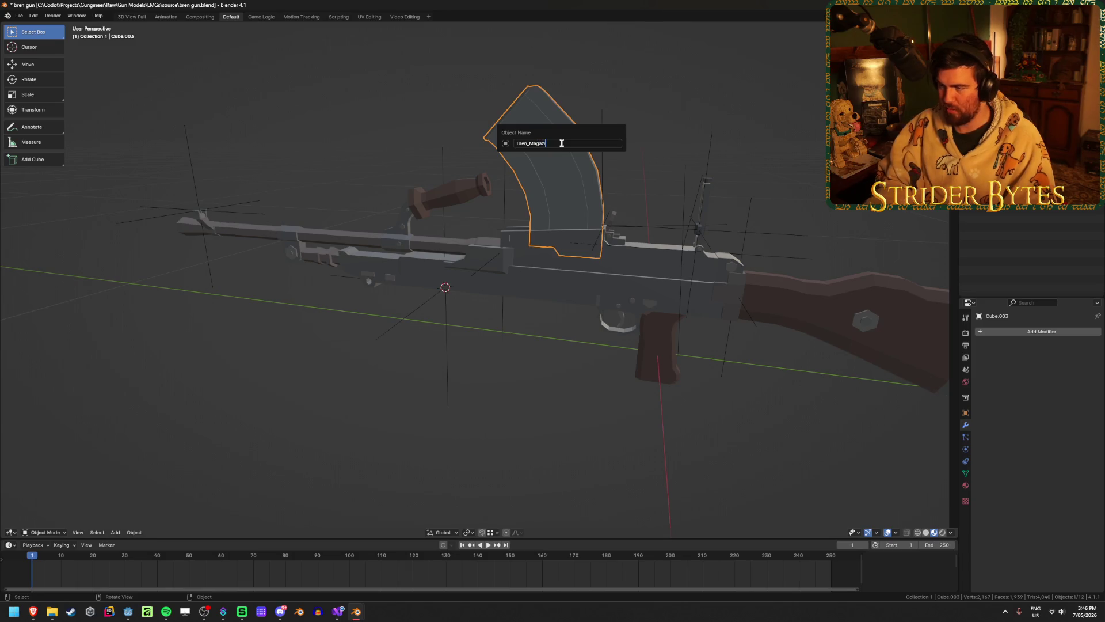
{"action": "type", "text": "ne"}
{"action": "key", "text": "Return"}
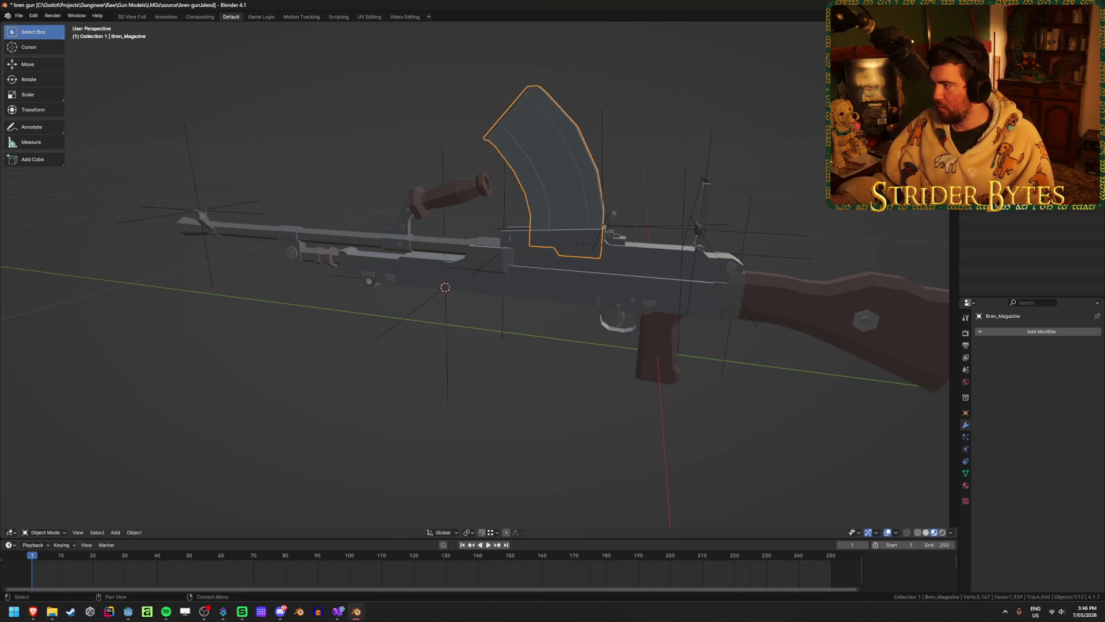
{"action": "left_click", "coordinate": [817, 313]}
{"action": "key", "text": "F2"}
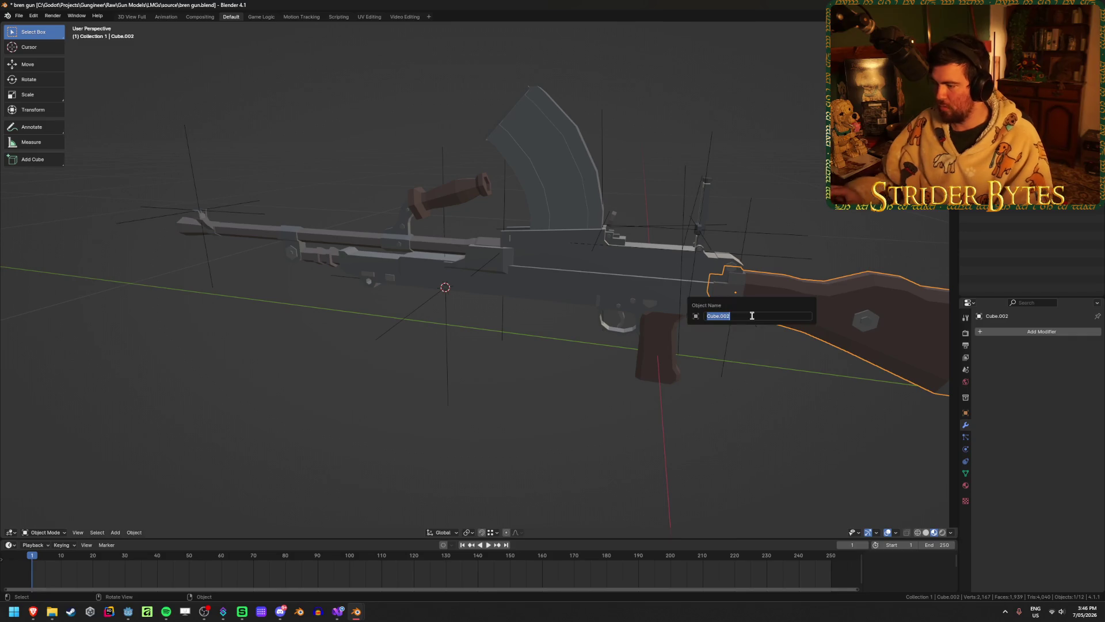
{"action": "type", "text": "Bren_Stock"}
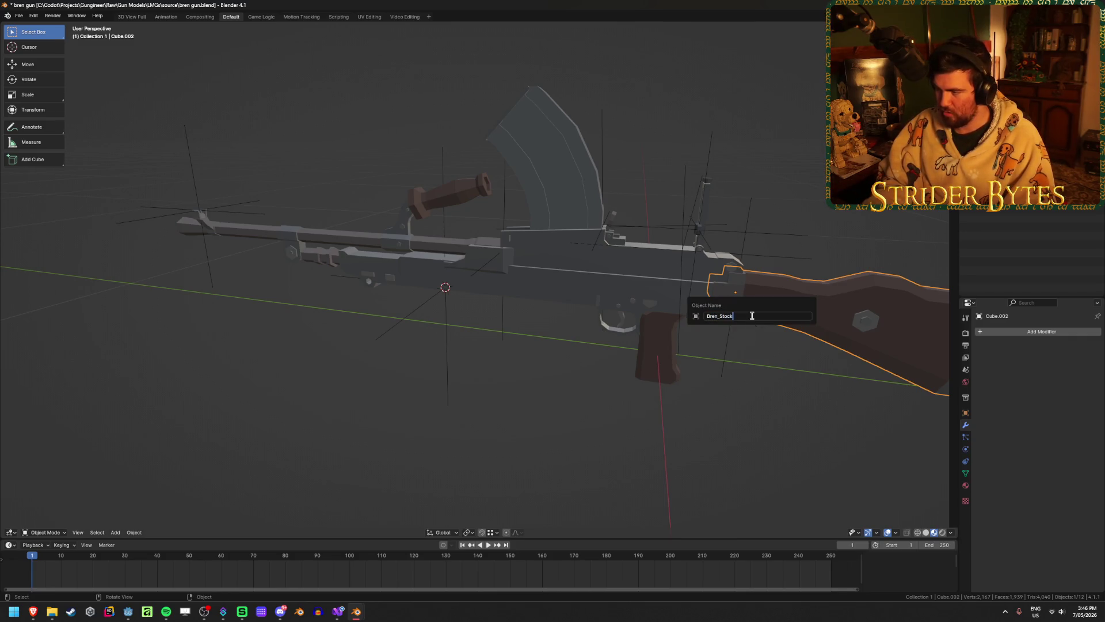
{"action": "key", "text": "Return"}
{"action": "key", "text": "ctrl+s"}
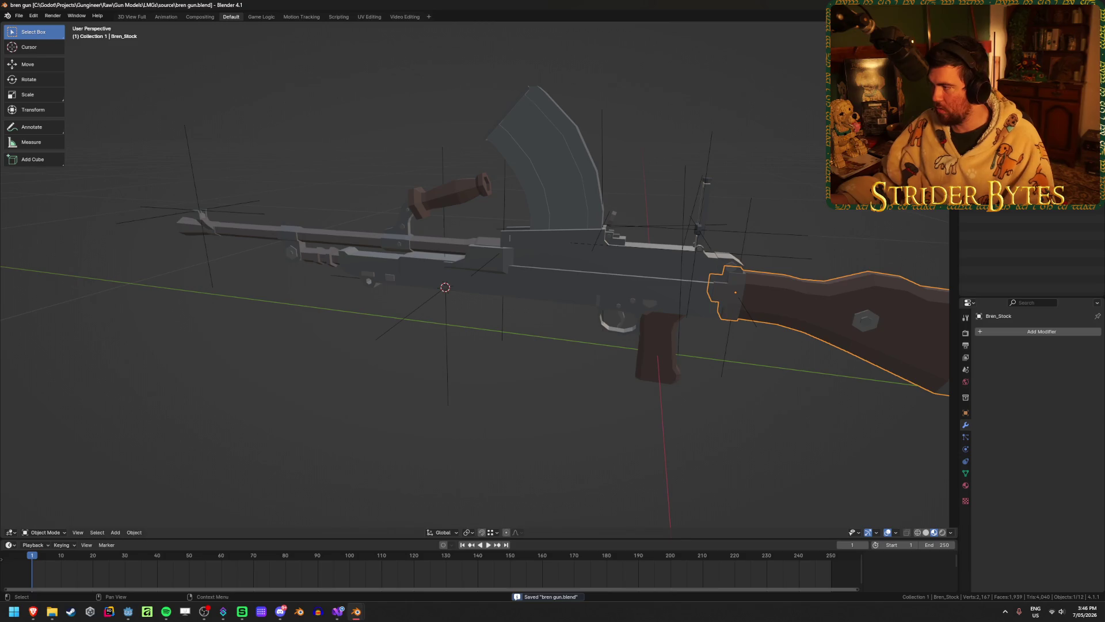
- Rename the barrel assembly to Bren_Barrel, save, and deselect everything
{"action": "left_click", "coordinate": [506, 259]}
{"action": "key", "text": "F2"}
{"action": "type", "text": "Bren_Barrel"}
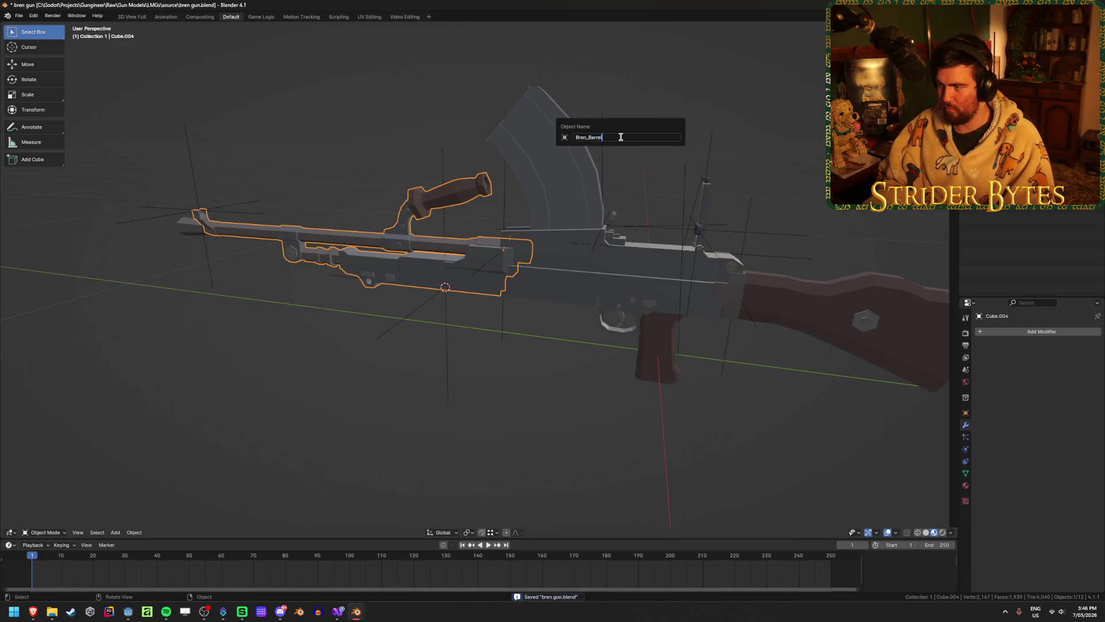
{"action": "key", "text": "Return"}
{"action": "key", "text": "ctrl+s"}
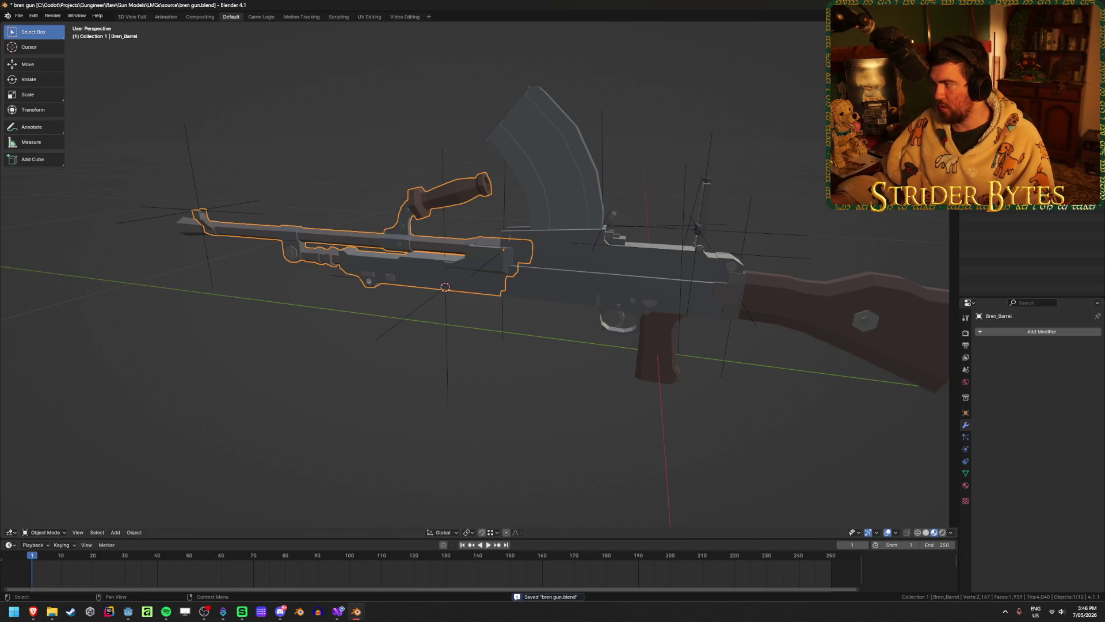
{"action": "key", "text": "alt+a"}
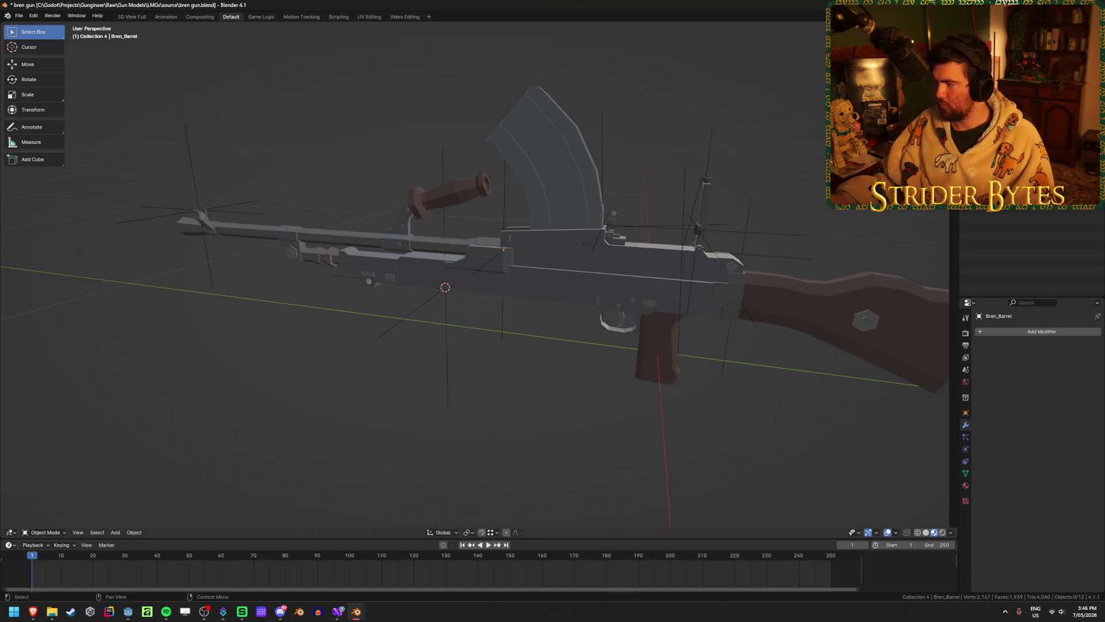
- Create a new collection named Muzzle
{"action": "key", "text": "Down"}
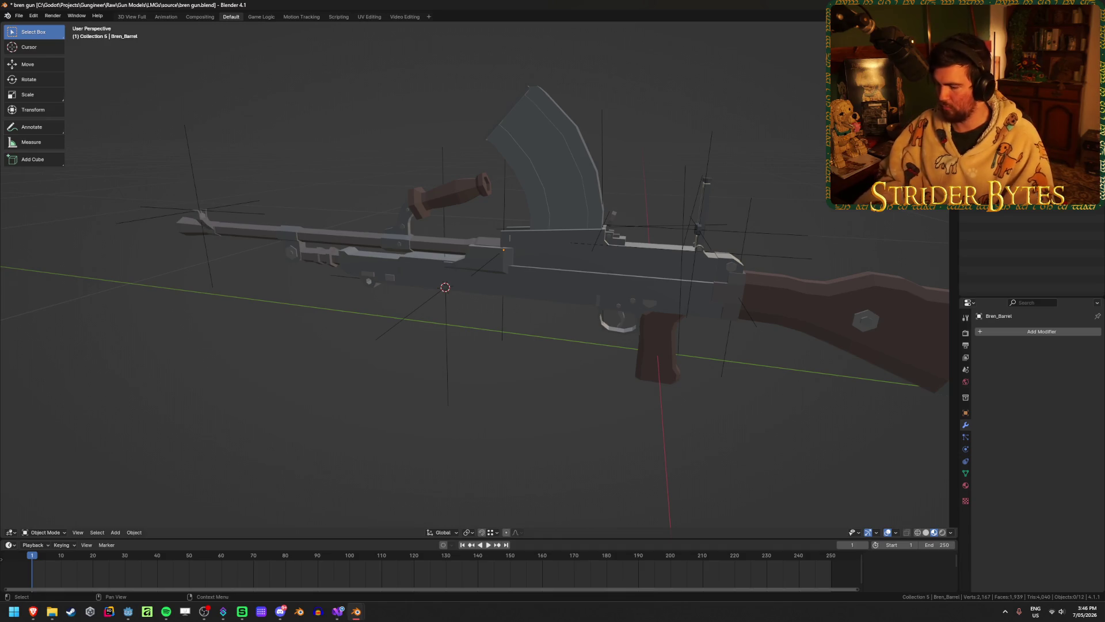
{"action": "type", "text": "Muzzle"}
{"action": "key", "text": "Return"}
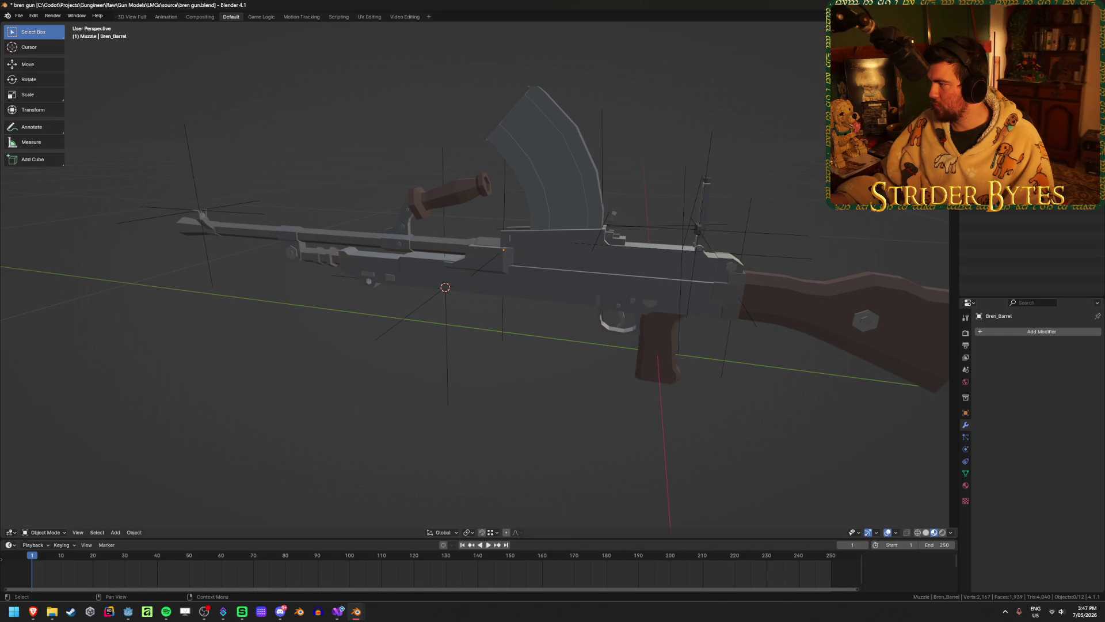
- Select Bren_Barrel, BarrelAttach, ForegripAttach and Bren_Muzzle
{"action": "left_click", "coordinate": [403, 262]}
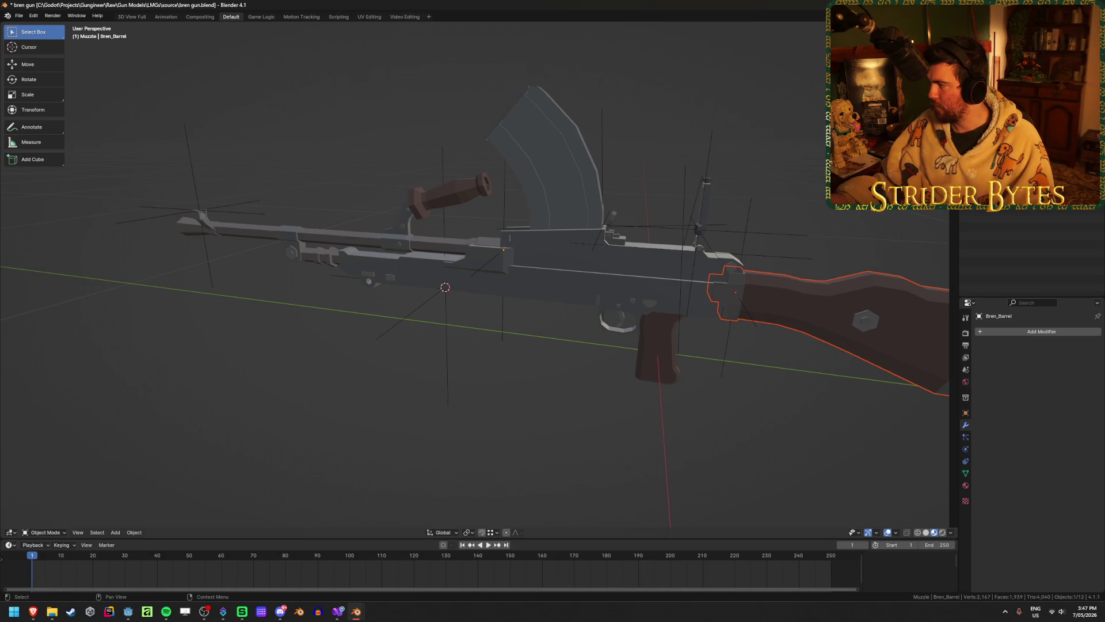
{"action": "left_click", "coordinate": [1013, 115]}
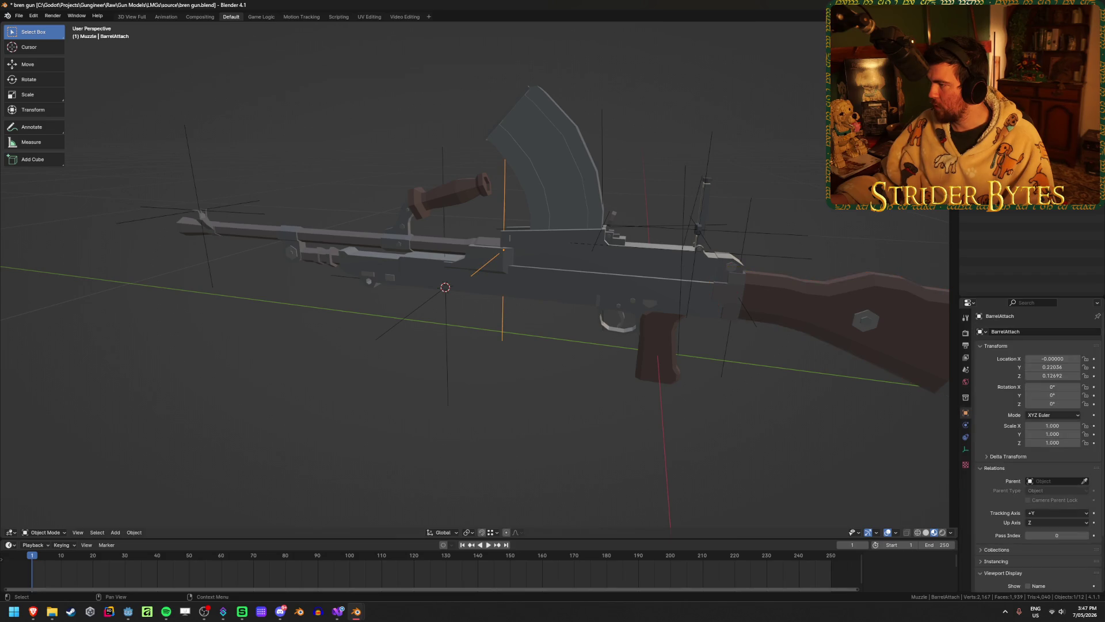
{"action": "left_click", "coordinate": [1013, 128]}
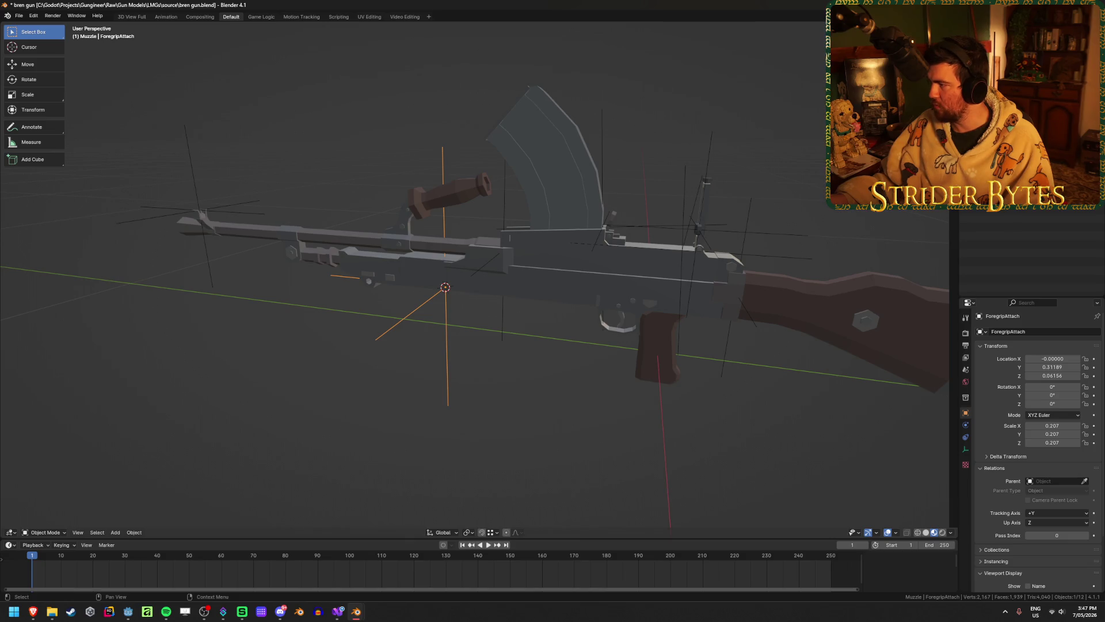
{"action": "left_click", "coordinate": [1013, 140]}
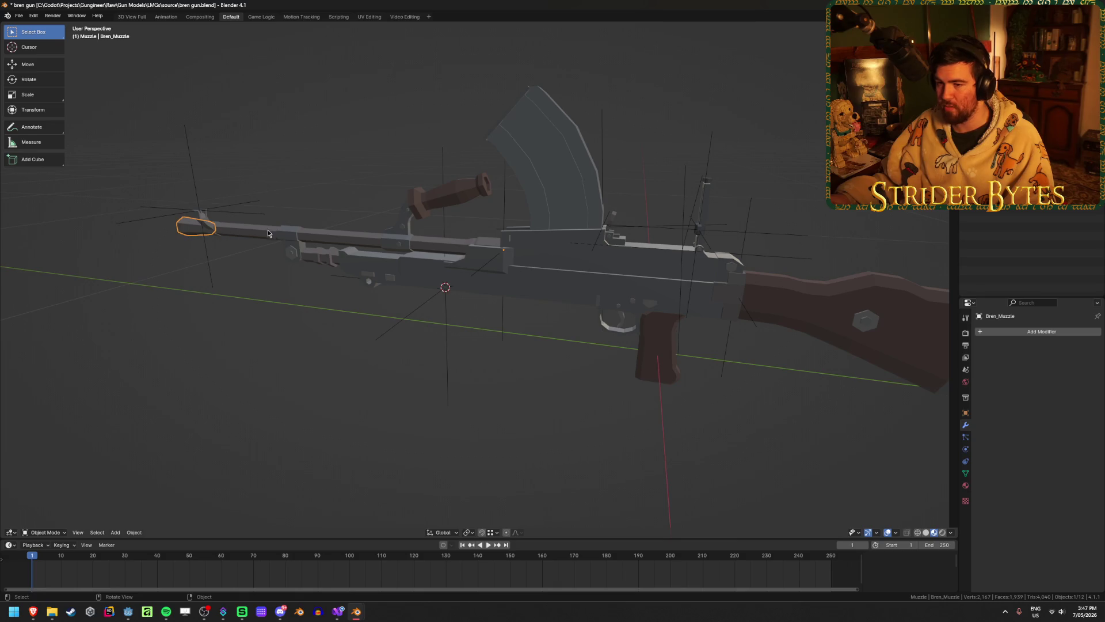
- Frame the muzzle and switch to see-through wireframe shading
{"action": "mouse_move", "coordinate": [268, 233]}
{"action": "middle_mouse_down"}
{"action": "mouse_move", "coordinate": [271, 246]}
{"action": "mouse_move", "coordinate": [400, 250]}
{"action": "mouse_move", "coordinate": [368, 249]}
{"action": "middle_mouse_up"}
{"action": "key", "text": "KP_Decimal"}
{"action": "key", "text": "Tab"}
{"action": "key", "text": "shift+z"}
{"action": "key", "text": "Tab"}
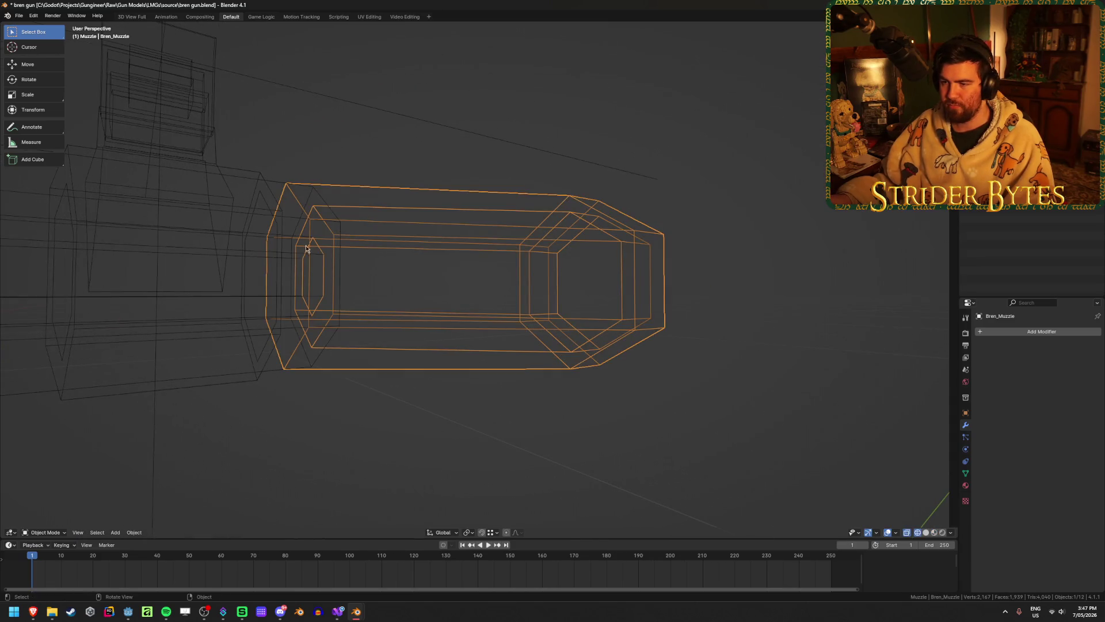
{"action": "left_click", "coordinate": [203, 242]}
- Snap the 3D cursor midway between two opposite end-ring vertices of Bren_Barrel
{"action": "left_click", "coordinate": [279, 217]}
{"action": "scroll", "coordinate": [240, 230], "scroll_direction": "down", "scroll_amount": 5}
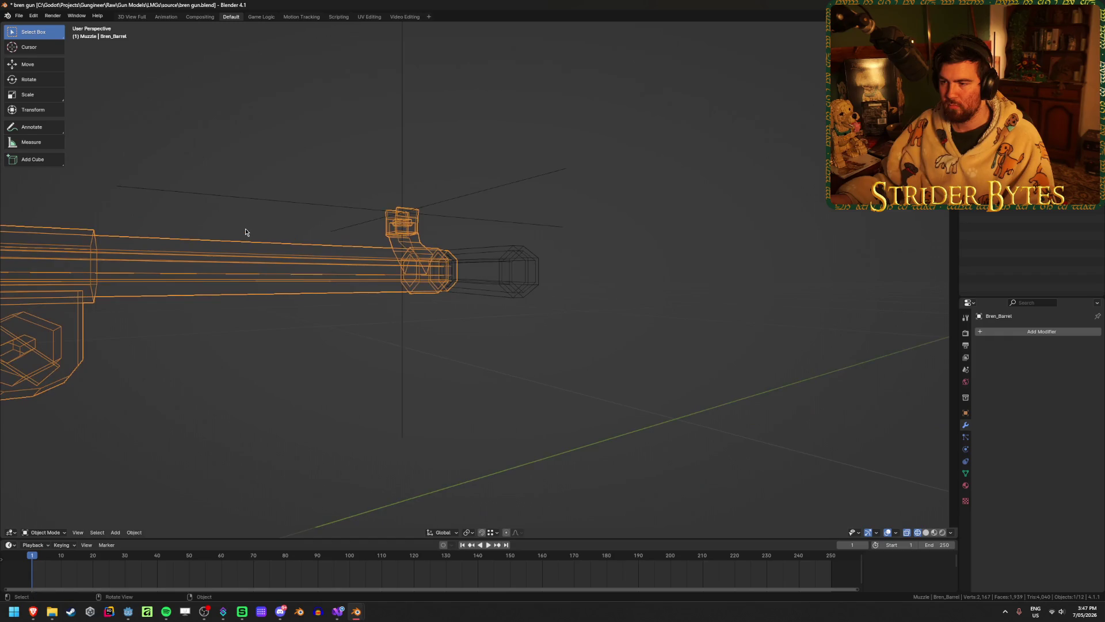
{"action": "key", "text": "Tab"}
{"action": "left_click", "coordinate": [448, 257]}
{"action": "left_click", "coordinate": [447, 278], "text": "shift"}
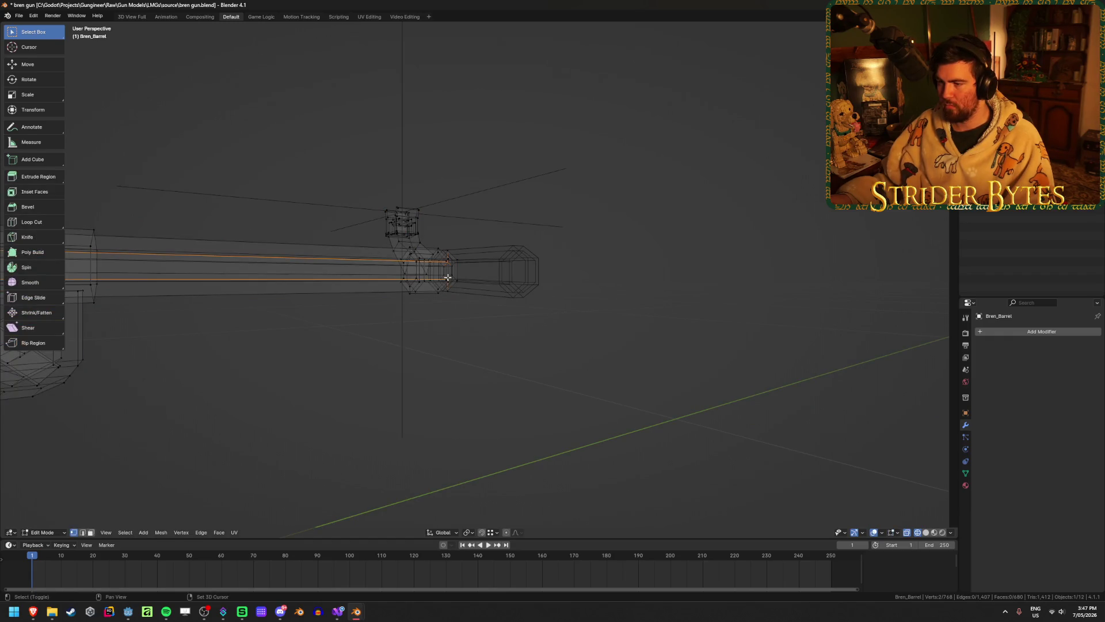
{"action": "key", "text": "KP_Decimal"}
{"action": "scroll", "coordinate": [446, 276], "scroll_direction": "down", "scroll_amount": 5}
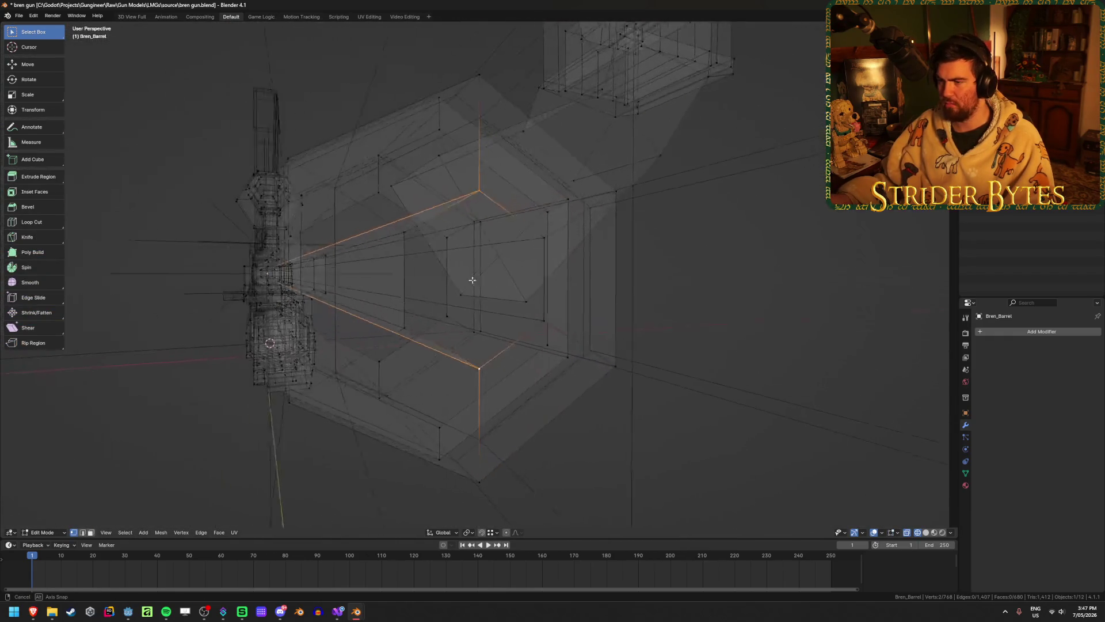
{"action": "key", "text": "shift+s"}
{"action": "left_click", "coordinate": [394, 305]}
- Restore solid shading and Object Mode, viewing straight down the barrel
{"action": "scroll", "coordinate": [374, 334], "scroll_direction": "up", "scroll_amount": 5}
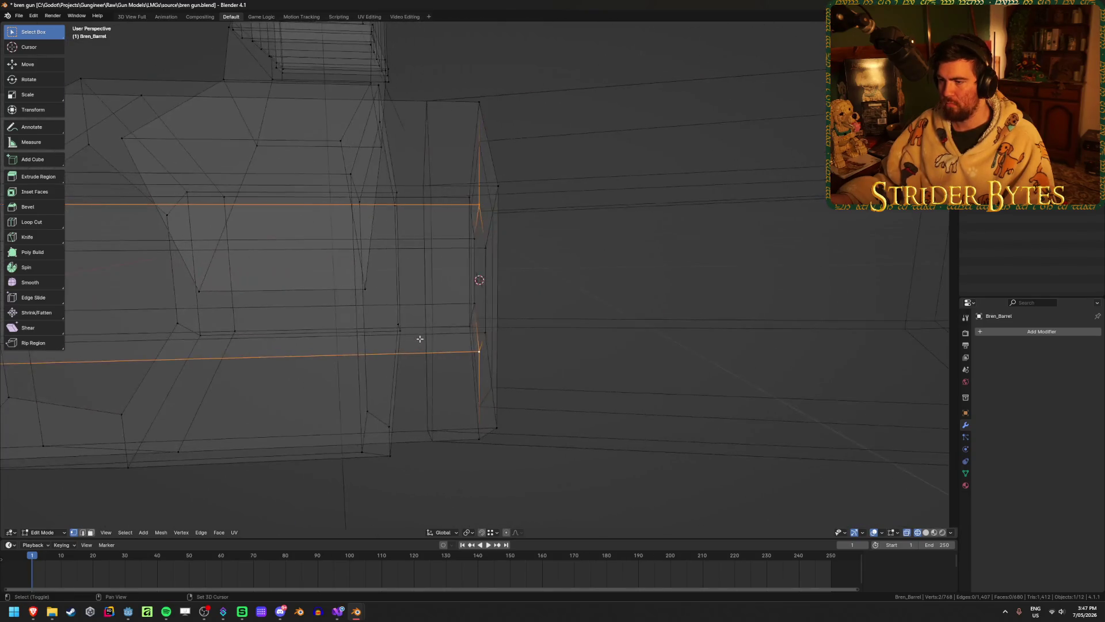
{"action": "key", "text": "alt+z"}
{"action": "mouse_move", "coordinate": [419, 338]}
{"action": "middle_mouse_down"}
{"action": "mouse_move", "coordinate": [326, 334]}
{"action": "mouse_move", "coordinate": [483, 346]}
{"action": "middle_mouse_up"}
{"action": "key", "text": "Tab"}
{"action": "scroll", "coordinate": [404, 333], "scroll_direction": "up", "scroll_amount": 5}
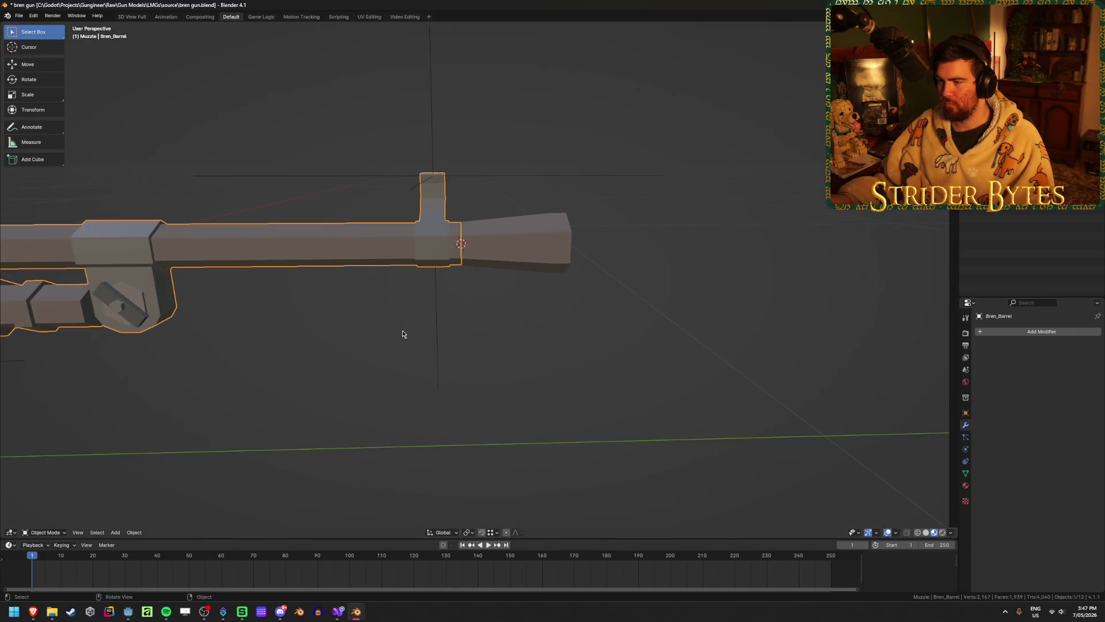
{"action": "scroll", "coordinate": [403, 334], "scroll_direction": "up", "scroll_amount": 4}
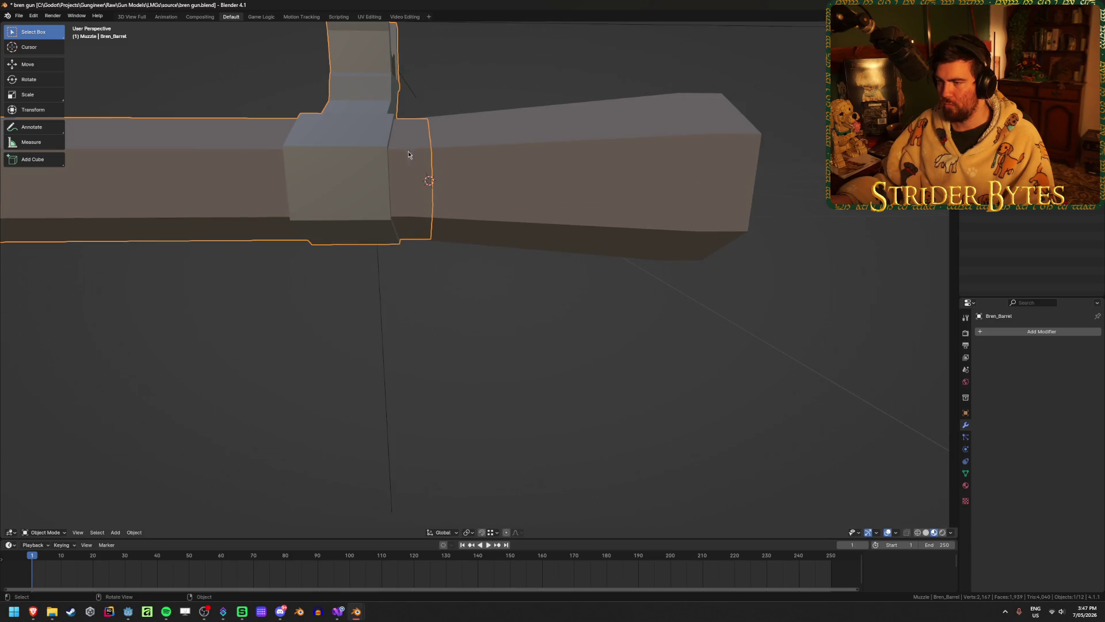
{"action": "key", "text": "Tab"}
{"action": "key", "text": "Tab"}
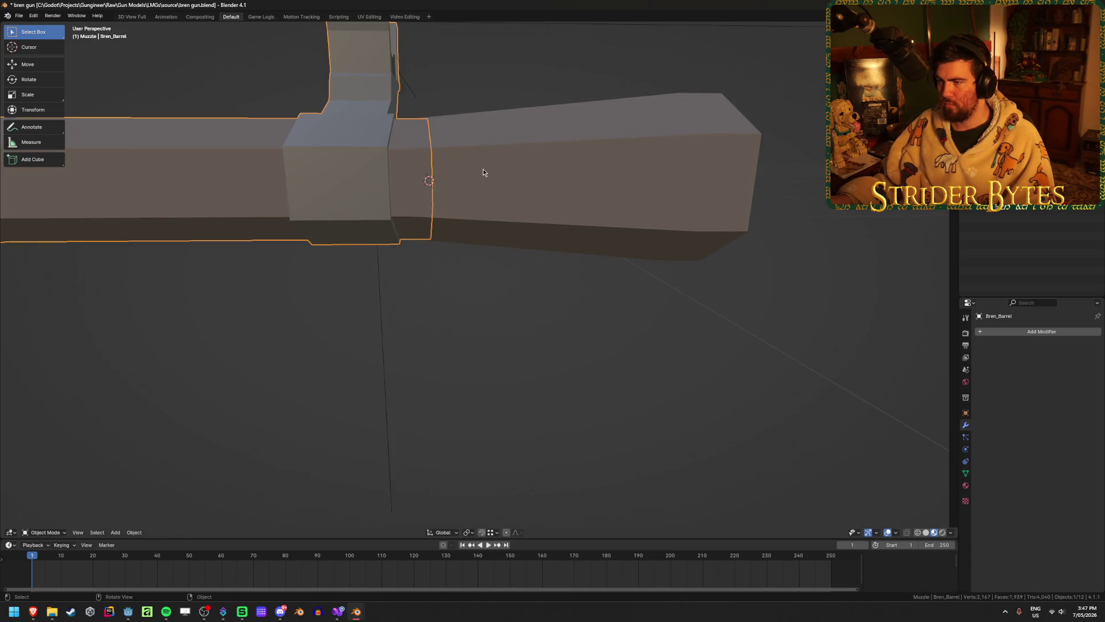
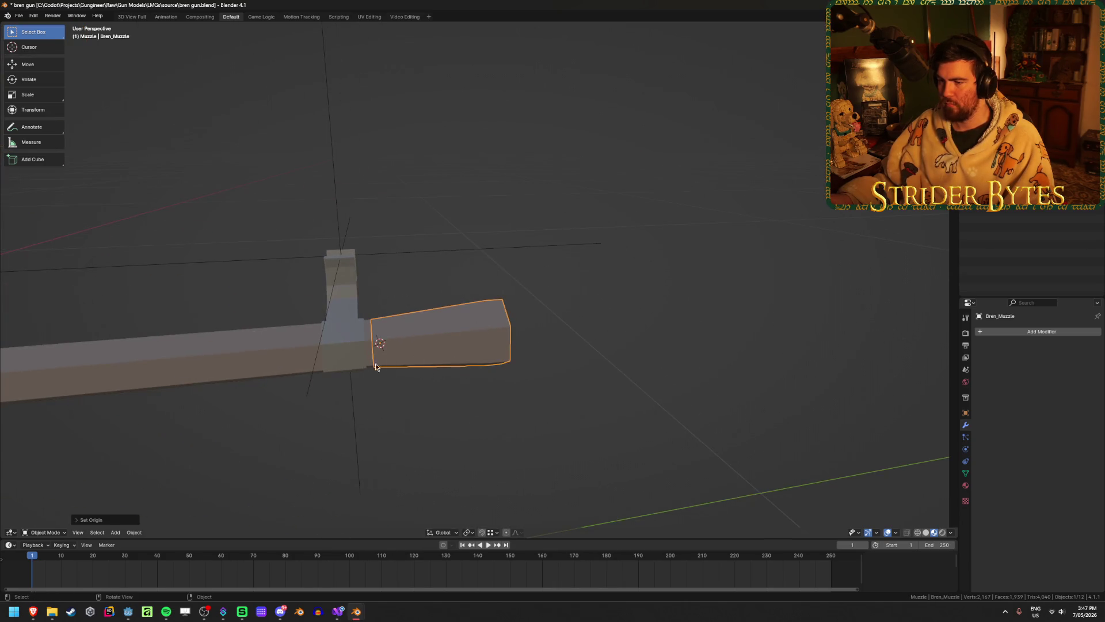
- Add a plain axes empty at the barrel's muzzle and shrink it down
{"action": "left_click", "coordinate": [377, 360]}
{"action": "key", "text": "shift+a"}
{"action": "mouse_move", "coordinate": [576, 353]}
{"action": "left_click", "coordinate": [627, 355]}
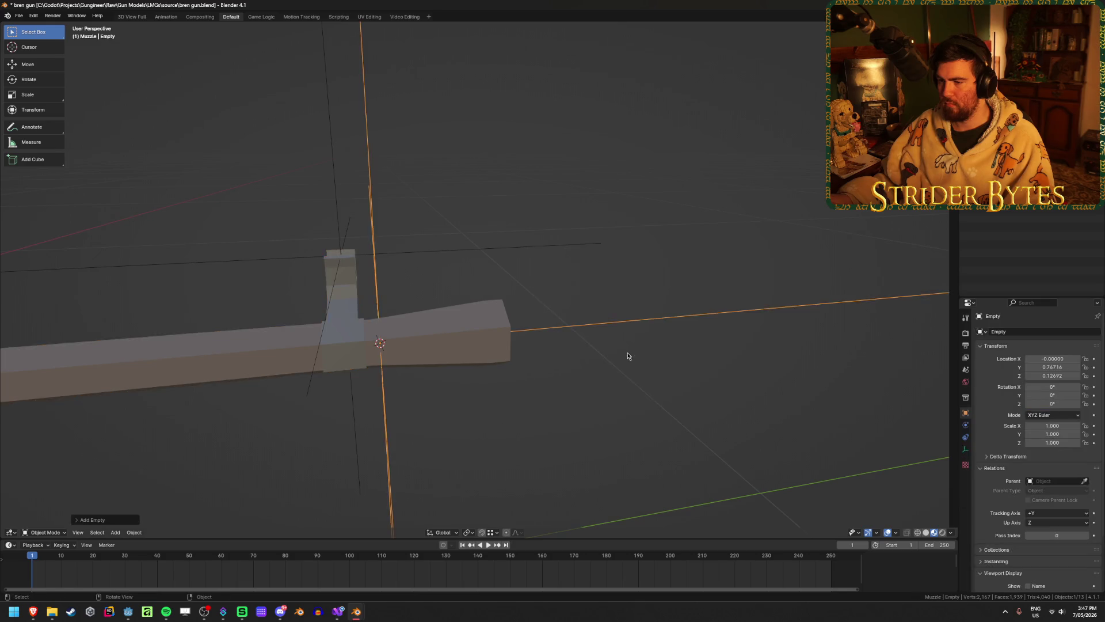
{"action": "mouse_move", "coordinate": [626, 353]}
{"action": "middle_mouse_down"}
{"action": "mouse_move", "coordinate": [537, 333]}
{"action": "mouse_move", "coordinate": [336, 342]}
{"action": "mouse_move", "coordinate": [636, 321]}
{"action": "mouse_move", "coordinate": [659, 345]}
{"action": "middle_mouse_up"}
{"action": "key", "text": "s"}
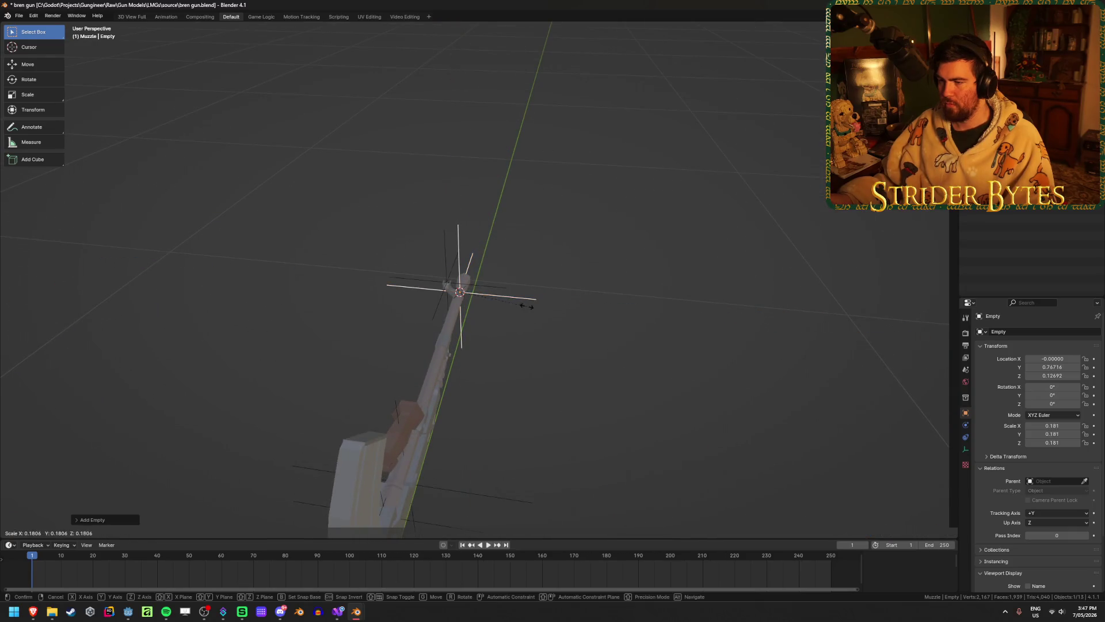
{"action": "left_click", "coordinate": [484, 298]}
{"action": "middle_click_drag", "start_coordinate": [484, 299], "coordinate": [526, 308]}
{"action": "key", "text": "s"}
{"action": "left_click", "coordinate": [542, 314]}
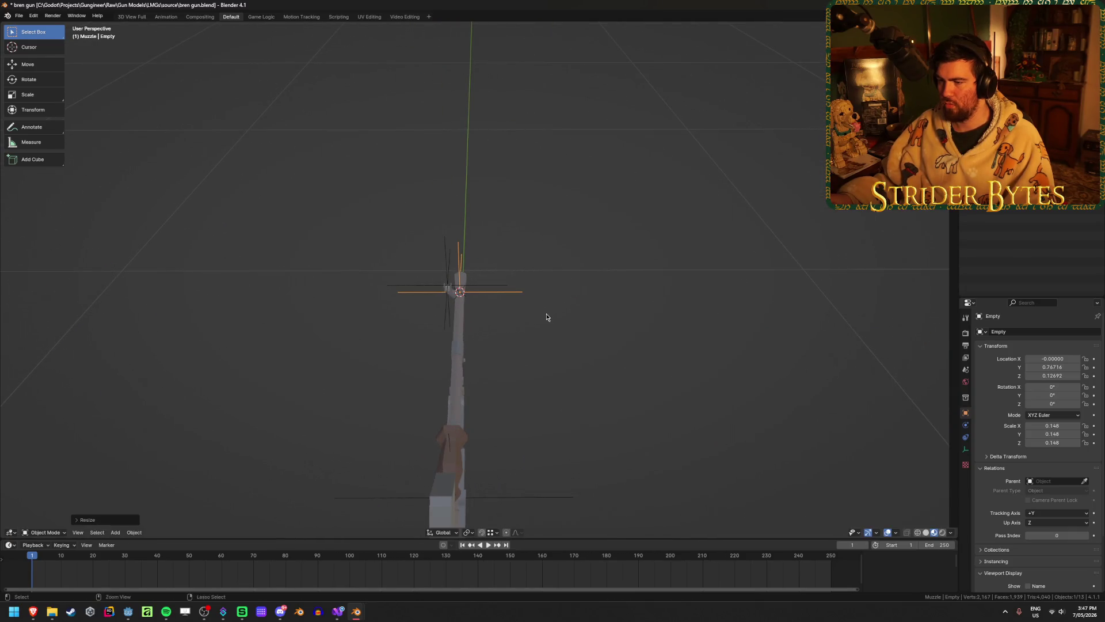
- Apply the empty's scale, name it MuzzleAttach, and add Bren_Barrel to the selection
{"action": "key", "text": "ctrl+a"}
{"action": "left_click", "coordinate": [547, 305]}
{"action": "key", "text": "F2"}
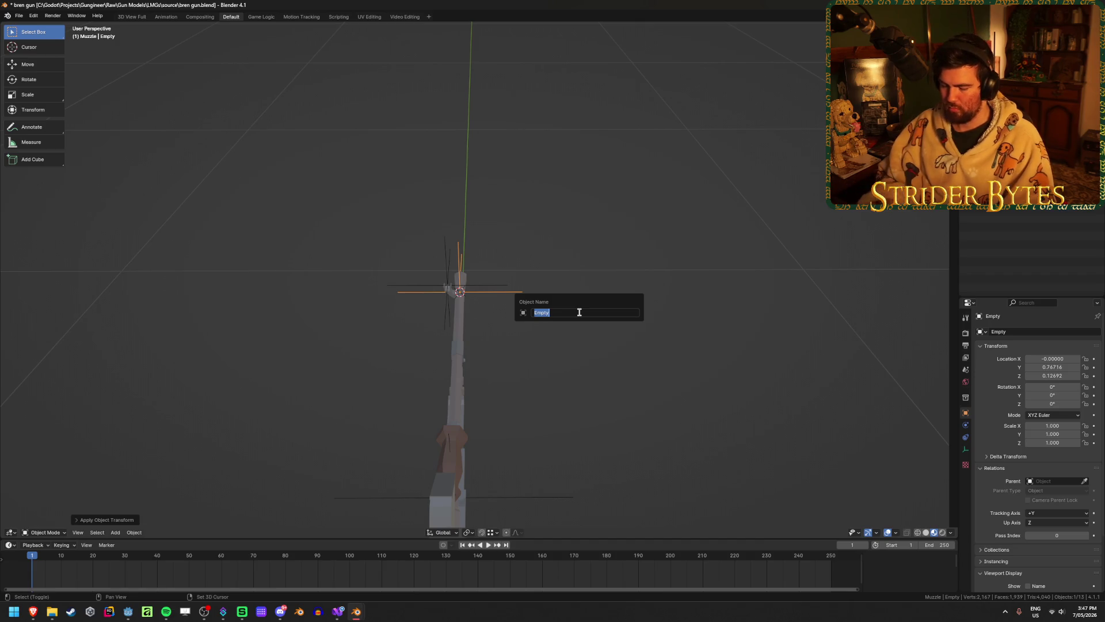
{"action": "type", "text": "MuzzleAttach"}
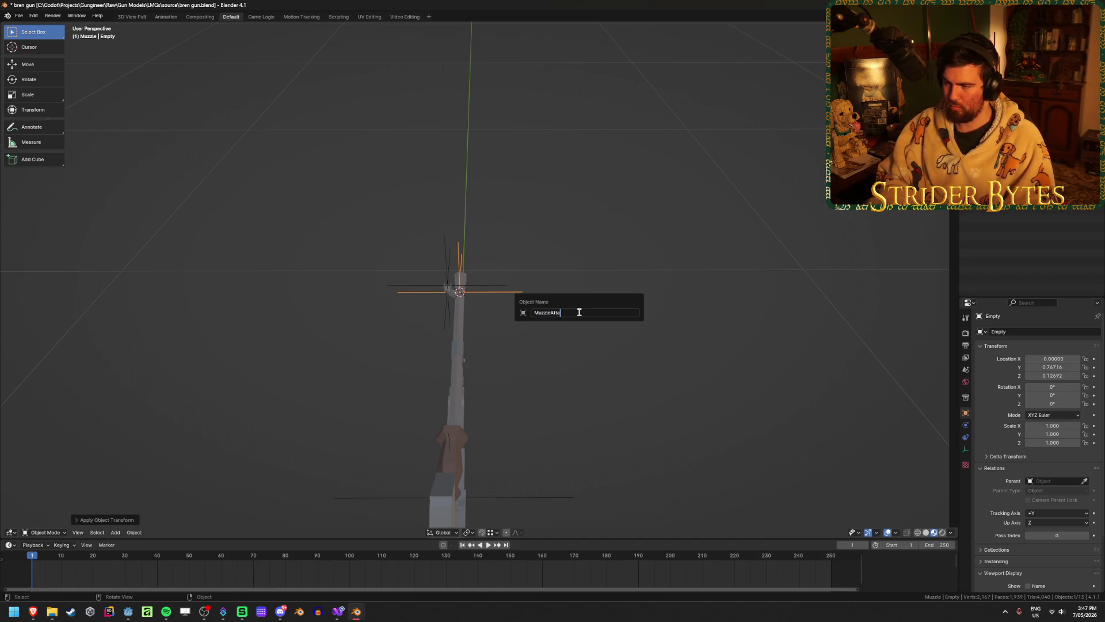
{"action": "key", "text": "Return"}
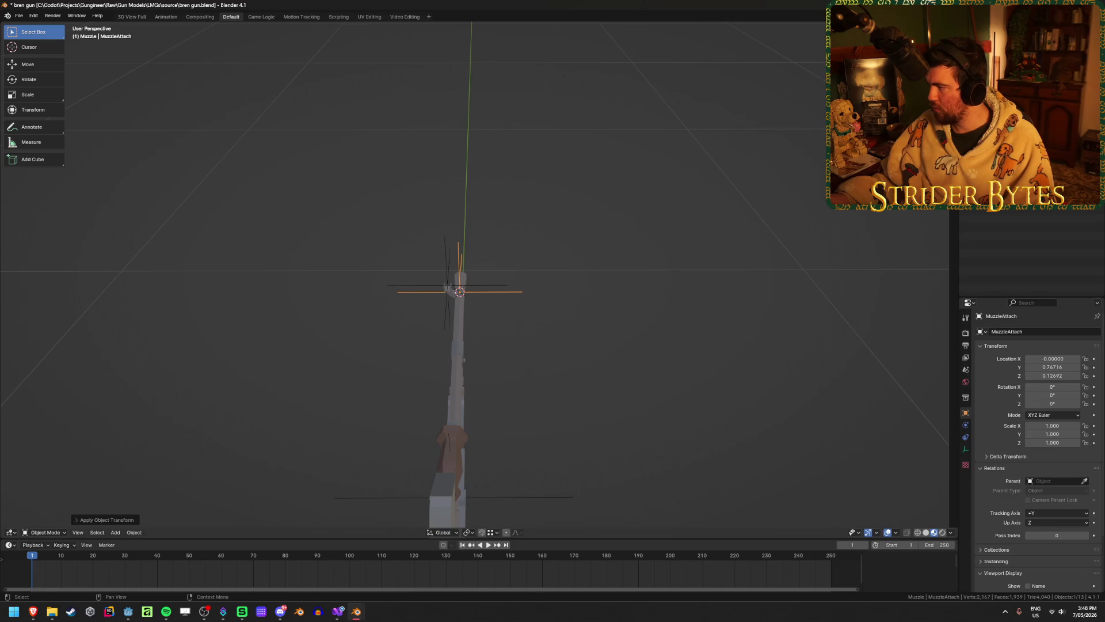
{"action": "left_click", "coordinate": [898, 72], "text": "ctrl"}
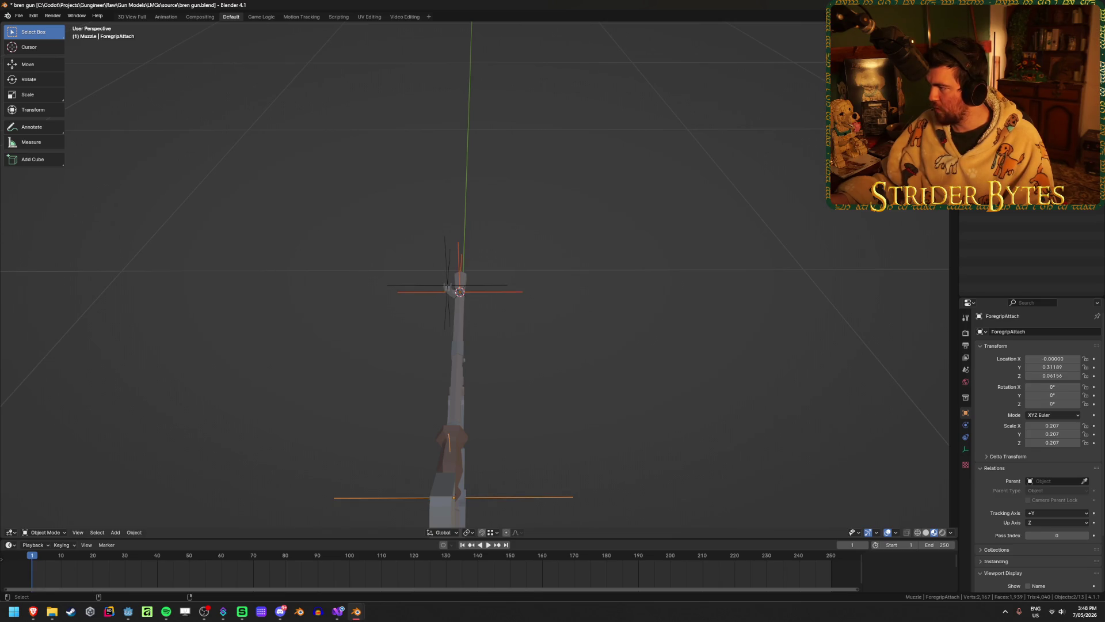
- Parent the muzzle and AimPoint empties to Bren_Barrel
{"action": "key", "text": "ctrl+p"}
{"action": "left_click", "coordinate": [751, 241]}
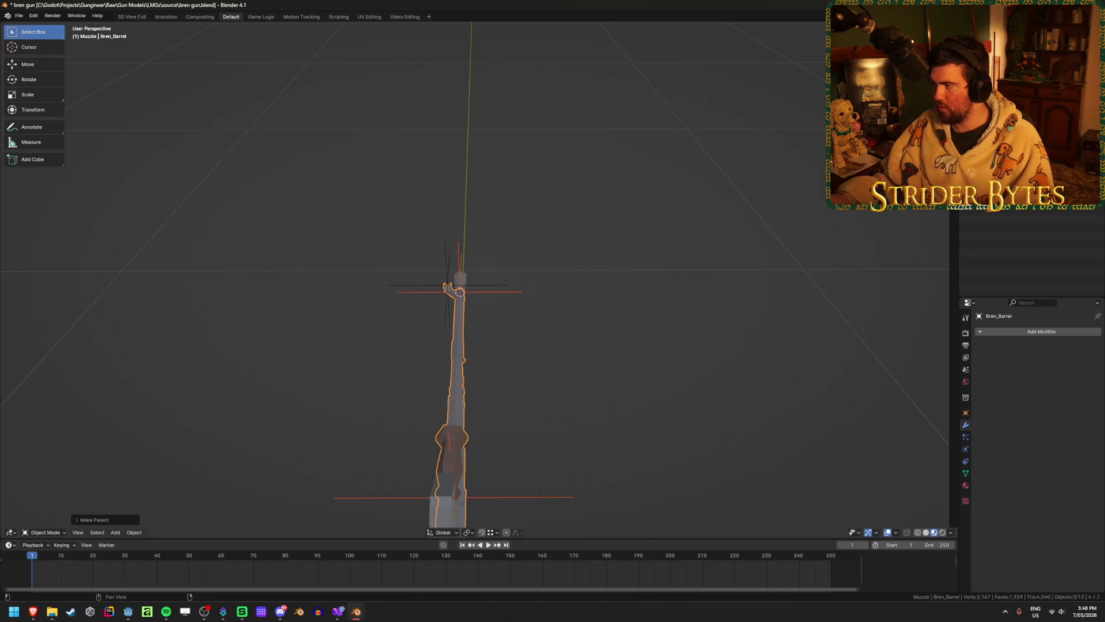
{"action": "left_click", "coordinate": [875, 77]}
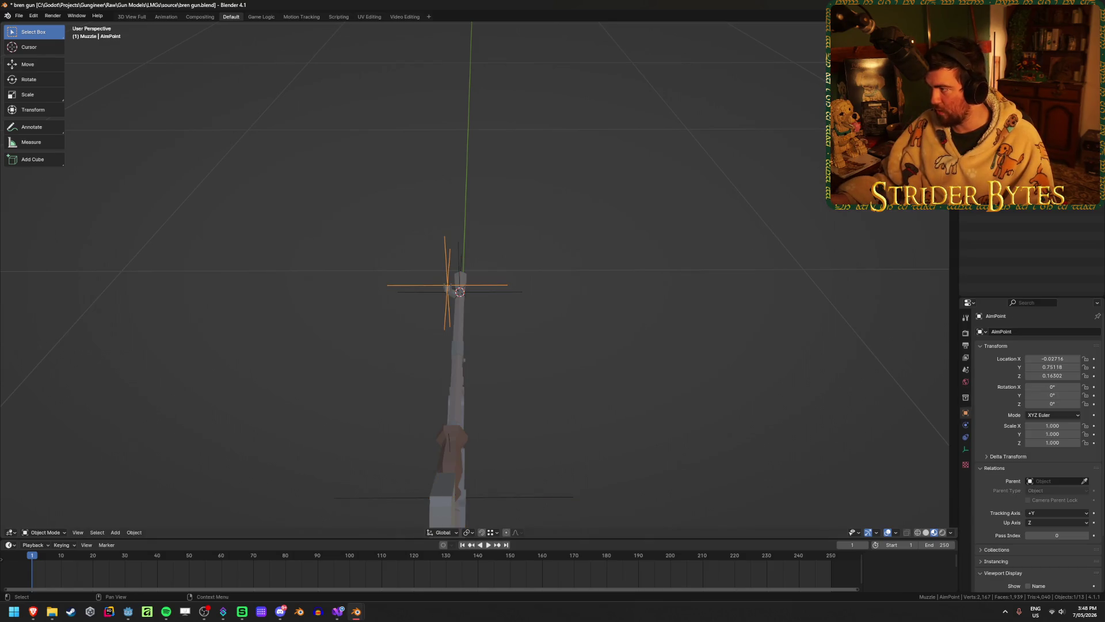
{"action": "left_click", "coordinate": [459, 345], "text": "shift"}
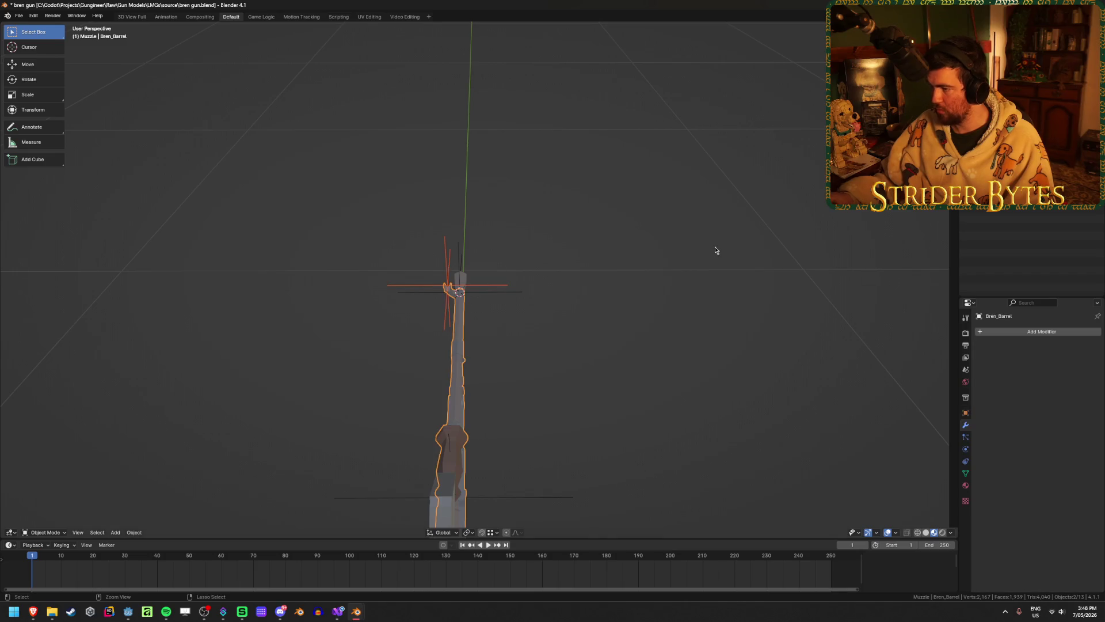
{"action": "key", "text": "ctrl+p"}
{"action": "left_click", "coordinate": [715, 247]}
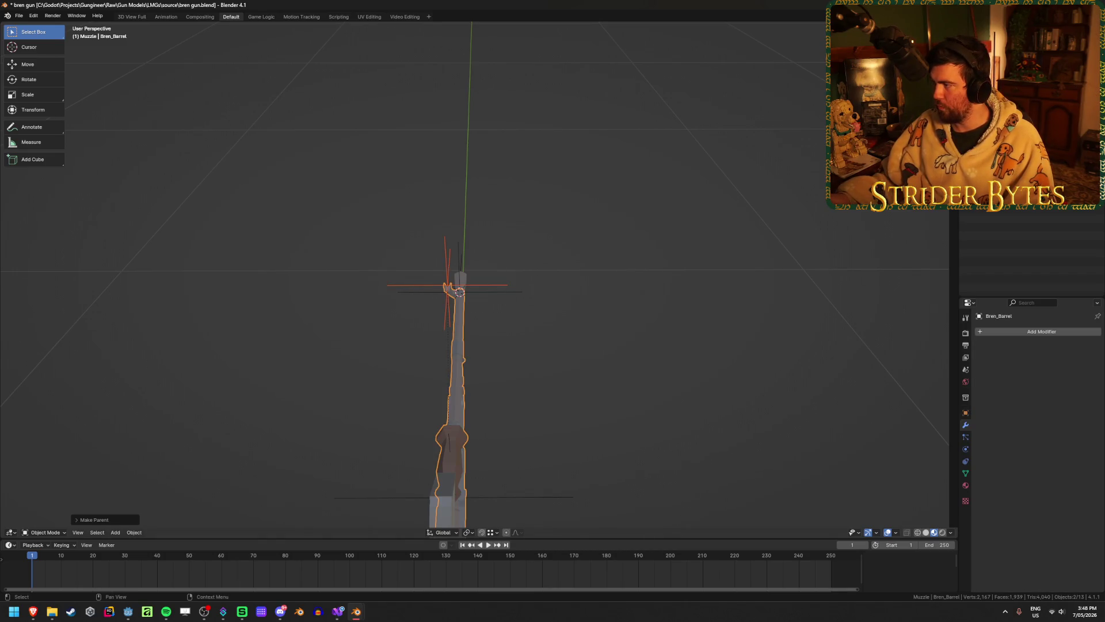
- Parent BarrelAttach and StockAttach to Bren_Receiver, then deselect everything
{"action": "left_click", "coordinate": [978, 195]}
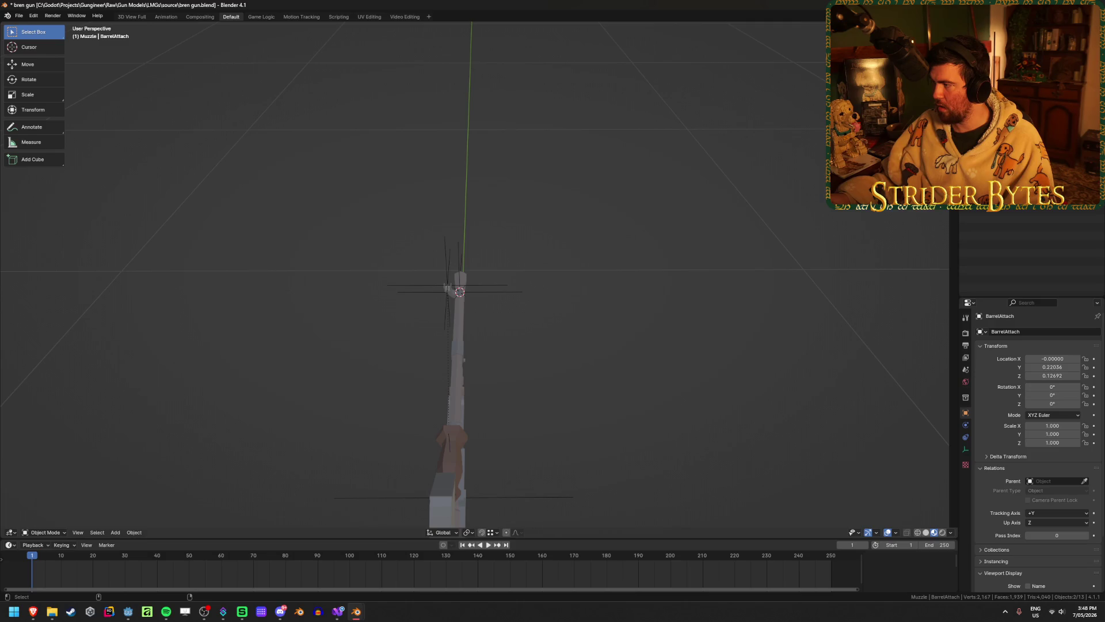
{"action": "left_click", "coordinate": [990, 207]}
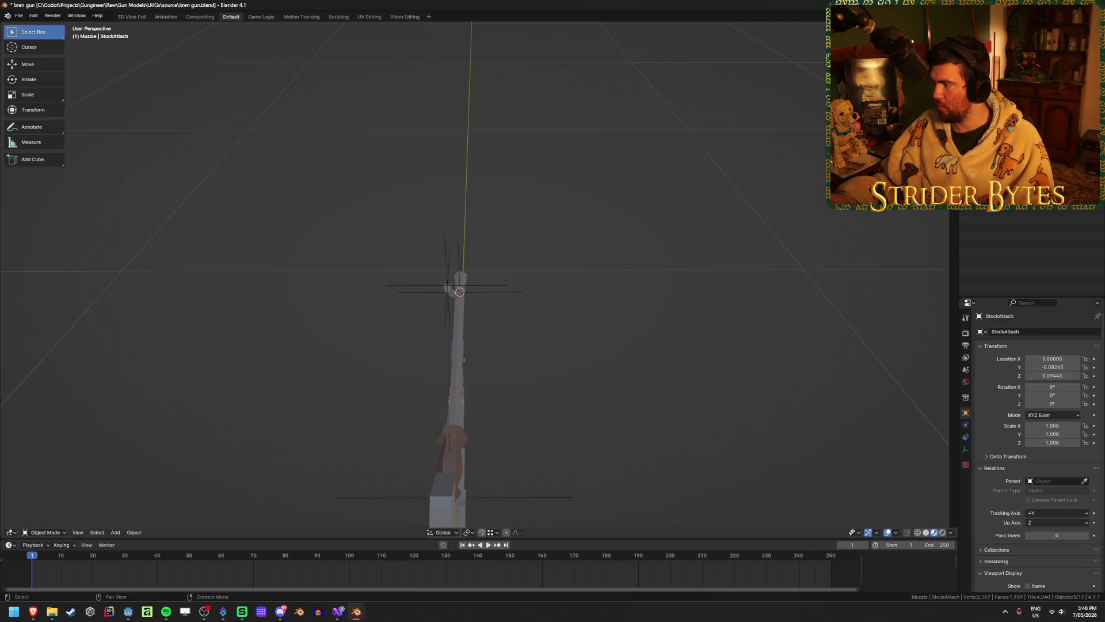
{"action": "left_click", "coordinate": [978, 219], "text": "ctrl"}
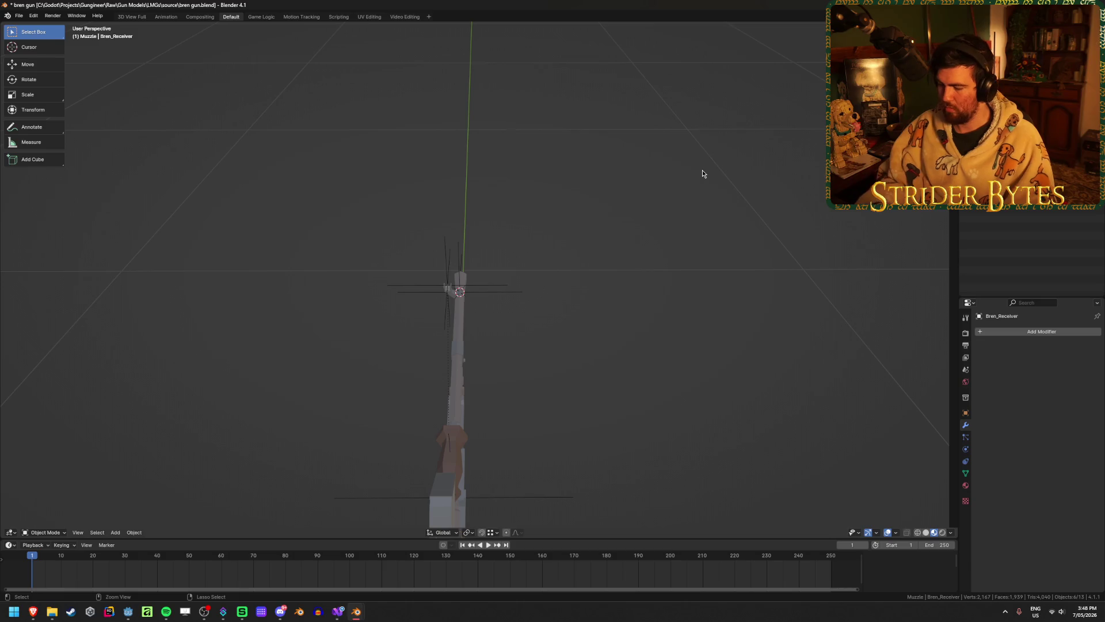
{"action": "key", "text": "ctrl+p"}
{"action": "left_click", "coordinate": [702, 170]}
{"action": "mouse_move", "coordinate": [701, 174]}
{"action": "middle_mouse_down"}
{"action": "mouse_move", "coordinate": [708, 298]}
{"action": "mouse_move", "coordinate": [594, 296]}
{"action": "mouse_move", "coordinate": [582, 272]}
{"action": "middle_mouse_up"}
{"action": "left_click", "coordinate": [591, 338]}
- Test the receiver and magazine by grabbing each and cancelling the move
{"action": "middle_click_drag", "start_coordinate": [591, 338], "coordinate": [582, 230]}
{"action": "scroll", "coordinate": [582, 230], "scroll_direction": "up", "scroll_amount": 2}
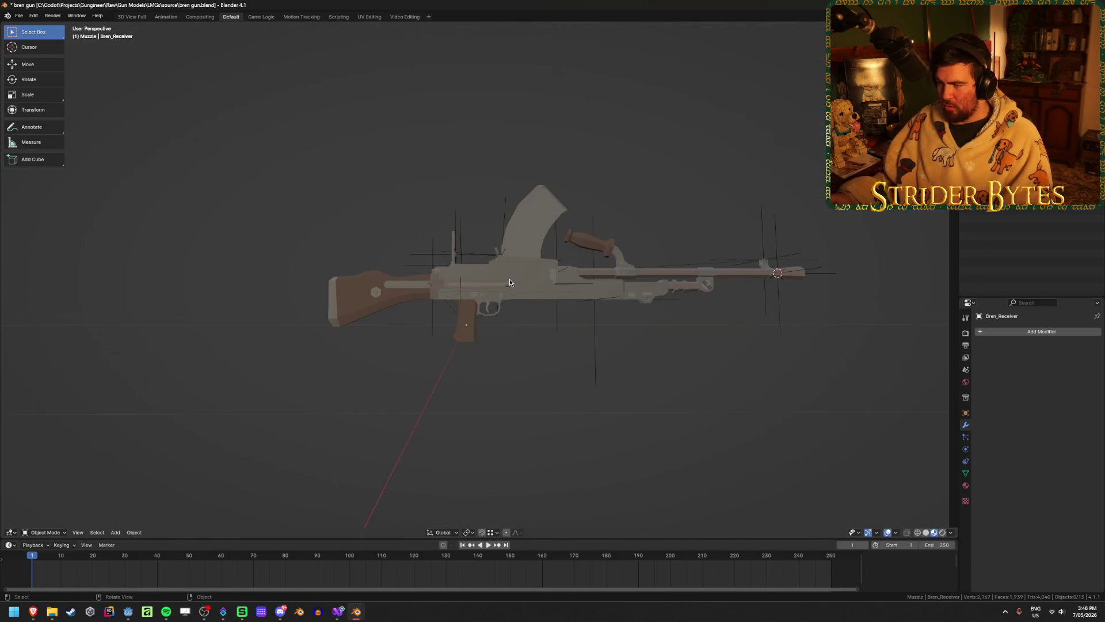
{"action": "left_click", "coordinate": [509, 279]}
{"action": "key", "text": "g"}
{"action": "key", "text": "Escape"}
{"action": "left_click", "coordinate": [540, 206]}
{"action": "key", "text": "g"}
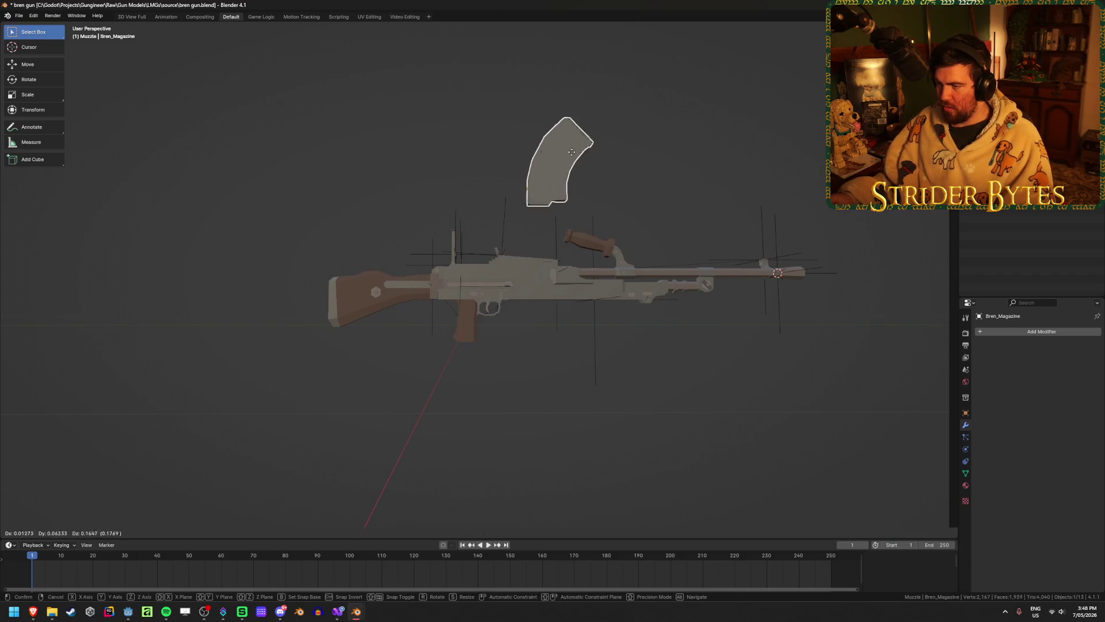
{"action": "key", "text": "Escape"}
- Test the barrel assembly the same way, then check the muzzle and stock
{"action": "left_click", "coordinate": [644, 296]}
{"action": "key", "text": "g"}
{"action": "key", "text": "Escape"}
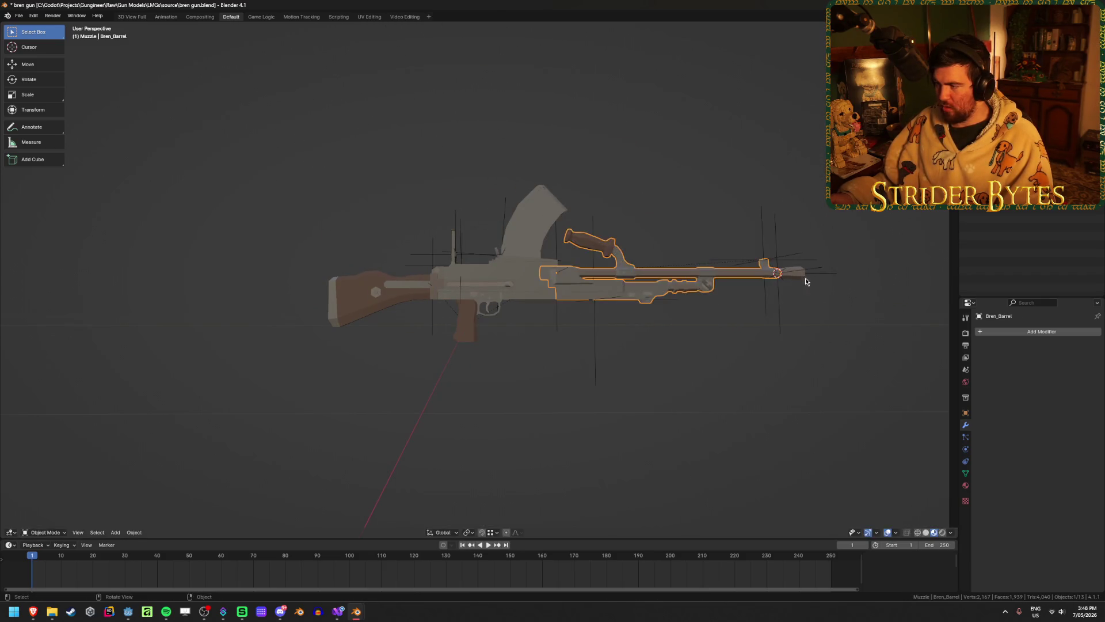
{"action": "left_click", "coordinate": [789, 272]}
{"action": "left_click", "coordinate": [391, 299]}
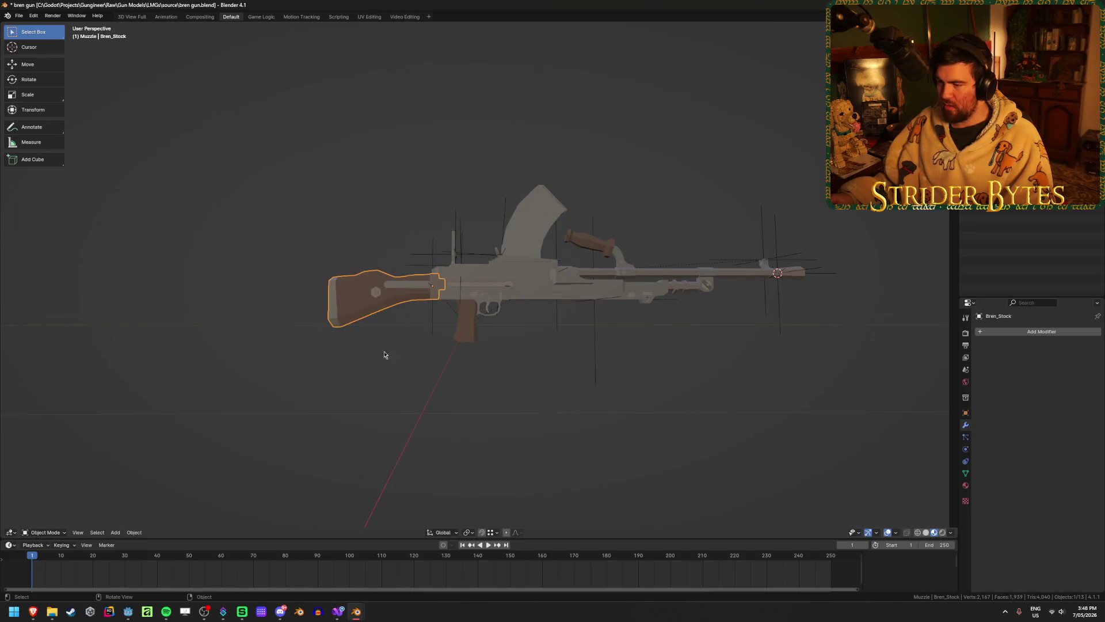
{"action": "mouse_move", "coordinate": [720, 190]}
{"action": "middle_mouse_down"}
{"action": "mouse_move", "coordinate": [789, 180]}
{"action": "mouse_move", "coordinate": [636, 180]}
{"action": "middle_mouse_up"}
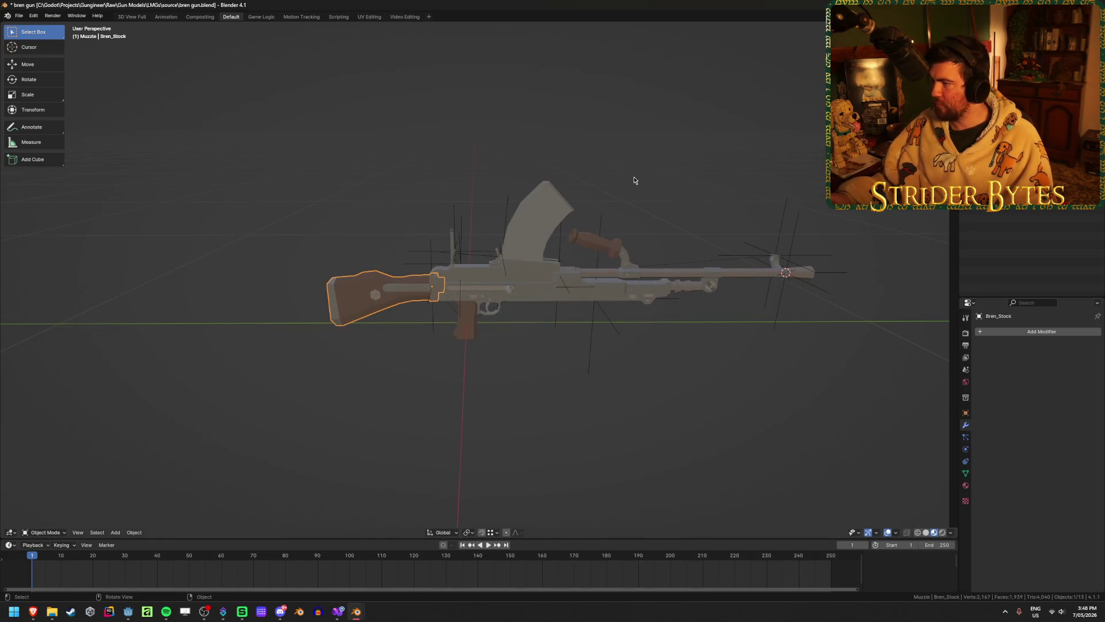
- Save bren gun.blend and bring up the glTF 2.0 export dialog
{"action": "key", "text": "ctrl+s"}
{"action": "key", "text": "alt+a"}
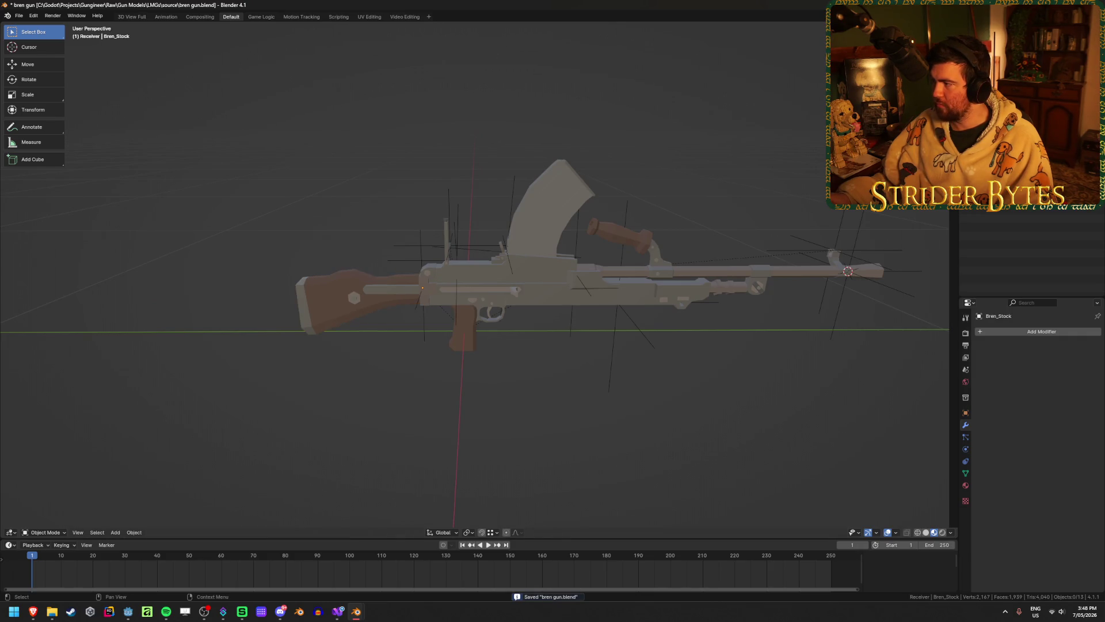
{"action": "key", "text": "F3"}
{"action": "key", "text": "Return"}
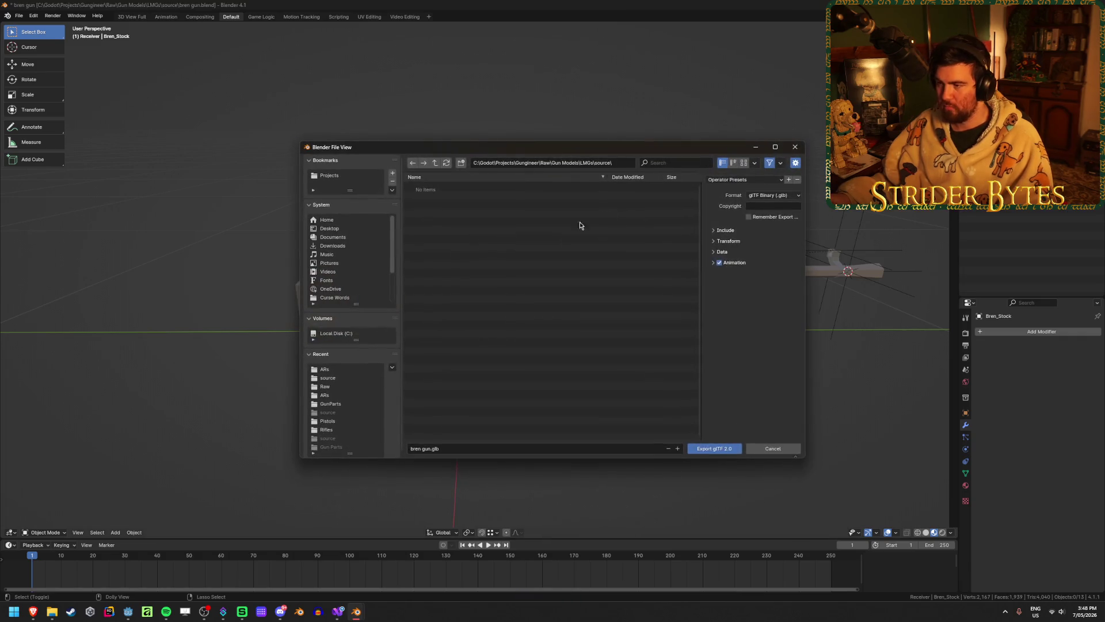
- Browse to Gungineer > Meshes > GunParts and create a new LMGs folder
{"action": "double_click", "coordinate": [436, 164]}
{"action": "left_click", "coordinate": [437, 164]}
{"action": "left_click", "coordinate": [437, 164]}
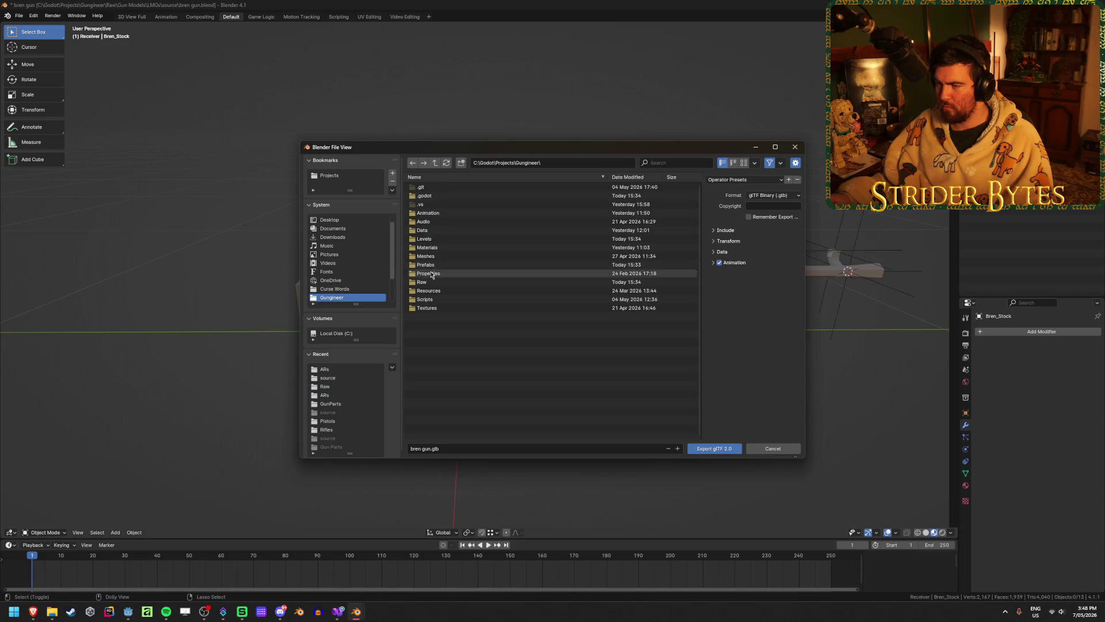
{"action": "double_click", "coordinate": [426, 256]}
{"action": "left_click", "coordinate": [438, 189]}
{"action": "left_click", "coordinate": [438, 189]}
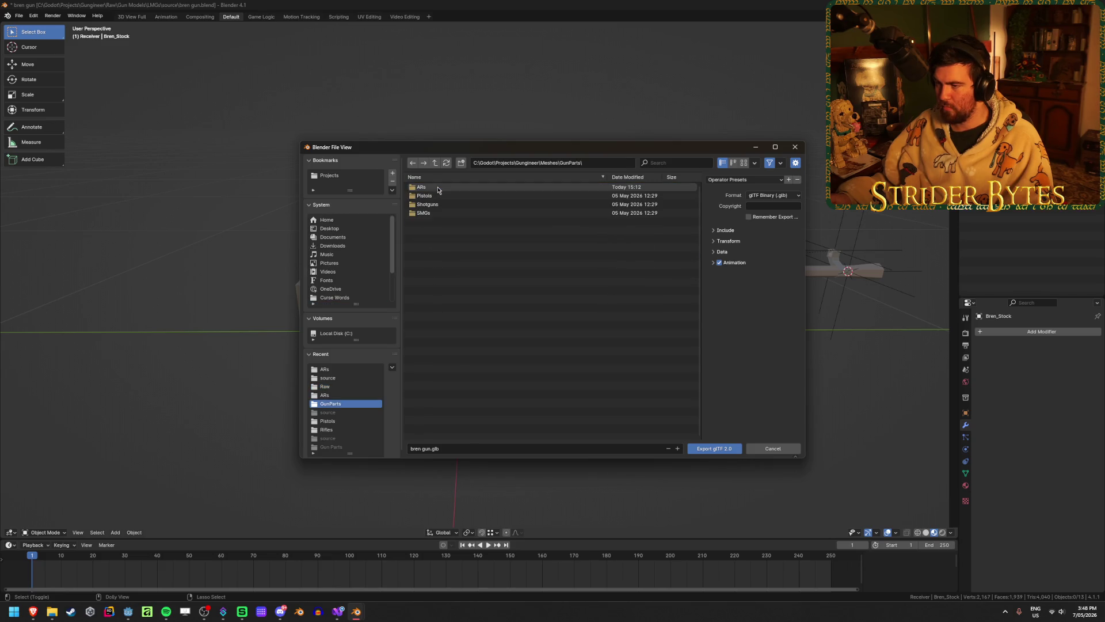
{"action": "left_click", "coordinate": [461, 163]}
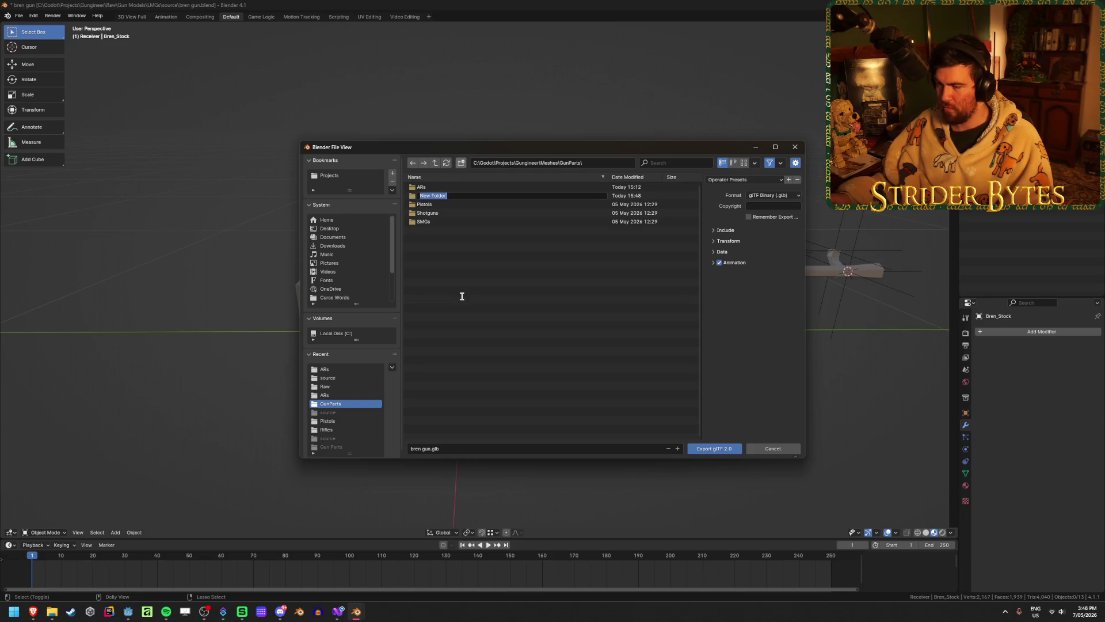
{"action": "type", "text": "LMGs"}
{"action": "key", "text": "Return"}
{"action": "key", "text": "Return"}
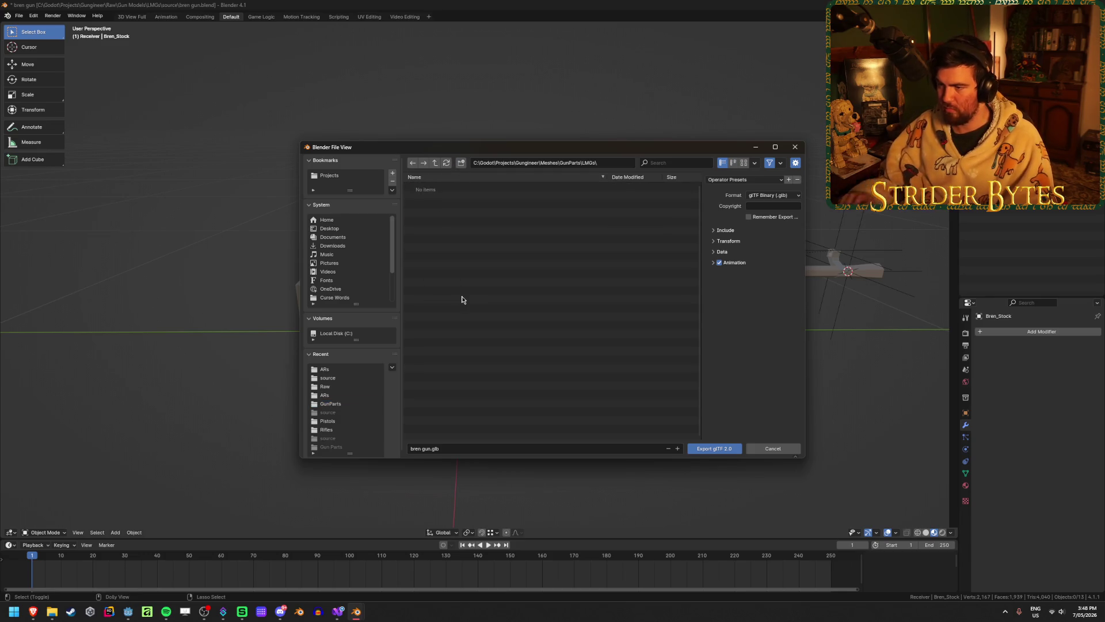
- Export the receiver as Receiver_Bren.glb with animation excluded
{"action": "left_click", "coordinate": [426, 449]}
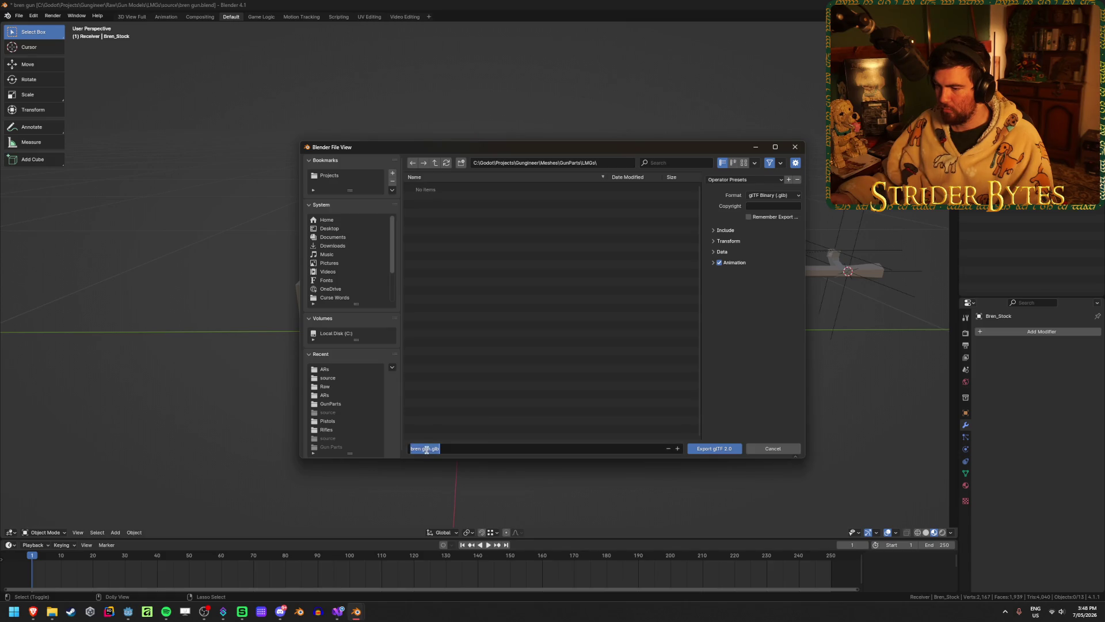
{"action": "left_click_drag", "start_coordinate": [431, 449], "coordinate": [376, 444]}
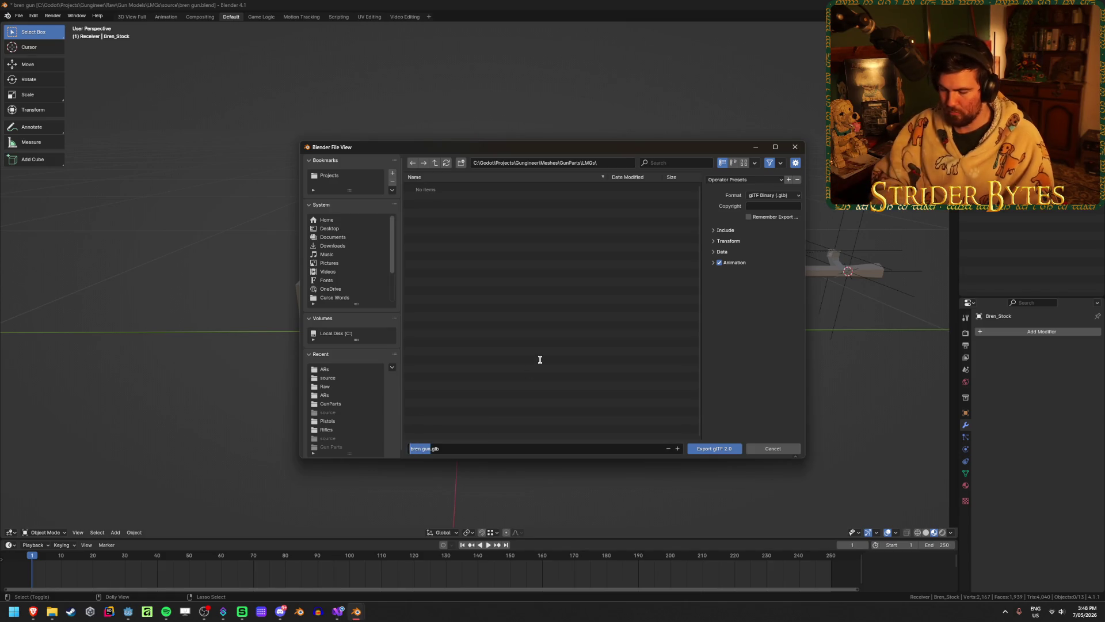
{"action": "type", "text": "Receiver"}
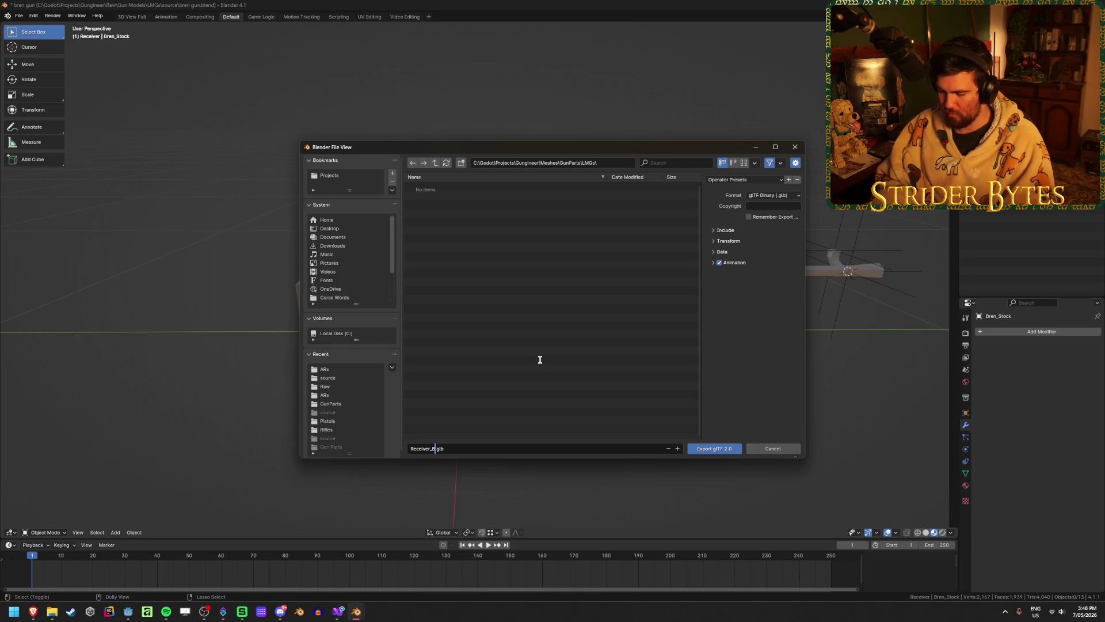
{"action": "type", "text": "_Bren"}
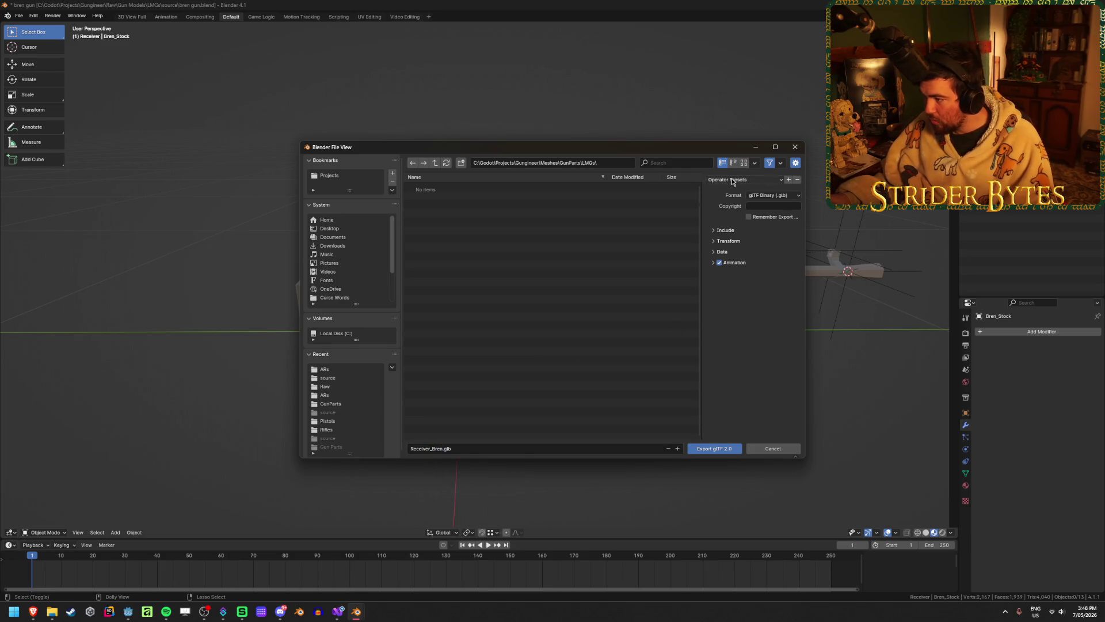
{"action": "left_click", "coordinate": [719, 262]}
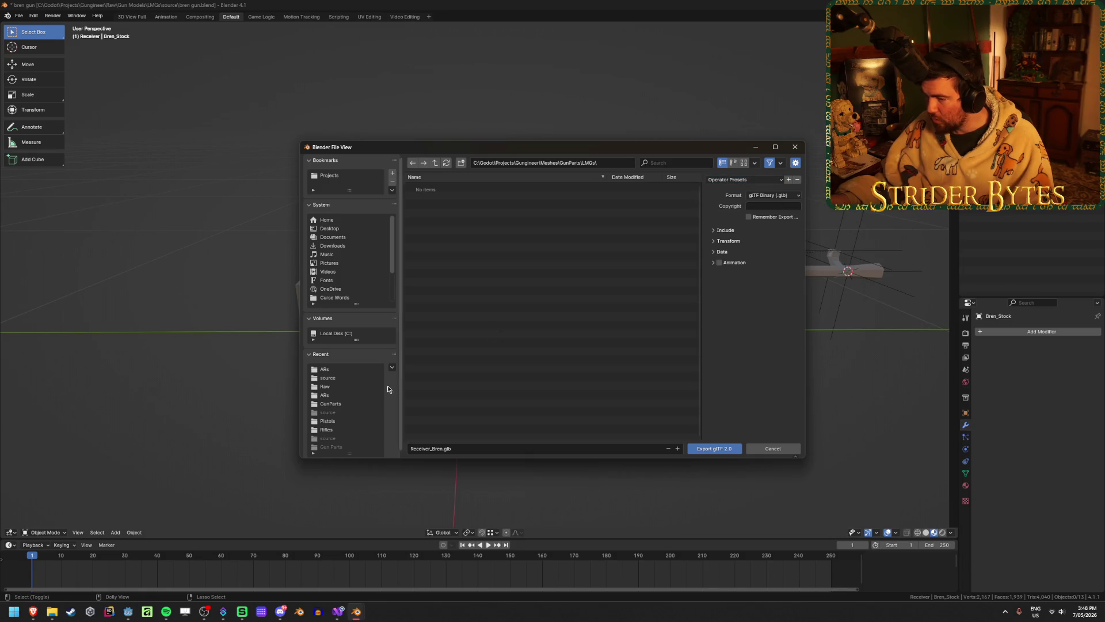
{"action": "left_click", "coordinate": [711, 448]}
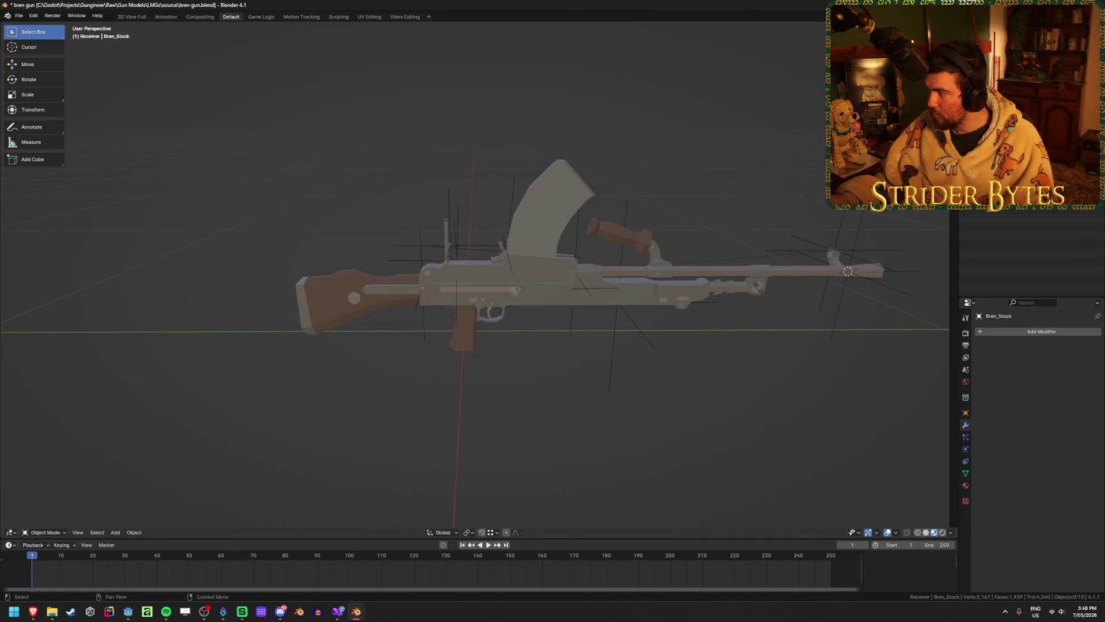
- Export the barrel and magazine as Barrel_Bren.glb and Magazine_Bren.glb
{"action": "key", "text": "shift+r"}
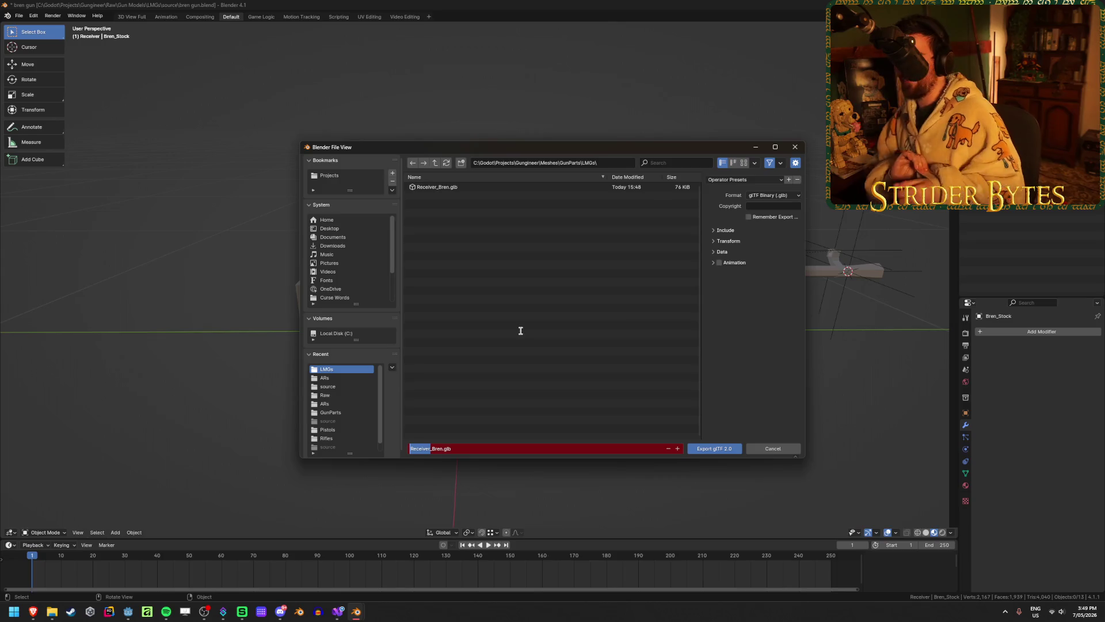
{"action": "type", "text": "Barrel"}
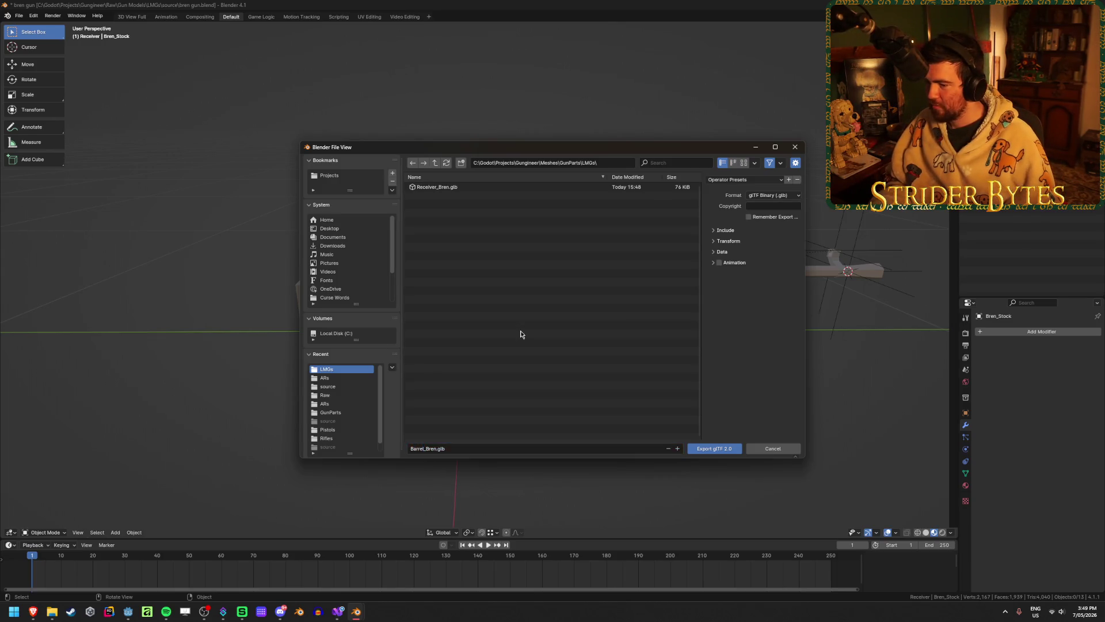
{"action": "key", "text": "Return"}
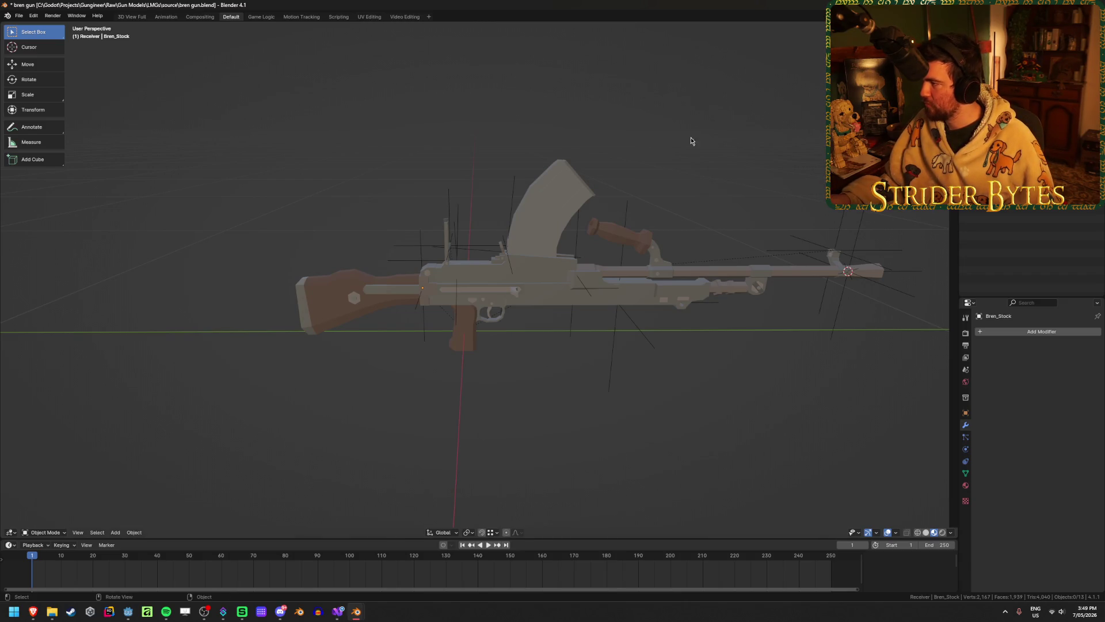
{"action": "key", "text": "F3"}
{"action": "key", "text": "Return"}
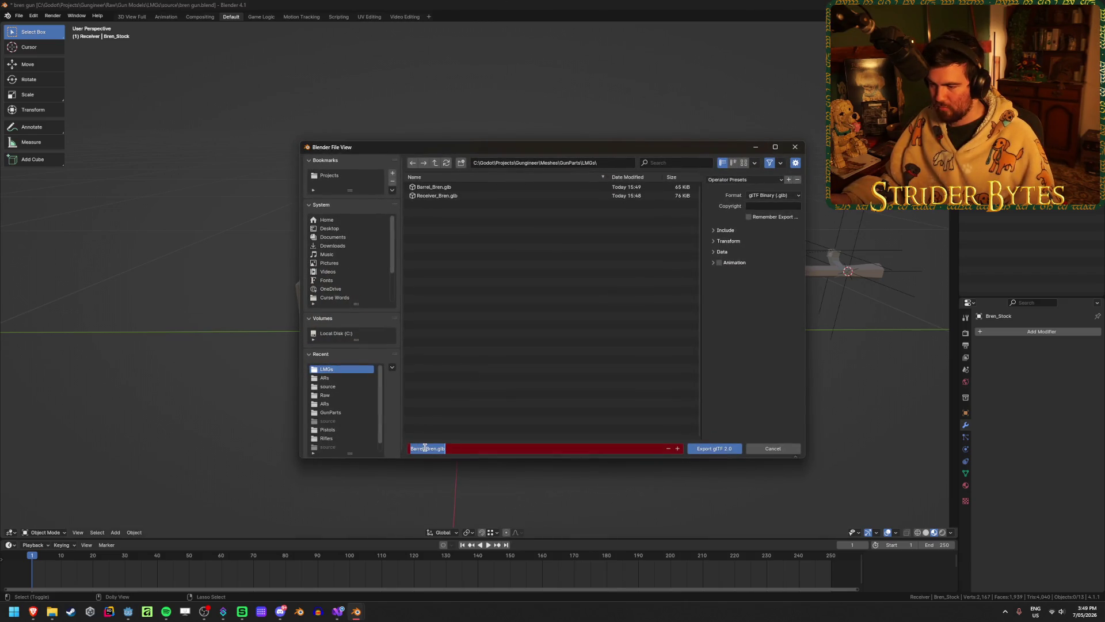
{"action": "double_click", "coordinate": [425, 449]}
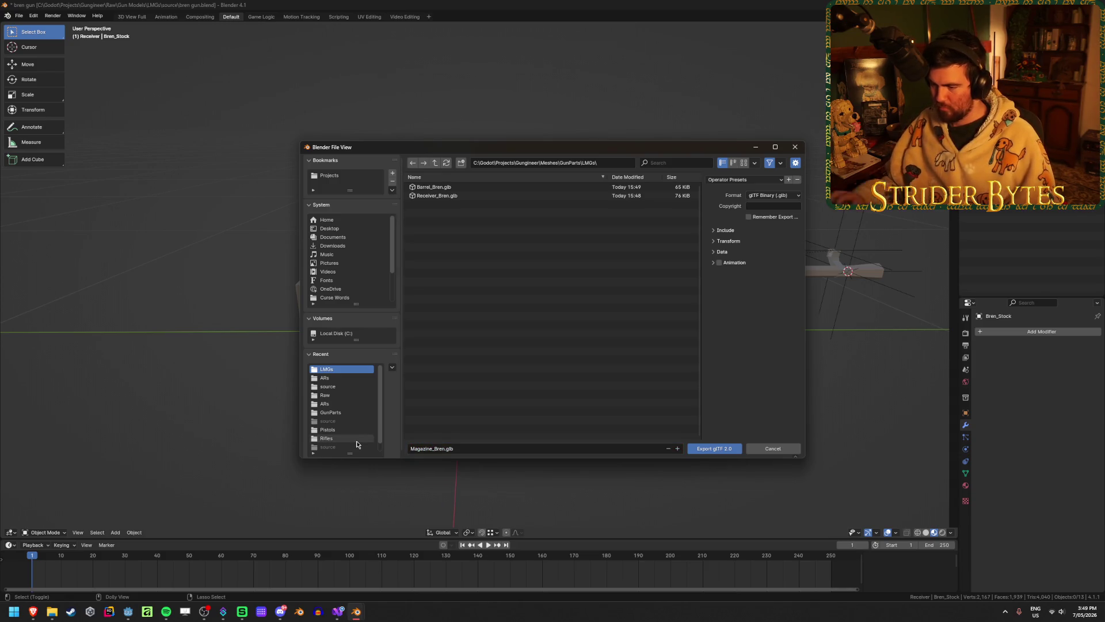
{"action": "left_click", "coordinate": [712, 448]}
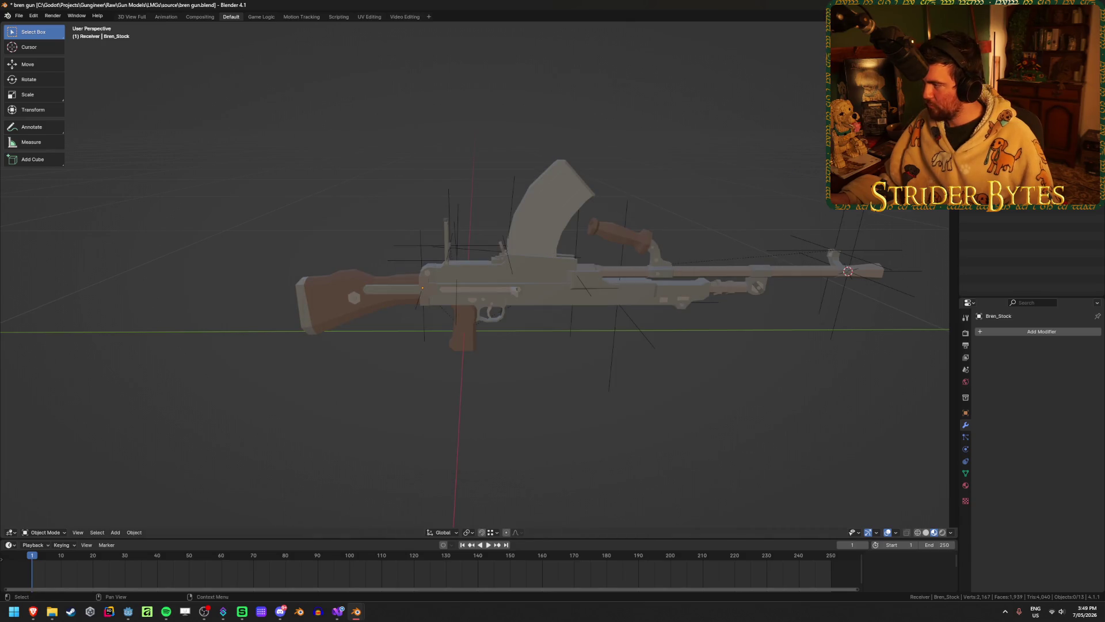
- Export Stock_Bren.glb and Muzzle_Bren.glb, then save bren gun.blend
{"action": "key", "text": "ctrl+shift+e"}
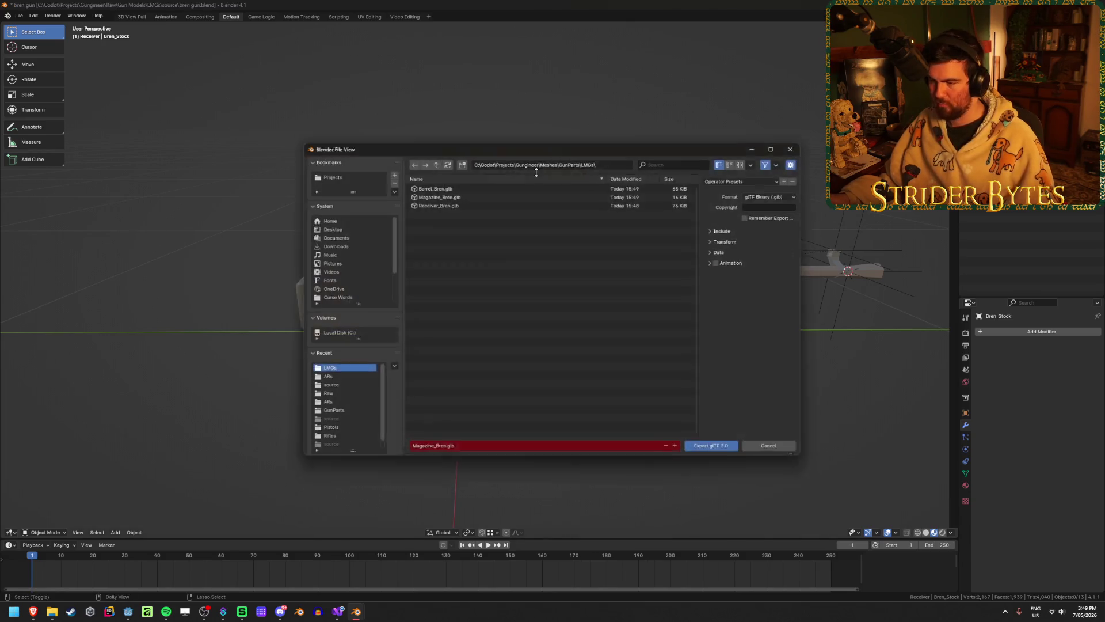
{"action": "left_click_drag", "start_coordinate": [433, 448], "coordinate": [386, 448]}
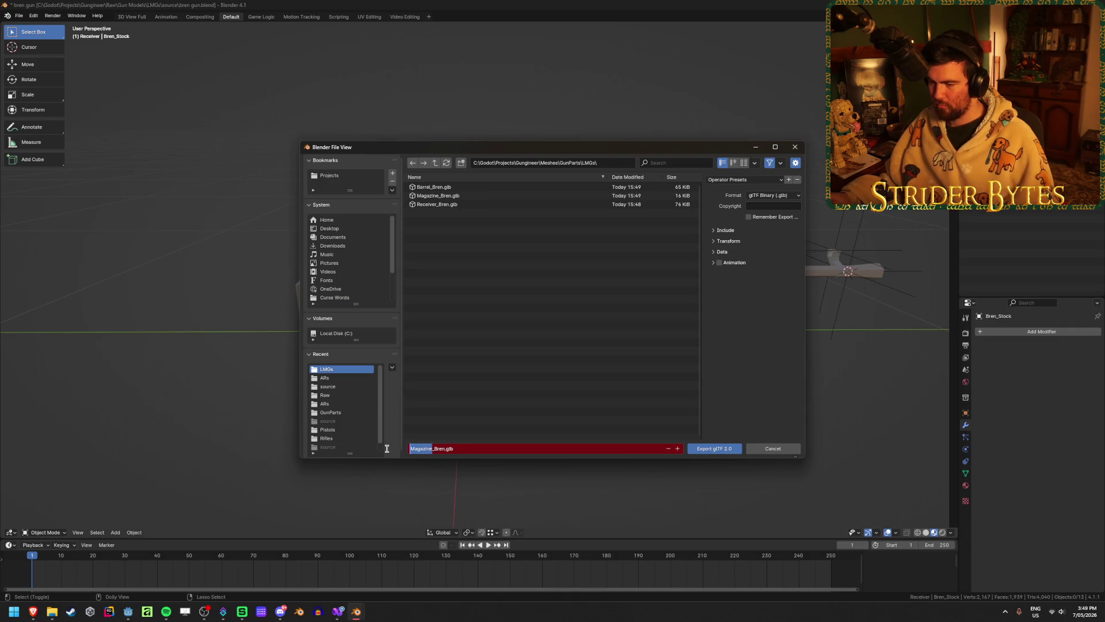
{"action": "type", "text": "Stock"}
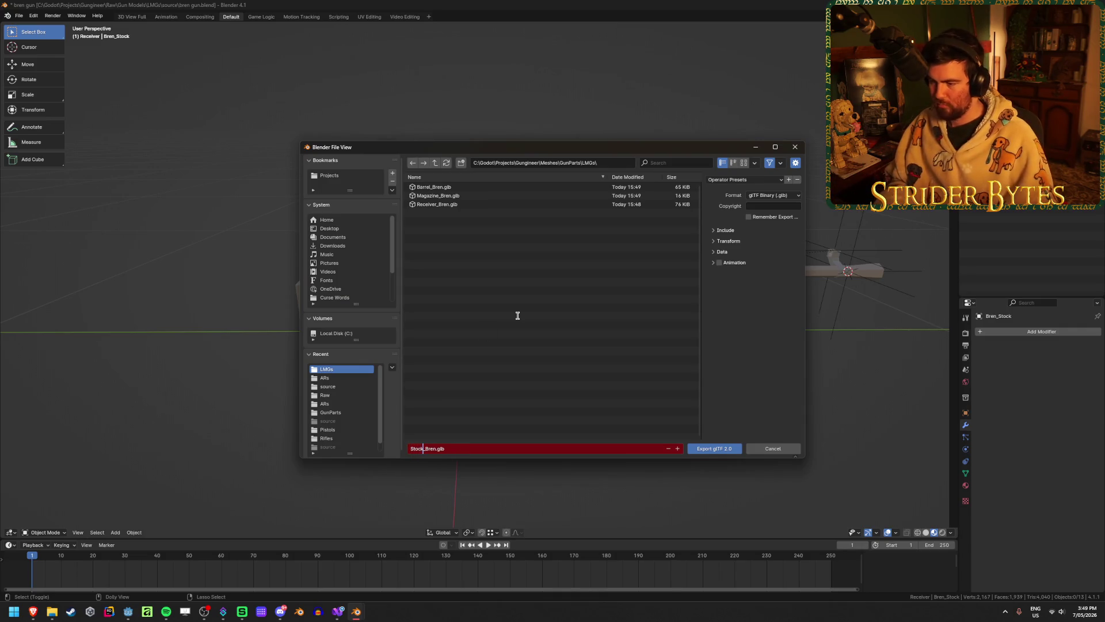
{"action": "key", "text": "Return"}
{"action": "key", "text": "Return"}
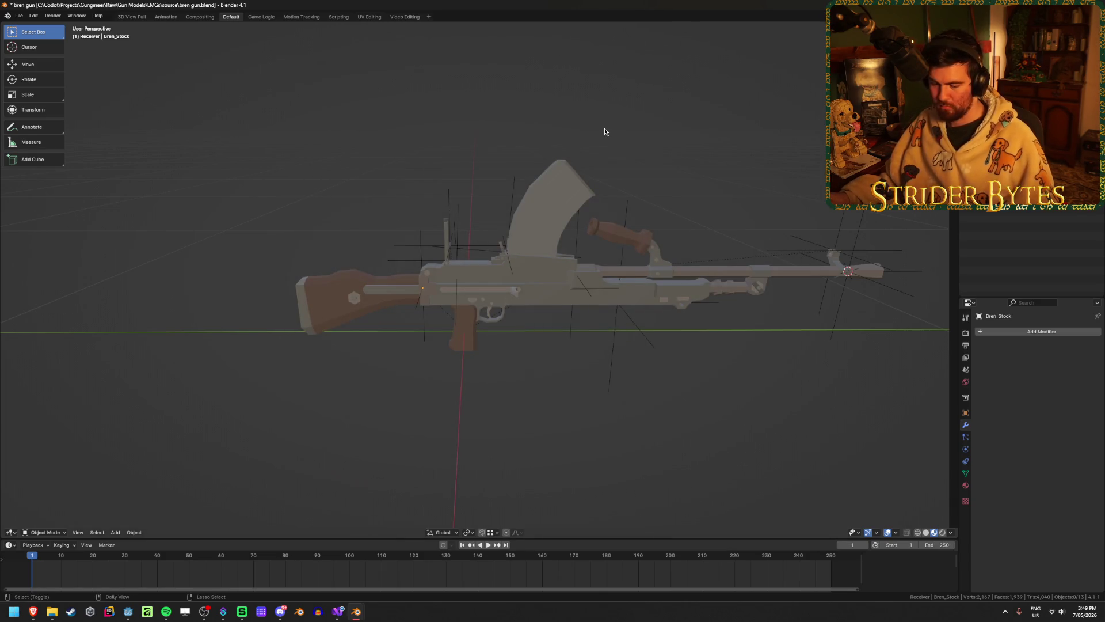
{"action": "key", "text": "shift+r"}
{"action": "left_click", "coordinate": [424, 449]}
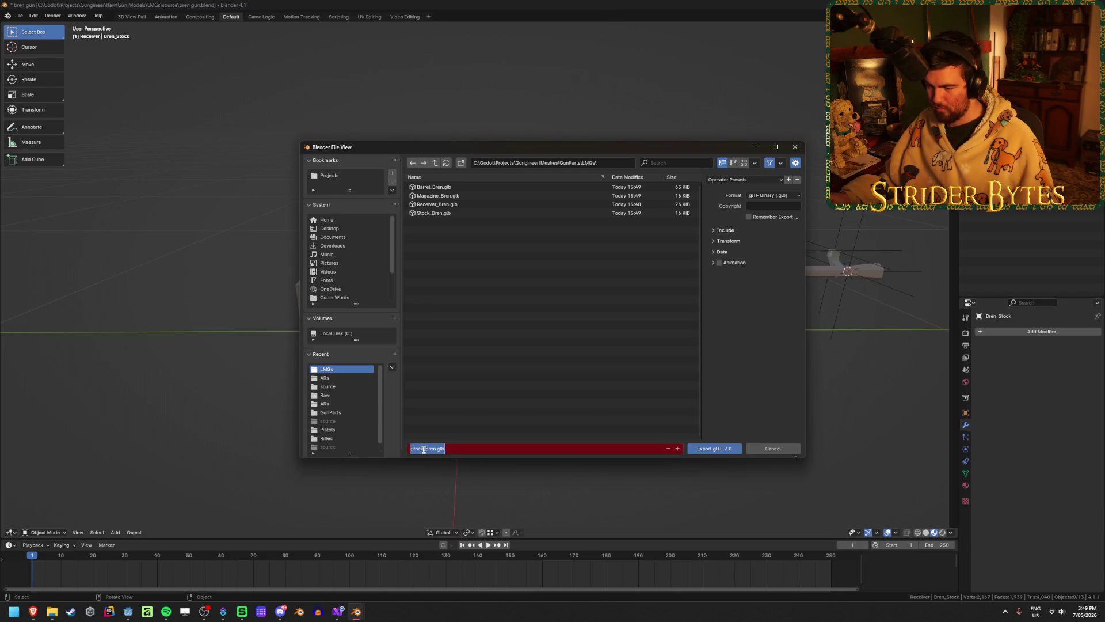
{"action": "left_click_drag", "start_coordinate": [424, 449], "coordinate": [409, 449]}
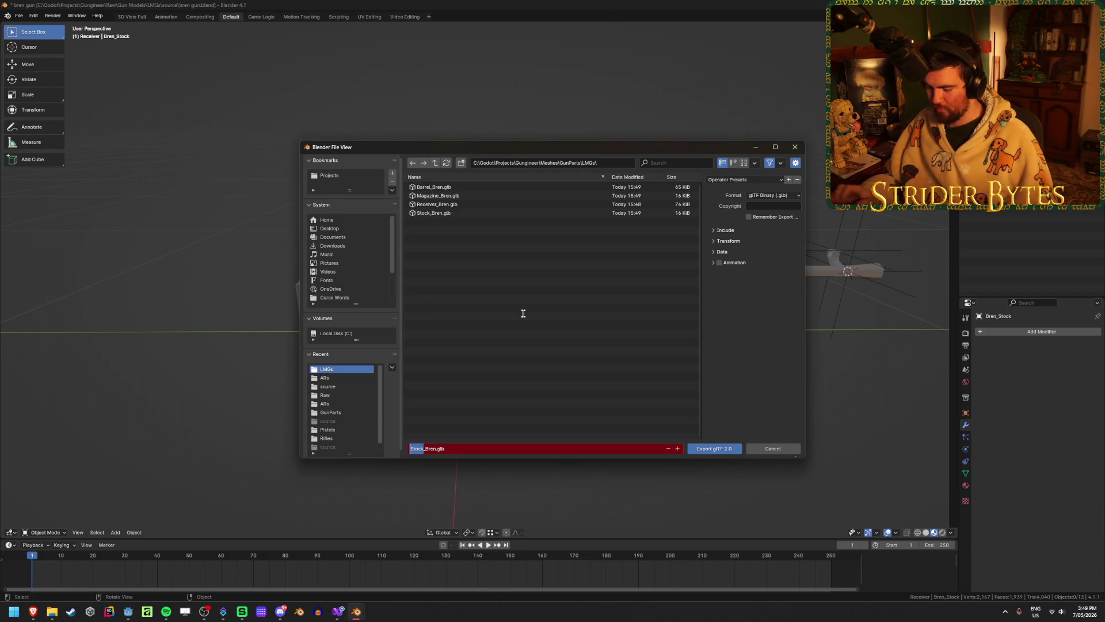
{"action": "type", "text": "Muzzle"}
{"action": "key", "text": "Return"}
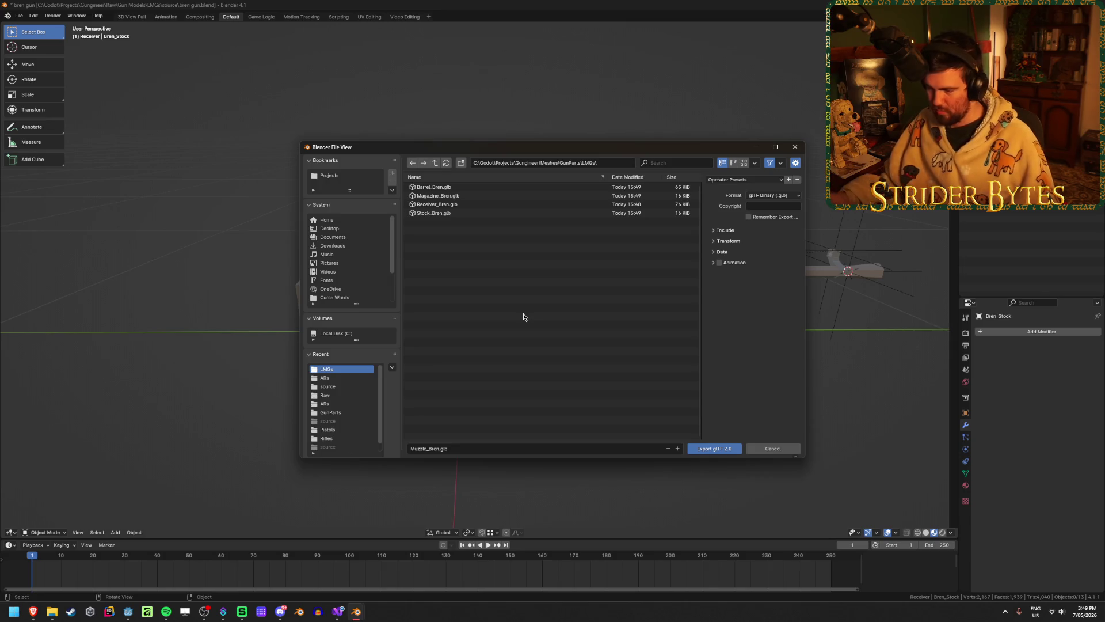
{"action": "left_click", "coordinate": [721, 452]}
{"action": "key", "text": "ctrl+s"}
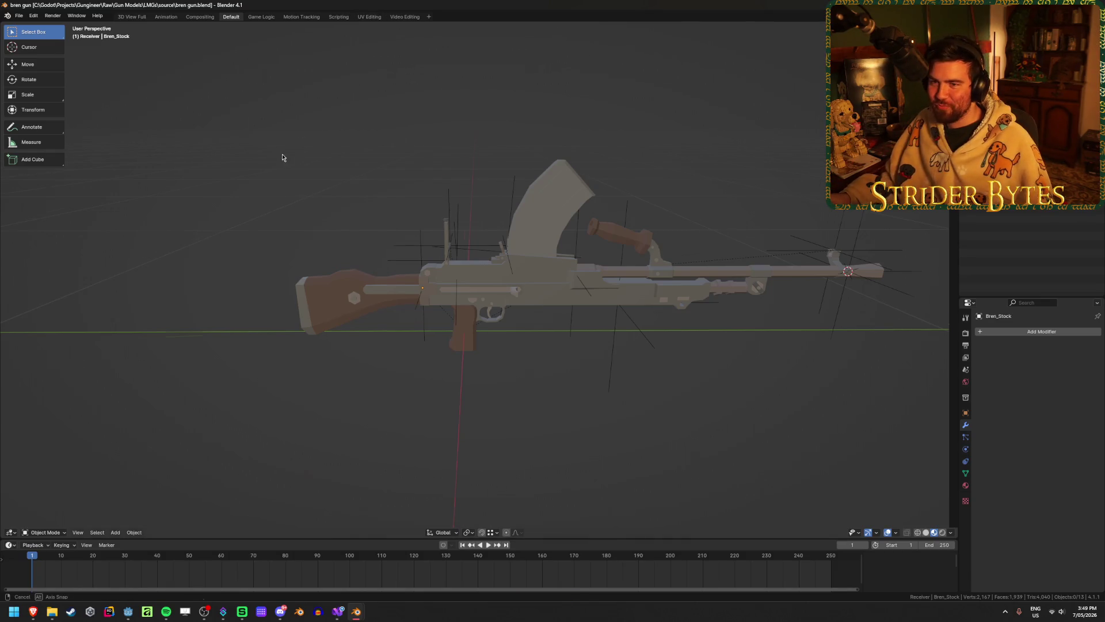
{"action": "mouse_move", "coordinate": [284, 160]}
{"action": "middle_mouse_down"}
{"action": "mouse_move", "coordinate": [434, 160]}
{"action": "mouse_move", "coordinate": [495, 144]}
{"action": "middle_mouse_up"}
- Check the Godot editor, then return and clear the rifle's selection
{"action": "key", "text": "alt+Tab"}
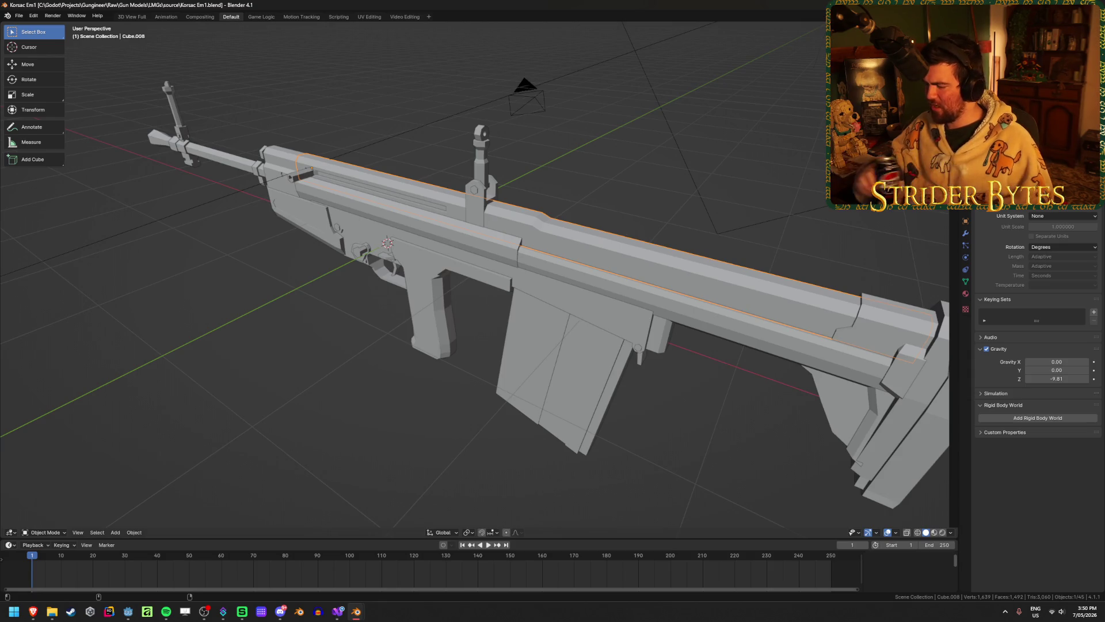
{"action": "scroll", "coordinate": [561, 230], "scroll_direction": "down", "scroll_amount": 5}
{"action": "middle_click_drag", "start_coordinate": [561, 230], "coordinate": [599, 218]}
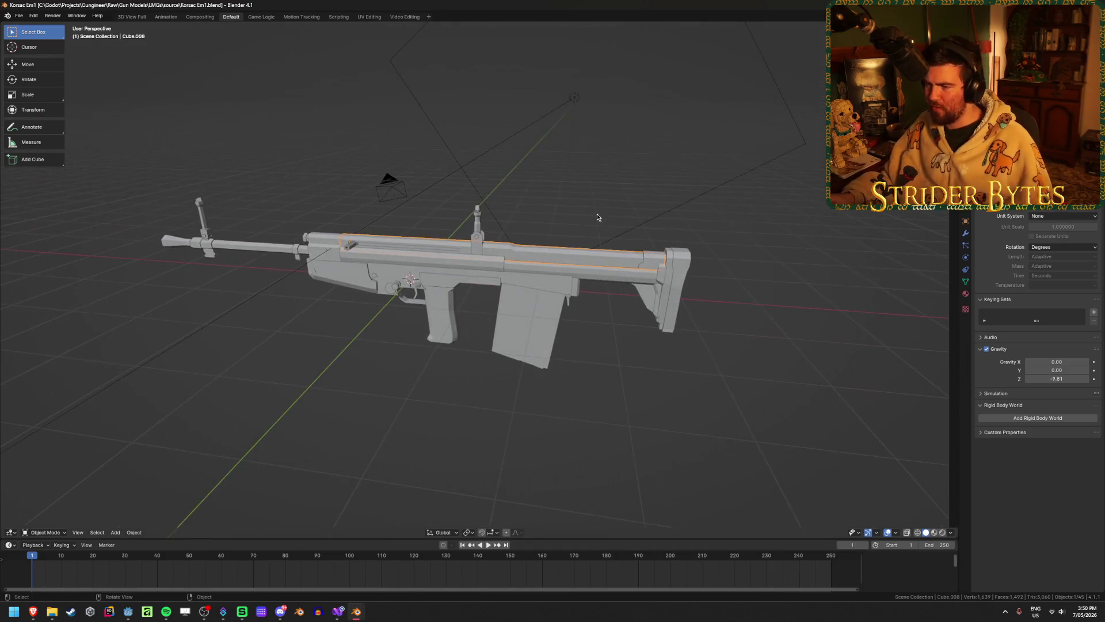
{"action": "left_click", "coordinate": [759, 341]}
- Close the rifle file without saving, open Lewis gun.blend and select Cylinder.002
{"action": "key", "text": "ctrl+q"}
{"action": "left_click", "coordinate": [551, 321]}
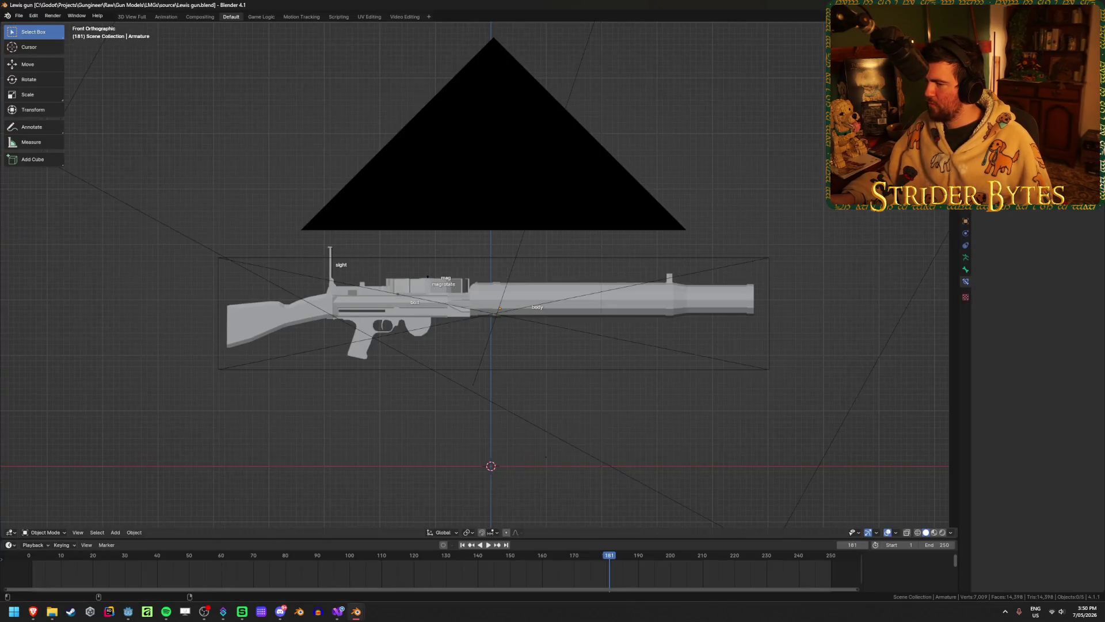
{"action": "mouse_move", "coordinate": [604, 299]}
{"action": "middle_mouse_down"}
{"action": "mouse_move", "coordinate": [631, 293]}
{"action": "mouse_move", "coordinate": [634, 310]}
{"action": "mouse_move", "coordinate": [558, 282]}
{"action": "mouse_move", "coordinate": [649, 309]}
{"action": "mouse_move", "coordinate": [433, 330]}
{"action": "middle_mouse_up"}
{"action": "left_click", "coordinate": [423, 312]}
- Delete the scene camera from the Lewis gun file
{"action": "scroll", "coordinate": [523, 321], "scroll_direction": "down", "scroll_amount": 5}
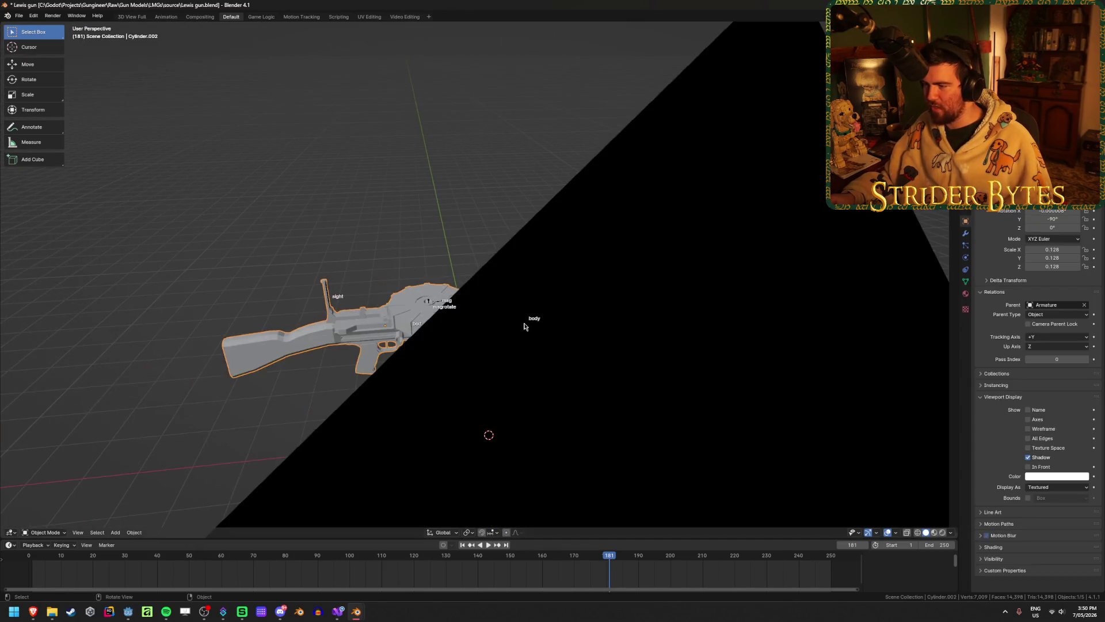
{"action": "left_click", "coordinate": [693, 318]}
{"action": "scroll", "coordinate": [693, 319], "scroll_direction": "down", "scroll_amount": 3}
{"action": "key", "text": "x"}
{"action": "left_click", "coordinate": [693, 319]}
{"action": "middle_click_drag", "start_coordinate": [693, 318], "coordinate": [587, 334]}
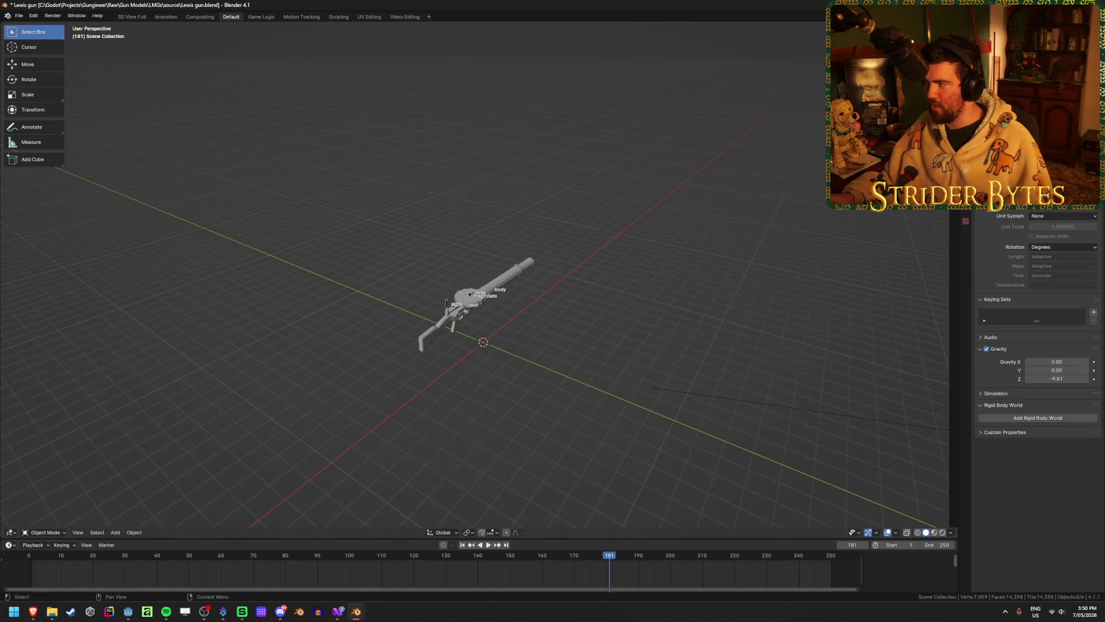
- Clear the Armature parent from the gun body Cylinder.002
{"action": "scroll", "coordinate": [481, 302], "scroll_direction": "up", "scroll_amount": 5}
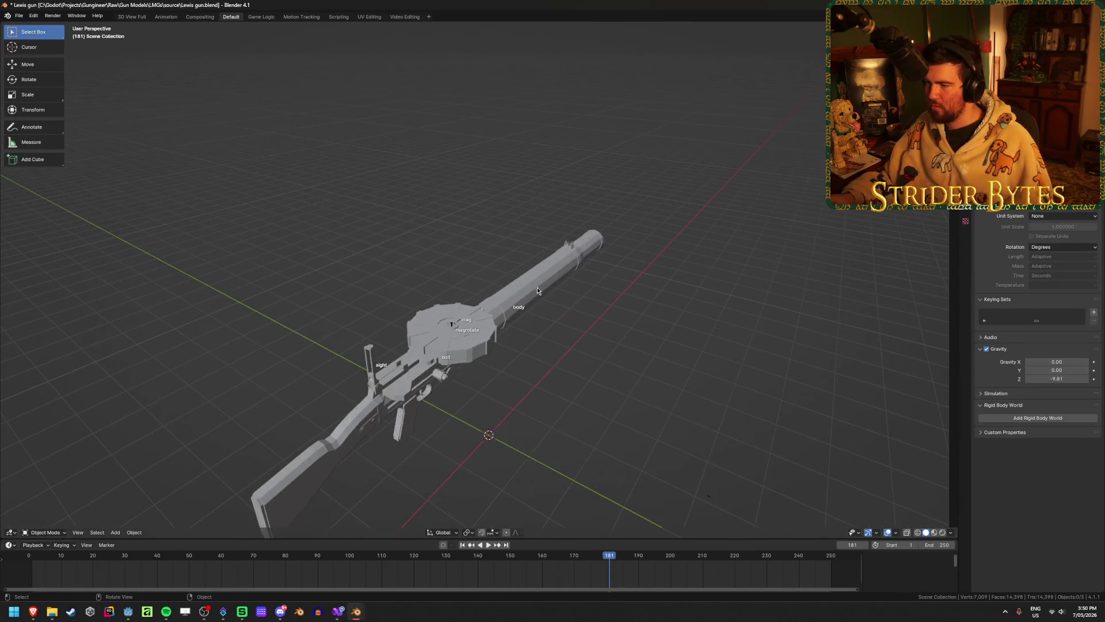
{"action": "left_click", "coordinate": [538, 290]}
{"action": "key", "text": "alt+p"}
{"action": "left_click", "coordinate": [538, 291]}
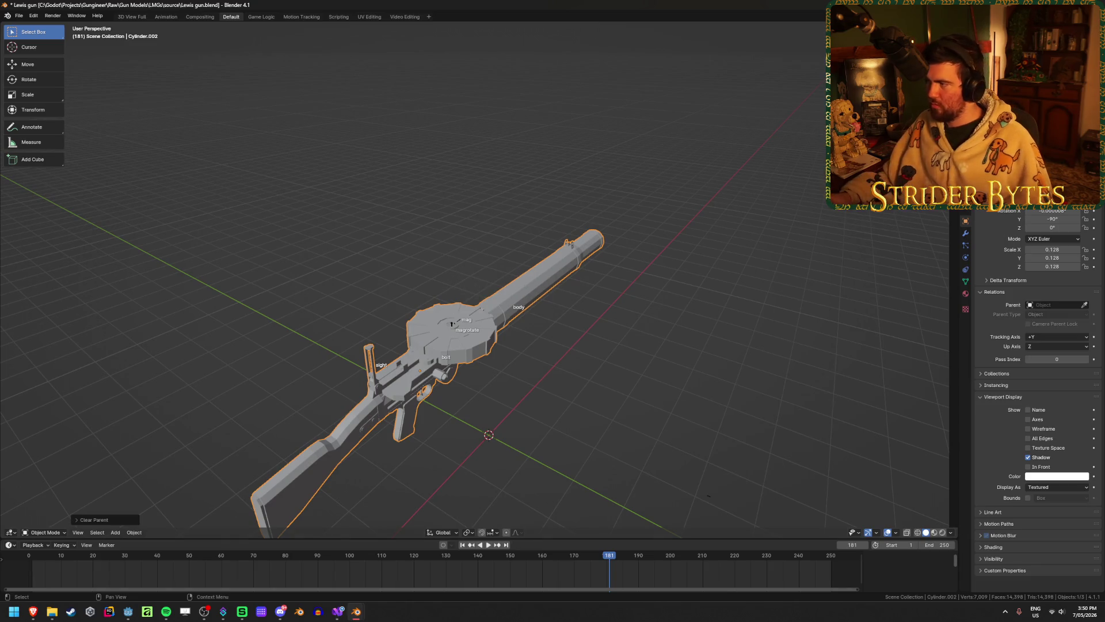
{"action": "key", "text": "ctrl+z"}
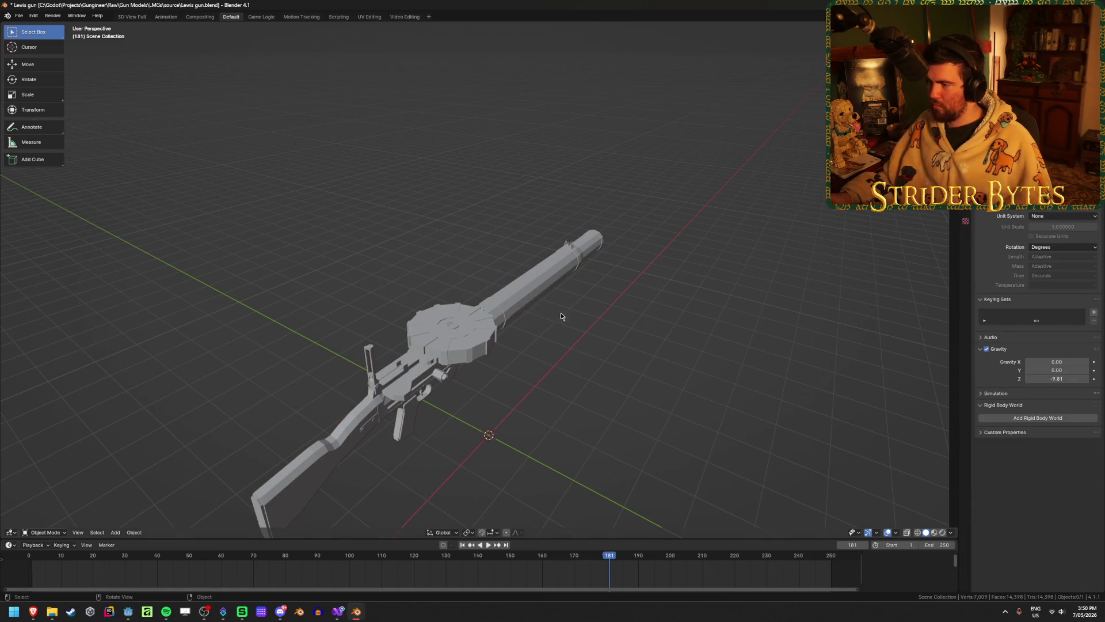
{"action": "key", "text": "ctrl+shift+z"}
- Switch the viewport to Material Preview shading and inspect the barrel
{"action": "mouse_move", "coordinate": [523, 391]}
{"action": "middle_mouse_down"}
{"action": "mouse_move", "coordinate": [699, 319]}
{"action": "mouse_move", "coordinate": [652, 317]}
{"action": "middle_mouse_up"}
{"action": "scroll", "coordinate": [652, 317], "scroll_direction": "up", "scroll_amount": 6}
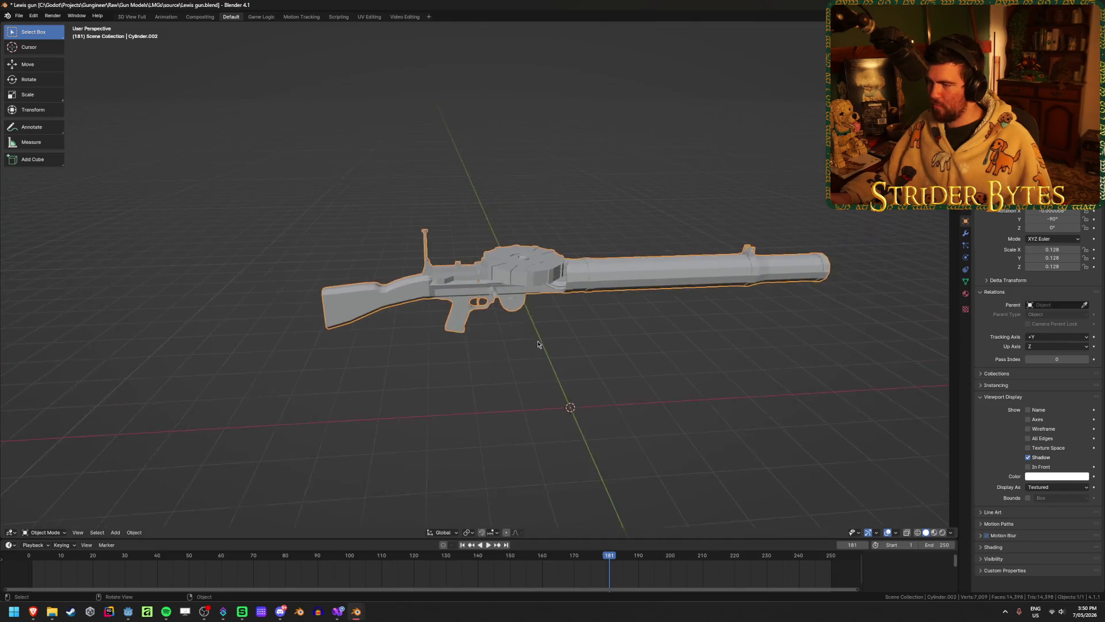
{"action": "scroll", "coordinate": [671, 246], "scroll_direction": "down", "scroll_amount": 5}
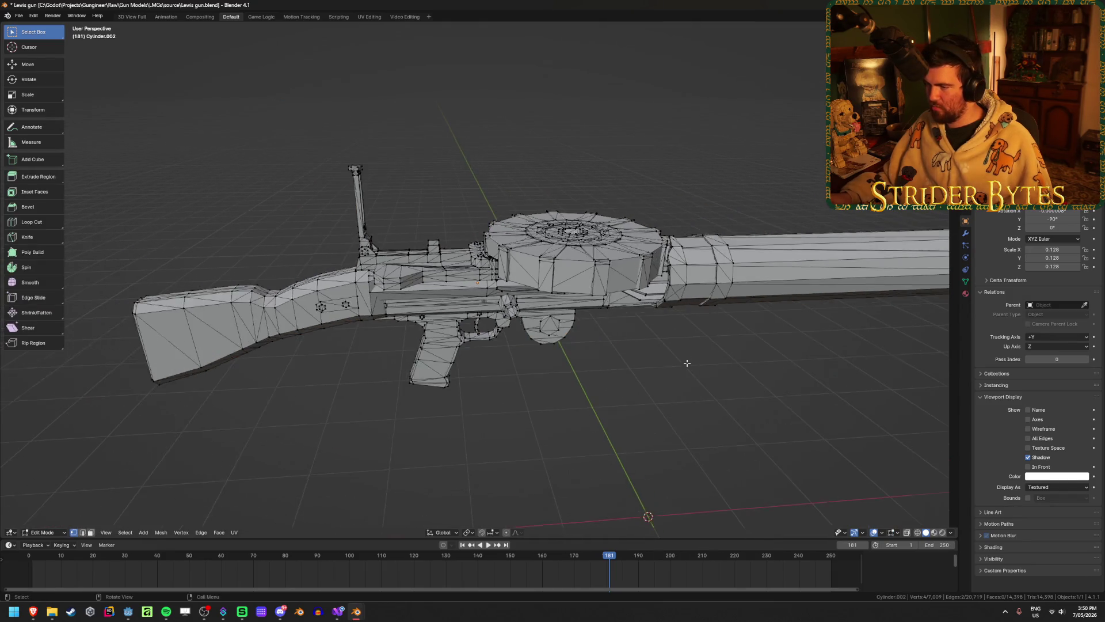
{"action": "scroll", "coordinate": [671, 246], "scroll_direction": "up", "scroll_amount": 2}
{"action": "key", "text": "z"}
{"action": "left_click", "coordinate": [675, 415]}
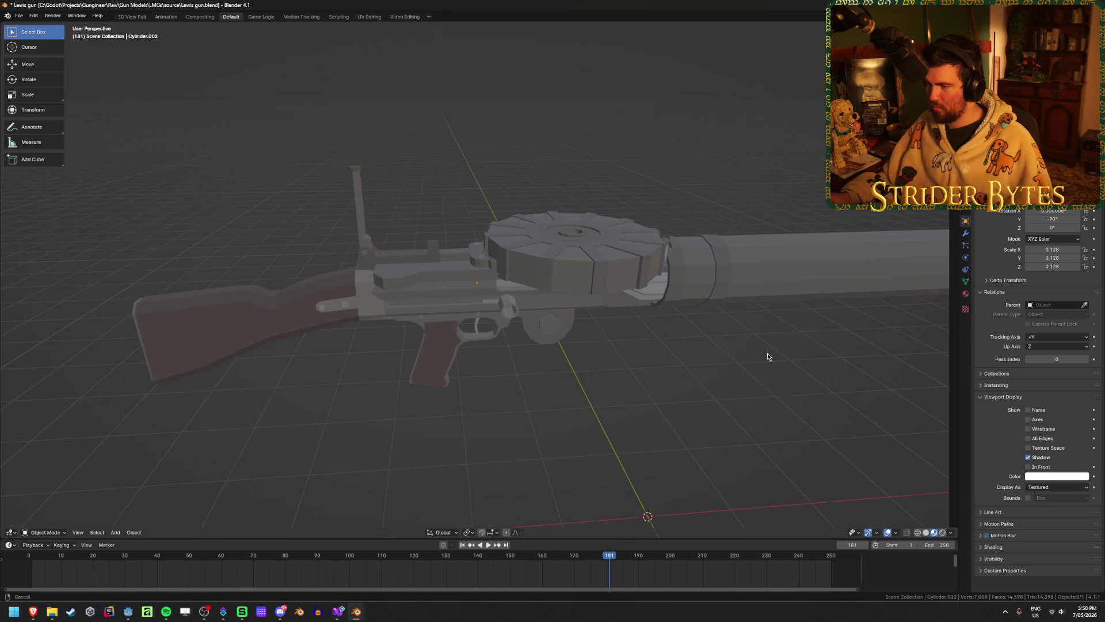
{"action": "mouse_move", "coordinate": [767, 353]}
{"action": "middle_mouse_down"}
{"action": "mouse_move", "coordinate": [661, 340]}
{"action": "mouse_move", "coordinate": [740, 278]}
{"action": "mouse_move", "coordinate": [517, 305]}
{"action": "mouse_move", "coordinate": [531, 299]}
{"action": "middle_mouse_up"}
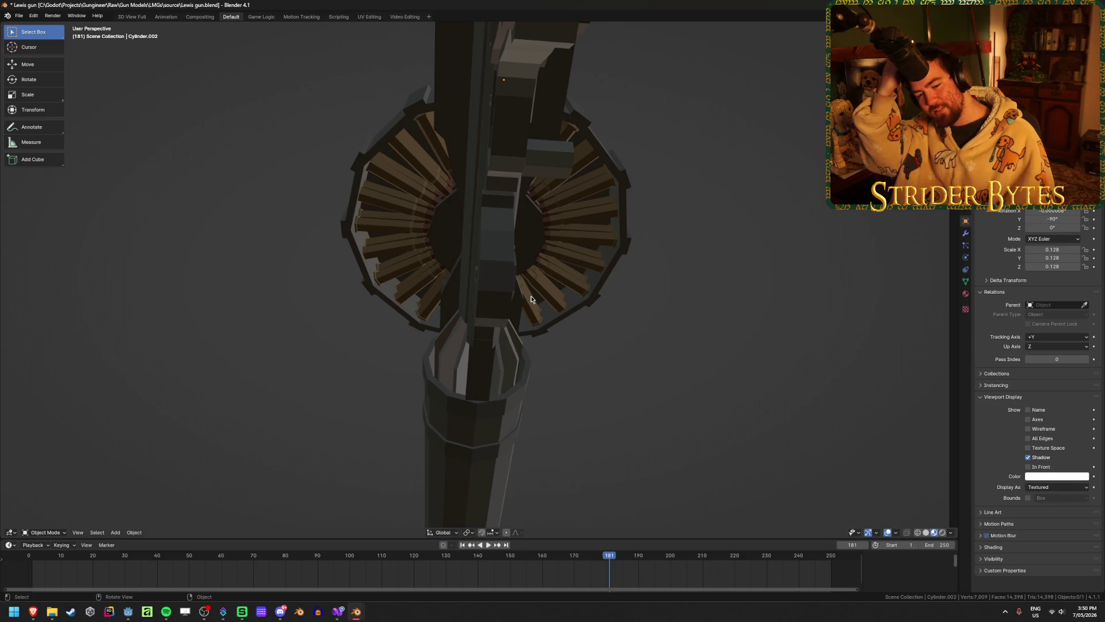
{"action": "mouse_move", "coordinate": [530, 298]}
{"action": "middle_mouse_down"}
{"action": "mouse_move", "coordinate": [514, 362]}
{"action": "mouse_move", "coordinate": [562, 404]}
{"action": "middle_mouse_up"}
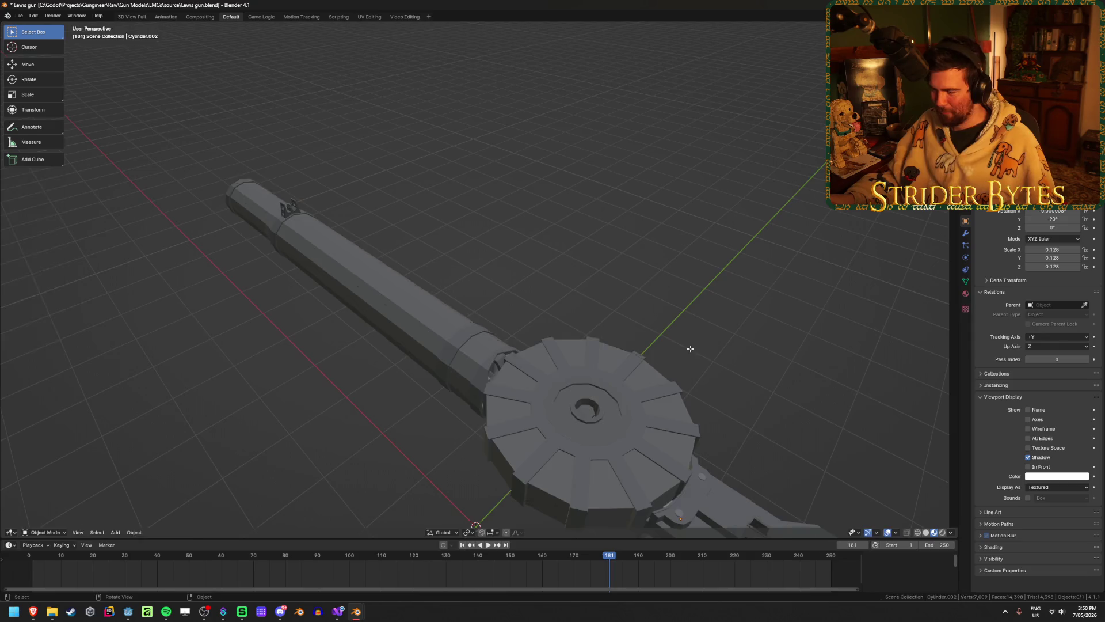
- In Edit Mode, select the drum's linked faces, hub rings and fins with L
{"action": "key", "text": "Tab"}
{"action": "scroll", "coordinate": [690, 348], "scroll_direction": "down", "scroll_amount": 1}
{"action": "scroll", "coordinate": [629, 396], "scroll_direction": "up", "scroll_amount": 2}
{"action": "key", "text": "l"}
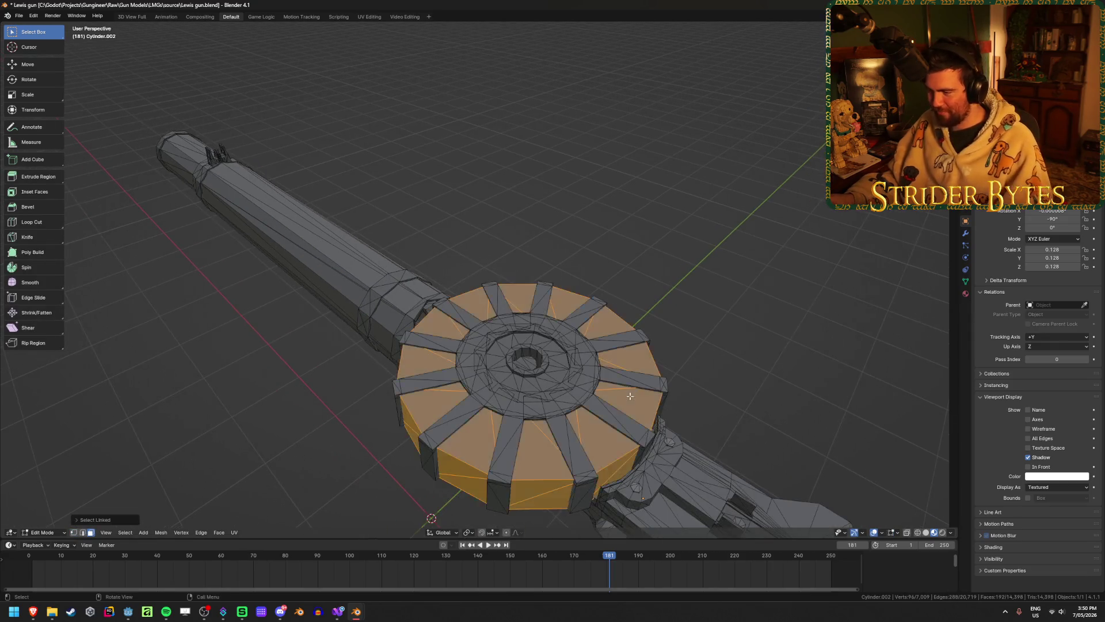
{"action": "key", "text": "l"}
{"action": "key", "text": "l"}
{"action": "key", "text": "l"}
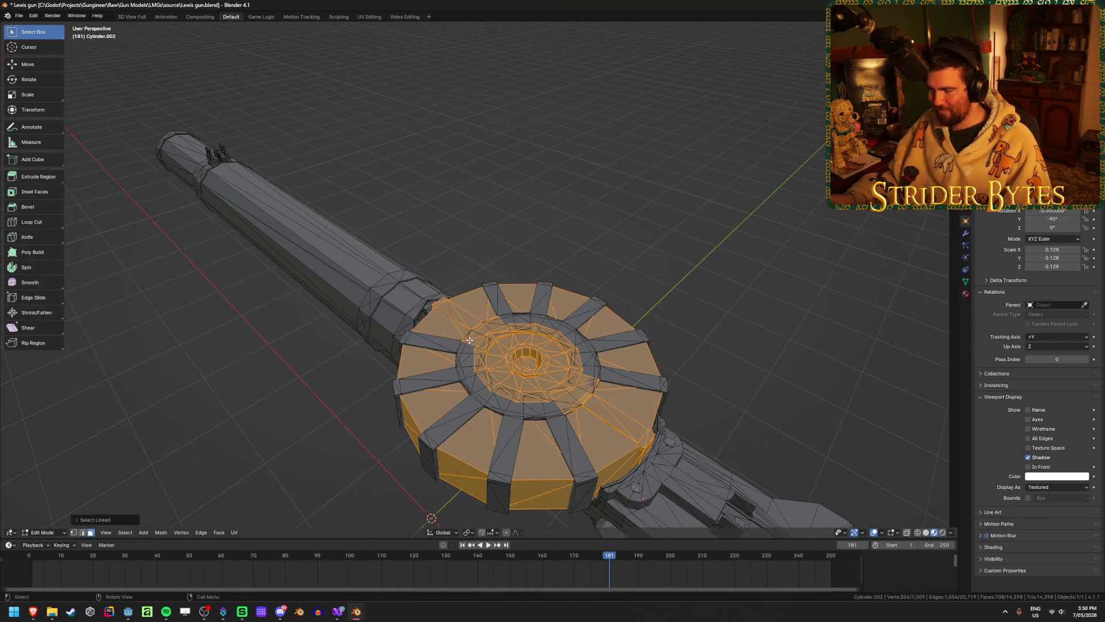
{"action": "key", "text": "l"}
{"action": "key", "text": "l"}
{"action": "key", "text": "l"}
{"action": "key", "text": "l"}
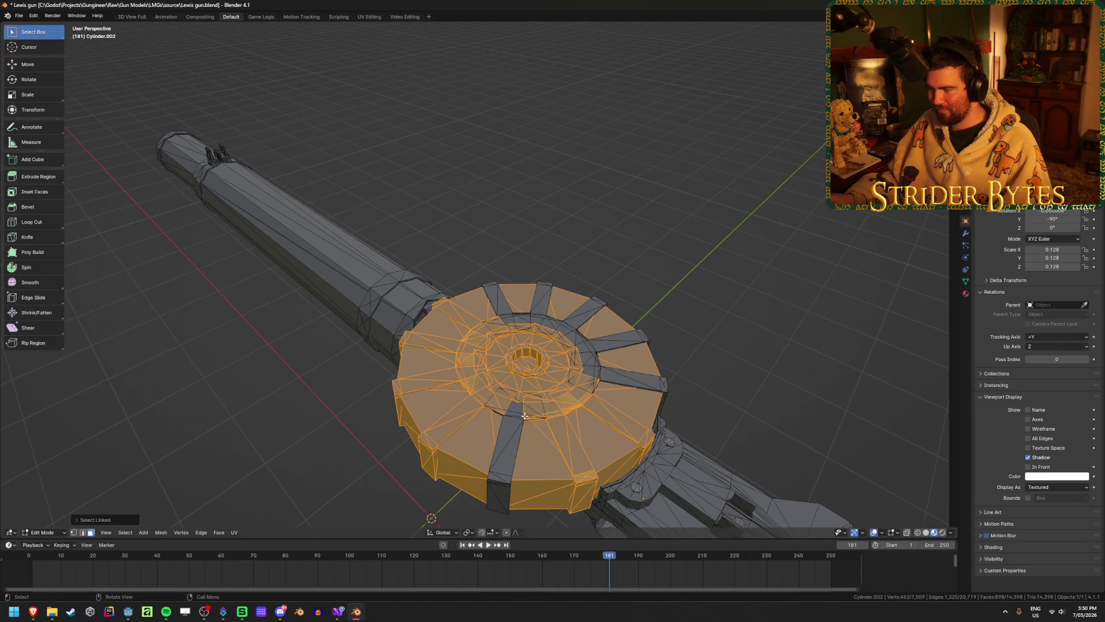
{"action": "key", "text": "l"}
{"action": "key", "text": "l"}
{"action": "key", "text": "l"}
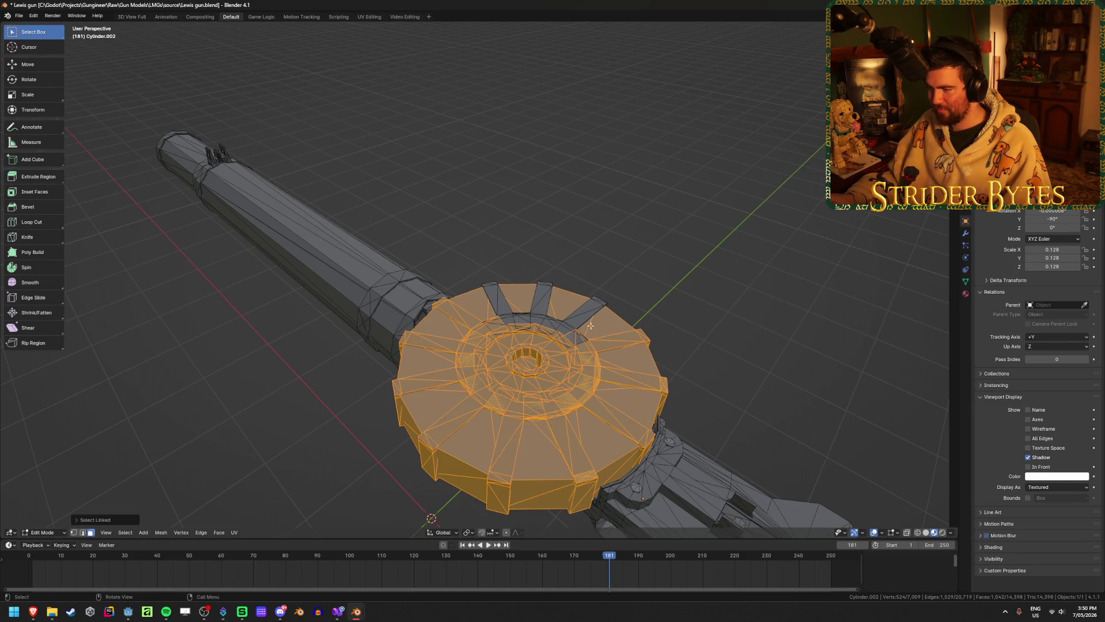
{"action": "key", "text": "l"}
{"action": "key", "text": "l"}
{"action": "key", "text": "l"}
- Box-select the drum's inner geometry through the gun in see-through front view
{"action": "mouse_move", "coordinate": [503, 306]}
{"action": "middle_mouse_down"}
{"action": "mouse_move", "coordinate": [637, 301]}
{"action": "mouse_move", "coordinate": [565, 264]}
{"action": "mouse_move", "coordinate": [548, 242]}
{"action": "middle_mouse_up"}
{"action": "key", "text": "KP_3"}
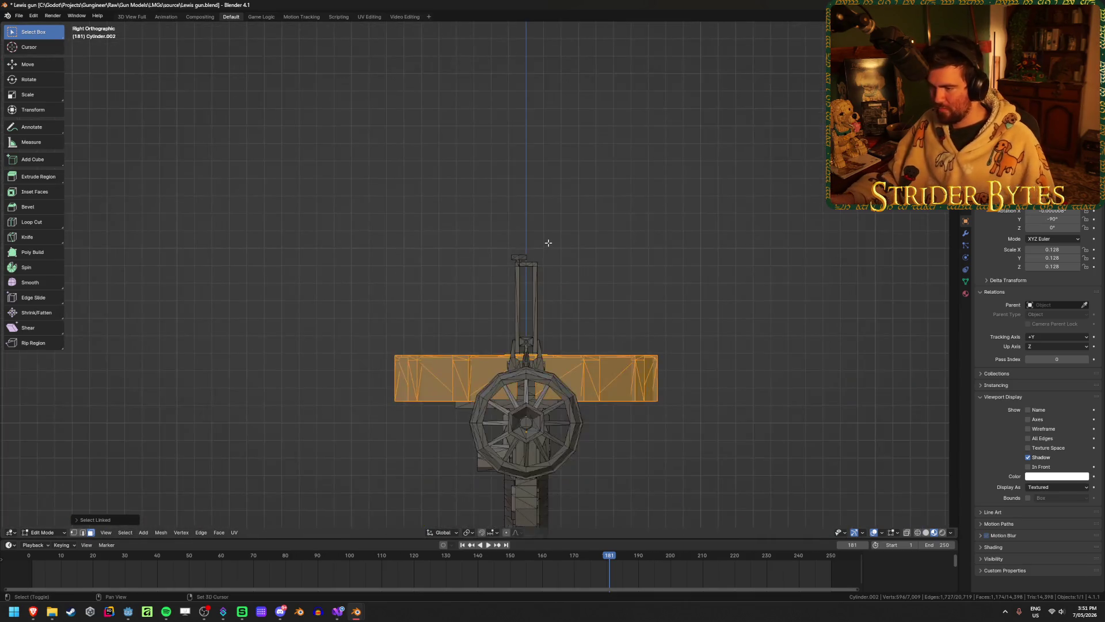
{"action": "key", "text": "alt+z"}
{"action": "key", "text": "KP_1"}
{"action": "scroll", "coordinate": [584, 364], "scroll_direction": "up", "scroll_amount": 1}
{"action": "scroll", "coordinate": [583, 364], "scroll_direction": "up", "scroll_amount": 1}
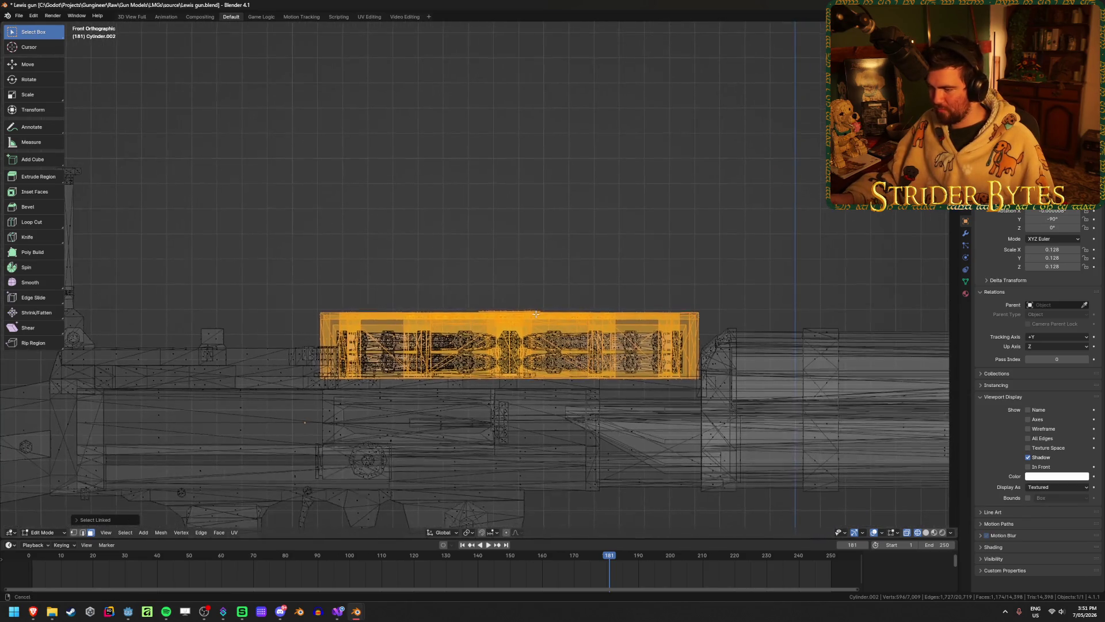
{"action": "scroll", "coordinate": [308, 326], "scroll_direction": "up", "scroll_amount": 3}
{"action": "left_click_drag", "start_coordinate": [272, 308], "coordinate": [823, 429]}
- Hide the drum's outer band to expose the cartridges inside
{"action": "key", "text": "alt+z"}
{"action": "scroll", "coordinate": [591, 320], "scroll_direction": "down", "scroll_amount": 3}
{"action": "mouse_move", "coordinate": [591, 320]}
{"action": "middle_mouse_down"}
{"action": "mouse_move", "coordinate": [612, 239]}
{"action": "mouse_move", "coordinate": [617, 267]}
{"action": "mouse_move", "coordinate": [614, 188]}
{"action": "mouse_move", "coordinate": [685, 254]}
{"action": "mouse_move", "coordinate": [696, 182]}
{"action": "mouse_move", "coordinate": [700, 277]}
{"action": "middle_mouse_up"}
{"action": "key", "text": "h"}
{"action": "key", "text": "alt+h"}
{"action": "key", "text": "ctrl+z"}
{"action": "key", "text": "ctrl+z"}
{"action": "key", "text": "ctrl+z"}
{"action": "key", "text": "h"}
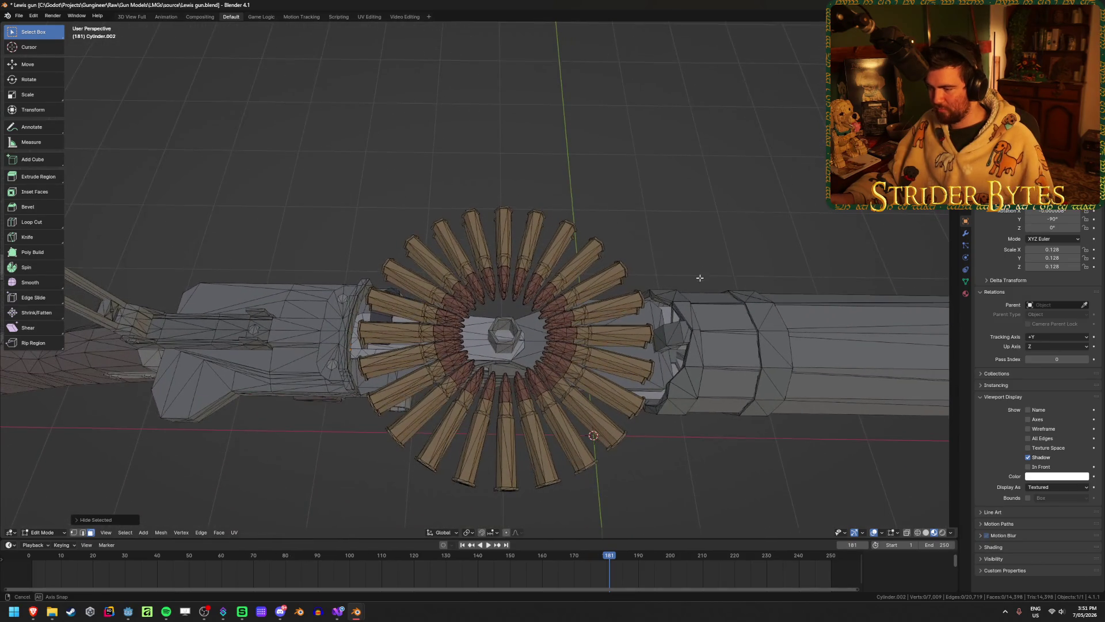
- Select the first cartridges around the drum ring with L
{"action": "key", "text": "l"}
{"action": "middle_click_drag", "start_coordinate": [506, 455], "coordinate": [465, 487]}
{"action": "key", "text": "l"}
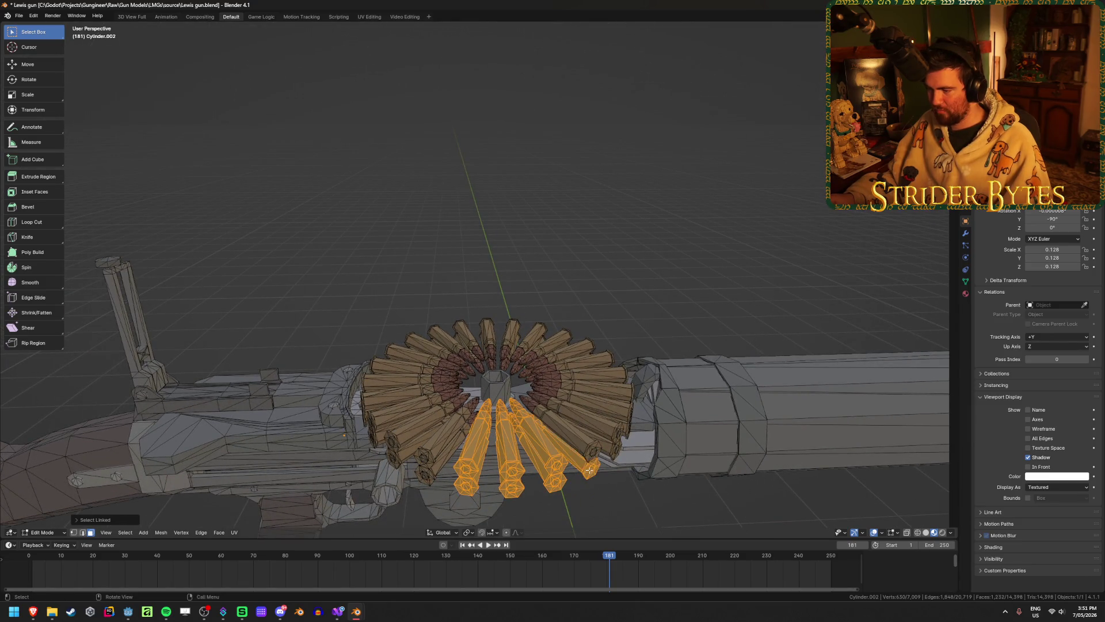
{"action": "middle_click_drag", "start_coordinate": [621, 422], "coordinate": [620, 414]}
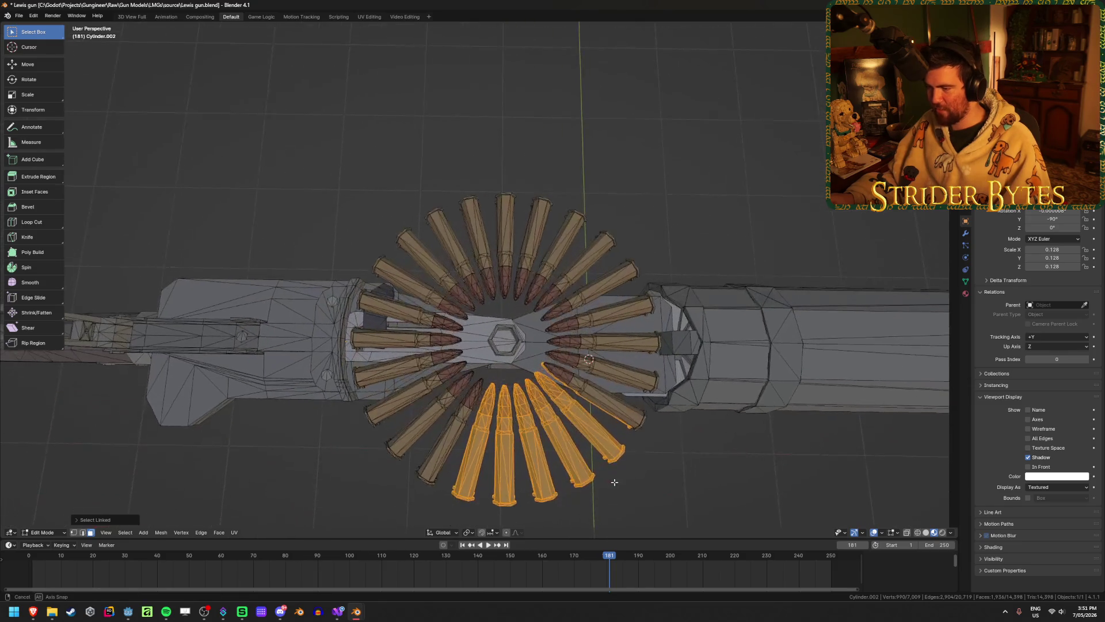
{"action": "key", "text": "l"}
{"action": "key", "text": "l"}
{"action": "middle_click_drag", "start_coordinate": [622, 375], "coordinate": [573, 392]}
{"action": "key", "text": "l"}
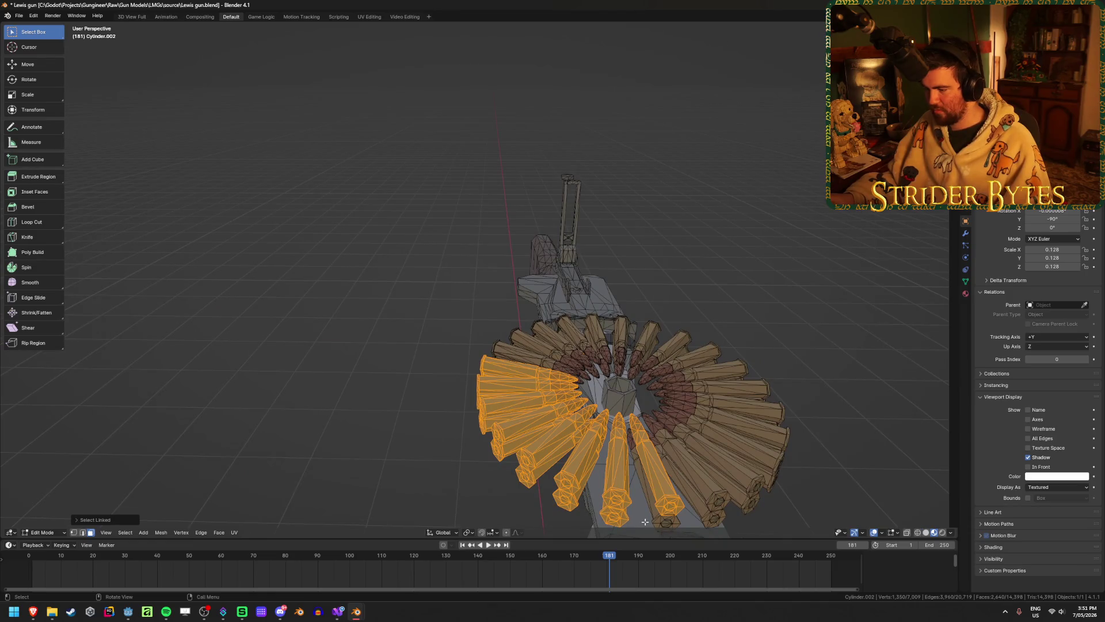
{"action": "key", "text": "l"}
{"action": "key", "text": "l"}
{"action": "key", "text": "l"}
{"action": "key", "text": "l"}
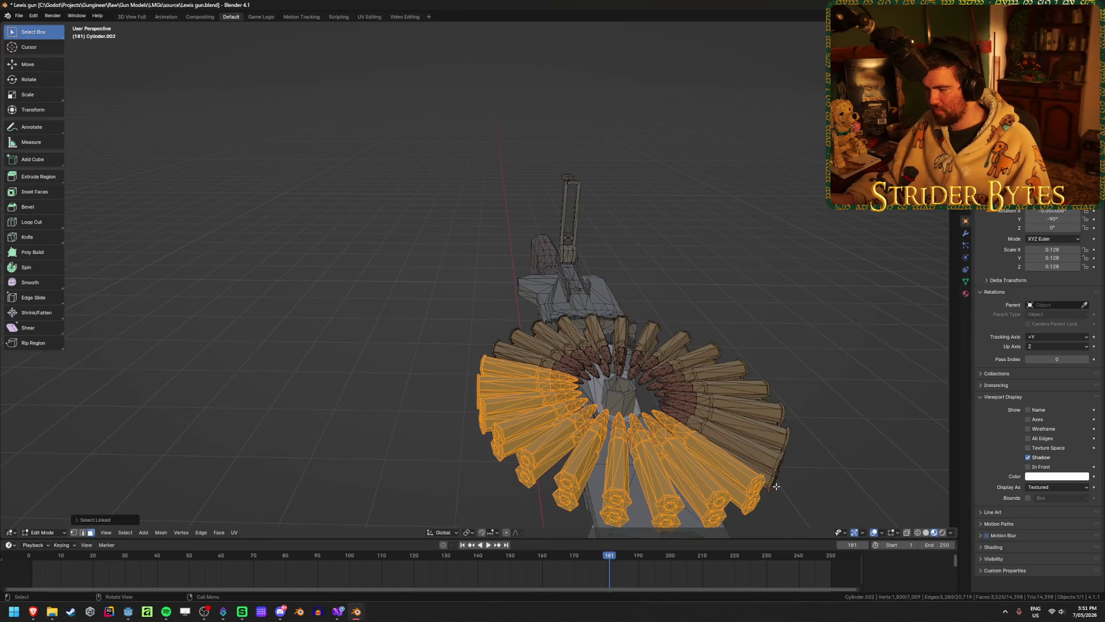
{"action": "key", "text": "l"}
{"action": "key", "text": "l"}
- Add the remaining cartridges to the selection and hide them
{"action": "key", "text": "l"}
{"action": "key", "text": "l"}
{"action": "key", "text": "l"}
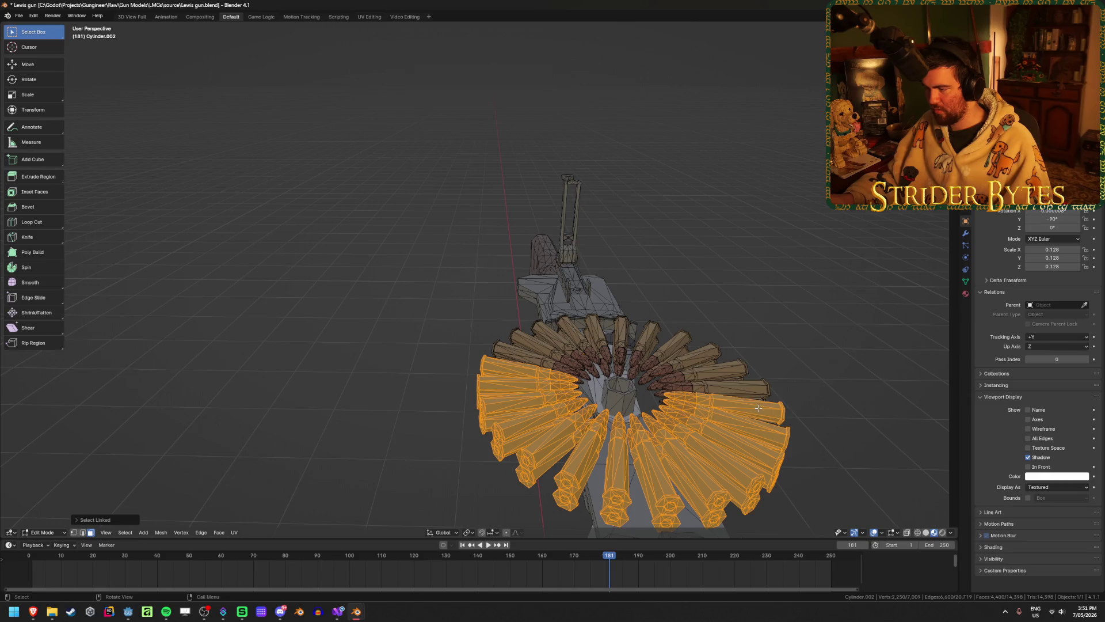
{"action": "middle_click_drag", "start_coordinate": [767, 421], "coordinate": [785, 404]}
{"action": "key", "text": "l"}
{"action": "key", "text": "l"}
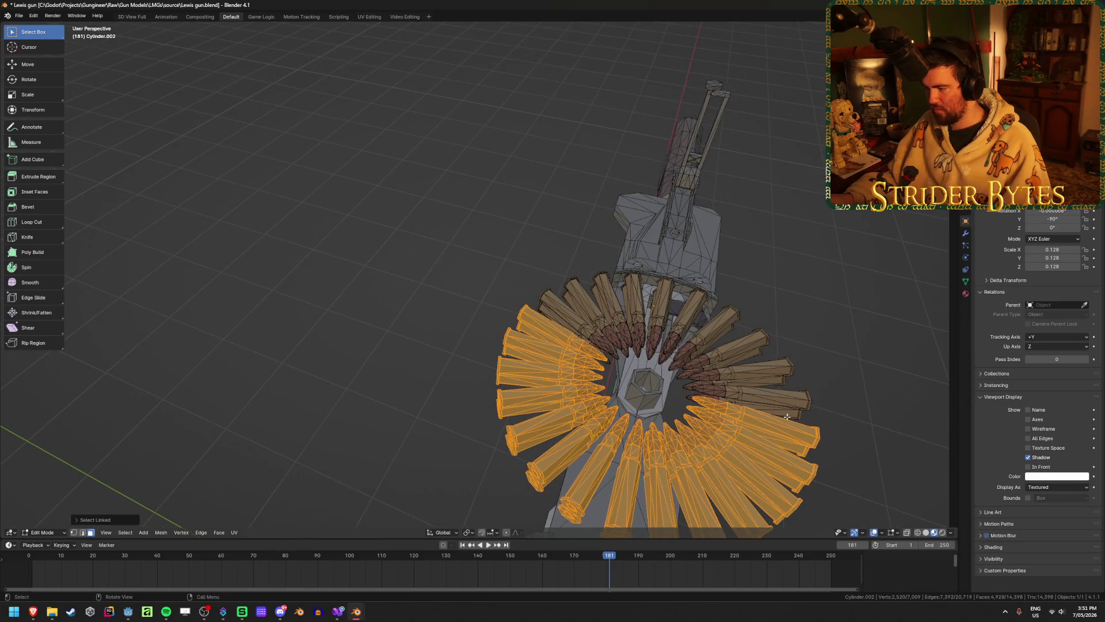
{"action": "key", "text": "l"}
{"action": "key", "text": "l"}
{"action": "key", "text": "l"}
{"action": "key", "text": "l"}
{"action": "key", "text": "l"}
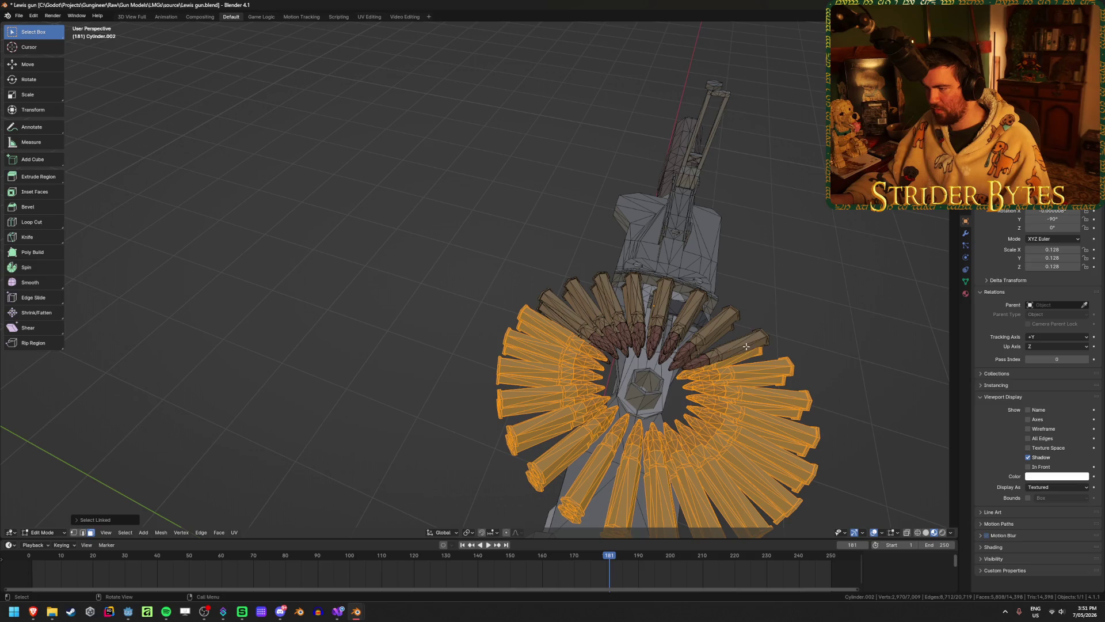
{"action": "key", "text": "l"}
{"action": "key", "text": "l"}
{"action": "middle_click_drag", "start_coordinate": [690, 326], "coordinate": [800, 327]}
{"action": "key", "text": "l"}
{"action": "key", "text": "l"}
{"action": "middle_click_drag", "start_coordinate": [521, 377], "coordinate": [506, 420]}
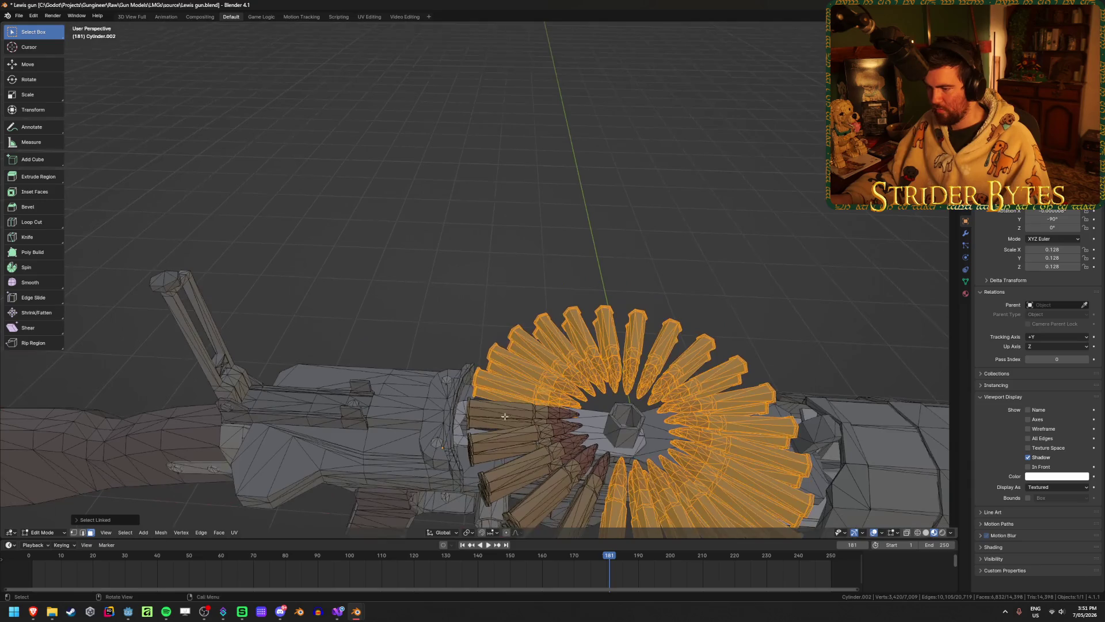
{"action": "key", "text": "l"}
{"action": "key", "text": "l"}
{"action": "key", "text": "l"}
{"action": "key", "text": "l"}
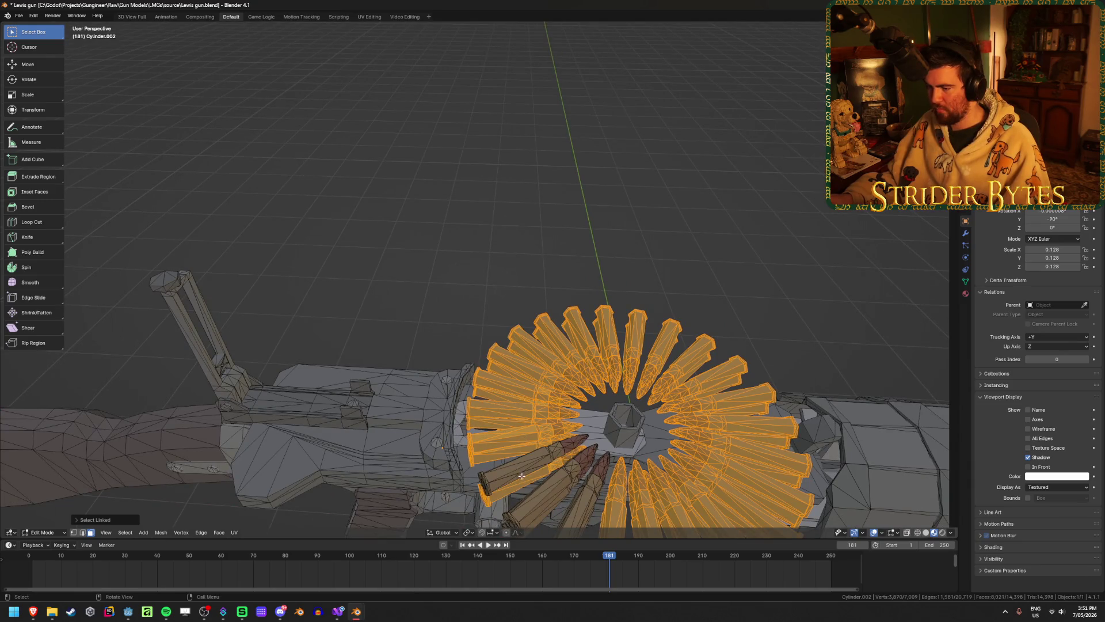
{"action": "key", "text": "l"}
{"action": "key", "text": "l"}
{"action": "middle_click_drag", "start_coordinate": [518, 470], "coordinate": [581, 472]}
{"action": "key", "text": "l"}
{"action": "key", "text": "l"}
{"action": "key", "text": "l"}
{"action": "key", "text": "h"}
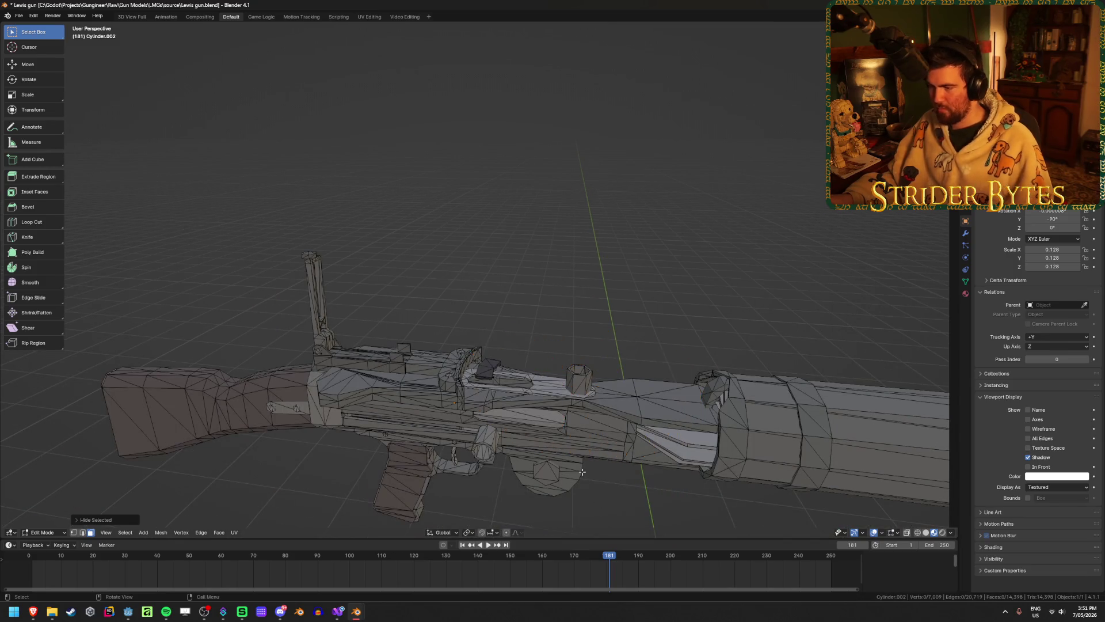
- Reveal all geometry, separate the drum and cartridges into their own object, and hide it
{"action": "key", "text": "Tab"}
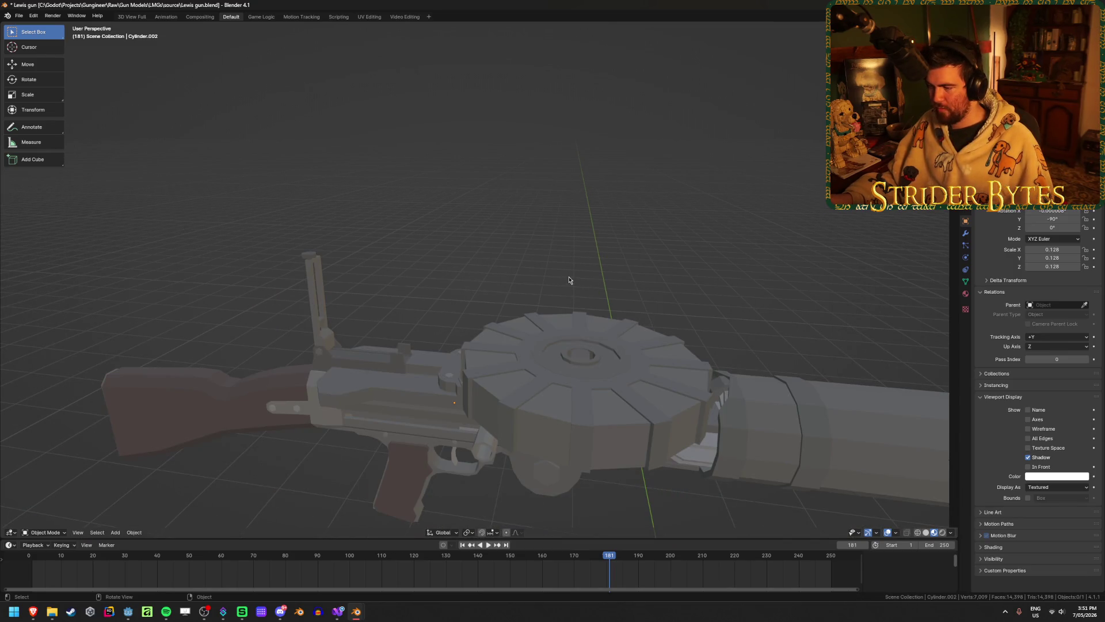
{"action": "key", "text": "Tab"}
{"action": "key", "text": "alt+h"}
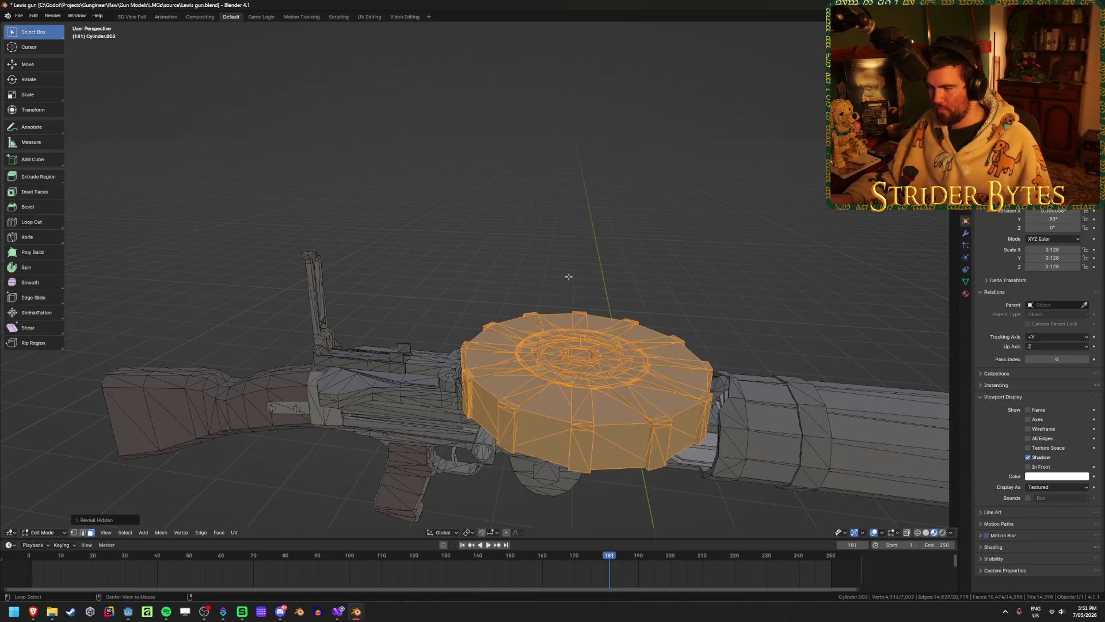
{"action": "mouse_move", "coordinate": [567, 276]}
{"action": "middle_mouse_down"}
{"action": "mouse_move", "coordinate": [573, 214]}
{"action": "mouse_move", "coordinate": [564, 350]}
{"action": "mouse_move", "coordinate": [587, 323]}
{"action": "mouse_move", "coordinate": [725, 323]}
{"action": "mouse_move", "coordinate": [633, 345]}
{"action": "mouse_move", "coordinate": [561, 385]}
{"action": "mouse_move", "coordinate": [537, 420]}
{"action": "mouse_move", "coordinate": [584, 346]}
{"action": "mouse_move", "coordinate": [552, 292]}
{"action": "mouse_move", "coordinate": [354, 275]}
{"action": "mouse_move", "coordinate": [329, 354]}
{"action": "mouse_move", "coordinate": [412, 316]}
{"action": "mouse_move", "coordinate": [582, 315]}
{"action": "mouse_move", "coordinate": [492, 316]}
{"action": "middle_mouse_up"}
{"action": "key", "text": "p"}
{"action": "left_click", "coordinate": [573, 215]}
{"action": "key", "text": "Tab"}
{"action": "key", "text": "h"}
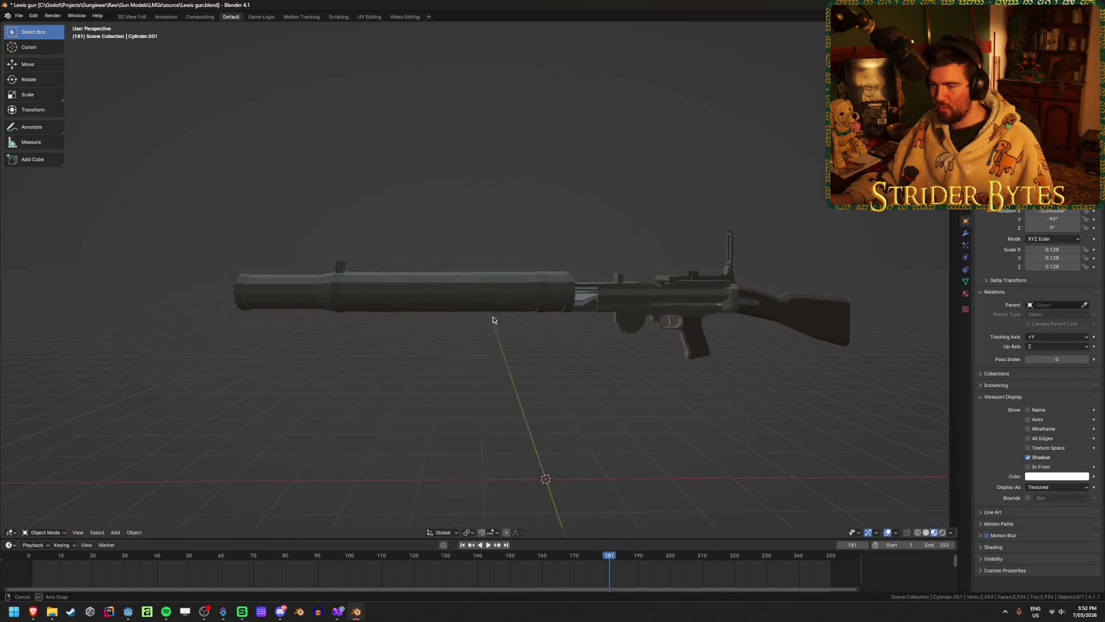
{"action": "key", "text": "KP_3"}
- Select the barrel's main section, band and sight block with L in Edit Mode
{"action": "key", "text": "KP_1"}
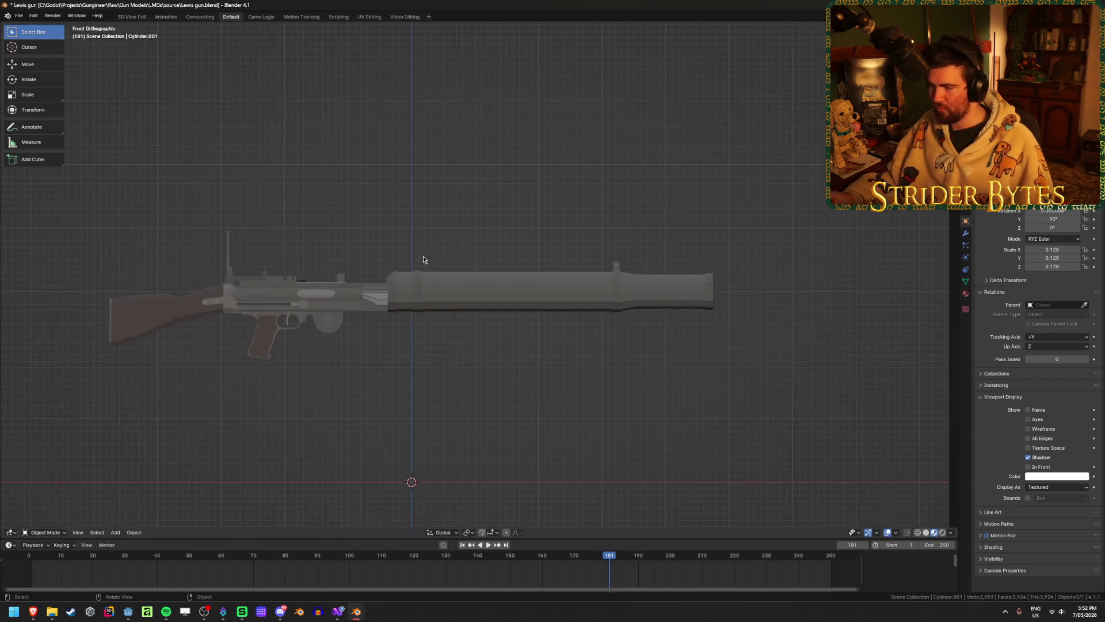
{"action": "mouse_move", "coordinate": [424, 259]}
{"action": "middle_mouse_down"}
{"action": "mouse_move", "coordinate": [434, 378]}
{"action": "mouse_move", "coordinate": [575, 328]}
{"action": "mouse_move", "coordinate": [604, 263]}
{"action": "middle_mouse_up"}
{"action": "left_click", "coordinate": [604, 264]}
{"action": "key", "text": "Tab"}
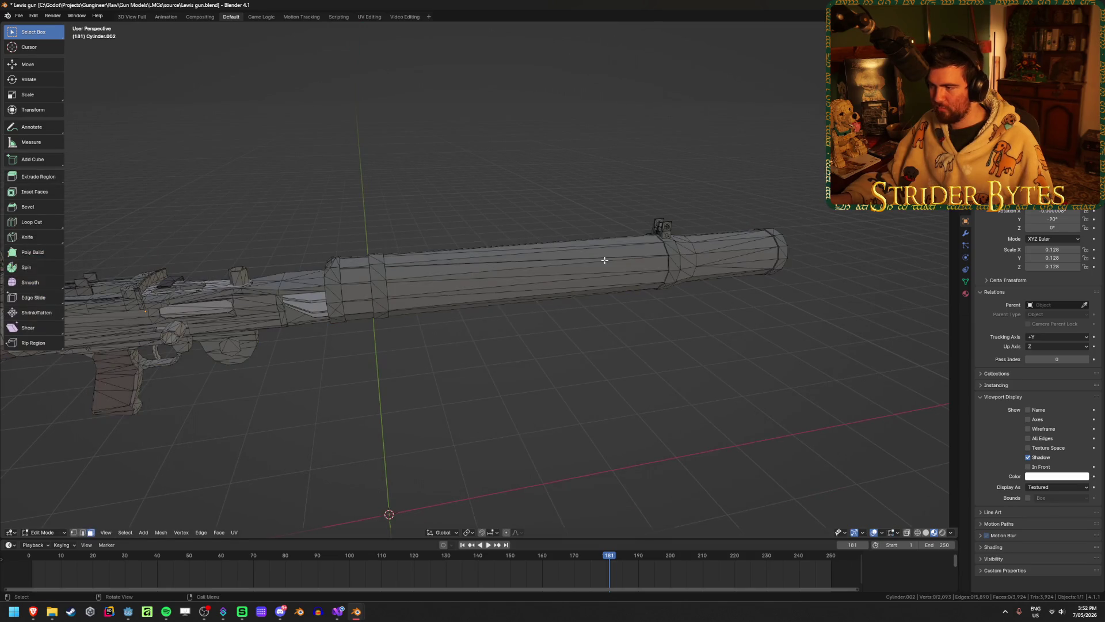
{"action": "key", "text": "l"}
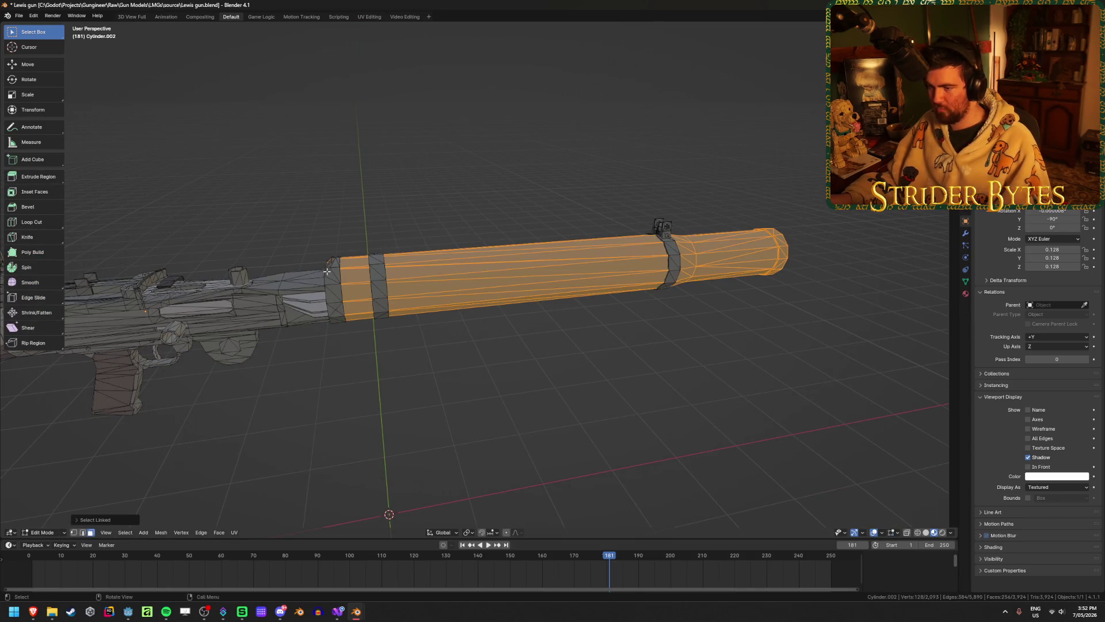
{"action": "mouse_move", "coordinate": [341, 278]}
{"action": "middle_mouse_down"}
{"action": "mouse_move", "coordinate": [388, 305]}
{"action": "mouse_move", "coordinate": [601, 316]}
{"action": "mouse_move", "coordinate": [347, 319]}
{"action": "middle_mouse_up"}
{"action": "key", "text": "l"}
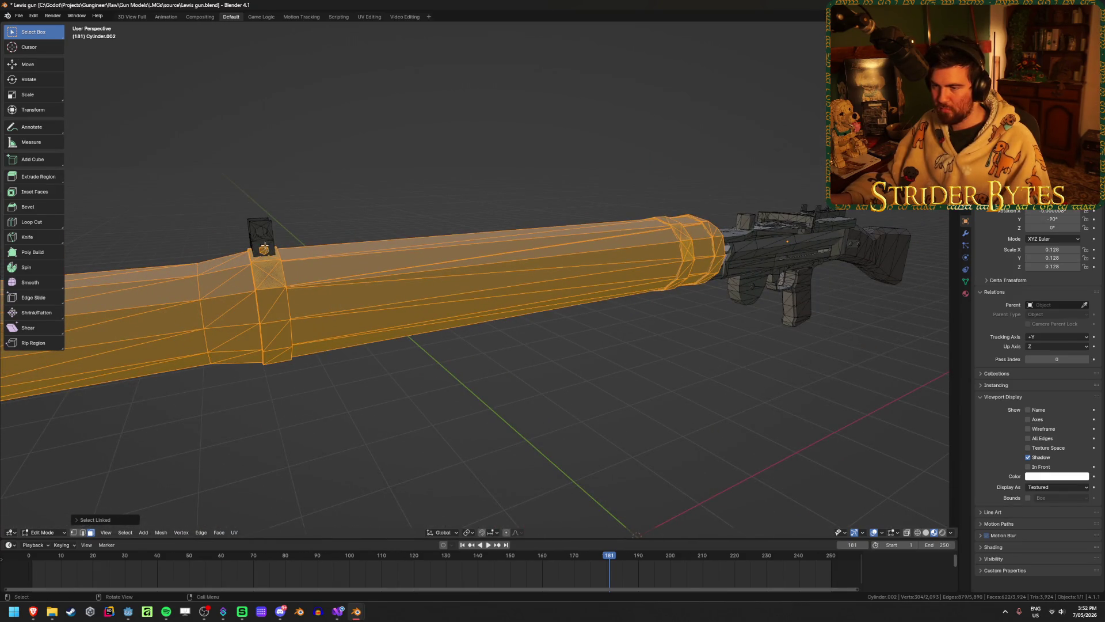
{"action": "key", "text": "l"}
- Add the muzzle geometry to the barrel selection and hide the barrel mesh
{"action": "middle_click_drag", "start_coordinate": [261, 233], "coordinate": [403, 276]}
{"action": "scroll", "coordinate": [402, 277], "scroll_direction": "up", "scroll_amount": 3}
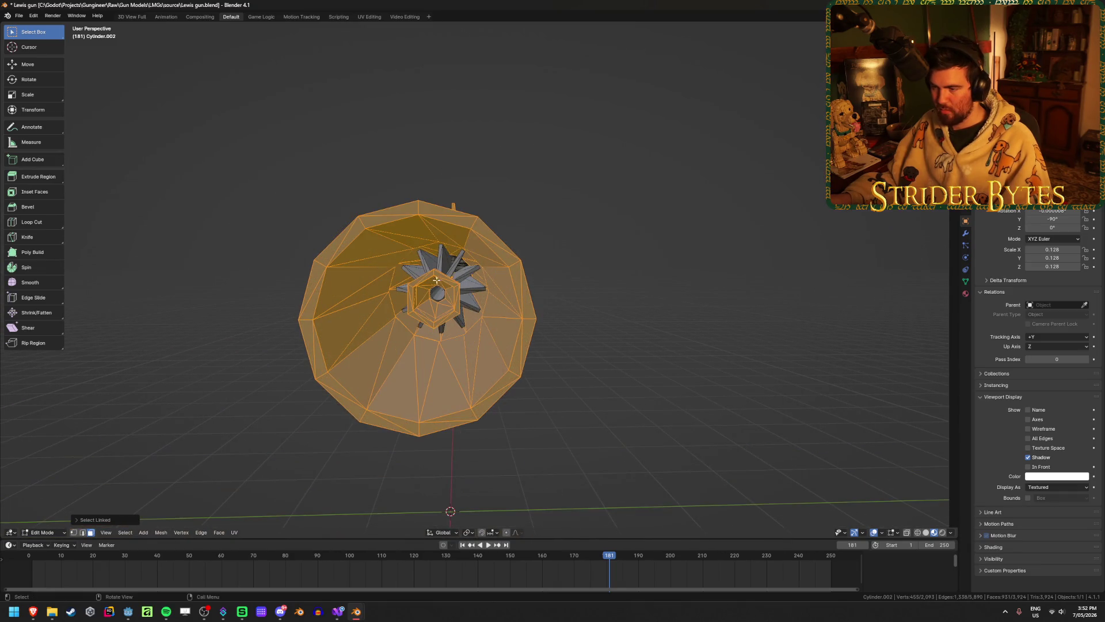
{"action": "middle_click_drag", "start_coordinate": [468, 311], "coordinate": [450, 311]}
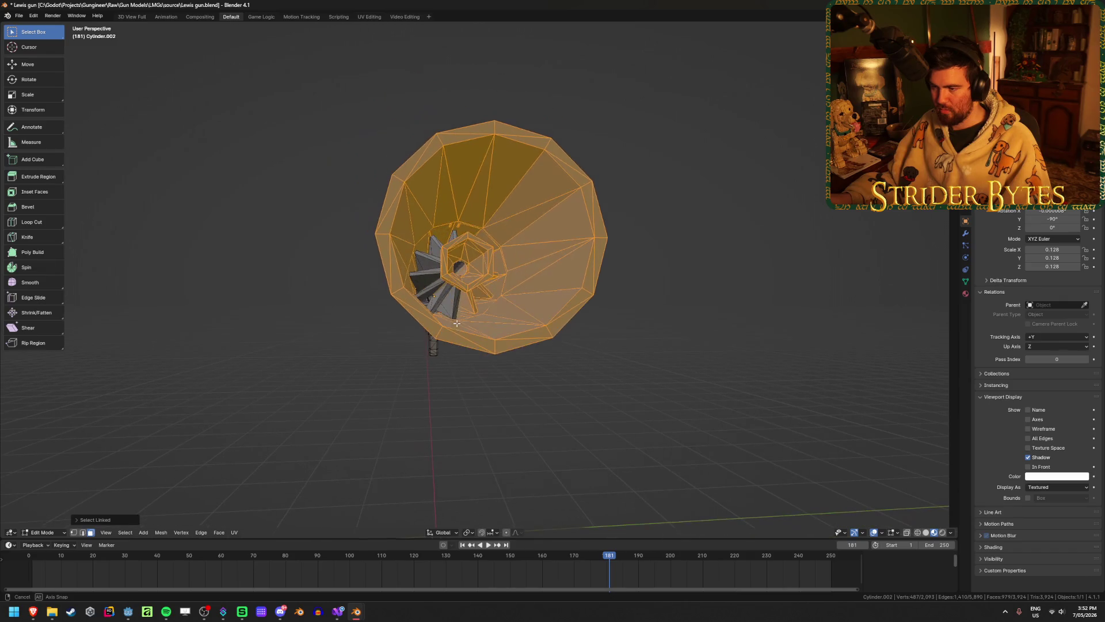
{"action": "key", "text": "l"}
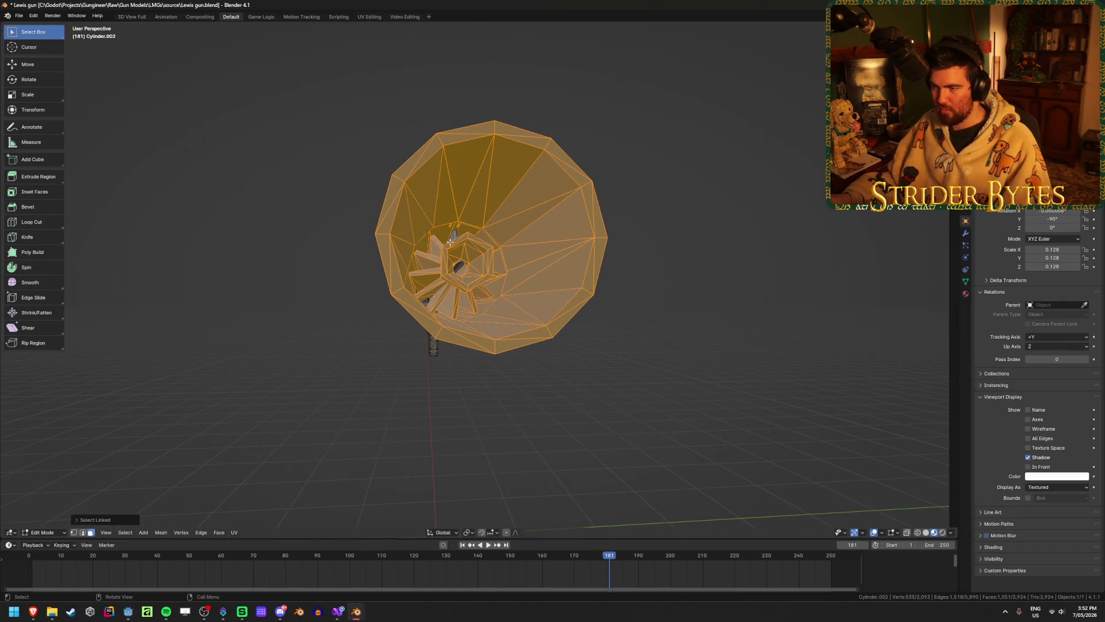
{"action": "mouse_move", "coordinate": [447, 306]}
{"action": "middle_mouse_down"}
{"action": "mouse_move", "coordinate": [476, 308]}
{"action": "mouse_move", "coordinate": [434, 338]}
{"action": "mouse_move", "coordinate": [476, 358]}
{"action": "mouse_move", "coordinate": [416, 365]}
{"action": "mouse_move", "coordinate": [410, 336]}
{"action": "mouse_move", "coordinate": [463, 257]}
{"action": "middle_mouse_up"}
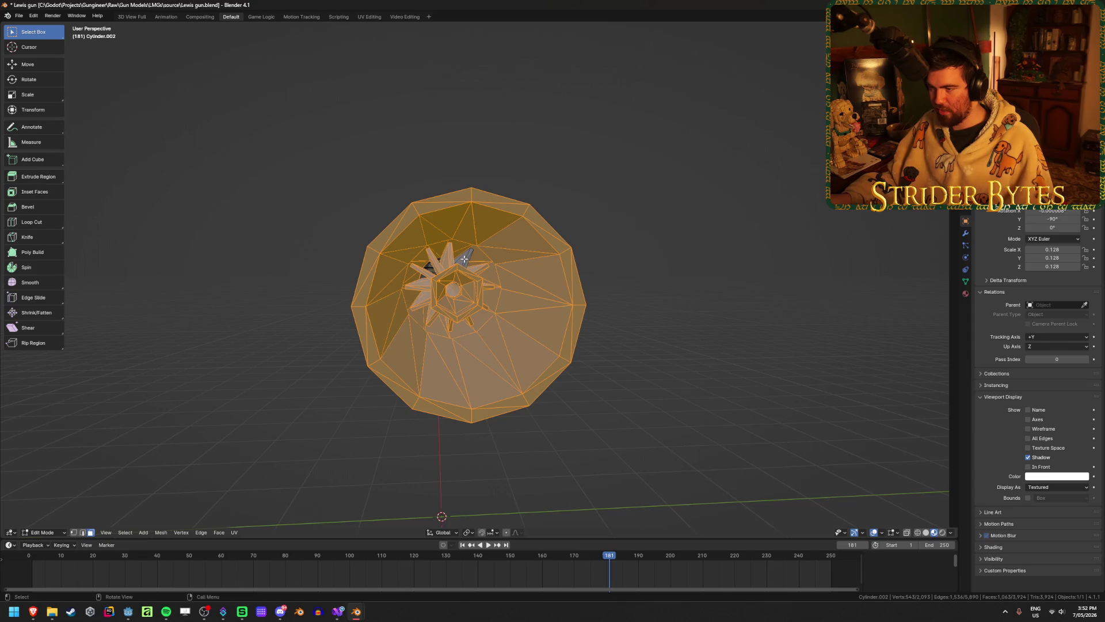
{"action": "key", "text": "l"}
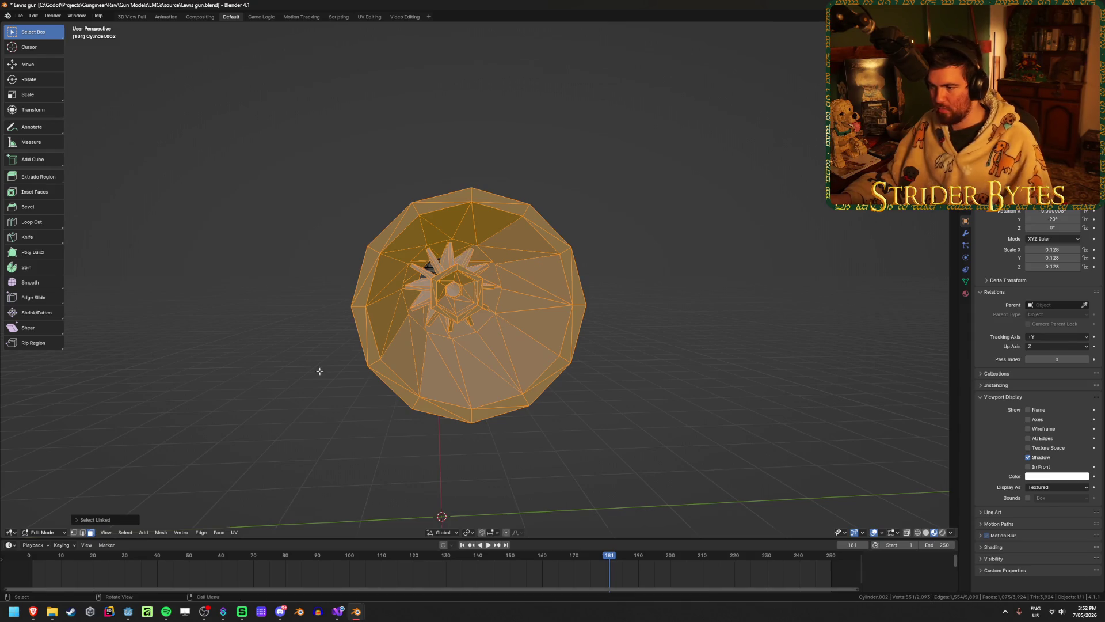
{"action": "mouse_move", "coordinate": [318, 370]}
{"action": "middle_mouse_down"}
{"action": "mouse_move", "coordinate": [409, 390]}
{"action": "mouse_move", "coordinate": [291, 443]}
{"action": "mouse_move", "coordinate": [479, 414]}
{"action": "mouse_move", "coordinate": [420, 336]}
{"action": "mouse_move", "coordinate": [404, 361]}
{"action": "middle_mouse_up"}
{"action": "key", "text": "h"}
{"action": "scroll", "coordinate": [375, 363], "scroll_direction": "down", "scroll_amount": 5}
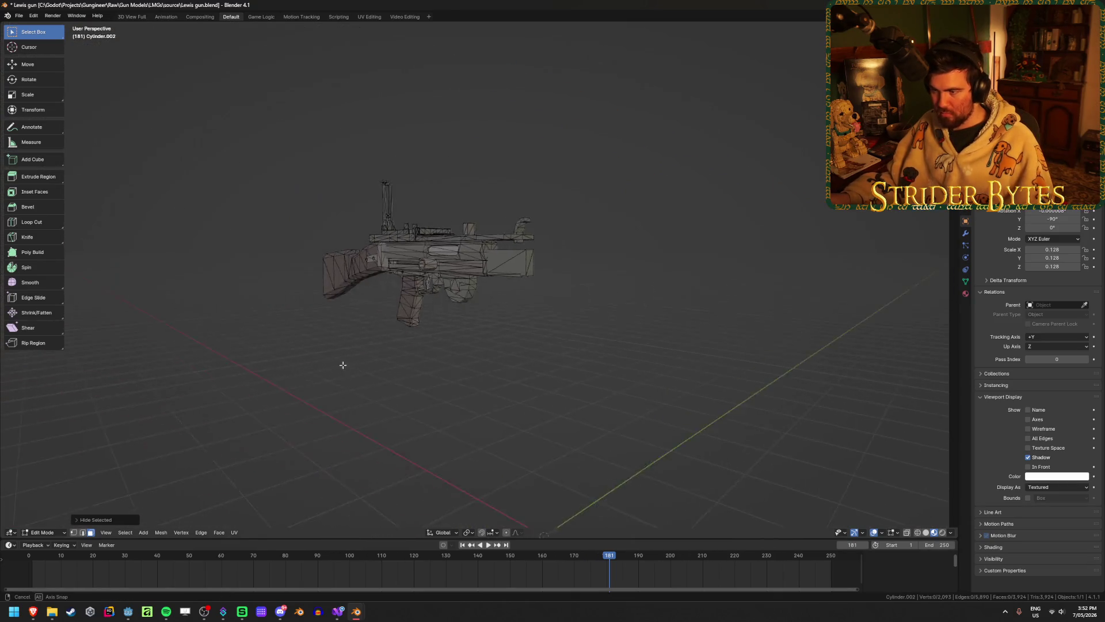
- Reveal the barrel mesh and separate it into its own object, Cylinder.003
{"action": "scroll", "coordinate": [442, 277], "scroll_direction": "up", "scroll_amount": 3}
{"action": "left_click", "coordinate": [443, 277]}
{"action": "scroll", "coordinate": [446, 274], "scroll_direction": "up", "scroll_amount": 5}
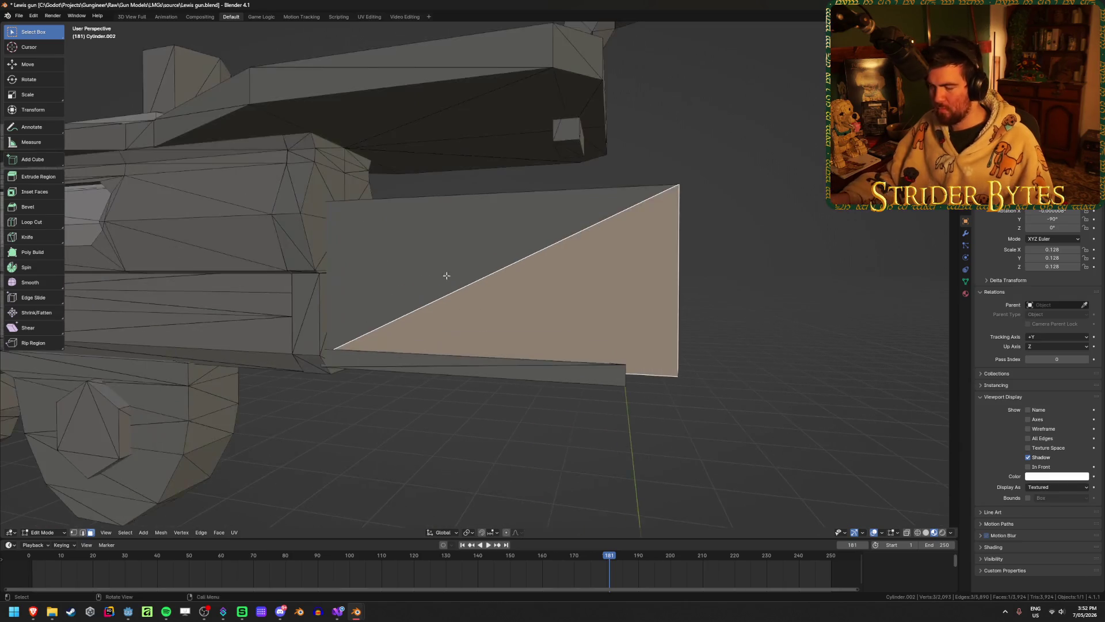
{"action": "scroll", "coordinate": [447, 274], "scroll_direction": "down", "scroll_amount": 3}
{"action": "mouse_move", "coordinate": [446, 274]}
{"action": "middle_mouse_down"}
{"action": "mouse_move", "coordinate": [536, 340]}
{"action": "mouse_move", "coordinate": [587, 313]}
{"action": "middle_mouse_up"}
{"action": "key", "text": "alt+h"}
{"action": "key", "text": "Home"}
{"action": "key", "text": "p"}
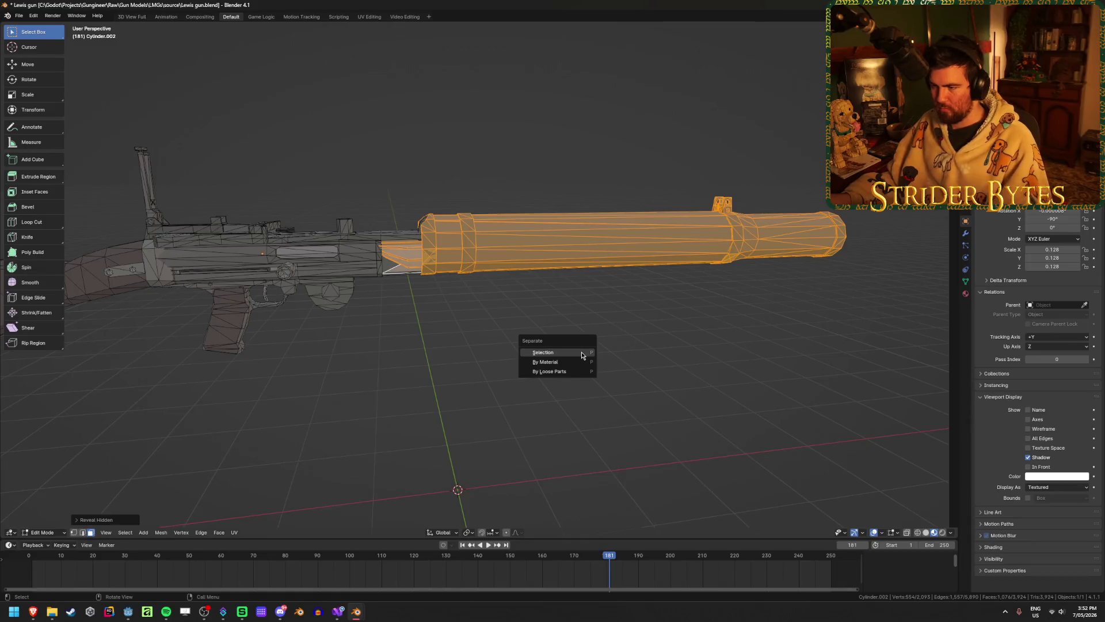
{"action": "left_click", "coordinate": [575, 354]}
{"action": "key", "text": "Tab"}
- Isolate the barrel and inspect its stray triangular face in Edit Mode
{"action": "key", "text": "h"}
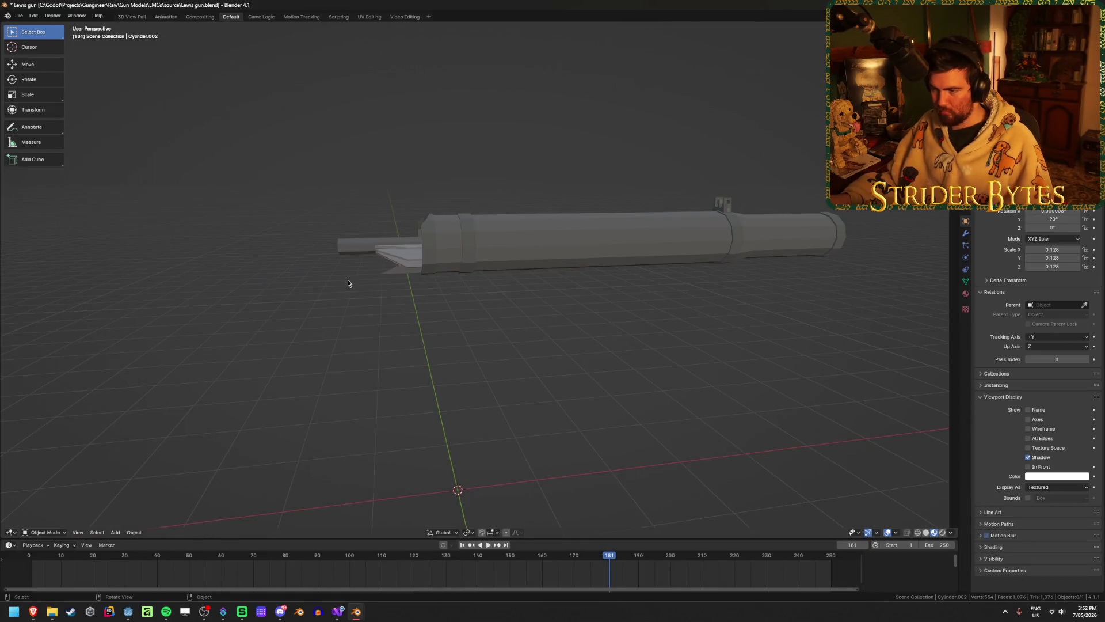
{"action": "left_click", "coordinate": [434, 269]}
{"action": "mouse_move", "coordinate": [434, 269]}
{"action": "middle_mouse_down"}
{"action": "mouse_move", "coordinate": [495, 275]}
{"action": "mouse_move", "coordinate": [474, 267]}
{"action": "mouse_move", "coordinate": [555, 257]}
{"action": "mouse_move", "coordinate": [483, 264]}
{"action": "mouse_move", "coordinate": [509, 266]}
{"action": "middle_mouse_up"}
{"action": "key", "text": "Tab"}
{"action": "scroll", "coordinate": [474, 265], "scroll_direction": "up", "scroll_amount": 3}
{"action": "left_click", "coordinate": [500, 232]}
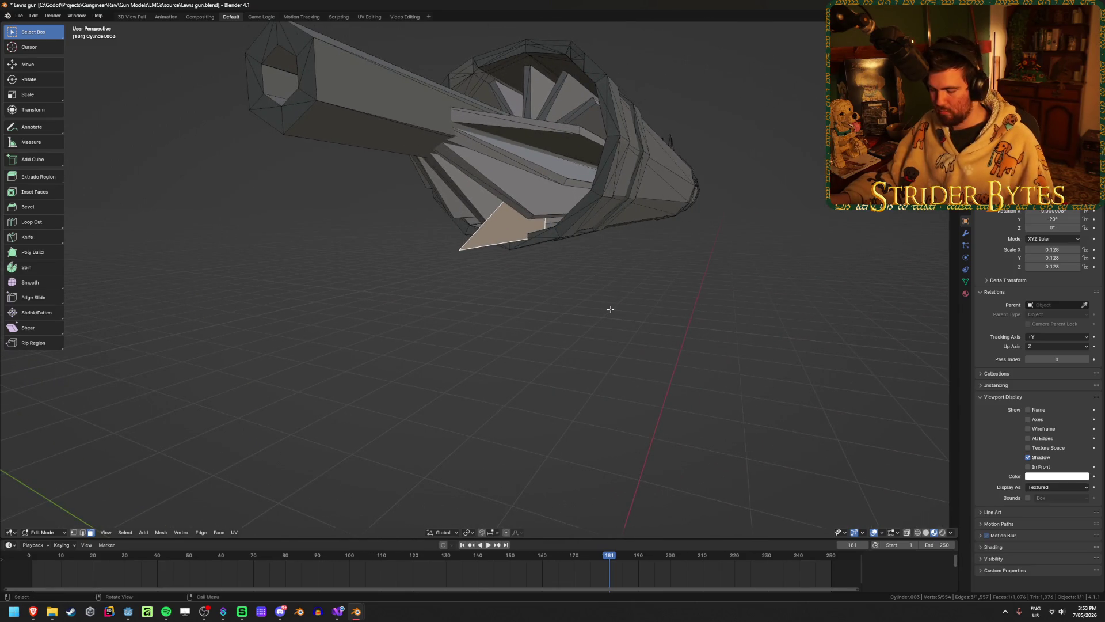
{"action": "key", "text": "Tab"}
{"action": "scroll", "coordinate": [612, 311], "scroll_direction": "up", "scroll_amount": 5}
{"action": "left_click", "coordinate": [599, 323]}
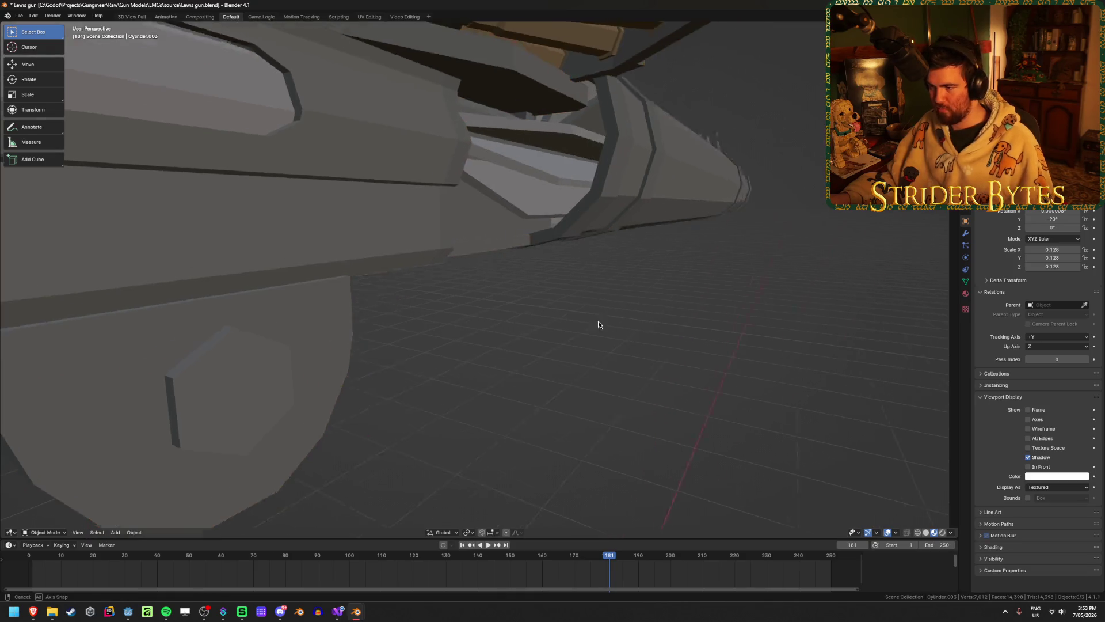
- Split off the stray triangular face and join it into the gun body, Cylinder.002
{"action": "middle_click_drag", "start_coordinate": [599, 323], "coordinate": [444, 187]}
{"action": "left_click", "coordinate": [444, 187]}
{"action": "key", "text": "Tab"}
{"action": "key", "text": "Tab"}
{"action": "key", "text": "Tab"}
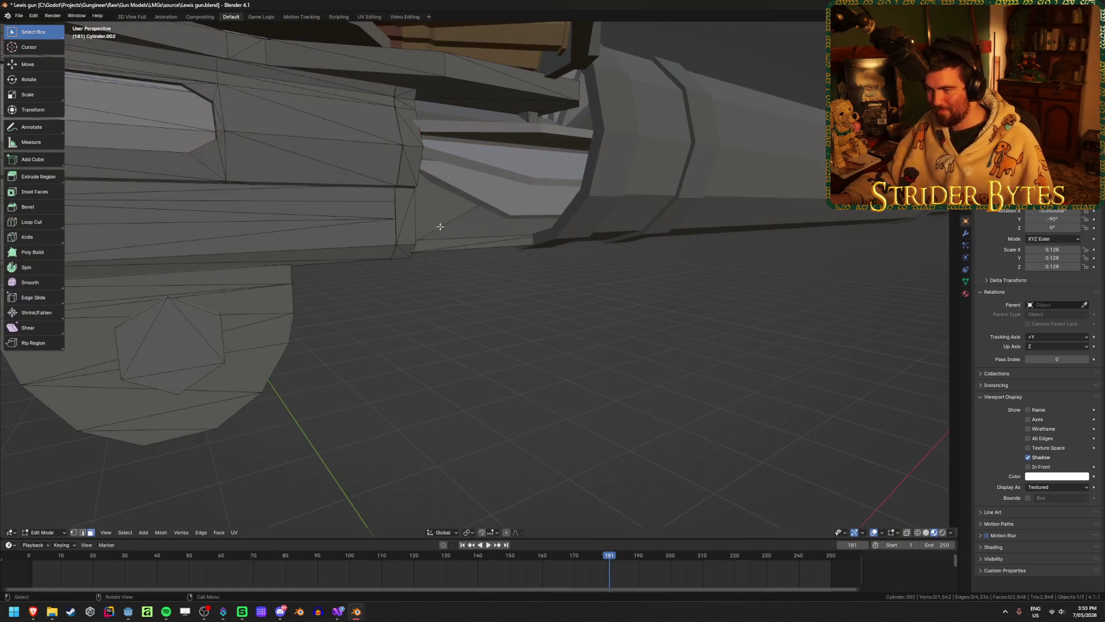
{"action": "left_click", "coordinate": [470, 223]}
{"action": "key", "text": "Tab"}
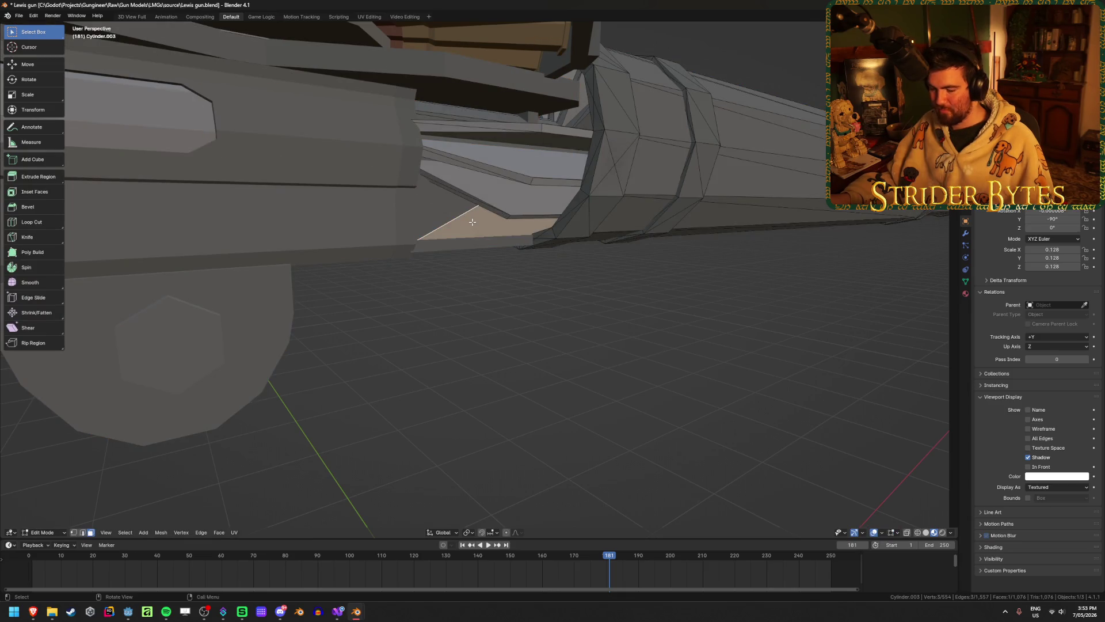
{"action": "key", "text": "p"}
{"action": "left_click", "coordinate": [472, 220]}
{"action": "key", "text": "Tab"}
{"action": "left_click", "coordinate": [484, 233]}
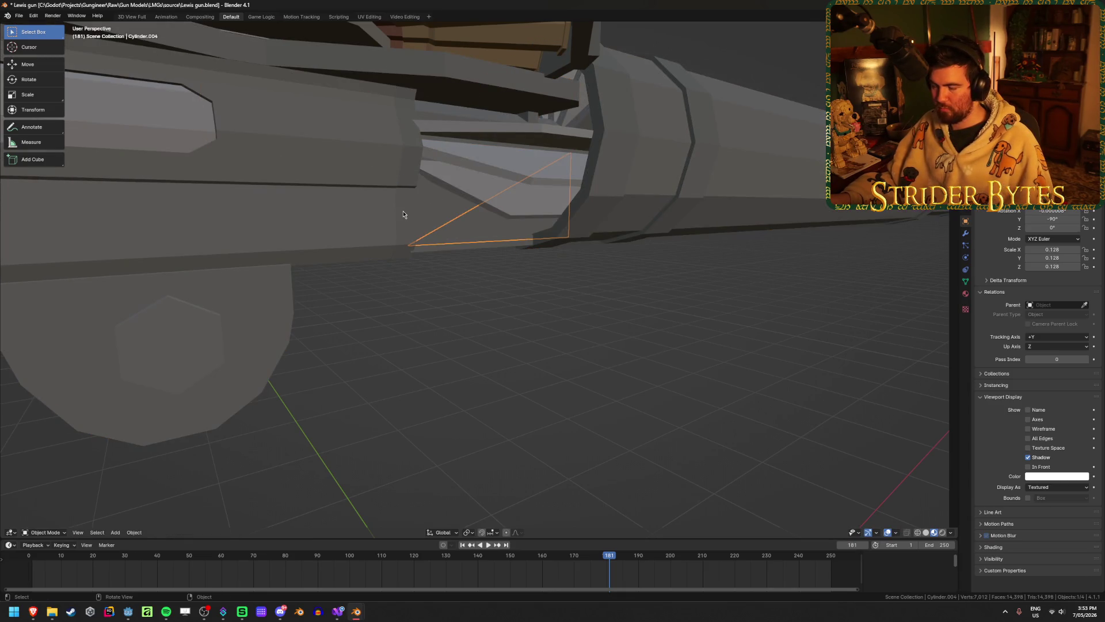
{"action": "left_click", "coordinate": [403, 214], "text": "shift"}
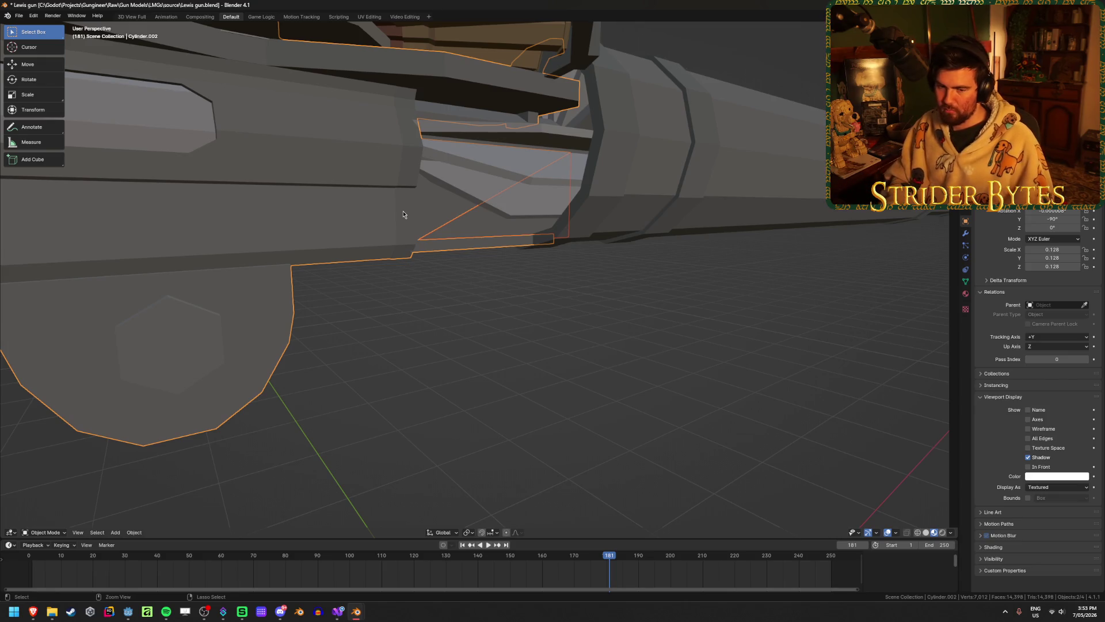
{"action": "key", "text": "ctrl+j"}
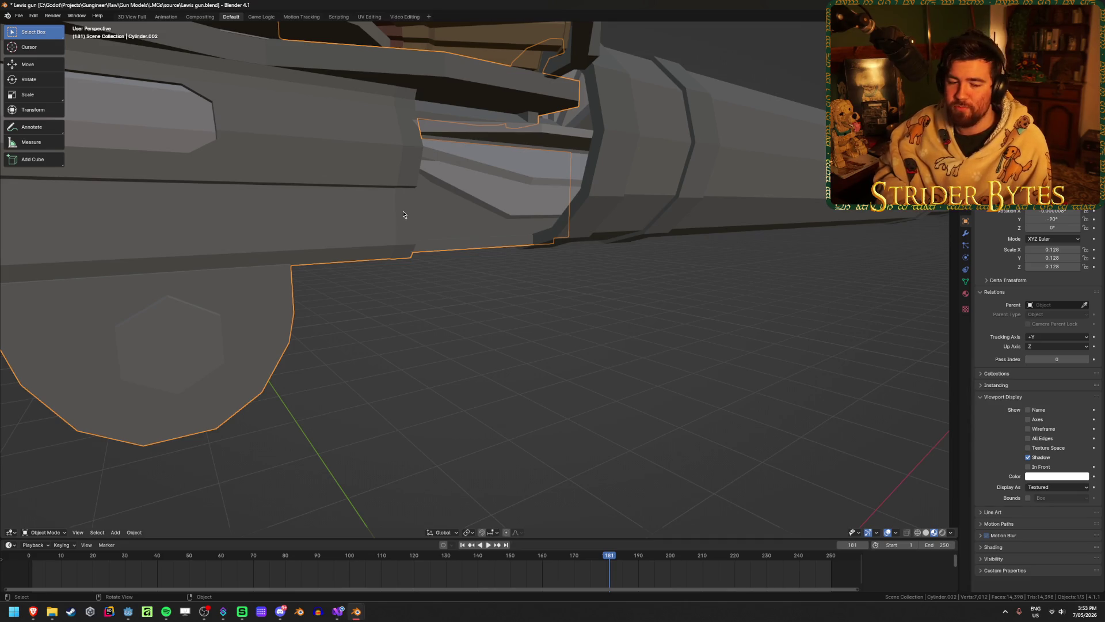
- Merge the body's vertices by distance, removing 3 duplicates, then hide the body
{"action": "key", "text": "Tab"}
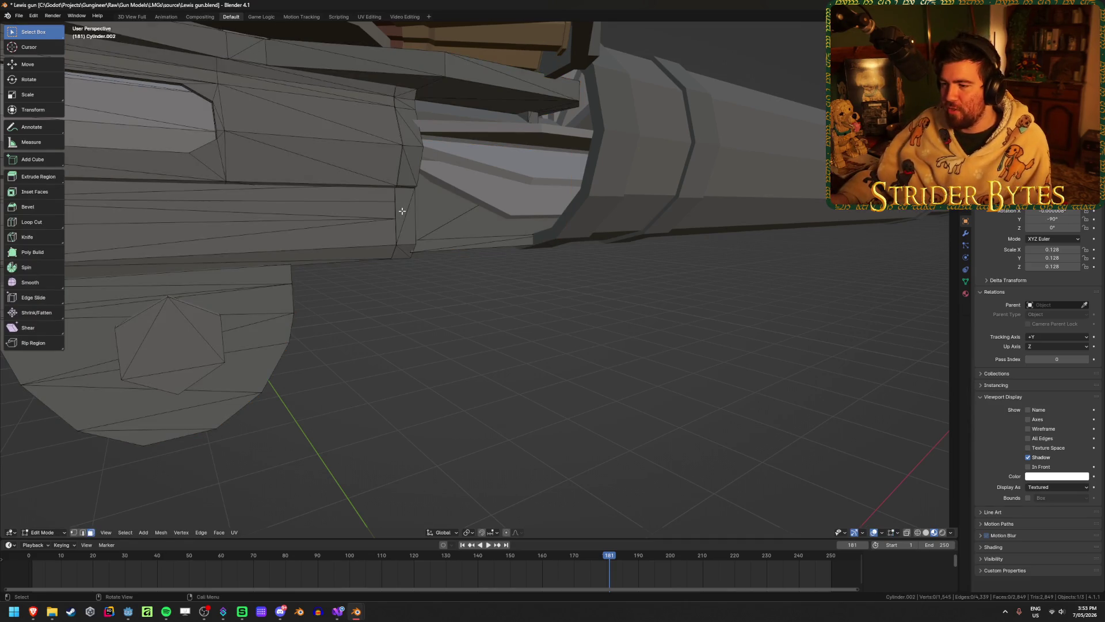
{"action": "key", "text": "1"}
{"action": "key", "text": "a"}
{"action": "key", "text": "m"}
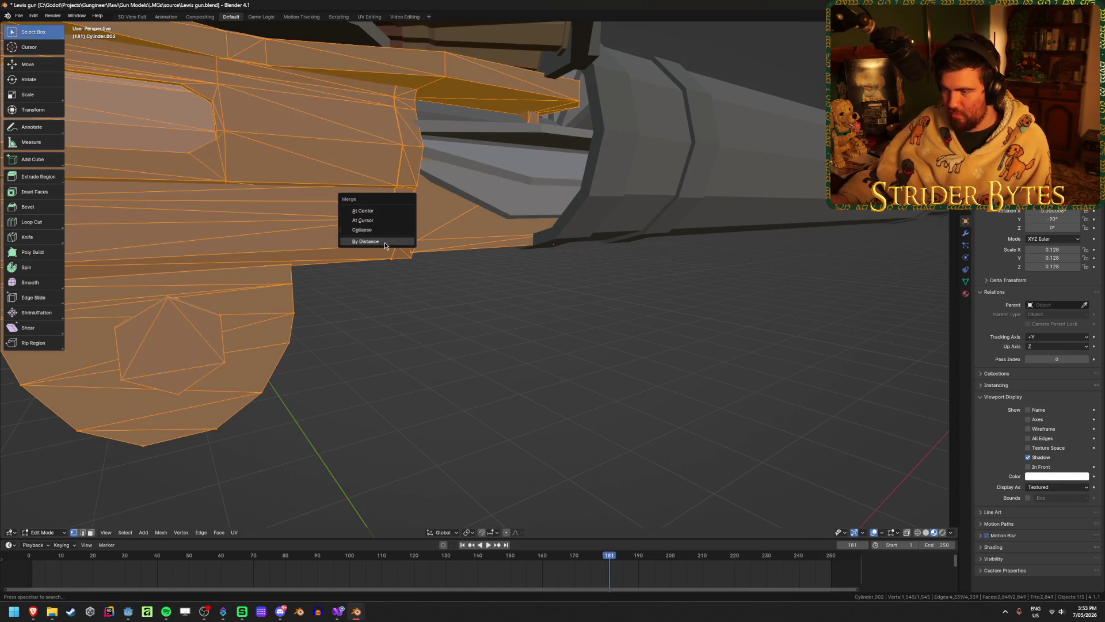
{"action": "left_click", "coordinate": [382, 243]}
{"action": "key", "text": "Tab"}
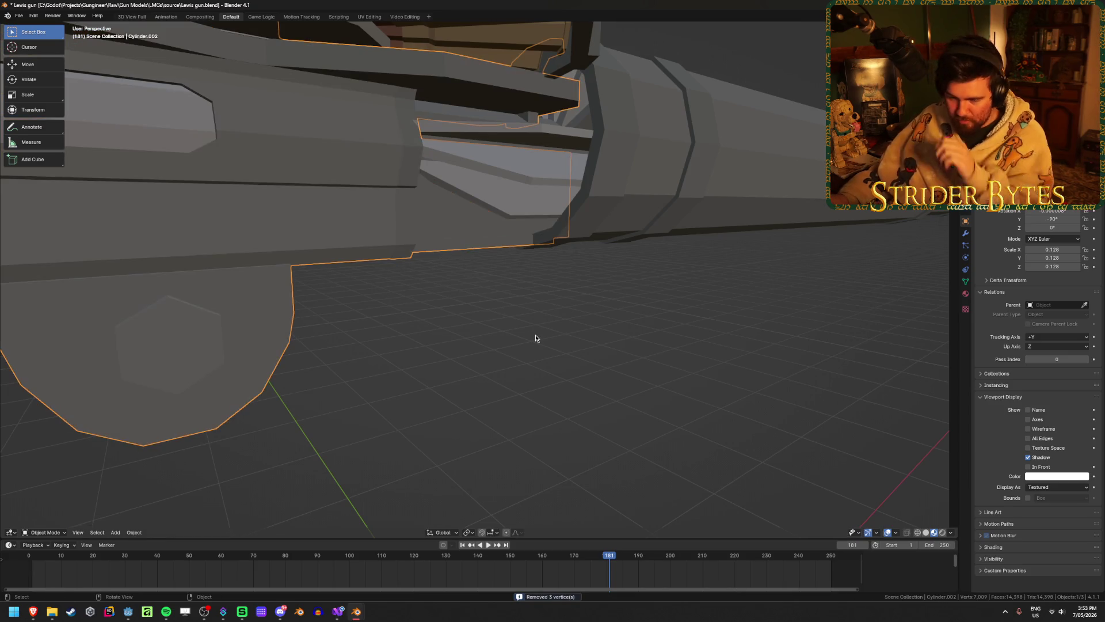
{"action": "scroll", "coordinate": [535, 326], "scroll_direction": "down", "scroll_amount": 4}
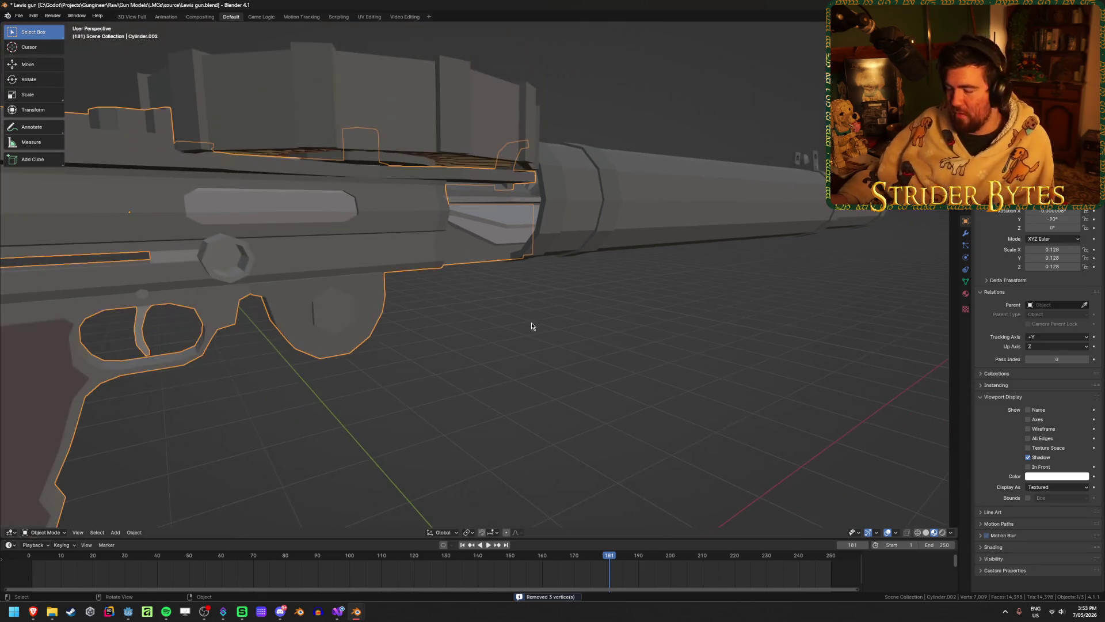
{"action": "key", "text": "h"}
{"action": "left_click", "coordinate": [444, 99]}
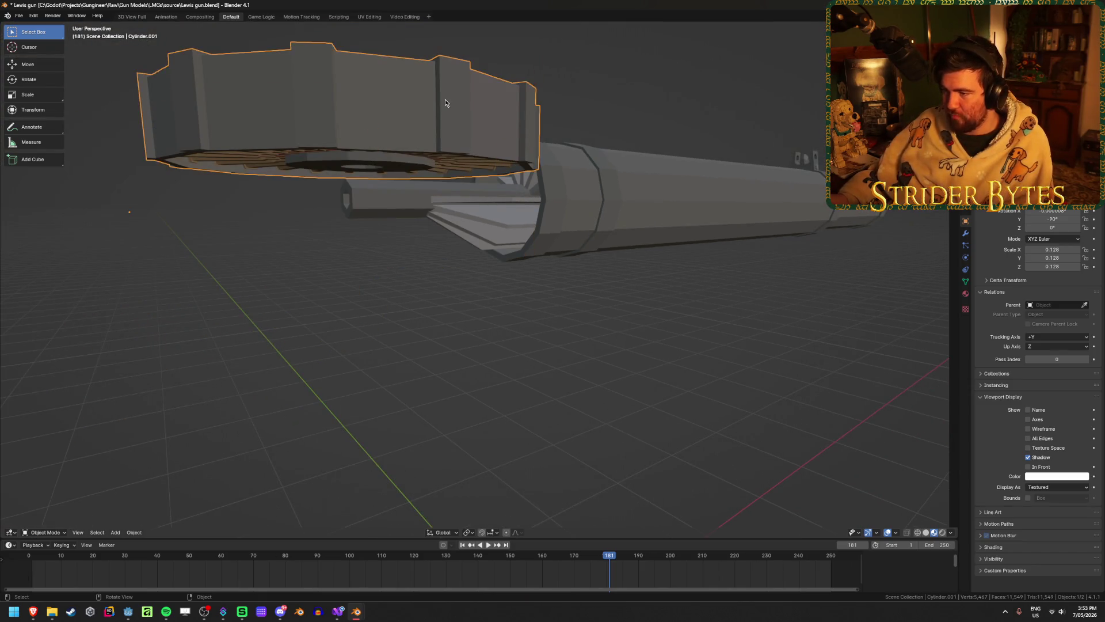
- Hide the drum magazine and save Lewis gun.blend
{"action": "key", "text": "h"}
{"action": "mouse_move", "coordinate": [447, 103]}
{"action": "middle_mouse_down"}
{"action": "mouse_move", "coordinate": [395, 331]}
{"action": "mouse_move", "coordinate": [484, 322]}
{"action": "mouse_move", "coordinate": [567, 356]}
{"action": "mouse_move", "coordinate": [471, 384]}
{"action": "mouse_move", "coordinate": [408, 350]}
{"action": "mouse_move", "coordinate": [433, 287]}
{"action": "mouse_move", "coordinate": [483, 394]}
{"action": "mouse_move", "coordinate": [372, 392]}
{"action": "mouse_move", "coordinate": [470, 404]}
{"action": "middle_mouse_up"}
{"action": "scroll", "coordinate": [470, 404], "scroll_direction": "up", "scroll_amount": 1}
{"action": "key", "text": "ctrl+s"}
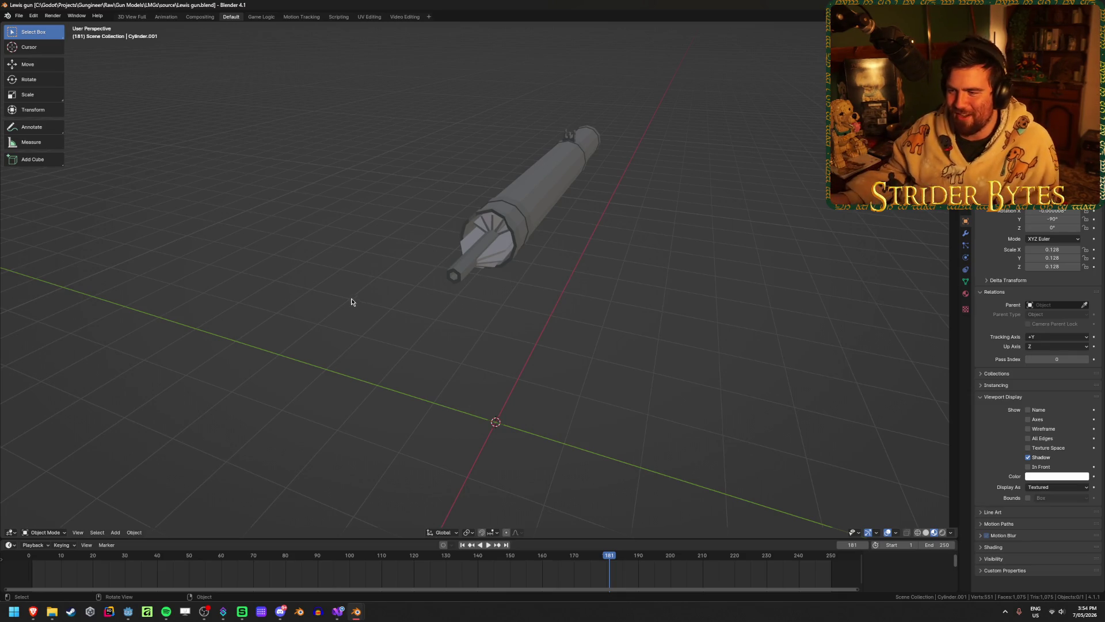
{"action": "key", "text": "ctrl+s"}
- Select the barrel, Cylinder.003, and inspect its mesh in Edit Mode
{"action": "middle_click_drag", "start_coordinate": [355, 304], "coordinate": [387, 278]}
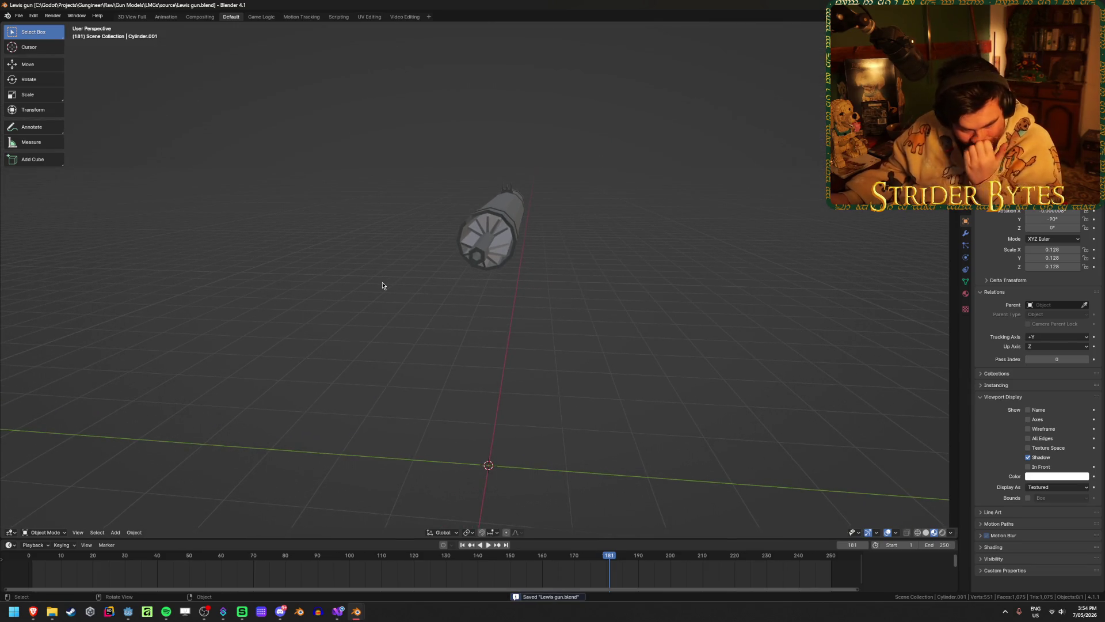
{"action": "left_click", "coordinate": [467, 229]}
{"action": "mouse_move", "coordinate": [467, 228]}
{"action": "middle_mouse_down"}
{"action": "mouse_move", "coordinate": [368, 289]}
{"action": "mouse_move", "coordinate": [709, 279]}
{"action": "mouse_move", "coordinate": [572, 291]}
{"action": "mouse_move", "coordinate": [394, 281]}
{"action": "mouse_move", "coordinate": [467, 316]}
{"action": "mouse_move", "coordinate": [511, 316]}
{"action": "mouse_move", "coordinate": [545, 299]}
{"action": "middle_mouse_up"}
{"action": "key", "text": "Tab"}
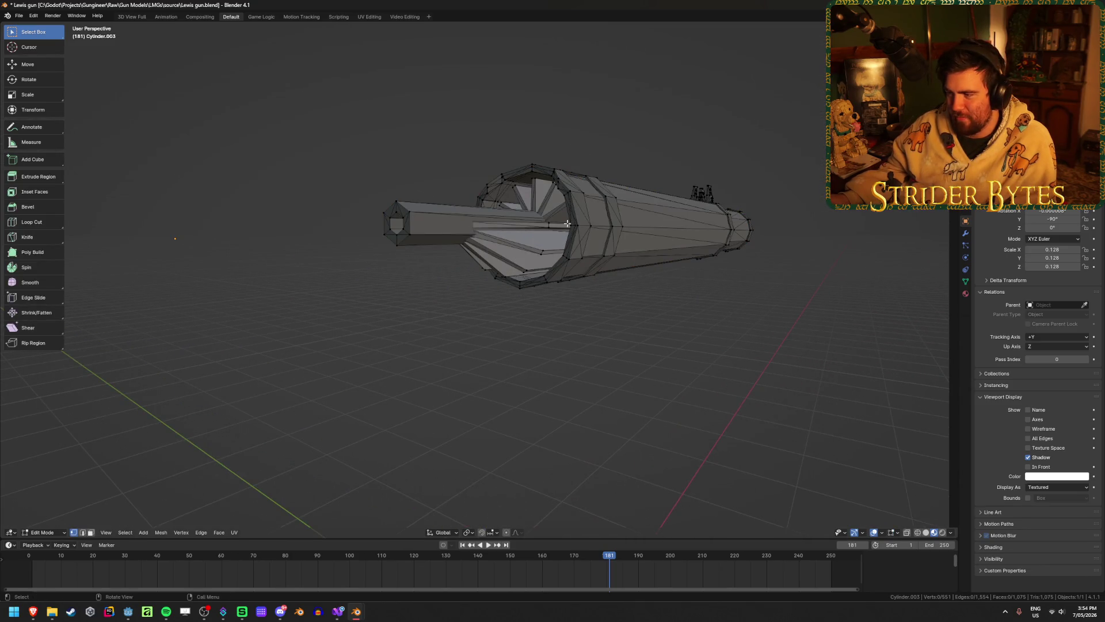
{"action": "mouse_move", "coordinate": [414, 262]}
{"action": "middle_mouse_down"}
{"action": "mouse_move", "coordinate": [676, 260]}
{"action": "mouse_move", "coordinate": [592, 247]}
{"action": "middle_mouse_up"}
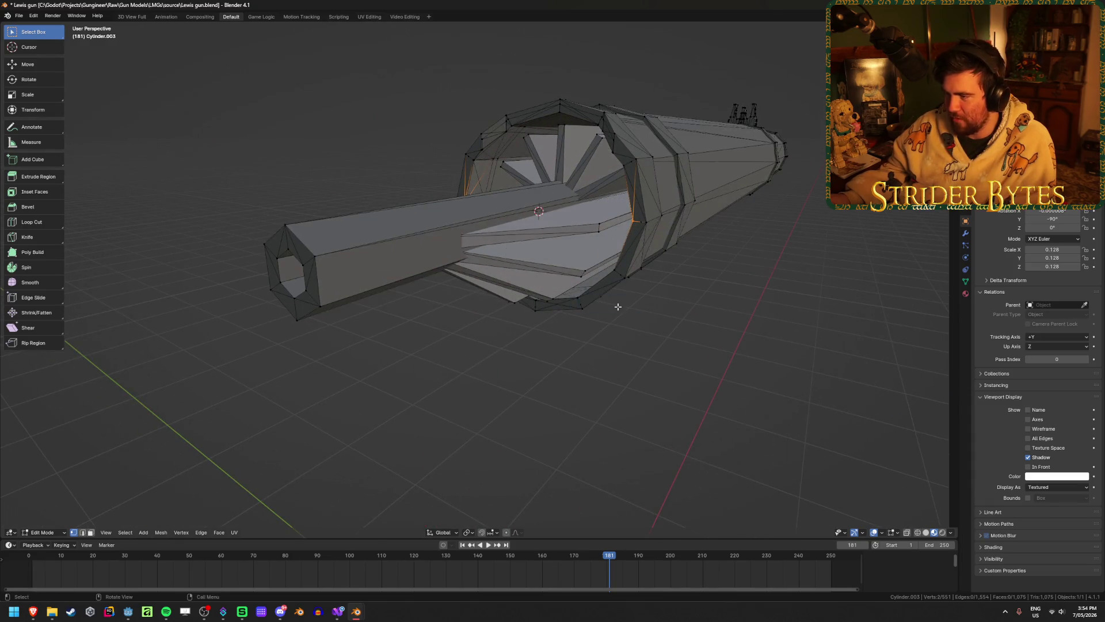
{"action": "key", "text": "Tab"}
{"action": "scroll", "coordinate": [735, 289], "scroll_direction": "down", "scroll_amount": 2}
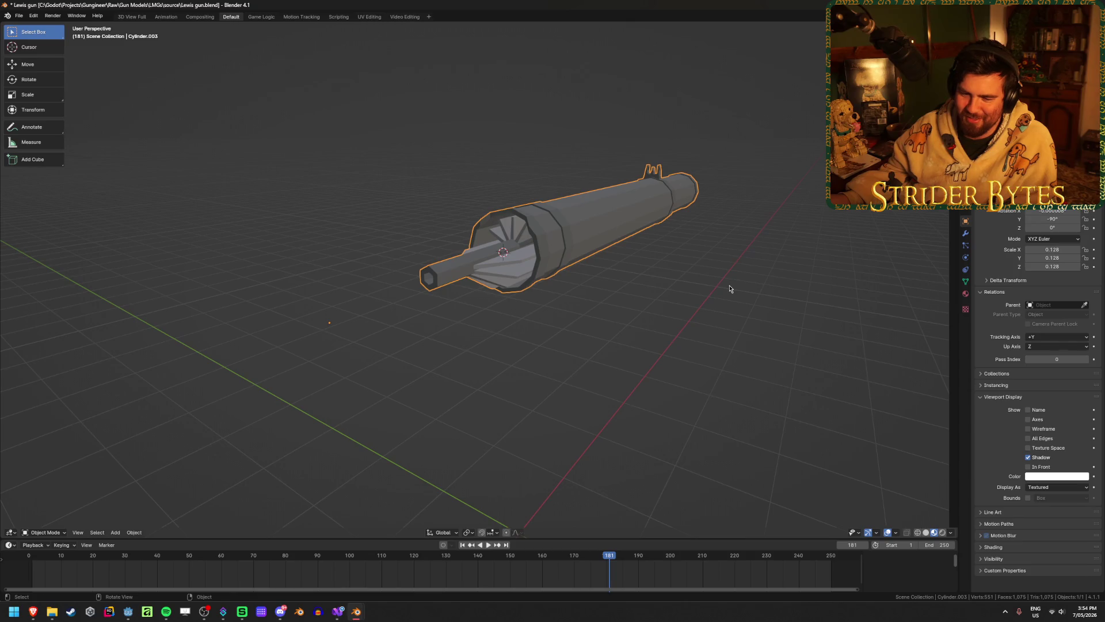
{"action": "scroll", "coordinate": [730, 289], "scroll_direction": "up", "scroll_amount": 2}
{"action": "right_click", "coordinate": [730, 288]}
{"action": "mouse_move", "coordinate": [708, 327]}
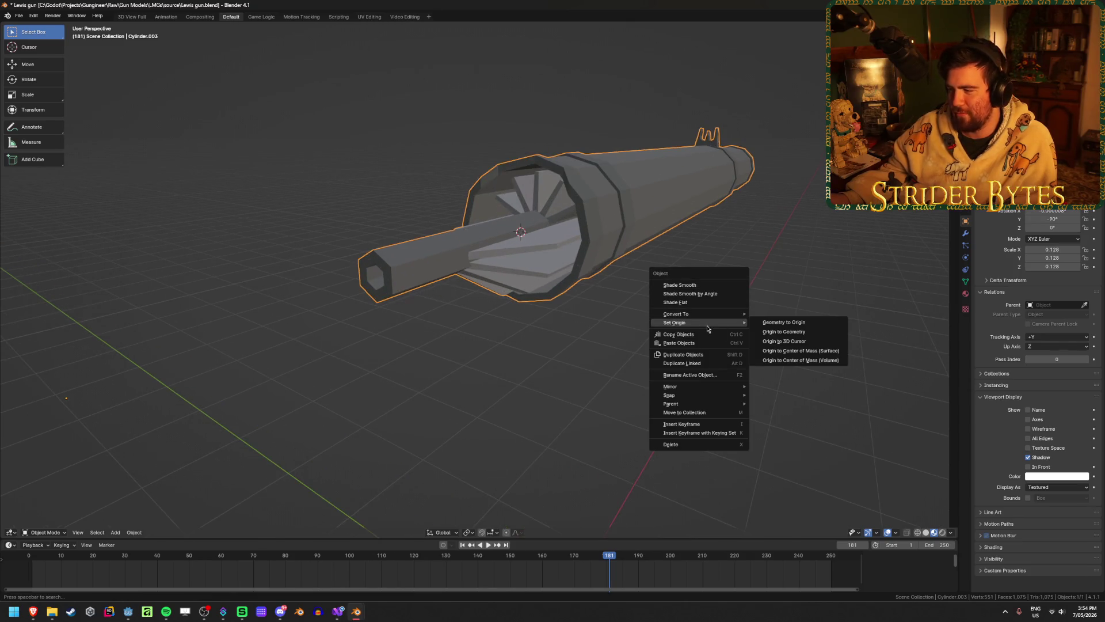
{"action": "key", "text": "Escape"}
{"action": "left_click", "coordinate": [693, 342]}
{"action": "scroll", "coordinate": [693, 342], "scroll_direction": "up", "scroll_amount": 3}
{"action": "mouse_move", "coordinate": [693, 342]}
{"action": "middle_mouse_down"}
{"action": "mouse_move", "coordinate": [659, 293]}
{"action": "mouse_move", "coordinate": [792, 333]}
{"action": "mouse_move", "coordinate": [664, 349]}
{"action": "mouse_move", "coordinate": [503, 323]}
{"action": "mouse_move", "coordinate": [621, 323]}
{"action": "mouse_move", "coordinate": [558, 332]}
{"action": "middle_mouse_up"}
{"action": "scroll", "coordinate": [792, 333], "scroll_direction": "down", "scroll_amount": 6}
{"action": "scroll", "coordinate": [659, 345], "scroll_direction": "up", "scroll_amount": 4}
{"action": "scroll", "coordinate": [710, 323], "scroll_direction": "down", "scroll_amount": 5}
{"action": "scroll", "coordinate": [709, 321], "scroll_direction": "up", "scroll_amount": 3}
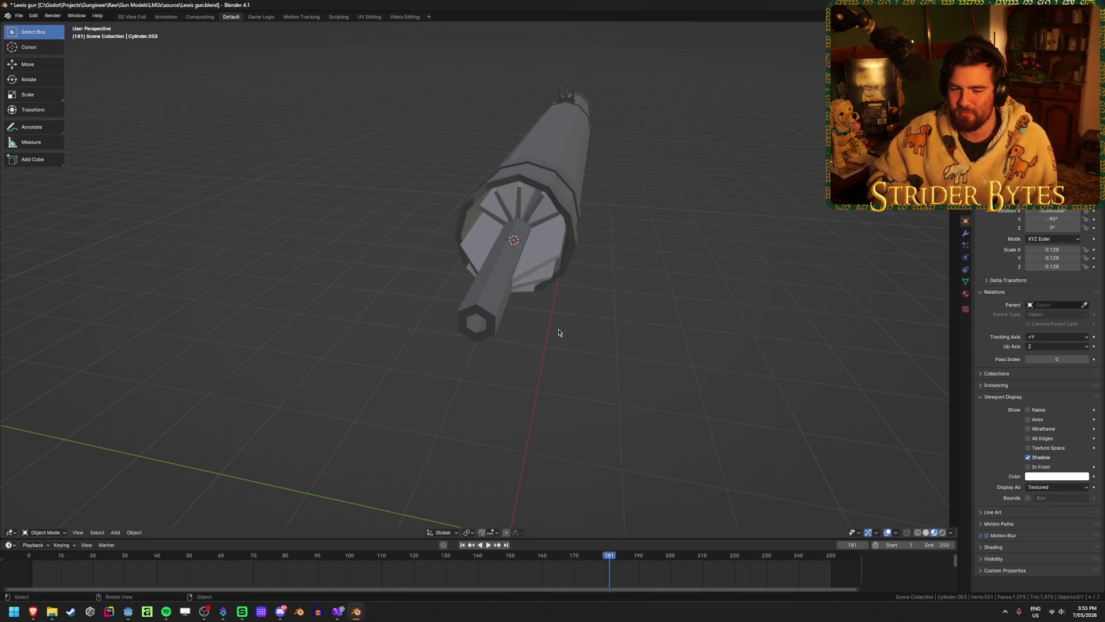
{"action": "mouse_move", "coordinate": [547, 268]}
{"action": "middle_mouse_down"}
{"action": "mouse_move", "coordinate": [555, 239]}
{"action": "mouse_move", "coordinate": [412, 223]}
{"action": "mouse_move", "coordinate": [448, 221]}
{"action": "mouse_move", "coordinate": [469, 276]}
{"action": "mouse_move", "coordinate": [698, 202]}
{"action": "mouse_move", "coordinate": [660, 260]}
{"action": "mouse_move", "coordinate": [355, 248]}
{"action": "middle_mouse_up"}
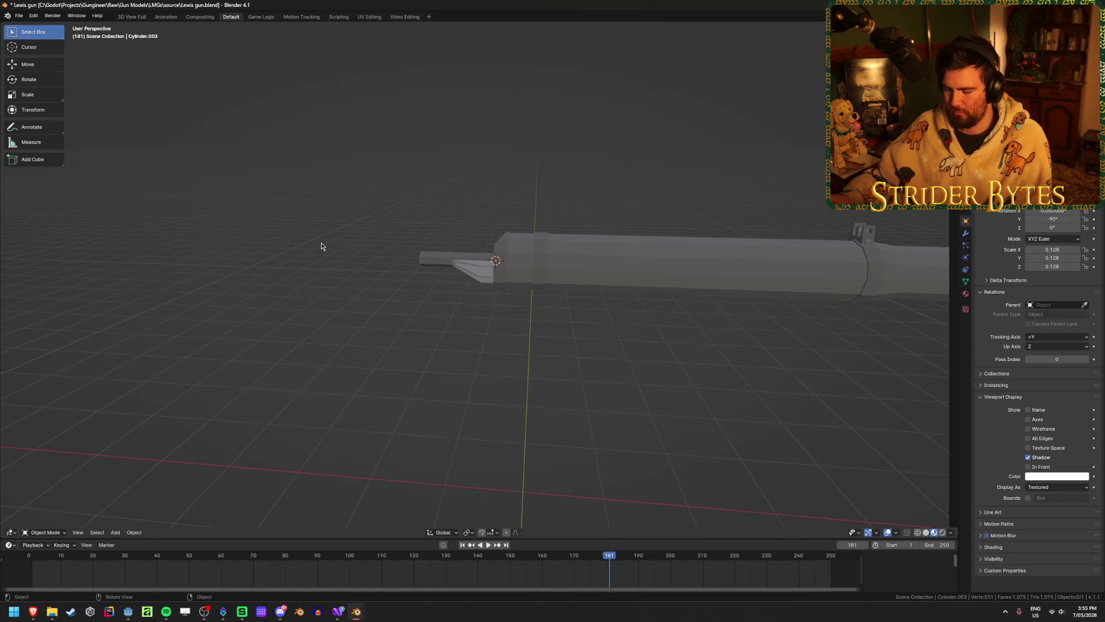
{"action": "key", "text": "KP_Divide"}
{"action": "left_click", "coordinate": [417, 223]}
{"action": "key", "text": "h"}
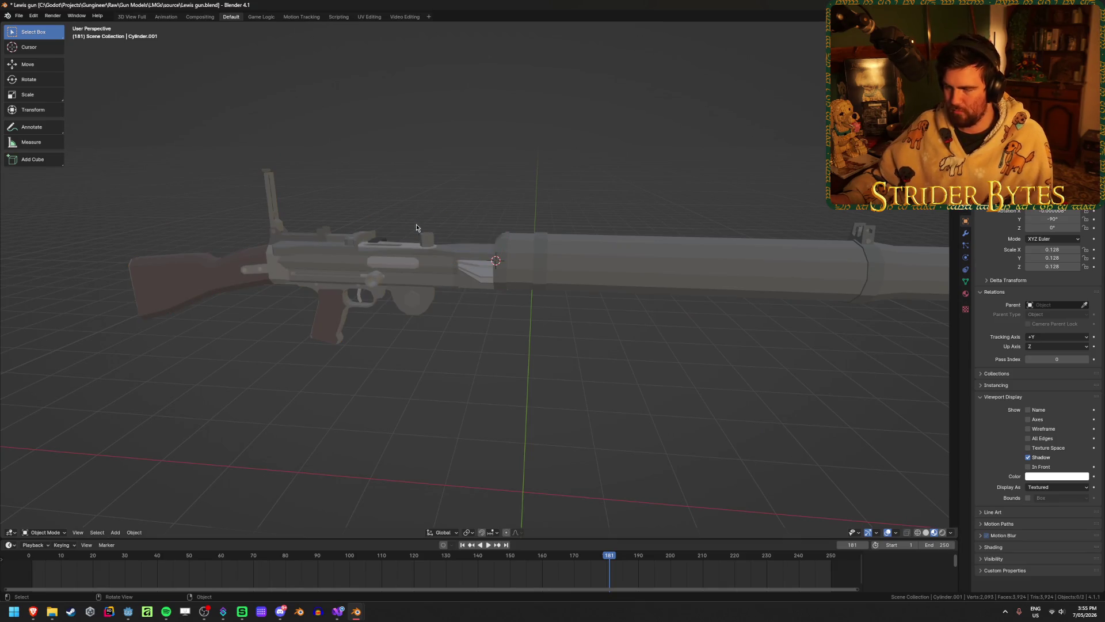
{"action": "mouse_move", "coordinate": [416, 223]}
{"action": "middle_mouse_down"}
{"action": "mouse_move", "coordinate": [393, 198]}
{"action": "mouse_move", "coordinate": [438, 186]}
{"action": "mouse_move", "coordinate": [447, 210]}
{"action": "middle_mouse_up"}
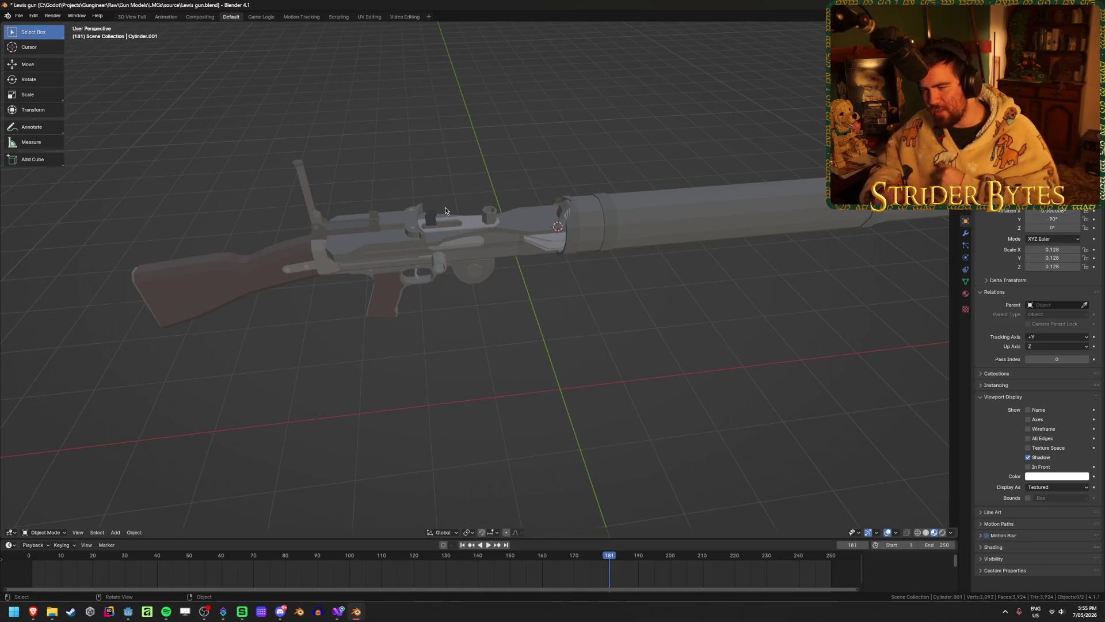
{"action": "left_click", "coordinate": [382, 288]}
{"action": "mouse_move", "coordinate": [330, 395]}
{"action": "middle_mouse_down"}
{"action": "mouse_move", "coordinate": [495, 333]}
{"action": "mouse_move", "coordinate": [497, 305]}
{"action": "mouse_move", "coordinate": [734, 273]}
{"action": "middle_mouse_up"}
{"action": "key", "text": "KP_3"}
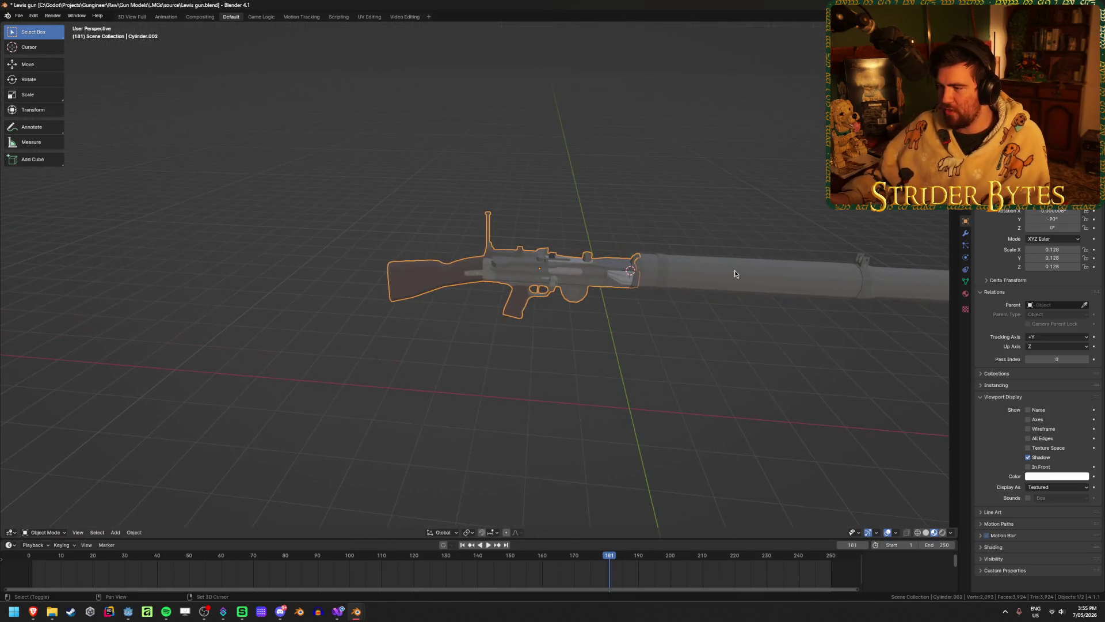
{"action": "left_click", "coordinate": [734, 274], "text": "shift"}
{"action": "middle_click_drag", "start_coordinate": [703, 327], "coordinate": [499, 380]}
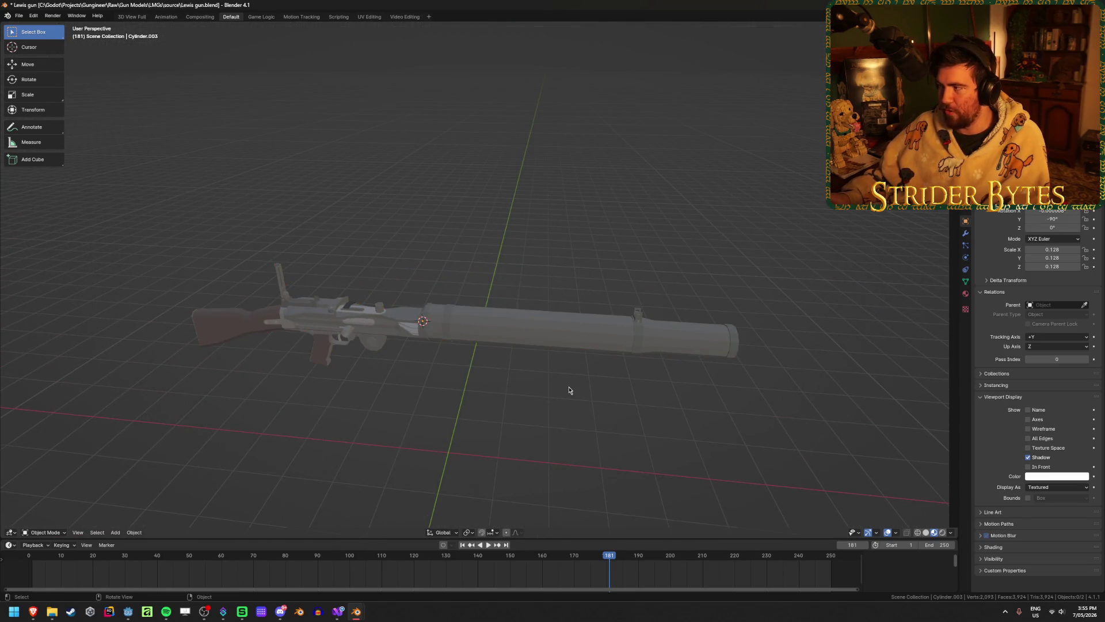
{"action": "left_click_drag", "start_coordinate": [705, 438], "coordinate": [221, 260]}
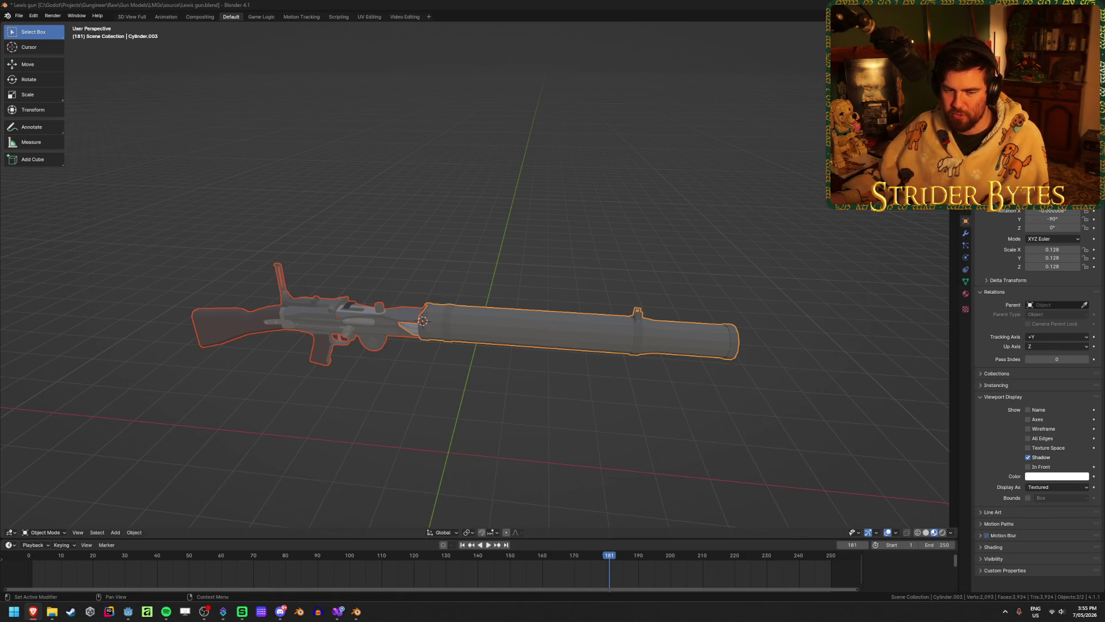
{"action": "left_click", "coordinate": [396, 111]}
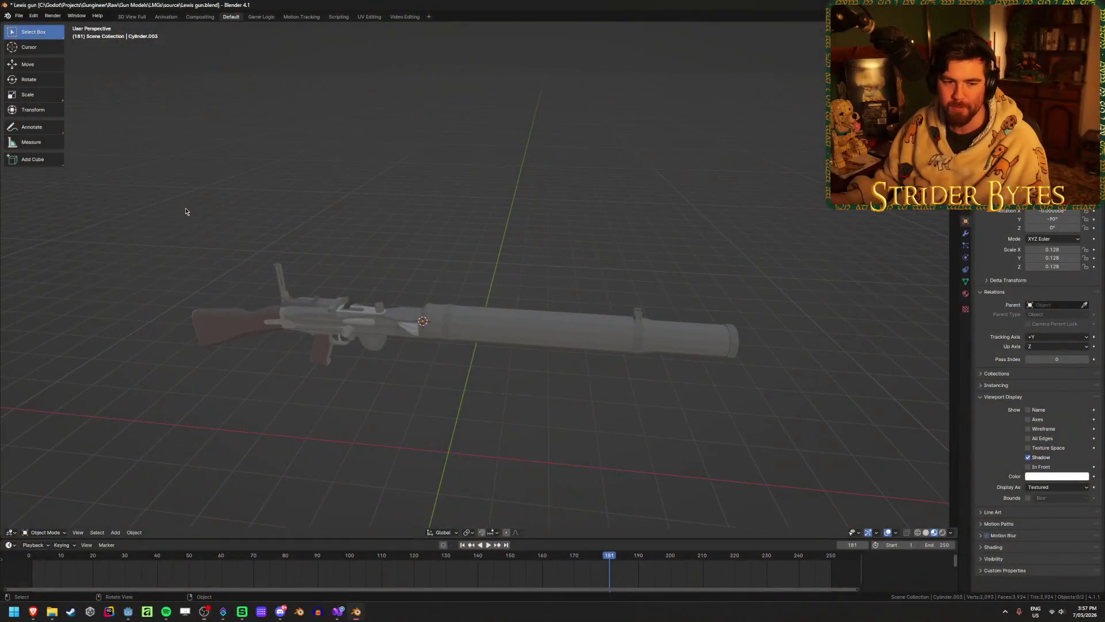
{"action": "left_click", "coordinate": [229, 334]}
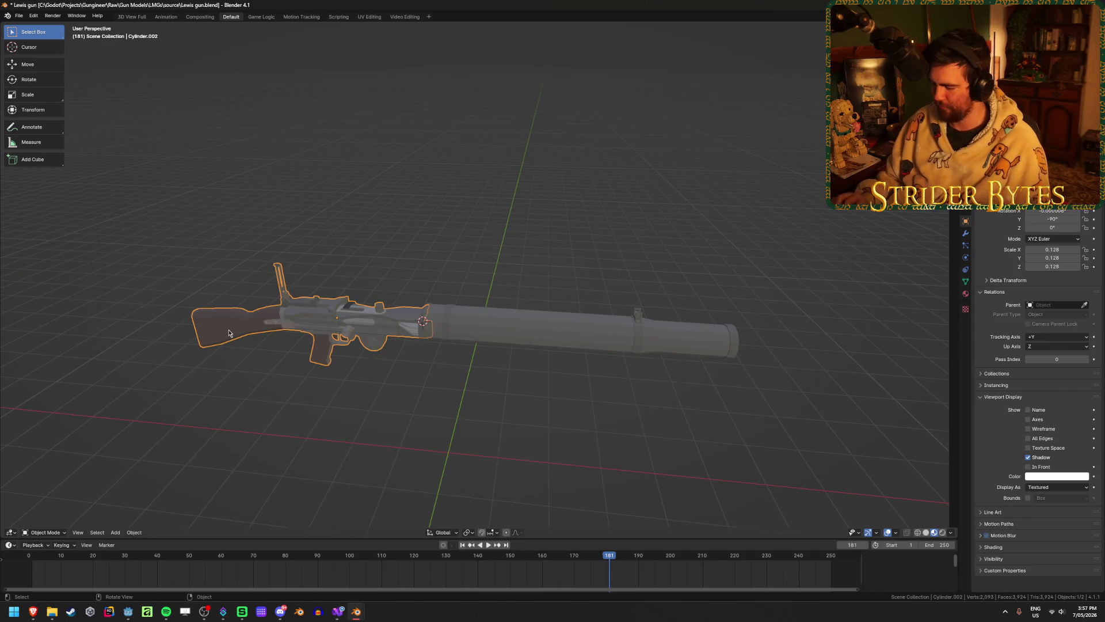
- Unhide the drum magazine and join it with the barrel and body into one object
{"action": "key", "text": "KP_1"}
{"action": "left_click", "coordinate": [548, 312]}
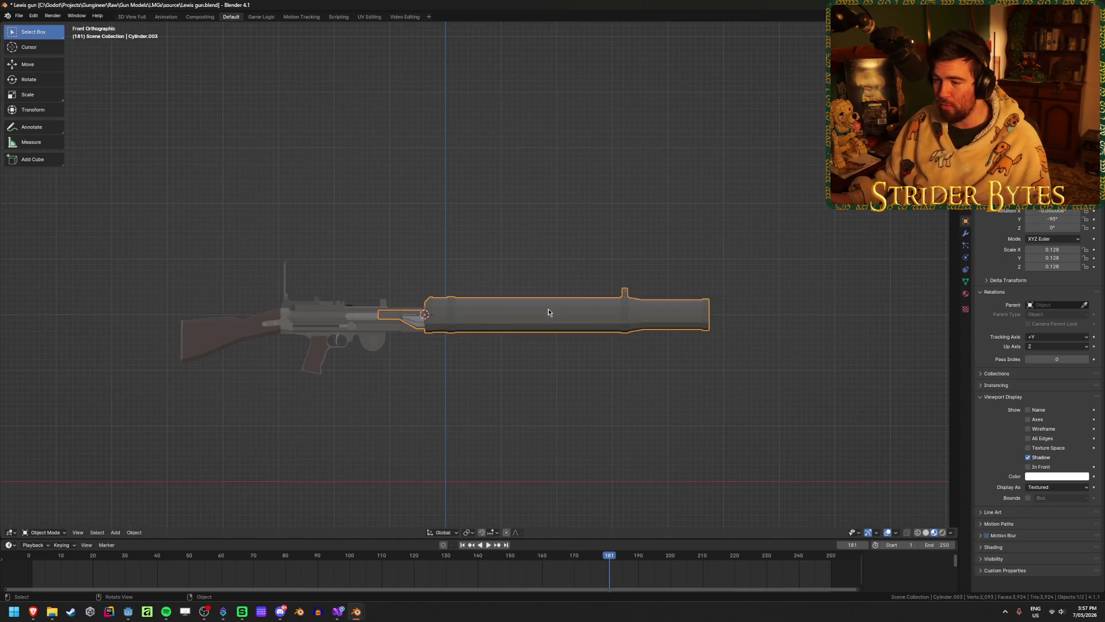
{"action": "left_click", "coordinate": [333, 320], "text": "shift"}
{"action": "middle_click_drag", "start_coordinate": [339, 334], "coordinate": [365, 364]}
{"action": "key", "text": "alt+a"}
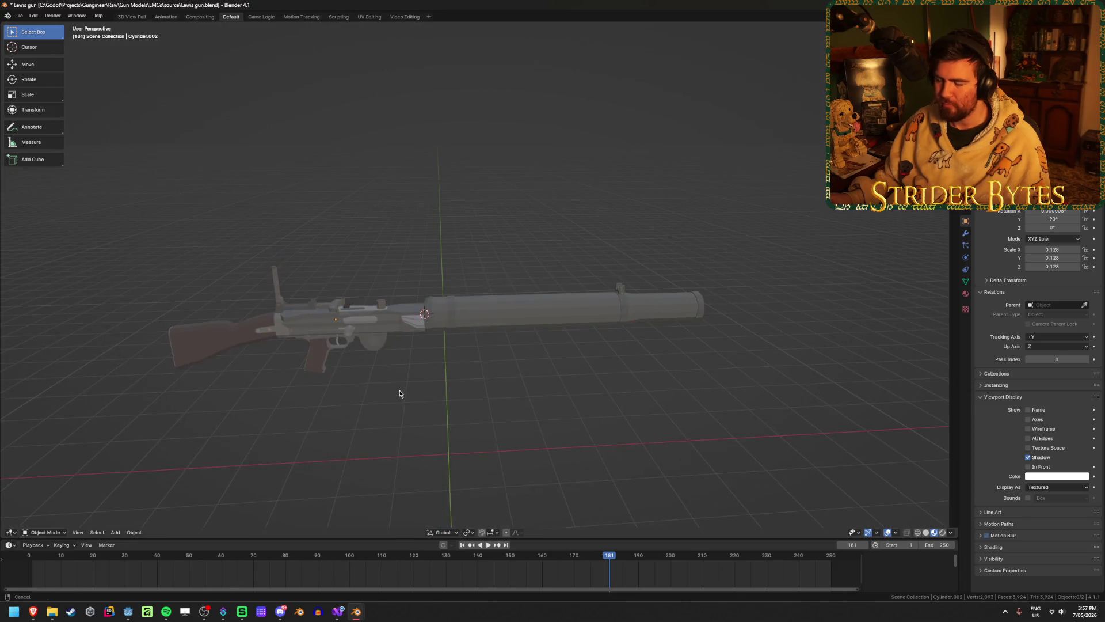
{"action": "scroll", "coordinate": [503, 362], "scroll_direction": "up", "scroll_amount": 5}
{"action": "key", "text": "alt+h"}
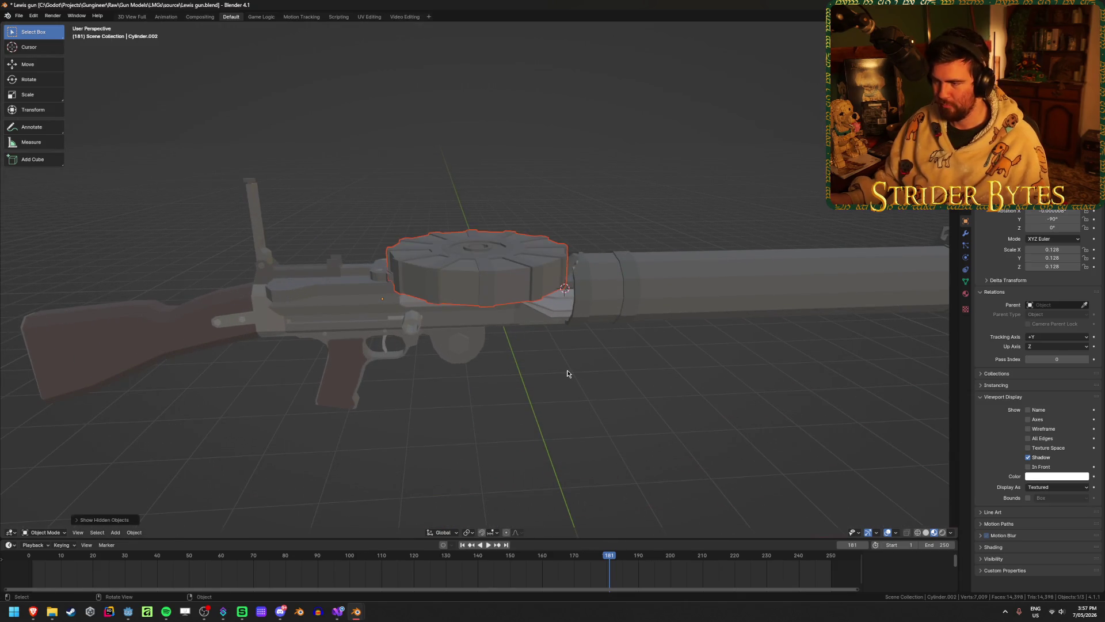
{"action": "left_click", "coordinate": [662, 288], "text": "shift"}
{"action": "left_click", "coordinate": [320, 328], "text": "shift"}
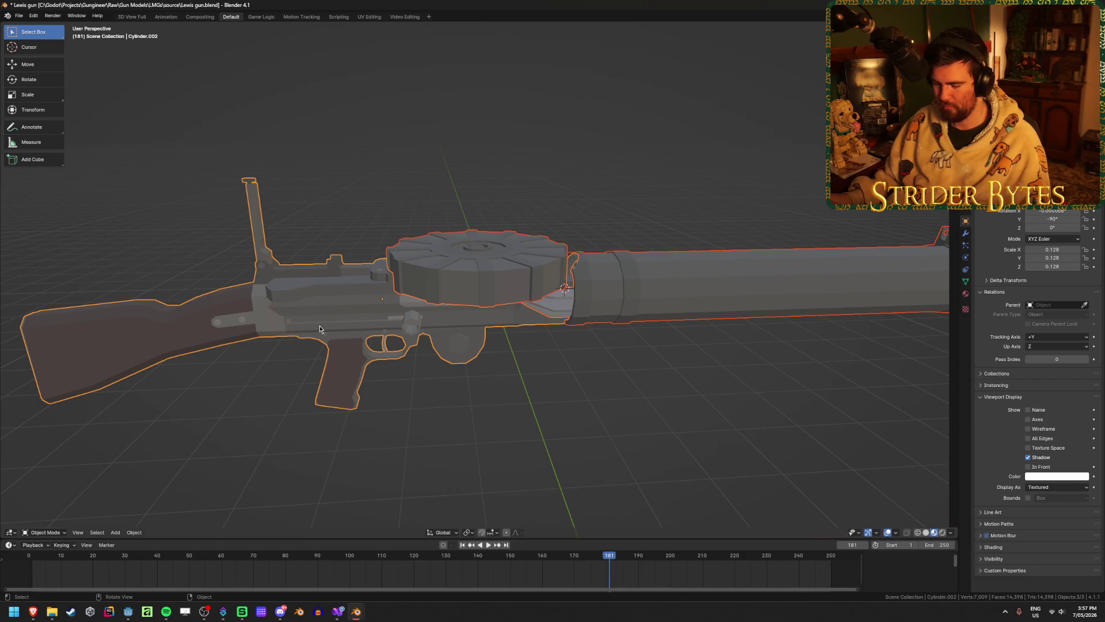
{"action": "scroll", "coordinate": [422, 385], "scroll_direction": "down", "scroll_amount": 3}
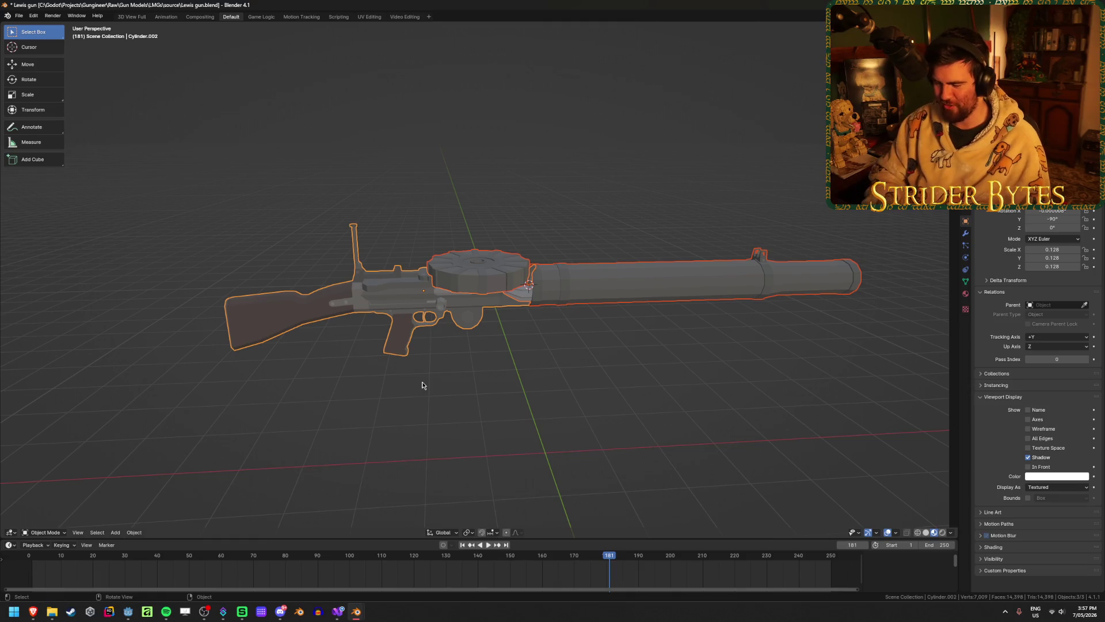
{"action": "key", "text": "ctrl+j"}
- Set the gun's origin to the 3D cursor and move it to the world origin
{"action": "key", "text": "Tab"}
{"action": "scroll", "coordinate": [447, 373], "scroll_direction": "up", "scroll_amount": 5}
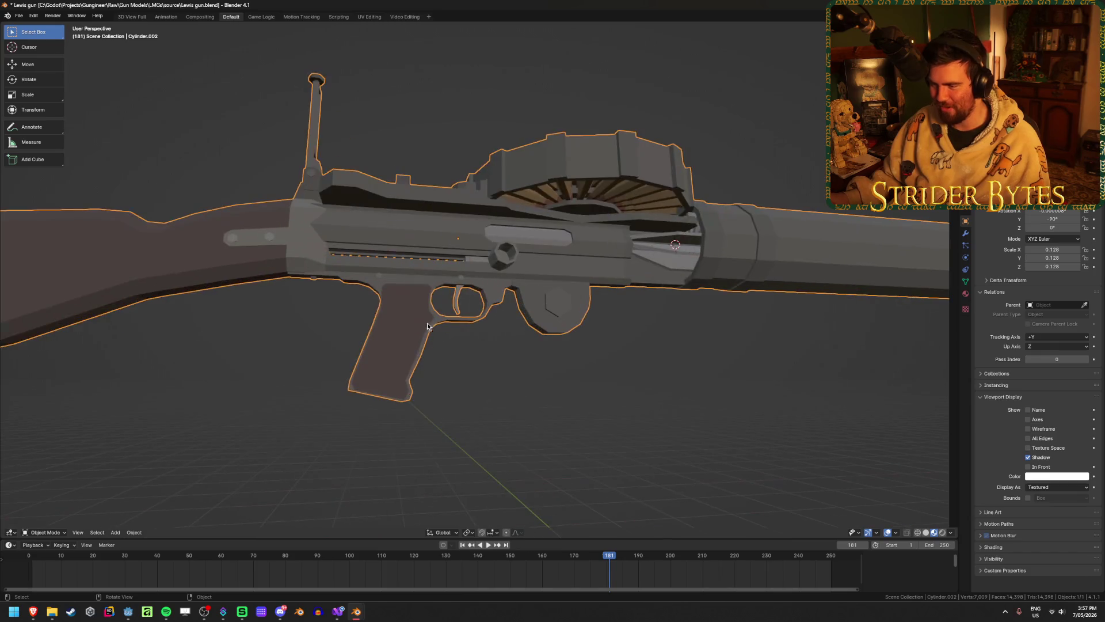
{"action": "scroll", "coordinate": [445, 373], "scroll_direction": "up", "scroll_amount": 3}
{"action": "left_click", "coordinate": [321, 391], "text": "alt"}
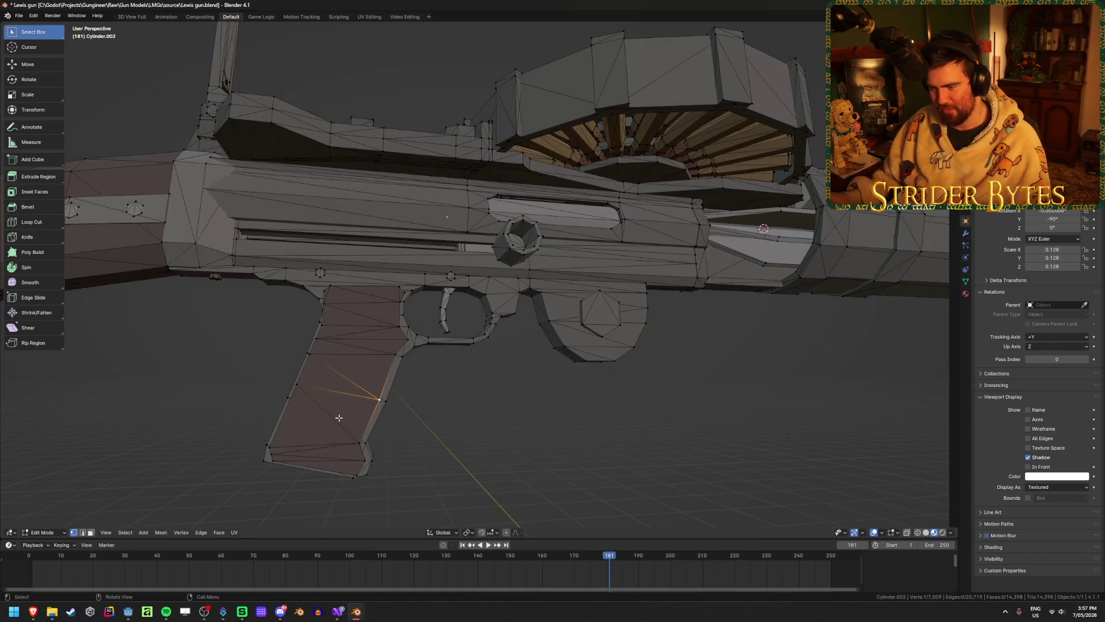
{"action": "mouse_move", "coordinate": [322, 390]}
{"action": "middle_mouse_down"}
{"action": "mouse_move", "coordinate": [431, 395]}
{"action": "mouse_move", "coordinate": [382, 407]}
{"action": "middle_mouse_up"}
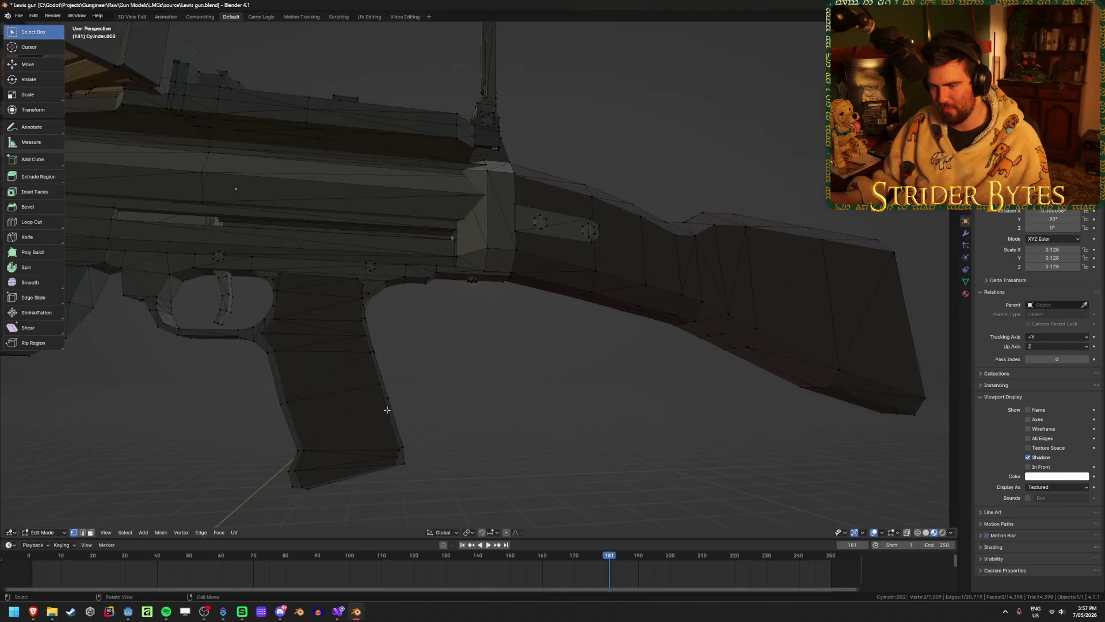
{"action": "key", "text": "ctrl+Tab"}
{"action": "left_click", "coordinate": [585, 395]}
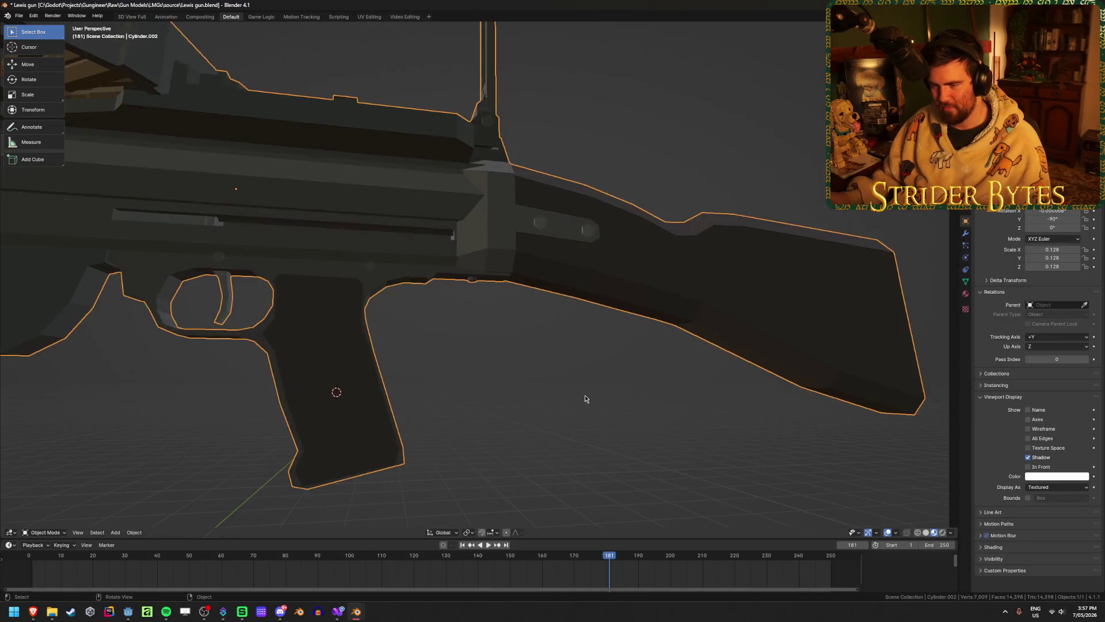
{"action": "scroll", "coordinate": [372, 397], "scroll_direction": "up", "scroll_amount": 5}
{"action": "right_click", "coordinate": [372, 397]}
{"action": "mouse_move", "coordinate": [372, 396]}
{"action": "left_click", "coordinate": [427, 415]}
{"action": "scroll", "coordinate": [422, 408], "scroll_direction": "down", "scroll_amount": 5}
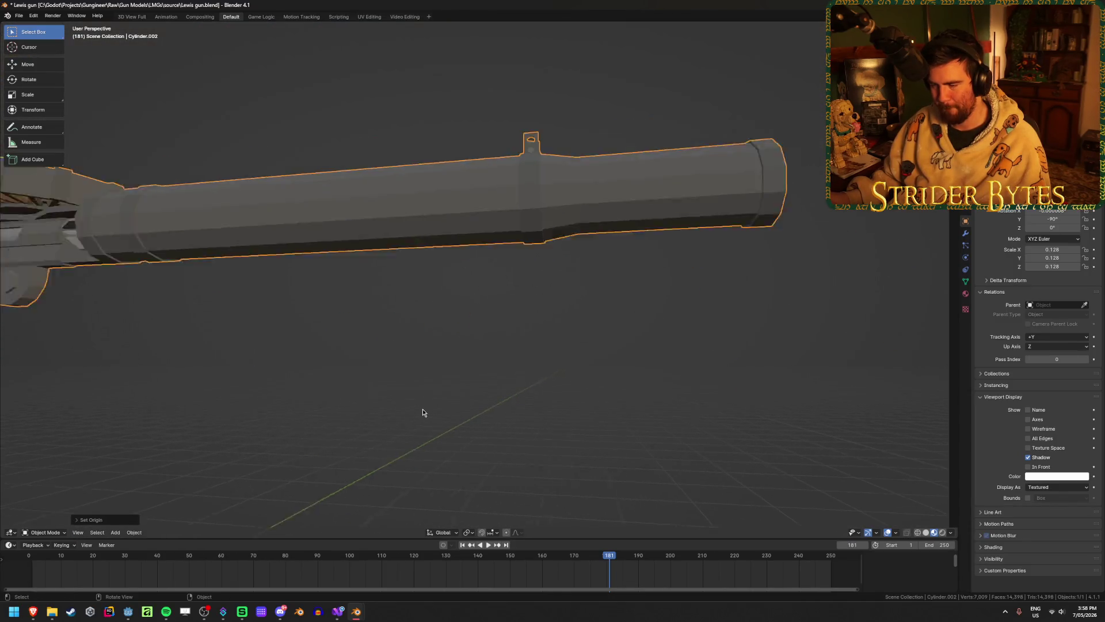
{"action": "key", "text": "BackSpace"}
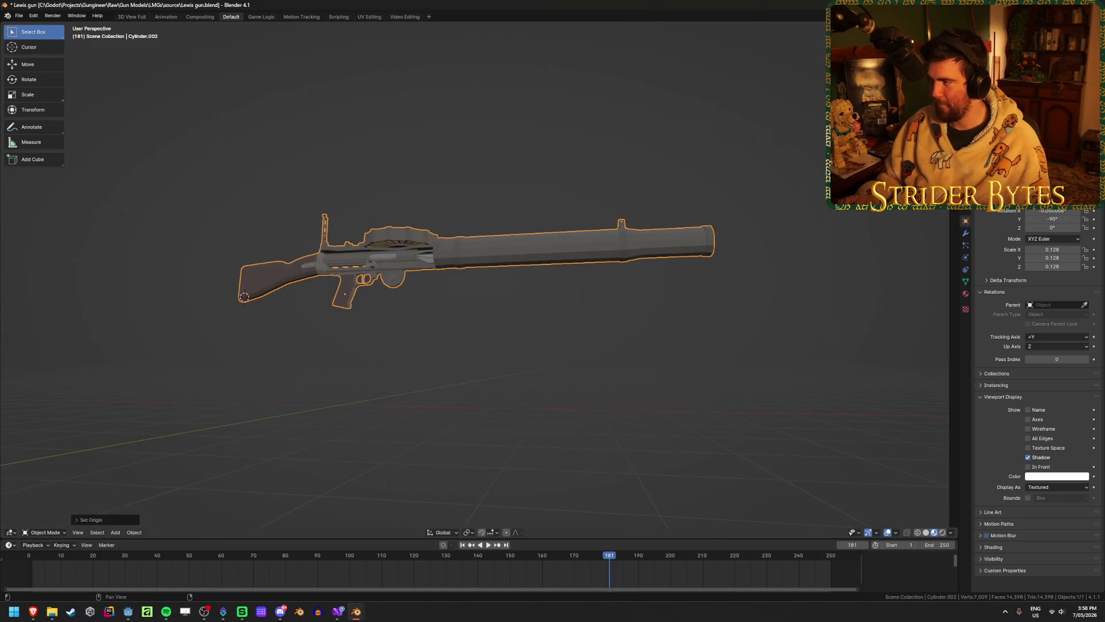
{"action": "key", "text": "BackSpace"}
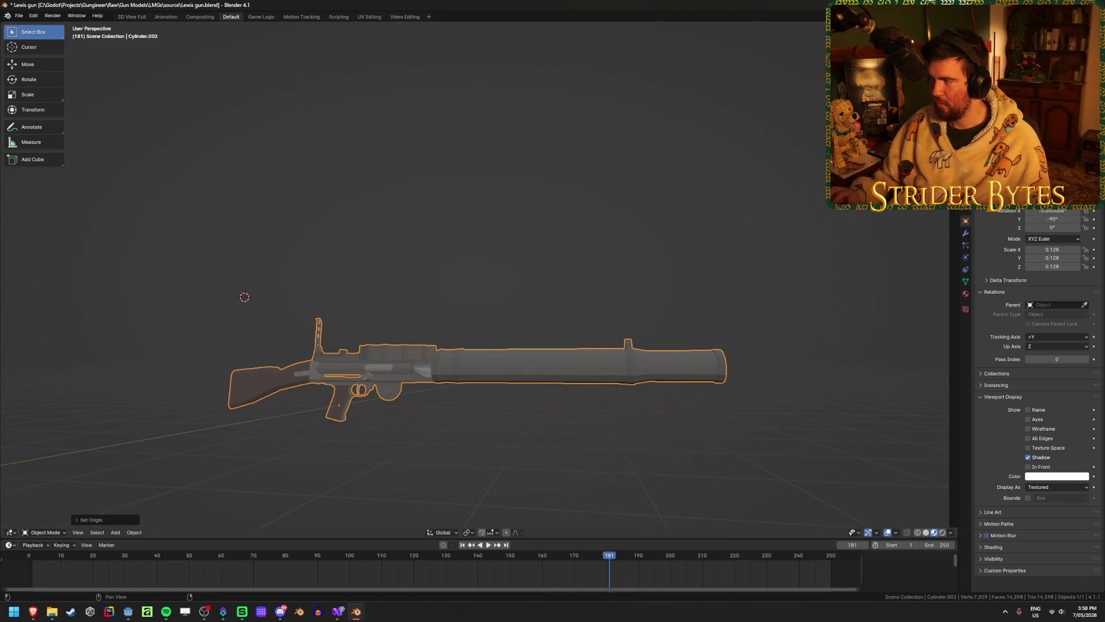
- Rotate the gun 90° about the Z axis and apply the rotation
{"action": "key", "text": "r"}
{"action": "key", "text": "y"}
{"action": "key", "text": "9"}
{"action": "key", "text": "0"}
{"action": "key", "text": "Return"}
{"action": "key", "text": "ctrl+z"}
{"action": "mouse_move", "coordinate": [553, 253]}
{"action": "middle_mouse_down"}
{"action": "mouse_move", "coordinate": [562, 244]}
{"action": "mouse_move", "coordinate": [537, 266]}
{"action": "middle_mouse_up"}
{"action": "key", "text": "r"}
{"action": "key", "text": "z"}
{"action": "key", "text": "9"}
{"action": "key", "text": "0"}
{"action": "key", "text": "Return"}
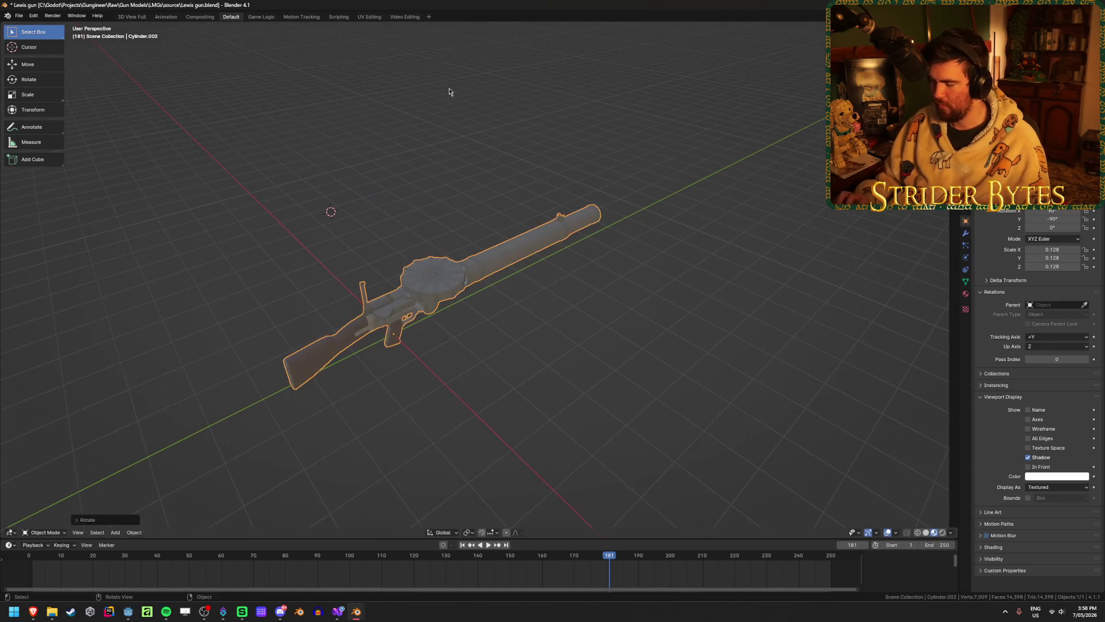
{"action": "key", "text": "ctrl+a"}
{"action": "left_click", "coordinate": [451, 92]}
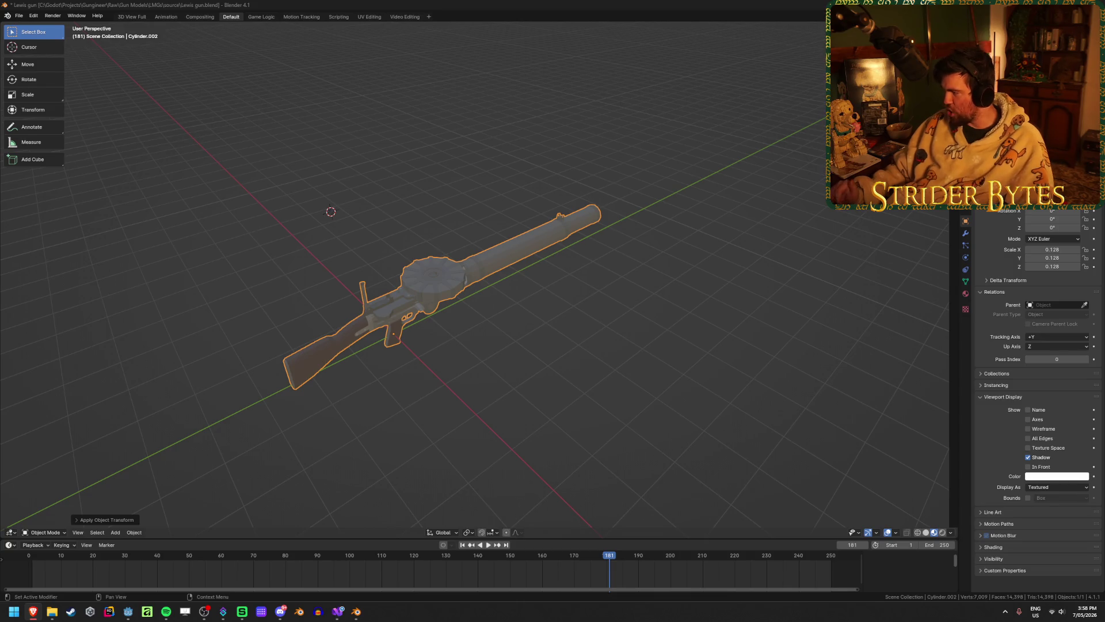
- Scale the gun down to 0.017 and save Lewis gun.blend
{"action": "middle_click_drag", "start_coordinate": [635, 320], "coordinate": [643, 315]}
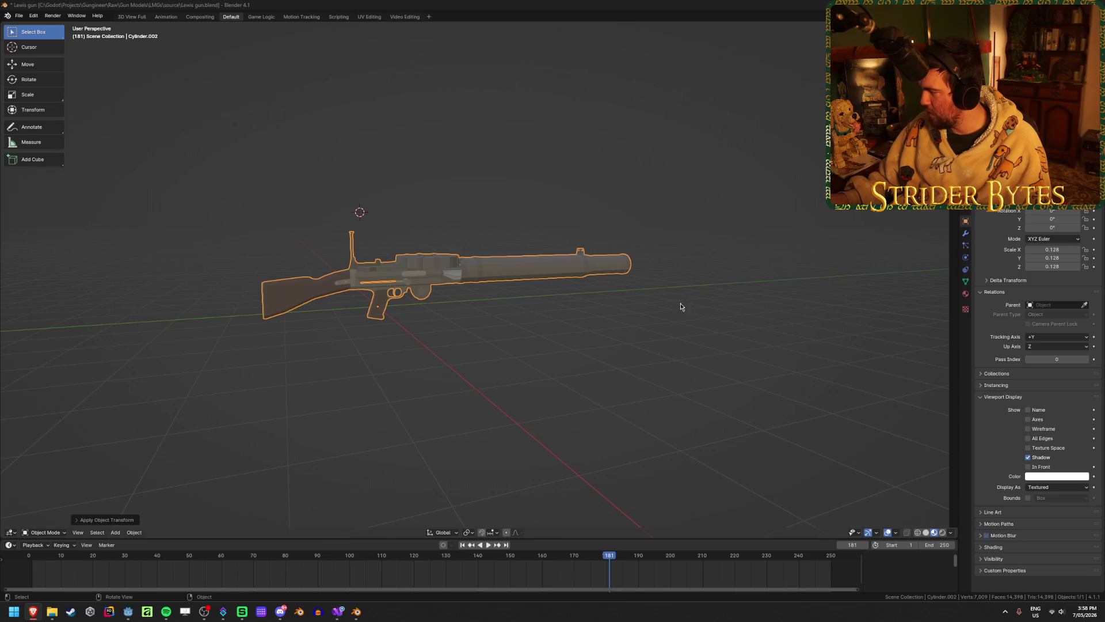
{"action": "left_click", "coordinate": [529, 314]}
{"action": "left_click", "coordinate": [506, 271]}
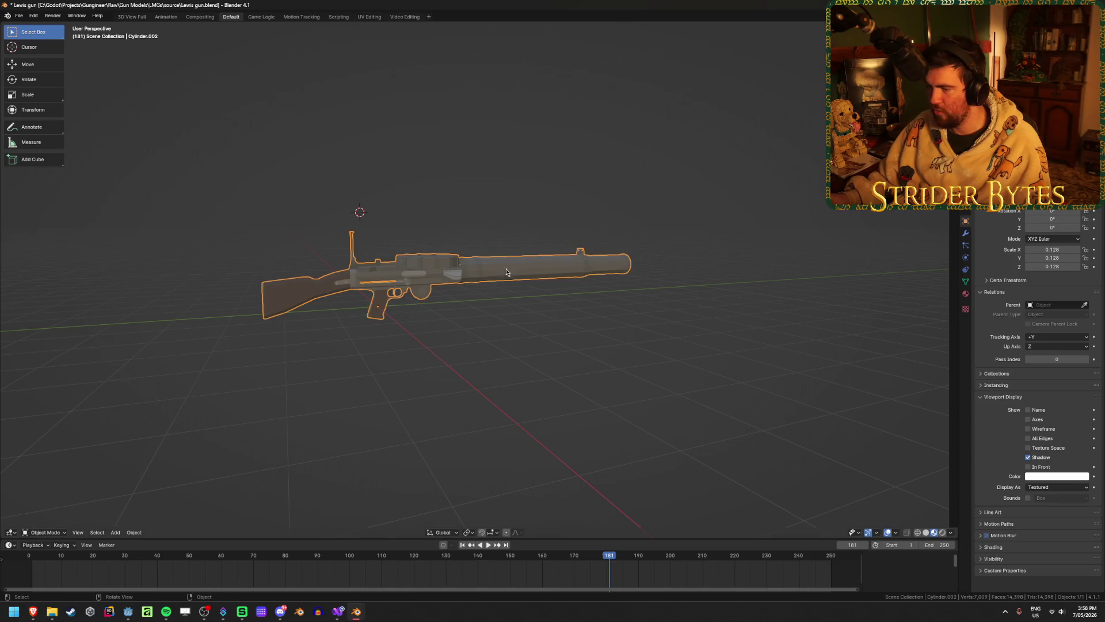
{"action": "key", "text": "s"}
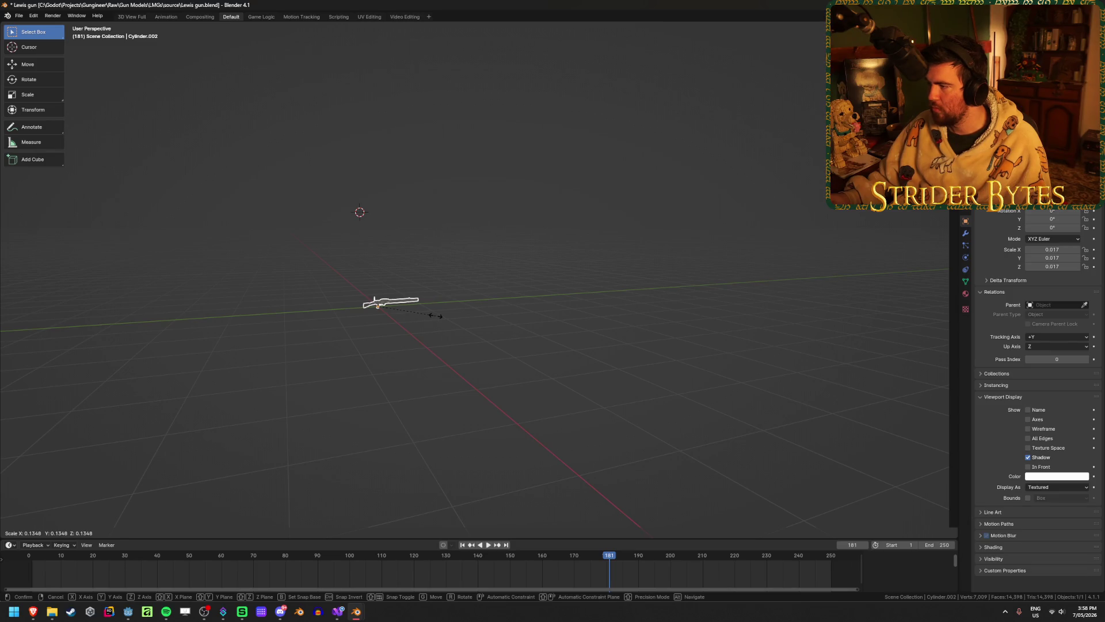
{"action": "left_click", "coordinate": [435, 316]}
{"action": "scroll", "coordinate": [435, 316], "scroll_direction": "up", "scroll_amount": 6}
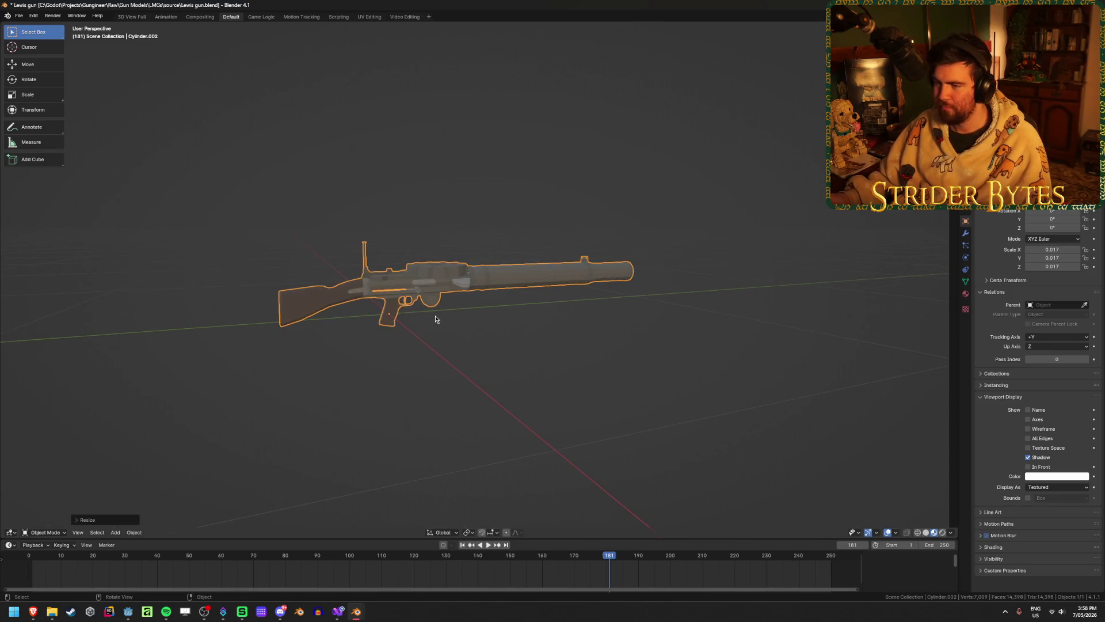
{"action": "key", "text": "ctrl+s"}
{"action": "mouse_move", "coordinate": [612, 299]}
{"action": "middle_mouse_down"}
{"action": "mouse_move", "coordinate": [567, 320]}
{"action": "mouse_move", "coordinate": [450, 300]}
{"action": "mouse_move", "coordinate": [454, 347]}
{"action": "mouse_move", "coordinate": [550, 388]}
{"action": "middle_mouse_up"}
- In Edit Mode, select the drum casing's linked parts and hide them to expose the bullets
{"action": "key", "text": "Tab"}
{"action": "scroll", "coordinate": [633, 397], "scroll_direction": "up", "scroll_amount": 4}
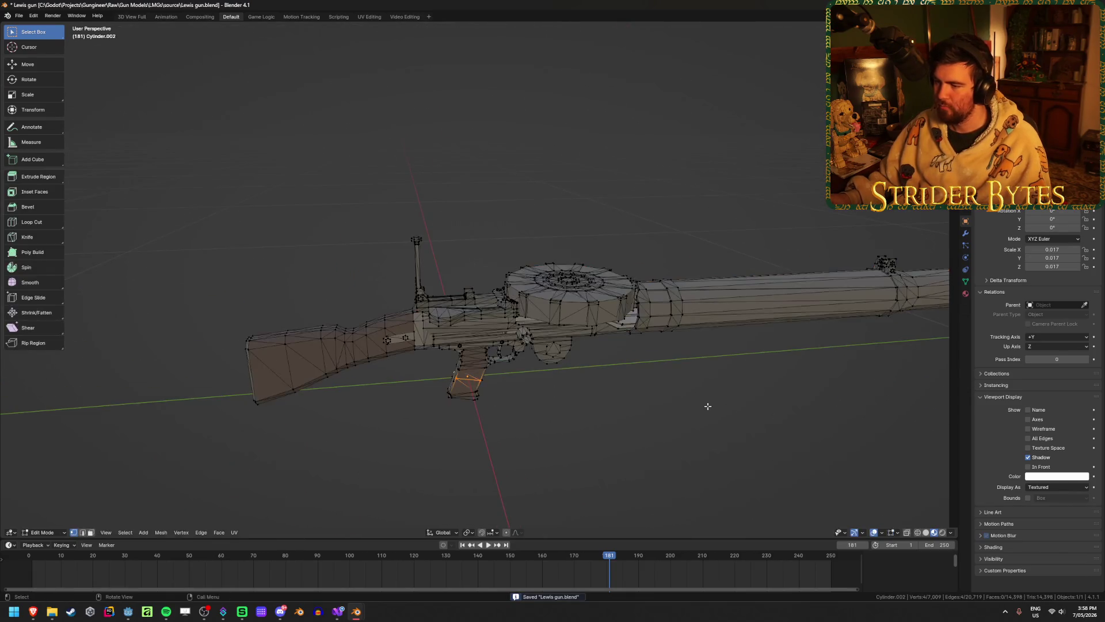
{"action": "mouse_move", "coordinate": [707, 405]}
{"action": "middle_mouse_down"}
{"action": "mouse_move", "coordinate": [701, 390]}
{"action": "mouse_move", "coordinate": [760, 407]}
{"action": "mouse_move", "coordinate": [457, 377]}
{"action": "middle_mouse_up"}
{"action": "left_click", "coordinate": [701, 391]}
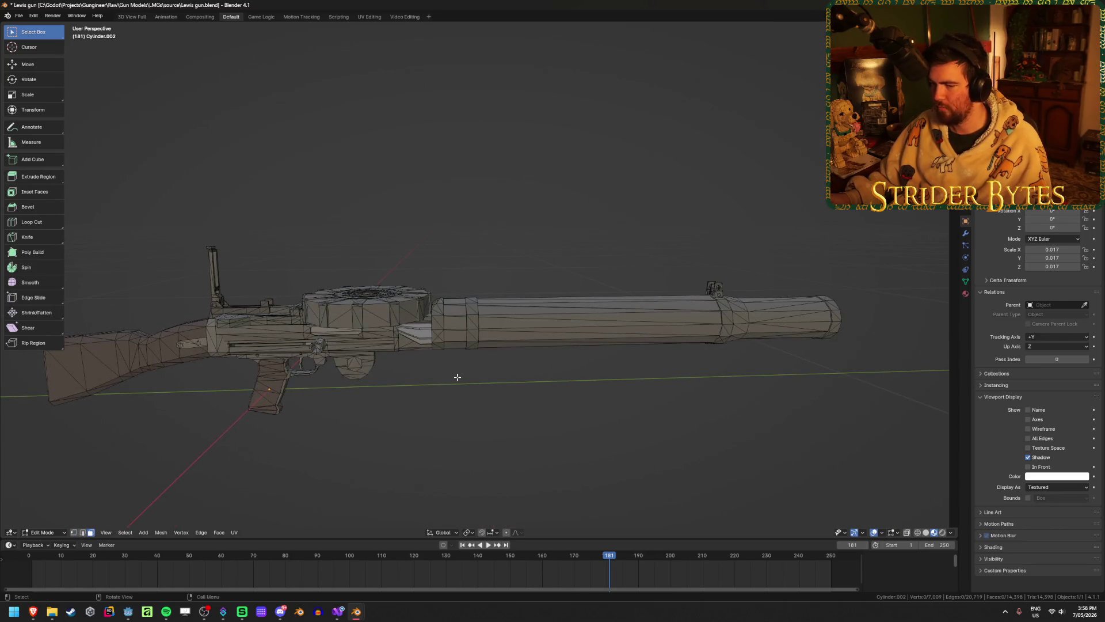
{"action": "key", "text": "KP_3"}
{"action": "scroll", "coordinate": [523, 372], "scroll_direction": "up", "scroll_amount": 4}
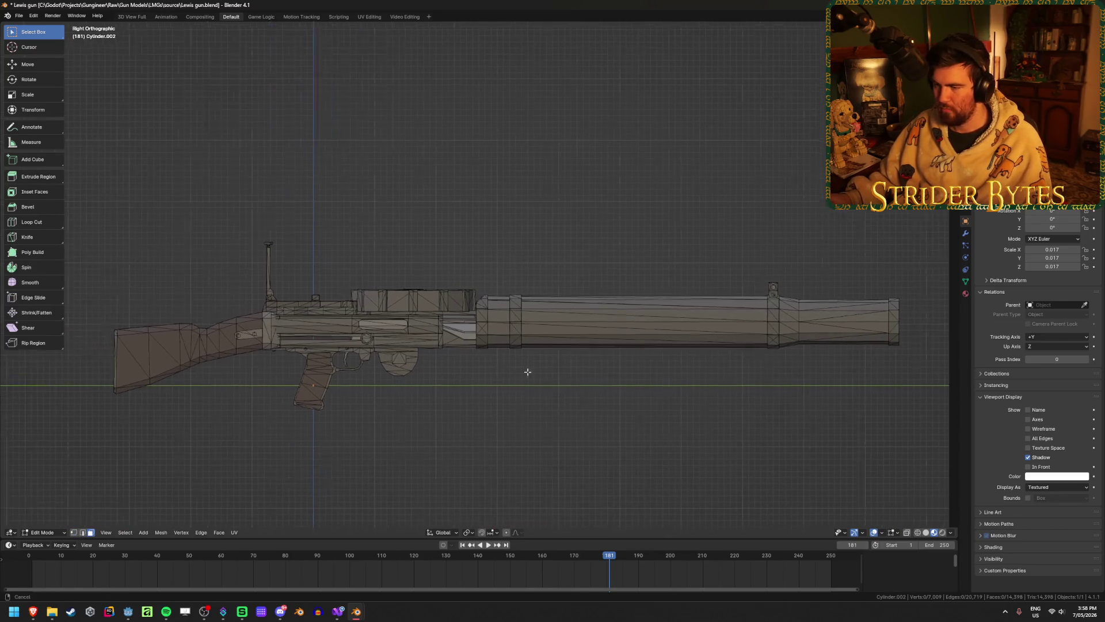
{"action": "scroll", "coordinate": [576, 367], "scroll_direction": "up", "scroll_amount": 2}
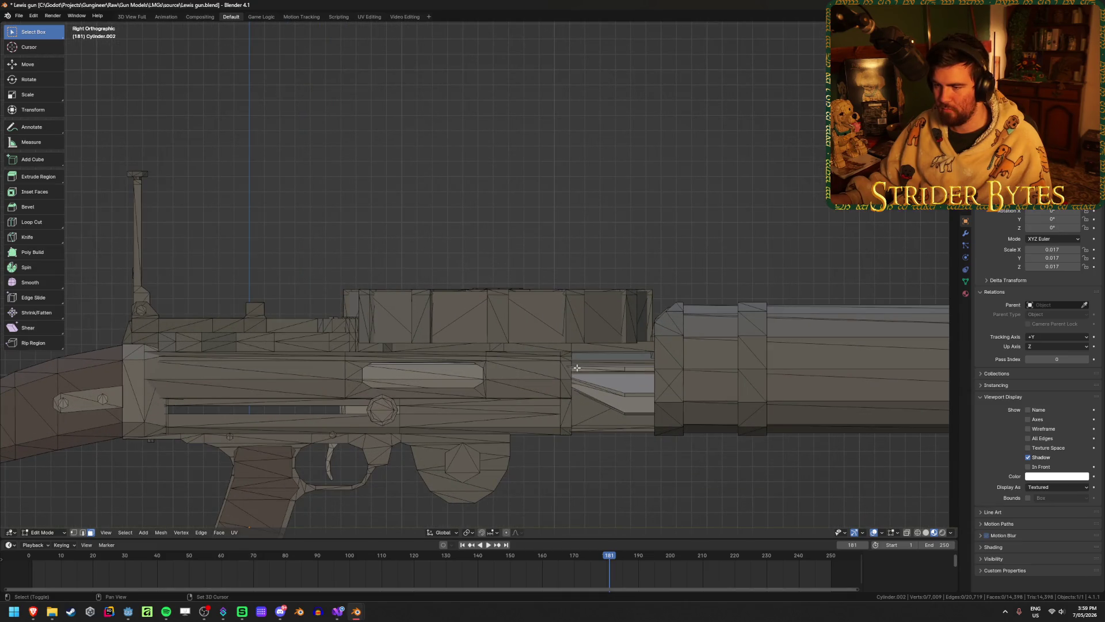
{"action": "middle_click_drag", "start_coordinate": [577, 367], "coordinate": [557, 405]}
{"action": "key", "text": "shift+z"}
{"action": "key", "text": "shift+z"}
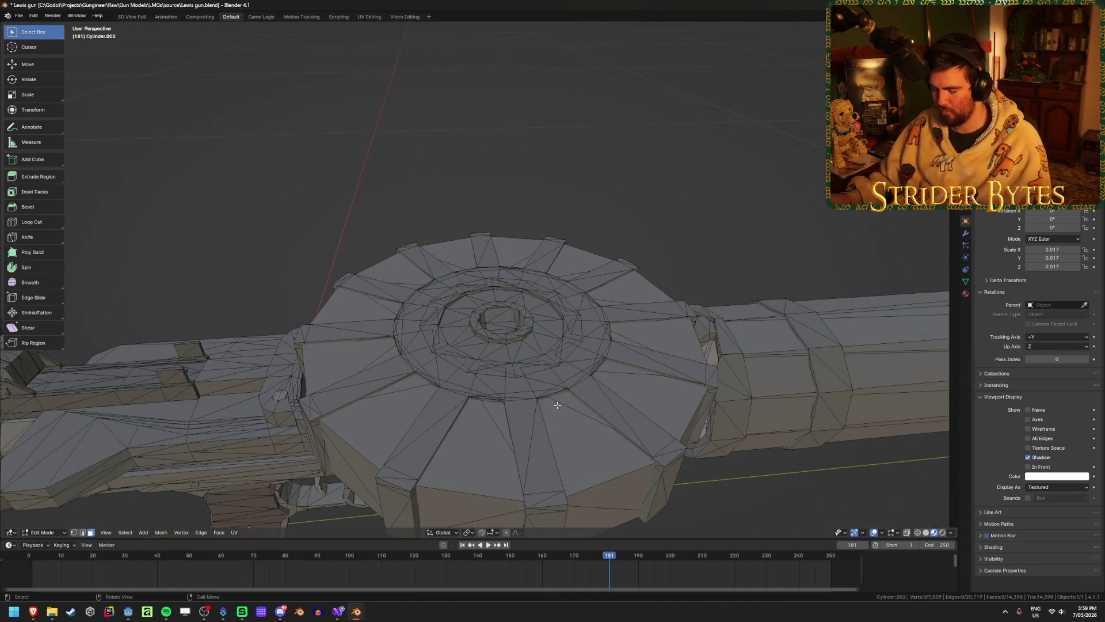
{"action": "key", "text": "l"}
{"action": "key", "text": "l"}
{"action": "key", "text": "l"}
{"action": "key", "text": "l"}
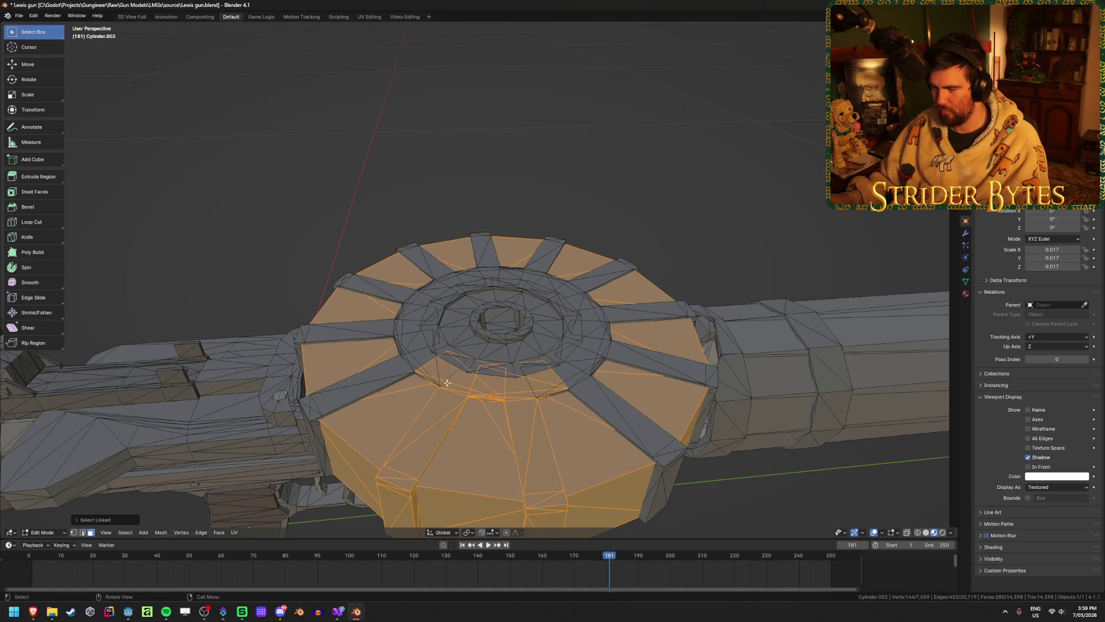
{"action": "key", "text": "l"}
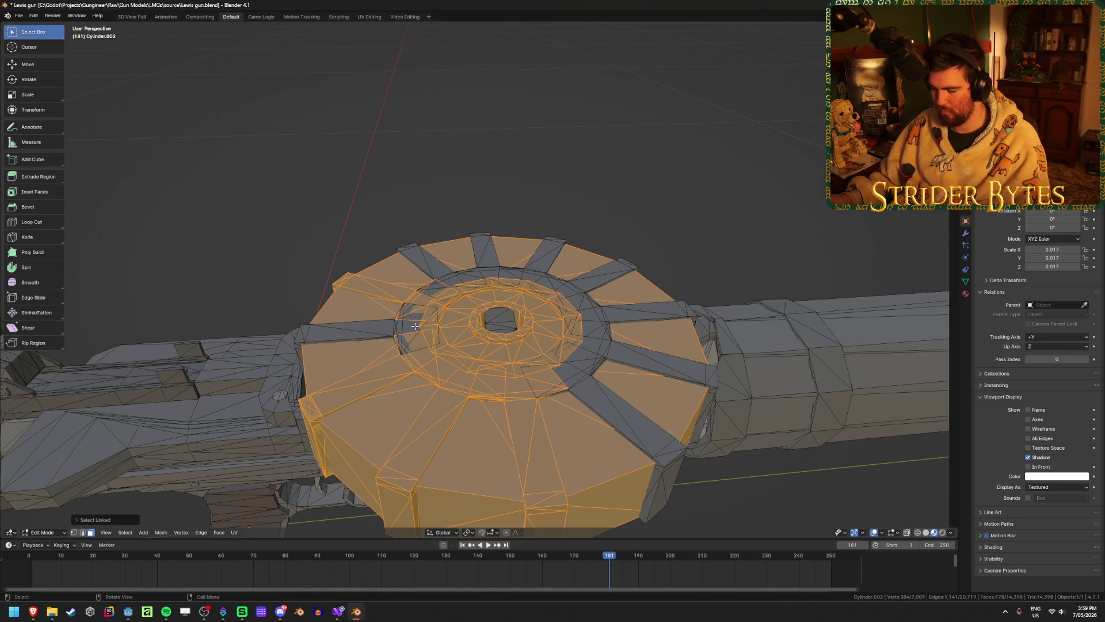
{"action": "key", "text": "l"}
{"action": "key", "text": "l"}
{"action": "key", "text": "l"}
{"action": "key", "text": "l"}
{"action": "key", "text": "l"}
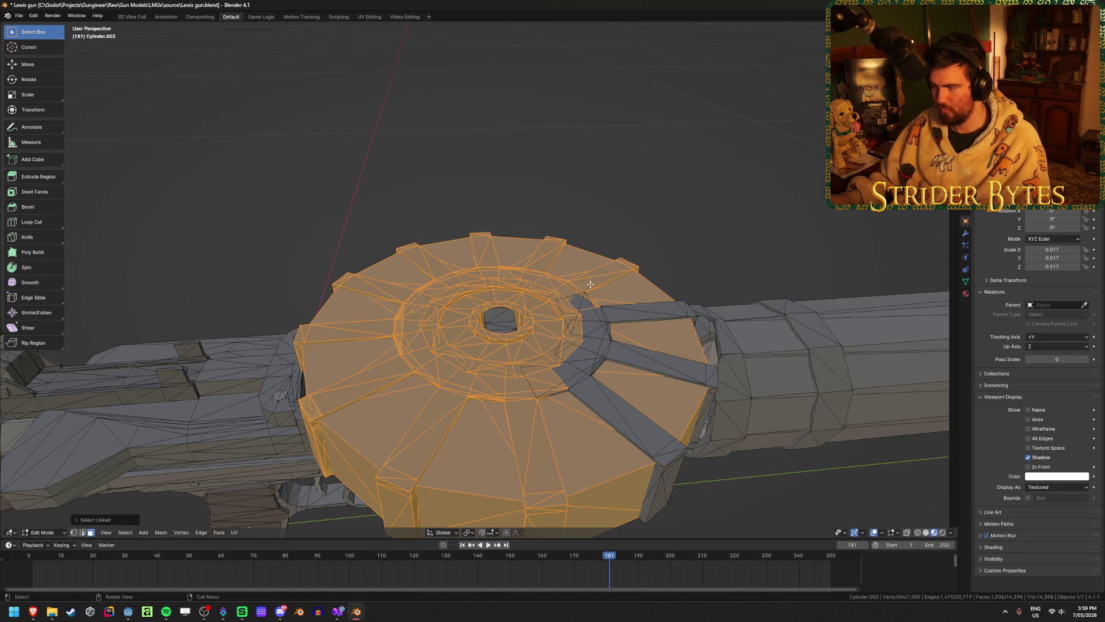
{"action": "key", "text": "l"}
{"action": "key", "text": "l"}
{"action": "key", "text": "l"}
{"action": "key", "text": "l"}
{"action": "mouse_move", "coordinate": [500, 320]}
{"action": "middle_mouse_down"}
{"action": "mouse_move", "coordinate": [525, 259]}
{"action": "mouse_move", "coordinate": [504, 342]}
{"action": "middle_mouse_up"}
{"action": "key", "text": "h"}
{"action": "key", "text": "l"}
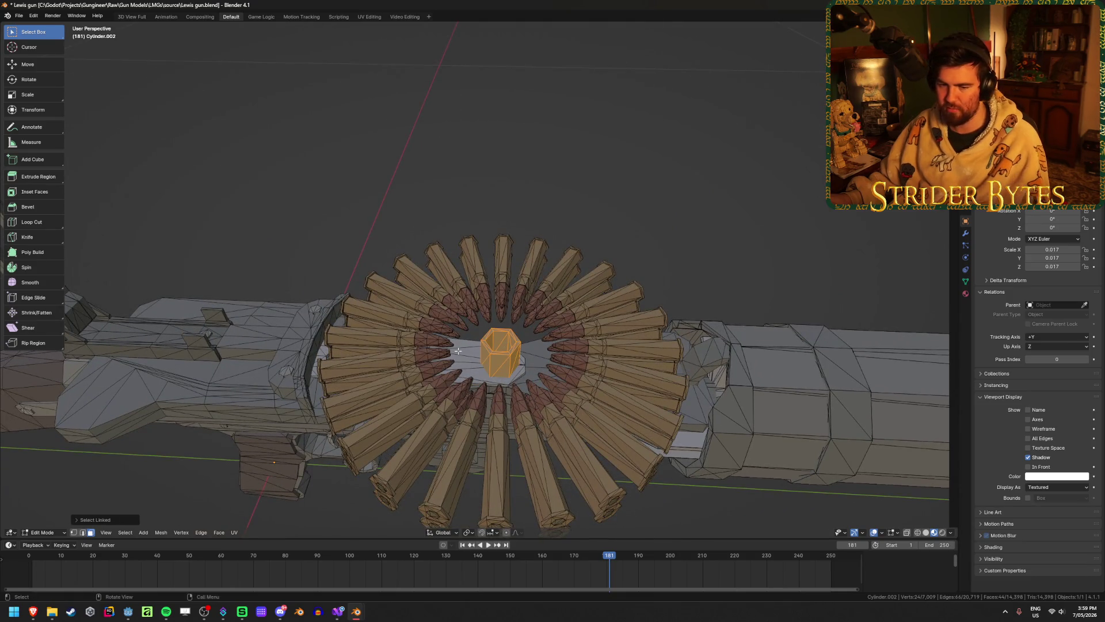
{"action": "key", "text": "ctrl+z"}
{"action": "key", "text": "ctrl+z"}
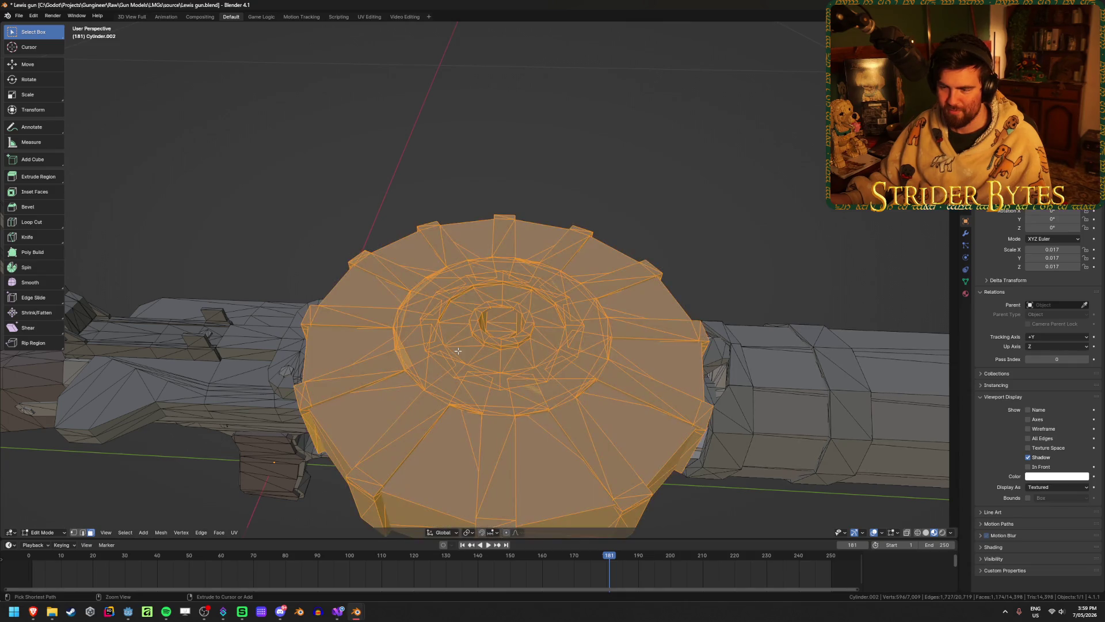
{"action": "mouse_move", "coordinate": [509, 279]}
{"action": "middle_mouse_down"}
{"action": "mouse_move", "coordinate": [488, 349]}
{"action": "mouse_move", "coordinate": [497, 315]}
{"action": "mouse_move", "coordinate": [486, 444]}
{"action": "middle_mouse_up"}
{"action": "key", "text": "h"}
- Select every bullet around the drum's cartridge ring
{"action": "key", "text": "l"}
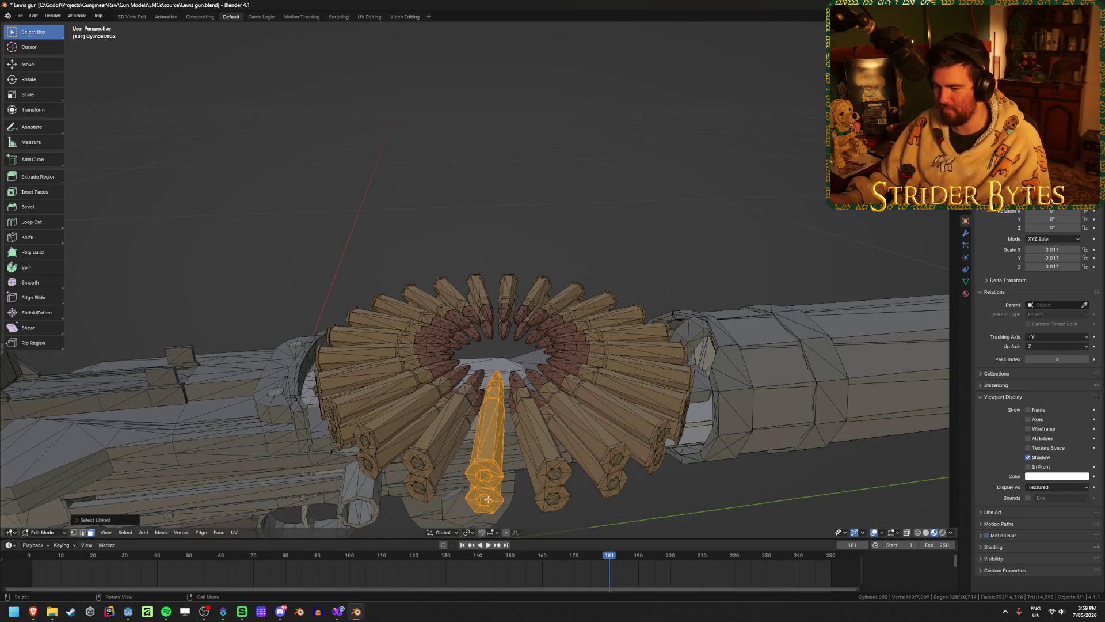
{"action": "key", "text": "l"}
{"action": "key", "text": "l"}
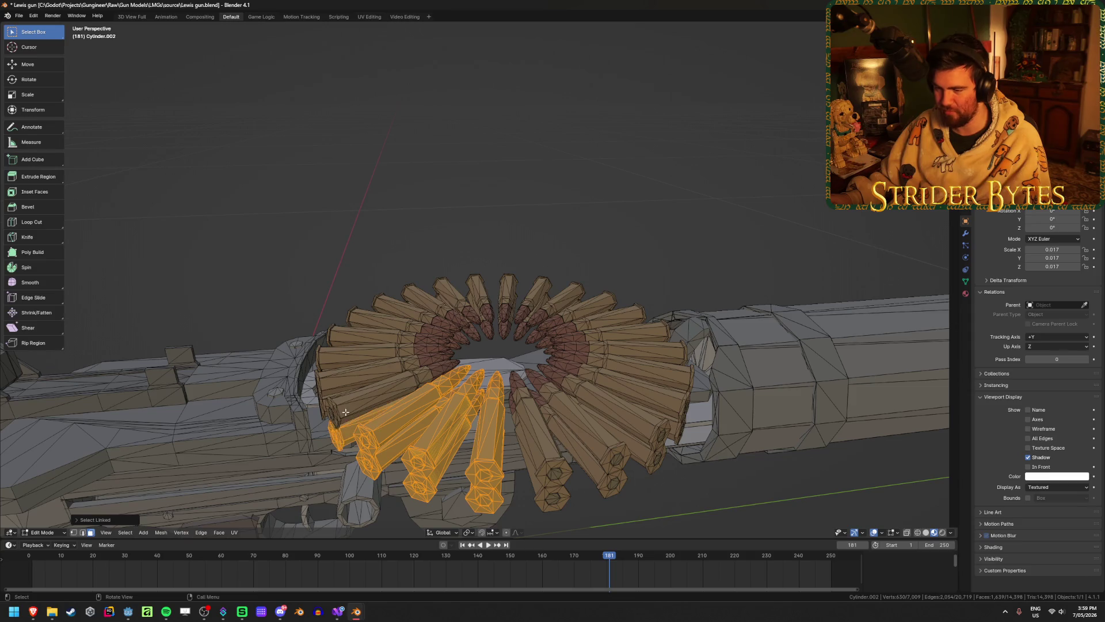
{"action": "key", "text": "l"}
{"action": "key", "text": "l"}
{"action": "middle_click_drag", "start_coordinate": [322, 404], "coordinate": [304, 344]}
{"action": "key", "text": "l"}
{"action": "key", "text": "l"}
{"action": "key", "text": "l"}
{"action": "key", "text": "l"}
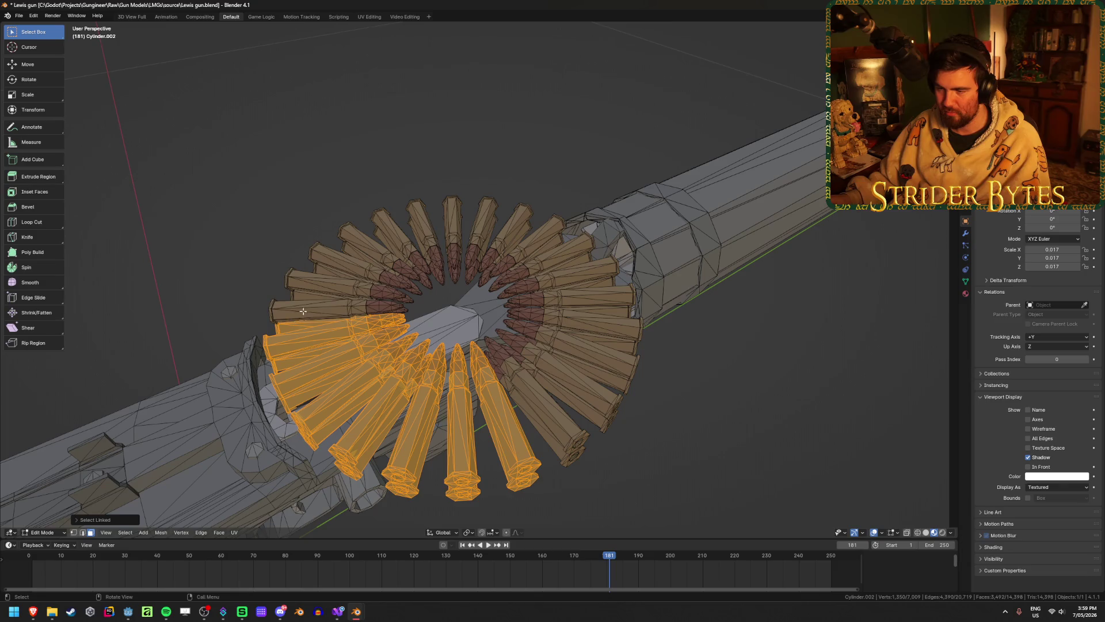
{"action": "key", "text": "l"}
{"action": "key", "text": "l"}
{"action": "key", "text": "l"}
{"action": "key", "text": "l"}
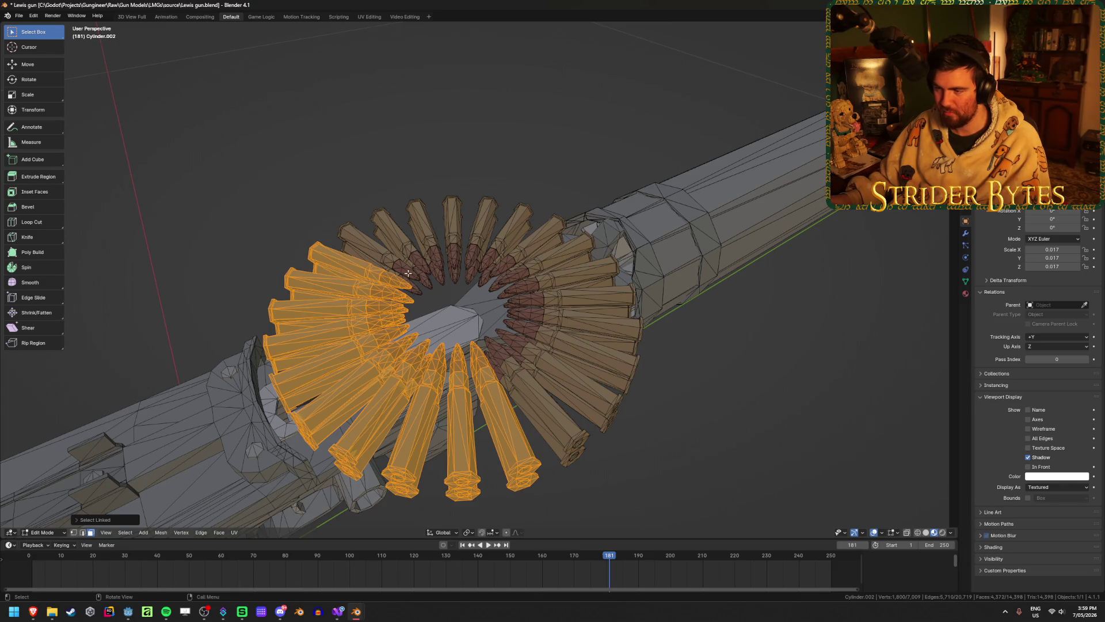
{"action": "key", "text": "l"}
{"action": "key", "text": "l"}
{"action": "key", "text": "l"}
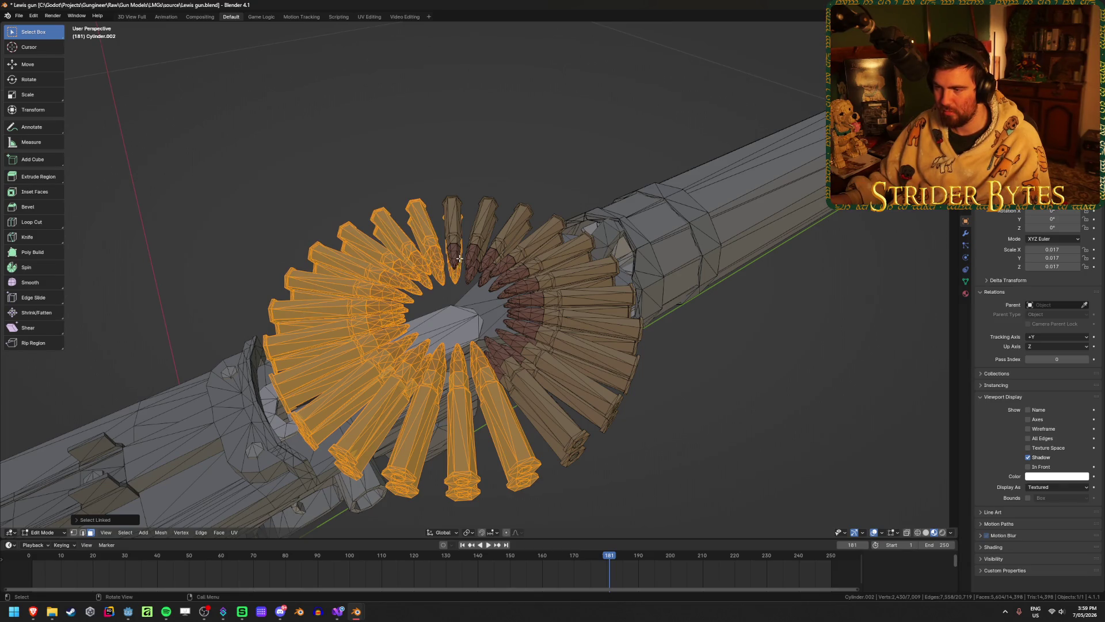
{"action": "key", "text": "l"}
{"action": "key", "text": "l"}
{"action": "key", "text": "l"}
{"action": "key", "text": "l"}
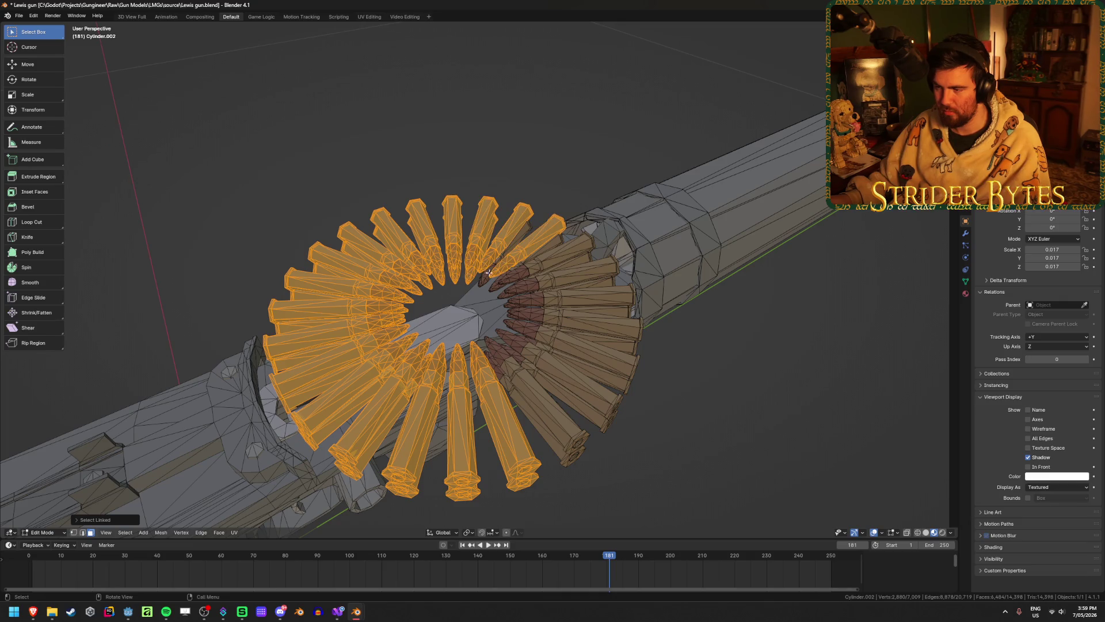
{"action": "key", "text": "l"}
{"action": "key", "text": "l"}
{"action": "key", "text": "l"}
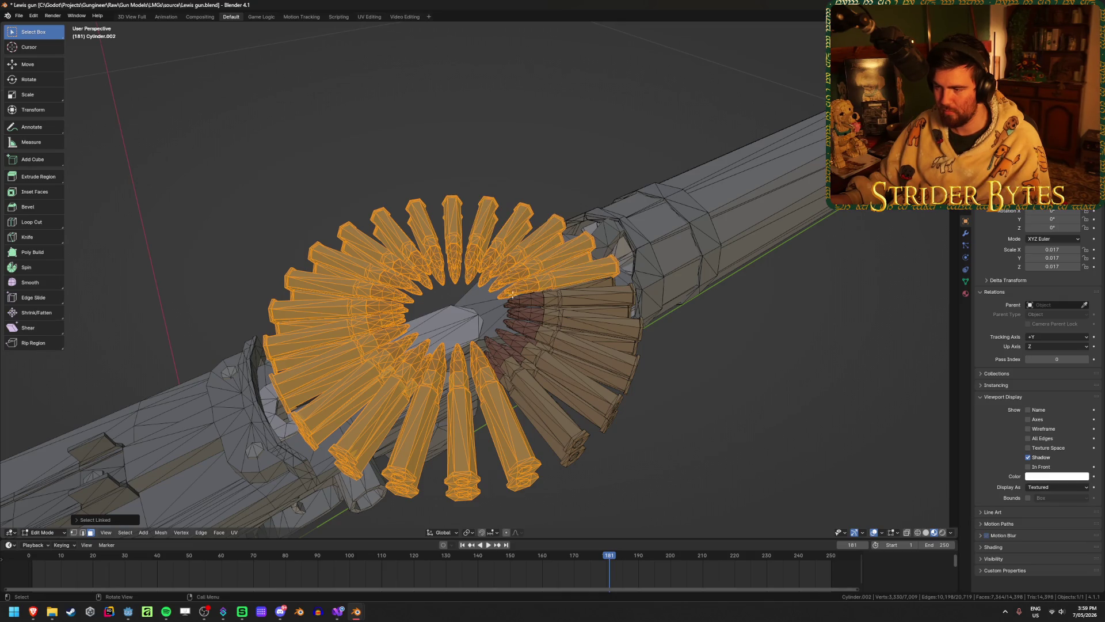
{"action": "key", "text": "l"}
{"action": "key", "text": "l"}
{"action": "key", "text": "l"}
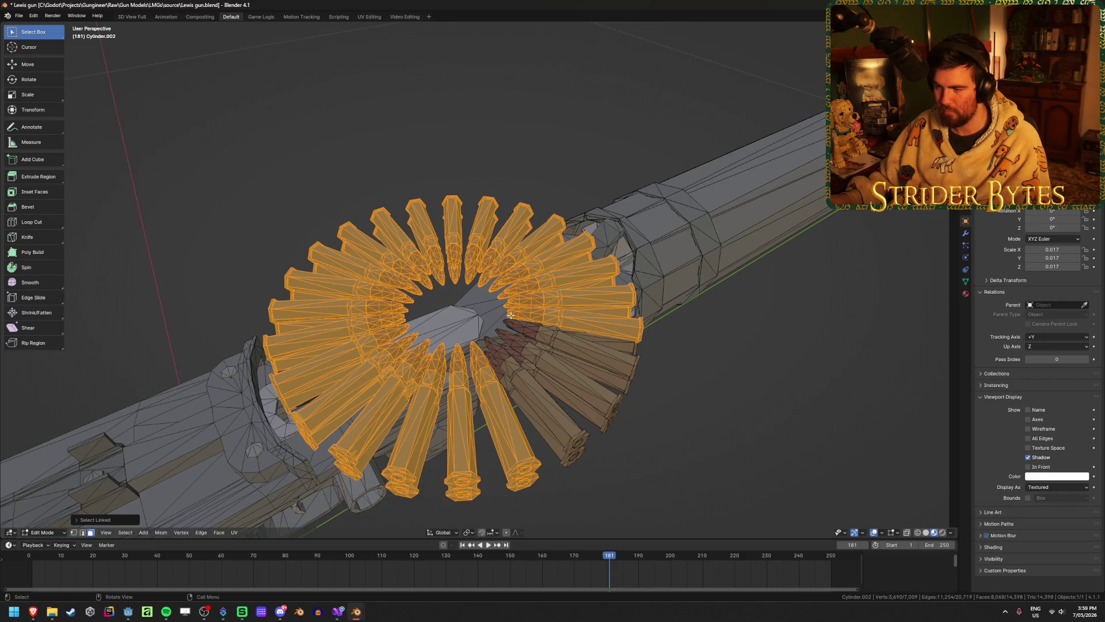
{"action": "middle_click_drag", "start_coordinate": [598, 346], "coordinate": [578, 328]}
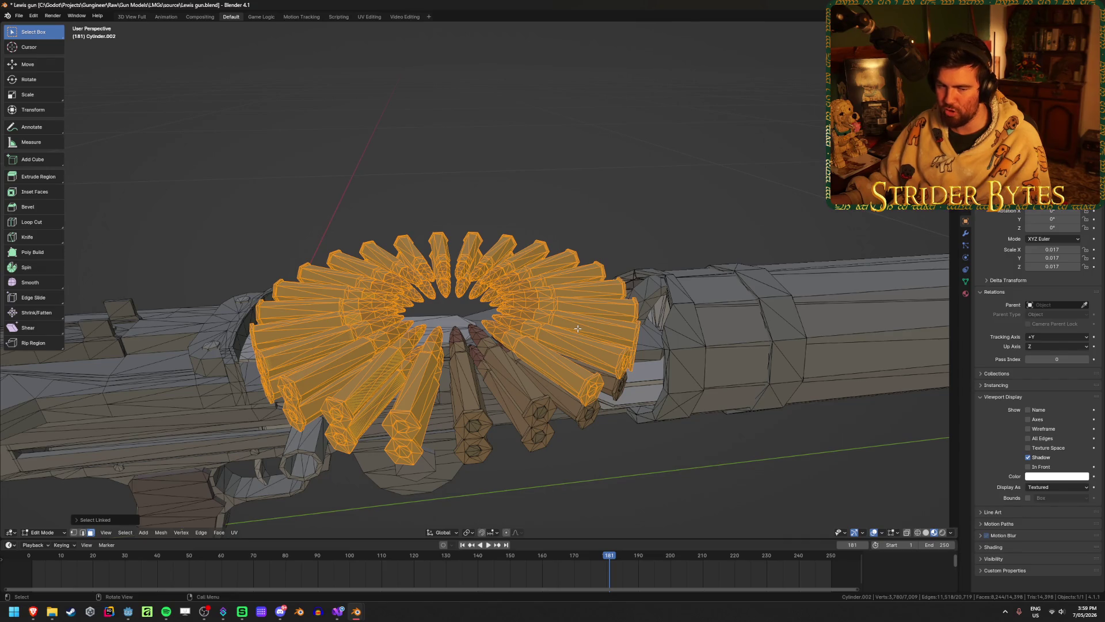
{"action": "key", "text": "l"}
{"action": "key", "text": "l"}
{"action": "key", "text": "l"}
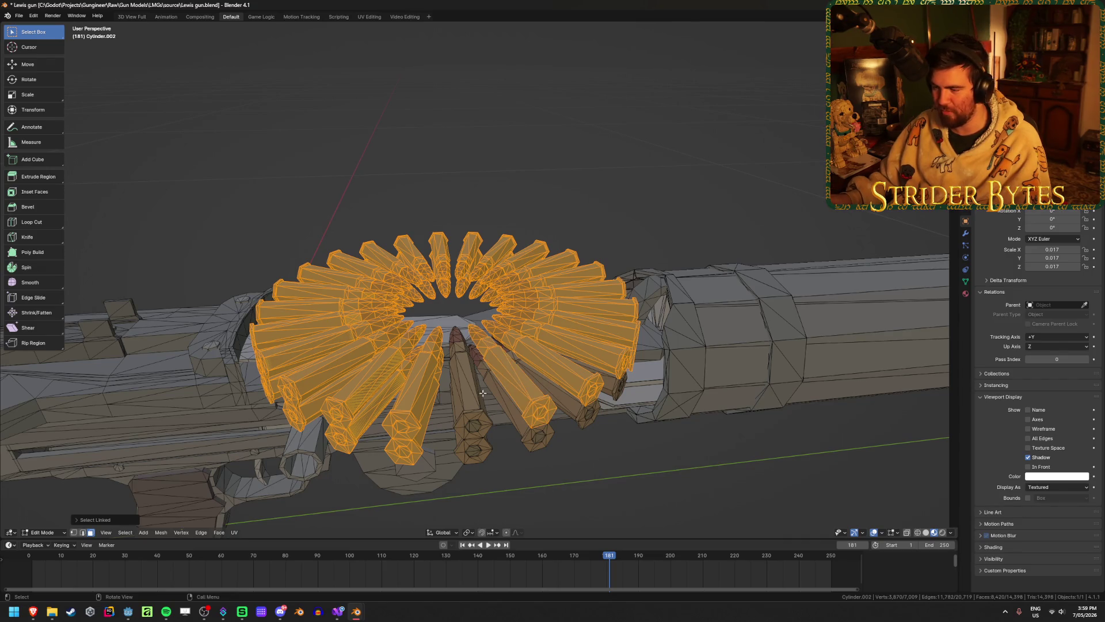
{"action": "middle_click_drag", "start_coordinate": [590, 448], "coordinate": [553, 374]}
{"action": "key", "text": "l"}
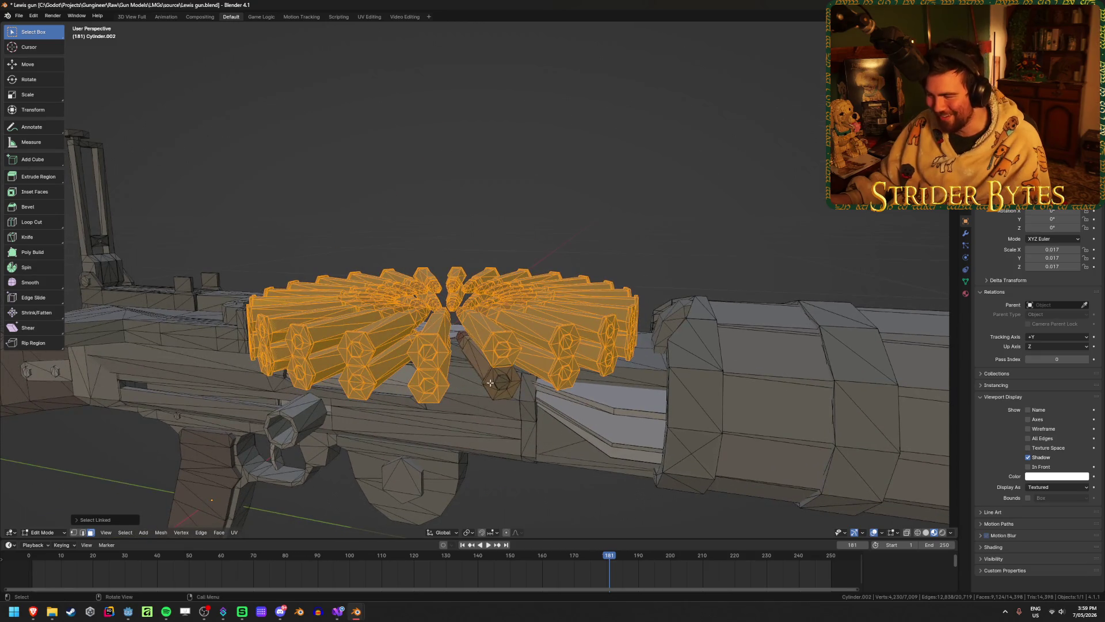
{"action": "key", "text": "l"}
- Reveal the casing, separate drum and bullets into their own object, and hide it
{"action": "key", "text": "alt+h"}
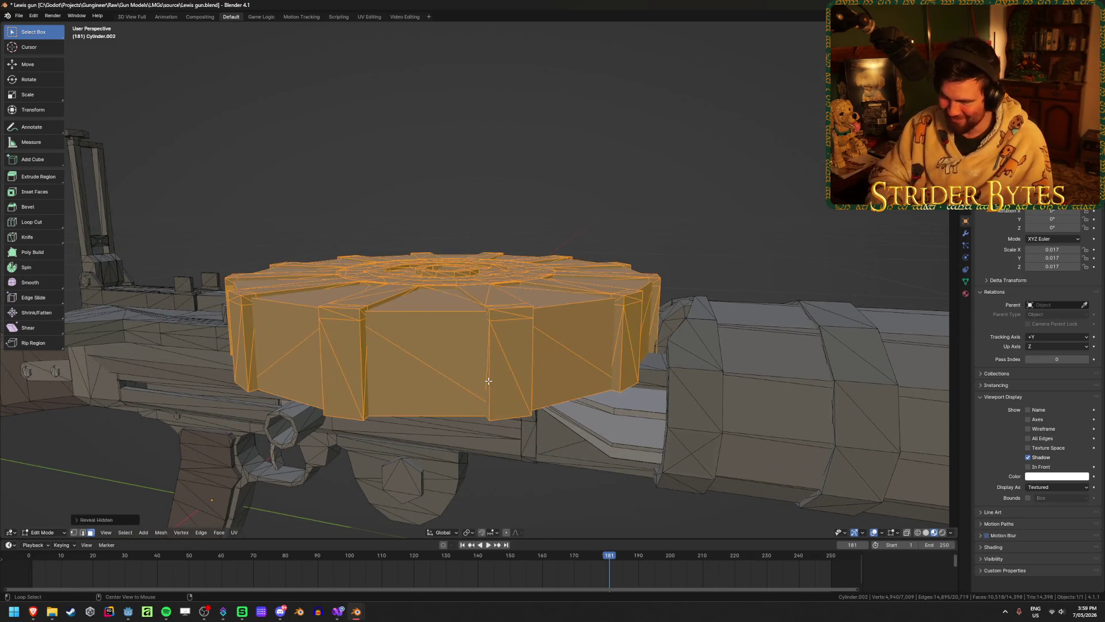
{"action": "key", "text": "p"}
{"action": "left_click", "coordinate": [488, 381]}
{"action": "key", "text": "Tab"}
{"action": "left_click", "coordinate": [472, 362]}
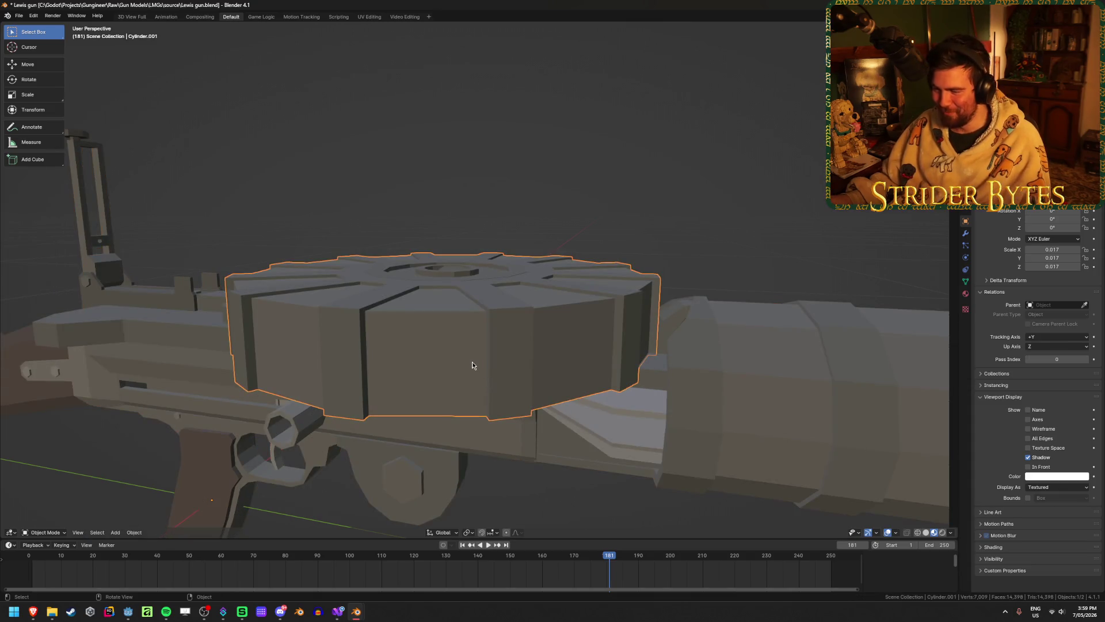
{"action": "key", "text": "h"}
{"action": "scroll", "coordinate": [472, 365], "scroll_direction": "down", "scroll_amount": 6}
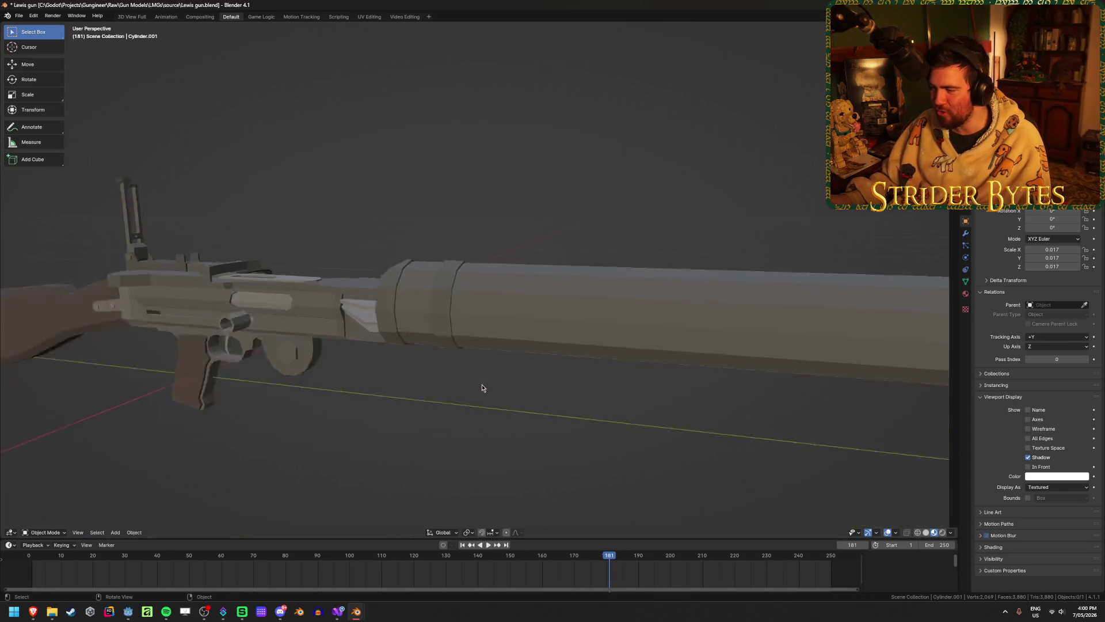
{"action": "left_click", "coordinate": [650, 310]}
- Select the barrel, its collar and rings within the gun mesh
{"action": "middle_click_drag", "start_coordinate": [672, 398], "coordinate": [629, 387]}
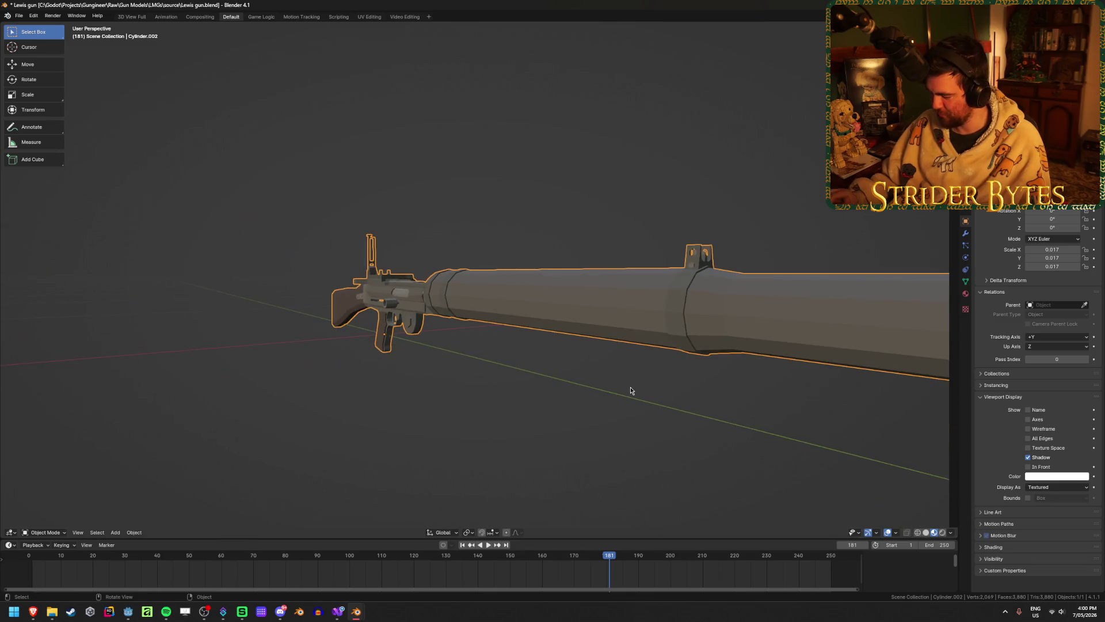
{"action": "key", "text": "KP_3"}
{"action": "key", "text": "Tab"}
{"action": "key", "text": "alt+a"}
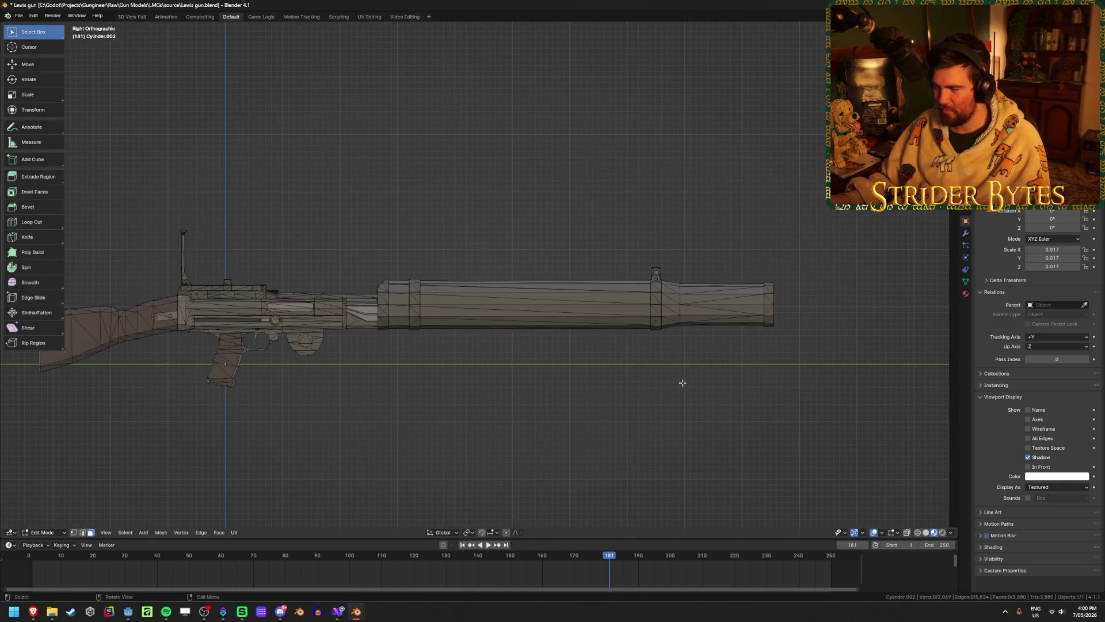
{"action": "key", "text": "l"}
{"action": "key", "text": "l"}
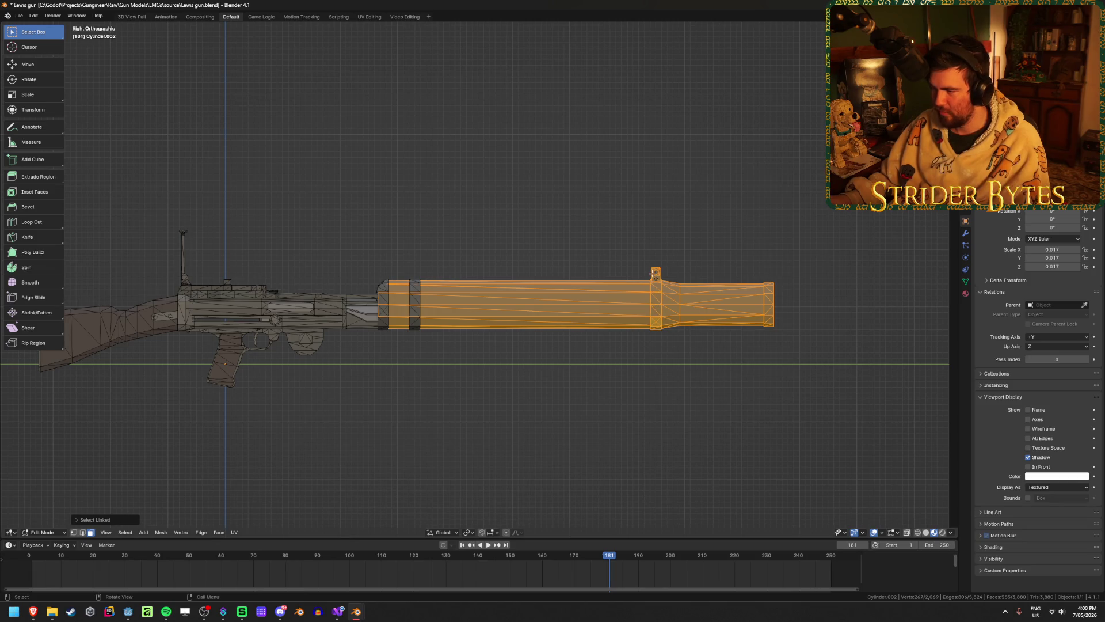
{"action": "key", "text": "l"}
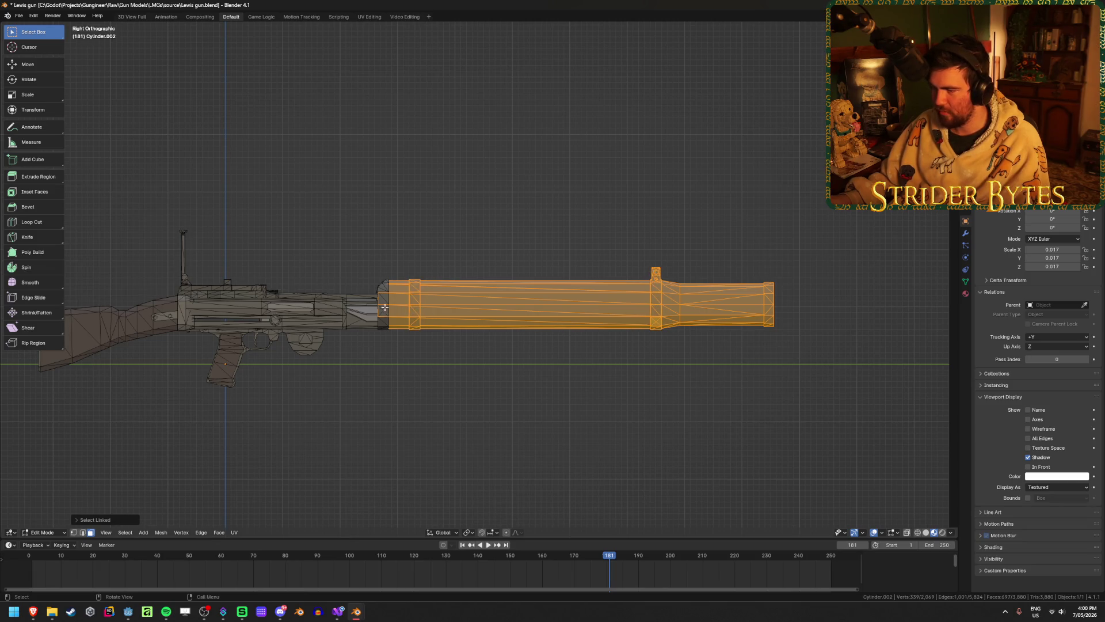
{"action": "key", "text": "l"}
{"action": "mouse_move", "coordinate": [384, 316]}
{"action": "middle_mouse_down"}
{"action": "mouse_move", "coordinate": [461, 345]}
{"action": "mouse_move", "coordinate": [375, 343]}
{"action": "mouse_move", "coordinate": [303, 319]}
{"action": "mouse_move", "coordinate": [683, 338]}
{"action": "middle_mouse_up"}
{"action": "scroll", "coordinate": [683, 337], "scroll_direction": "up", "scroll_amount": 5}
{"action": "key", "text": "l"}
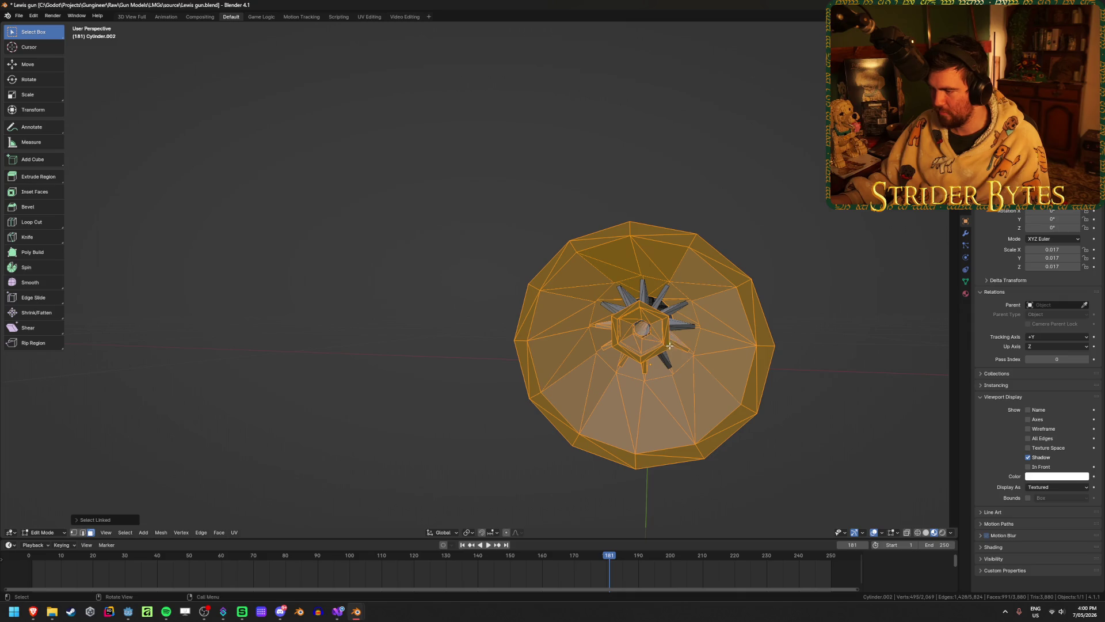
{"action": "key", "text": "l"}
{"action": "mouse_move", "coordinate": [670, 345]}
{"action": "middle_mouse_down"}
{"action": "mouse_move", "coordinate": [609, 330]}
{"action": "mouse_move", "coordinate": [536, 367]}
{"action": "mouse_move", "coordinate": [560, 386]}
{"action": "mouse_move", "coordinate": [674, 380]}
{"action": "mouse_move", "coordinate": [611, 378]}
{"action": "middle_mouse_up"}
{"action": "key", "text": "l"}
{"action": "key", "text": "h"}
{"action": "key", "text": "alt+h"}
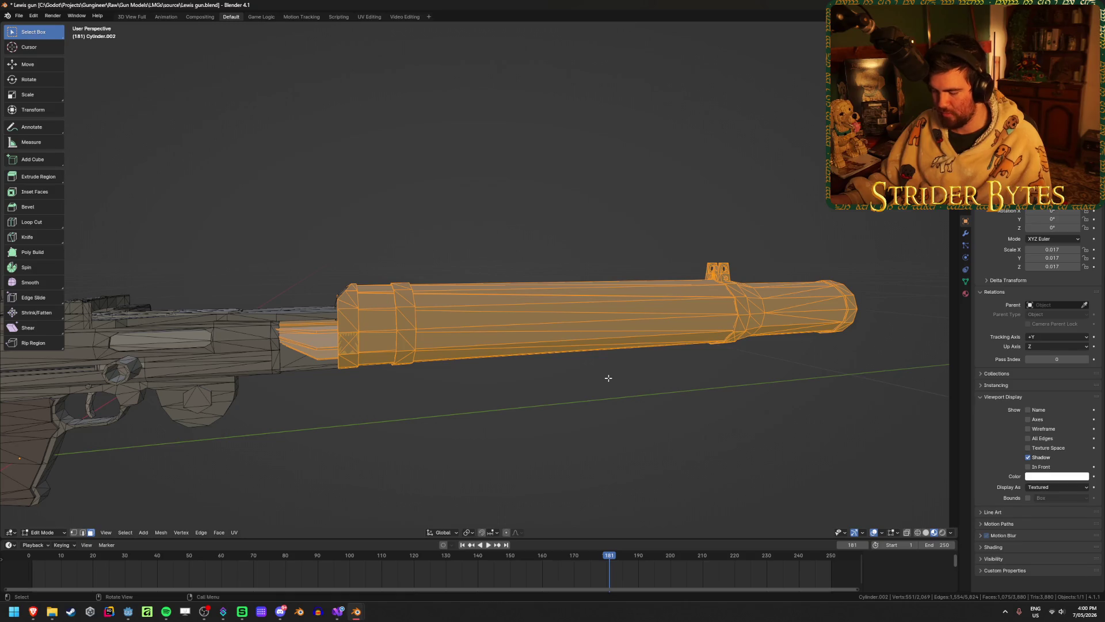
- Separate the barrel into its own object, Cylinder.003, and hide it
{"action": "key", "text": "p"}
{"action": "left_click", "coordinate": [608, 373]}
{"action": "key", "text": "Tab"}
{"action": "scroll", "coordinate": [530, 427], "scroll_direction": "up", "scroll_amount": 3}
{"action": "left_click", "coordinate": [621, 437]}
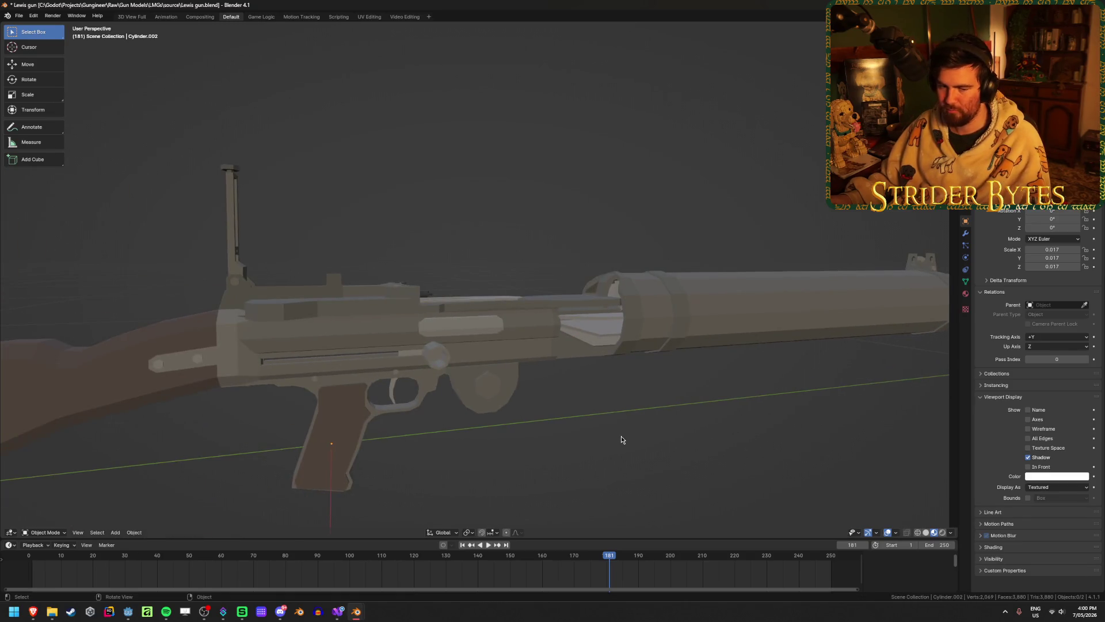
{"action": "left_click", "coordinate": [717, 313]}
{"action": "left_click", "coordinate": [616, 437]}
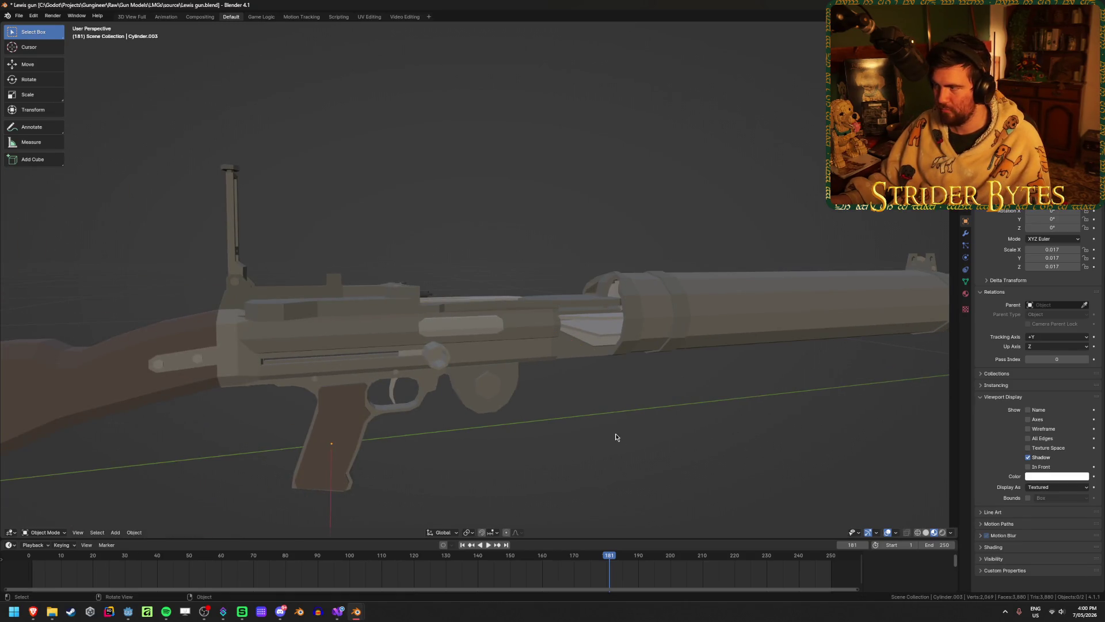
{"action": "left_click", "coordinate": [528, 333]}
{"action": "key", "text": "h"}
{"action": "mouse_move", "coordinate": [527, 334]}
{"action": "middle_mouse_down"}
{"action": "mouse_move", "coordinate": [765, 339]}
{"action": "mouse_move", "coordinate": [721, 338]}
{"action": "middle_mouse_up"}
- Reveal hidden geometry in the gun body and show the drum and barrel again
{"action": "left_click", "coordinate": [576, 320]}
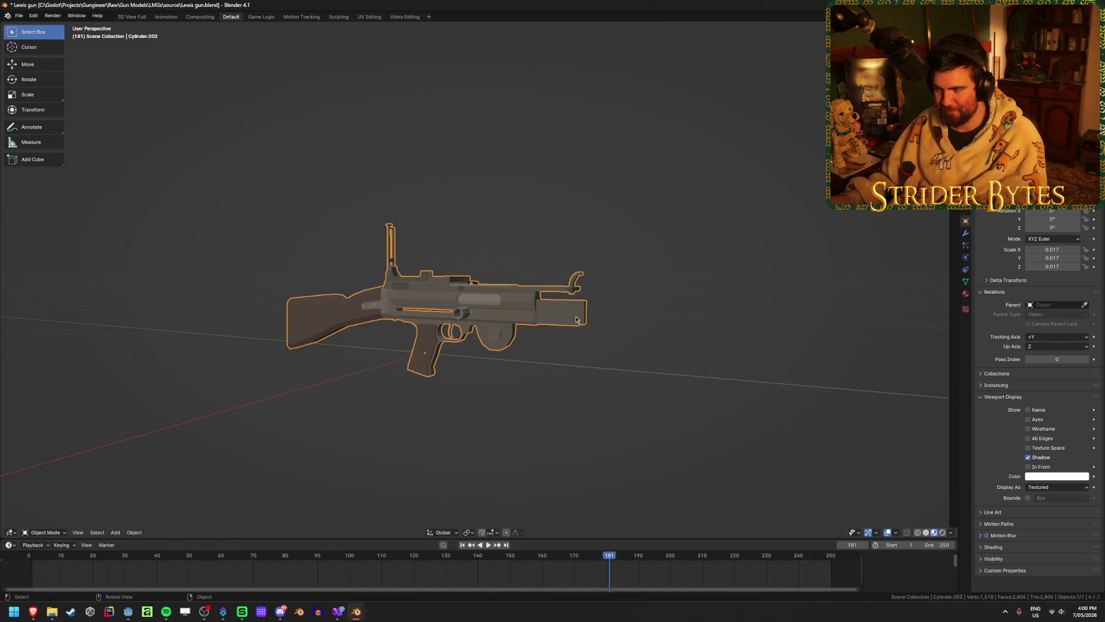
{"action": "key", "text": "Tab"}
{"action": "key", "text": "KP_Decimal"}
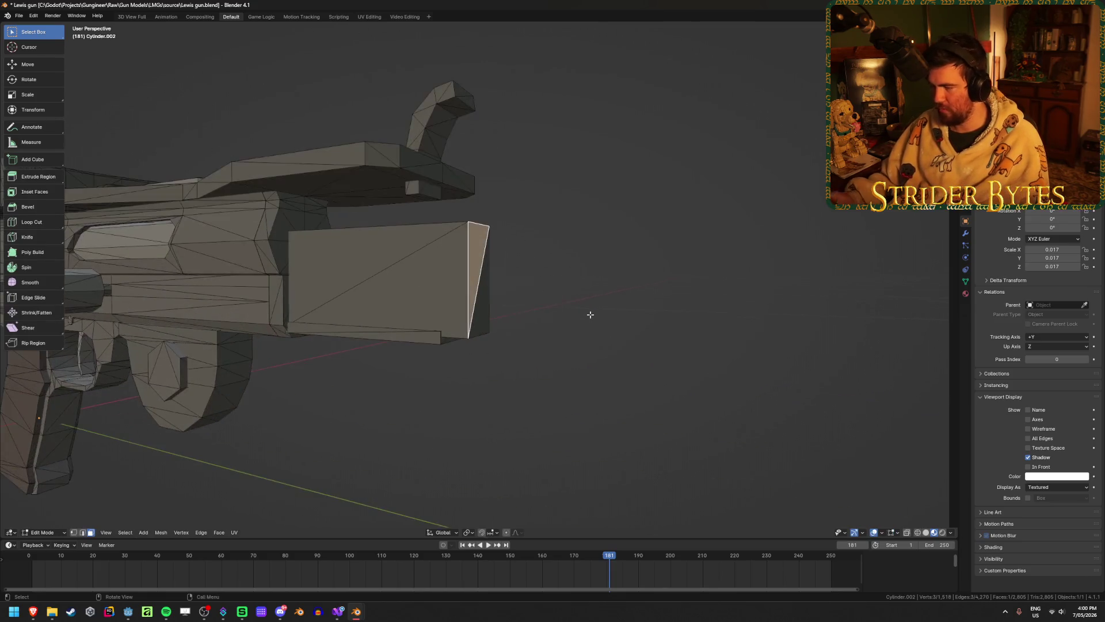
{"action": "mouse_move", "coordinate": [592, 320]}
{"action": "middle_mouse_down"}
{"action": "mouse_move", "coordinate": [551, 336]}
{"action": "mouse_move", "coordinate": [627, 328]}
{"action": "middle_mouse_up"}
{"action": "key", "text": "alt+h"}
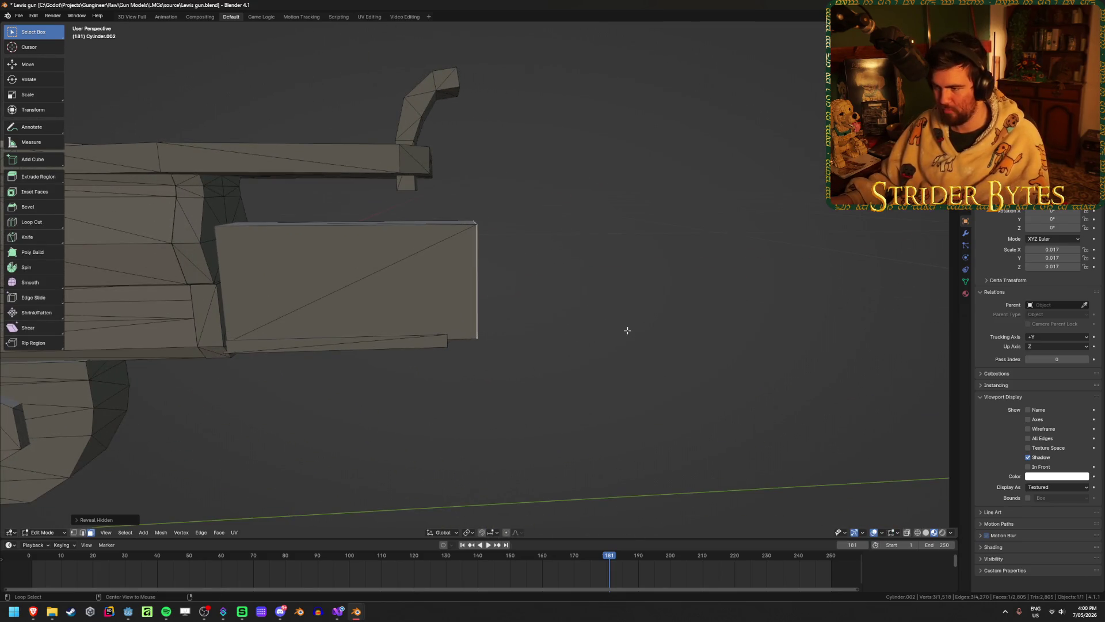
{"action": "key", "text": "Tab"}
{"action": "key", "text": "alt+h"}
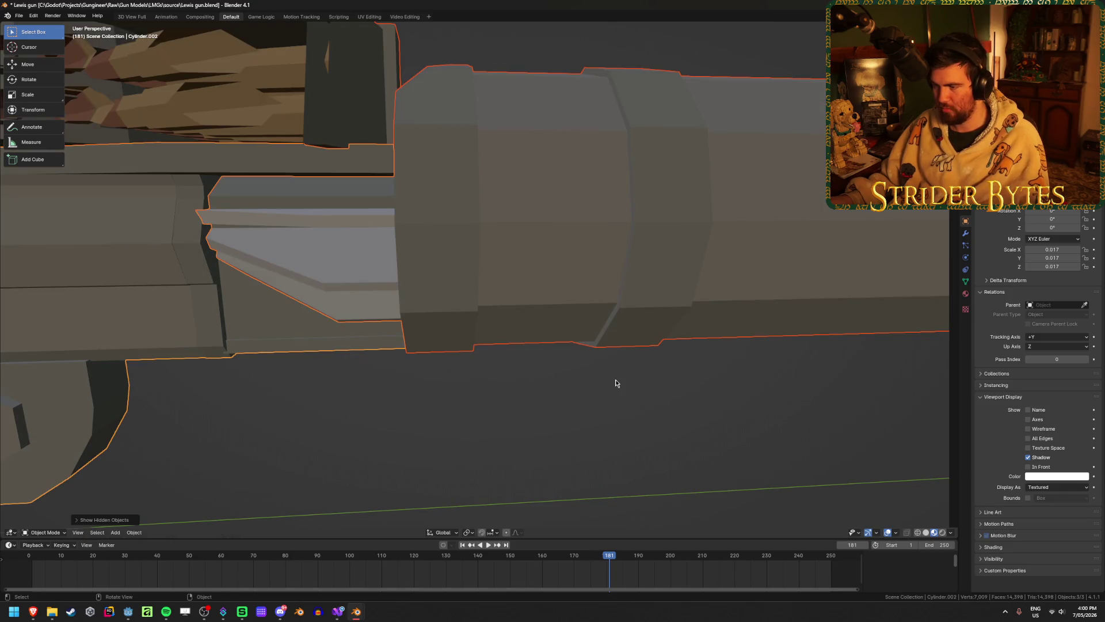
{"action": "mouse_move", "coordinate": [564, 402]}
{"action": "middle_mouse_down"}
{"action": "mouse_move", "coordinate": [552, 384]}
{"action": "mouse_move", "coordinate": [576, 386]}
{"action": "mouse_move", "coordinate": [599, 365]}
{"action": "mouse_move", "coordinate": [552, 382]}
{"action": "middle_mouse_up"}
- Isolate the barrel and view its rear end in Edit Mode
{"action": "left_click", "coordinate": [473, 303]}
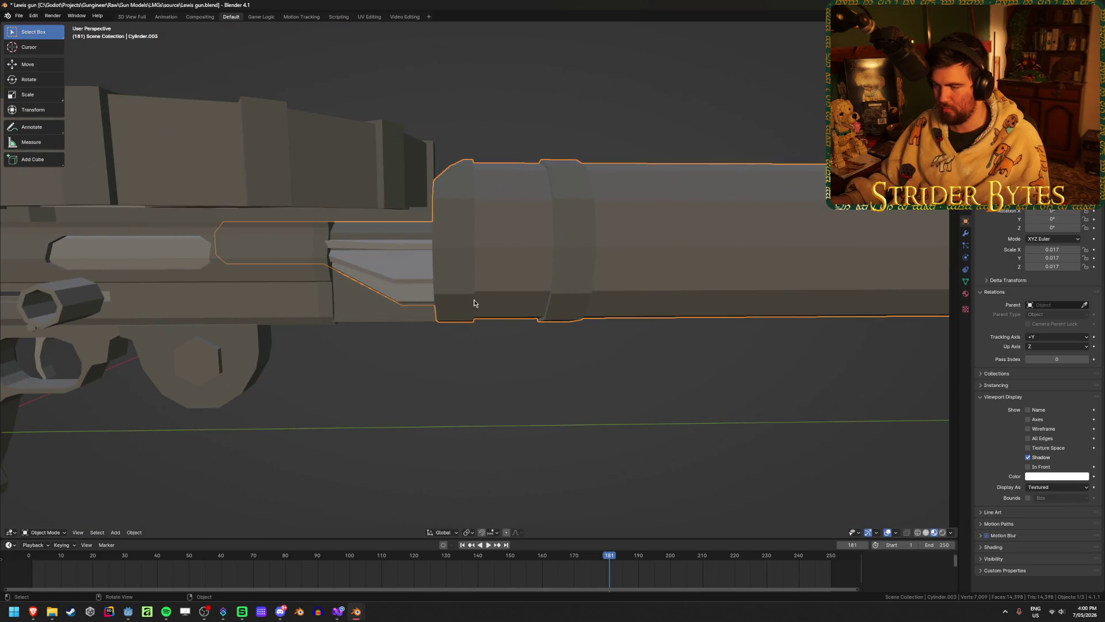
{"action": "left_click", "coordinate": [351, 326]}
{"action": "key", "text": "Delete"}
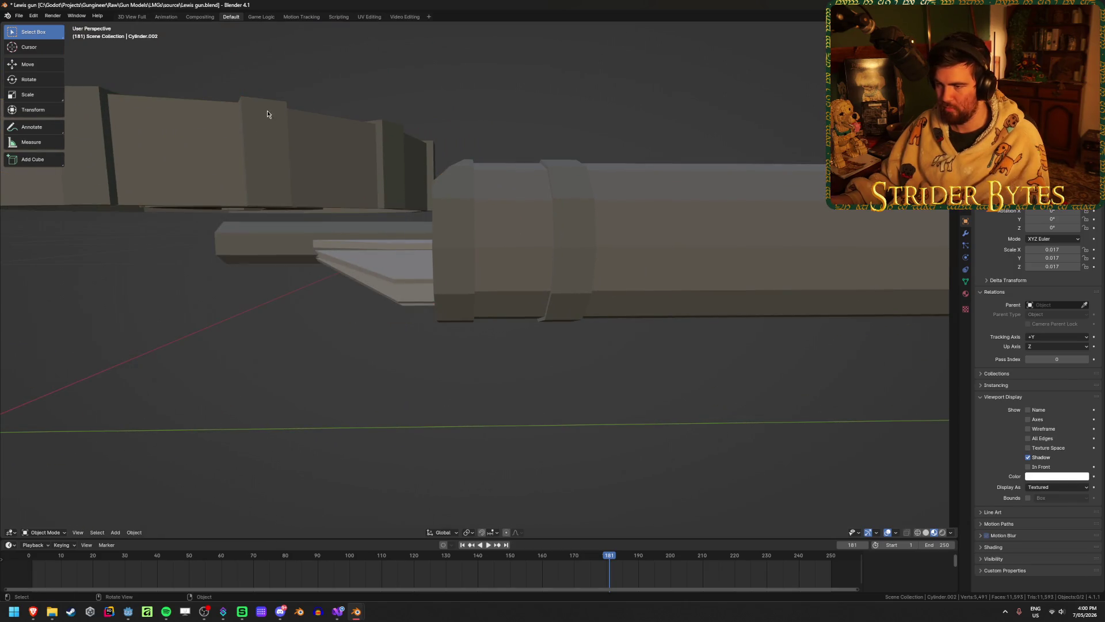
{"action": "middle_click_drag", "start_coordinate": [298, 154], "coordinate": [581, 245]}
{"action": "key", "text": "Tab"}
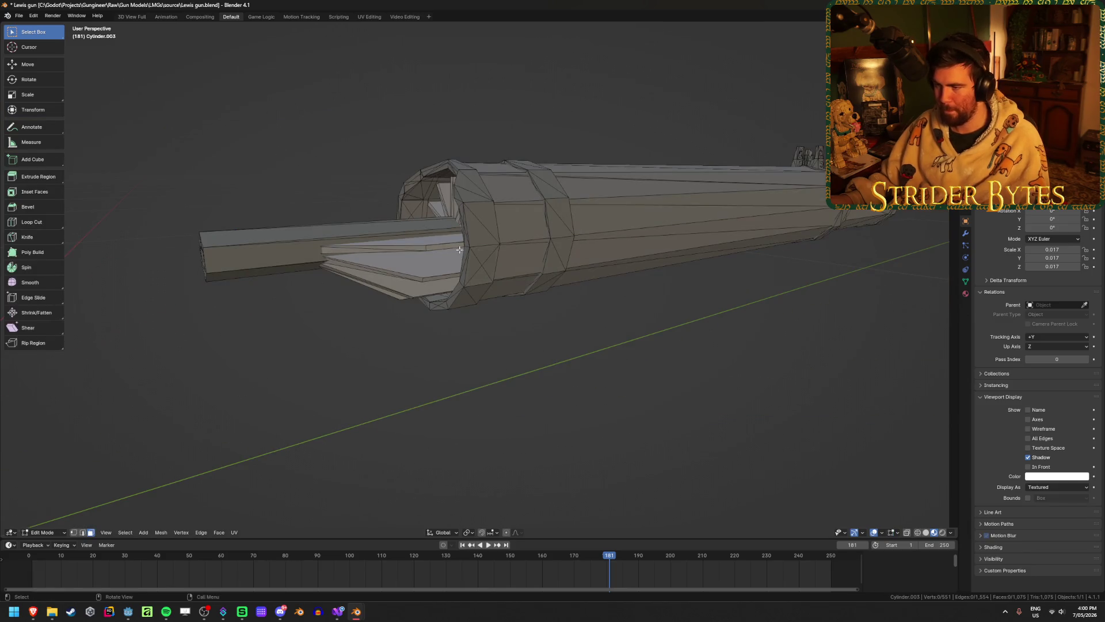
{"action": "middle_click_drag", "start_coordinate": [465, 280], "coordinate": [340, 272]}
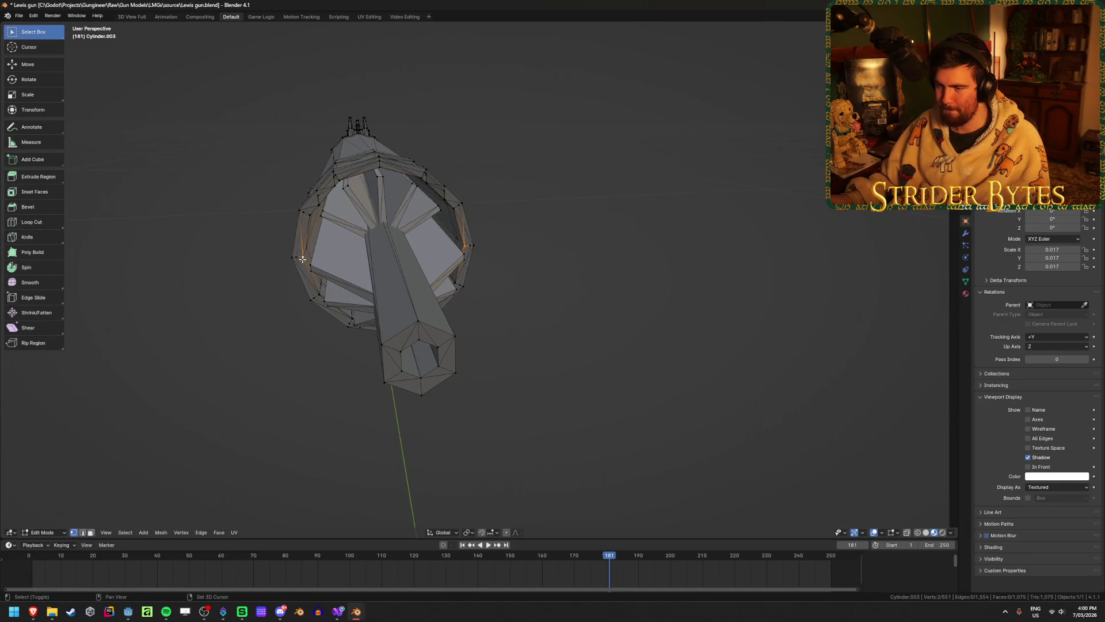
{"action": "key", "text": "ctrl+Tab"}
{"action": "left_click", "coordinate": [622, 320]}
{"action": "middle_click_drag", "start_coordinate": [623, 319], "coordinate": [594, 308]}
- Move the barrel's origin to the 3D cursor at its rear end, then reveal all parts
{"action": "right_click", "coordinate": [580, 320]}
{"action": "mouse_move", "coordinate": [580, 321]}
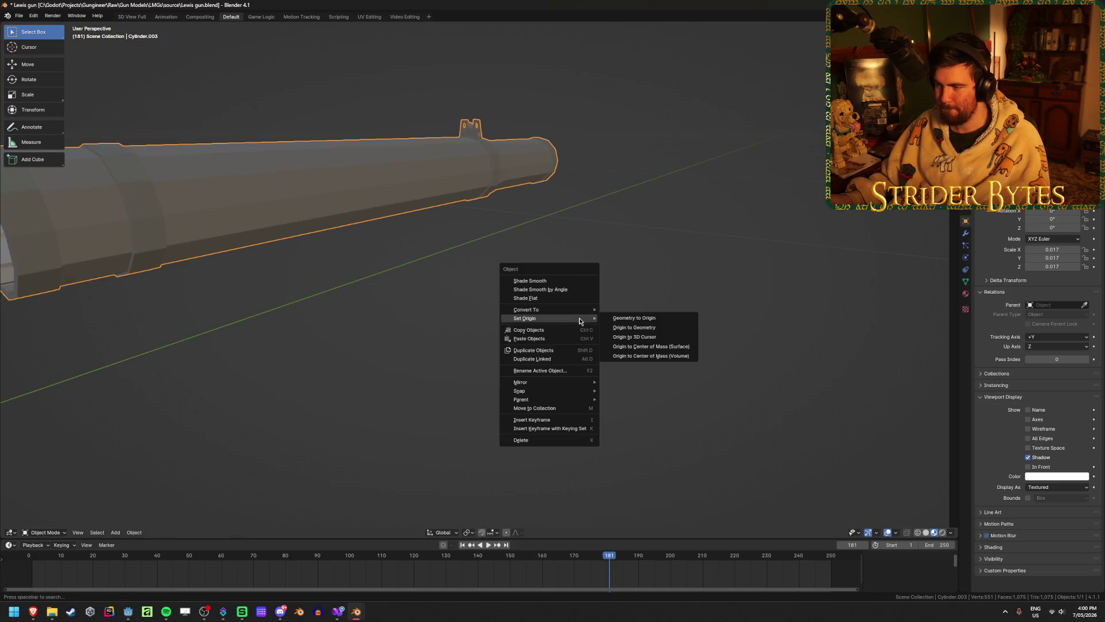
{"action": "left_click", "coordinate": [633, 336]}
{"action": "scroll", "coordinate": [503, 338], "scroll_direction": "down", "scroll_amount": 5}
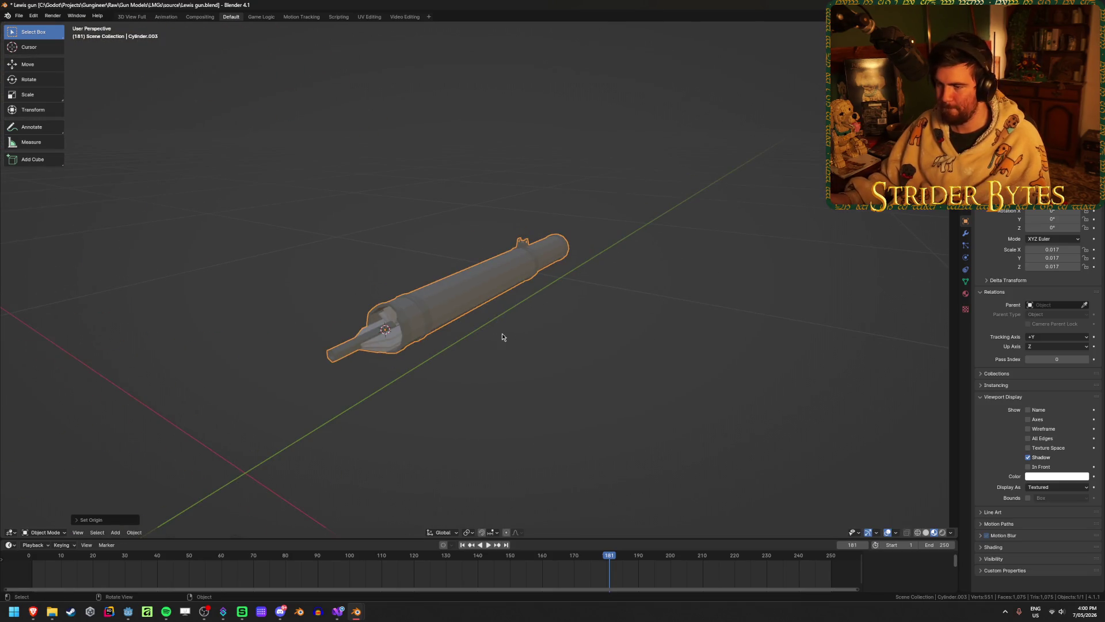
{"action": "key", "text": "alt+h"}
{"action": "key", "text": "alt+a"}
{"action": "mouse_move", "coordinate": [503, 337]}
{"action": "middle_mouse_down"}
{"action": "mouse_move", "coordinate": [414, 395]}
{"action": "mouse_move", "coordinate": [367, 384]}
{"action": "mouse_move", "coordinate": [501, 361]}
{"action": "middle_mouse_up"}
- Add a Plain Axes empty, shrink it to about a quarter size, and apply its scale
{"action": "scroll", "coordinate": [501, 361], "scroll_direction": "up", "scroll_amount": 3}
{"action": "key", "text": "shift+a"}
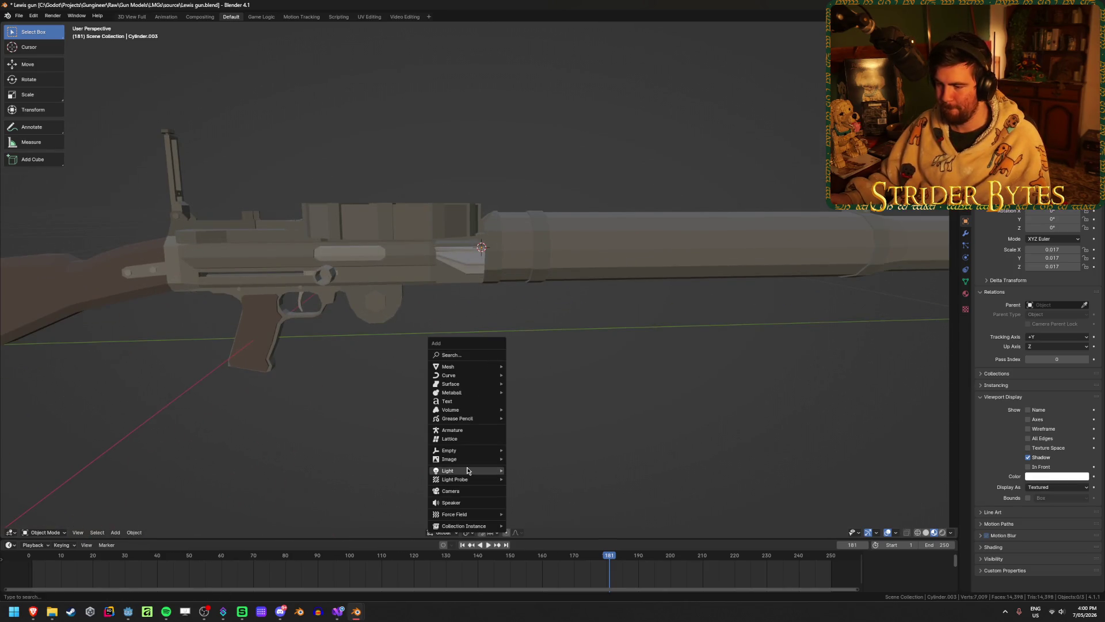
{"action": "mouse_move", "coordinate": [469, 450]}
{"action": "left_click", "coordinate": [527, 452]}
{"action": "scroll", "coordinate": [697, 316], "scroll_direction": "down", "scroll_amount": 3}
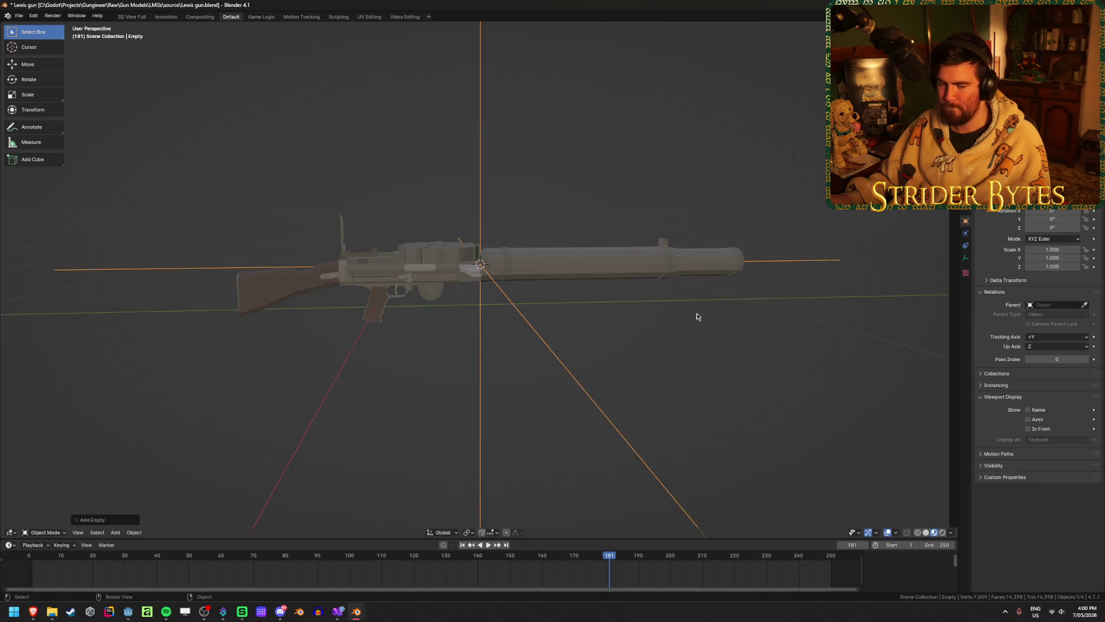
{"action": "mouse_move", "coordinate": [696, 316]}
{"action": "middle_mouse_down"}
{"action": "mouse_move", "coordinate": [612, 321]}
{"action": "mouse_move", "coordinate": [923, 288]}
{"action": "middle_mouse_up"}
{"action": "key", "text": "s"}
{"action": "left_click", "coordinate": [578, 287]}
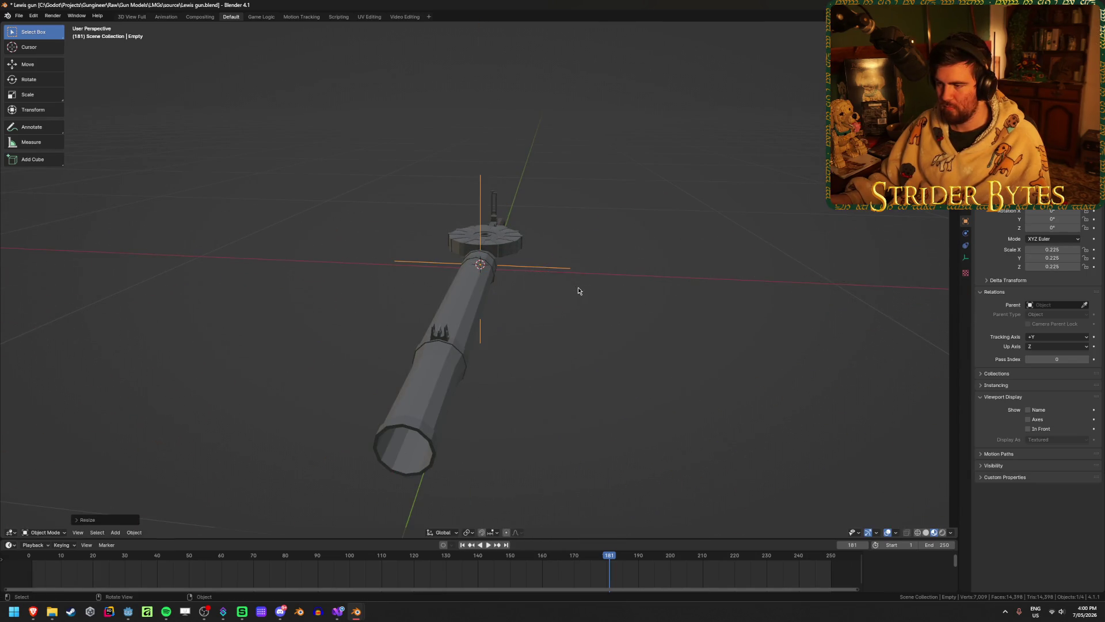
{"action": "key", "text": "ctrl+a"}
{"action": "left_click", "coordinate": [576, 296]}
- Select the barrel, briefly enter Edit Mode, then return to Object Mode for a side view
{"action": "mouse_move", "coordinate": [657, 295]}
{"action": "middle_mouse_down"}
{"action": "mouse_move", "coordinate": [650, 282]}
{"action": "mouse_move", "coordinate": [679, 282]}
{"action": "middle_mouse_up"}
{"action": "scroll", "coordinate": [679, 282], "scroll_direction": "up", "scroll_amount": 3}
{"action": "left_click", "coordinate": [554, 290]}
{"action": "middle_click_drag", "start_coordinate": [554, 290], "coordinate": [550, 303]}
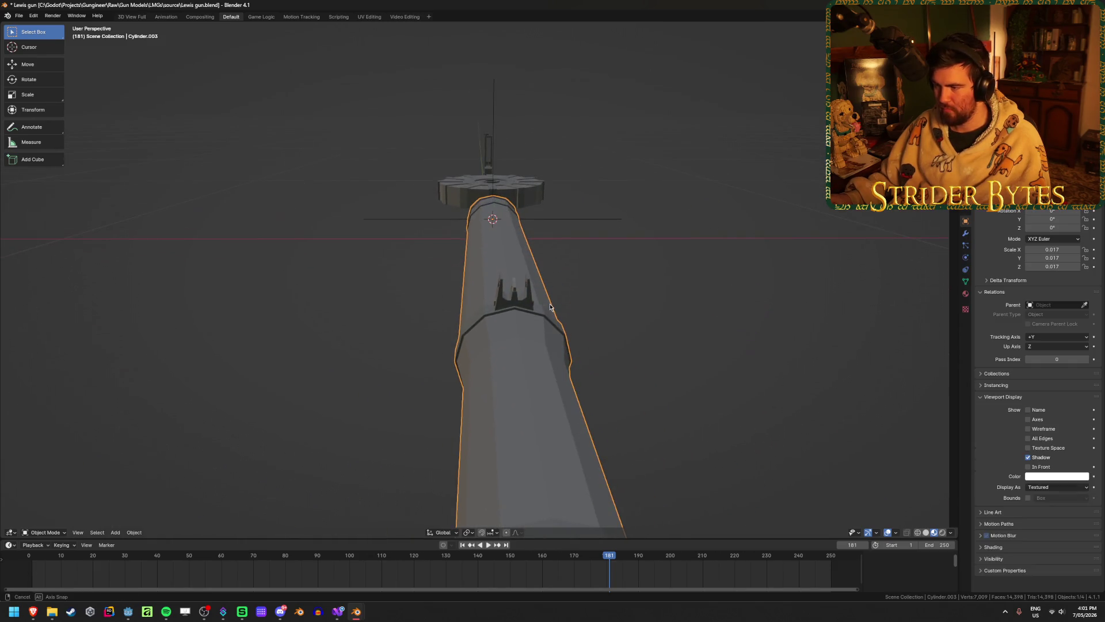
{"action": "key", "text": "Tab"}
{"action": "scroll", "coordinate": [550, 303], "scroll_direction": "up", "scroll_amount": 2}
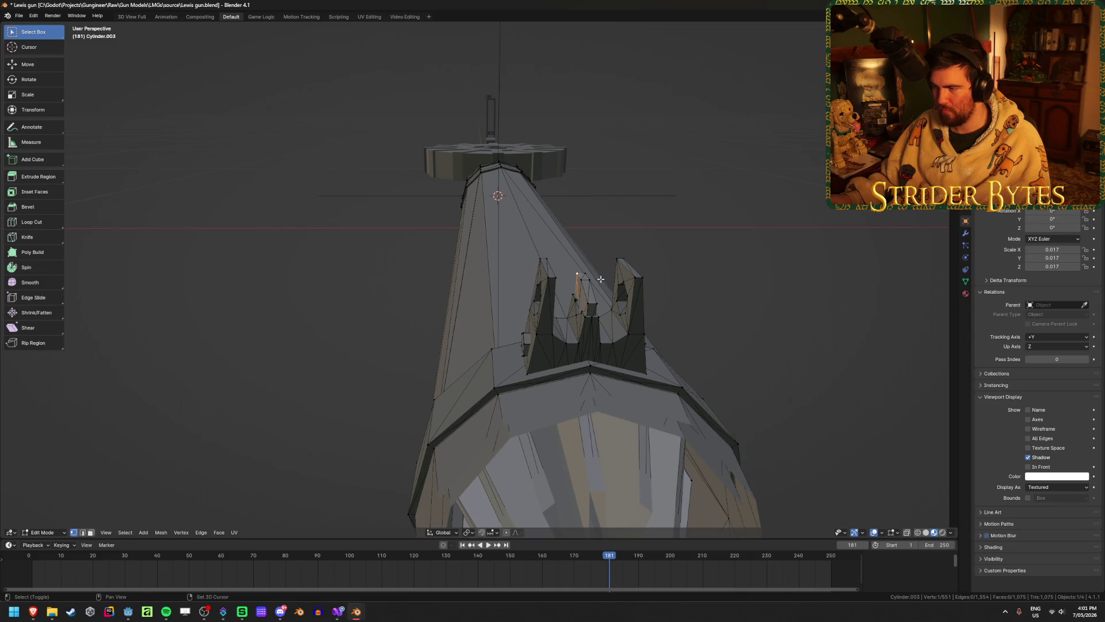
{"action": "key", "text": "ctrl+Tab"}
{"action": "left_click", "coordinate": [662, 294]}
{"action": "middle_click_drag", "start_coordinate": [720, 298], "coordinate": [632, 302]}
{"action": "scroll", "coordinate": [633, 302], "scroll_direction": "down", "scroll_amount": 3}
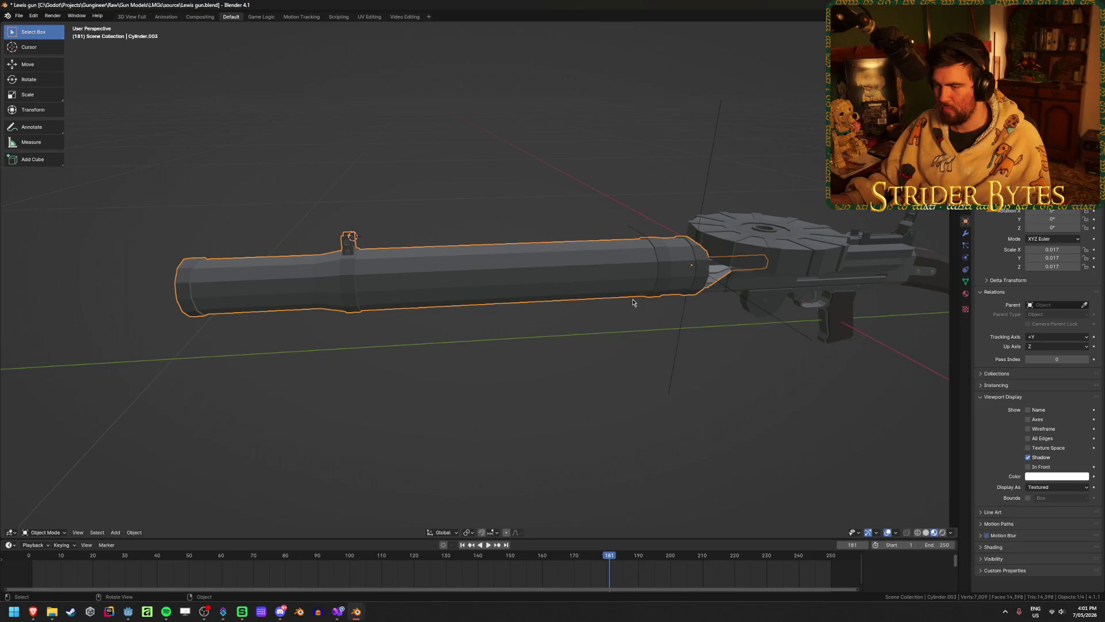
- Add a second Plain Axes empty, shrink it, apply its scale, and rename it 'AimPoint'
{"action": "key", "text": "shift+a"}
{"action": "left_click", "coordinate": [628, 215]}
{"action": "mouse_move", "coordinate": [631, 217]}
{"action": "middle_mouse_down"}
{"action": "mouse_move", "coordinate": [611, 328]}
{"action": "mouse_move", "coordinate": [684, 382]}
{"action": "mouse_move", "coordinate": [773, 291]}
{"action": "middle_mouse_up"}
{"action": "key", "text": "s"}
{"action": "left_click", "coordinate": [544, 292]}
{"action": "key", "text": "ctrl+a"}
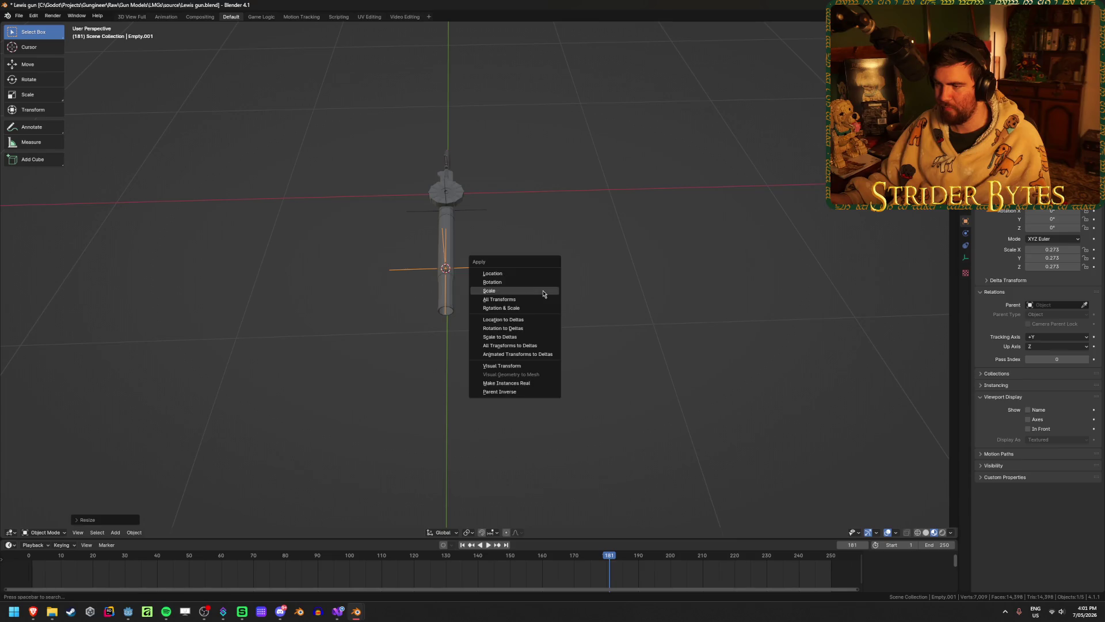
{"action": "left_click", "coordinate": [552, 293]}
{"action": "key", "text": "F2"}
{"action": "type", "text": "AimPo"}
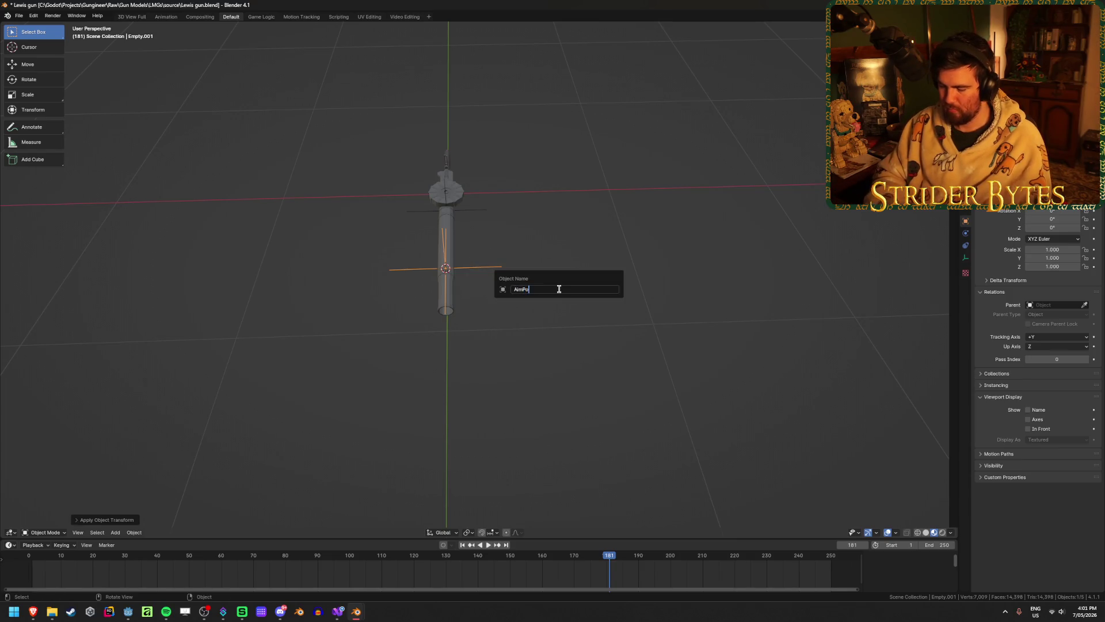
{"action": "type", "text": "int"}
{"action": "key", "text": "Return"}
- Select the gun body and the drum magazine
{"action": "mouse_move", "coordinate": [577, 271]}
{"action": "middle_mouse_down"}
{"action": "mouse_move", "coordinate": [495, 254]}
{"action": "mouse_move", "coordinate": [540, 394]}
{"action": "mouse_move", "coordinate": [541, 362]}
{"action": "mouse_move", "coordinate": [536, 381]}
{"action": "mouse_move", "coordinate": [598, 351]}
{"action": "middle_mouse_up"}
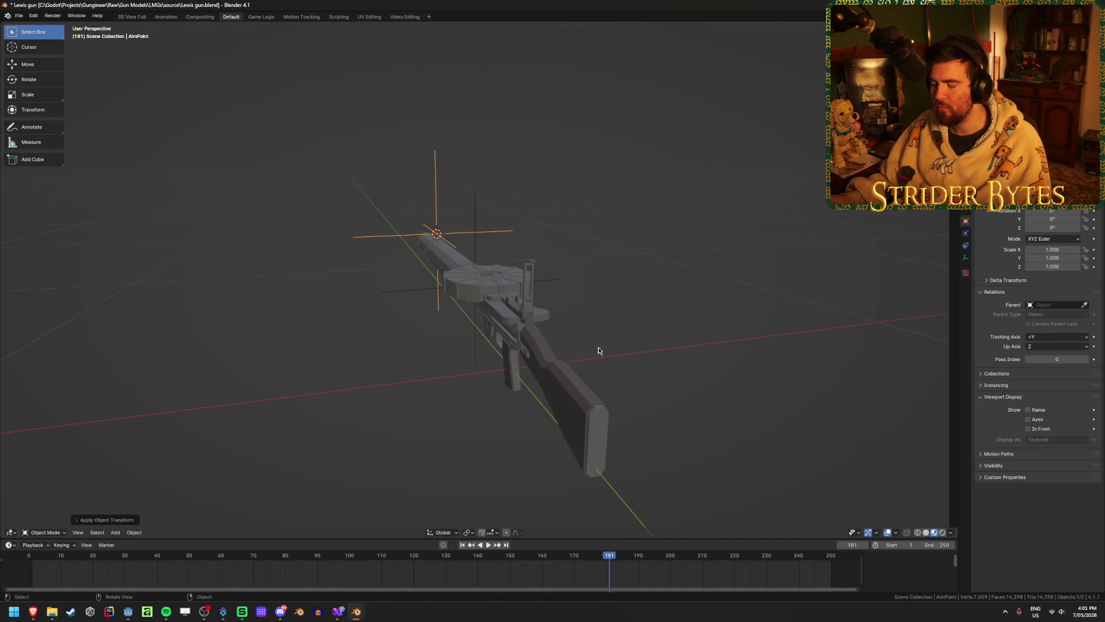
{"action": "scroll", "coordinate": [598, 351], "scroll_direction": "up", "scroll_amount": 2}
{"action": "scroll", "coordinate": [599, 350], "scroll_direction": "up", "scroll_amount": 2}
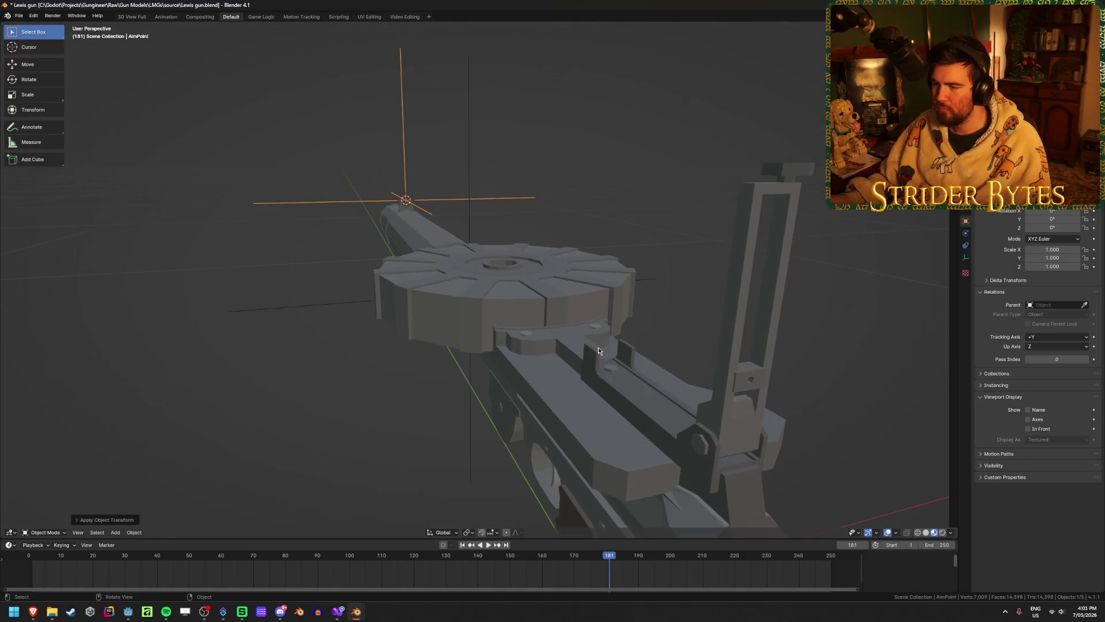
{"action": "scroll", "coordinate": [599, 350], "scroll_direction": "down", "scroll_amount": 1}
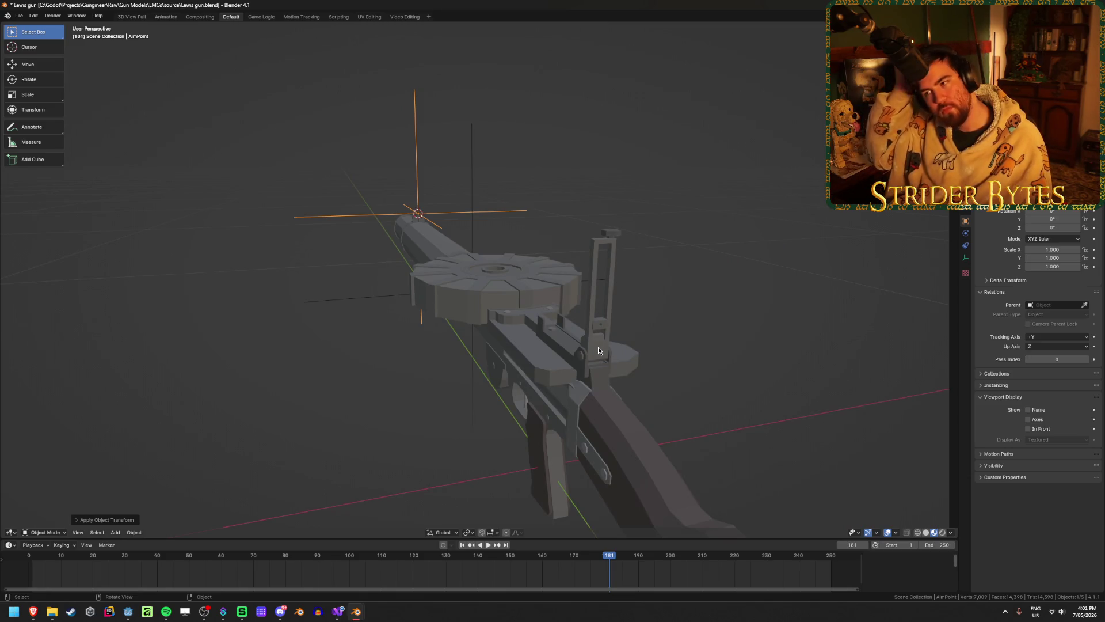
{"action": "left_click", "coordinate": [599, 350]}
{"action": "left_click", "coordinate": [466, 285]}
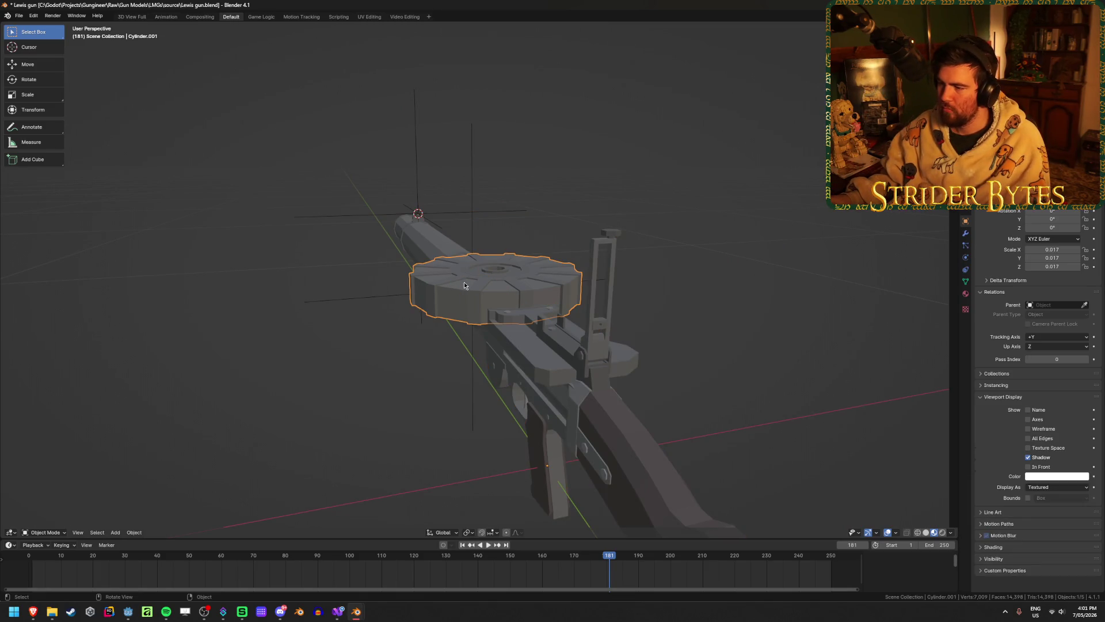
- Hide the drum magazine and barrel, select the stock/body part, and switch to Right Orthographic view
{"action": "mouse_move", "coordinate": [464, 285]}
{"action": "middle_mouse_down"}
{"action": "mouse_move", "coordinate": [418, 291]}
{"action": "mouse_move", "coordinate": [507, 284]}
{"action": "mouse_move", "coordinate": [503, 229]}
{"action": "mouse_move", "coordinate": [440, 296]}
{"action": "mouse_move", "coordinate": [633, 314]}
{"action": "middle_mouse_up"}
{"action": "key", "text": "h"}
{"action": "left_click", "coordinate": [327, 312]}
{"action": "key", "text": "h"}
{"action": "scroll", "coordinate": [327, 312], "scroll_direction": "down", "scroll_amount": 2}
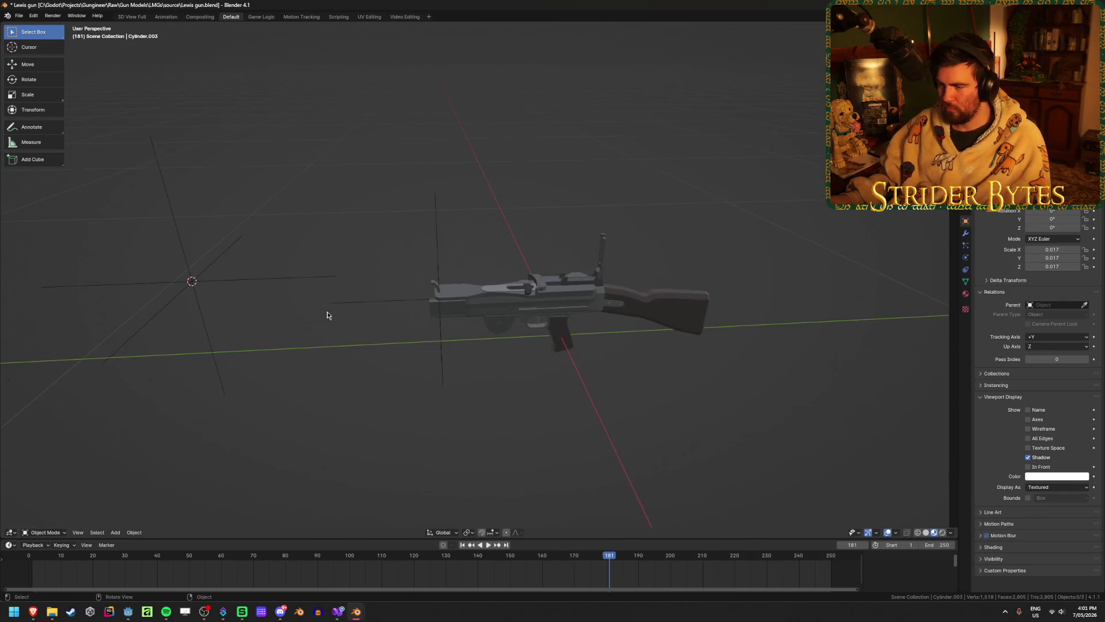
{"action": "left_click", "coordinate": [672, 323]}
{"action": "key", "text": "KP_3"}
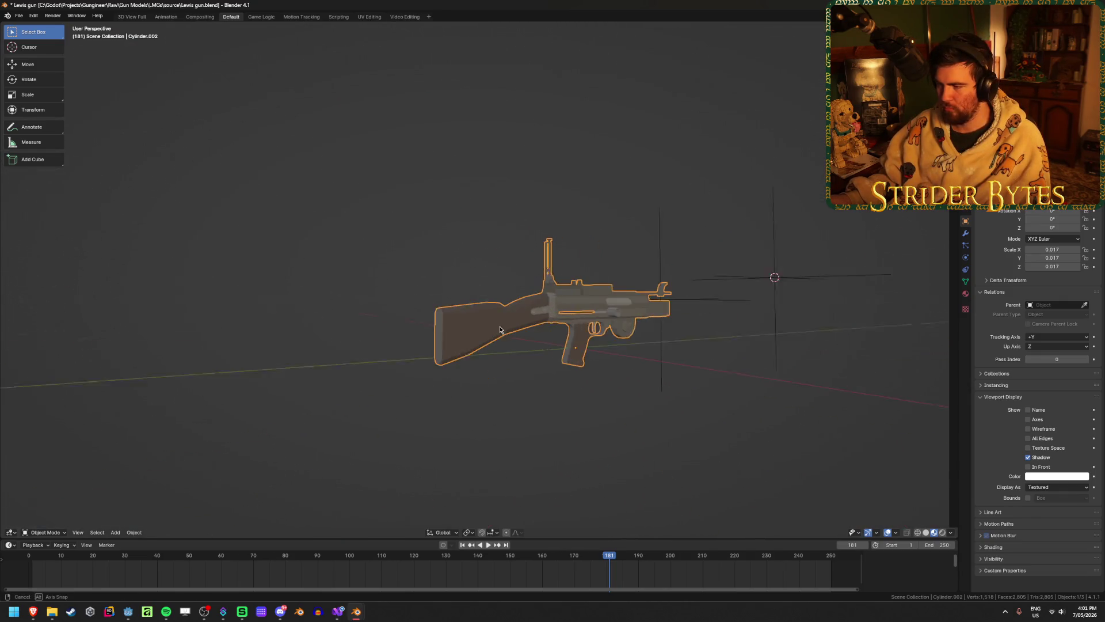
{"action": "middle_click_drag", "start_coordinate": [501, 330], "coordinate": [478, 250], "text": "shift"}
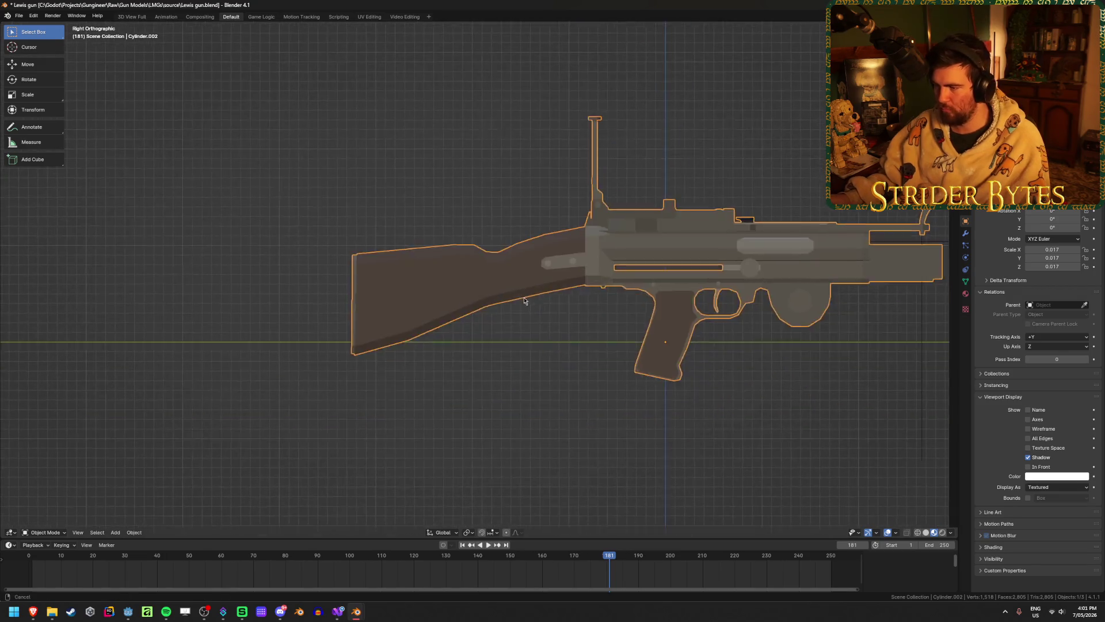
{"action": "scroll", "coordinate": [484, 376], "scroll_direction": "up", "scroll_amount": 3}
{"action": "scroll", "coordinate": [485, 375], "scroll_direction": "down", "scroll_amount": 3}
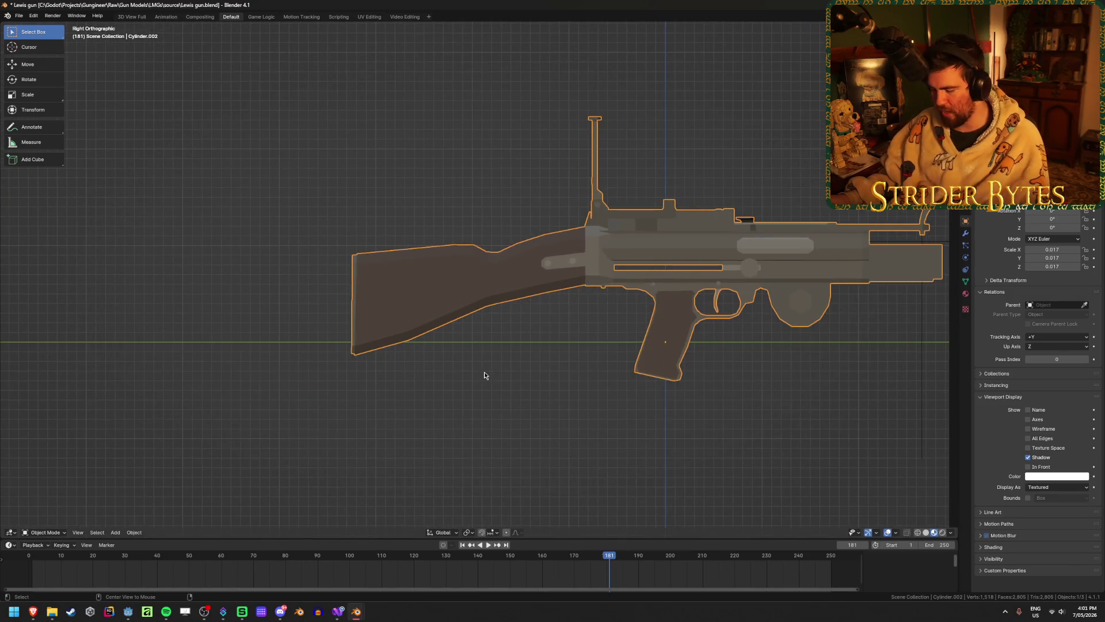
- Unhide all parts and apply scale so 0.017 becomes 1.000, then select the stock part
{"action": "key", "text": "alt+h"}
{"action": "scroll", "coordinate": [531, 370], "scroll_direction": "down", "scroll_amount": 5}
{"action": "key", "text": "ctrl+a"}
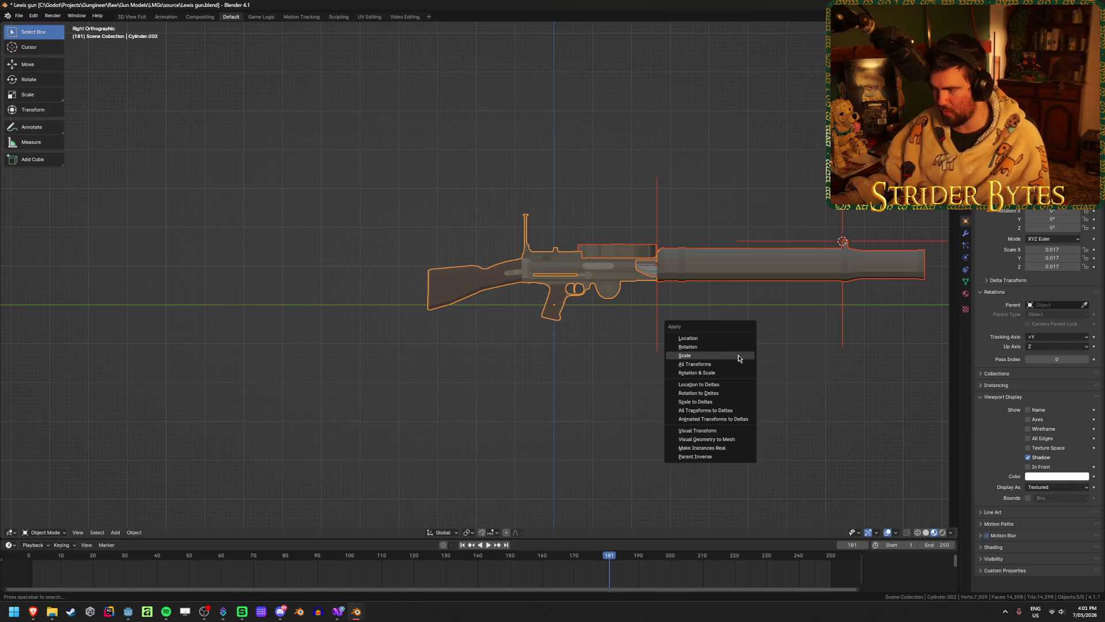
{"action": "left_click", "coordinate": [737, 358]}
{"action": "scroll", "coordinate": [501, 382], "scroll_direction": "up", "scroll_amount": 5}
{"action": "left_click", "coordinate": [502, 382]}
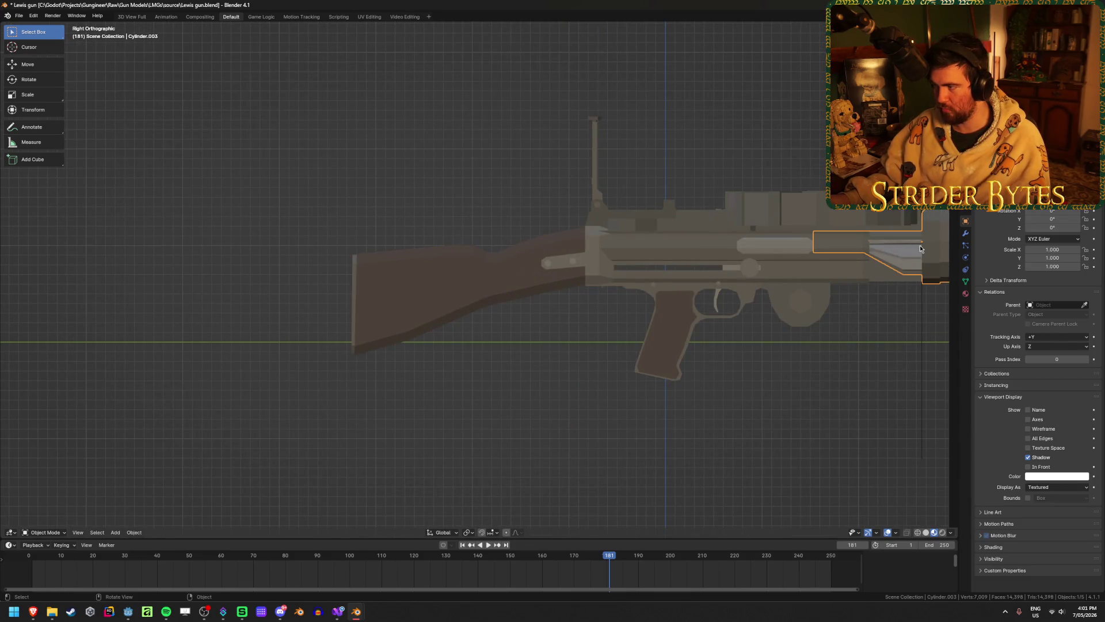
{"action": "left_click", "coordinate": [475, 310]}
{"action": "scroll", "coordinate": [475, 311], "scroll_direction": "up", "scroll_amount": 2}
- In Edit Mode, select the linked stock mesh and separate it into its own object
{"action": "key", "text": "Tab"}
{"action": "scroll", "coordinate": [473, 322], "scroll_direction": "up", "scroll_amount": 1}
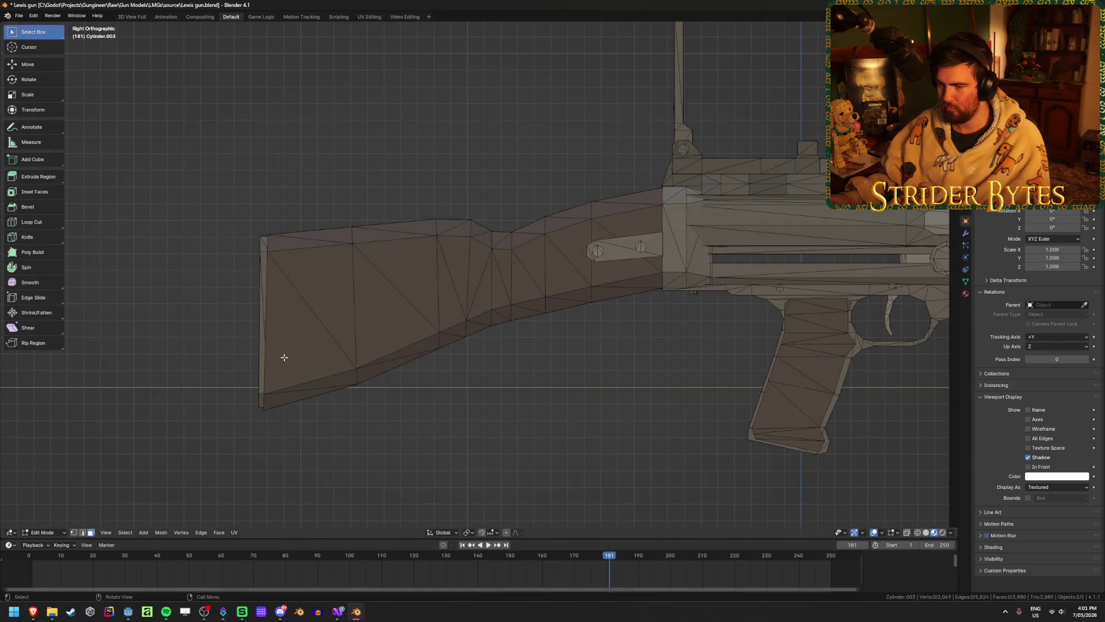
{"action": "left_click", "coordinate": [260, 341]}
{"action": "key", "text": "ctrl+l"}
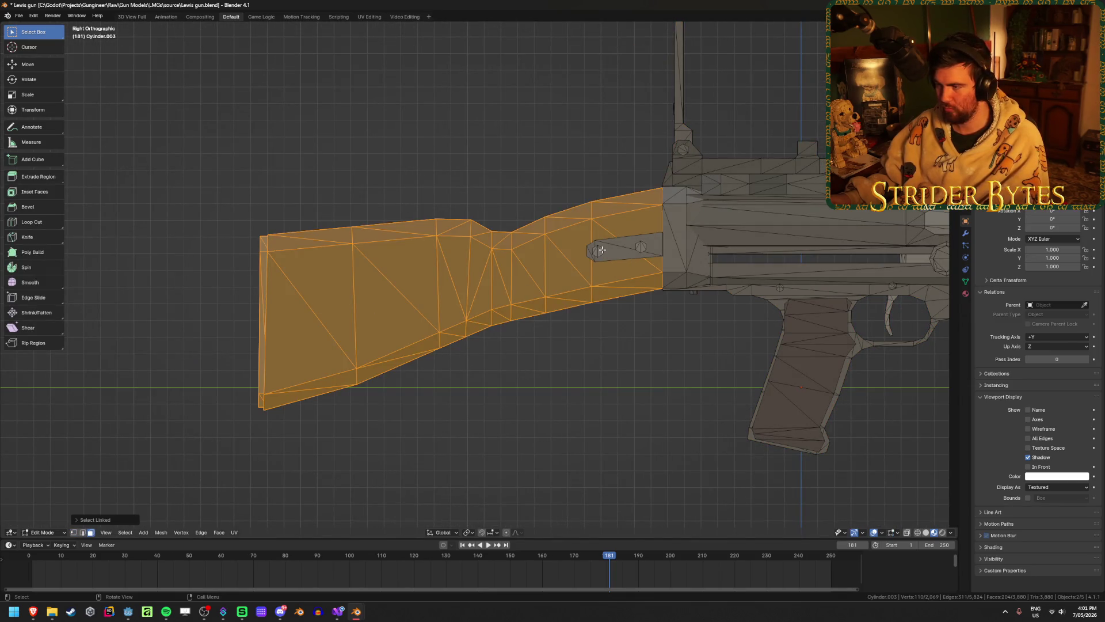
{"action": "mouse_move", "coordinate": [640, 247]}
{"action": "middle_mouse_down"}
{"action": "mouse_move", "coordinate": [698, 284]}
{"action": "mouse_move", "coordinate": [782, 276]}
{"action": "mouse_move", "coordinate": [656, 283]}
{"action": "mouse_move", "coordinate": [718, 284]}
{"action": "mouse_move", "coordinate": [675, 288]}
{"action": "middle_mouse_up"}
{"action": "key", "text": "p"}
{"action": "left_click", "coordinate": [675, 288]}
{"action": "key", "text": "Tab"}
- Hide the separated stock, drum magazine and barrel, leaving the receiver and grip visible
{"action": "middle_click_drag", "start_coordinate": [636, 420], "coordinate": [691, 388]}
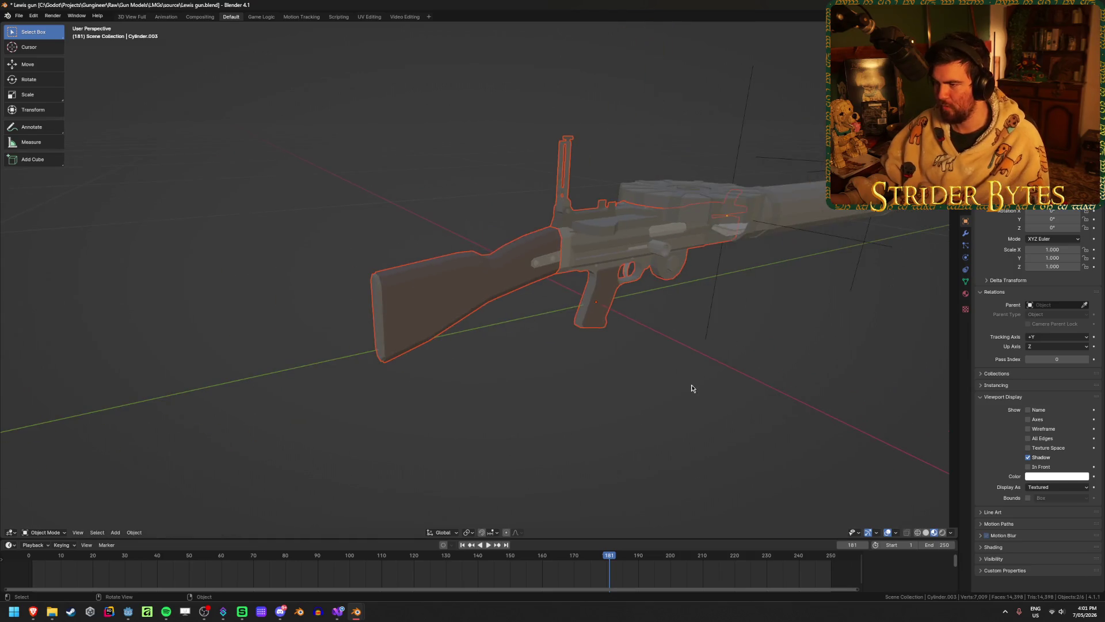
{"action": "left_click", "coordinate": [592, 308]}
{"action": "scroll", "coordinate": [586, 369], "scroll_direction": "up", "scroll_amount": 3}
{"action": "key", "text": "h"}
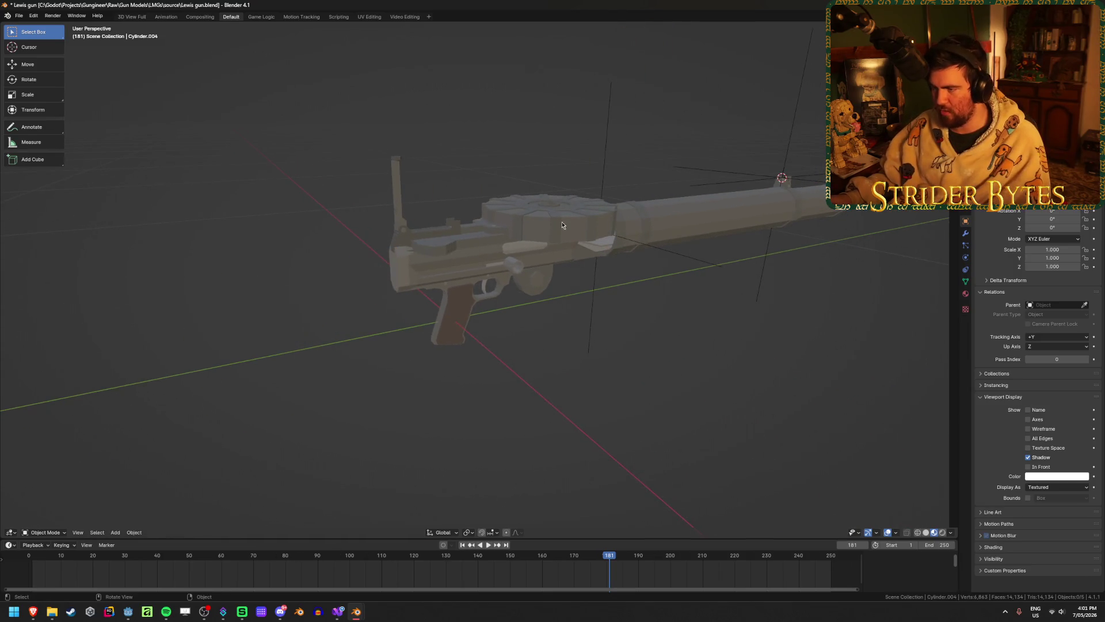
{"action": "left_click", "coordinate": [552, 204]}
{"action": "key", "text": "h"}
{"action": "left_click", "coordinate": [674, 213]}
{"action": "key", "text": "h"}
{"action": "mouse_move", "coordinate": [674, 212]}
{"action": "middle_mouse_down"}
{"action": "mouse_move", "coordinate": [627, 343]}
{"action": "mouse_move", "coordinate": [570, 343]}
{"action": "mouse_move", "coordinate": [578, 337]}
{"action": "mouse_move", "coordinate": [656, 377]}
{"action": "mouse_move", "coordinate": [865, 351]}
{"action": "mouse_move", "coordinate": [564, 348]}
{"action": "mouse_move", "coordinate": [568, 361]}
{"action": "mouse_move", "coordinate": [634, 371]}
{"action": "mouse_move", "coordinate": [609, 311]}
{"action": "mouse_move", "coordinate": [597, 304]}
{"action": "mouse_move", "coordinate": [568, 324]}
{"action": "mouse_move", "coordinate": [592, 321]}
{"action": "middle_mouse_up"}
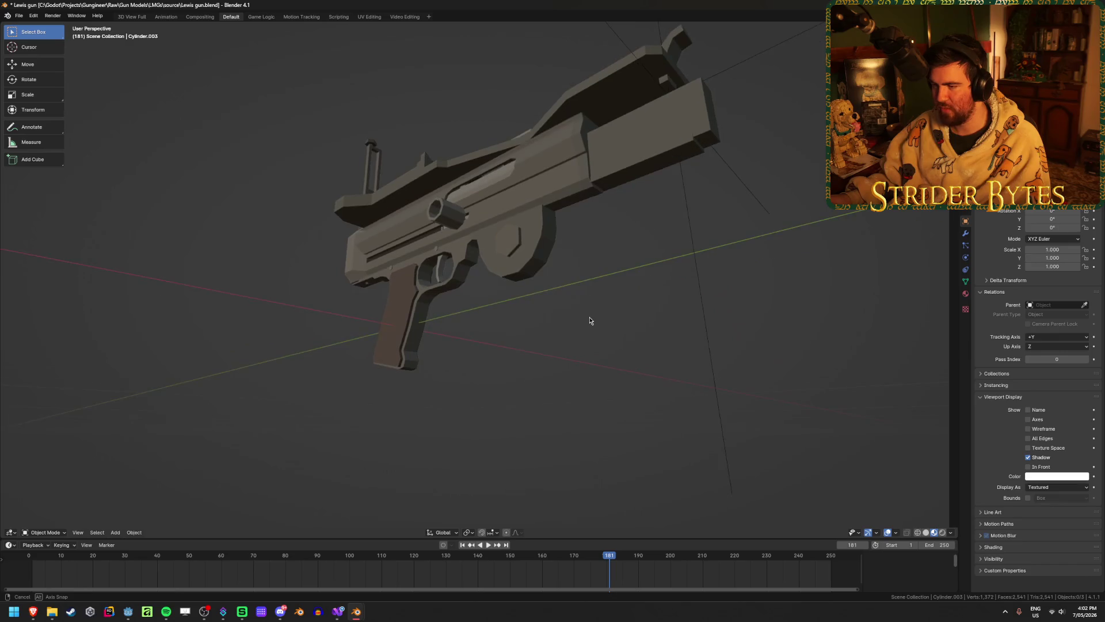
- Temporarily hide the receiver's drum magazine, then reveal all gun parts again
{"action": "scroll", "coordinate": [595, 320], "scroll_direction": "up", "scroll_amount": 4}
{"action": "left_click", "coordinate": [599, 268]}
{"action": "key", "text": "Tab"}
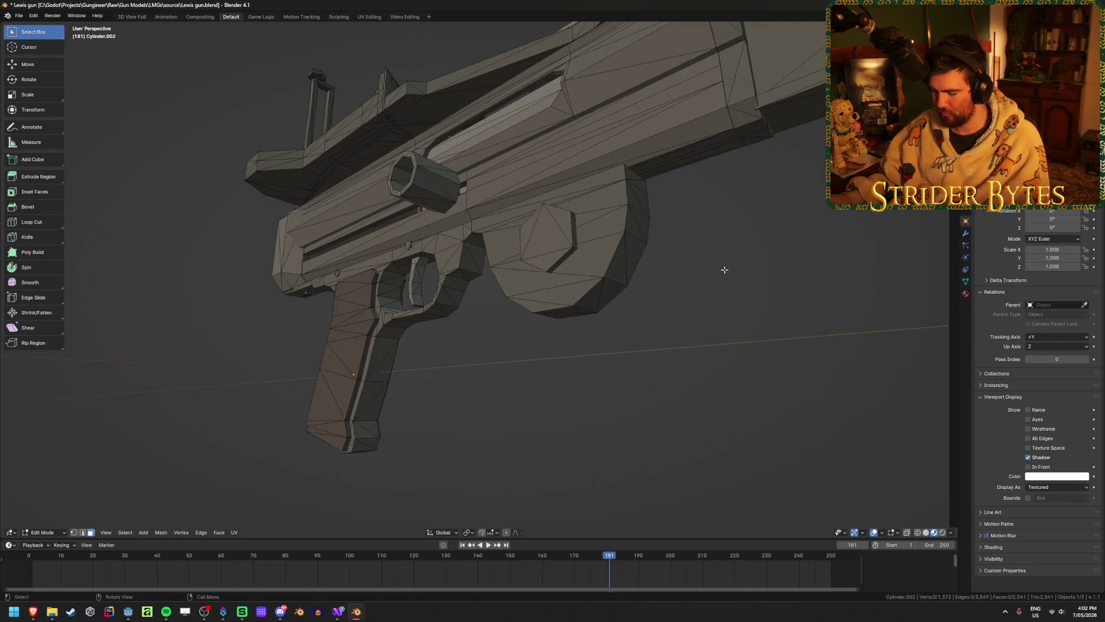
{"action": "key", "text": "l"}
{"action": "key", "text": "l"}
{"action": "mouse_move", "coordinate": [593, 272]}
{"action": "middle_mouse_down"}
{"action": "mouse_move", "coordinate": [624, 271]}
{"action": "mouse_move", "coordinate": [593, 272]}
{"action": "mouse_move", "coordinate": [550, 217]}
{"action": "mouse_move", "coordinate": [543, 262]}
{"action": "middle_mouse_up"}
{"action": "key", "text": "h"}
{"action": "key", "text": "alt+h"}
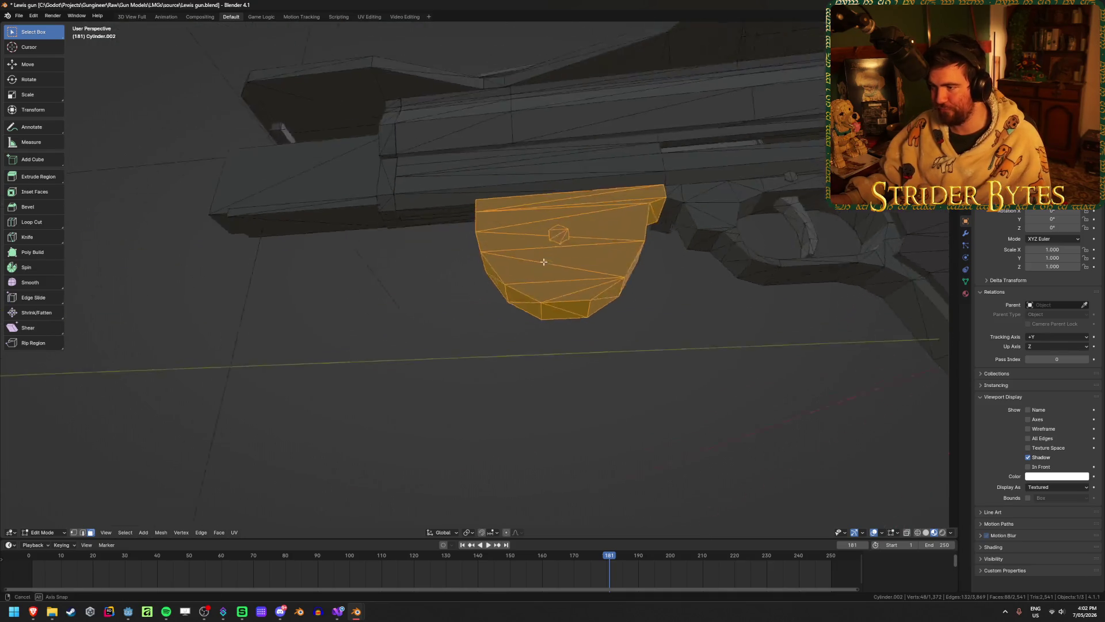
{"action": "scroll", "coordinate": [544, 262], "scroll_direction": "down", "scroll_amount": 8}
{"action": "key", "text": "Tab"}
{"action": "left_click", "coordinate": [486, 453]}
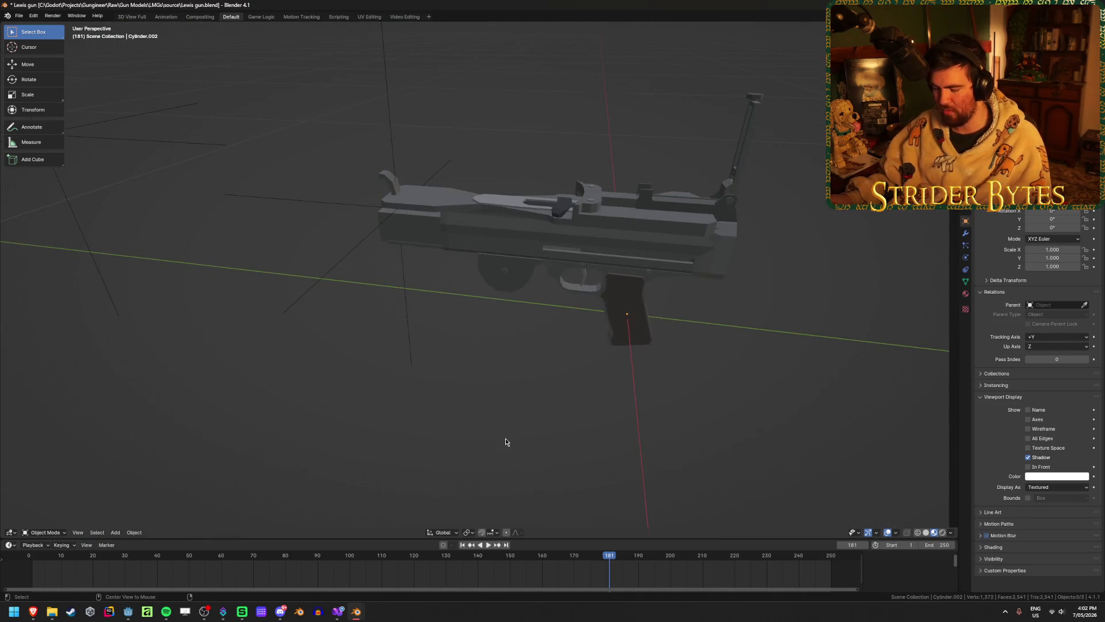
{"action": "key", "text": "alt+h"}
{"action": "scroll", "coordinate": [505, 178], "scroll_direction": "down", "scroll_amount": 3}
- Hide the gun body so only the stock remains visible, and select the stock
{"action": "left_click", "coordinate": [794, 277]}
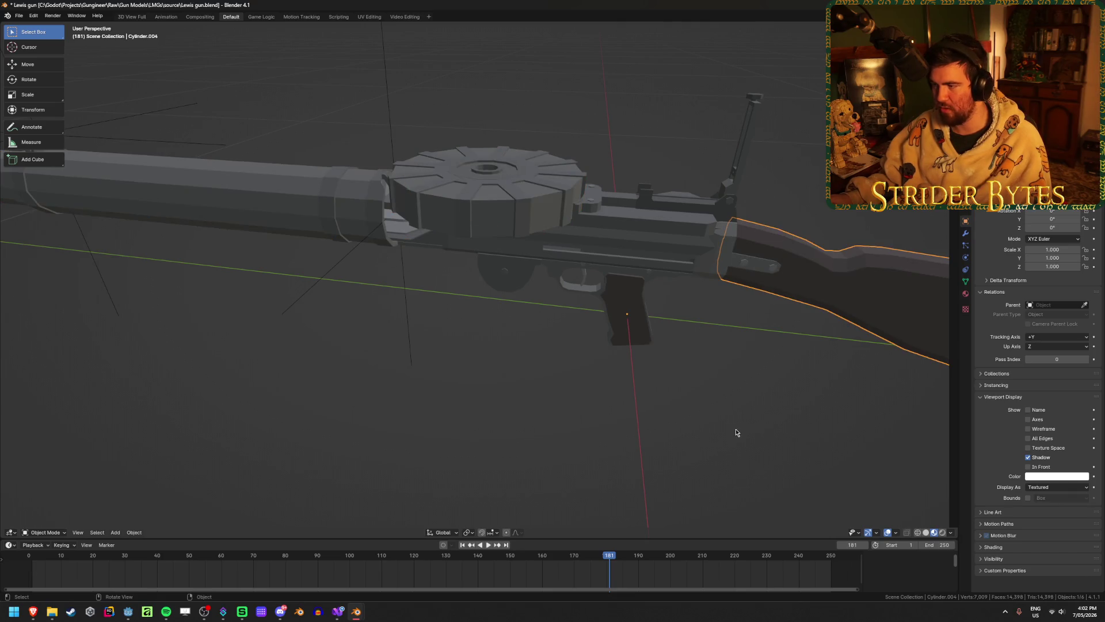
{"action": "mouse_move", "coordinate": [735, 431]}
{"action": "middle_mouse_down"}
{"action": "mouse_move", "coordinate": [599, 387]}
{"action": "mouse_move", "coordinate": [335, 381]}
{"action": "middle_mouse_up"}
{"action": "scroll", "coordinate": [591, 387], "scroll_direction": "down", "scroll_amount": 2}
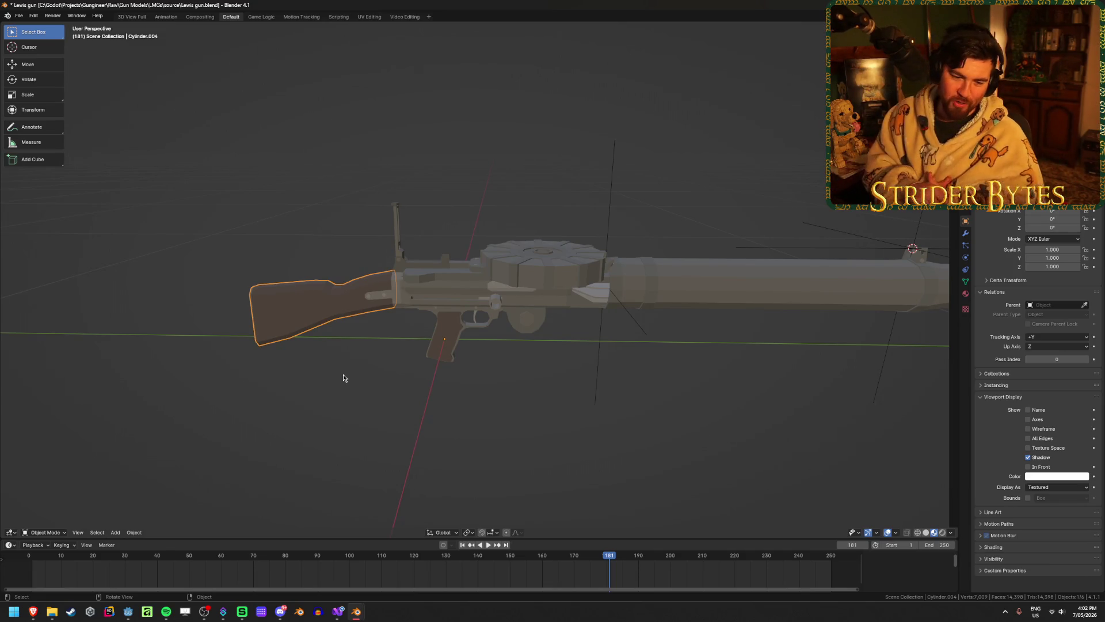
{"action": "scroll", "coordinate": [343, 378], "scroll_direction": "up", "scroll_amount": 3}
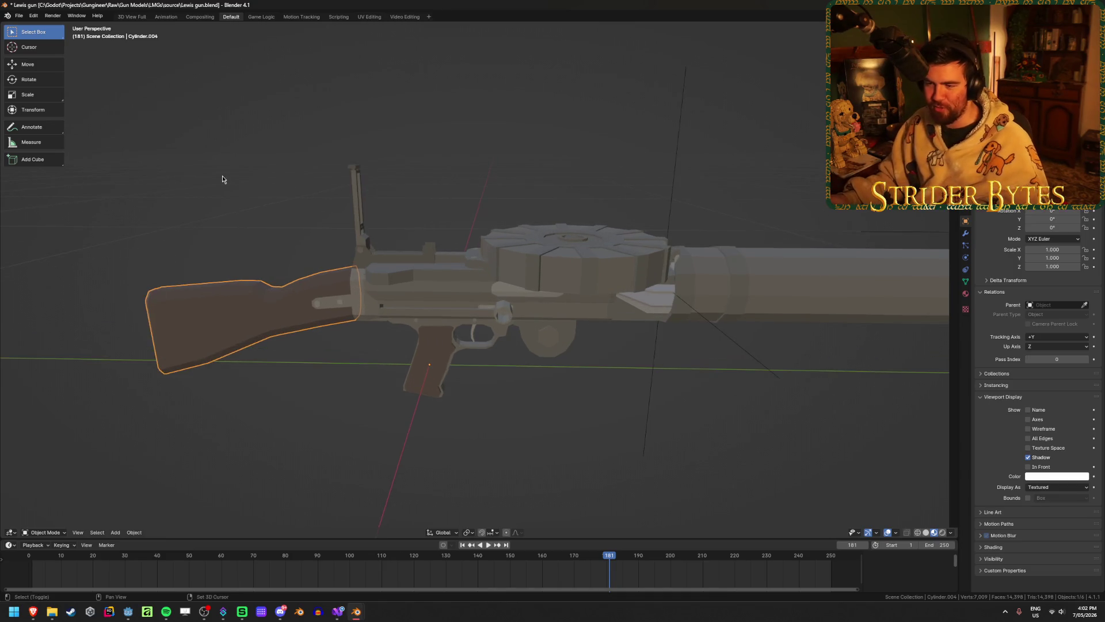
{"action": "left_click", "coordinate": [602, 277]}
{"action": "mouse_move", "coordinate": [601, 276]}
{"action": "middle_mouse_down"}
{"action": "mouse_move", "coordinate": [576, 248]}
{"action": "mouse_move", "coordinate": [601, 269]}
{"action": "middle_mouse_up"}
{"action": "key", "text": "h"}
{"action": "scroll", "coordinate": [601, 269], "scroll_direction": "up", "scroll_amount": 3}
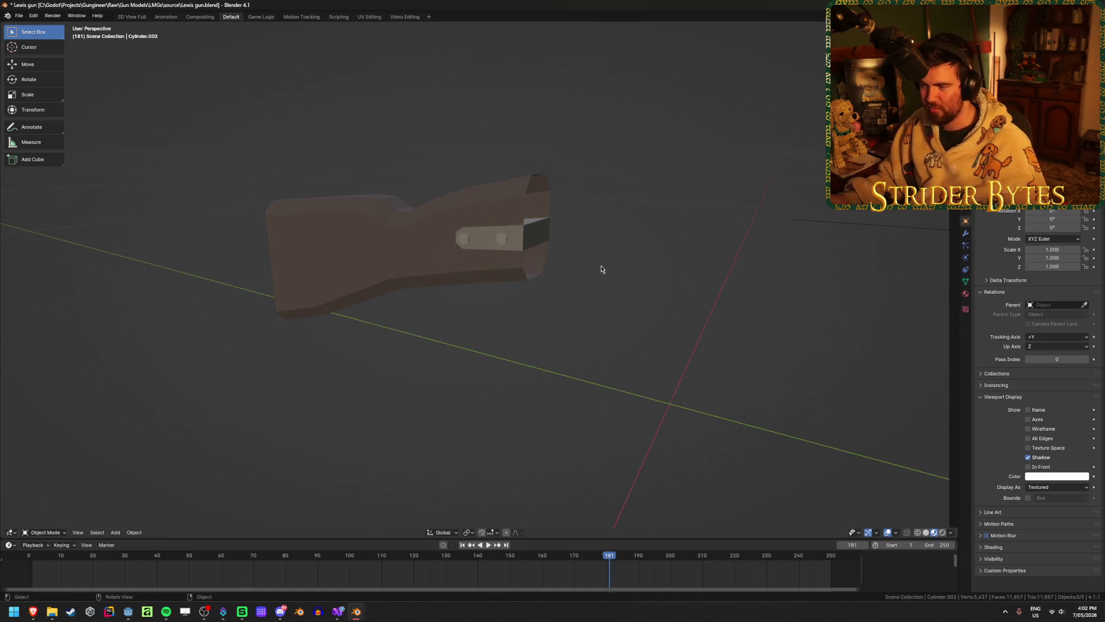
{"action": "left_click", "coordinate": [538, 227]}
- In Edit Mode, turn the stock's open end toward the view and pick a top vertex
{"action": "key", "text": "Tab"}
{"action": "left_click", "coordinate": [524, 181], "text": "alt"}
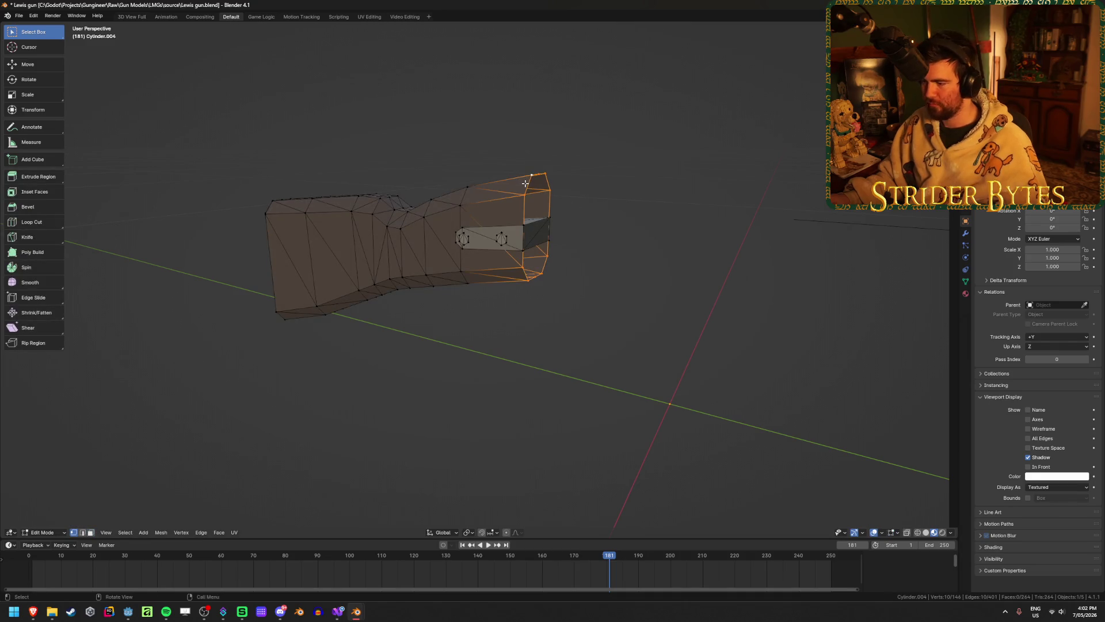
{"action": "mouse_move", "coordinate": [524, 181]}
{"action": "middle_mouse_down"}
{"action": "mouse_move", "coordinate": [577, 239]}
{"action": "mouse_move", "coordinate": [554, 275]}
{"action": "mouse_move", "coordinate": [547, 251]}
{"action": "middle_mouse_up"}
{"action": "middle_click_drag", "start_coordinate": [470, 194], "coordinate": [525, 144]}
{"action": "key", "text": "n"}
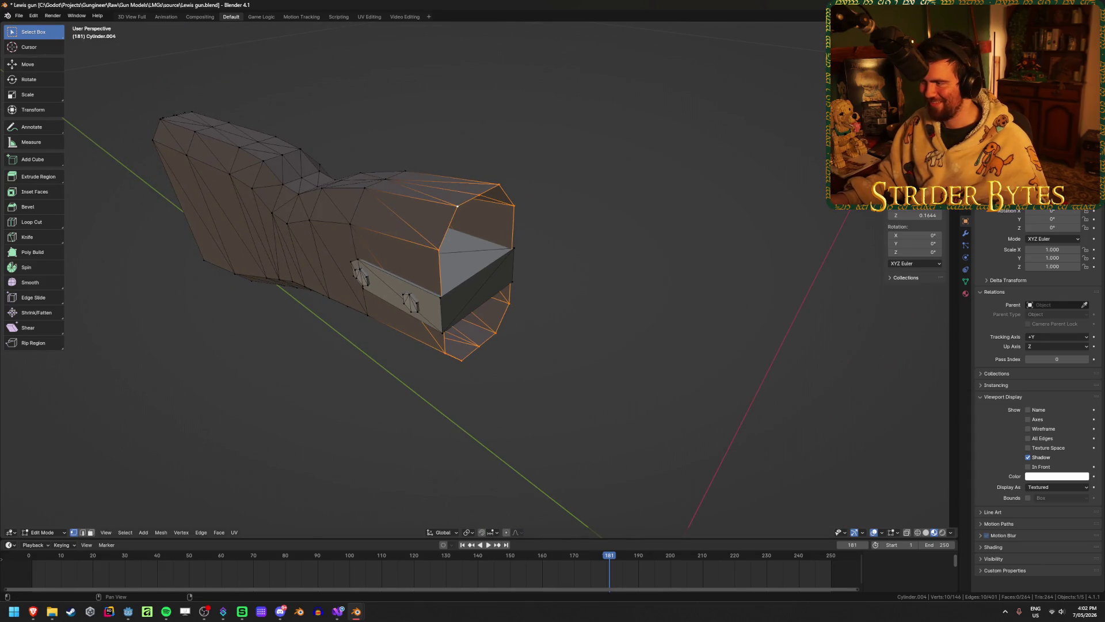
{"action": "middle_click_drag", "start_coordinate": [605, 259], "coordinate": [556, 236]}
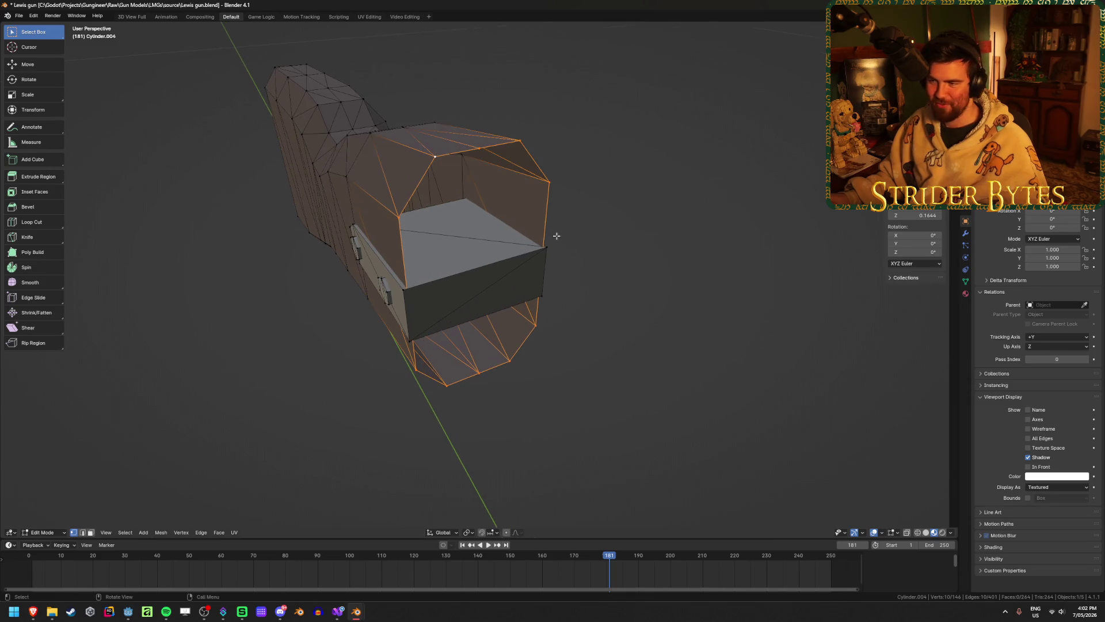
{"action": "left_click", "coordinate": [471, 147]}
{"action": "mouse_move", "coordinate": [471, 147]}
{"action": "middle_mouse_down"}
{"action": "mouse_move", "coordinate": [559, 161]}
{"action": "mouse_move", "coordinate": [585, 138]}
{"action": "mouse_move", "coordinate": [568, 144]}
{"action": "middle_mouse_up"}
{"action": "scroll", "coordinate": [575, 150], "scroll_direction": "up", "scroll_amount": 5}
- Extrude a new vertex from the top of the opening along Z and reposition it vertically
{"action": "key", "text": "e"}
{"action": "key", "text": "z"}
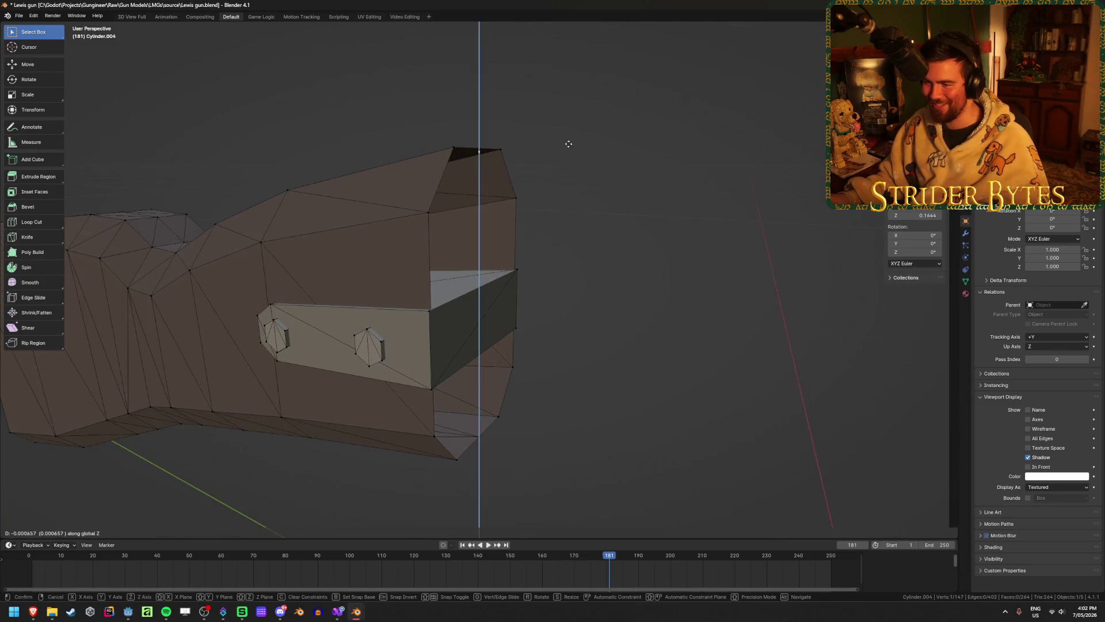
{"action": "left_click", "coordinate": [518, 194]}
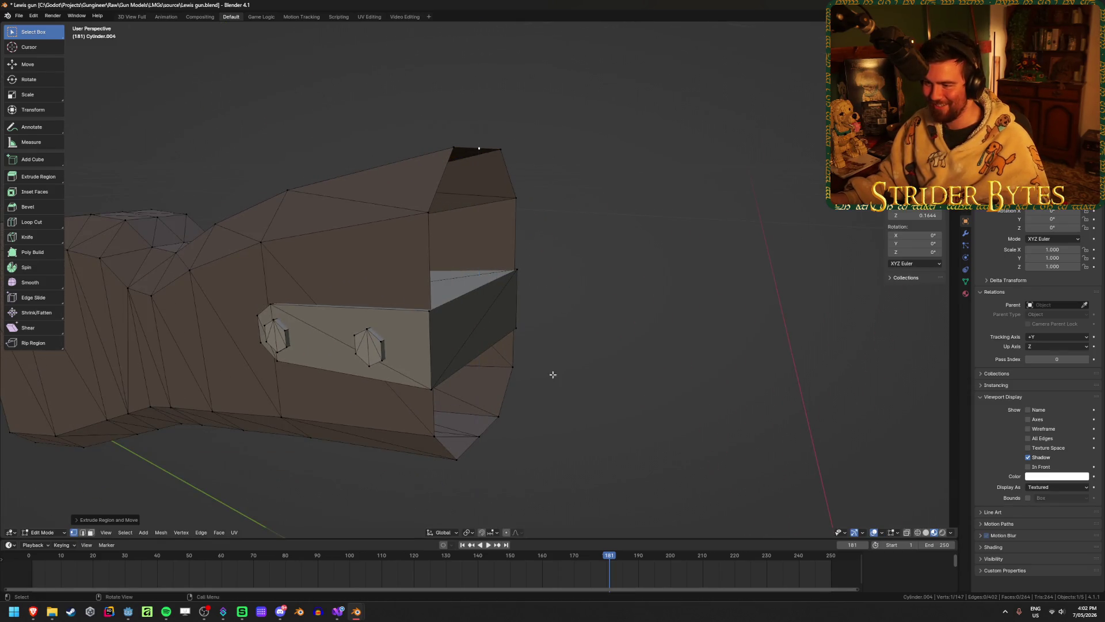
{"action": "left_click", "coordinate": [493, 533]}
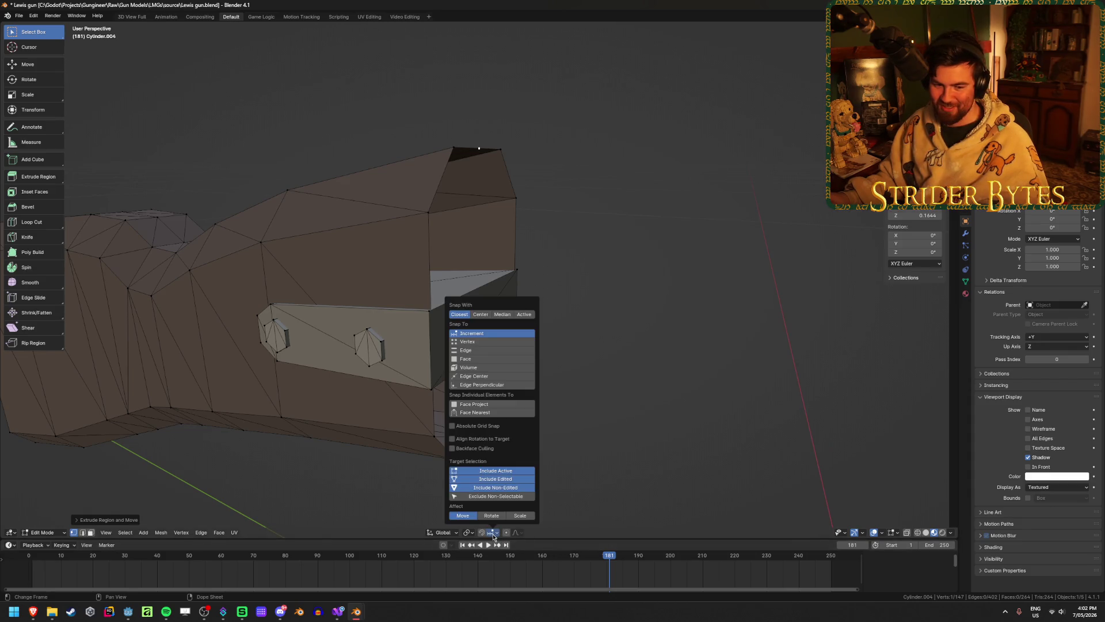
{"action": "left_click", "coordinate": [485, 344]}
{"action": "key", "text": "g"}
{"action": "key", "text": "z"}
{"action": "left_click", "coordinate": [545, 143]}
{"action": "mouse_move", "coordinate": [545, 144]}
{"action": "middle_mouse_down"}
{"action": "mouse_move", "coordinate": [543, 184]}
{"action": "mouse_move", "coordinate": [506, 196]}
{"action": "middle_mouse_up"}
- Fill faces between the new vertex and the upper edge of the opening
{"action": "left_click", "coordinate": [481, 206], "text": "shift"}
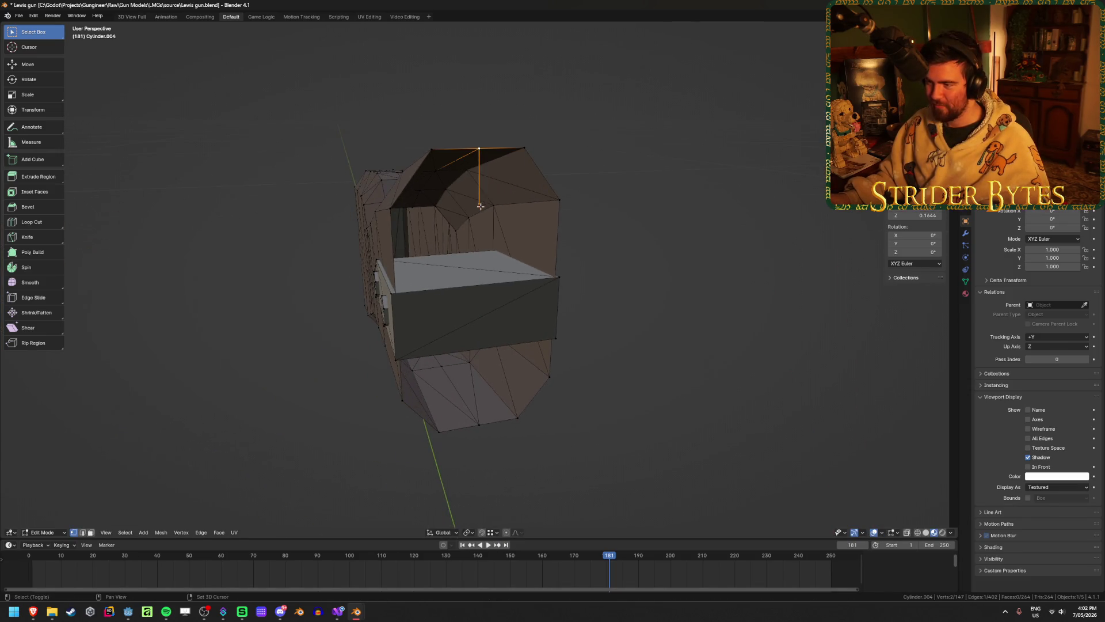
{"action": "left_click", "coordinate": [559, 199]}
{"action": "left_click", "coordinate": [528, 147], "text": "shift"}
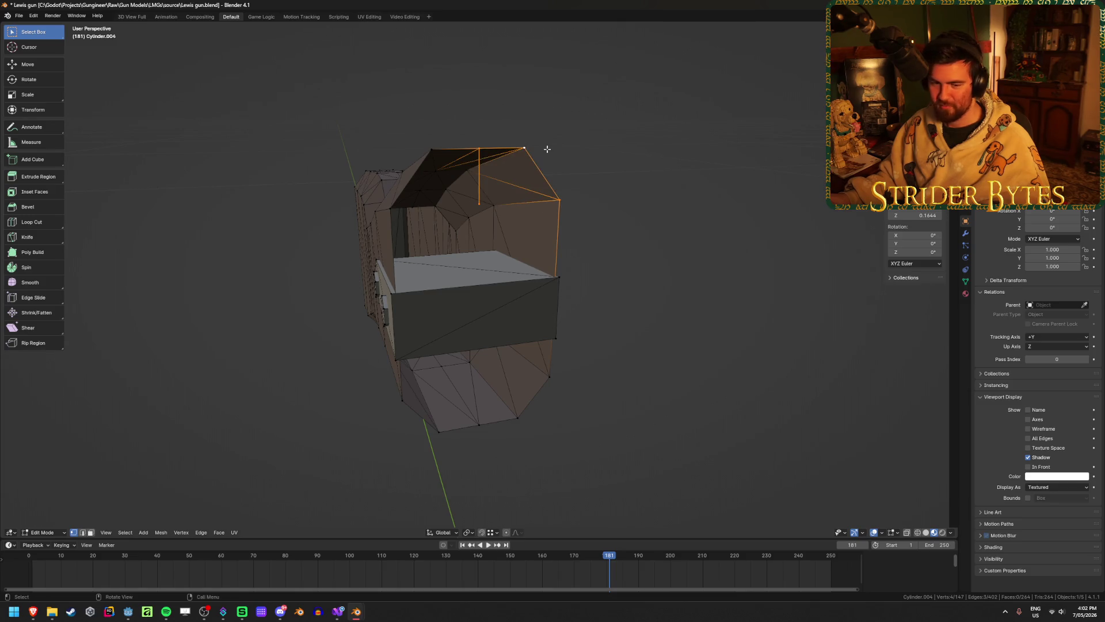
{"action": "middle_click_drag", "start_coordinate": [670, 214], "coordinate": [507, 207]}
{"action": "key", "text": "f"}
{"action": "left_click", "coordinate": [494, 195]}
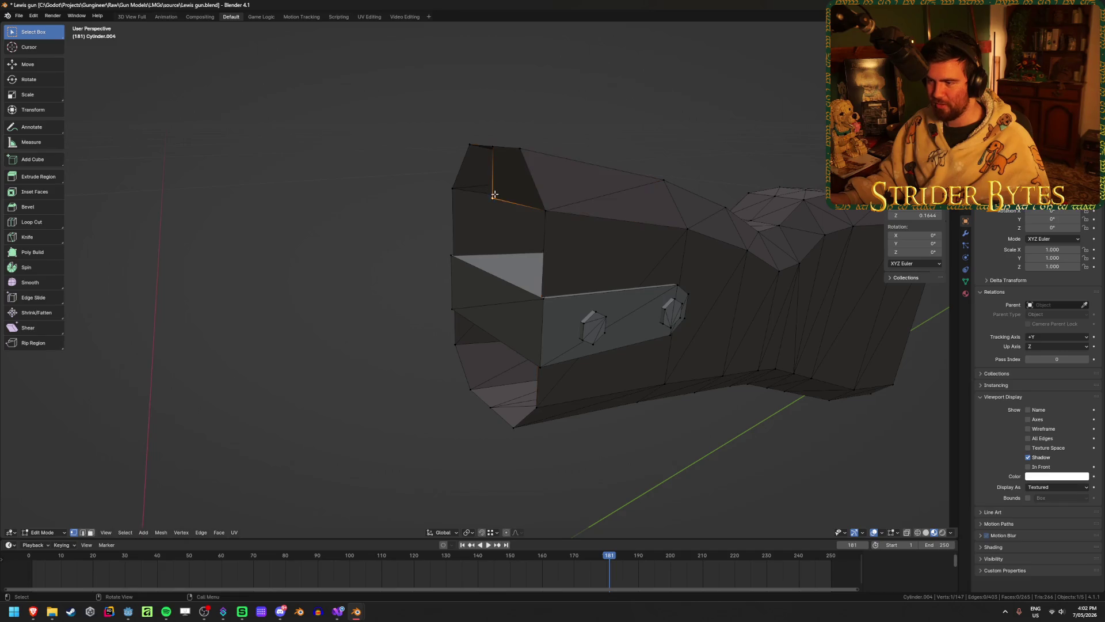
{"action": "key", "text": "f"}
{"action": "left_click", "coordinate": [308, 227]}
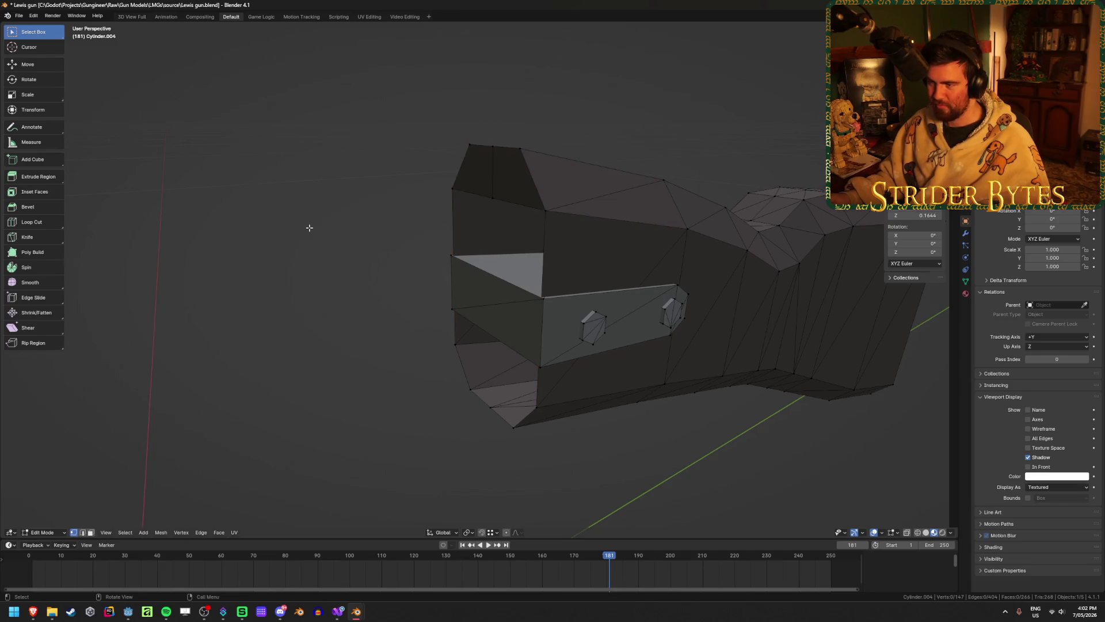
{"action": "mouse_move", "coordinate": [309, 227]}
{"action": "middle_mouse_down"}
{"action": "mouse_move", "coordinate": [377, 202]}
{"action": "mouse_move", "coordinate": [594, 237]}
{"action": "mouse_move", "coordinate": [492, 443]}
{"action": "middle_mouse_up"}
- Turn on see-through display and extrude a new vertex from the bottom of the opening along Z
{"action": "key", "text": "shift+z"}
{"action": "key", "text": "shift+z"}
{"action": "left_click", "coordinate": [480, 473]}
{"action": "key", "text": "e"}
{"action": "key", "text": "z"}
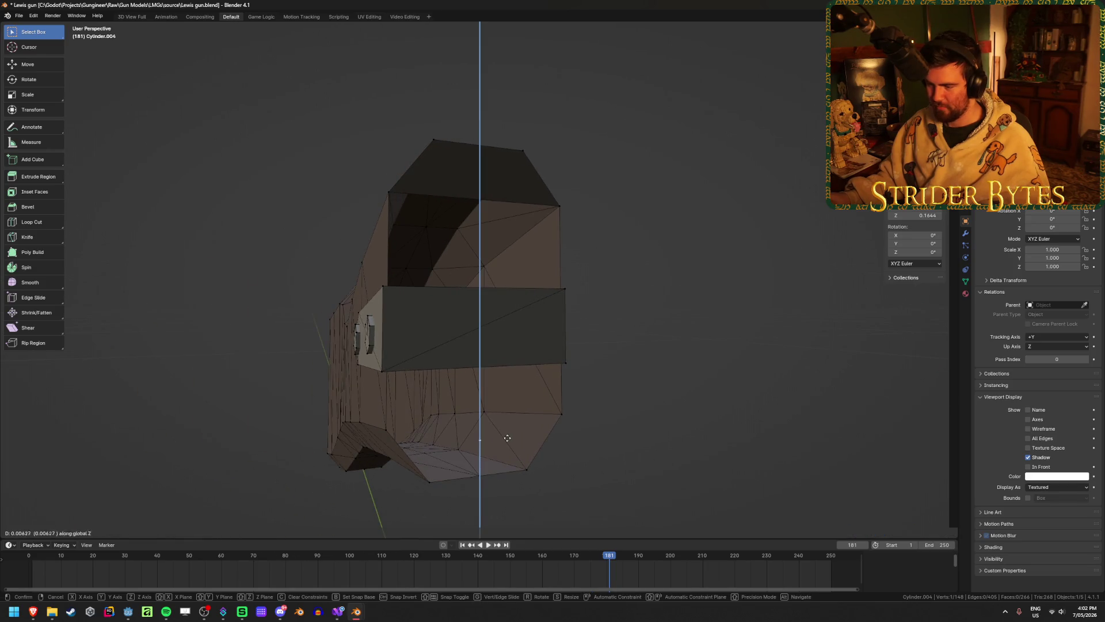
{"action": "left_click", "coordinate": [386, 428]}
{"action": "middle_click_drag", "start_coordinate": [382, 432], "coordinate": [426, 437]}
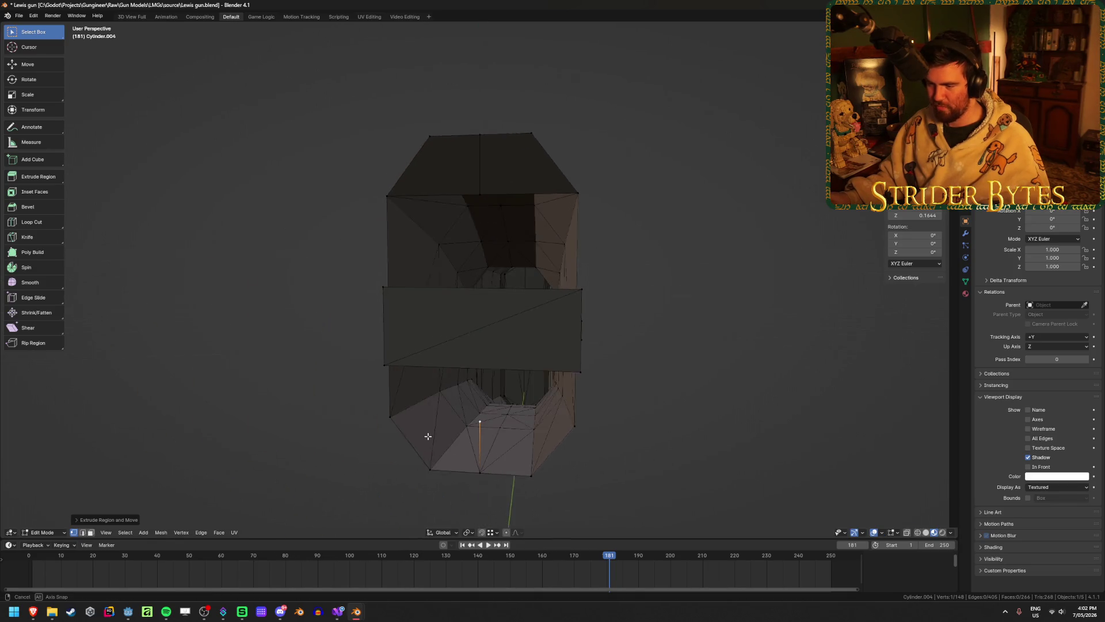
- Fill the lower-left and lower-right gaps with faces, undoing an unwanted triangle
{"action": "left_click", "coordinate": [430, 466], "text": "shift"}
{"action": "left_click", "coordinate": [390, 416], "text": "shift"}
{"action": "key", "text": "f"}
{"action": "left_click", "coordinate": [480, 472]}
{"action": "key", "text": "ctrl+z"}
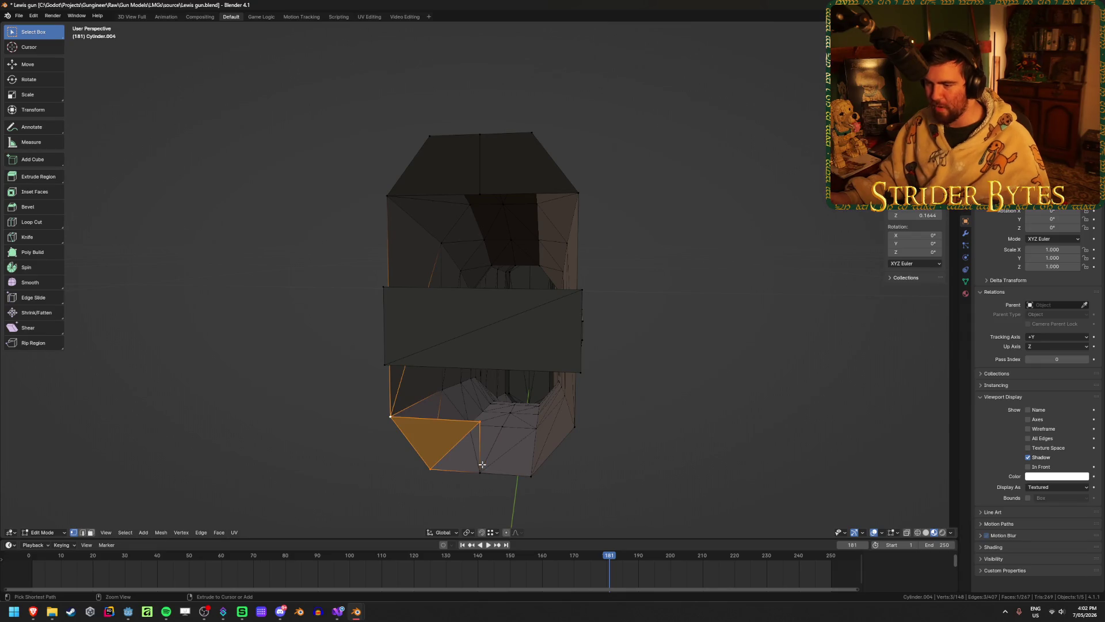
{"action": "key", "text": "ctrl+z"}
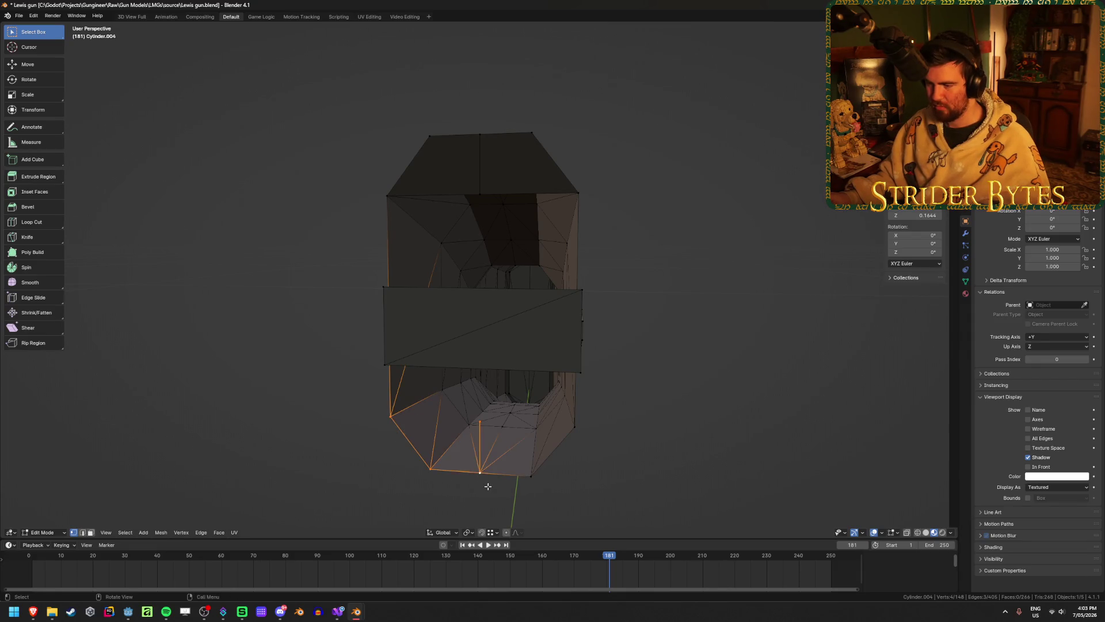
{"action": "key", "text": "f"}
{"action": "left_click", "coordinate": [480, 472]}
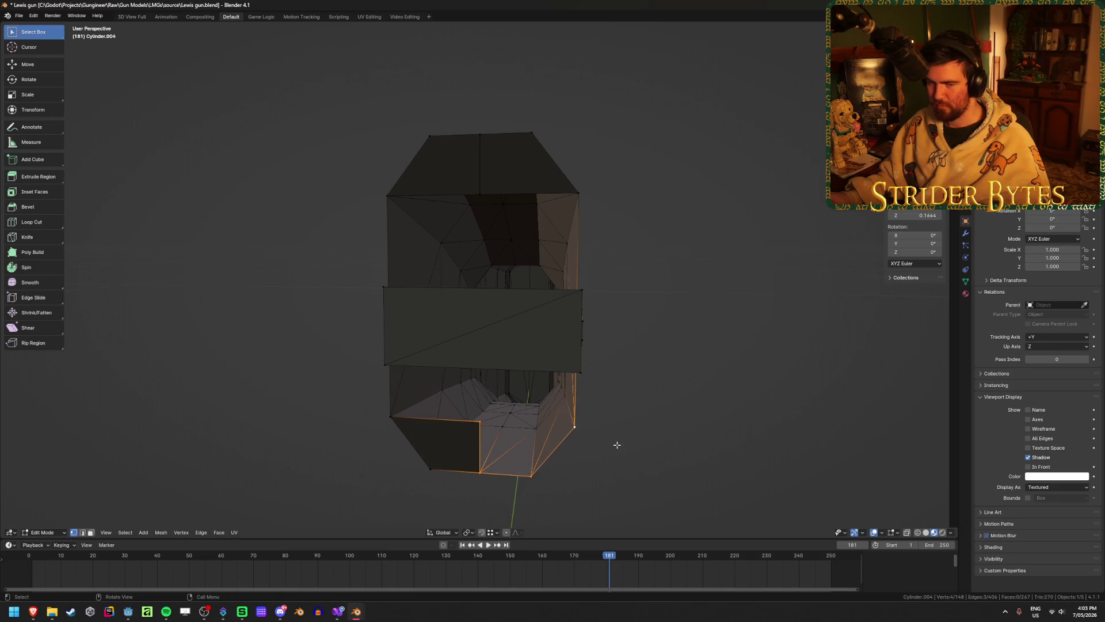
{"action": "key", "text": "f"}
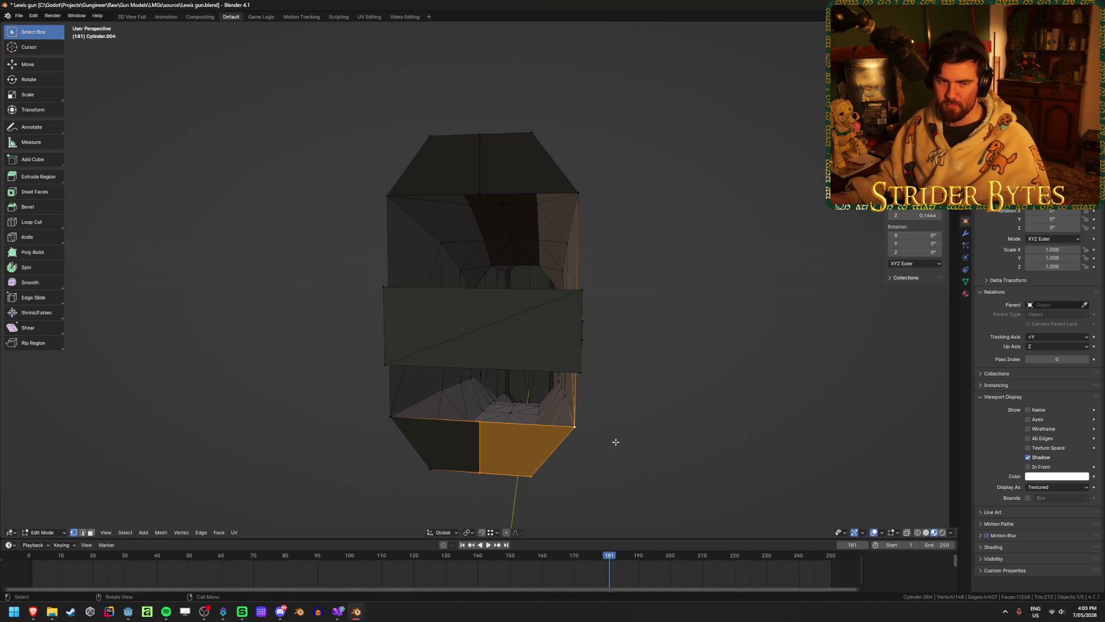
{"action": "scroll", "coordinate": [615, 441], "scroll_direction": "up", "scroll_amount": 1}
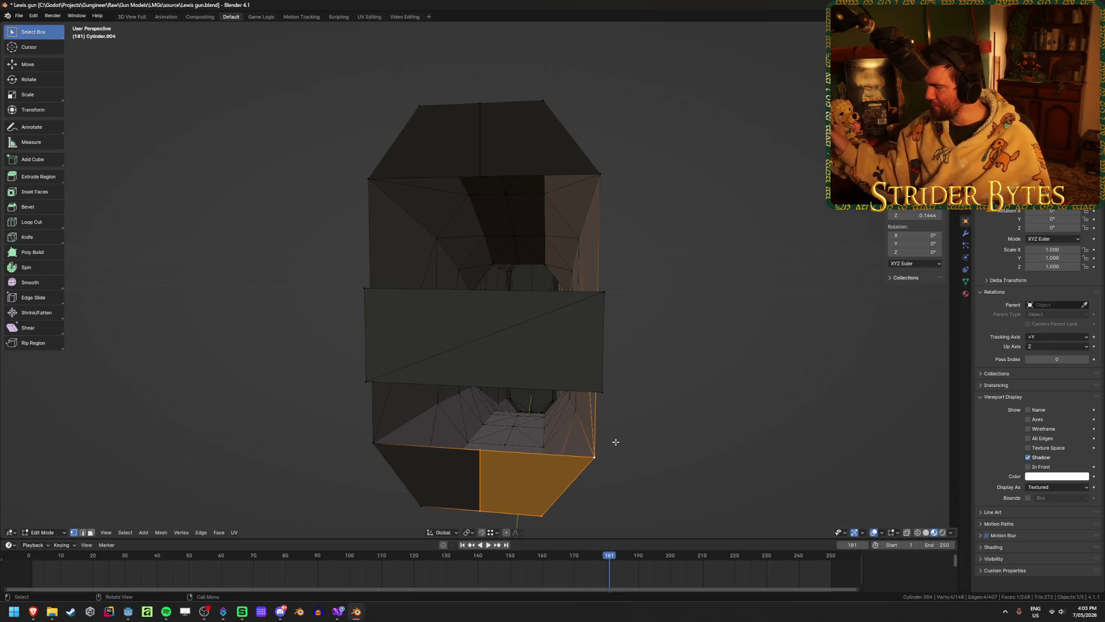
- Fill the upper-right and remaining gaps with faces and return to Object Mode
{"action": "left_click", "coordinate": [488, 174]}
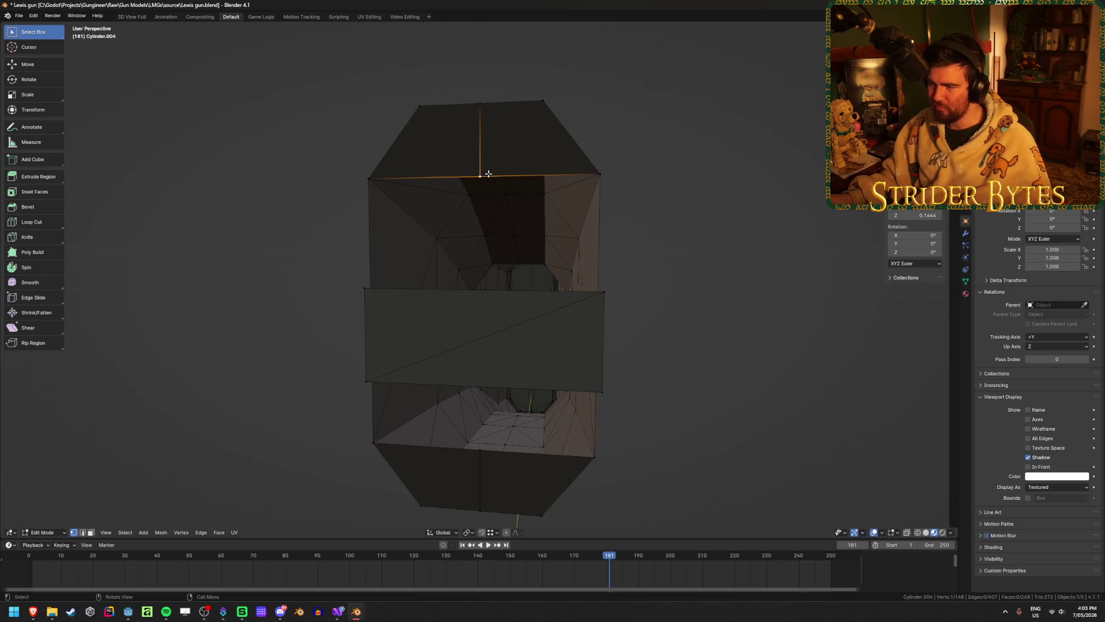
{"action": "left_click", "coordinate": [493, 456], "text": "shift"}
{"action": "left_click", "coordinate": [602, 458], "text": "shift"}
{"action": "left_click", "coordinate": [600, 174], "text": "shift"}
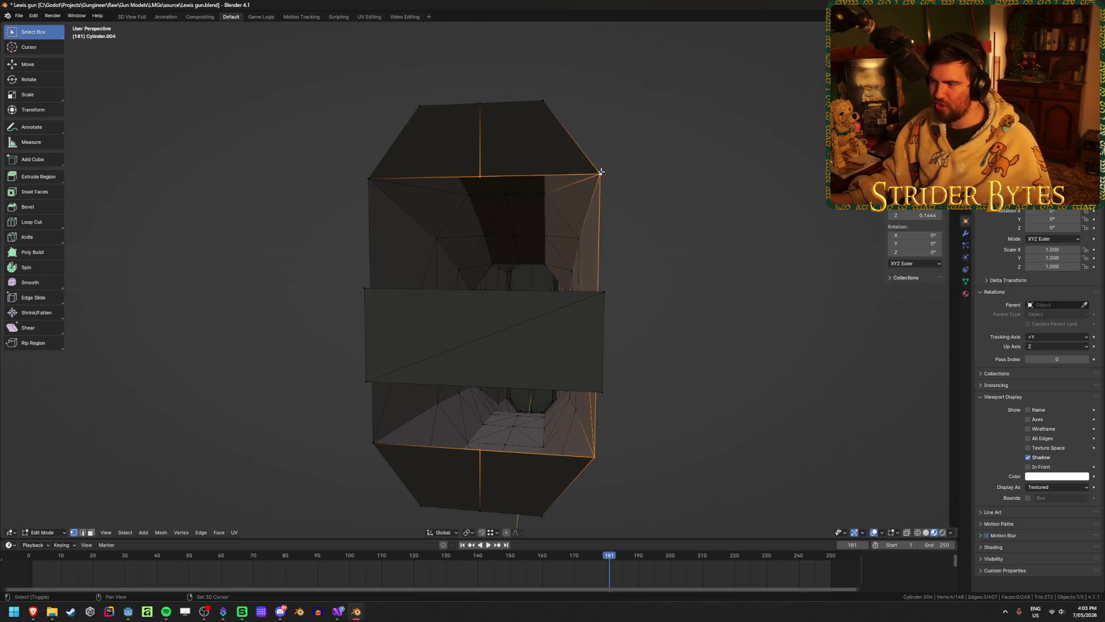
{"action": "key", "text": "f"}
{"action": "left_click", "coordinate": [472, 176]}
{"action": "left_click", "coordinate": [373, 178], "text": "shift"}
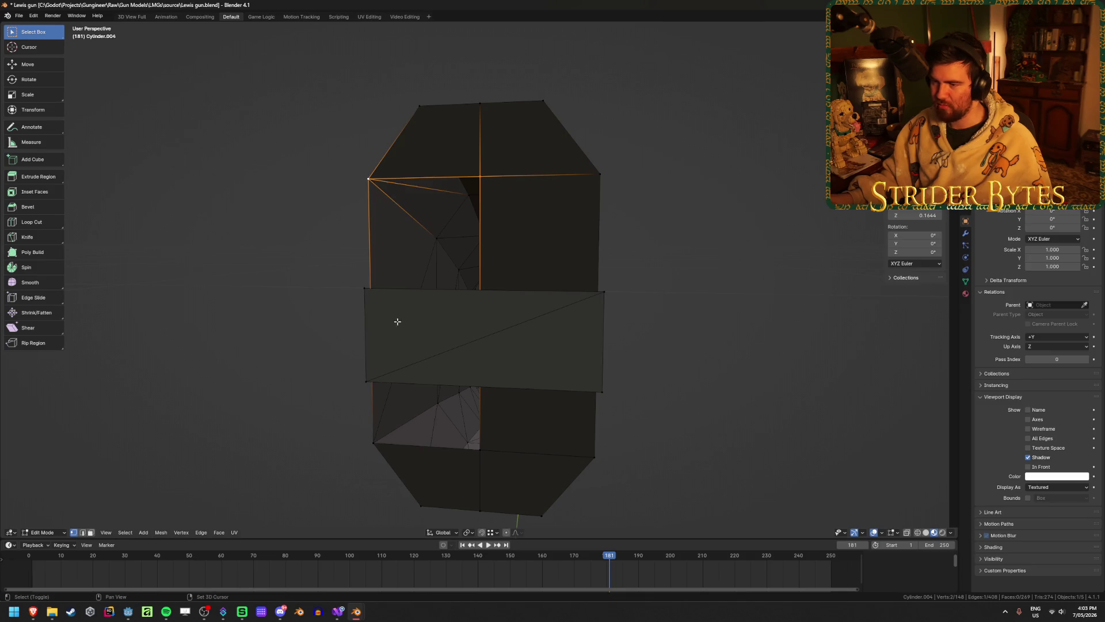
{"action": "left_click", "coordinate": [366, 447], "text": "shift"}
{"action": "key", "text": "f"}
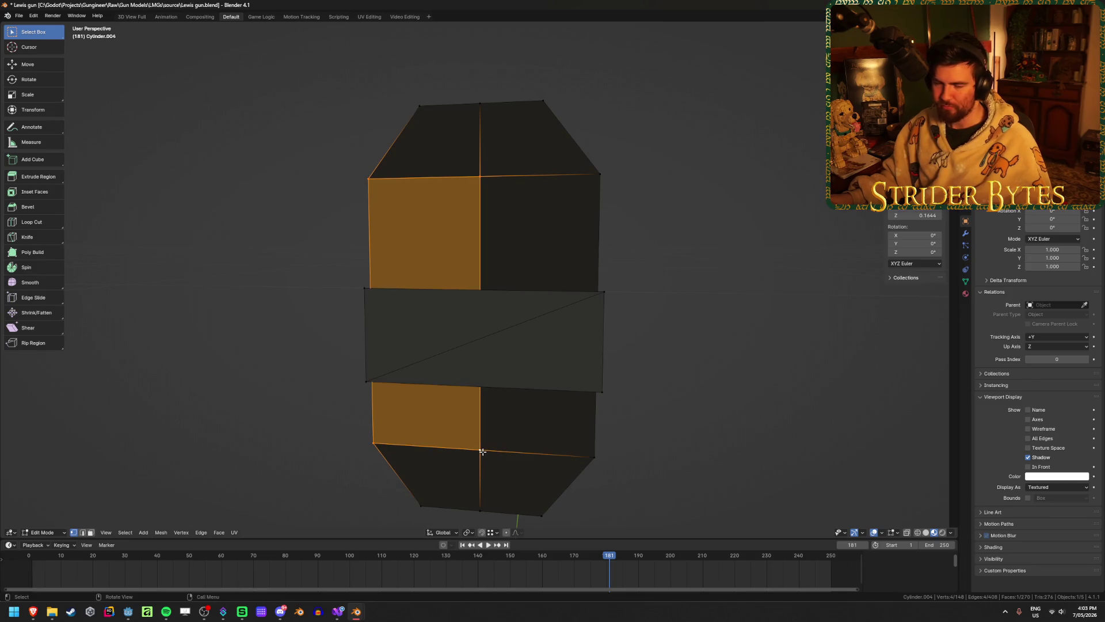
{"action": "key", "text": "Tab"}
{"action": "mouse_move", "coordinate": [234, 383]}
{"action": "middle_mouse_down"}
{"action": "mouse_move", "coordinate": [515, 387]}
{"action": "mouse_move", "coordinate": [391, 374]}
{"action": "mouse_move", "coordinate": [284, 382]}
{"action": "mouse_move", "coordinate": [415, 394]}
{"action": "middle_mouse_up"}
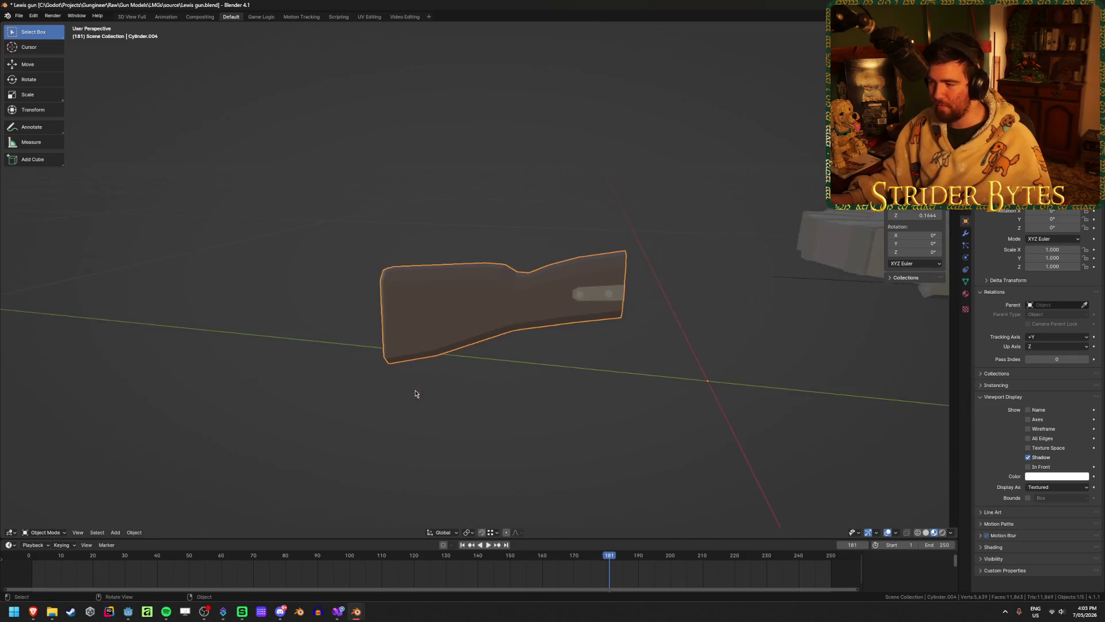
- Snap the 3D cursor to the selected geometry at the stock's front end
{"action": "middle_click_drag", "start_coordinate": [616, 378], "coordinate": [538, 371]}
{"action": "key", "text": "Tab"}
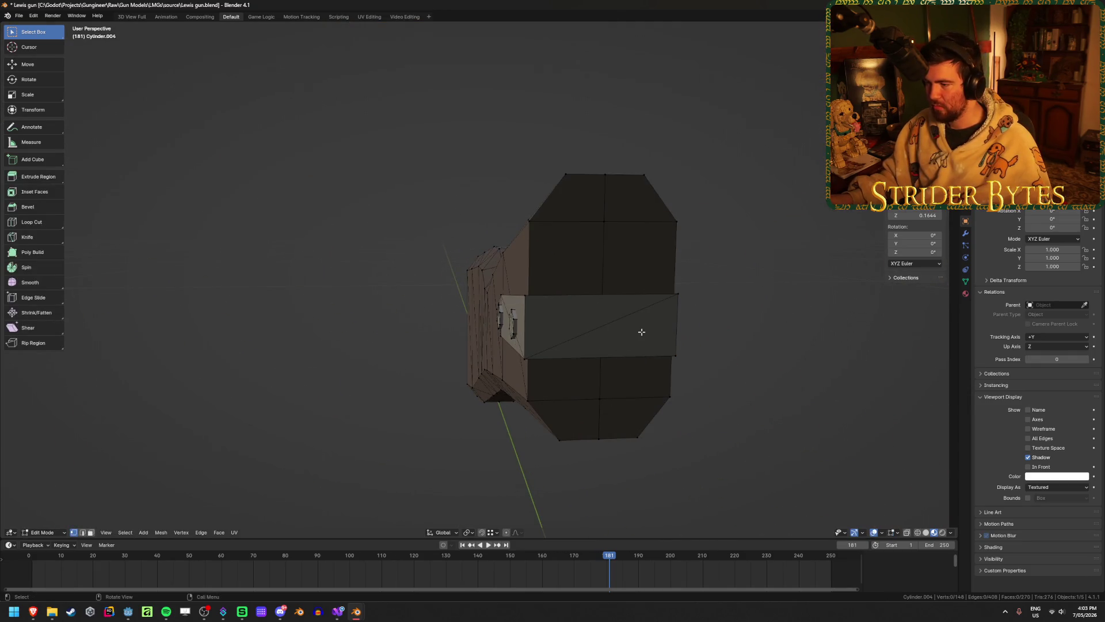
{"action": "key", "text": "alt+z"}
{"action": "key", "text": "alt+z"}
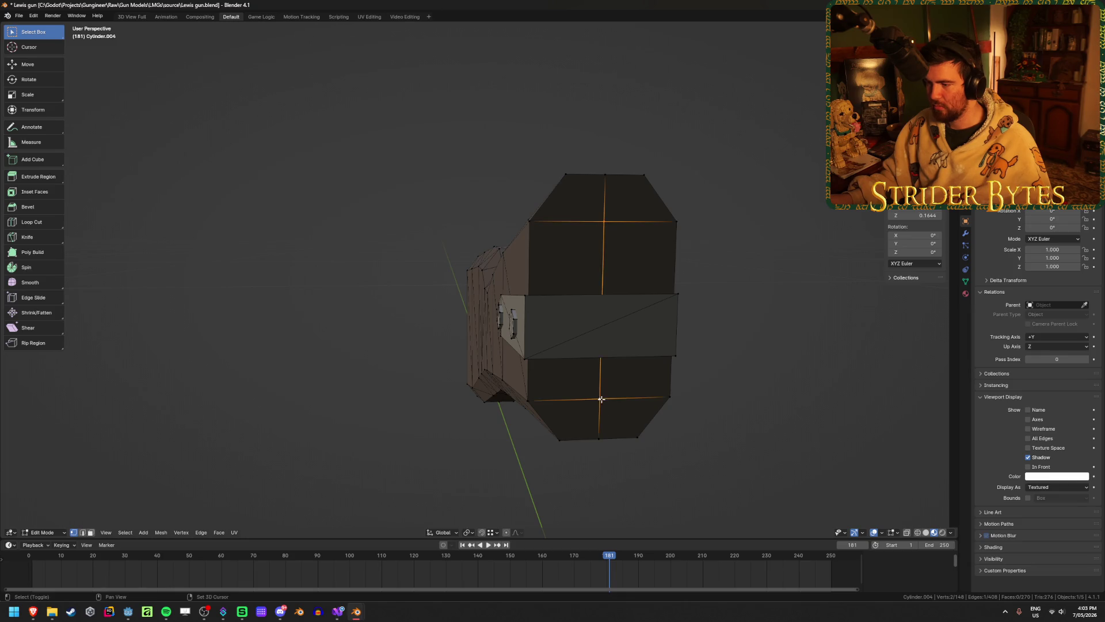
{"action": "key", "text": "shift+s"}
{"action": "left_click", "coordinate": [600, 453]}
{"action": "key", "text": "Tab"}
- Set the stock's origin to the 3D cursor and exit Local View
{"action": "middle_click_drag", "start_coordinate": [408, 462], "coordinate": [462, 464]}
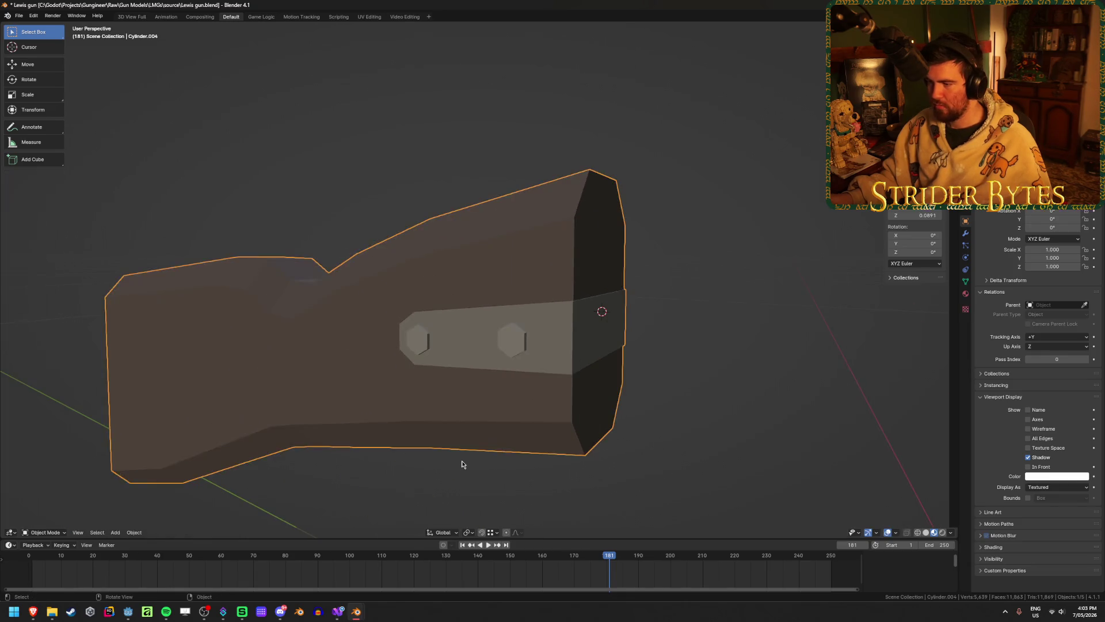
{"action": "right_click", "coordinate": [462, 464]}
{"action": "mouse_move", "coordinate": [463, 455]}
{"action": "left_click", "coordinate": [530, 478]}
{"action": "scroll", "coordinate": [482, 485], "scroll_direction": "down", "scroll_amount": 6}
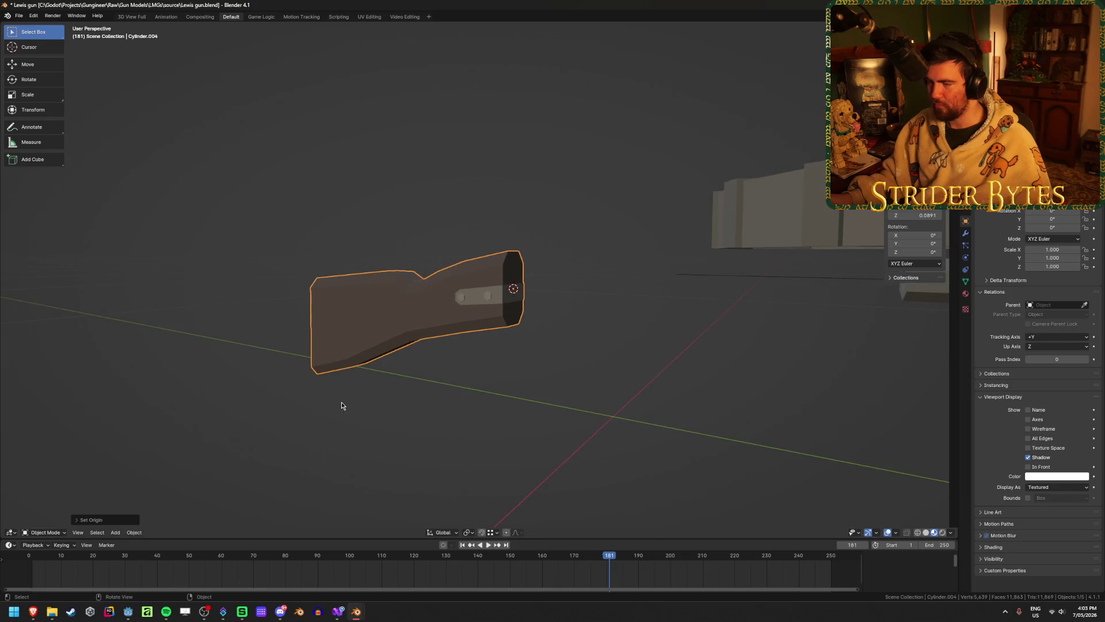
{"action": "key", "text": "KP_Divide"}
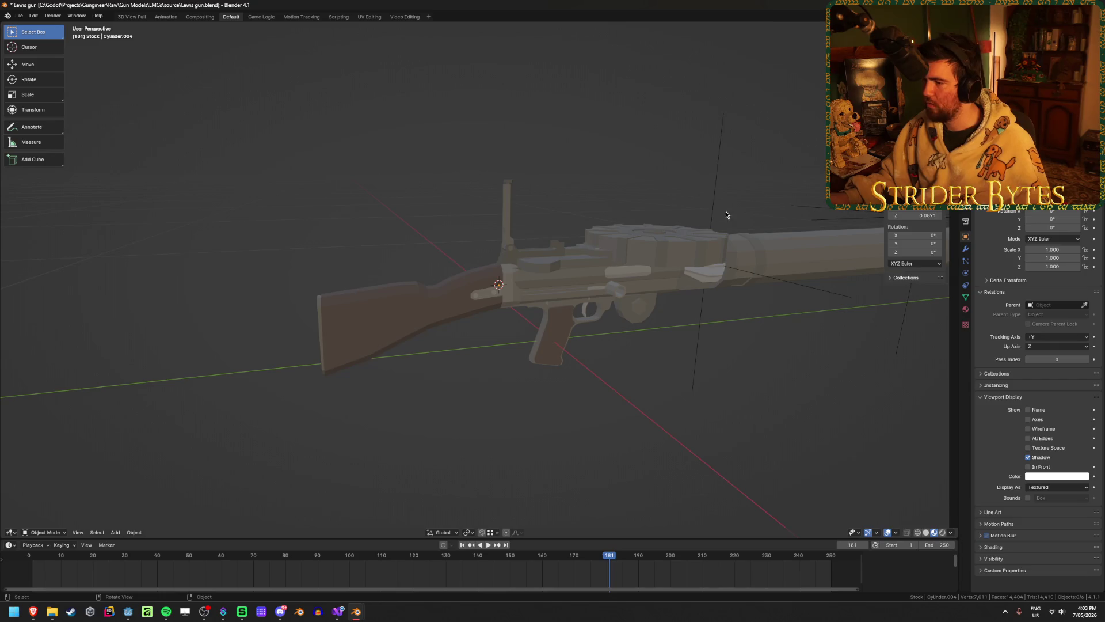
- Delete the stray empty
{"action": "left_click", "coordinate": [978, 115]}
{"action": "middle_click_drag", "start_coordinate": [662, 276], "coordinate": [593, 293]}
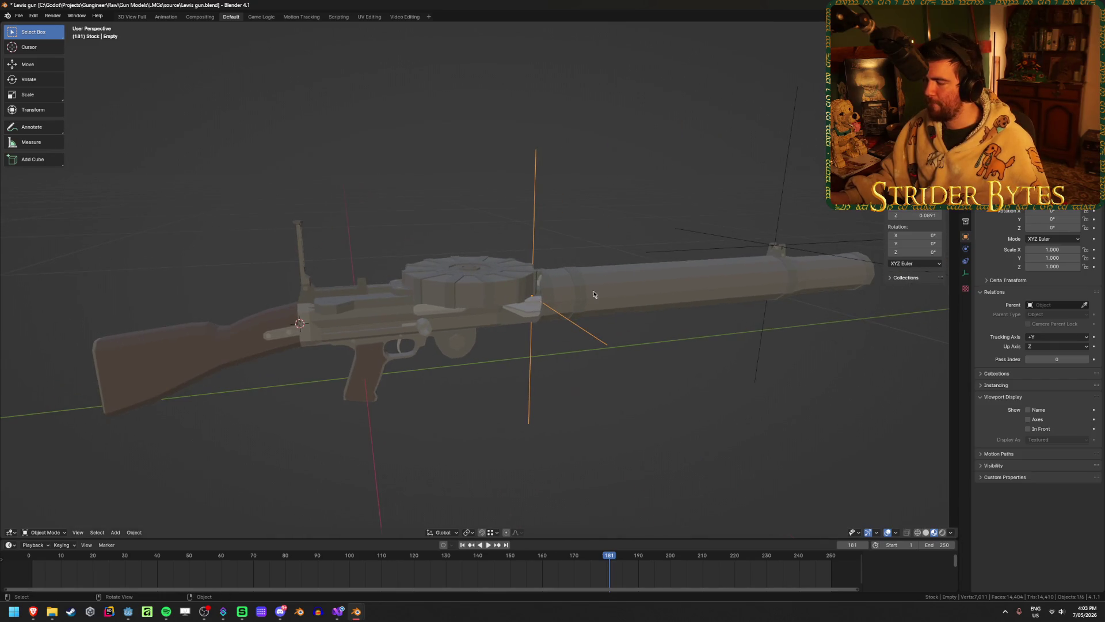
{"action": "key", "text": "x"}
{"action": "left_click", "coordinate": [706, 294]}
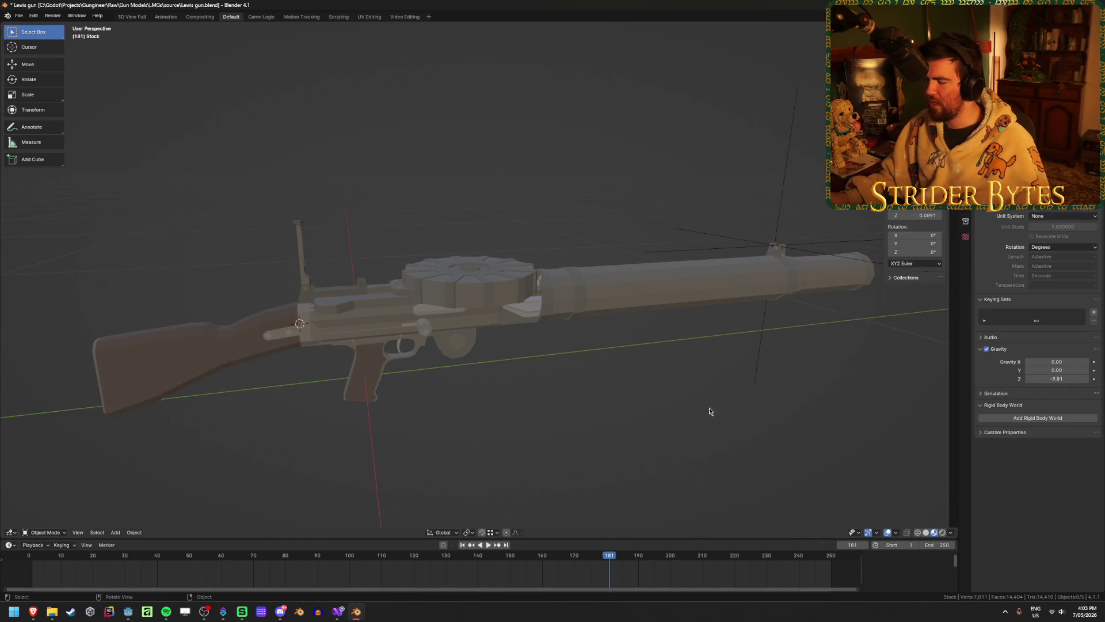
- Rename the barrel object to Lewis_Barrel
{"action": "left_click", "coordinate": [727, 295]}
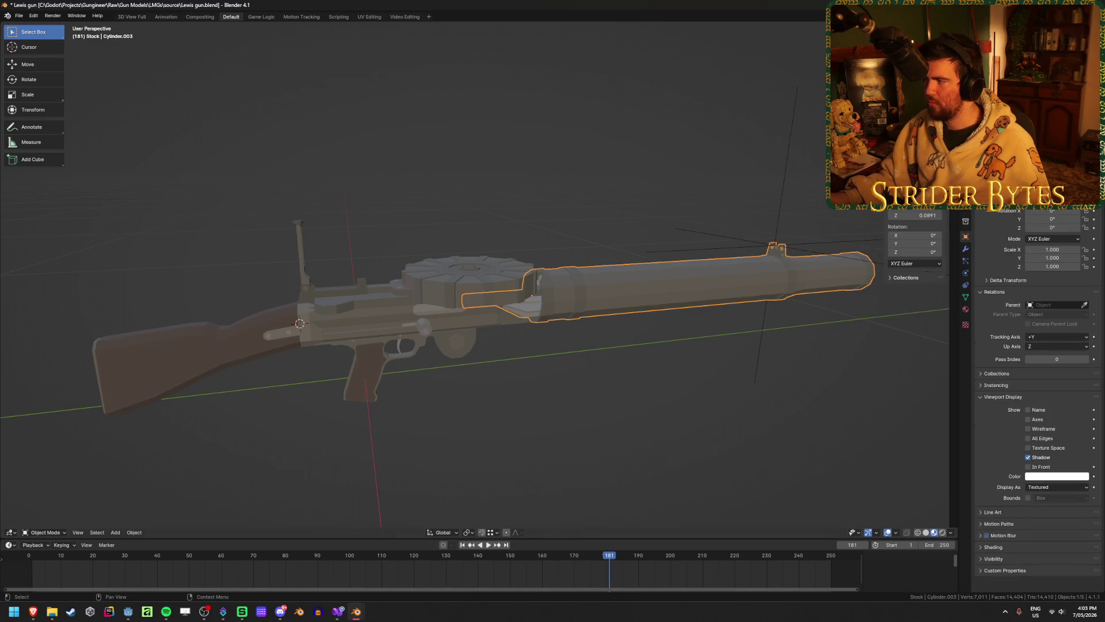
{"action": "key", "text": "F2"}
{"action": "type", "text": "Lewis_Barrel"}
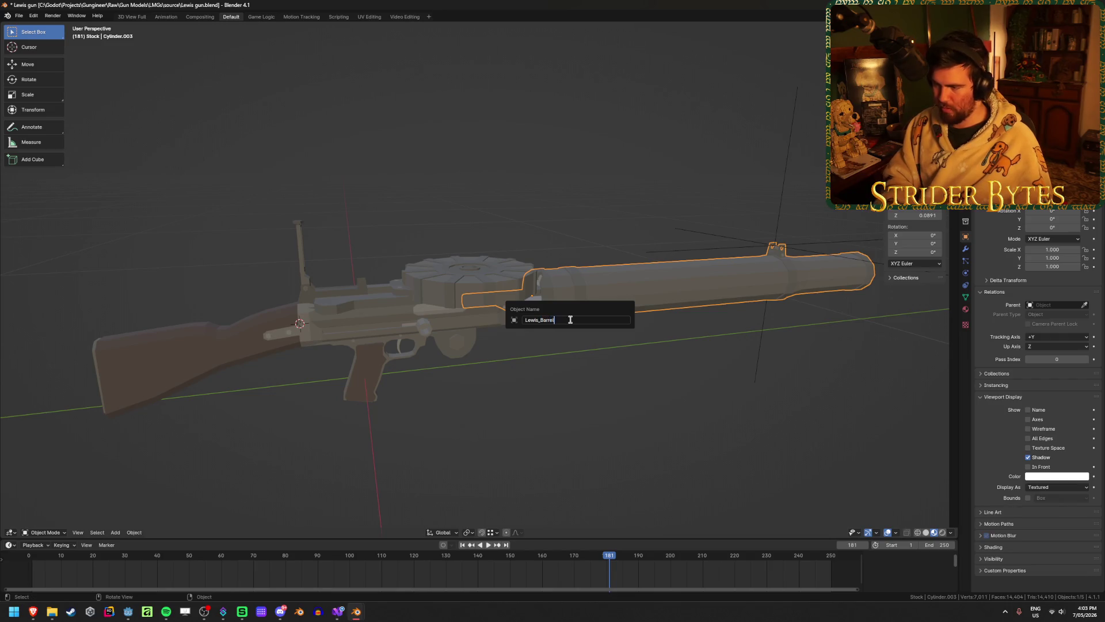
{"action": "key", "text": "Return"}
- Rename the stock object to Lewis_Stock
{"action": "left_click", "coordinate": [149, 368]}
{"action": "key", "text": "F2"}
{"action": "type", "text": "Lewis_Stock"}
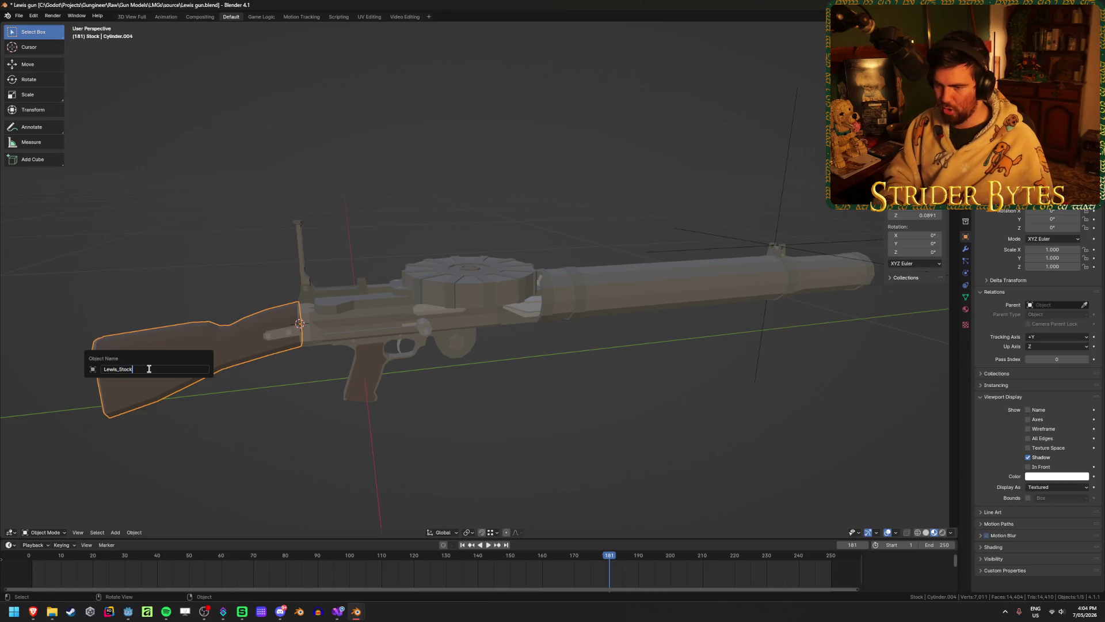
{"action": "key", "text": "Return"}
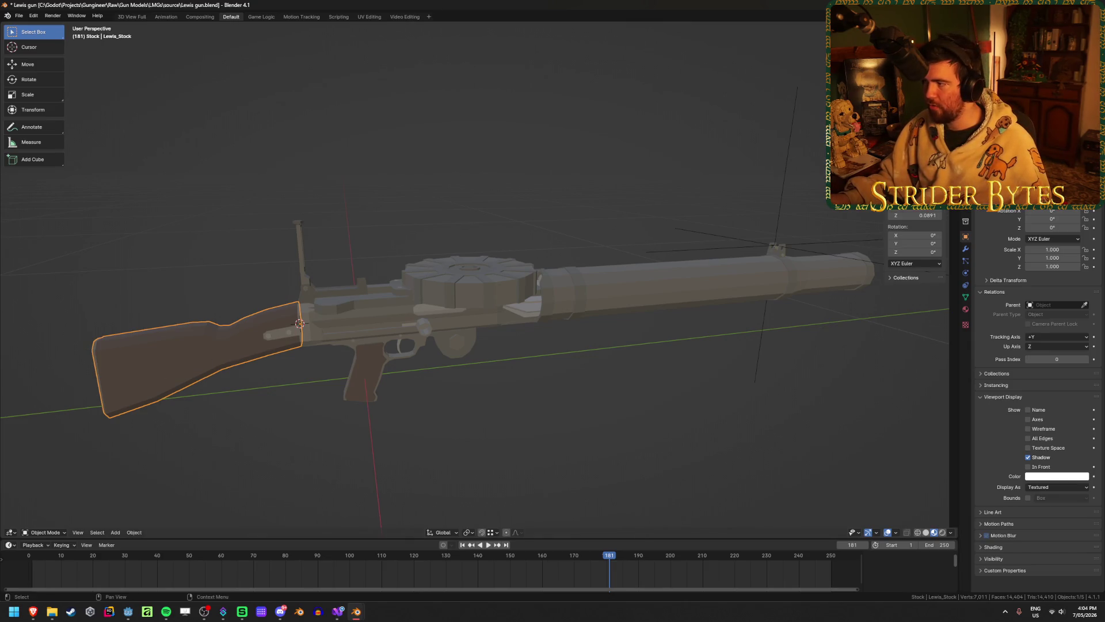
{"action": "left_click", "coordinate": [691, 279]}
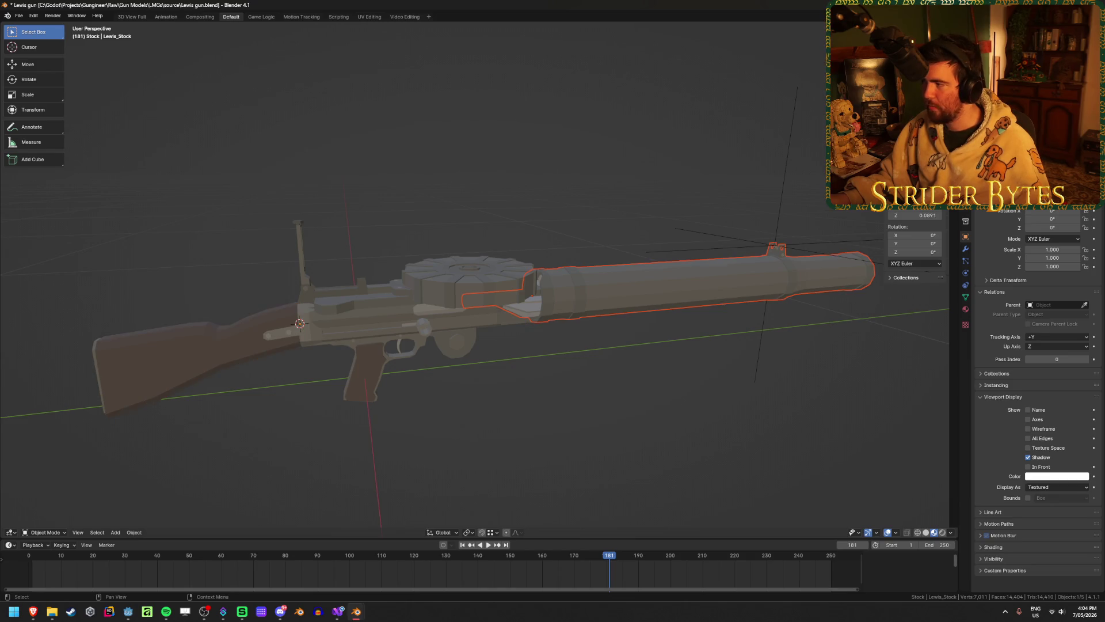
{"action": "left_click", "coordinate": [775, 246]}
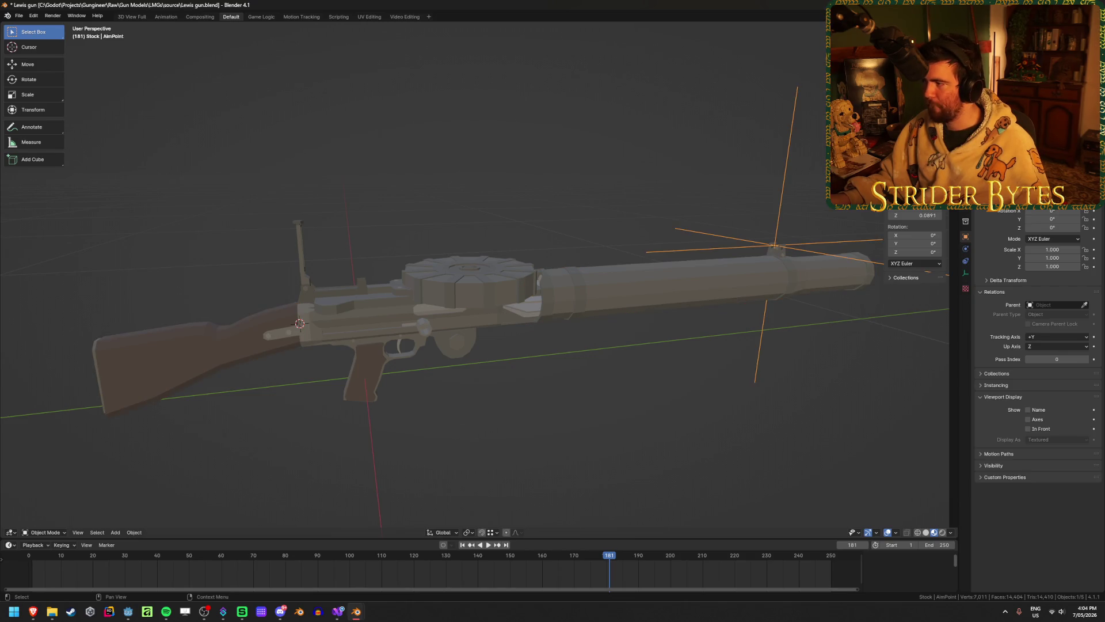
- Put Lewis_Barrel into Edit Mode and hide a ring of its faces
{"action": "mouse_move", "coordinate": [781, 271]}
{"action": "middle_mouse_down"}
{"action": "mouse_move", "coordinate": [452, 277]}
{"action": "mouse_move", "coordinate": [522, 261]}
{"action": "middle_mouse_up"}
{"action": "middle_click_drag", "start_coordinate": [539, 300], "coordinate": [535, 320]}
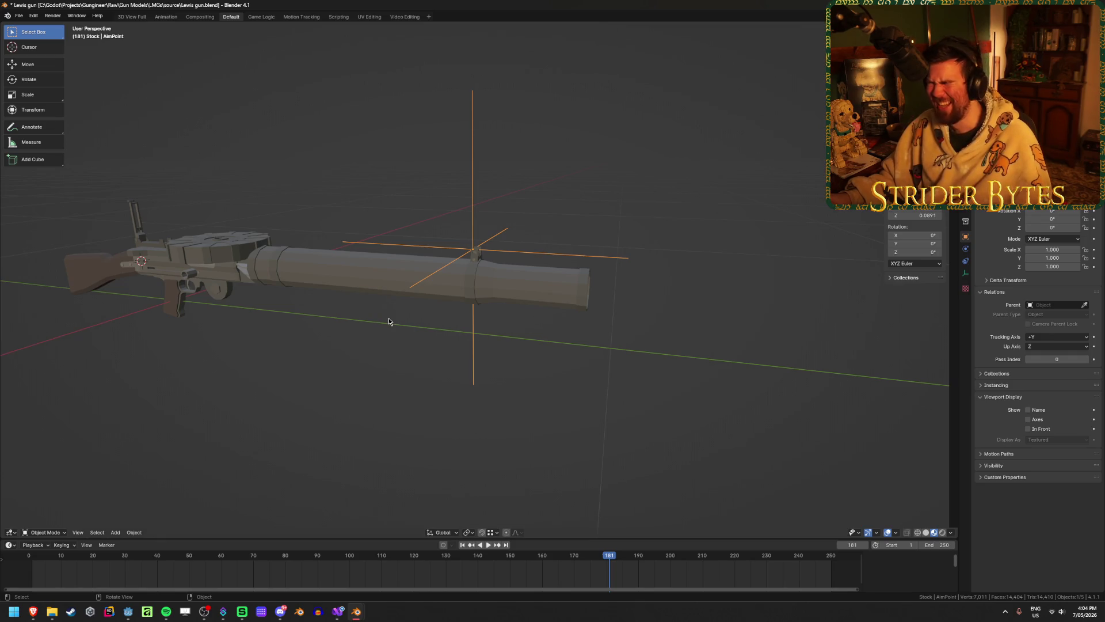
{"action": "mouse_move", "coordinate": [387, 321]}
{"action": "middle_mouse_down"}
{"action": "mouse_move", "coordinate": [349, 318]}
{"action": "mouse_move", "coordinate": [550, 364]}
{"action": "mouse_move", "coordinate": [545, 402]}
{"action": "mouse_move", "coordinate": [506, 402]}
{"action": "mouse_move", "coordinate": [361, 305]}
{"action": "mouse_move", "coordinate": [363, 280]}
{"action": "mouse_move", "coordinate": [552, 278]}
{"action": "mouse_move", "coordinate": [602, 266]}
{"action": "mouse_move", "coordinate": [630, 298]}
{"action": "mouse_move", "coordinate": [703, 298]}
{"action": "mouse_move", "coordinate": [765, 348]}
{"action": "mouse_move", "coordinate": [546, 350]}
{"action": "mouse_move", "coordinate": [559, 292]}
{"action": "mouse_move", "coordinate": [552, 269]}
{"action": "mouse_move", "coordinate": [572, 268]}
{"action": "mouse_move", "coordinate": [599, 345]}
{"action": "mouse_move", "coordinate": [572, 397]}
{"action": "mouse_move", "coordinate": [642, 332]}
{"action": "mouse_move", "coordinate": [641, 250]}
{"action": "mouse_move", "coordinate": [714, 214]}
{"action": "middle_mouse_up"}
{"action": "left_click", "coordinate": [557, 278]}
{"action": "key", "text": "Tab"}
{"action": "key", "text": "alt+z"}
{"action": "key", "text": "alt+z"}
{"action": "left_click", "coordinate": [639, 311], "text": "alt"}
{"action": "key", "text": "h"}
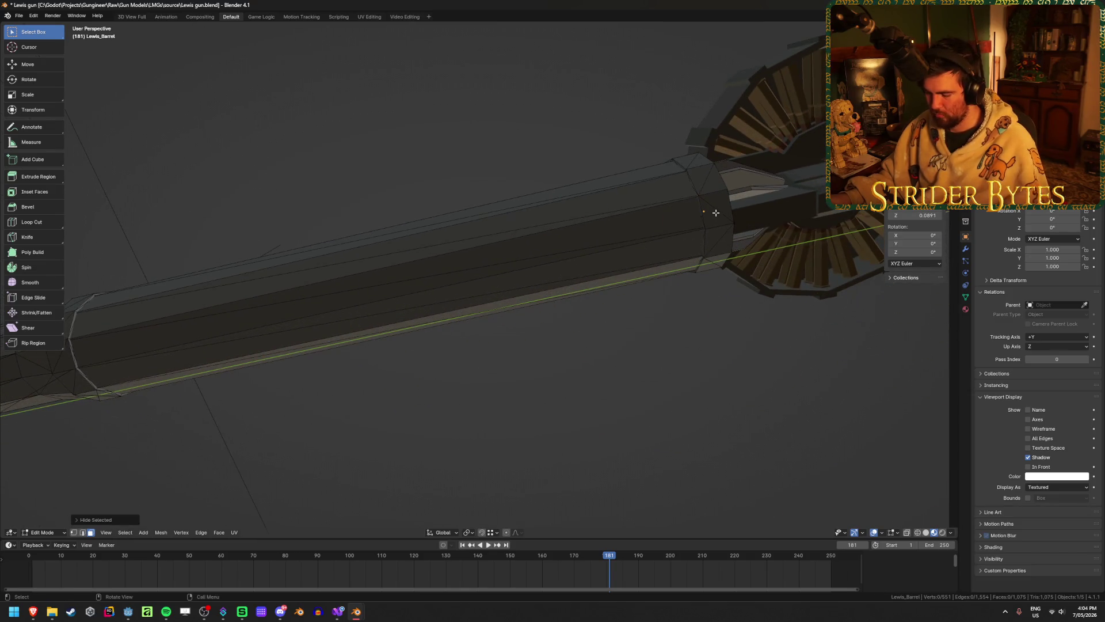
- Hide the barrel's end face ring, then select a single barrel vertex in vertex mode
{"action": "left_click", "coordinate": [715, 213], "text": "alt"}
{"action": "key", "text": "h"}
{"action": "left_click", "coordinate": [715, 229], "text": "alt"}
{"action": "key", "text": "ctrl+z"}
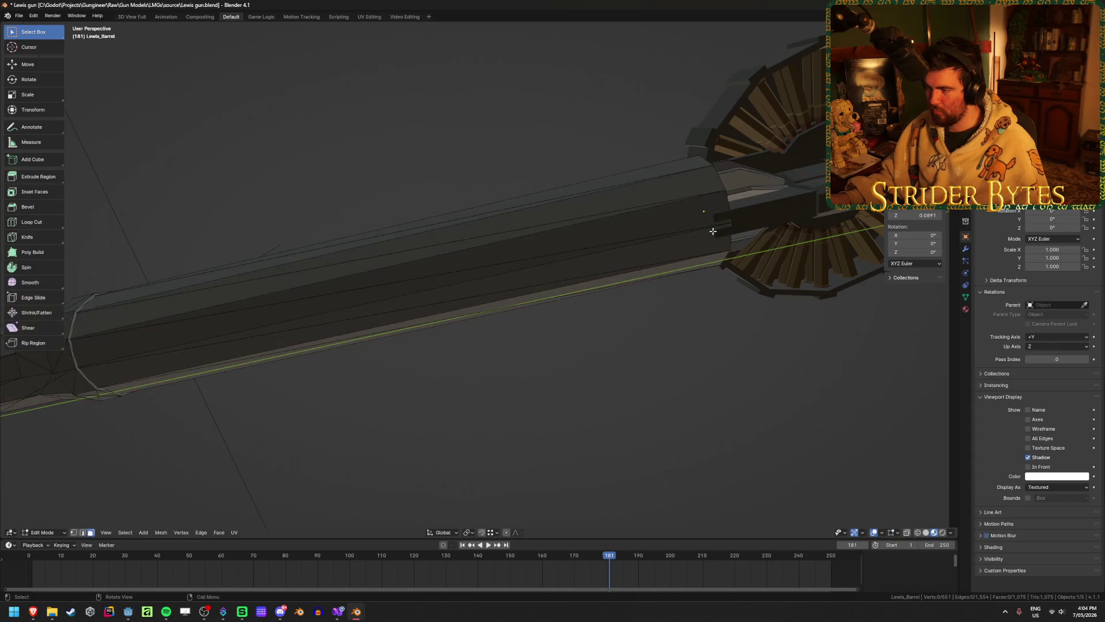
{"action": "key", "text": "1"}
{"action": "left_click", "coordinate": [723, 243]}
- Orbit around the barrel, toggle X-ray on and off, and cancel a trial move
{"action": "mouse_move", "coordinate": [200, 377]}
{"action": "middle_mouse_down"}
{"action": "mouse_move", "coordinate": [456, 374]}
{"action": "mouse_move", "coordinate": [491, 360]}
{"action": "mouse_move", "coordinate": [434, 342]}
{"action": "middle_mouse_up"}
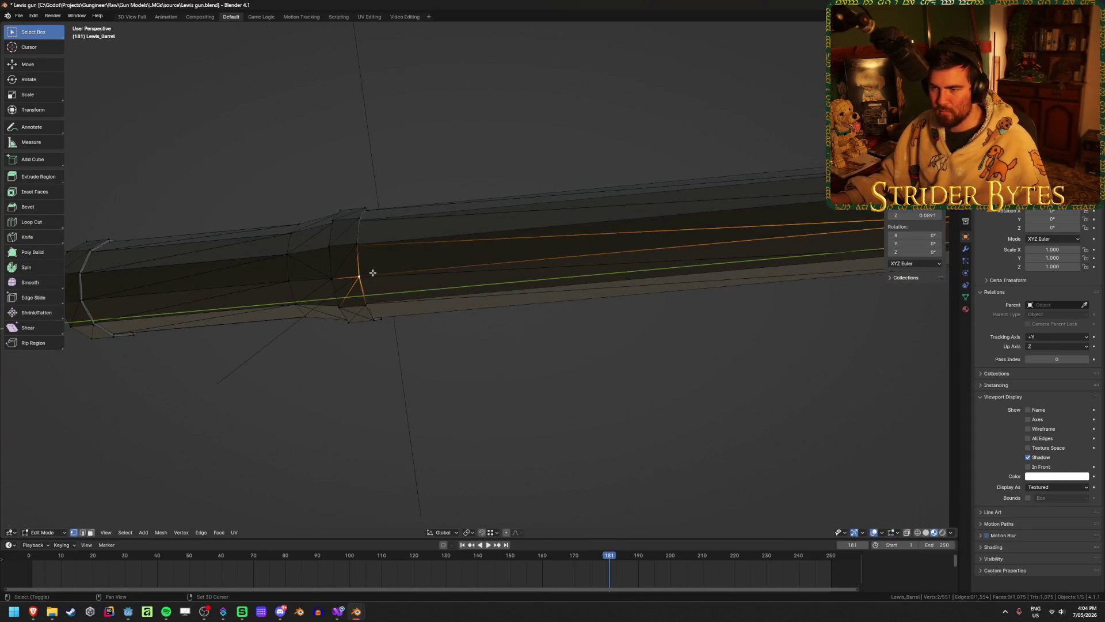
{"action": "scroll", "coordinate": [467, 297], "scroll_direction": "down", "scroll_amount": 5}
{"action": "mouse_move", "coordinate": [468, 296]}
{"action": "middle_mouse_down"}
{"action": "mouse_move", "coordinate": [505, 291]}
{"action": "mouse_move", "coordinate": [467, 336]}
{"action": "middle_mouse_up"}
{"action": "scroll", "coordinate": [405, 413], "scroll_direction": "up", "scroll_amount": 6}
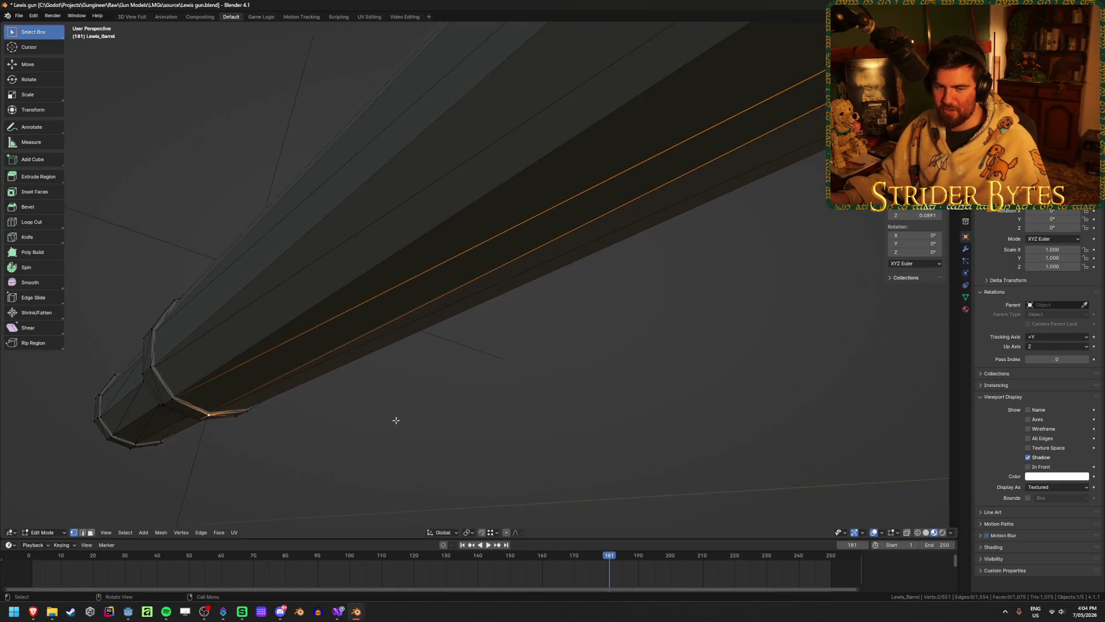
{"action": "middle_click_drag", "start_coordinate": [407, 415], "coordinate": [397, 415]}
{"action": "key", "text": "alt+z"}
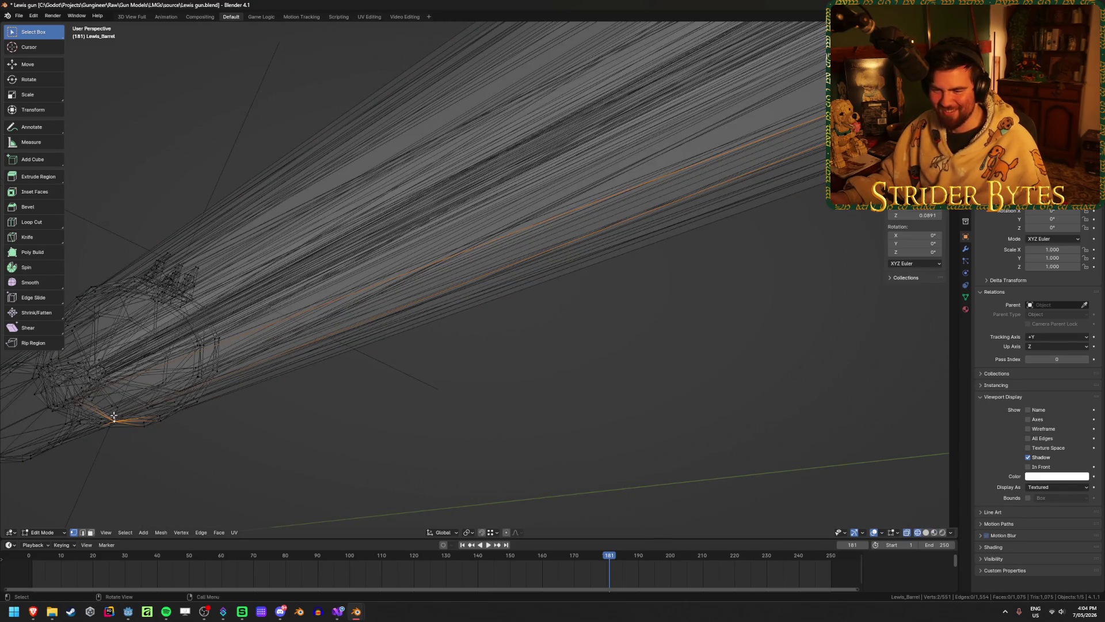
{"action": "key", "text": "alt+z"}
{"action": "scroll", "coordinate": [242, 414], "scroll_direction": "up", "scroll_amount": 4}
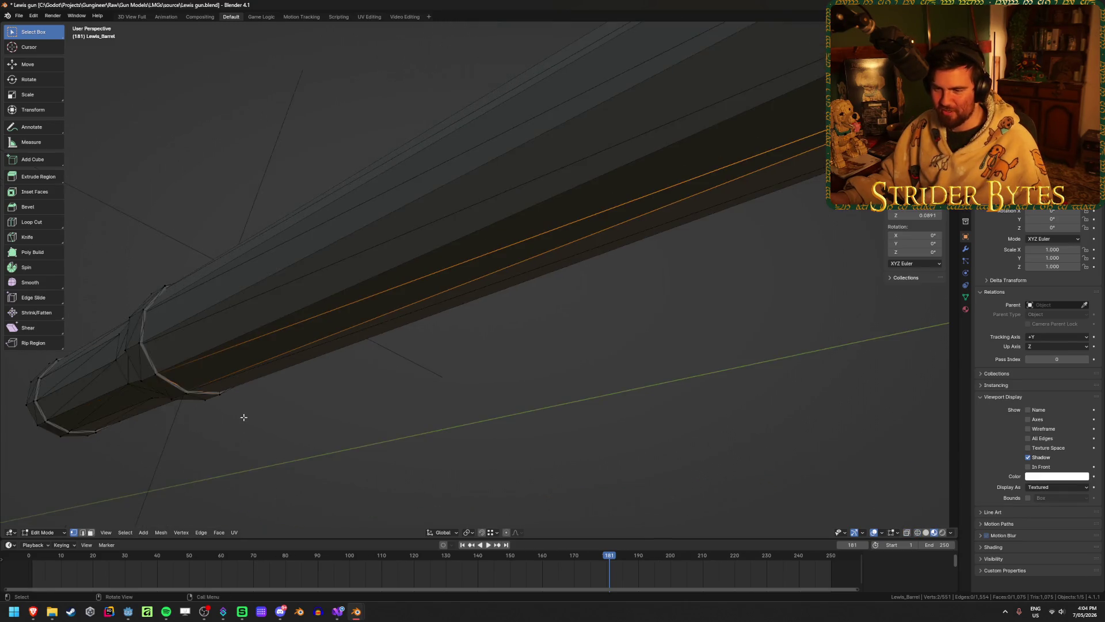
{"action": "key", "text": "g"}
{"action": "right_click", "coordinate": [225, 472]}
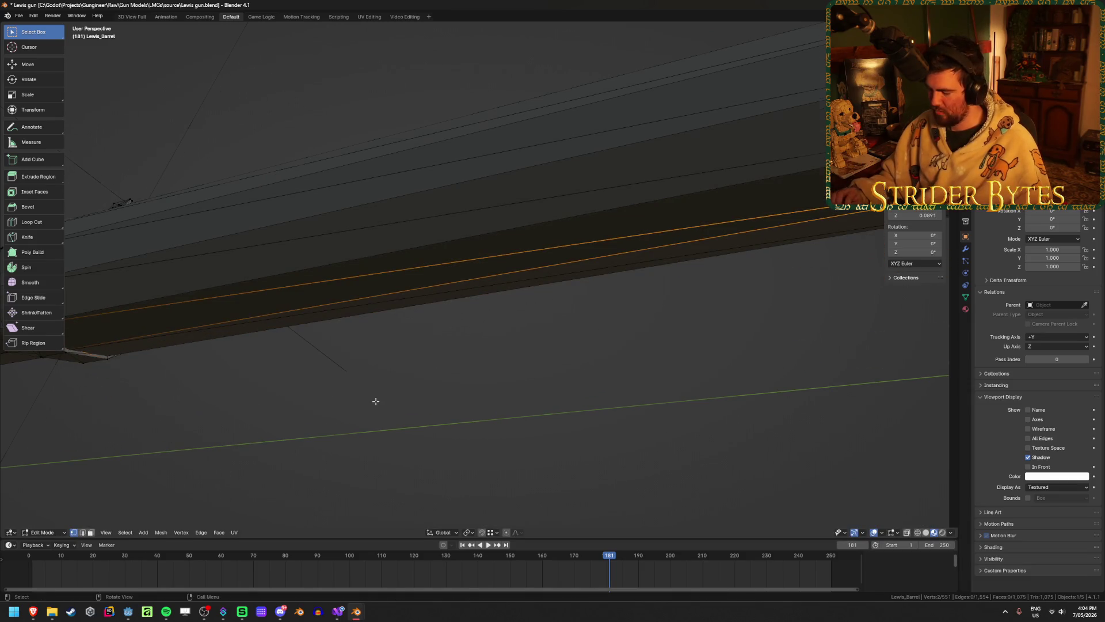
- With X-ray on, select another linked ring of barrel faces and hide it
{"action": "scroll", "coordinate": [368, 400], "scroll_direction": "down", "scroll_amount": 5}
{"action": "scroll", "coordinate": [235, 392], "scroll_direction": "up", "scroll_amount": 5}
{"action": "scroll", "coordinate": [348, 434], "scroll_direction": "up", "scroll_amount": 10}
{"action": "mouse_move", "coordinate": [306, 399]}
{"action": "middle_mouse_down"}
{"action": "mouse_move", "coordinate": [352, 434]}
{"action": "mouse_move", "coordinate": [241, 424]}
{"action": "mouse_move", "coordinate": [658, 451]}
{"action": "mouse_move", "coordinate": [485, 363]}
{"action": "mouse_move", "coordinate": [497, 336]}
{"action": "mouse_move", "coordinate": [464, 333]}
{"action": "mouse_move", "coordinate": [498, 373]}
{"action": "mouse_move", "coordinate": [470, 420]}
{"action": "mouse_move", "coordinate": [503, 434]}
{"action": "mouse_move", "coordinate": [328, 429]}
{"action": "mouse_move", "coordinate": [429, 398]}
{"action": "middle_mouse_up"}
{"action": "key", "text": "alt+z"}
{"action": "key", "text": "alt+z"}
{"action": "scroll", "coordinate": [392, 302], "scroll_direction": "down", "scroll_amount": 10}
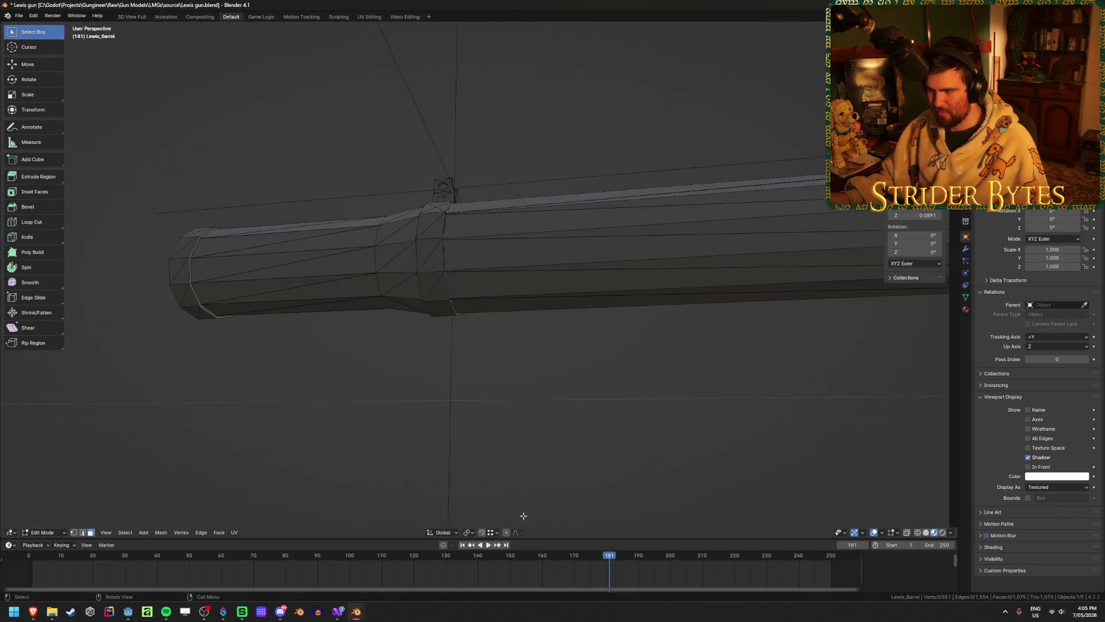
{"action": "scroll", "coordinate": [432, 277], "scroll_direction": "up", "scroll_amount": 3}
{"action": "scroll", "coordinate": [432, 288], "scroll_direction": "up", "scroll_amount": 5}
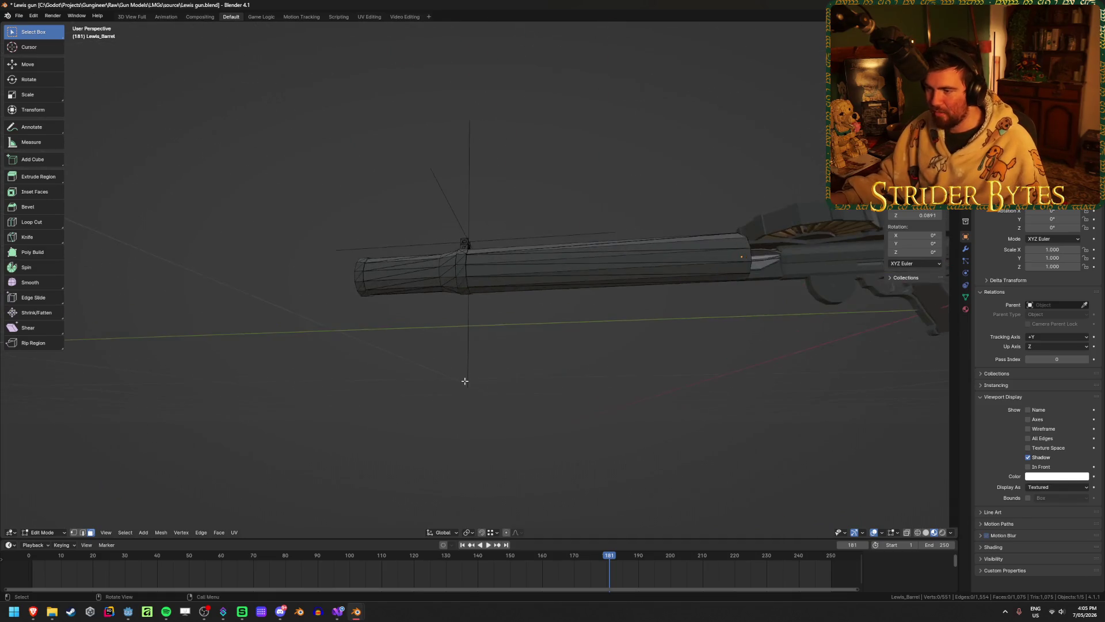
{"action": "middle_click_drag", "start_coordinate": [464, 380], "coordinate": [530, 365]}
{"action": "key", "text": "l"}
{"action": "key", "text": "h"}
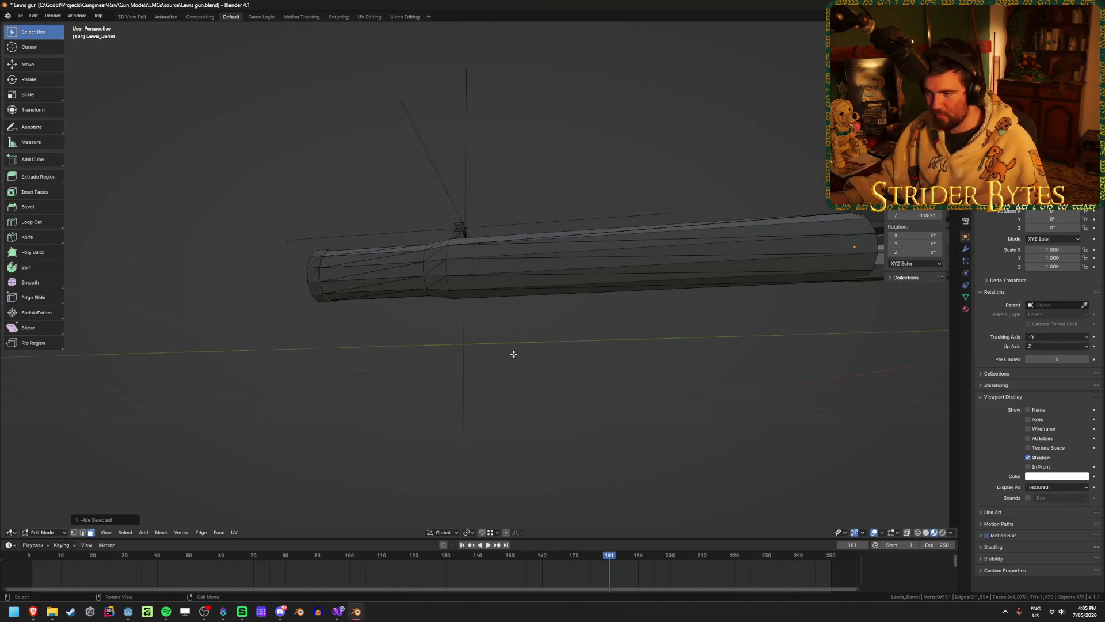
- Pick a barrel edge and vertex from several angles, then return to Object Mode
{"action": "scroll", "coordinate": [530, 351], "scroll_direction": "up", "scroll_amount": 5}
{"action": "middle_click_drag", "start_coordinate": [562, 371], "coordinate": [597, 304]}
{"action": "key", "text": "2"}
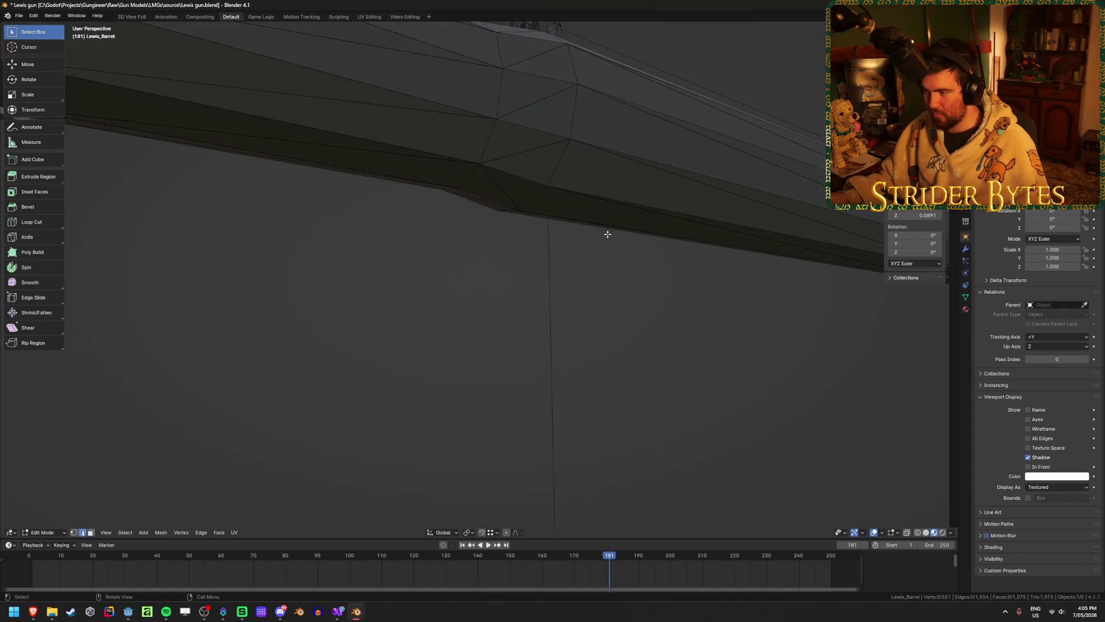
{"action": "left_click", "coordinate": [605, 226]}
{"action": "scroll", "coordinate": [606, 227], "scroll_direction": "down", "scroll_amount": 5}
{"action": "mouse_move", "coordinate": [605, 226]}
{"action": "middle_mouse_down"}
{"action": "mouse_move", "coordinate": [495, 327]}
{"action": "mouse_move", "coordinate": [552, 286]}
{"action": "mouse_move", "coordinate": [552, 265]}
{"action": "middle_mouse_up"}
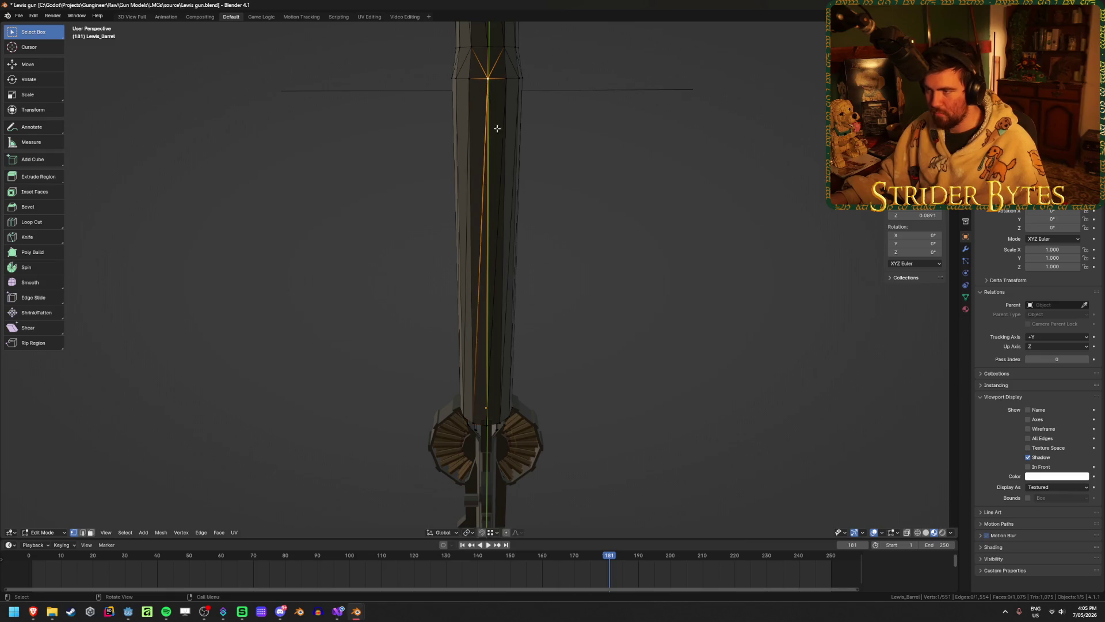
{"action": "mouse_move", "coordinate": [494, 99]}
{"action": "middle_mouse_down"}
{"action": "mouse_move", "coordinate": [712, 181]}
{"action": "mouse_move", "coordinate": [643, 224]}
{"action": "middle_mouse_up"}
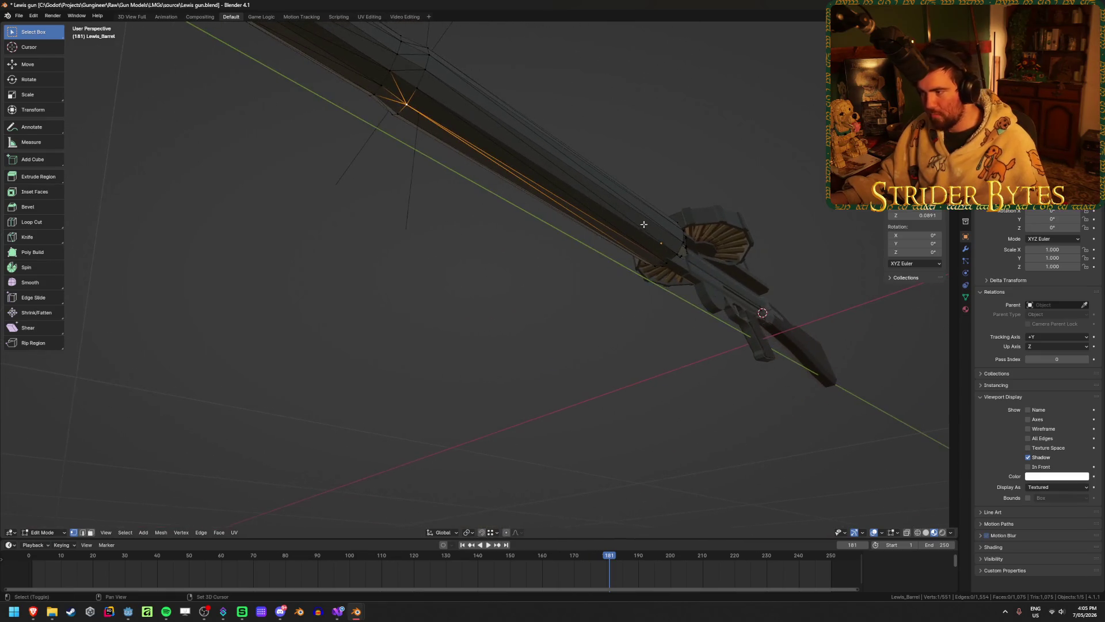
{"action": "left_click", "coordinate": [660, 255], "text": "shift"}
{"action": "middle_click_drag", "start_coordinate": [614, 296], "coordinate": [567, 293]}
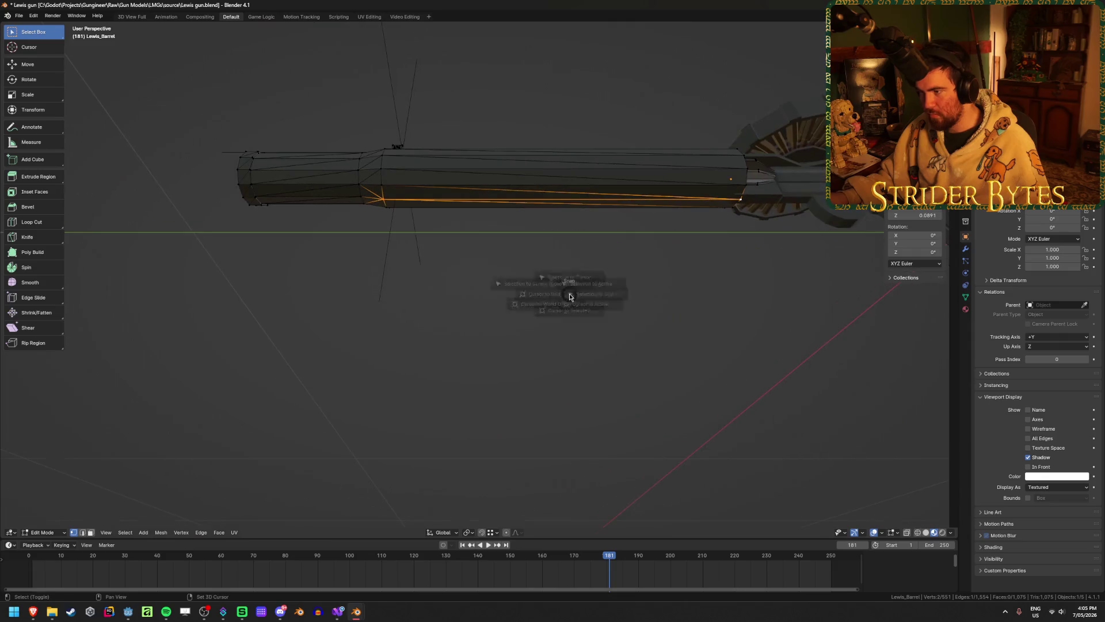
{"action": "mouse_move", "coordinate": [577, 338]}
{"action": "middle_mouse_down"}
{"action": "mouse_move", "coordinate": [641, 343]}
{"action": "mouse_move", "coordinate": [548, 336]}
{"action": "middle_mouse_up"}
{"action": "key", "text": "Tab"}
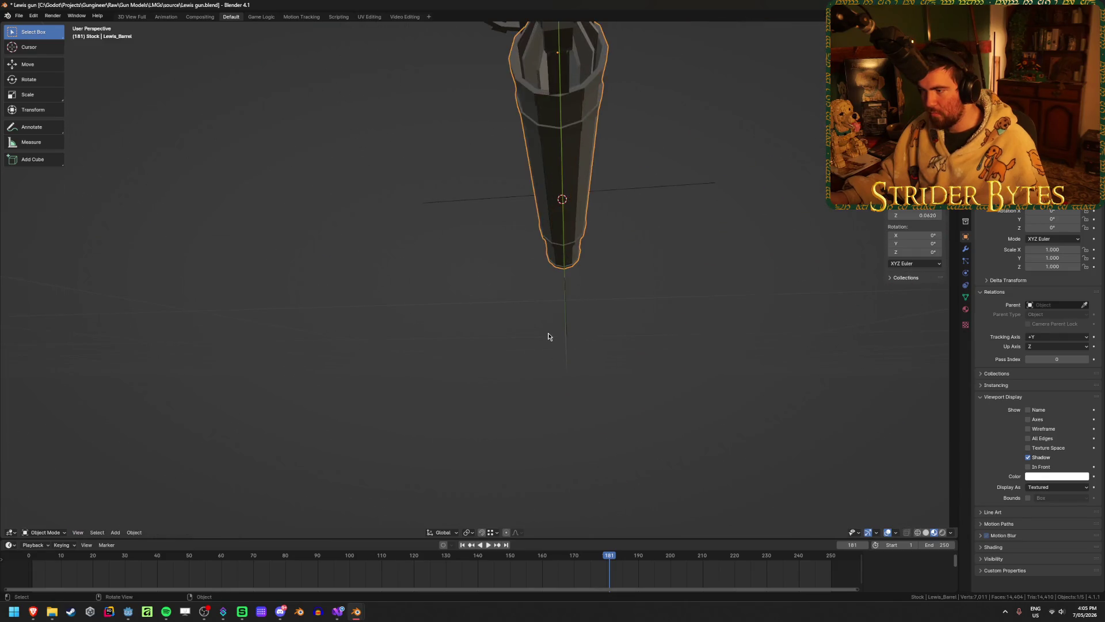
- Add a Plain Axes empty and scale it down to about a third size
{"action": "key", "text": "shift+a"}
{"action": "mouse_move", "coordinate": [550, 330]}
{"action": "left_click", "coordinate": [616, 335]}
{"action": "mouse_move", "coordinate": [647, 341]}
{"action": "middle_mouse_down"}
{"action": "mouse_move", "coordinate": [654, 398]}
{"action": "mouse_move", "coordinate": [663, 387]}
{"action": "middle_mouse_up"}
{"action": "key", "text": "s"}
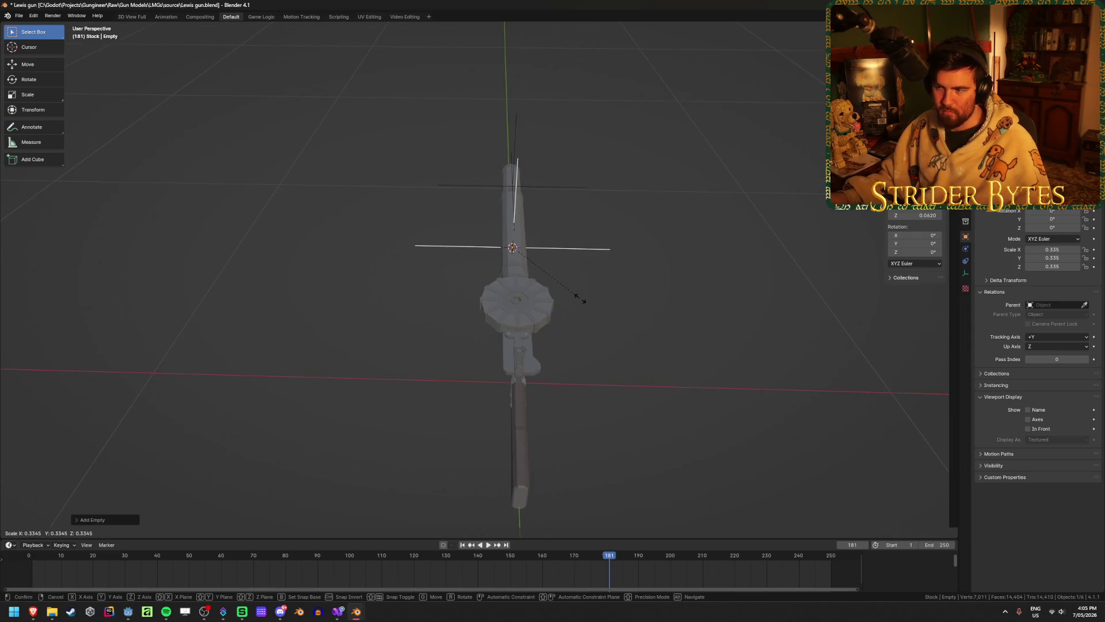
{"action": "left_click", "coordinate": [573, 298]}
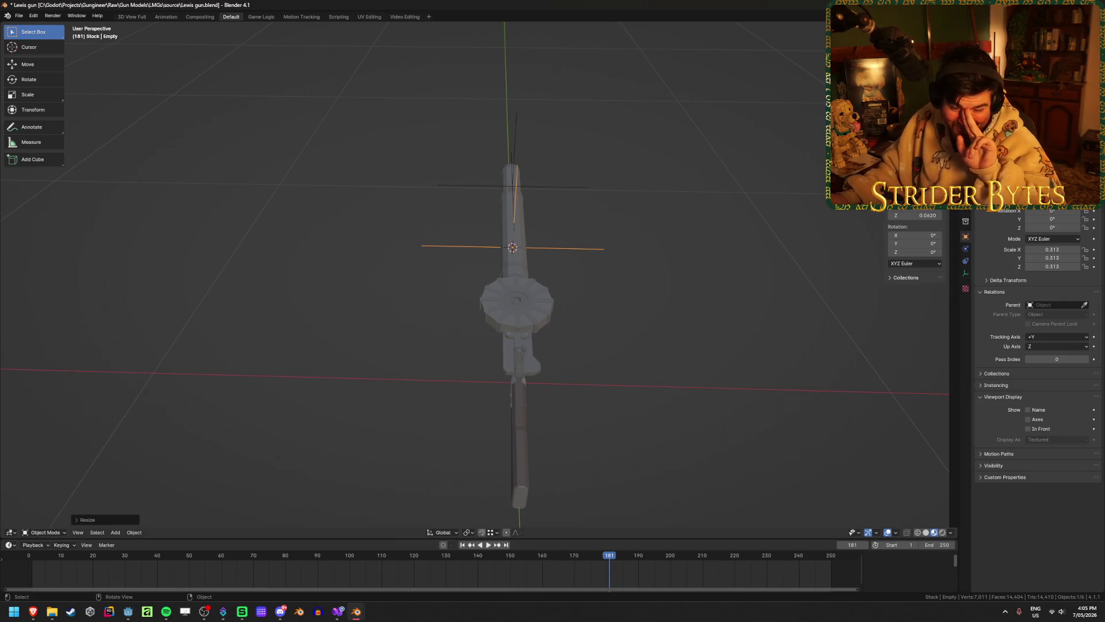
- Apply the empty's scale to 1.000 and slide it along the gun's Y axis
{"action": "key", "text": "ctrl+a"}
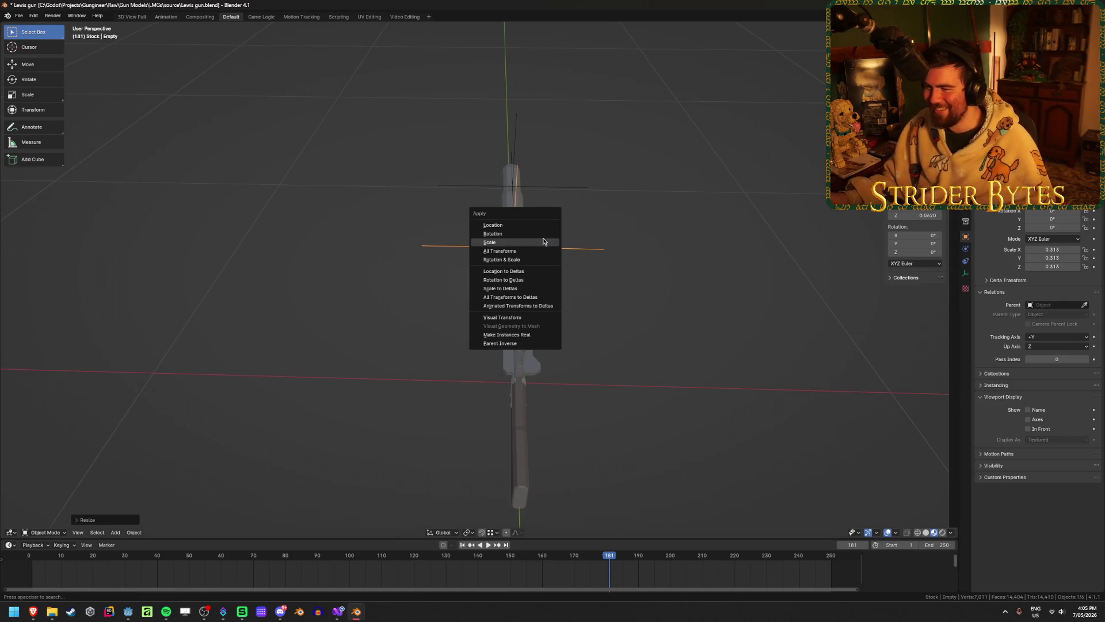
{"action": "left_click", "coordinate": [543, 244]}
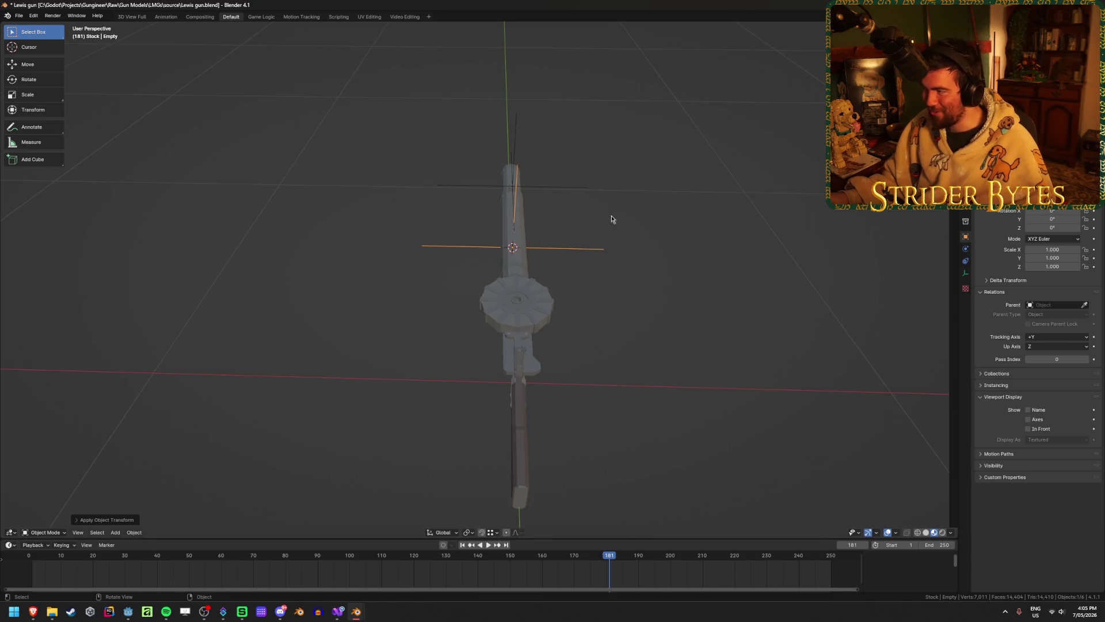
{"action": "mouse_move", "coordinate": [609, 217]}
{"action": "middle_mouse_down"}
{"action": "mouse_move", "coordinate": [607, 266]}
{"action": "mouse_move", "coordinate": [549, 226]}
{"action": "middle_mouse_up"}
{"action": "scroll", "coordinate": [549, 229], "scroll_direction": "up", "scroll_amount": 5}
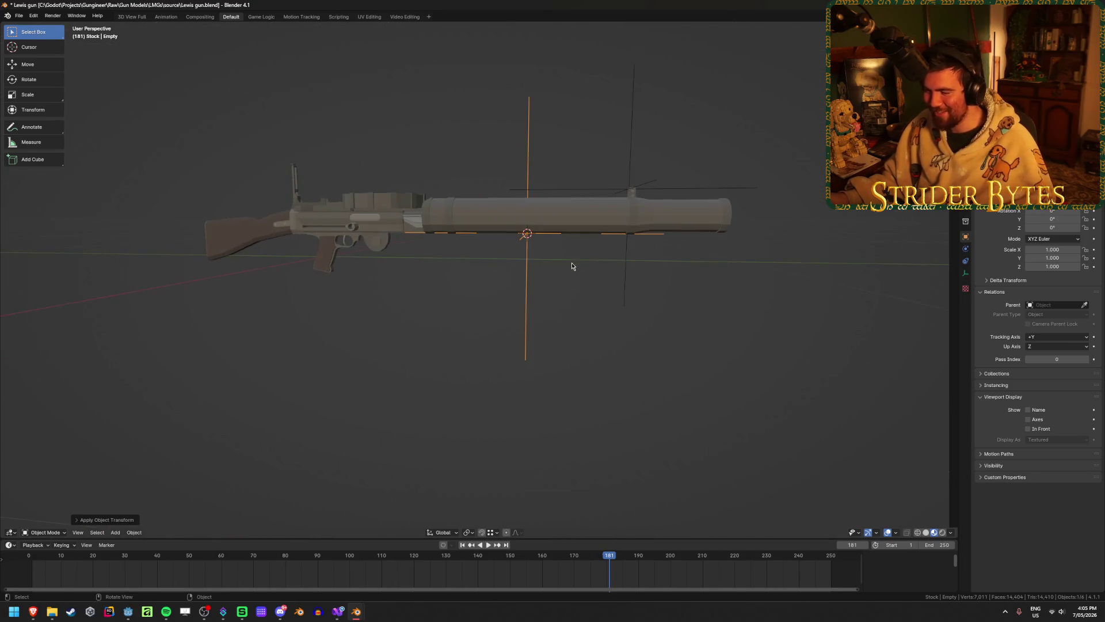
{"action": "key", "text": "g"}
{"action": "key", "text": "y"}
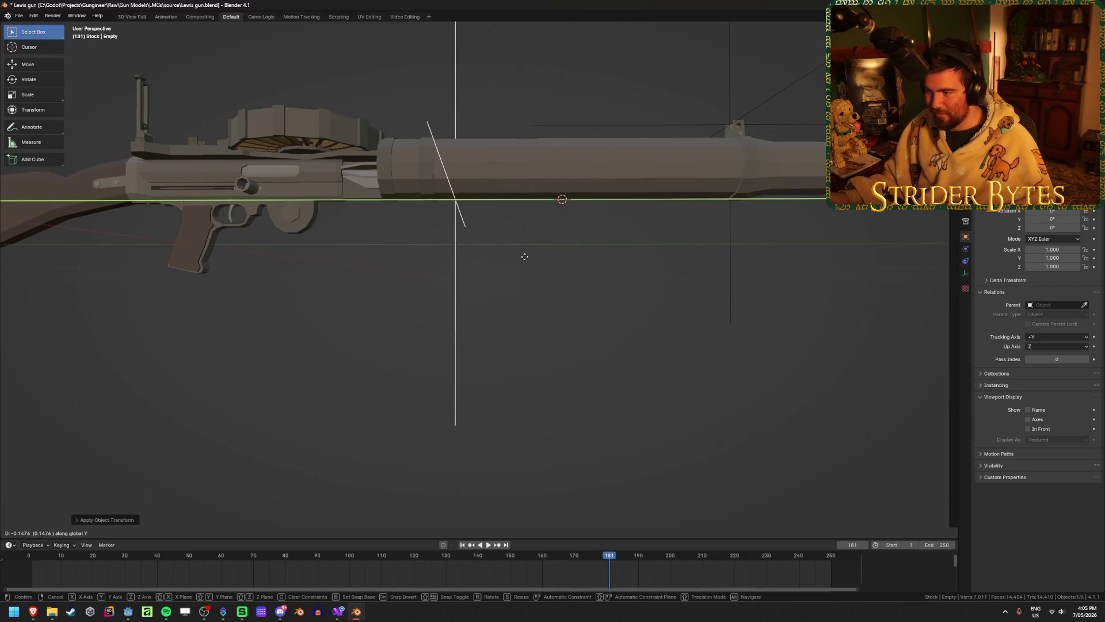
{"action": "left_click", "coordinate": [518, 256]}
{"action": "mouse_move", "coordinate": [567, 257]}
{"action": "middle_mouse_down"}
{"action": "mouse_move", "coordinate": [610, 269]}
{"action": "mouse_move", "coordinate": [600, 257]}
{"action": "middle_mouse_up"}
{"action": "scroll", "coordinate": [599, 257], "scroll_direction": "down", "scroll_amount": 3}
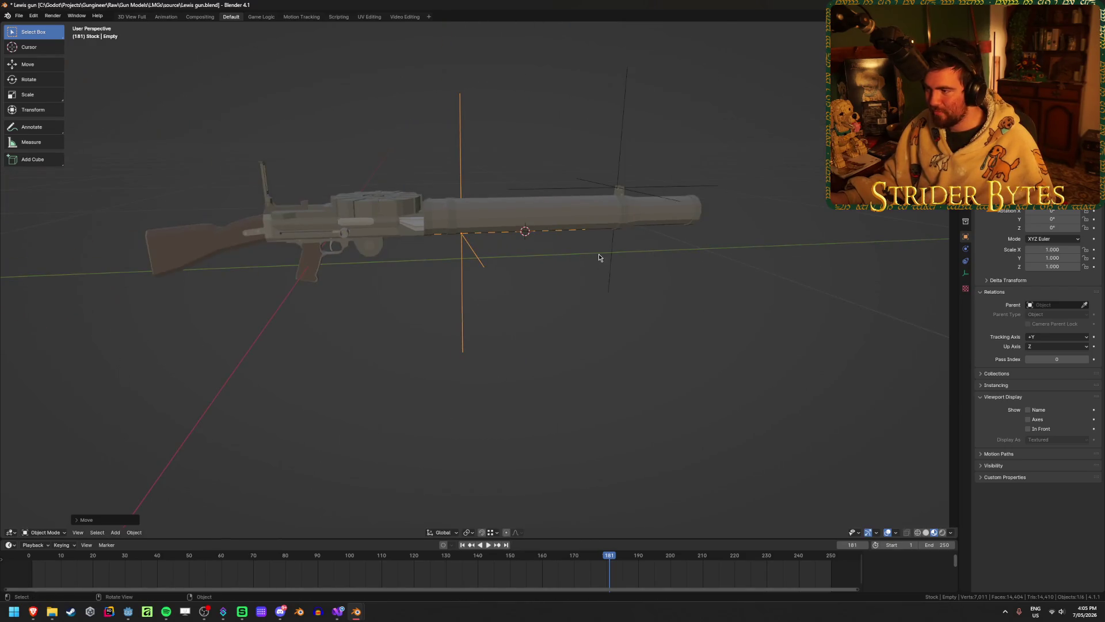
- Rename the new empty to ForegripAttach
{"action": "left_click", "coordinate": [592, 200]}
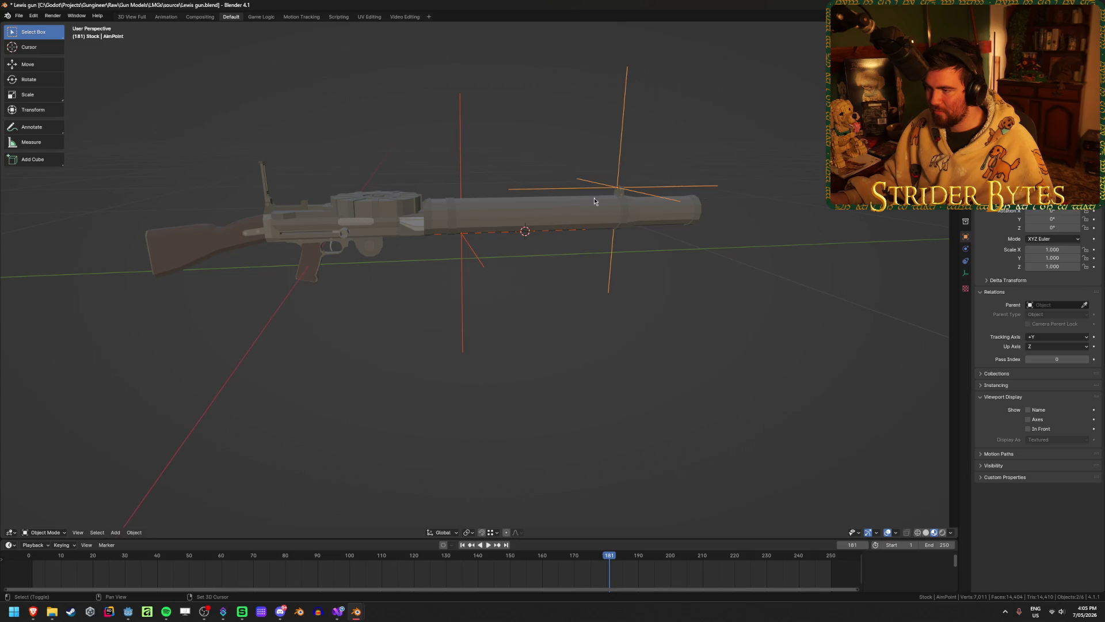
{"action": "left_click", "coordinate": [462, 322]}
{"action": "key", "text": "F2"}
{"action": "type", "text": "ForegripAttach"}
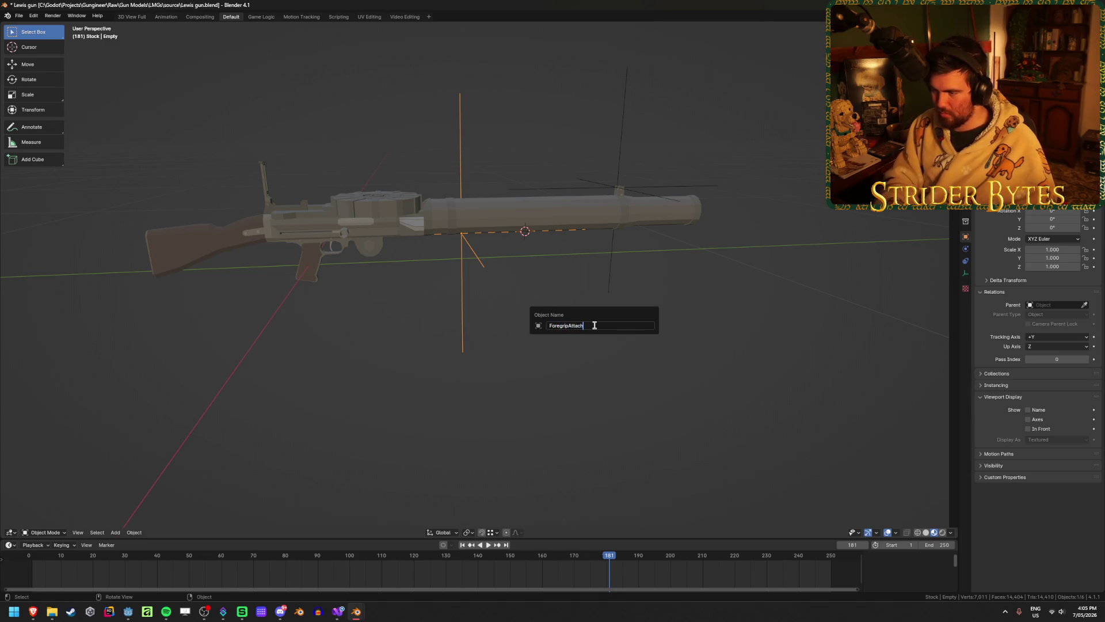
{"action": "key", "text": "Return"}
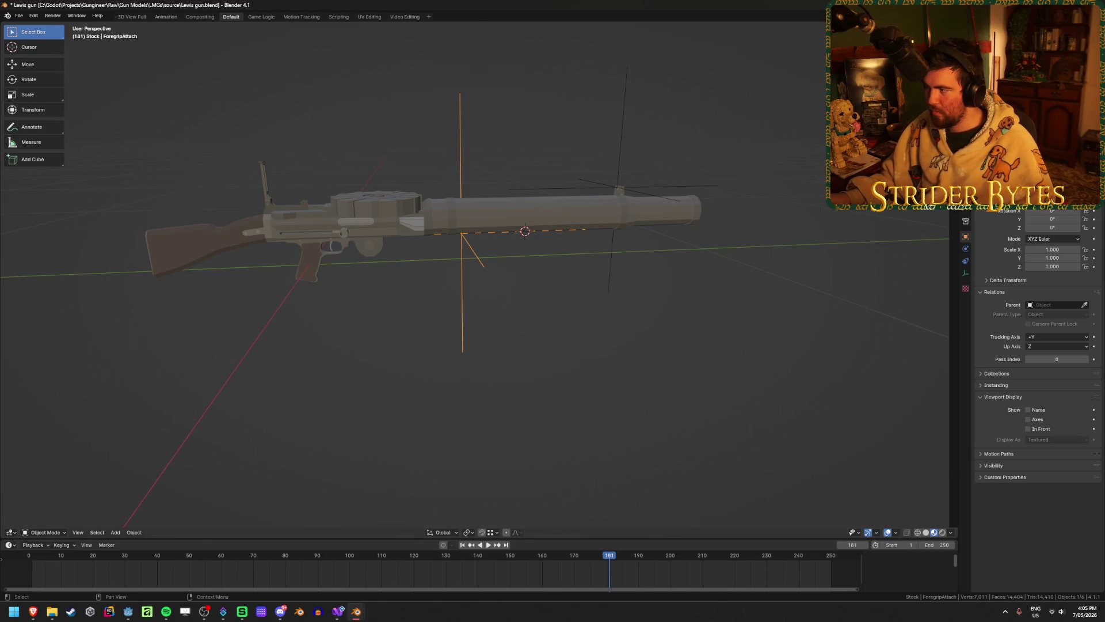
- Select both empties with Lewis_Barrel active and call up the parenting options
{"action": "left_click", "coordinate": [625, 118], "text": "shift"}
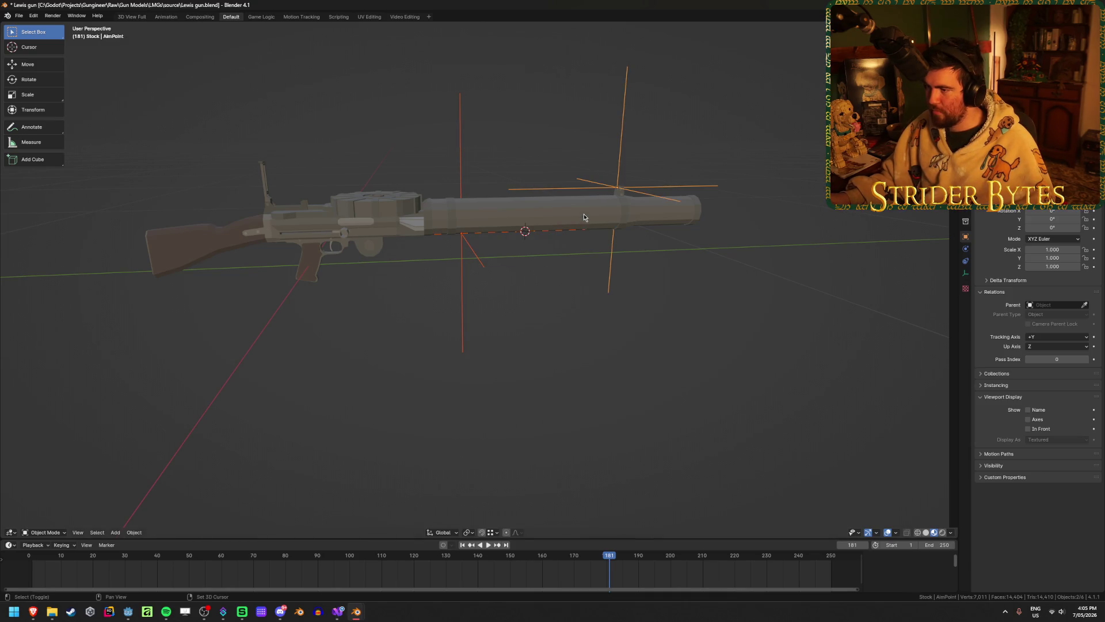
{"action": "left_click", "coordinate": [584, 213], "text": "shift"}
{"action": "key", "text": "ctrl+p"}
- Parent AimPoint and ForegripAttach to Lewis_Barrel, deselect all, and start a glTF 2.0 export
{"action": "left_click", "coordinate": [583, 213]}
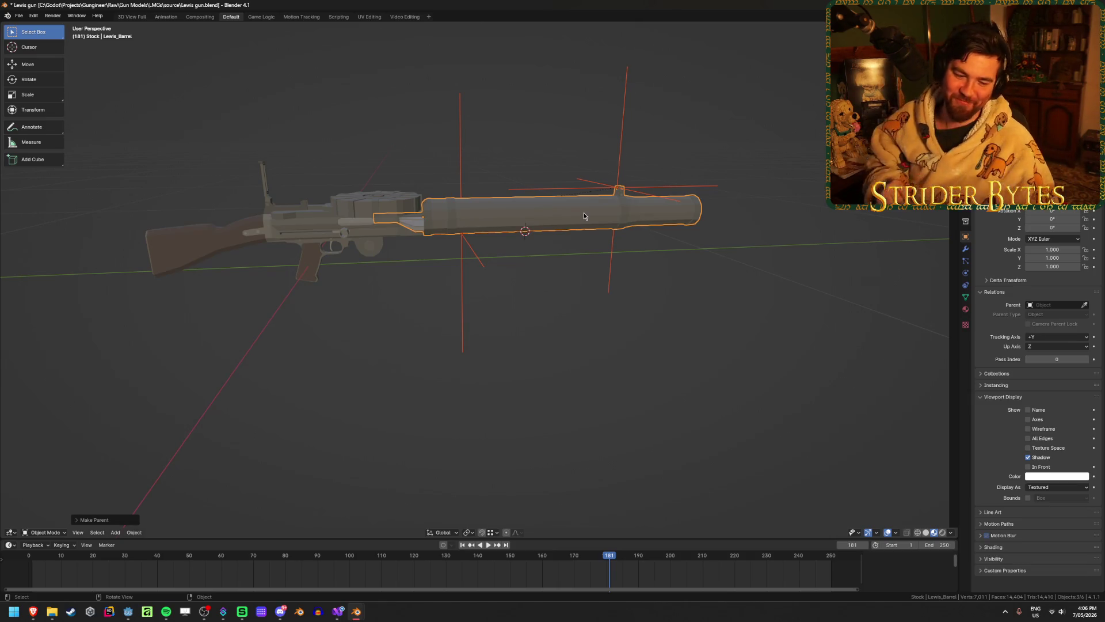
{"action": "key", "text": "alt+a"}
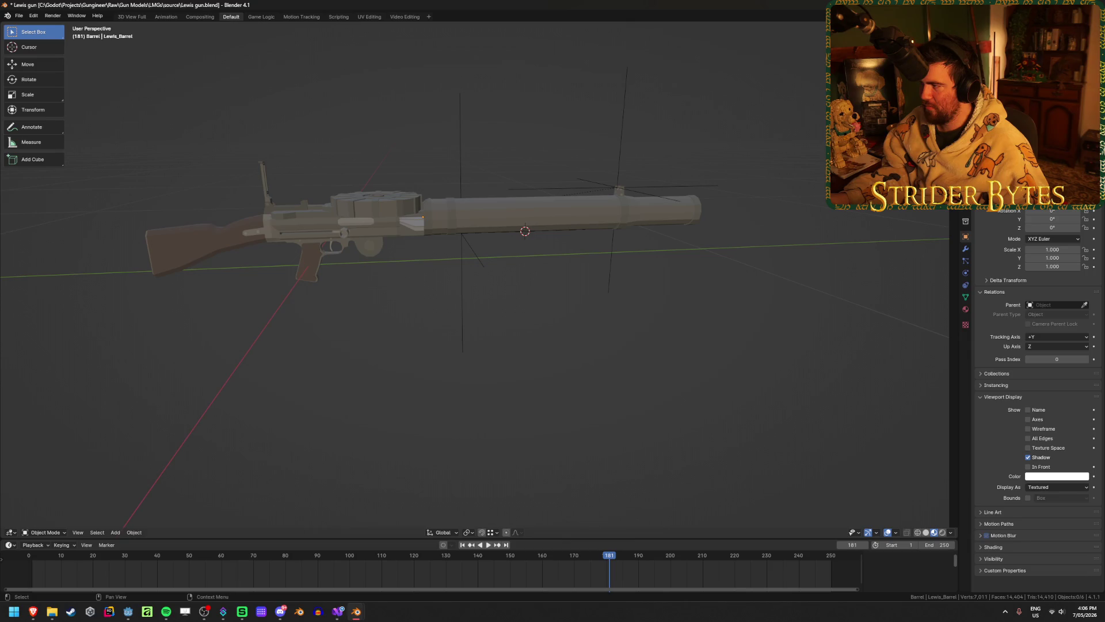
{"action": "key", "text": "F3"}
{"action": "key", "text": "Return"}
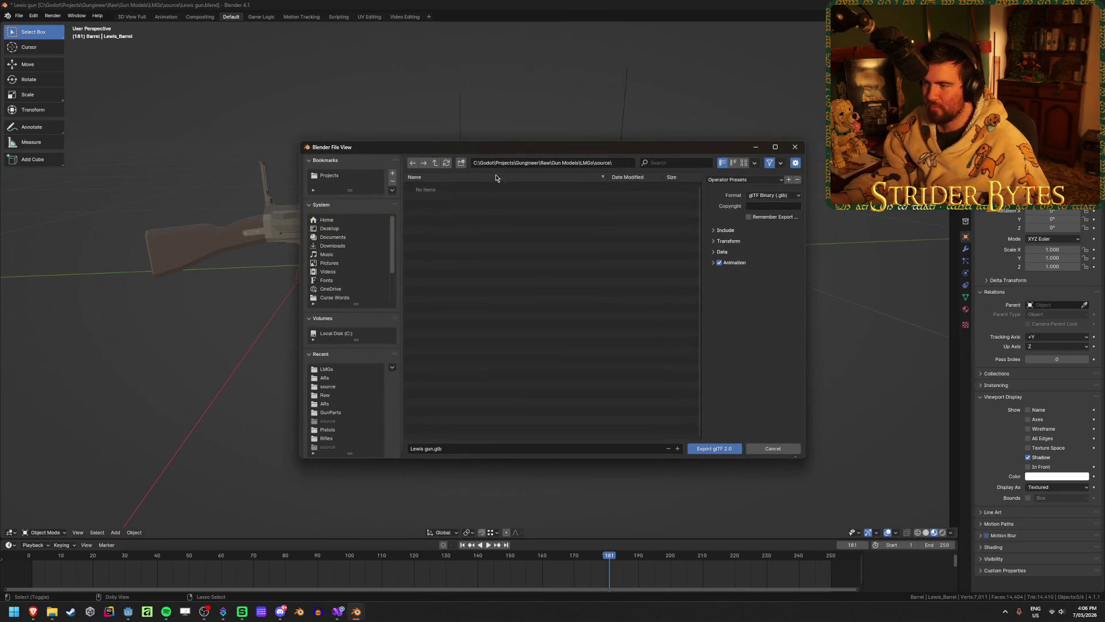
- Browse the export location to the Gungineer project's Meshes\GunParts\LMGs folder
{"action": "left_click", "coordinate": [436, 163]}
{"action": "left_click", "coordinate": [436, 163]}
{"action": "left_click", "coordinate": [437, 164]}
{"action": "left_click", "coordinate": [436, 163]}
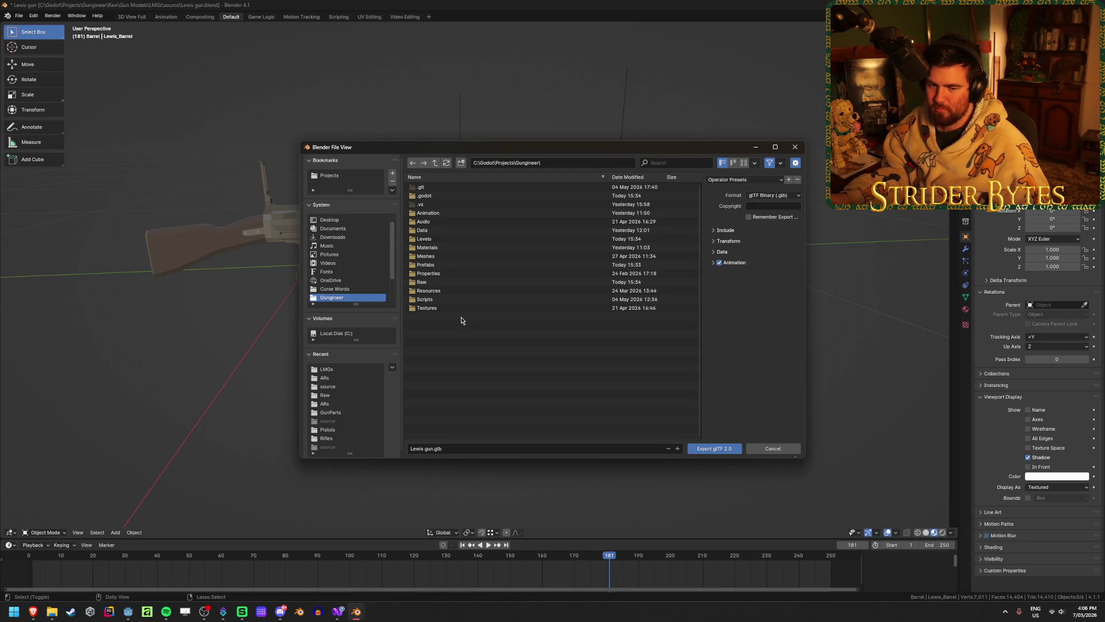
{"action": "double_click", "coordinate": [450, 257]}
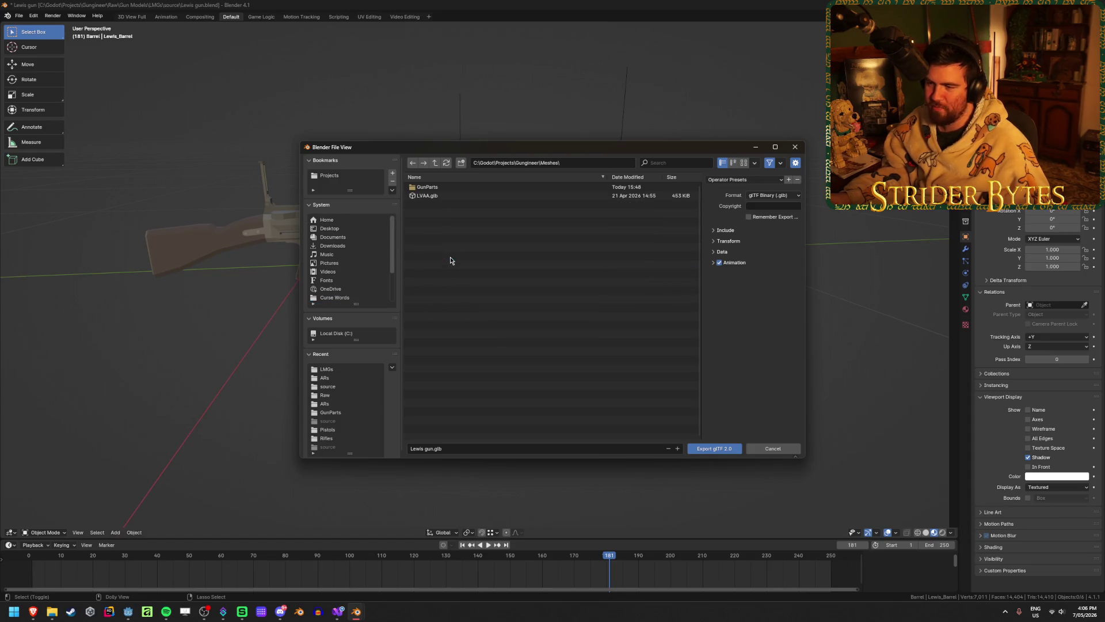
{"action": "double_click", "coordinate": [436, 196]}
{"action": "double_click", "coordinate": [426, 196]}
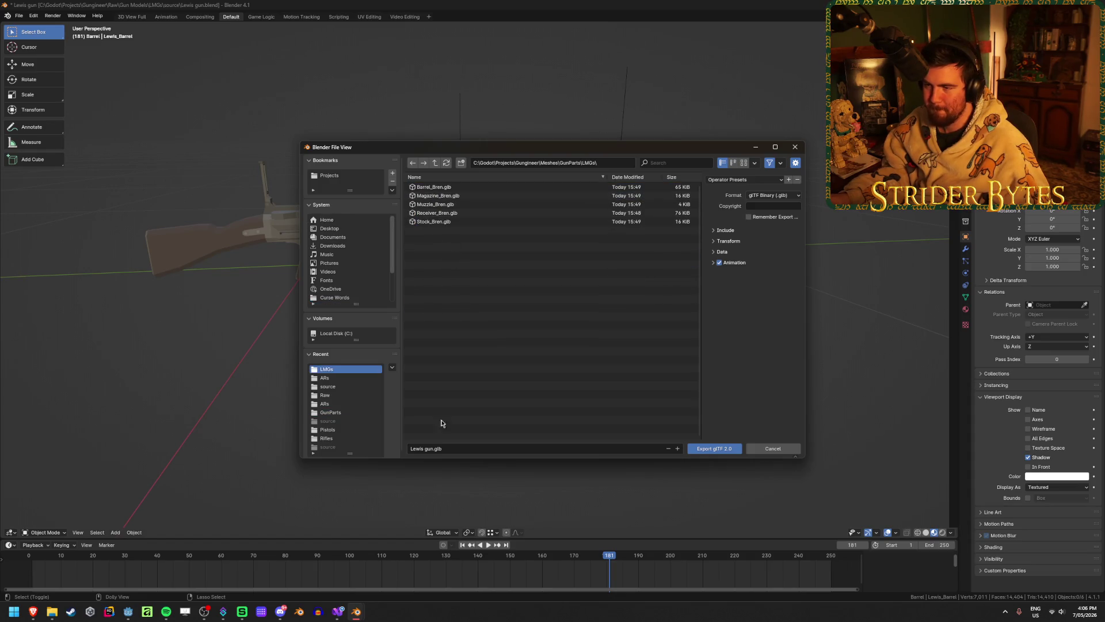
- Export the barrel as Barrel_Lewis.glb using the GunPart preset
{"action": "left_click", "coordinate": [436, 448]}
{"action": "left_click", "coordinate": [432, 448]}
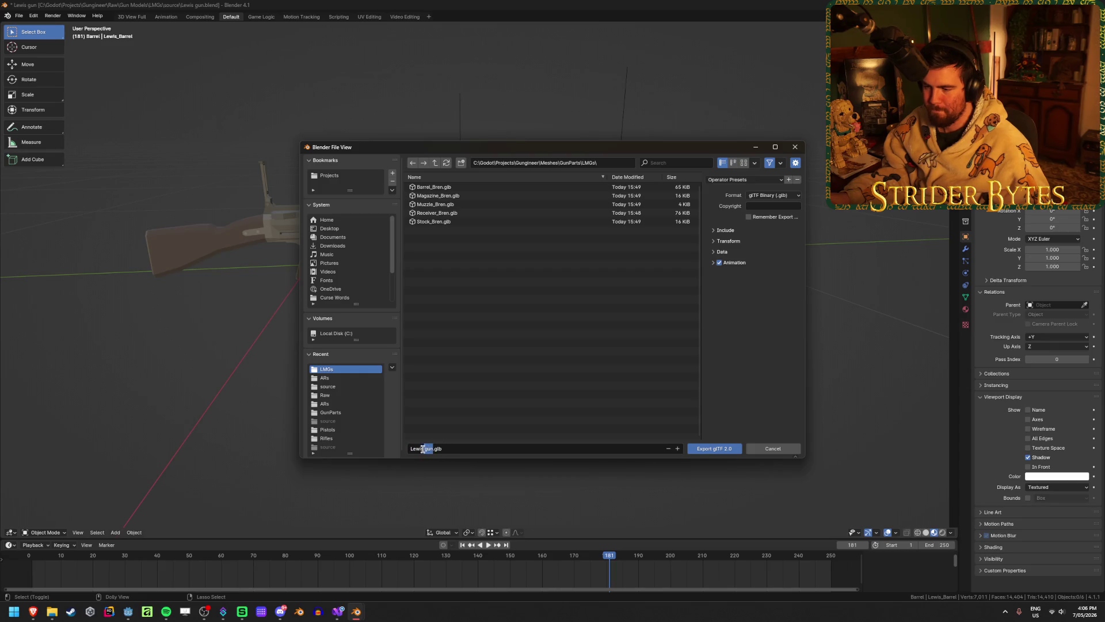
{"action": "key", "text": "BackSpace"}
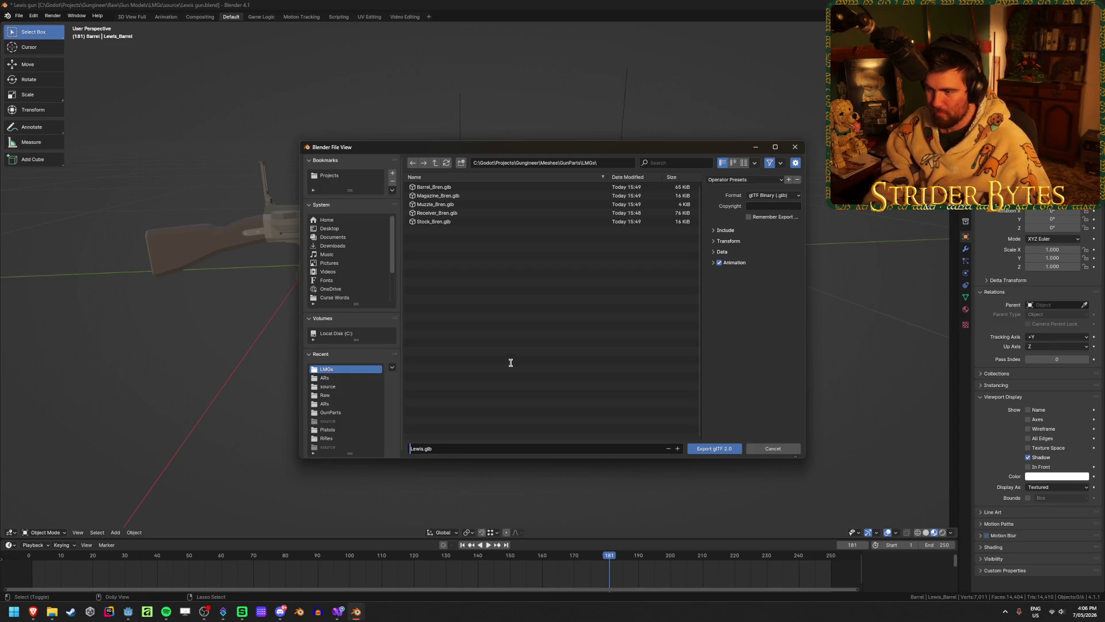
{"action": "type", "text": "Barrel_"}
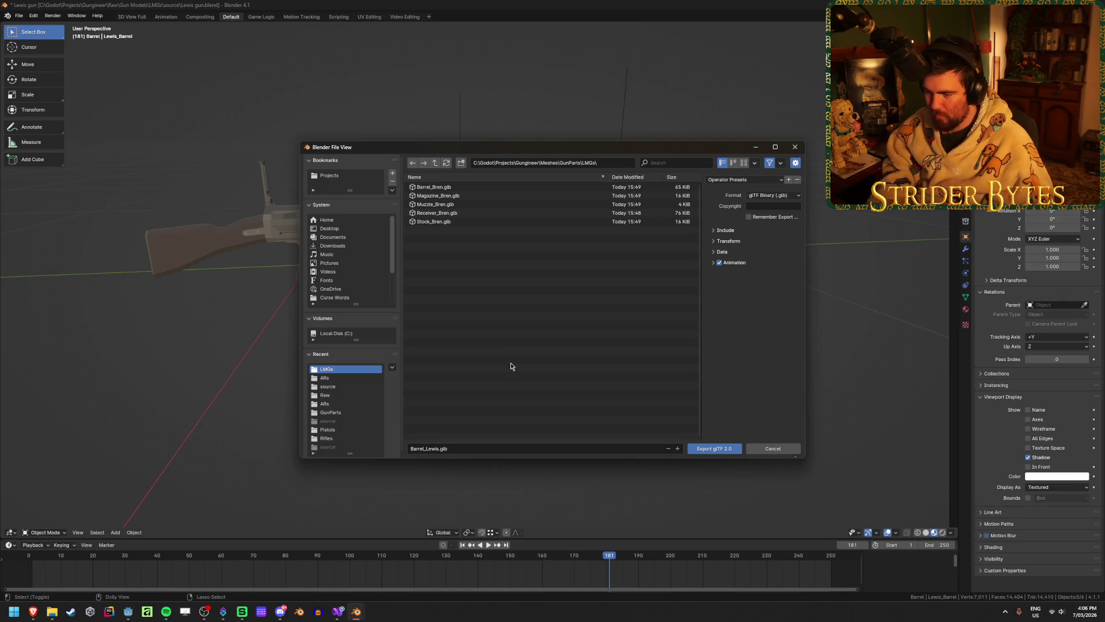
{"action": "left_click", "coordinate": [762, 180]}
{"action": "left_click", "coordinate": [755, 202]}
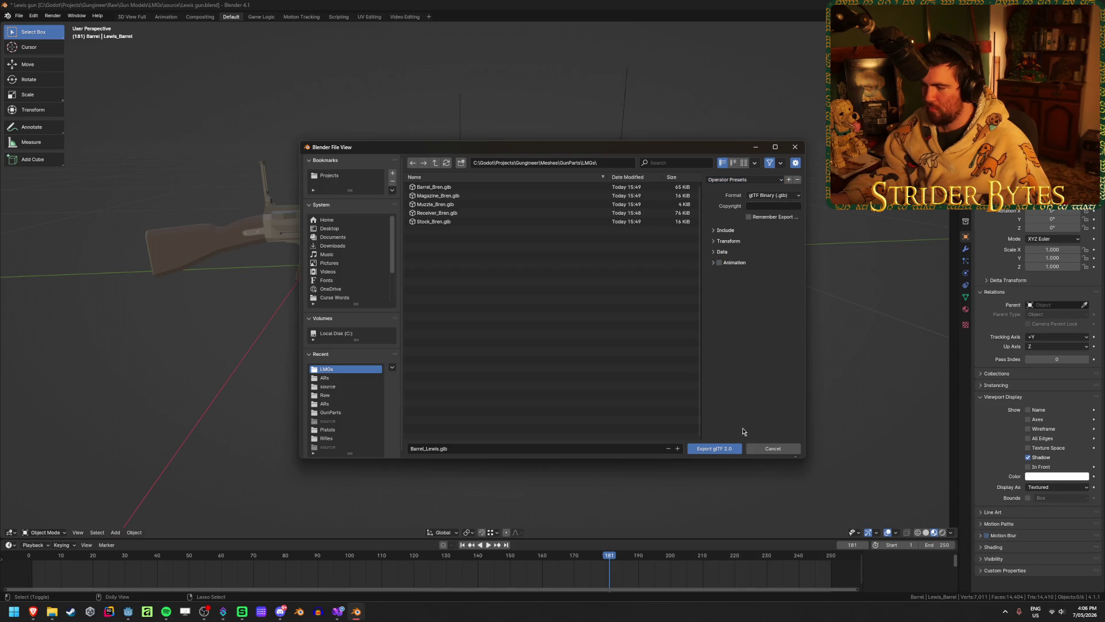
{"action": "left_click", "coordinate": [726, 449]}
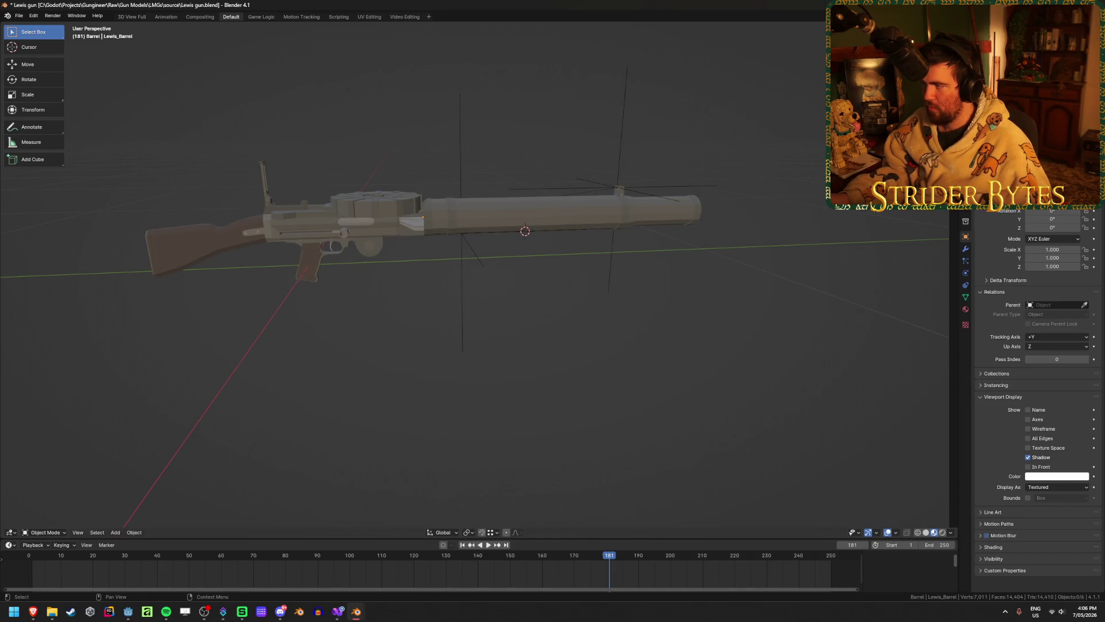
- Export the stock as Stock_Lewis.glb and save Lewis gun.blend
{"action": "key", "text": "shift+r"}
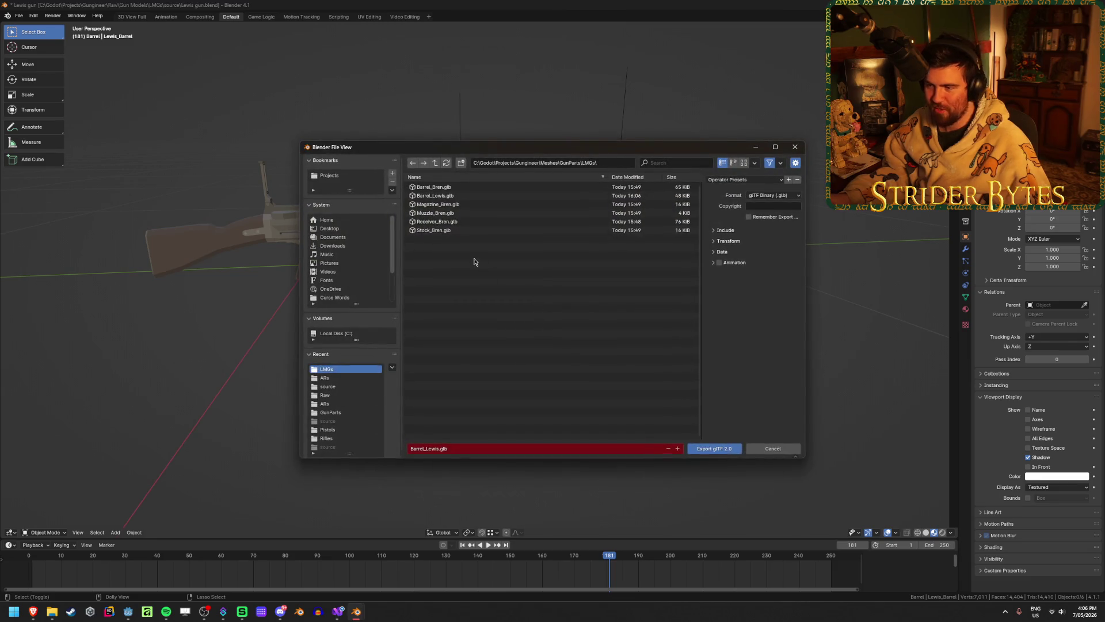
{"action": "left_click_drag", "start_coordinate": [426, 449], "coordinate": [377, 447]}
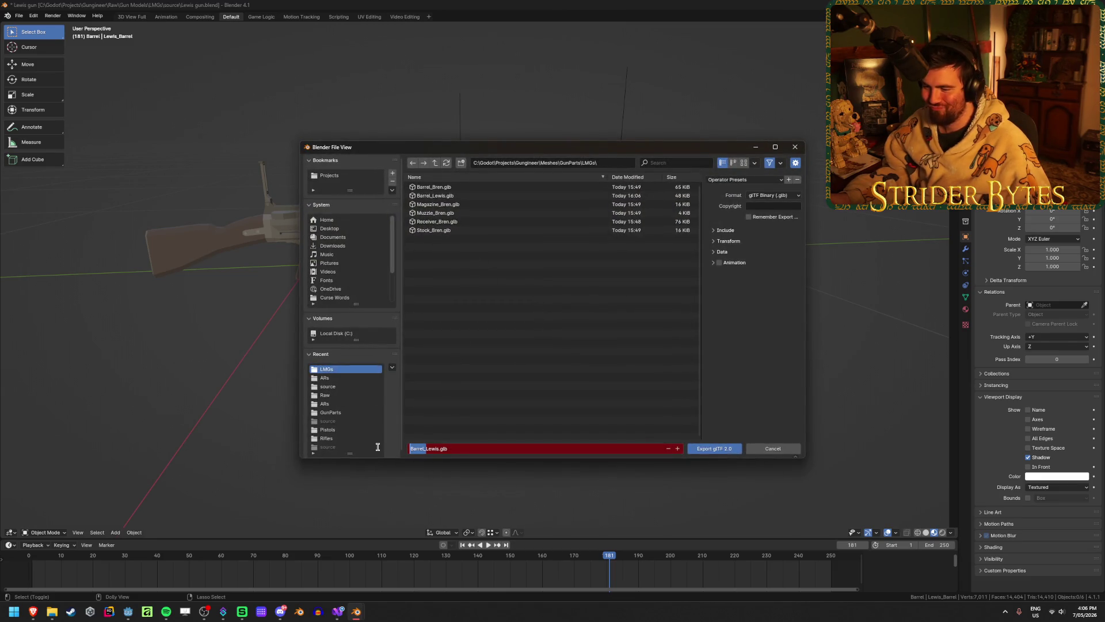
{"action": "type", "text": "Stock"}
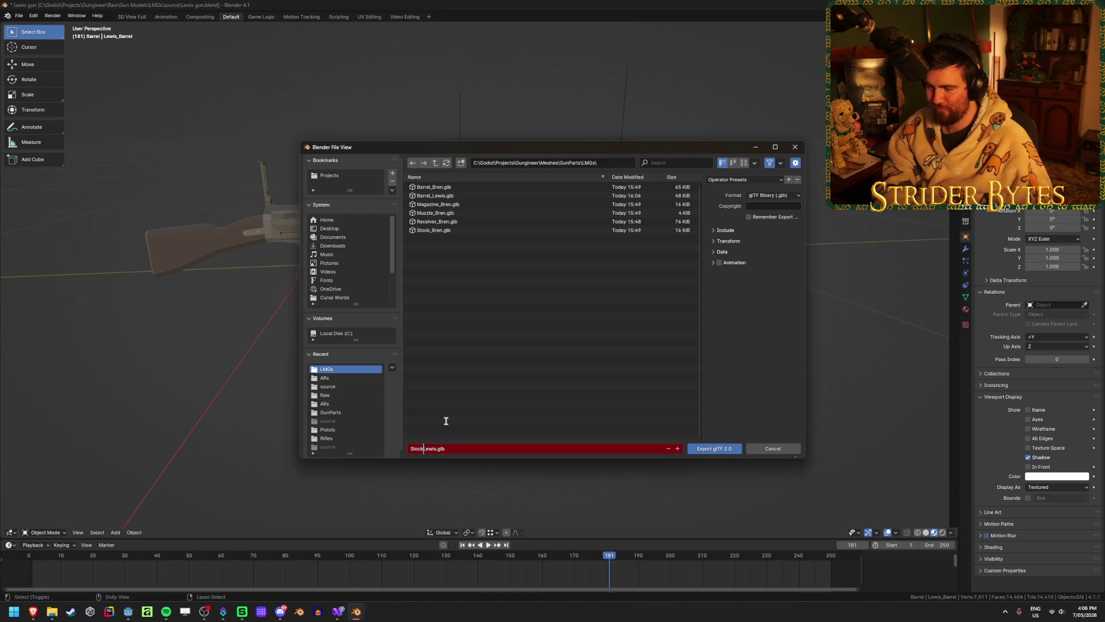
{"action": "type", "text": "_"}
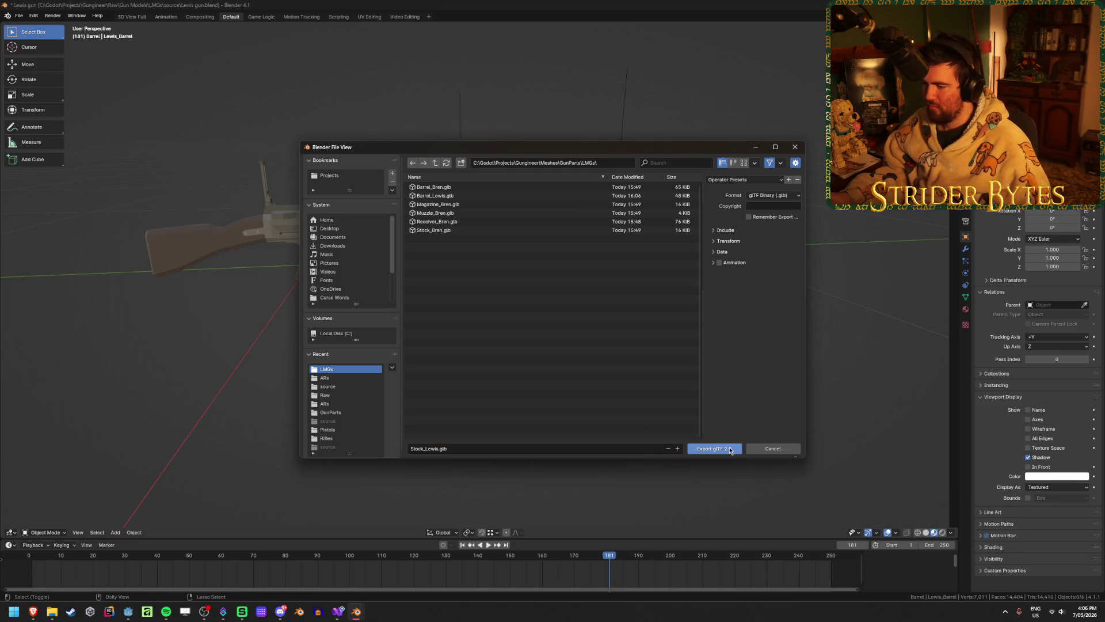
{"action": "left_click", "coordinate": [713, 449]}
{"action": "key", "text": "ctrl+s"}
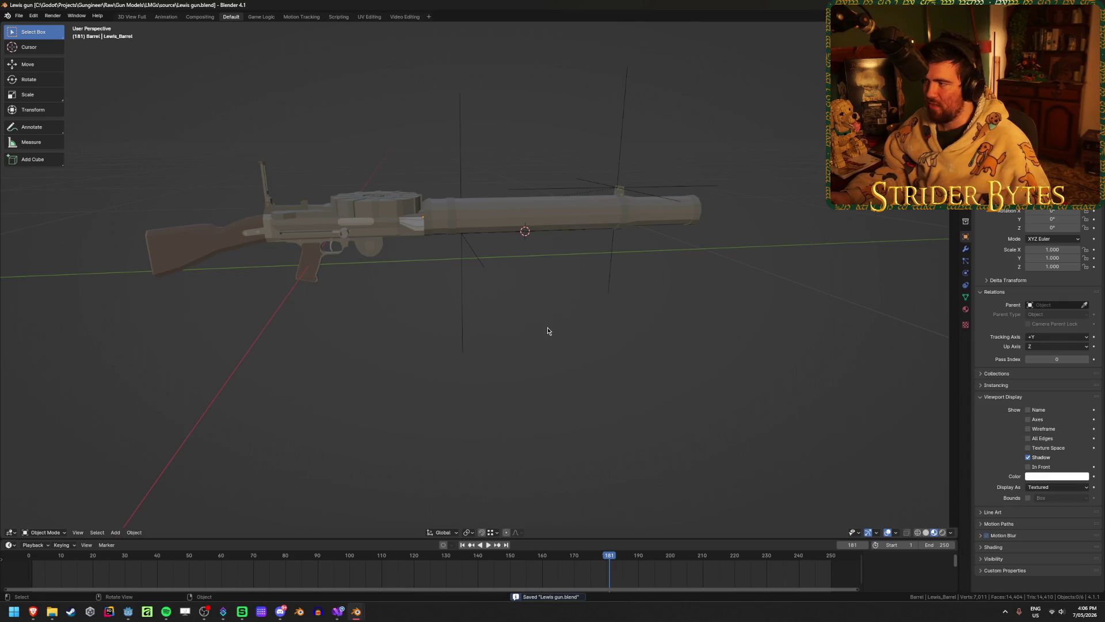
{"action": "key", "text": "alt+Tab"}
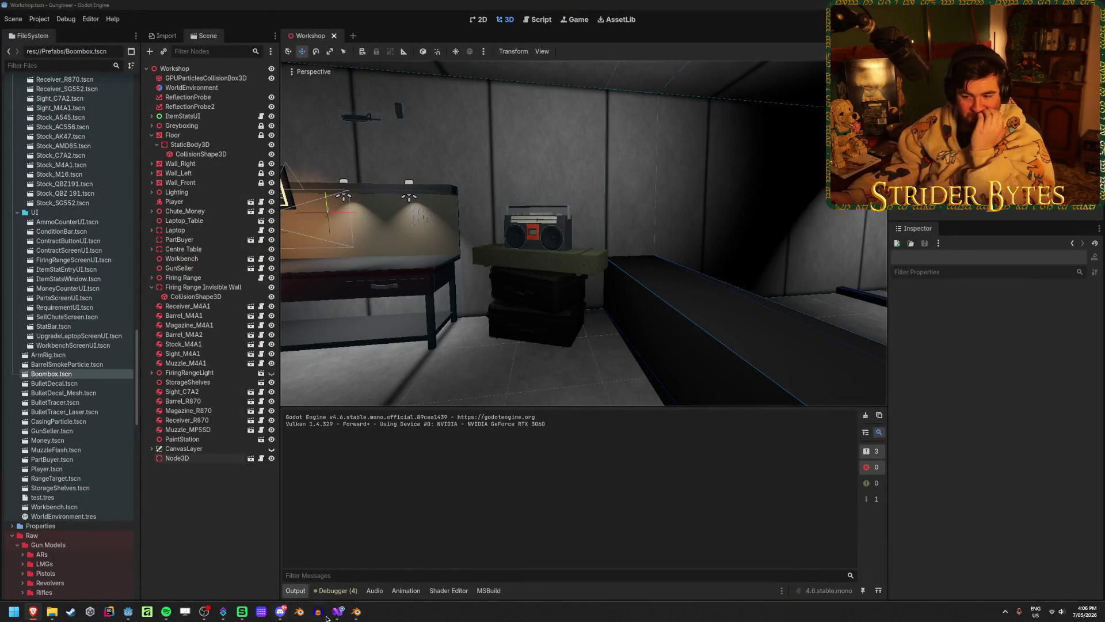
- Quit the other Blender window holding C7A2.blend and answer its save-before-closing prompt
{"action": "left_click", "coordinate": [357, 611]}
{"action": "key", "text": "ctrl+q"}
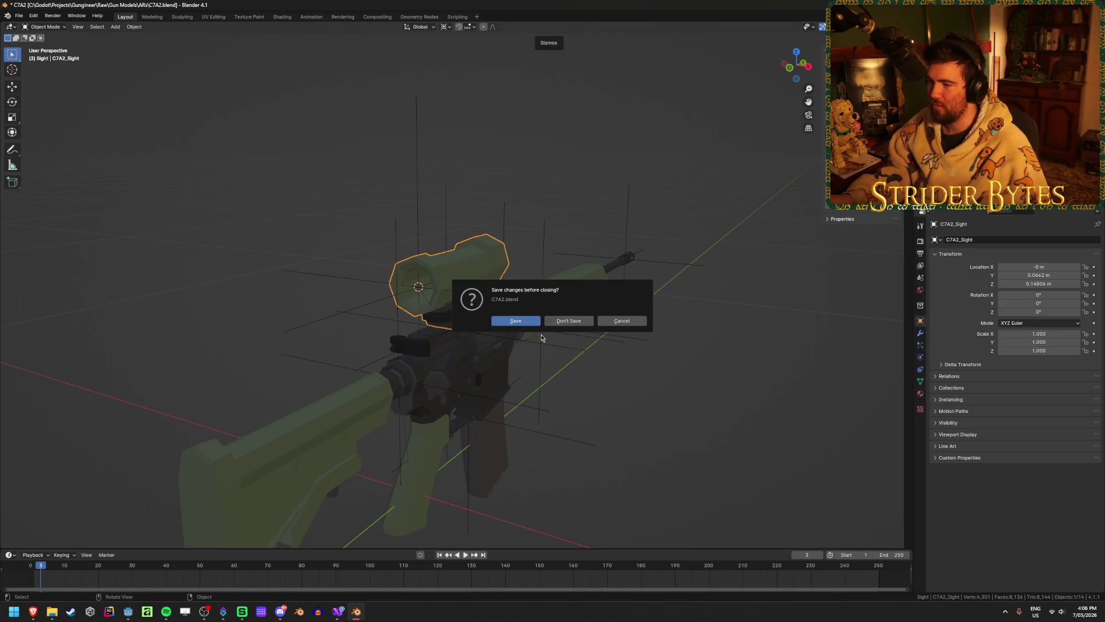
{"action": "left_click", "coordinate": [543, 316]}
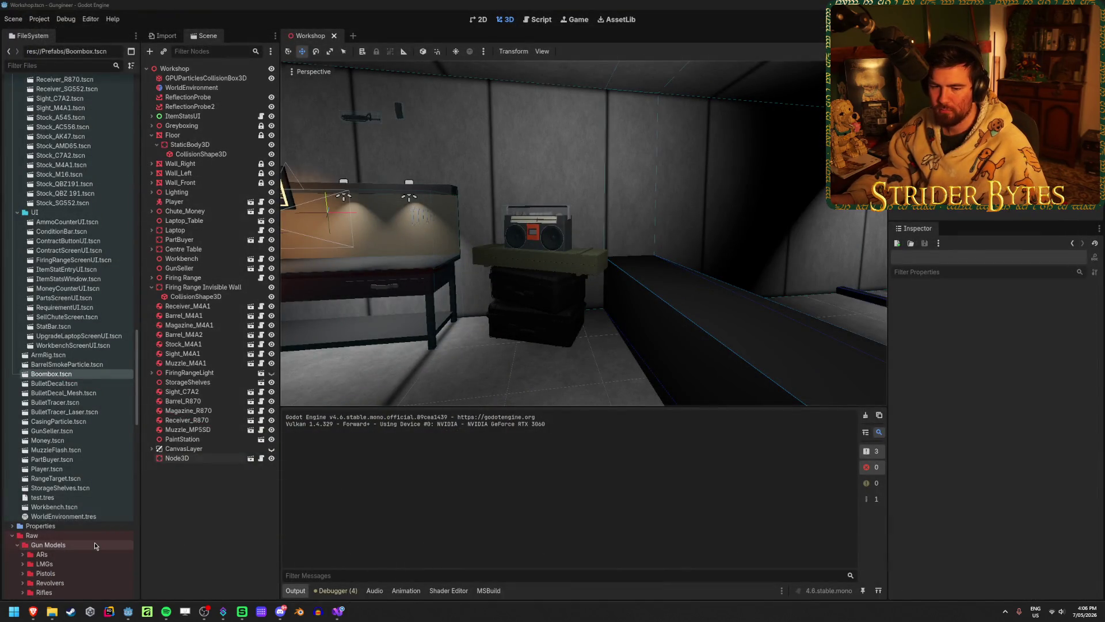
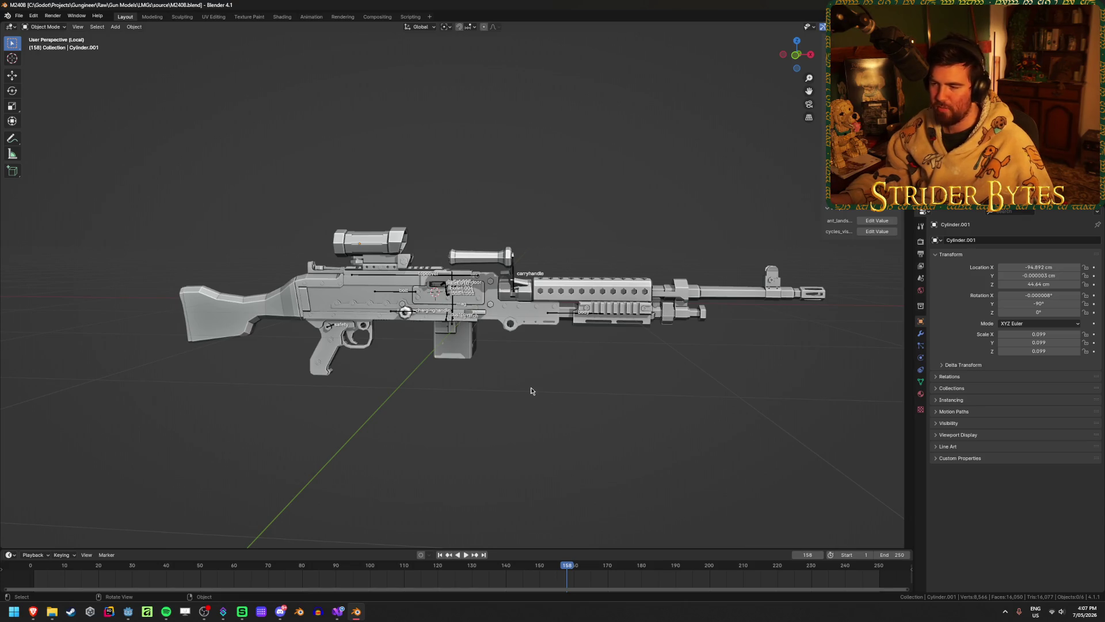
- Clear the parent from the gun body
{"action": "scroll", "coordinate": [454, 386], "scroll_direction": "up", "scroll_amount": 4}
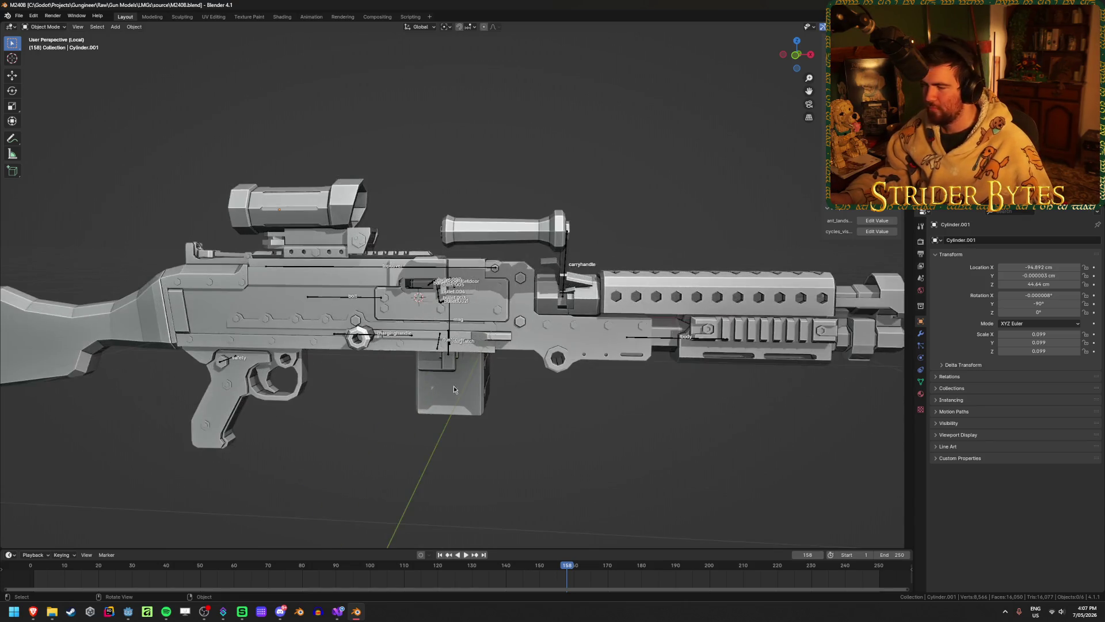
{"action": "mouse_move", "coordinate": [453, 386]}
{"action": "middle_mouse_down"}
{"action": "mouse_move", "coordinate": [537, 388]}
{"action": "mouse_move", "coordinate": [508, 394]}
{"action": "middle_mouse_up"}
{"action": "left_click", "coordinate": [540, 306]}
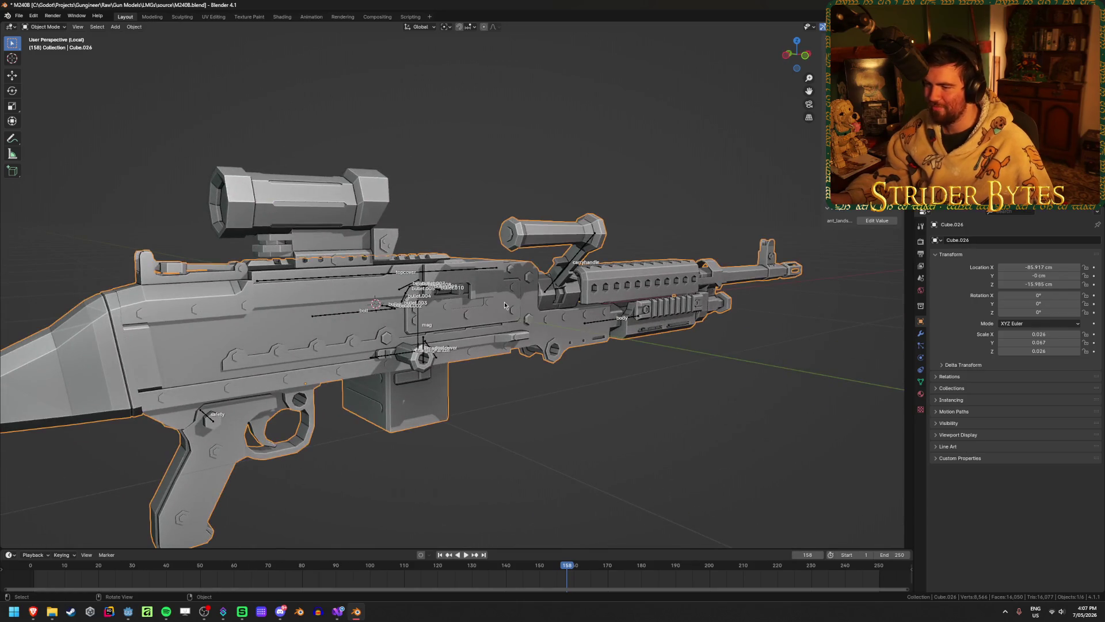
{"action": "key", "text": "alt+p"}
{"action": "left_click", "coordinate": [505, 305]}
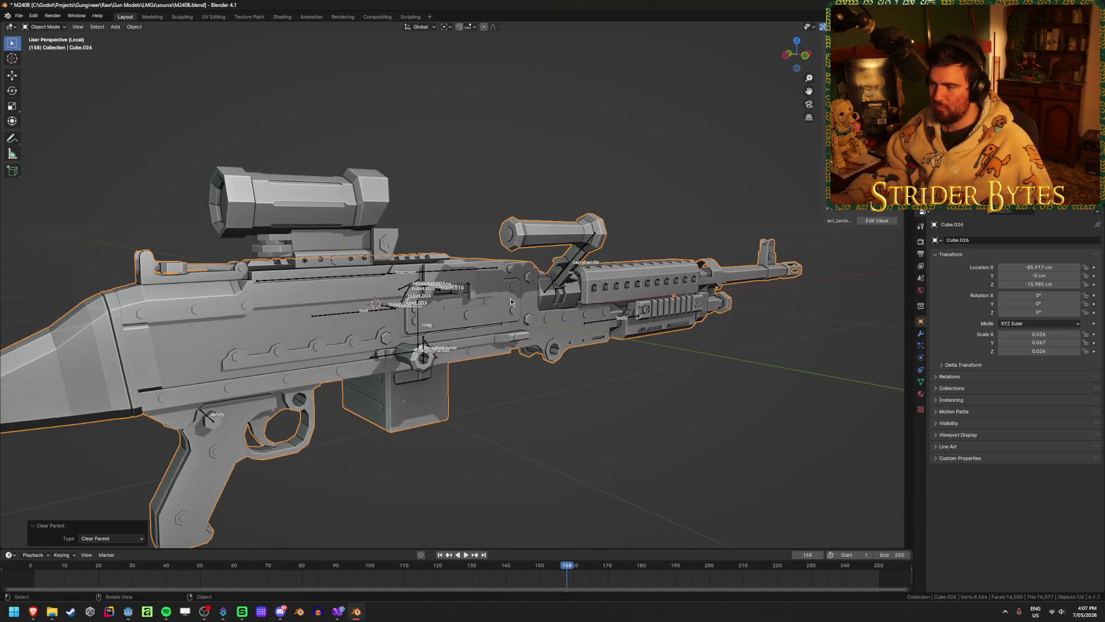
- Delete the labelled attach empties and a leftover object, then frame the whole gun
{"action": "key", "text": "Delete"}
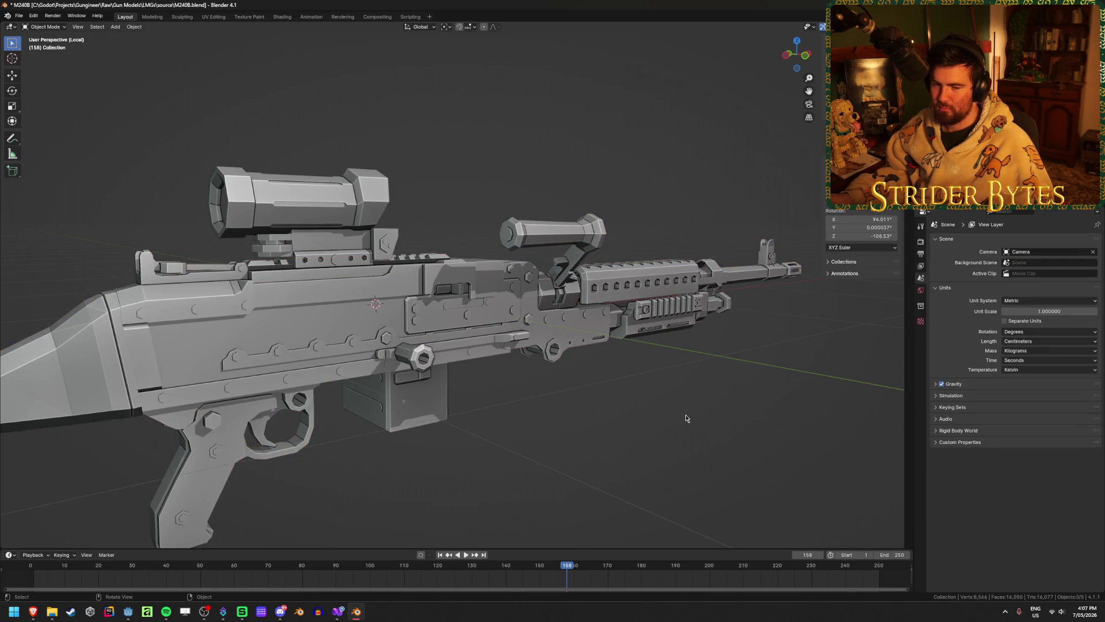
{"action": "mouse_move", "coordinate": [690, 406]}
{"action": "middle_mouse_down"}
{"action": "mouse_move", "coordinate": [453, 412]}
{"action": "mouse_move", "coordinate": [379, 392]}
{"action": "mouse_move", "coordinate": [398, 410]}
{"action": "mouse_move", "coordinate": [522, 346]}
{"action": "mouse_move", "coordinate": [516, 277]}
{"action": "middle_mouse_up"}
{"action": "scroll", "coordinate": [523, 346], "scroll_direction": "up", "scroll_amount": 2}
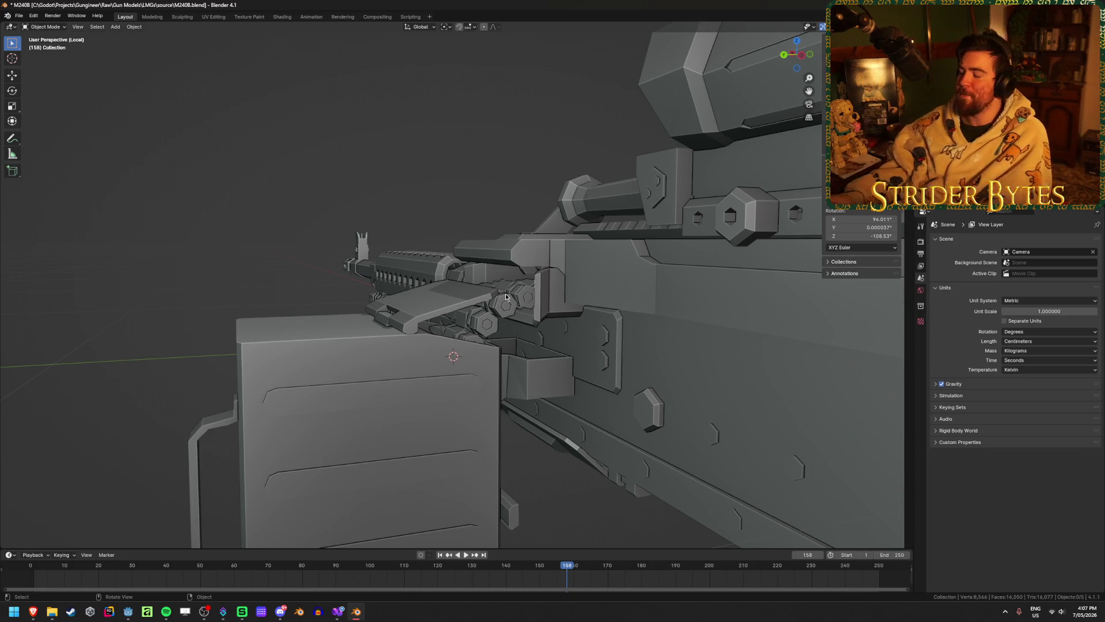
{"action": "middle_click_drag", "start_coordinate": [506, 296], "coordinate": [471, 296]}
{"action": "key", "text": "Home"}
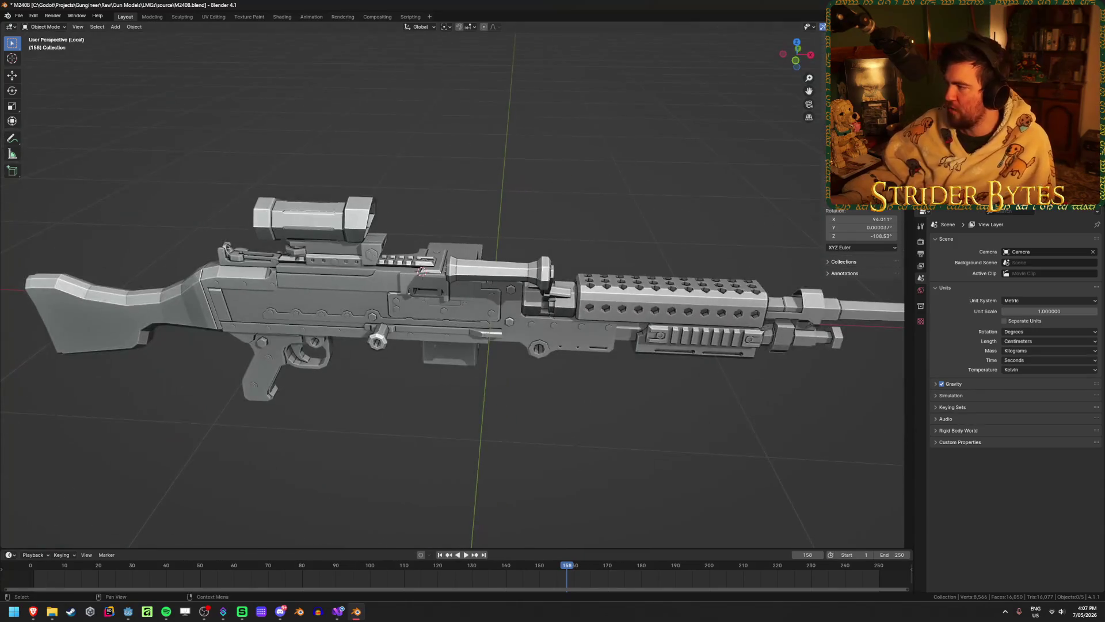
{"action": "left_click", "coordinate": [313, 219]}
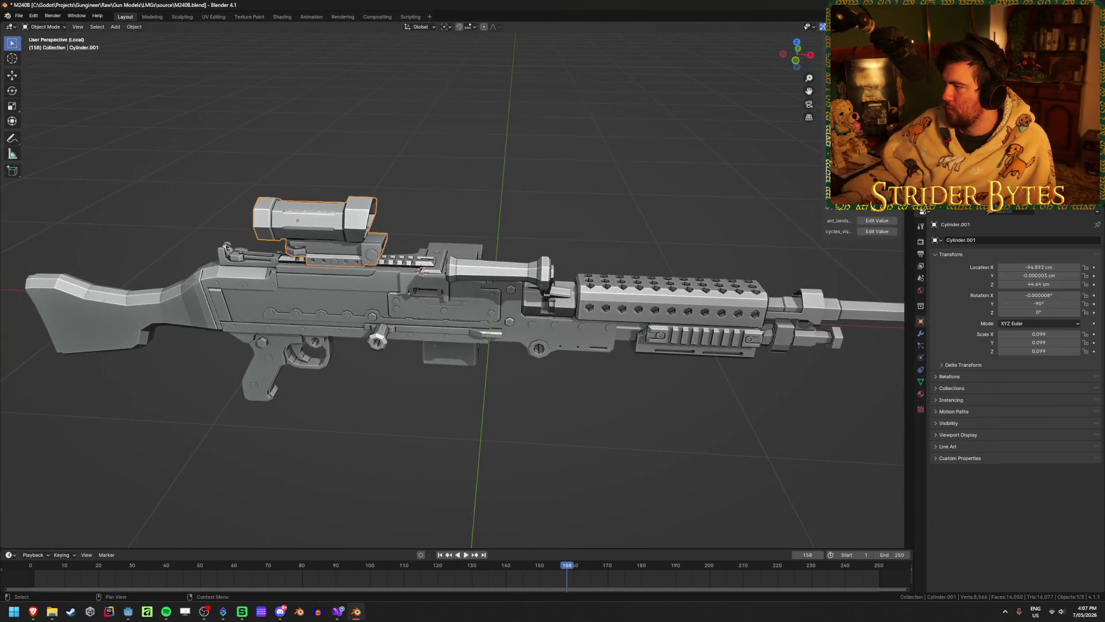
{"action": "key", "text": "Delete"}
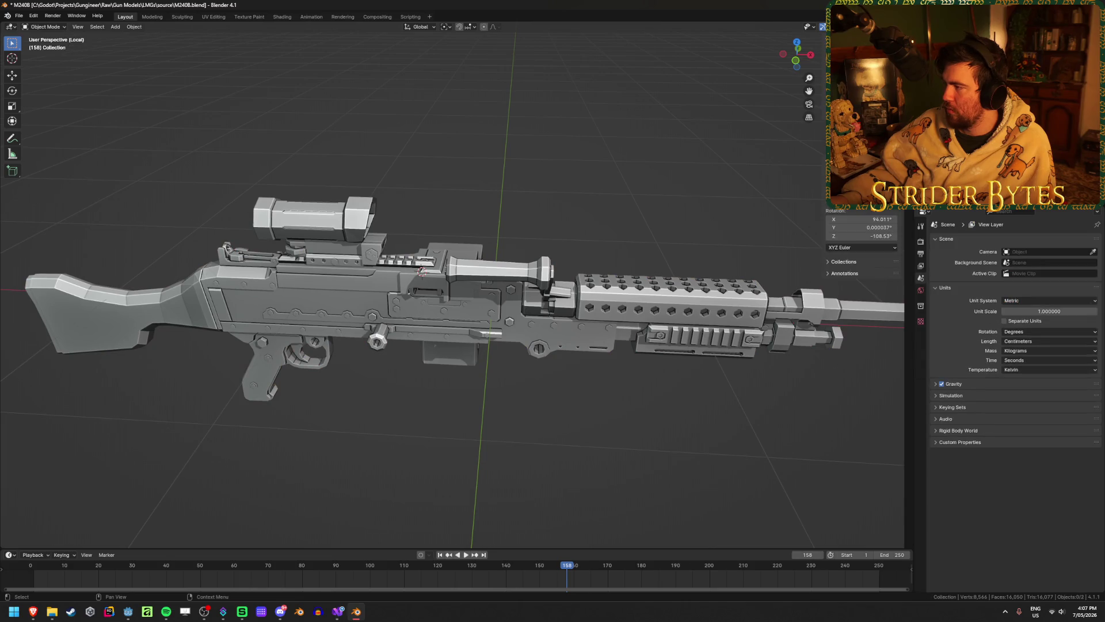
- Select the body and the scope, and switch the viewport to material shading
{"action": "left_click", "coordinate": [442, 326]}
{"action": "middle_click_drag", "start_coordinate": [434, 333], "coordinate": [287, 236]}
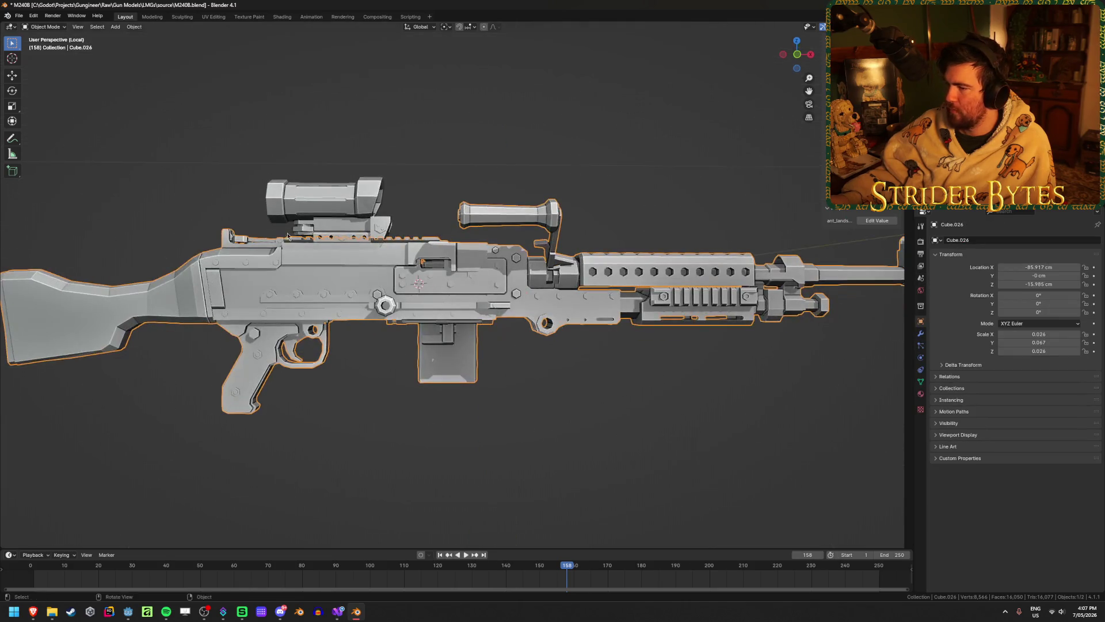
{"action": "left_click", "coordinate": [349, 200], "text": "shift"}
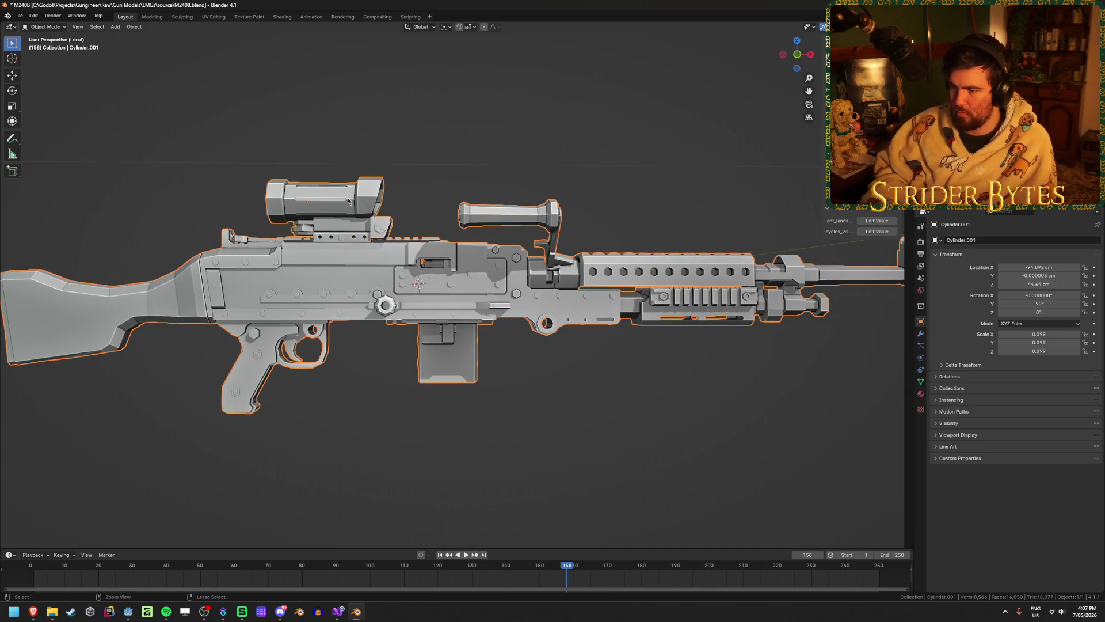
{"action": "scroll", "coordinate": [545, 337], "scroll_direction": "up", "scroll_amount": 5}
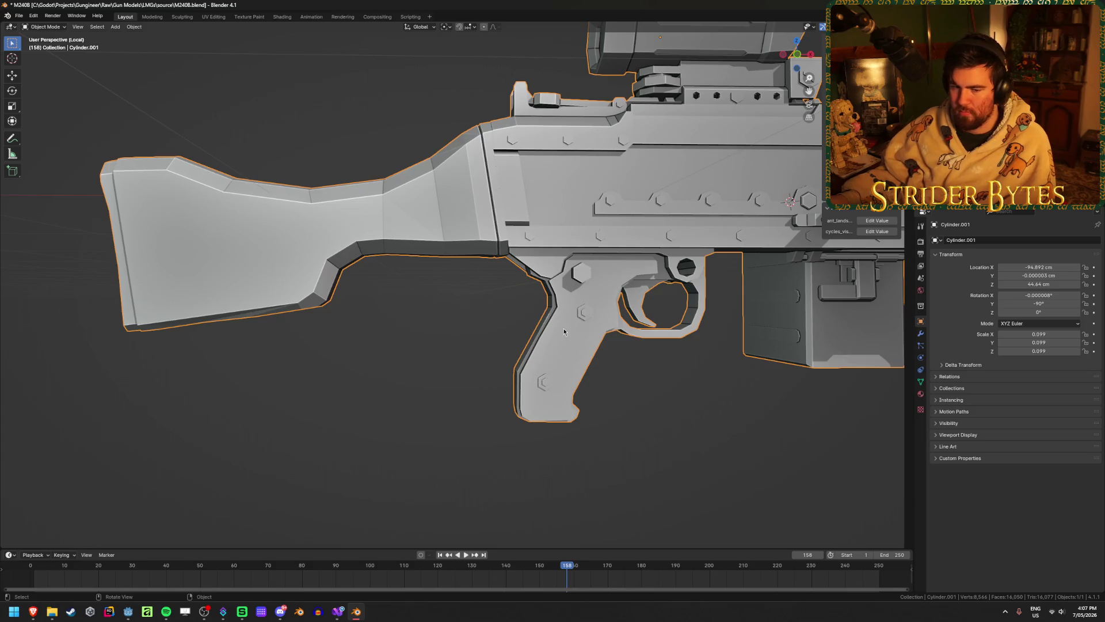
{"action": "key", "text": "z"}
{"action": "left_click", "coordinate": [561, 376]}
- Enter Edit Mode on the gun and try picking vertices on the pistol grip
{"action": "mouse_move", "coordinate": [561, 375]}
{"action": "middle_mouse_down"}
{"action": "mouse_move", "coordinate": [459, 382]}
{"action": "mouse_move", "coordinate": [501, 414]}
{"action": "middle_mouse_up"}
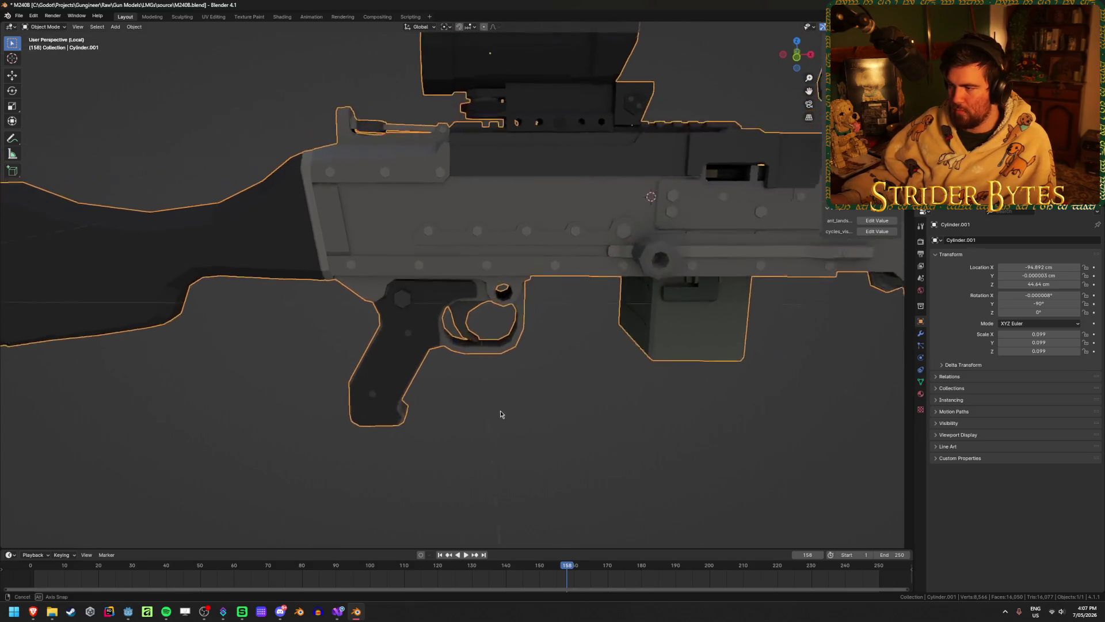
{"action": "scroll", "coordinate": [502, 412], "scroll_direction": "down", "scroll_amount": 4}
{"action": "scroll", "coordinate": [557, 353], "scroll_direction": "up", "scroll_amount": 6}
{"action": "key", "text": "Tab"}
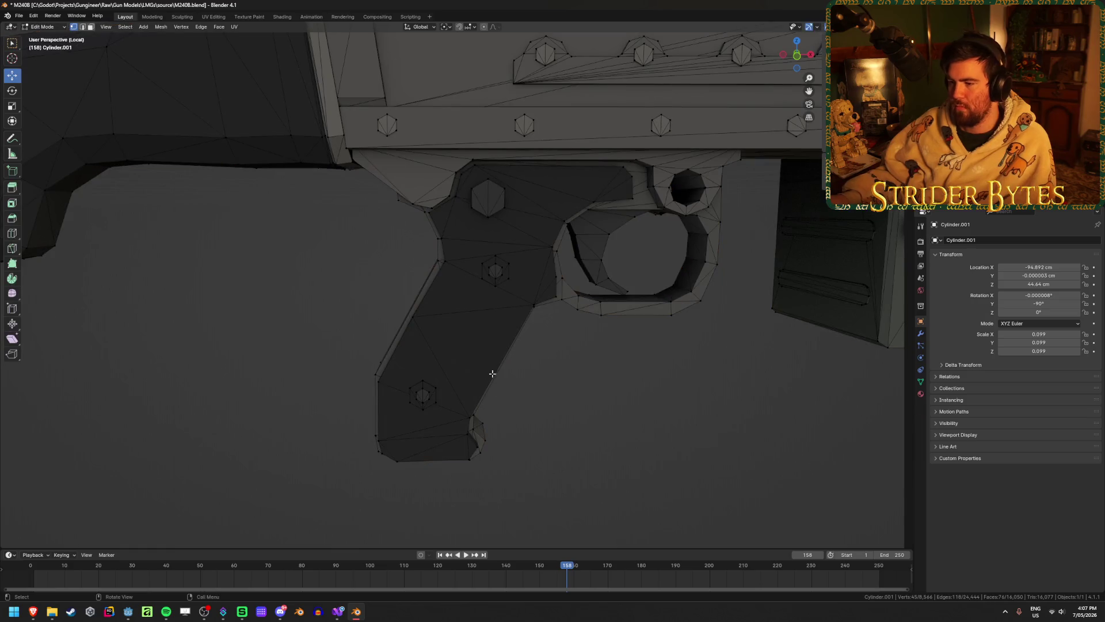
{"action": "left_click", "coordinate": [454, 351]}
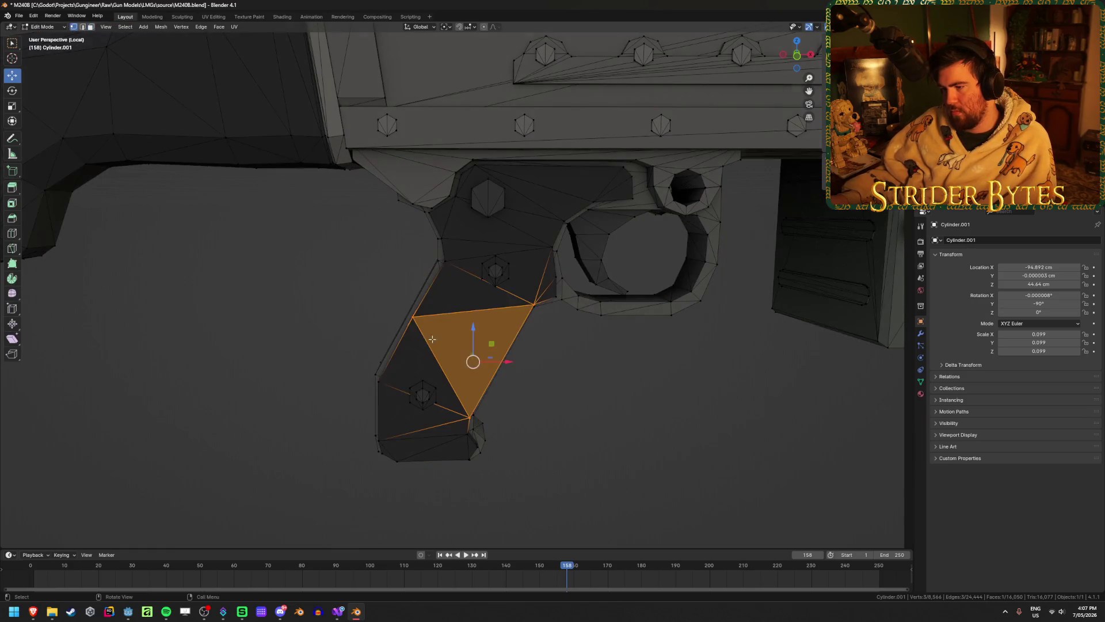
{"action": "left_click", "coordinate": [433, 335]}
{"action": "left_click", "coordinate": [470, 412], "text": "shift"}
{"action": "left_click", "coordinate": [535, 306], "text": "shift"}
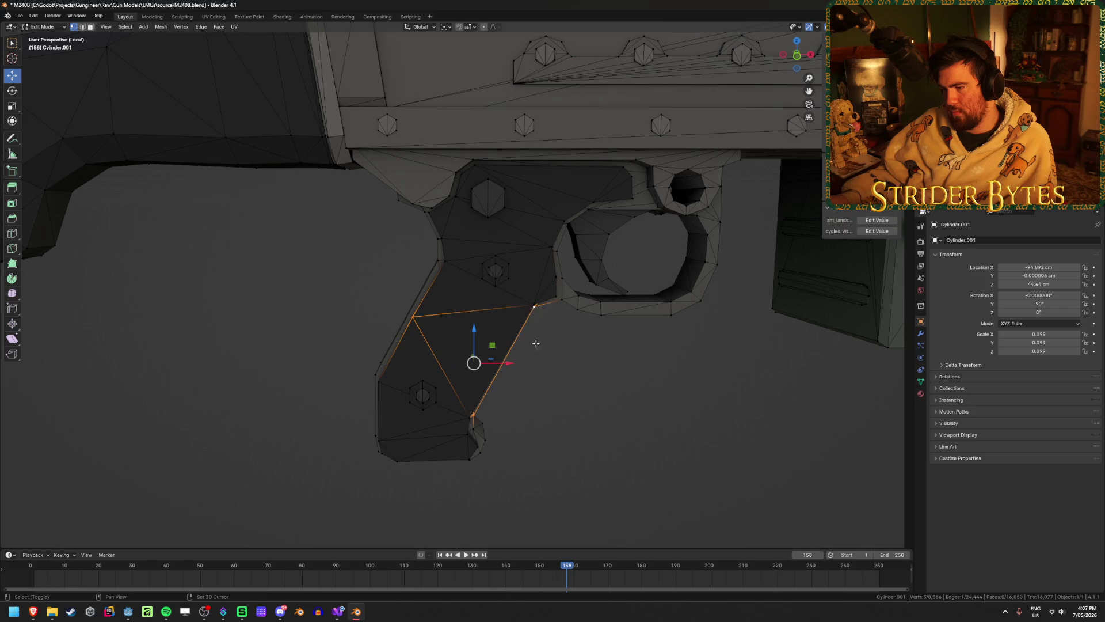
{"action": "left_click", "coordinate": [557, 414]}
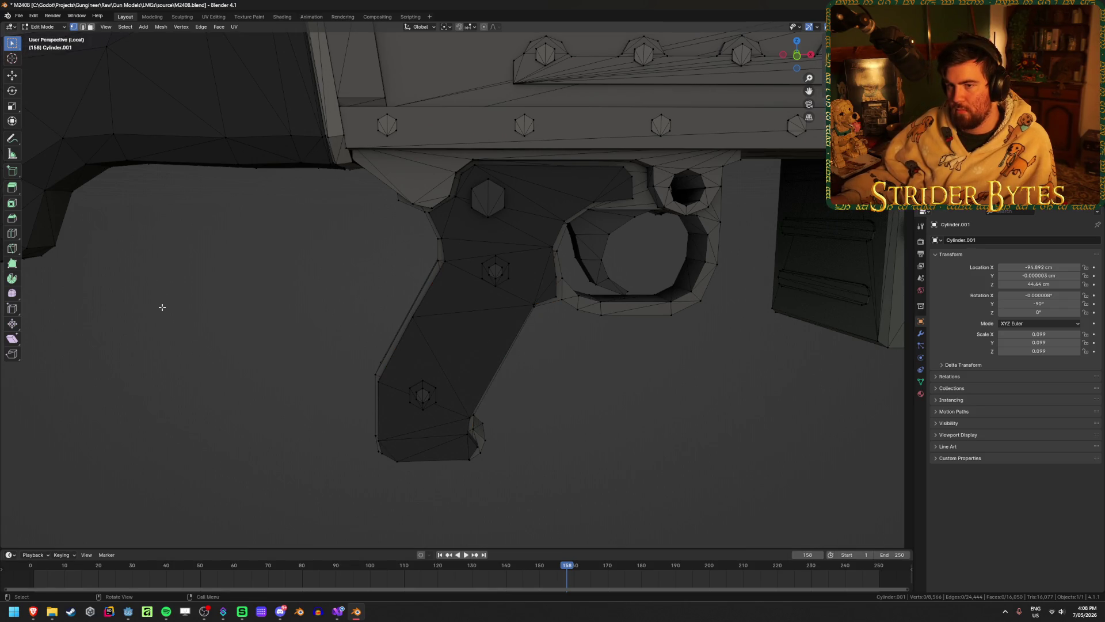
{"action": "scroll", "coordinate": [160, 306], "scroll_direction": "up", "scroll_amount": 3}
{"action": "mouse_move", "coordinate": [161, 307]}
{"action": "middle_mouse_down"}
{"action": "mouse_move", "coordinate": [199, 331]}
{"action": "mouse_move", "coordinate": [180, 324]}
{"action": "middle_mouse_up"}
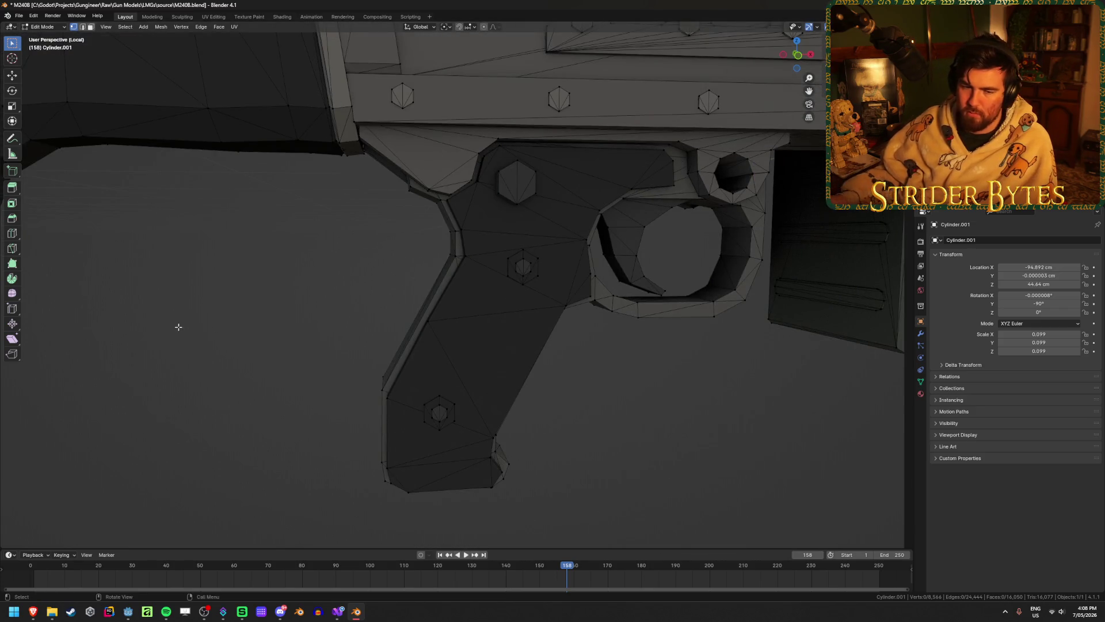
- Centre the view on a grip vertex and inspect the grip in see-through shading
{"action": "left_click", "coordinate": [478, 326]}
{"action": "key", "text": "KP_Decimal"}
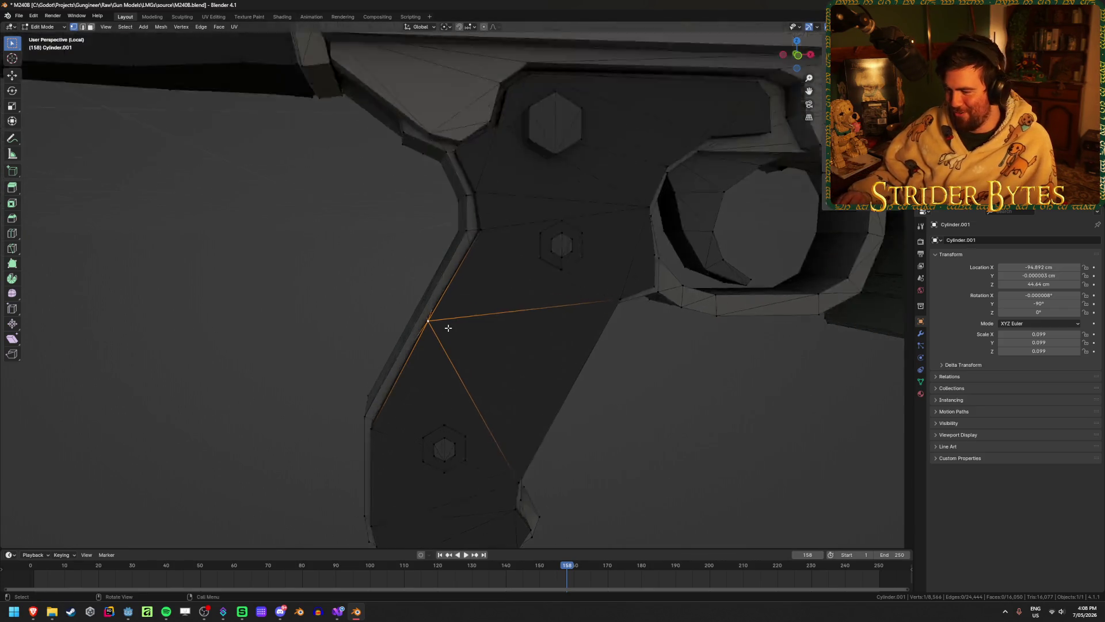
{"action": "scroll", "coordinate": [482, 344], "scroll_direction": "down", "scroll_amount": 5}
{"action": "mouse_move", "coordinate": [478, 346]}
{"action": "middle_mouse_down"}
{"action": "mouse_move", "coordinate": [439, 375]}
{"action": "mouse_move", "coordinate": [370, 295]}
{"action": "mouse_move", "coordinate": [313, 265]}
{"action": "mouse_move", "coordinate": [197, 282]}
{"action": "middle_mouse_up"}
{"action": "key", "text": "shift+z"}
{"action": "mouse_move", "coordinate": [458, 293]}
{"action": "middle_mouse_down"}
{"action": "mouse_move", "coordinate": [249, 293]}
{"action": "mouse_move", "coordinate": [217, 309]}
{"action": "mouse_move", "coordinate": [231, 299]}
{"action": "mouse_move", "coordinate": [489, 370]}
{"action": "middle_mouse_up"}
{"action": "key", "text": "shift+z"}
{"action": "left_click", "coordinate": [515, 343]}
- Select several pistol-grip faces, snap the 3D cursor to them, and return to Object Mode
{"action": "left_click", "coordinate": [477, 368], "text": "shift"}
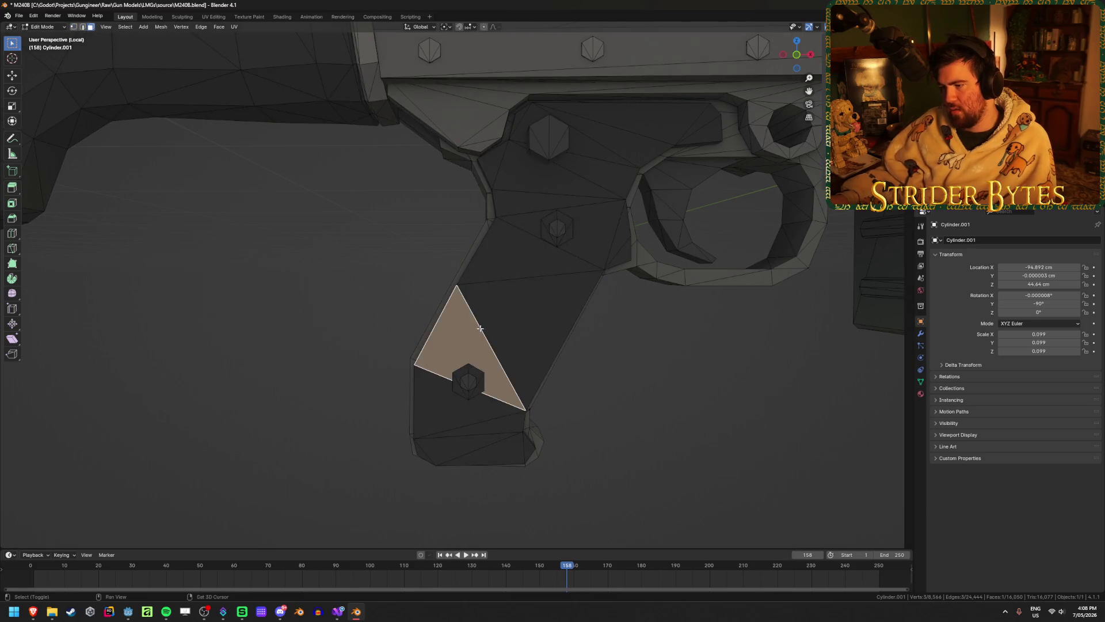
{"action": "left_click", "coordinate": [547, 248], "text": "shift"}
{"action": "mouse_move", "coordinate": [546, 247]}
{"action": "middle_mouse_down"}
{"action": "mouse_move", "coordinate": [552, 323]}
{"action": "mouse_move", "coordinate": [571, 347]}
{"action": "mouse_move", "coordinate": [547, 340]}
{"action": "middle_mouse_up"}
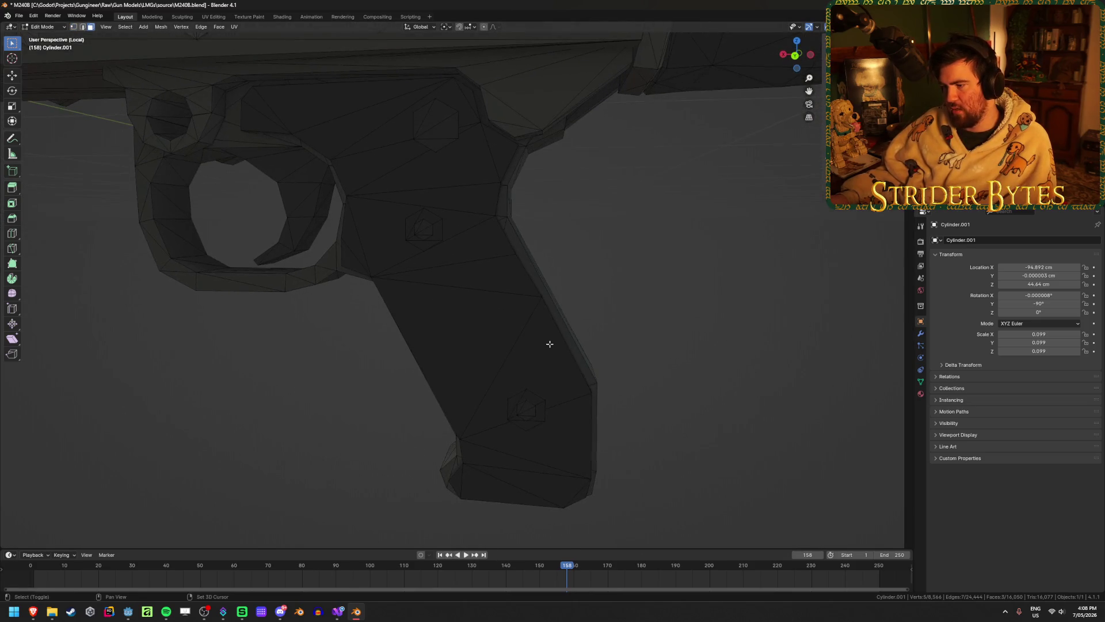
{"action": "left_click", "coordinate": [548, 340], "text": "shift"}
{"action": "left_click", "coordinate": [493, 306], "text": "shift"}
{"action": "mouse_move", "coordinate": [493, 306]}
{"action": "middle_mouse_down"}
{"action": "mouse_move", "coordinate": [621, 353]}
{"action": "mouse_move", "coordinate": [497, 355]}
{"action": "mouse_move", "coordinate": [599, 362]}
{"action": "mouse_move", "coordinate": [474, 283]}
{"action": "middle_mouse_up"}
{"action": "left_click", "coordinate": [474, 284], "text": "shift"}
{"action": "middle_click_drag", "start_coordinate": [700, 372], "coordinate": [620, 371]}
{"action": "key", "text": "grave"}
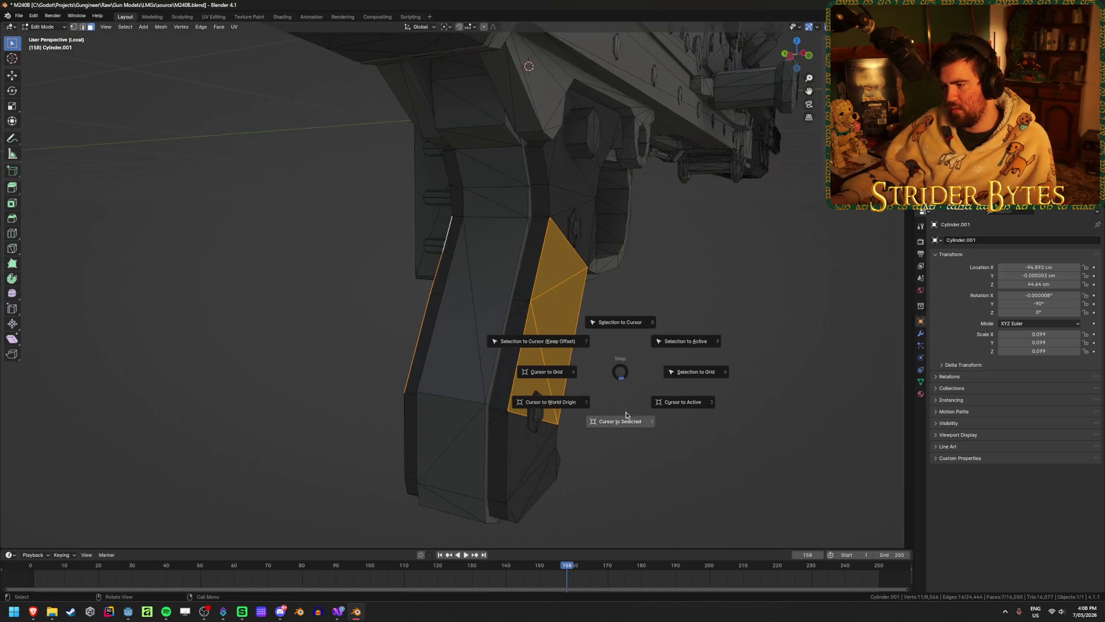
{"action": "left_click", "coordinate": [628, 419]}
{"action": "mouse_move", "coordinate": [641, 414]}
{"action": "middle_mouse_down"}
{"action": "mouse_move", "coordinate": [647, 401]}
{"action": "mouse_move", "coordinate": [541, 420]}
{"action": "mouse_move", "coordinate": [542, 409]}
{"action": "middle_mouse_up"}
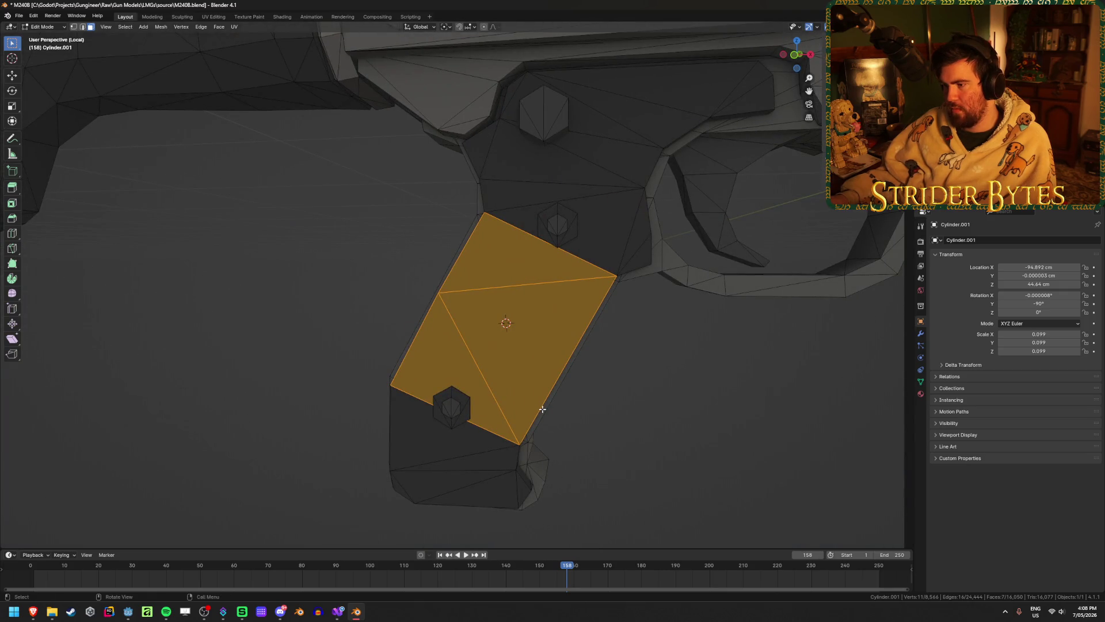
{"action": "key", "text": "Tab"}
{"action": "right_click", "coordinate": [542, 409]}
- Move the gun's origin to the 3D cursor at the pistol grip
{"action": "mouse_move", "coordinate": [541, 447]}
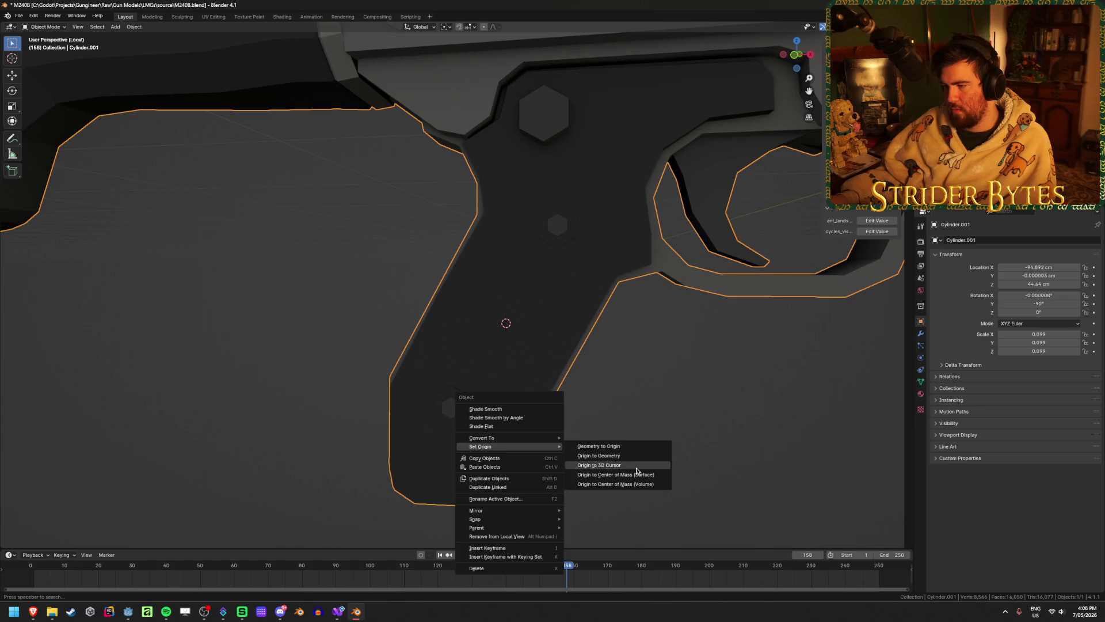
{"action": "left_click", "coordinate": [636, 465]}
{"action": "scroll", "coordinate": [636, 469], "scroll_direction": "down", "scroll_amount": 5}
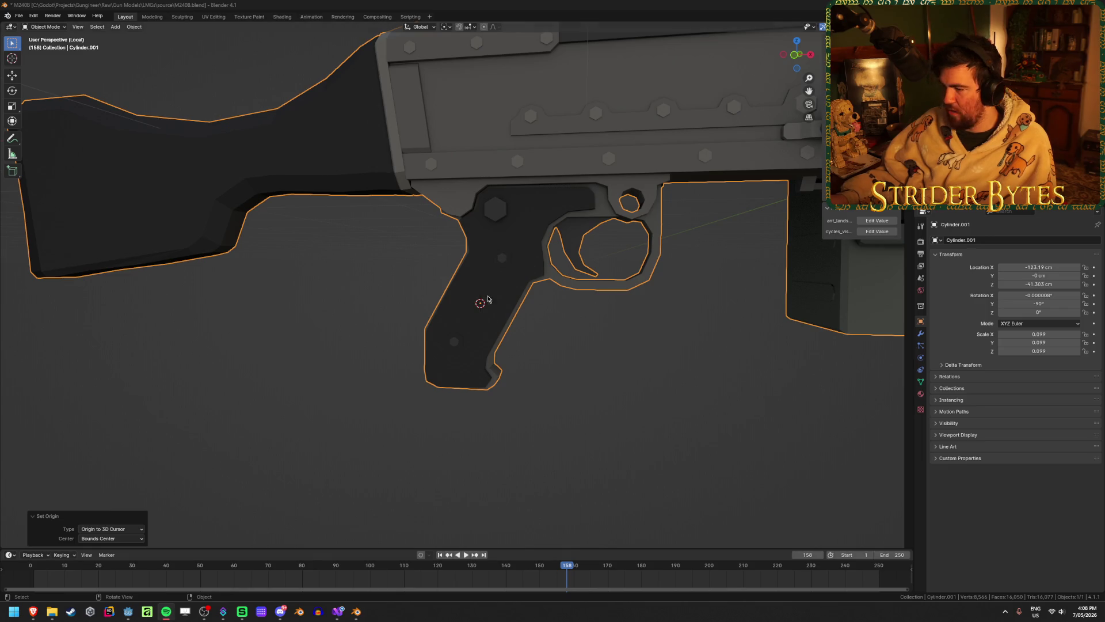
{"action": "left_click", "coordinate": [605, 393]}
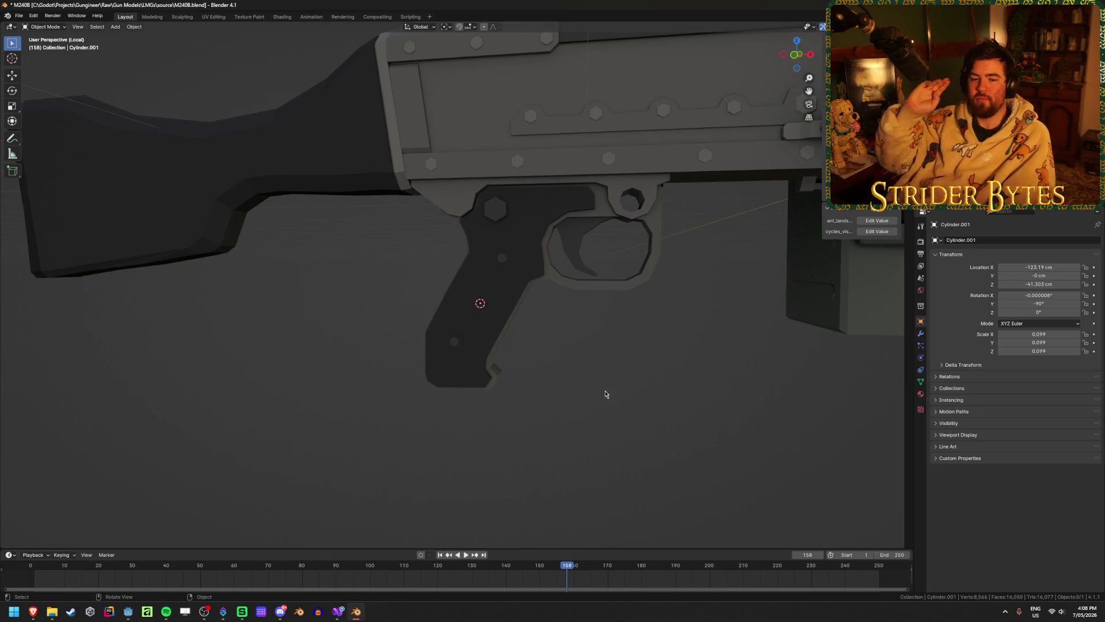
{"action": "scroll", "coordinate": [574, 354], "scroll_direction": "down", "scroll_amount": 2}
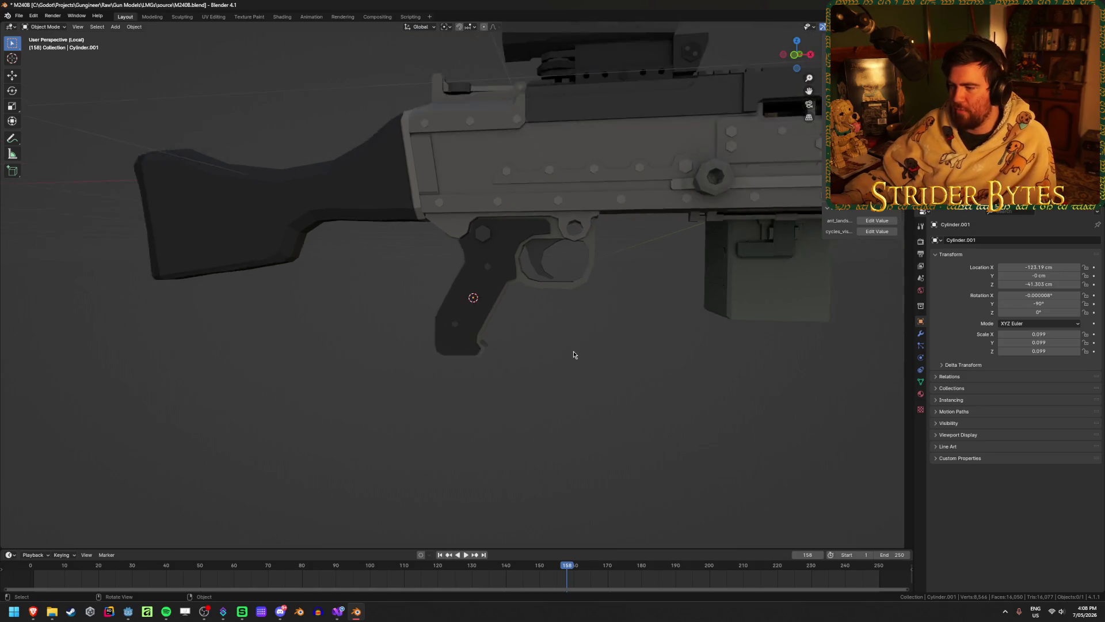
{"action": "scroll", "coordinate": [573, 351], "scroll_direction": "down", "scroll_amount": 3}
{"action": "mouse_move", "coordinate": [574, 343]}
{"action": "middle_mouse_down"}
{"action": "mouse_move", "coordinate": [617, 284]}
{"action": "mouse_move", "coordinate": [536, 355]}
{"action": "middle_mouse_up"}
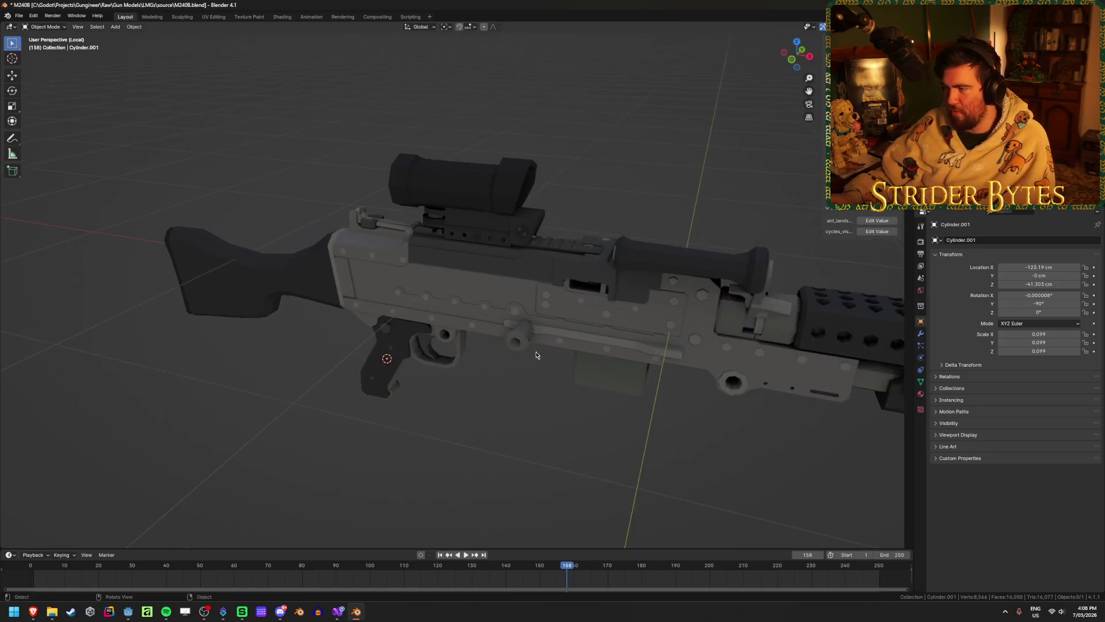
- Save M240B.blend and clear the gun's location back to the world origin
{"action": "left_click", "coordinate": [536, 355]}
{"action": "mouse_move", "coordinate": [382, 104]}
{"action": "middle_mouse_down"}
{"action": "mouse_move", "coordinate": [456, 98]}
{"action": "mouse_move", "coordinate": [409, 100]}
{"action": "mouse_move", "coordinate": [520, 424]}
{"action": "mouse_move", "coordinate": [516, 402]}
{"action": "middle_mouse_up"}
{"action": "scroll", "coordinate": [520, 424], "scroll_direction": "up", "scroll_amount": 2}
{"action": "left_click", "coordinate": [520, 424]}
{"action": "key", "text": "ctrl+s"}
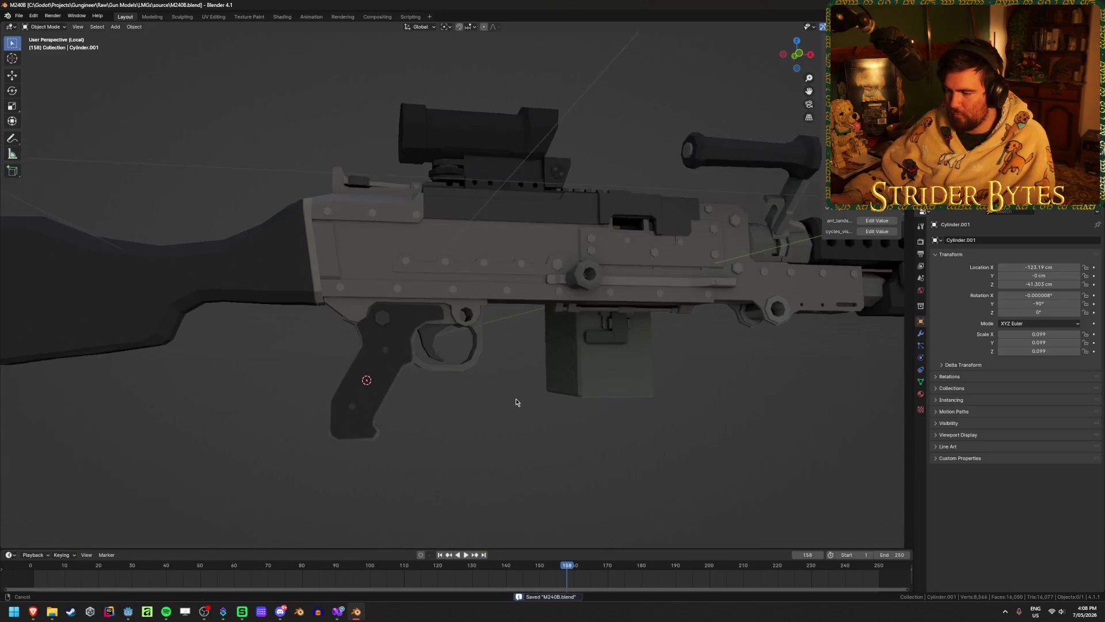
{"action": "left_click", "coordinate": [465, 392]}
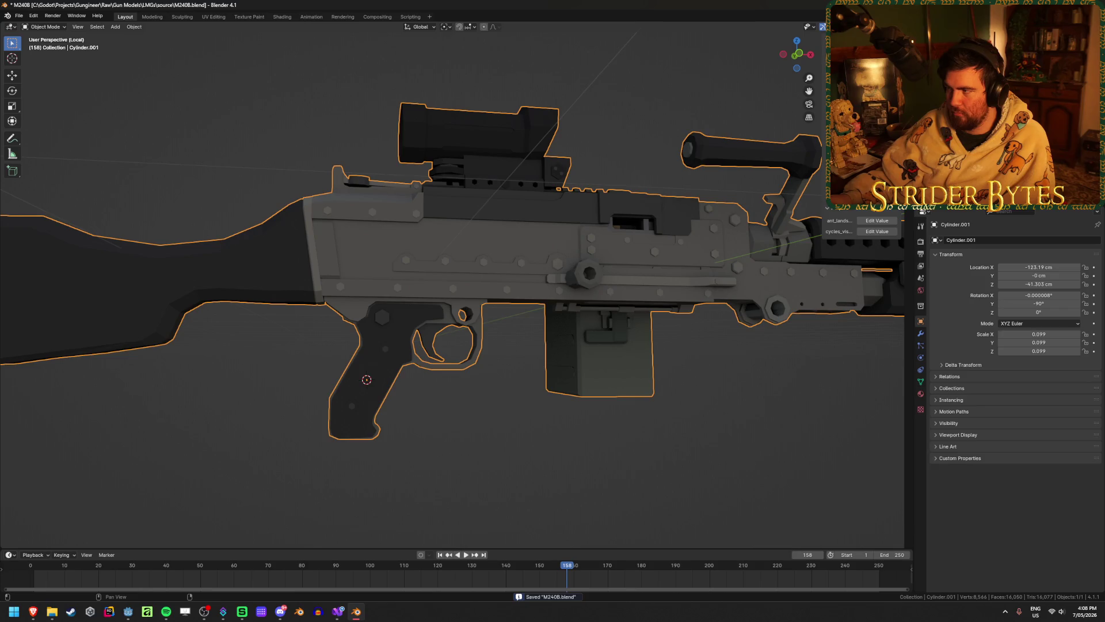
{"action": "key", "text": "alt+g"}
- Rotate the gun 9° around the global Z axis
{"action": "mouse_move", "coordinate": [518, 299]}
{"action": "middle_mouse_down"}
{"action": "mouse_move", "coordinate": [691, 291]}
{"action": "mouse_move", "coordinate": [523, 374]}
{"action": "middle_mouse_up"}
{"action": "scroll", "coordinate": [531, 306], "scroll_direction": "down", "scroll_amount": 3}
{"action": "key", "text": "r"}
{"action": "key", "text": "z"}
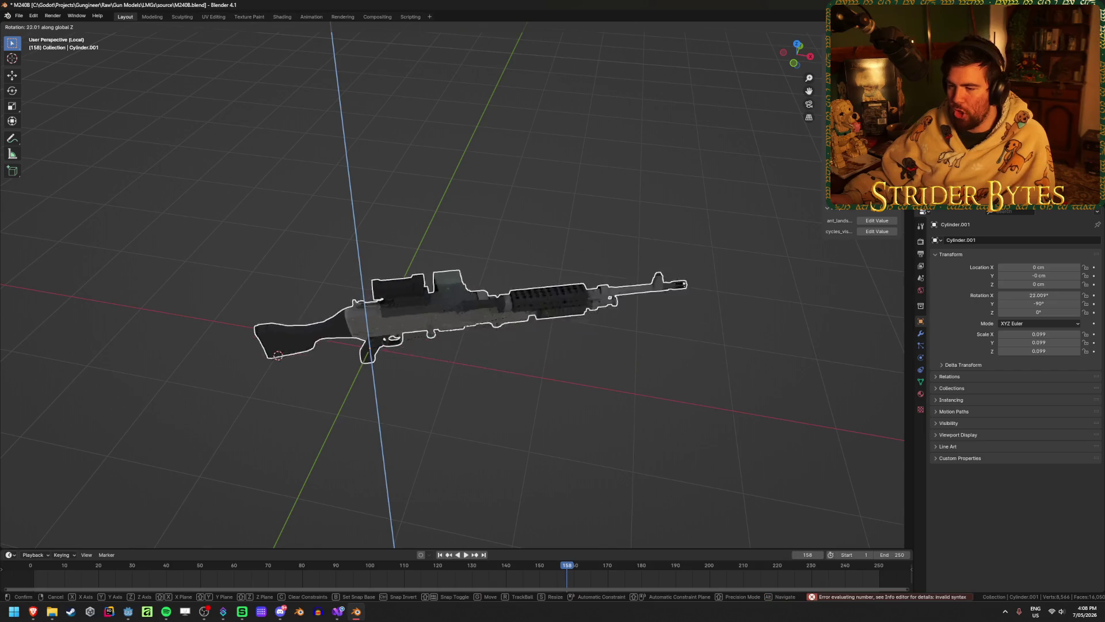
{"action": "type", "text": "9"}
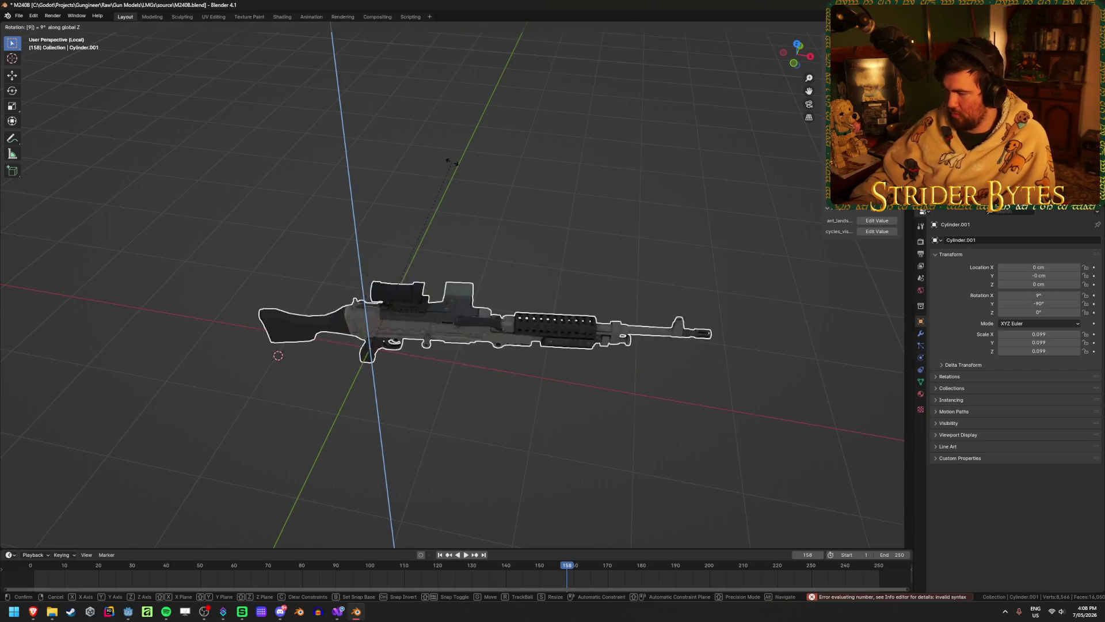
{"action": "key", "text": "Return"}
- Apply the gun's rotation so it reads 0° on all axes and save the file
{"action": "key", "text": "ctrl+a"}
{"action": "left_click", "coordinate": [551, 219]}
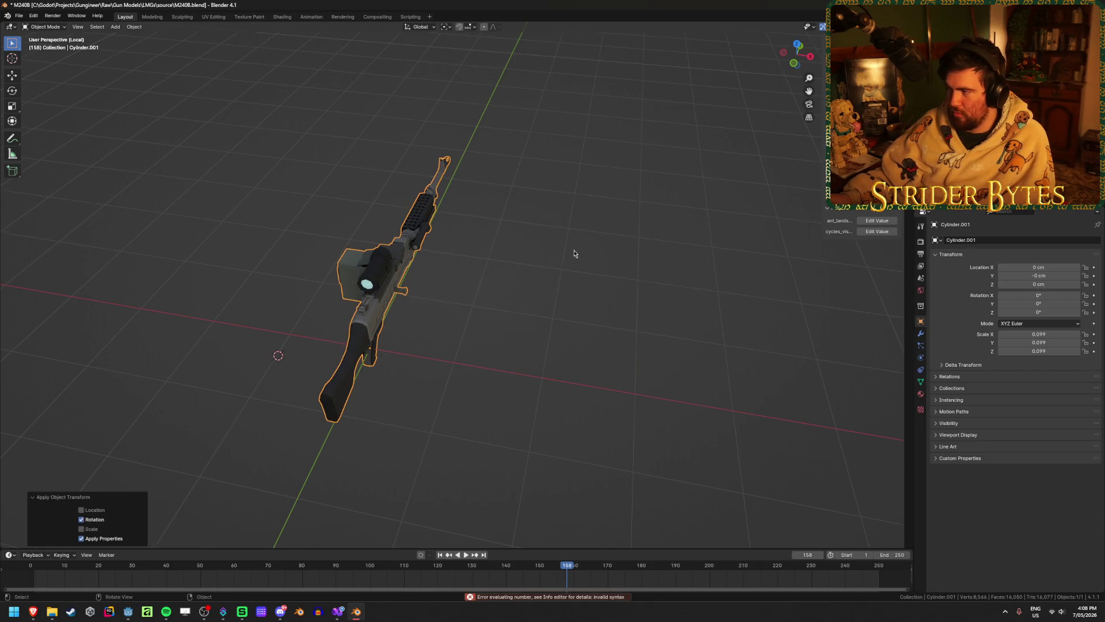
{"action": "mouse_move", "coordinate": [574, 253]}
{"action": "middle_mouse_down"}
{"action": "mouse_move", "coordinate": [507, 237]}
{"action": "mouse_move", "coordinate": [469, 284]}
{"action": "middle_mouse_up"}
{"action": "right_click", "coordinate": [469, 284]}
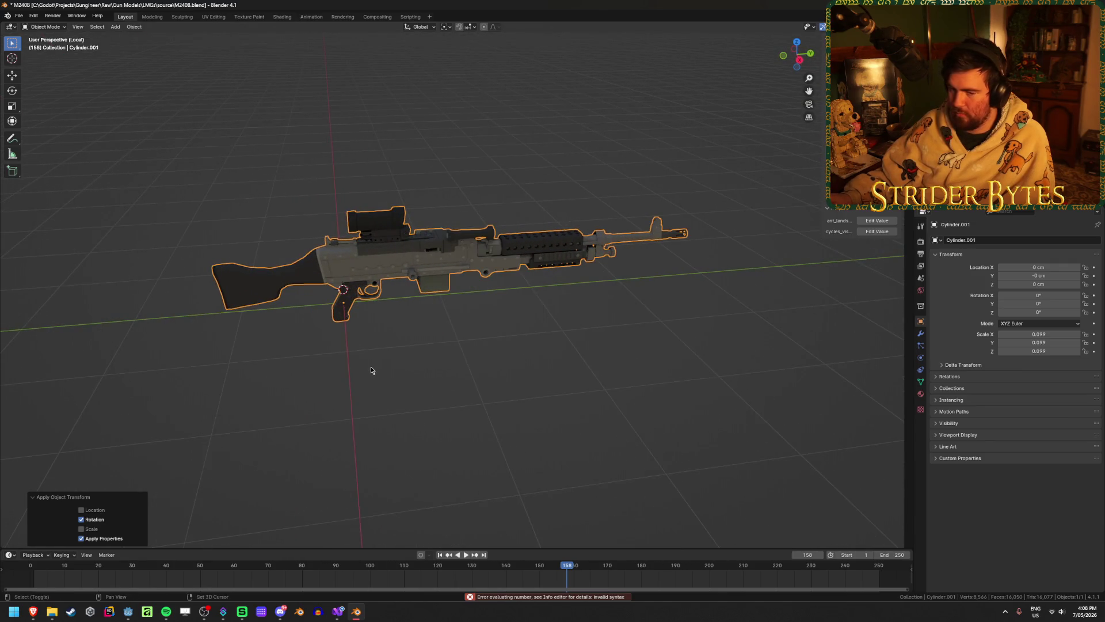
{"action": "mouse_move", "coordinate": [370, 370]}
{"action": "middle_mouse_down"}
{"action": "mouse_move", "coordinate": [464, 374]}
{"action": "mouse_move", "coordinate": [563, 325]}
{"action": "middle_mouse_up"}
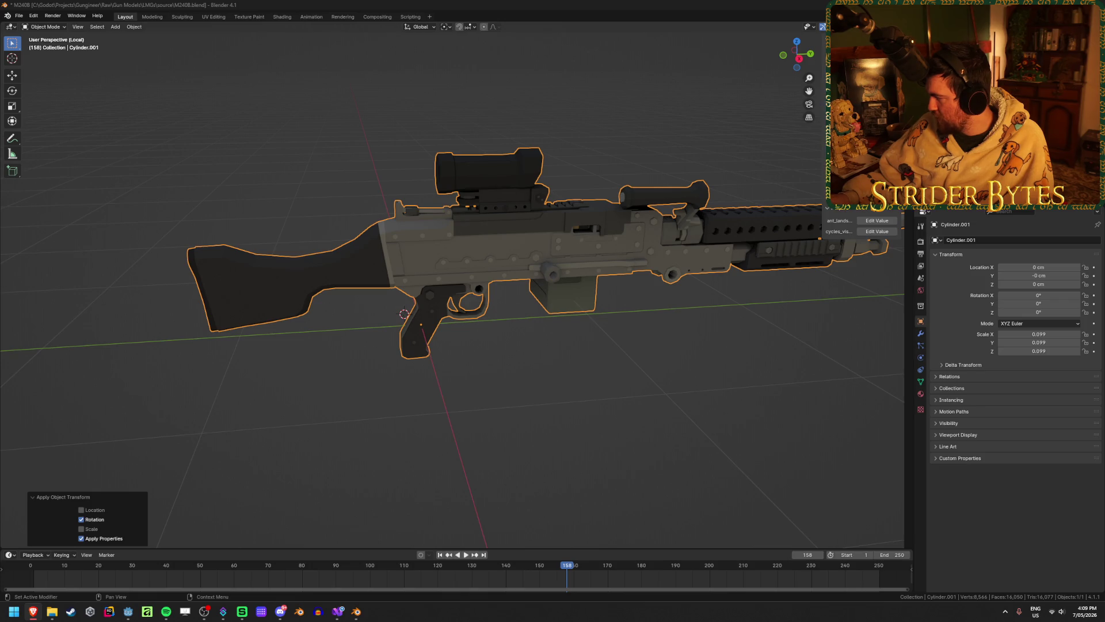
{"action": "scroll", "coordinate": [757, 347], "scroll_direction": "down", "scroll_amount": 2}
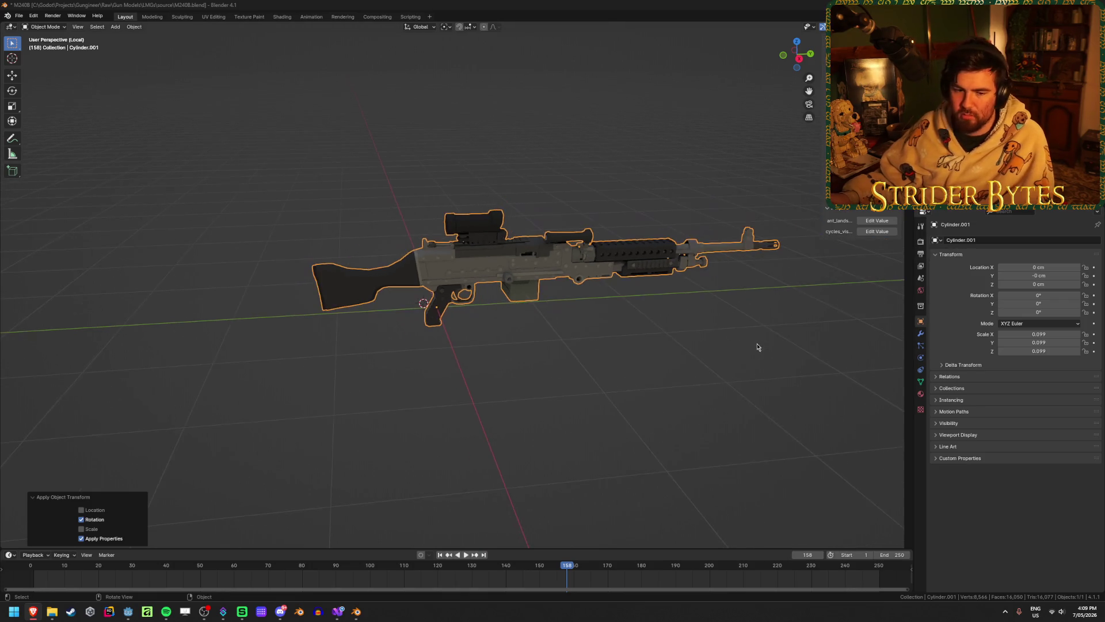
{"action": "scroll", "coordinate": [808, 308], "scroll_direction": "up", "scroll_amount": 1}
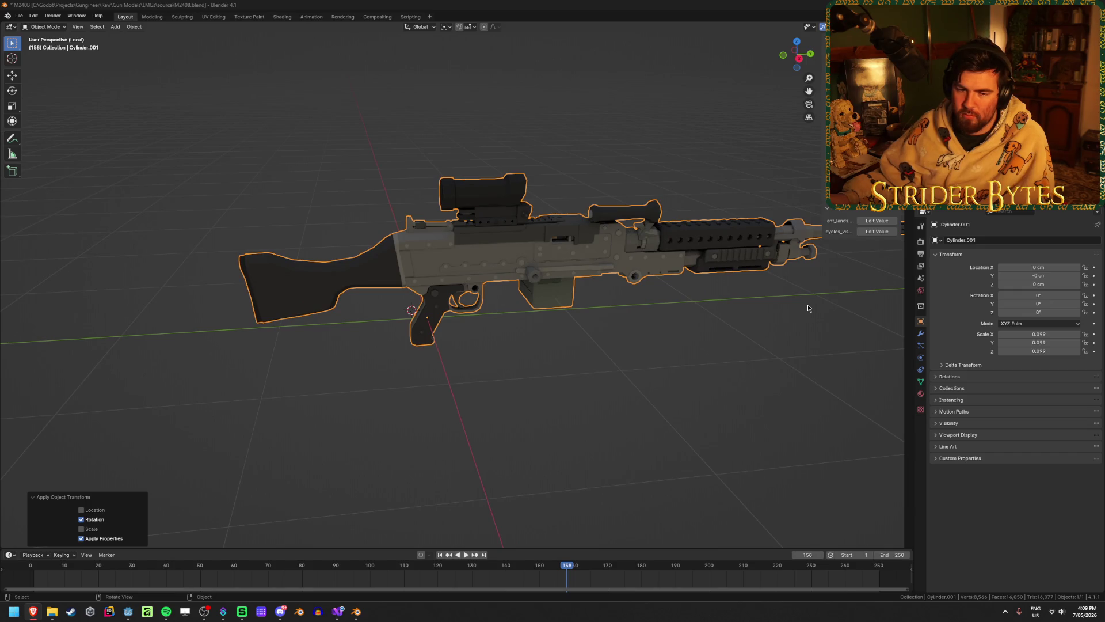
{"action": "left_click", "coordinate": [786, 349]}
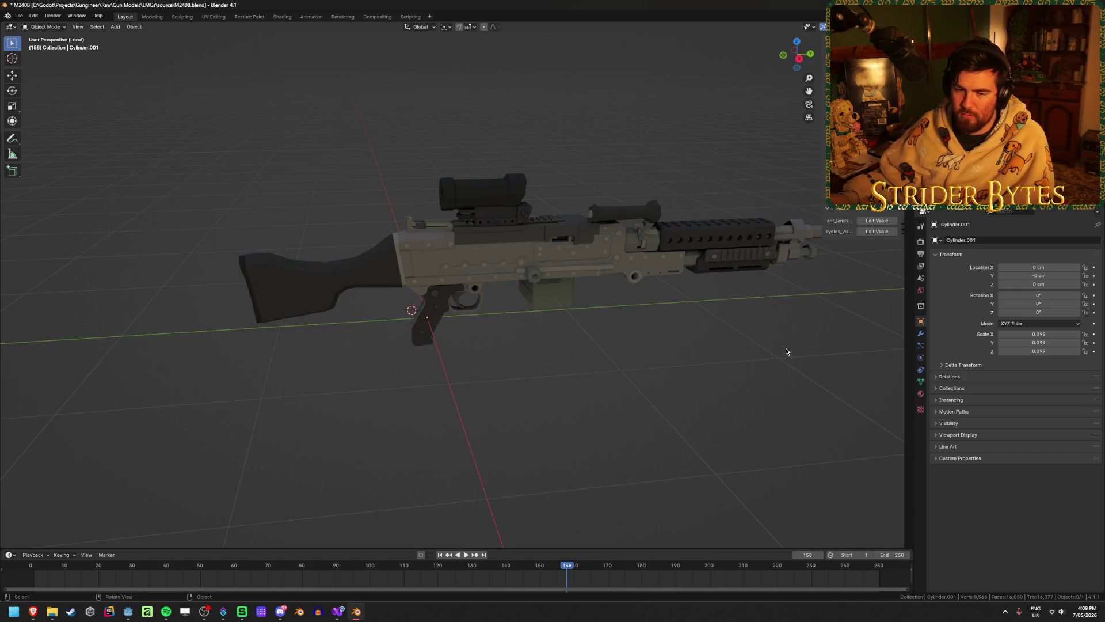
{"action": "key", "text": "ctrl+s"}
{"action": "left_click", "coordinate": [648, 227]}
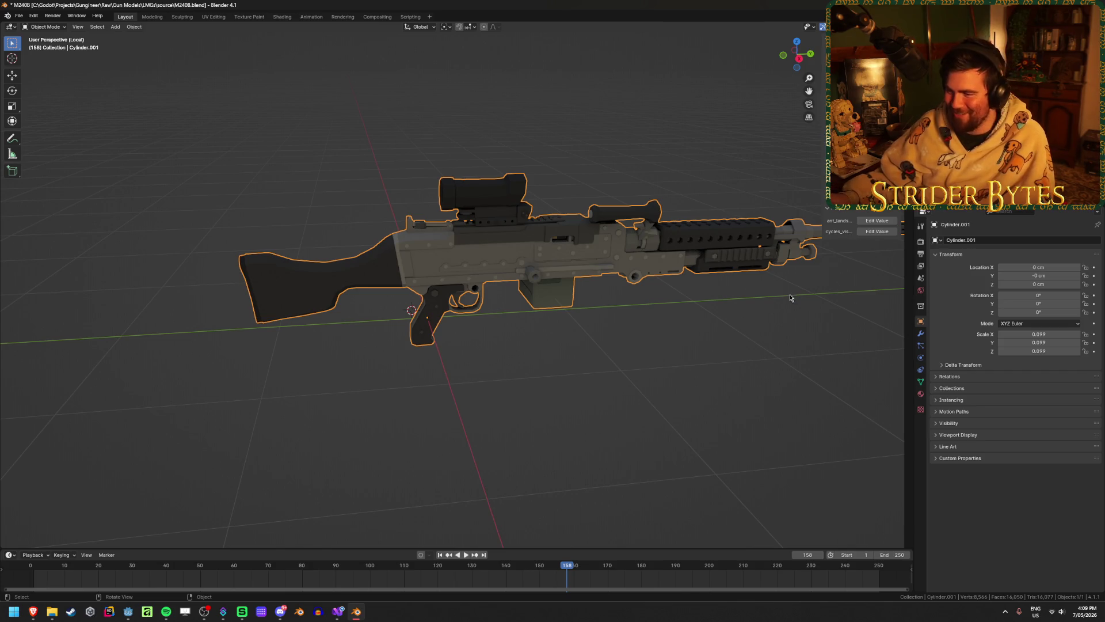
- Scale the gun down to 0.025 and re-apply its rotation
{"action": "key", "text": "s"}
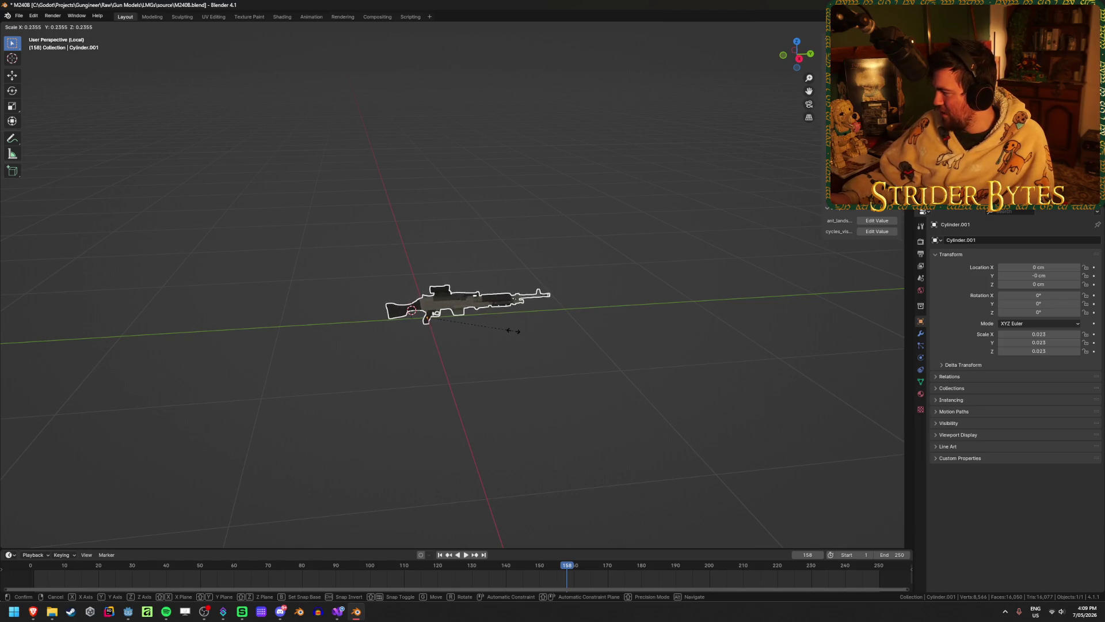
{"action": "key", "text": "Escape"}
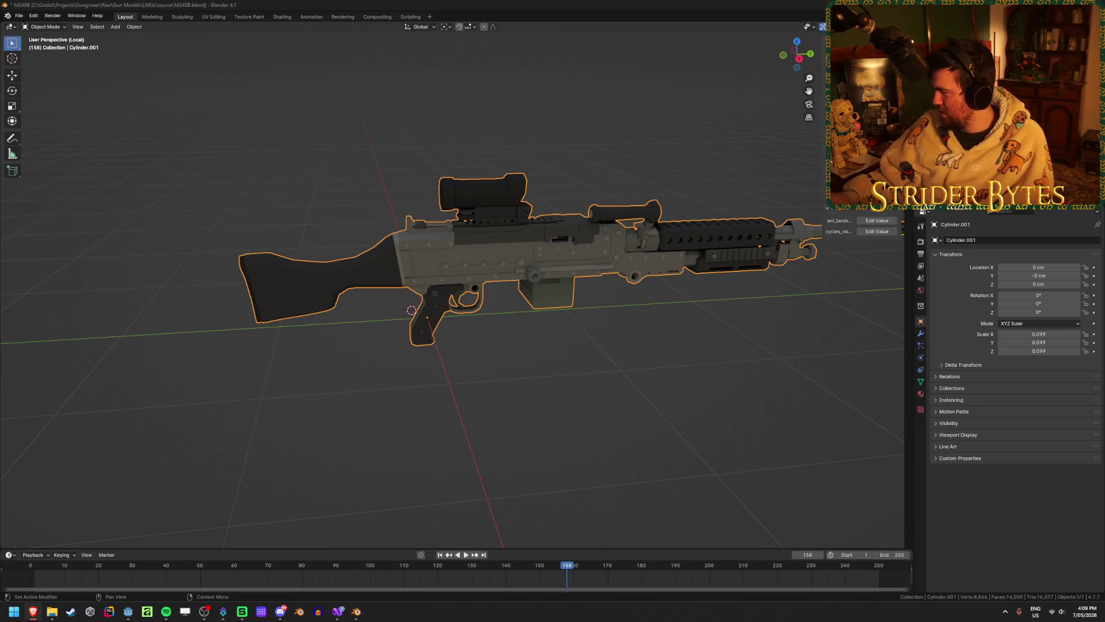
{"action": "left_click", "coordinate": [657, 252]}
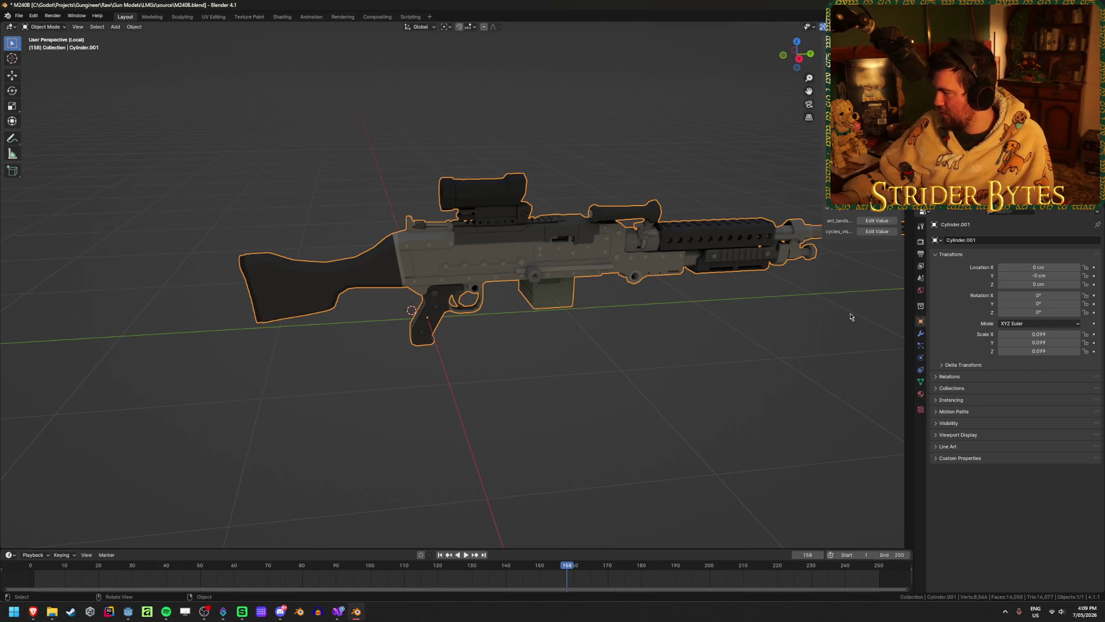
{"action": "key", "text": "s"}
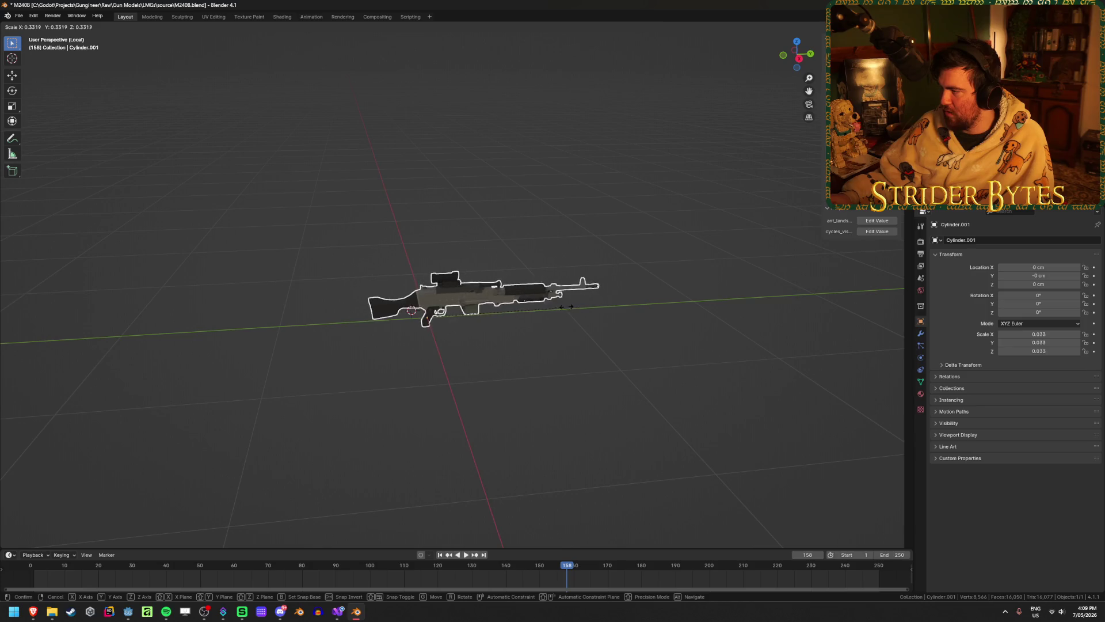
{"action": "left_click", "coordinate": [527, 319]}
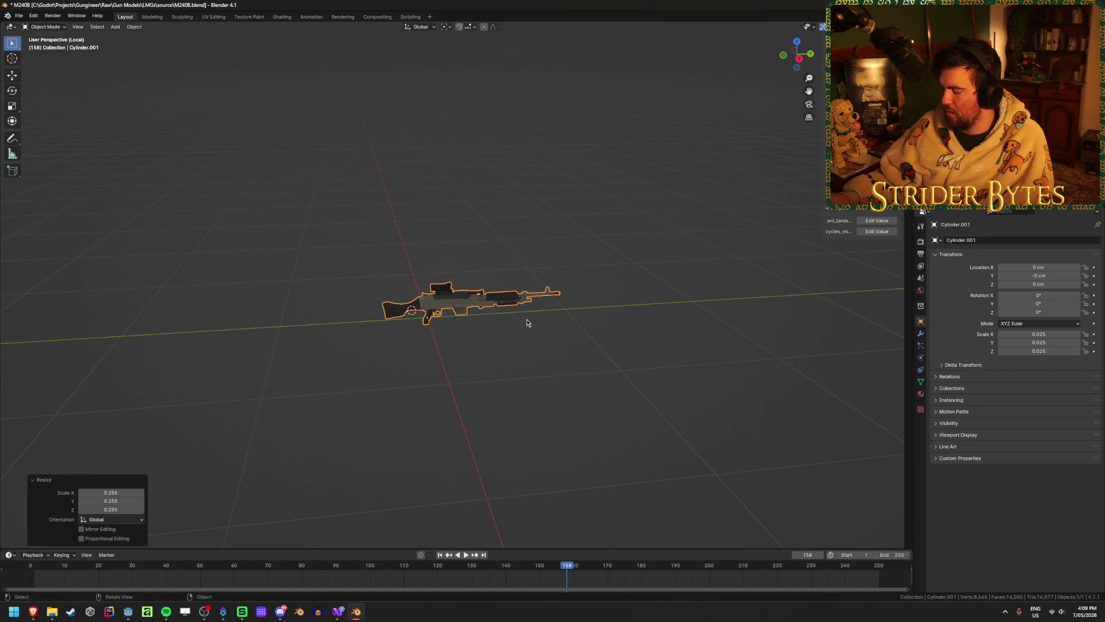
{"action": "scroll", "coordinate": [526, 318], "scroll_direction": "up", "scroll_amount": 4}
{"action": "key", "text": "ctrl+a"}
{"action": "left_click", "coordinate": [526, 321]}
{"action": "key", "text": "ctrl+a"}
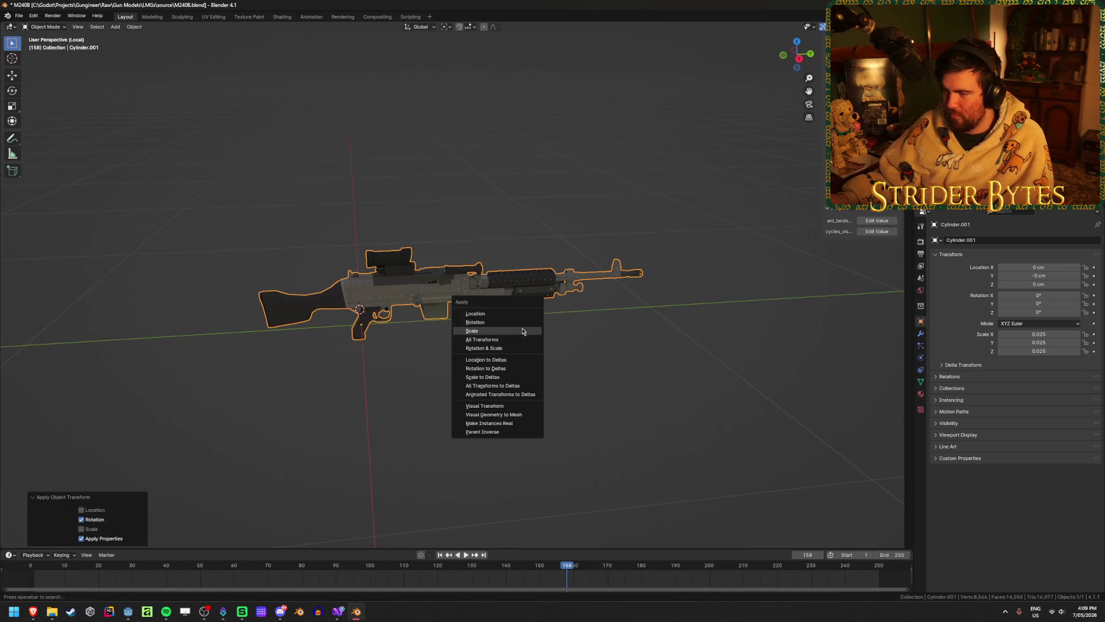
- Apply the gun's scale so it reads 1.000, then reselect the gun
{"action": "left_click", "coordinate": [521, 329]}
{"action": "middle_click_drag", "start_coordinate": [520, 330], "coordinate": [512, 325]}
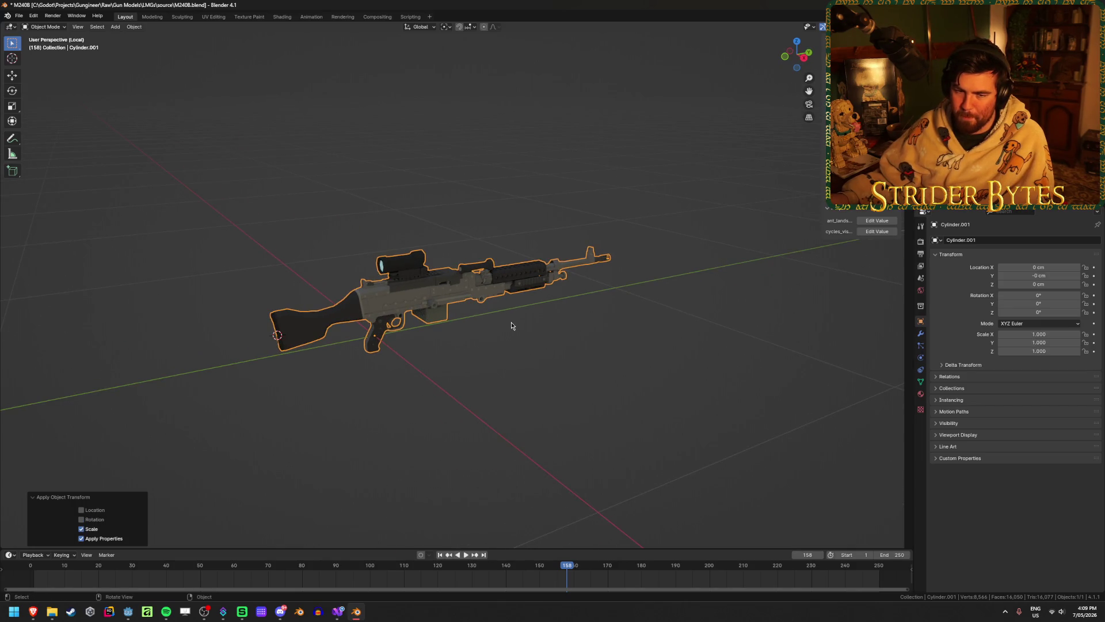
{"action": "scroll", "coordinate": [511, 325], "scroll_direction": "up", "scroll_amount": 4}
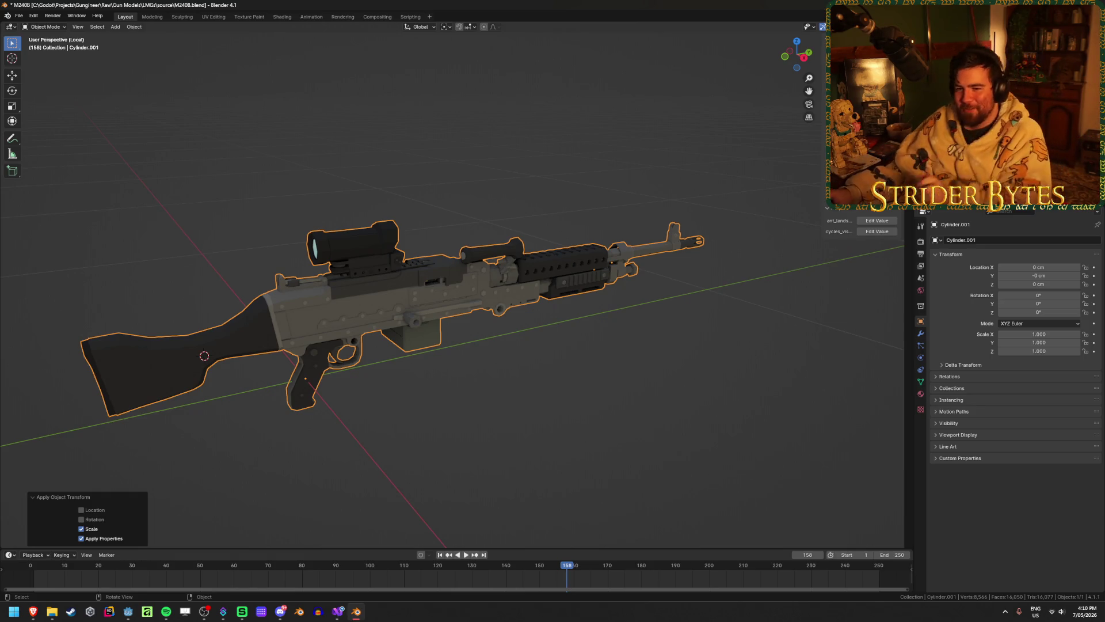
{"action": "left_click", "coordinate": [608, 418]}
{"action": "key", "text": "a"}
{"action": "middle_click_drag", "start_coordinate": [608, 422], "coordinate": [257, 314]}
- Switch the viewport to Material Preview shading
{"action": "key", "text": "z"}
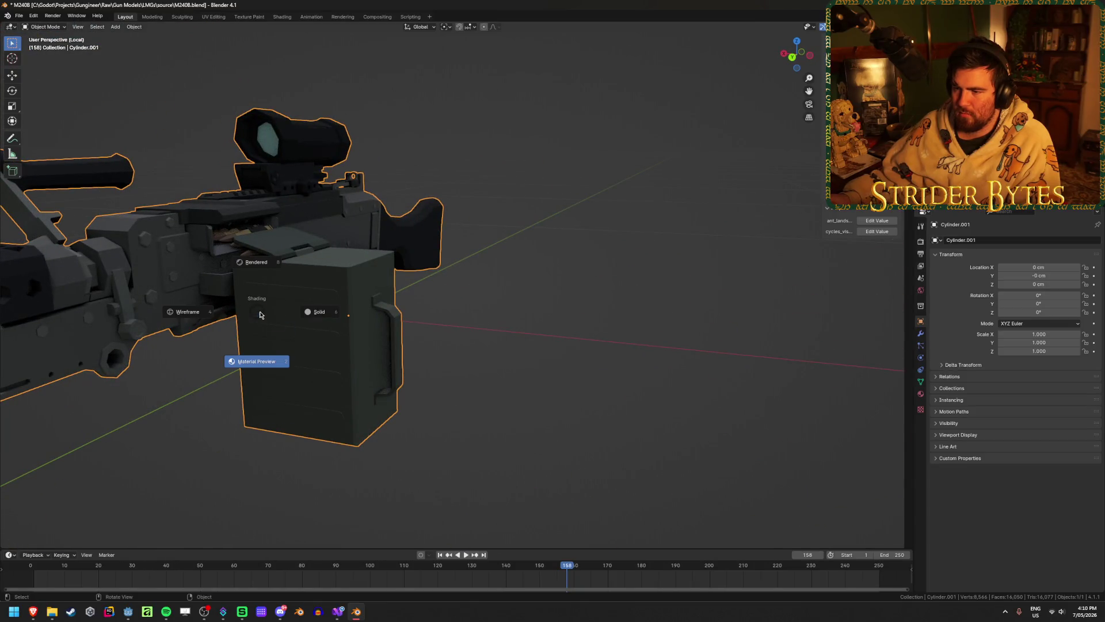
{"action": "left_click", "coordinate": [260, 315]}
{"action": "mouse_move", "coordinate": [573, 321]}
{"action": "middle_mouse_down"}
{"action": "mouse_move", "coordinate": [489, 322]}
{"action": "mouse_move", "coordinate": [498, 316]}
{"action": "middle_mouse_up"}
{"action": "key", "text": "z"}
{"action": "left_click", "coordinate": [542, 326]}
{"action": "key", "text": "z"}
{"action": "left_click", "coordinate": [499, 363]}
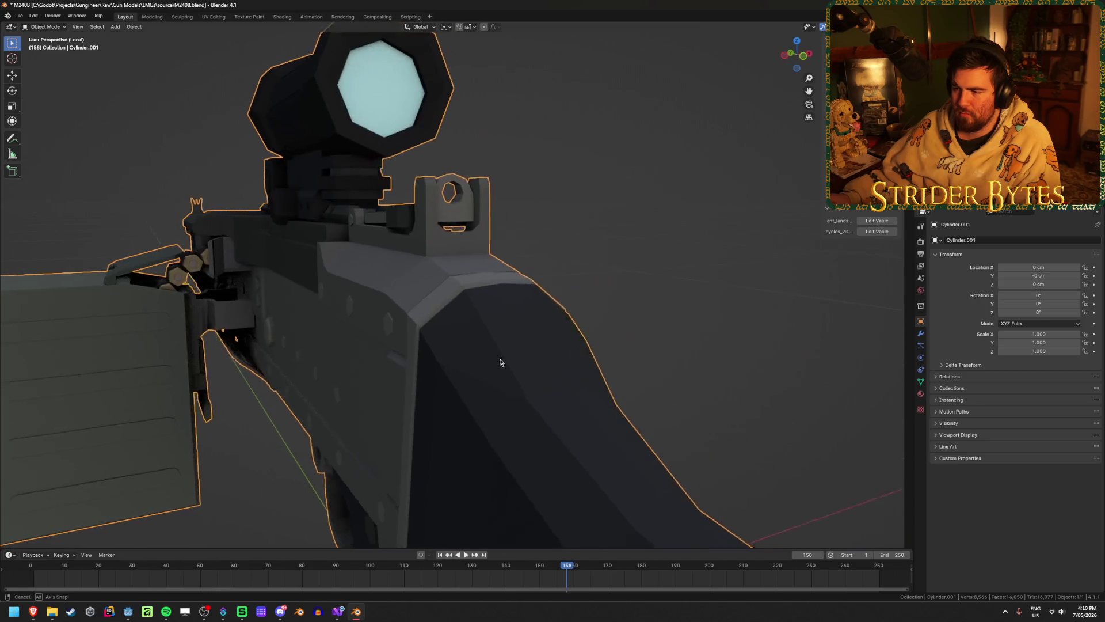
{"action": "middle_click_drag", "start_coordinate": [499, 363], "coordinate": [490, 357]}
{"action": "scroll", "coordinate": [498, 365], "scroll_direction": "down", "scroll_amount": 3}
{"action": "scroll", "coordinate": [464, 344], "scroll_direction": "up", "scroll_amount": 2}
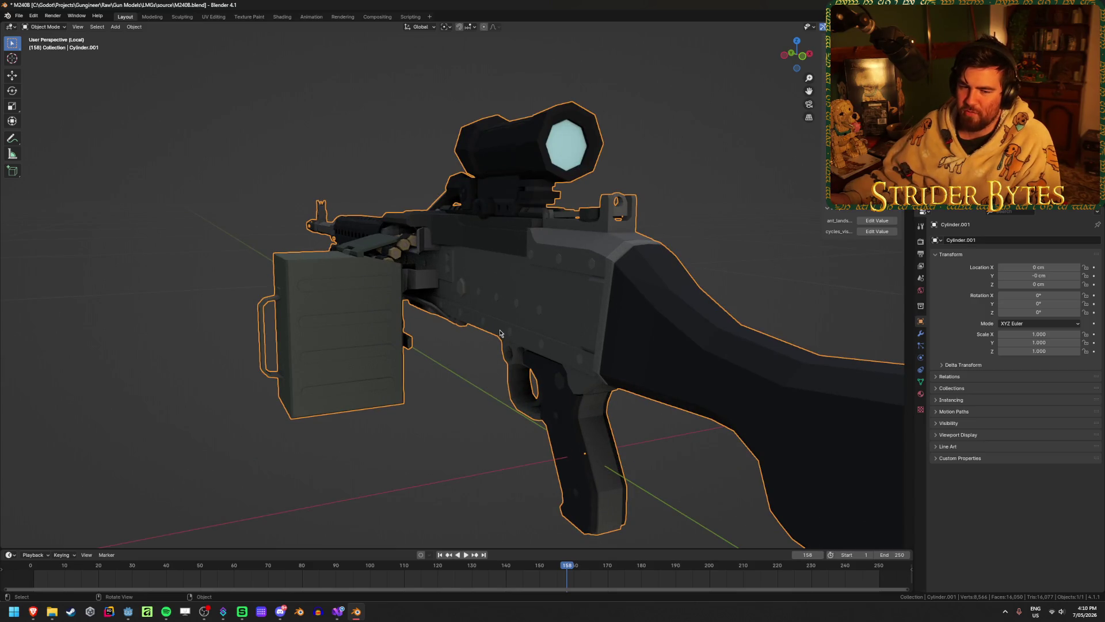
{"action": "mouse_move", "coordinate": [501, 332]}
{"action": "middle_mouse_down"}
{"action": "mouse_move", "coordinate": [395, 346]}
{"action": "mouse_move", "coordinate": [568, 328]}
{"action": "middle_mouse_up"}
- Go to Right Ortho view, apply scale again, and enter Edit Mode with nothing selected
{"action": "key", "text": "KP_3"}
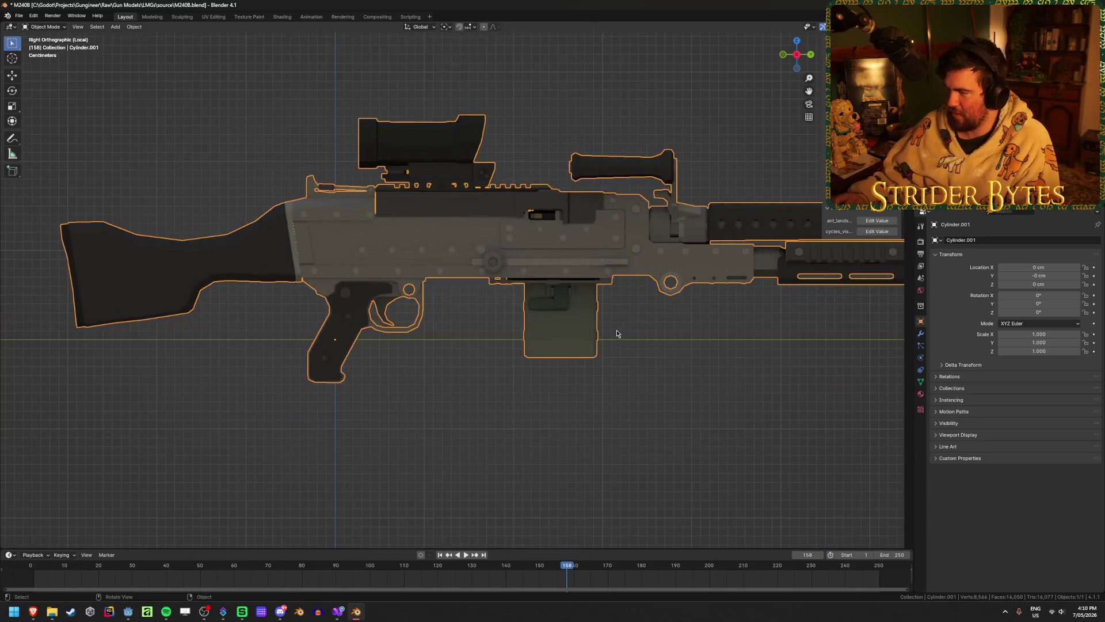
{"action": "key", "text": "ctrl+a"}
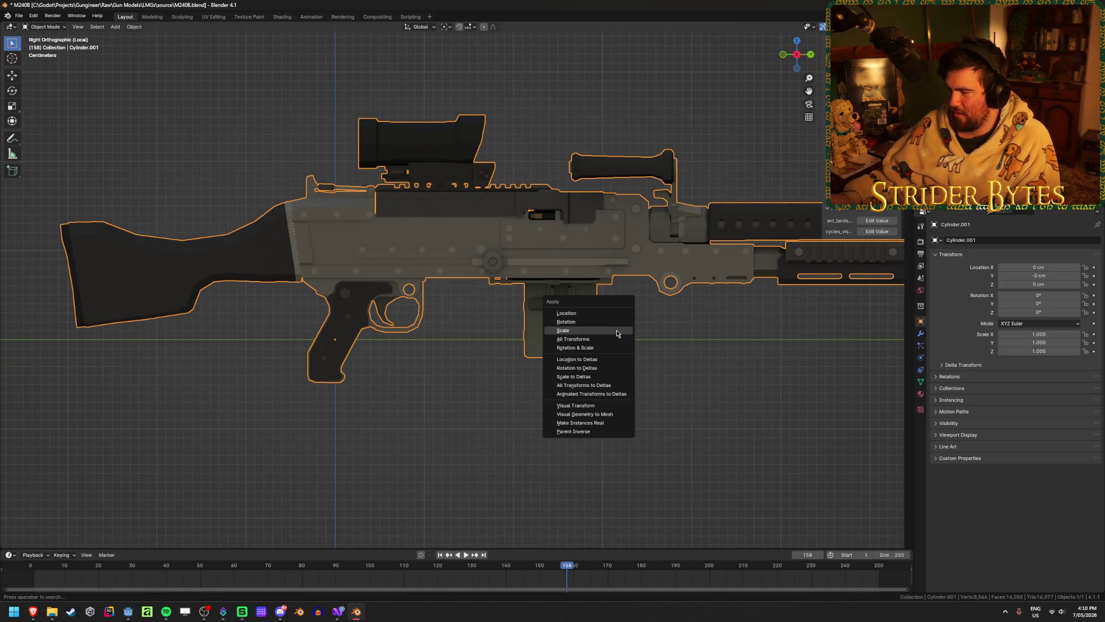
{"action": "left_click", "coordinate": [617, 333]}
{"action": "middle_click_drag", "start_coordinate": [374, 371], "coordinate": [547, 371], "text": "shift"}
{"action": "scroll", "coordinate": [479, 384], "scroll_direction": "up", "scroll_amount": 5}
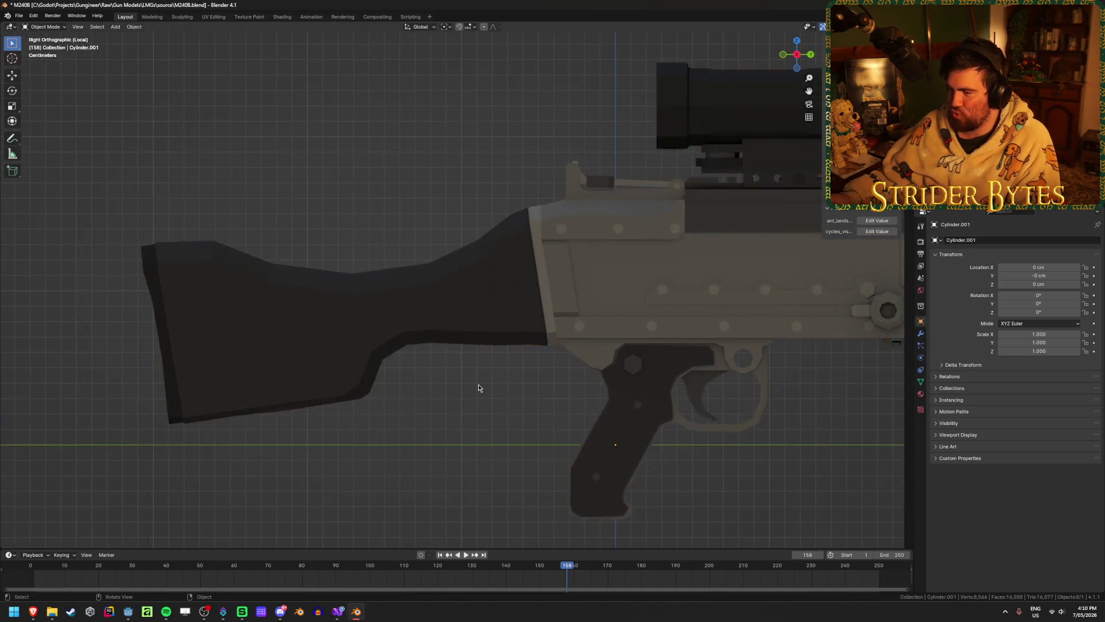
{"action": "key", "text": "Tab"}
{"action": "key", "text": "Tab"}
{"action": "key", "text": "Tab"}
{"action": "left_click", "coordinate": [279, 460]}
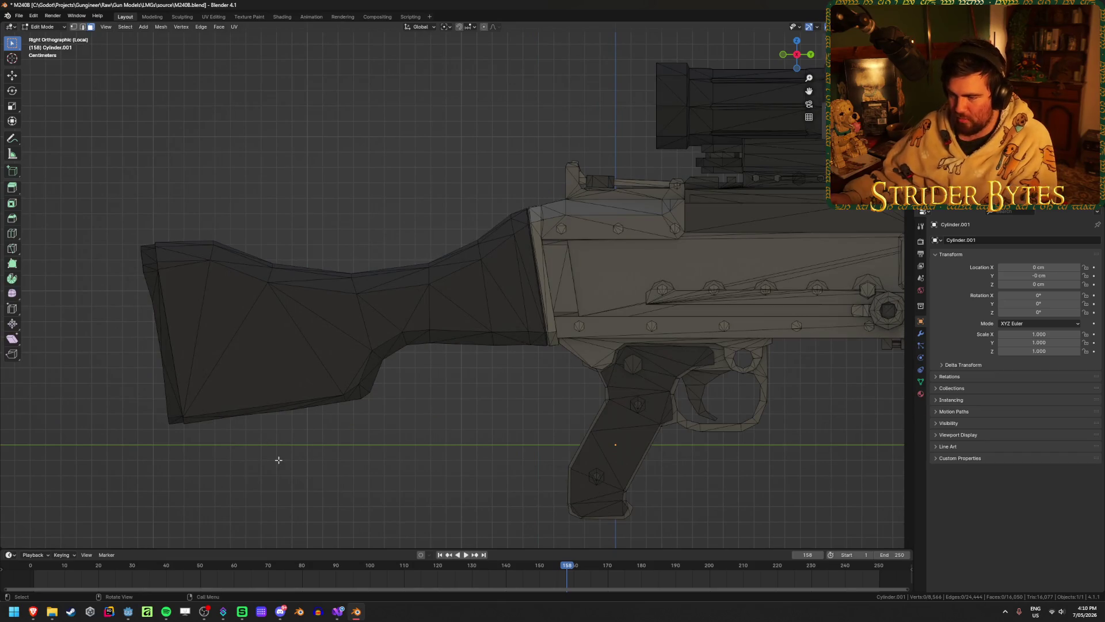
- Select the linked stock mesh and separate it into its own object
{"action": "key", "text": "l"}
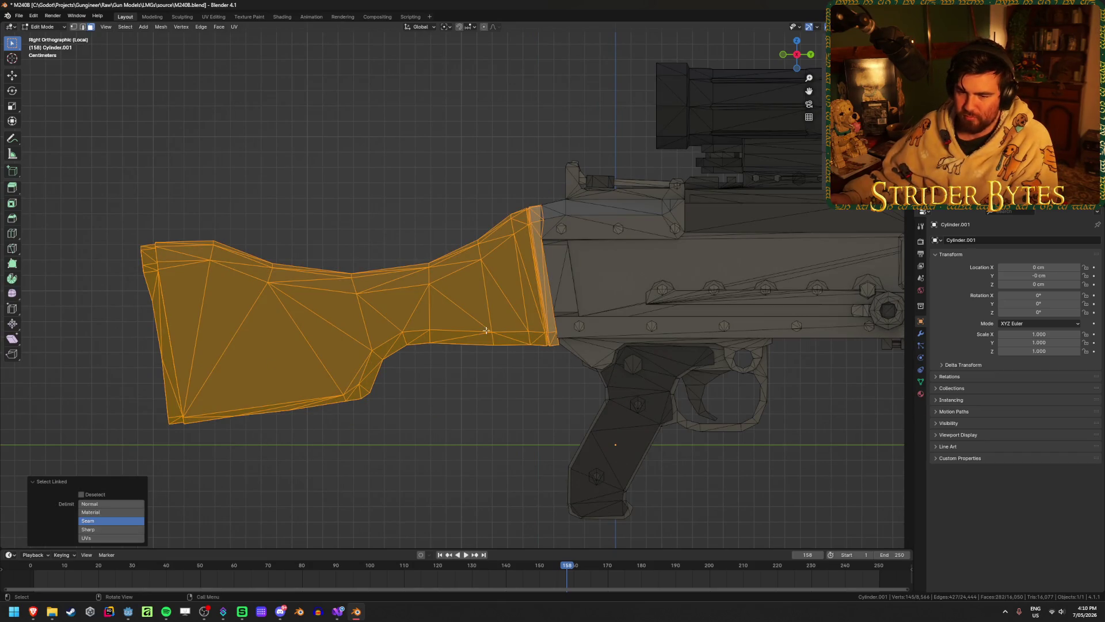
{"action": "middle_click_drag", "start_coordinate": [380, 345], "coordinate": [428, 356]}
{"action": "key", "text": "h"}
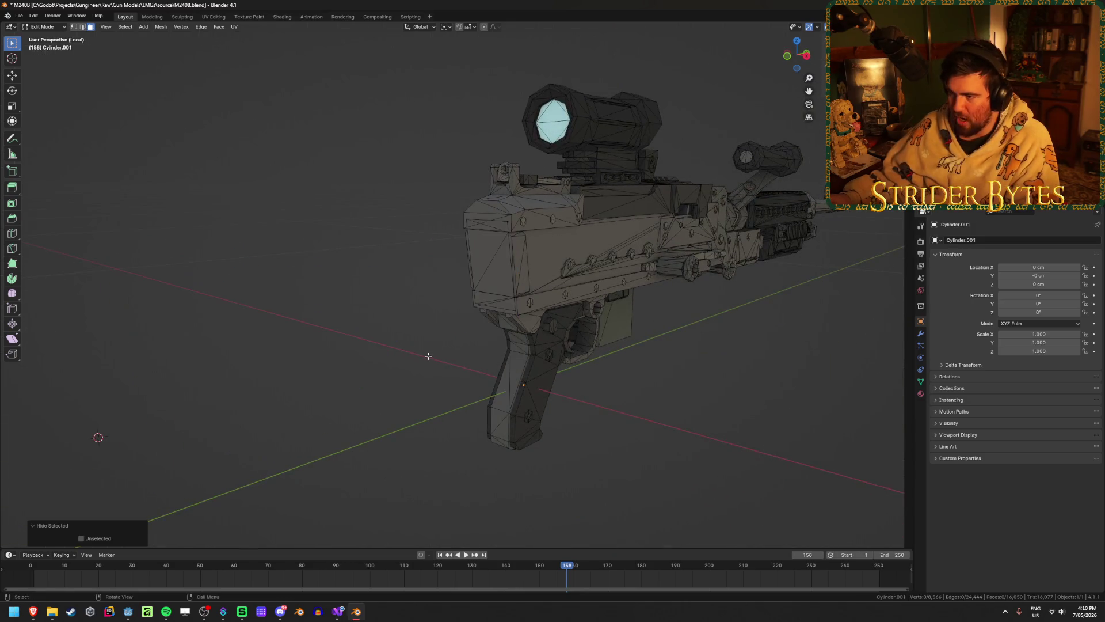
{"action": "key", "text": "alt+h"}
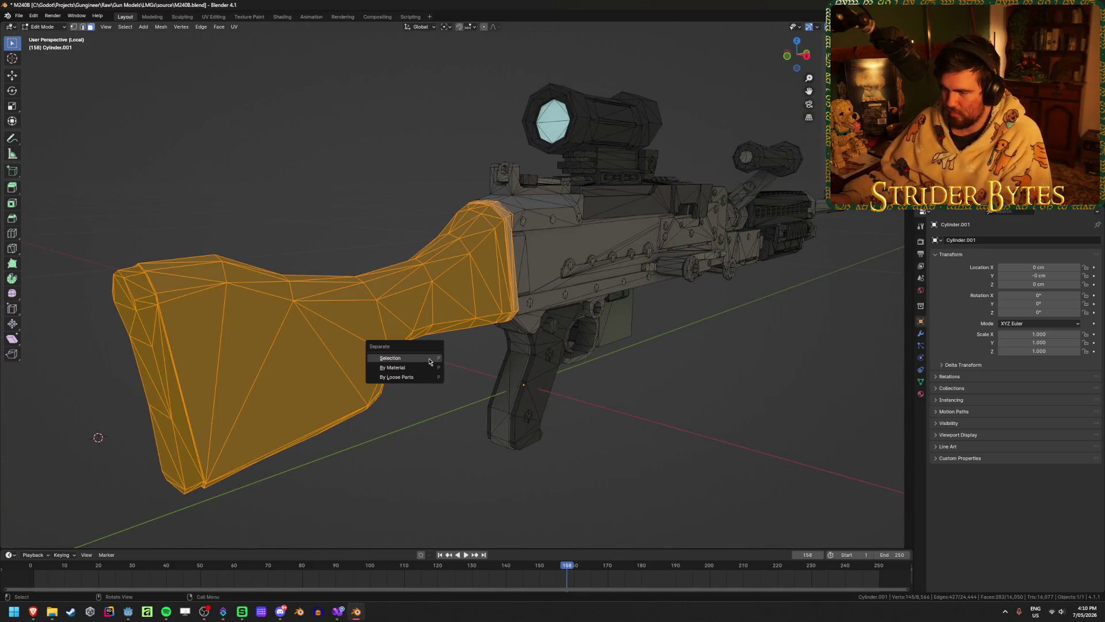
{"action": "key", "text": "Tab"}
{"action": "left_click", "coordinate": [471, 378]}
- Check that the separated stock moves on its own, then select the gun body
{"action": "mouse_move", "coordinate": [471, 378]}
{"action": "middle_mouse_down"}
{"action": "mouse_move", "coordinate": [626, 376]}
{"action": "mouse_move", "coordinate": [646, 420]}
{"action": "mouse_move", "coordinate": [567, 350]}
{"action": "mouse_move", "coordinate": [576, 354]}
{"action": "middle_mouse_up"}
{"action": "key", "text": "g"}
{"action": "key", "text": "Escape"}
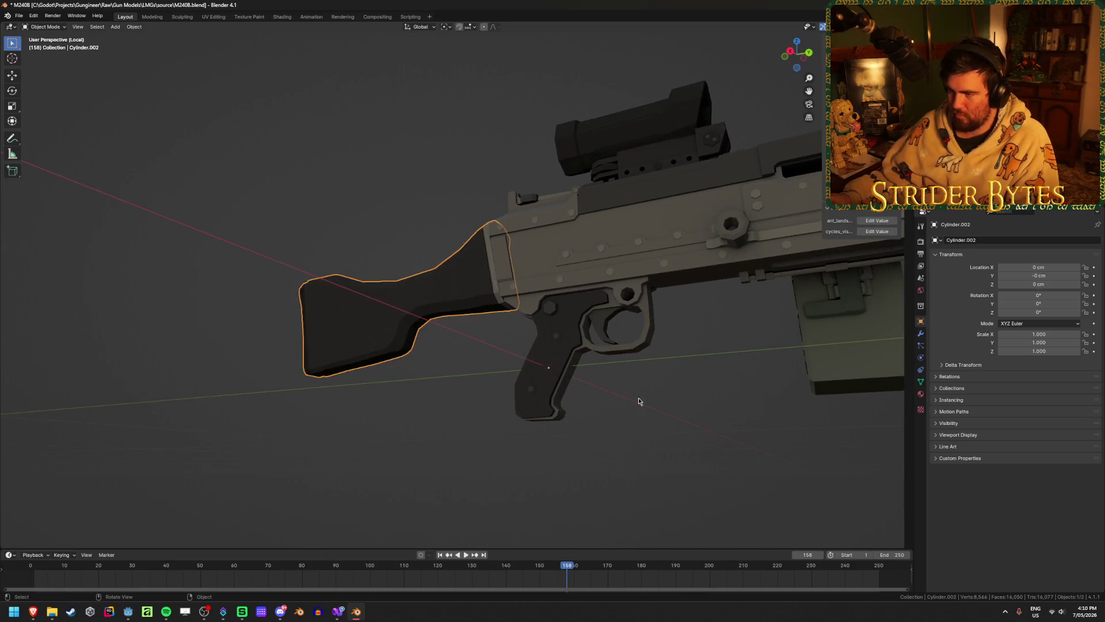
{"action": "mouse_move", "coordinate": [638, 397]}
{"action": "middle_mouse_down"}
{"action": "mouse_move", "coordinate": [703, 427]}
{"action": "mouse_move", "coordinate": [190, 254]}
{"action": "mouse_move", "coordinate": [377, 294]}
{"action": "mouse_move", "coordinate": [557, 294]}
{"action": "middle_mouse_up"}
{"action": "scroll", "coordinate": [702, 427], "scroll_direction": "down", "scroll_amount": 5}
{"action": "left_click", "coordinate": [190, 255]}
{"action": "scroll", "coordinate": [377, 293], "scroll_direction": "up", "scroll_amount": 5}
{"action": "scroll", "coordinate": [377, 293], "scroll_direction": "down", "scroll_amount": 3}
{"action": "key", "text": "Tab"}
{"action": "scroll", "coordinate": [557, 294], "scroll_direction": "up", "scroll_amount": 1}
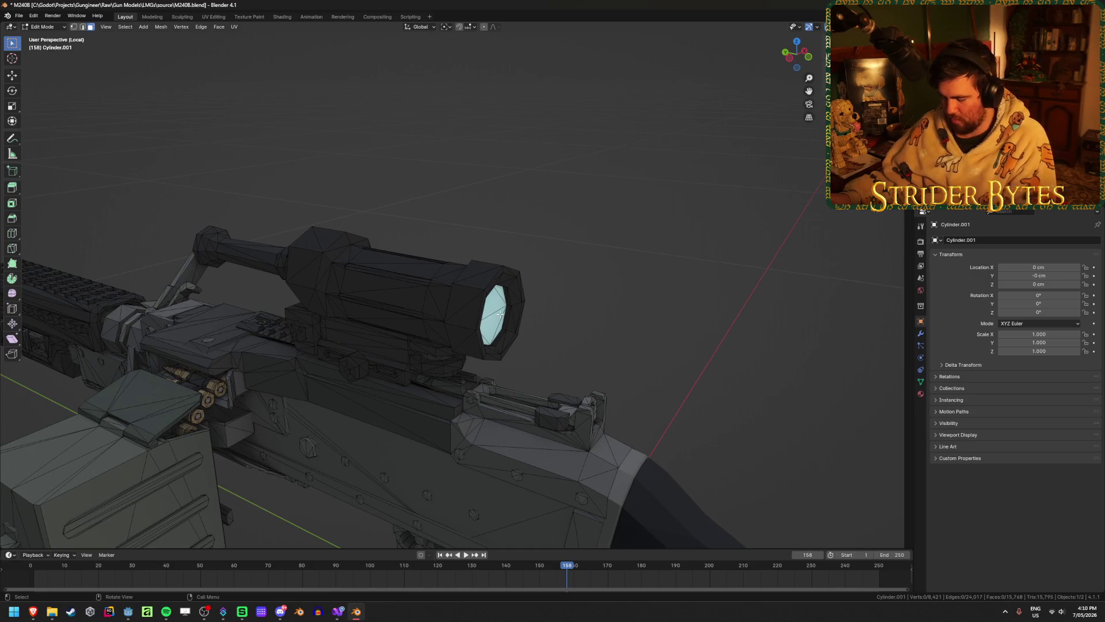
- Split the linked scope and mount mesh into its own object, Cylinder.003, and save M240B.blend
{"action": "key", "text": "l"}
{"action": "mouse_move", "coordinate": [500, 313]}
{"action": "middle_mouse_down"}
{"action": "mouse_move", "coordinate": [363, 374]}
{"action": "mouse_move", "coordinate": [252, 329]}
{"action": "mouse_move", "coordinate": [157, 335]}
{"action": "mouse_move", "coordinate": [218, 384]}
{"action": "middle_mouse_up"}
{"action": "key", "text": "l"}
{"action": "key", "text": "l"}
{"action": "key", "text": "l"}
{"action": "key", "text": "l"}
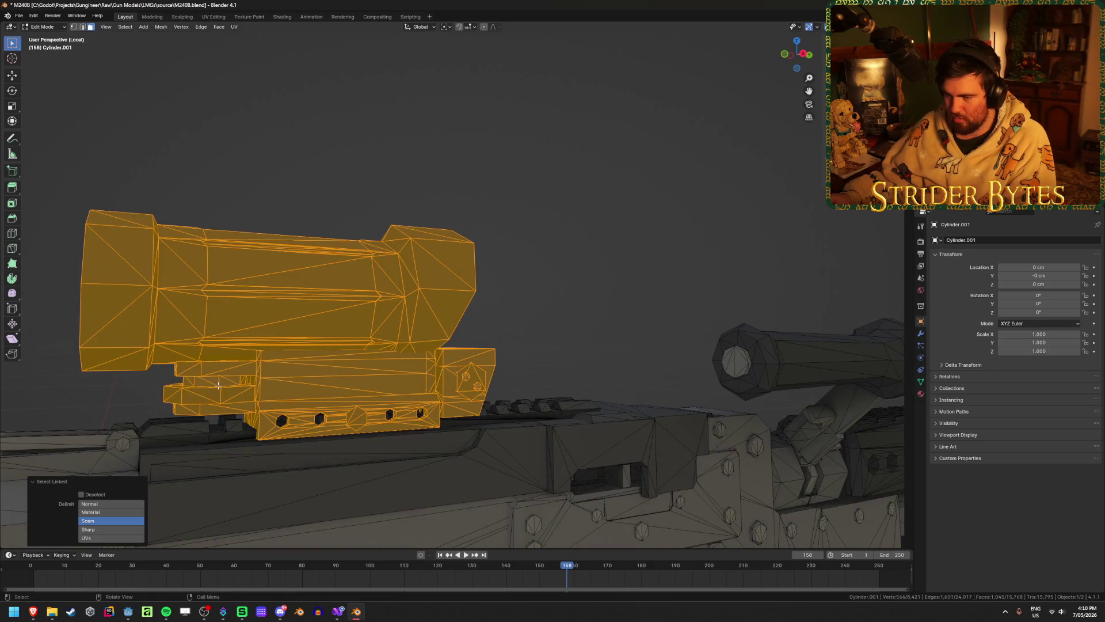
{"action": "mouse_move", "coordinate": [326, 370]}
{"action": "middle_mouse_down"}
{"action": "mouse_move", "coordinate": [465, 270]}
{"action": "mouse_move", "coordinate": [529, 265]}
{"action": "mouse_move", "coordinate": [598, 281]}
{"action": "middle_mouse_up"}
{"action": "key", "text": "Escape"}
{"action": "key", "text": "Tab"}
{"action": "left_click", "coordinate": [397, 308]}
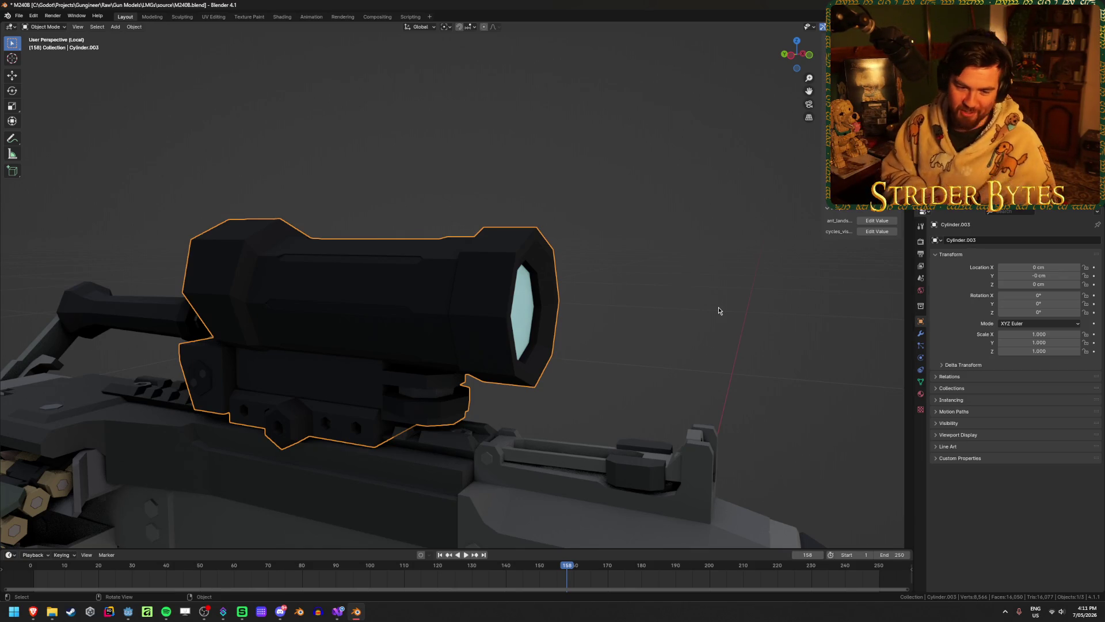
{"action": "middle_click_drag", "start_coordinate": [717, 306], "coordinate": [622, 234]}
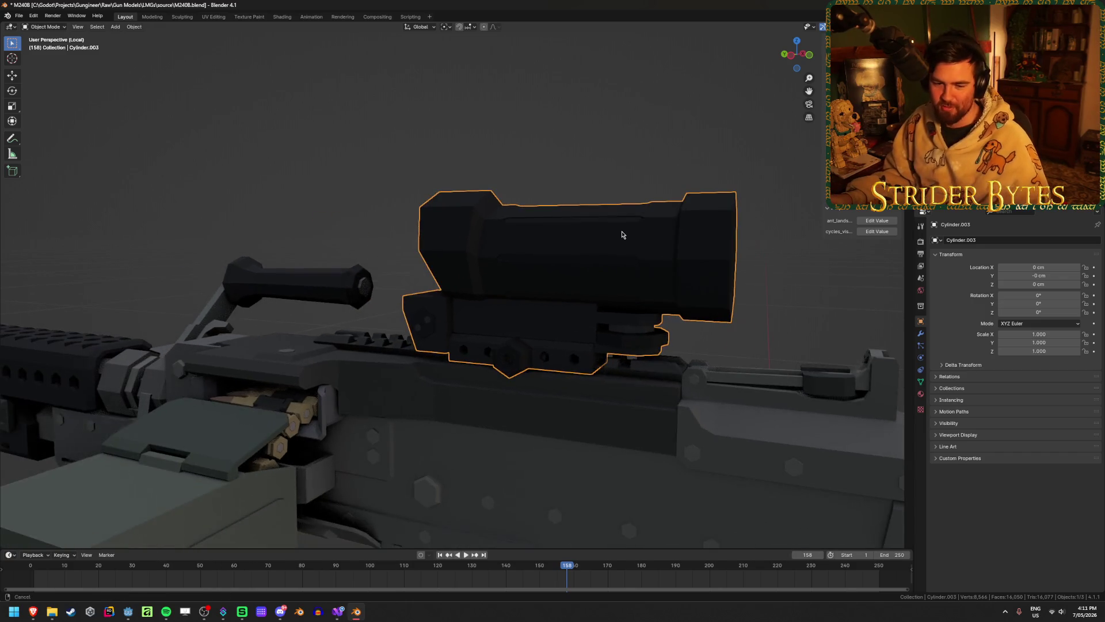
{"action": "key", "text": "ctrl+s"}
- Select the main gun body object and enter Edit Mode on it
{"action": "scroll", "coordinate": [394, 212], "scroll_direction": "down", "scroll_amount": 3}
{"action": "left_click", "coordinate": [386, 233]}
{"action": "left_click", "coordinate": [403, 405]}
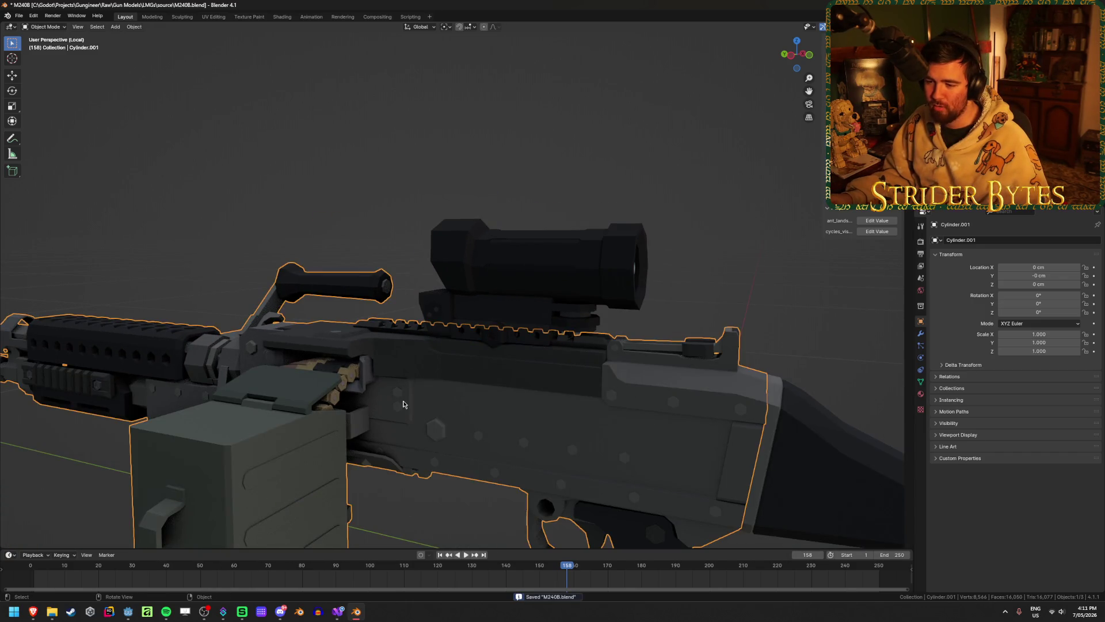
{"action": "scroll", "coordinate": [331, 353], "scroll_direction": "down", "scroll_amount": 5}
{"action": "mouse_move", "coordinate": [331, 353]}
{"action": "middle_mouse_down"}
{"action": "mouse_move", "coordinate": [423, 361]}
{"action": "mouse_move", "coordinate": [444, 396]}
{"action": "middle_mouse_up"}
{"action": "key", "text": "Tab"}
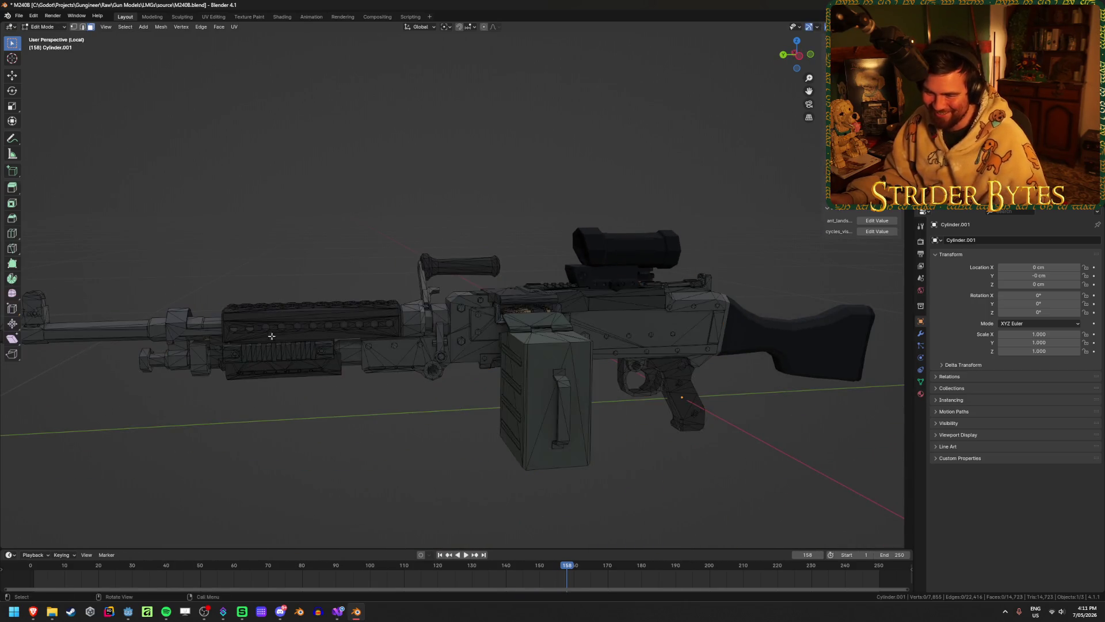
- Link-select the muzzle brake and separate it into its own object
{"action": "scroll", "coordinate": [317, 435], "scroll_direction": "down", "scroll_amount": 2}
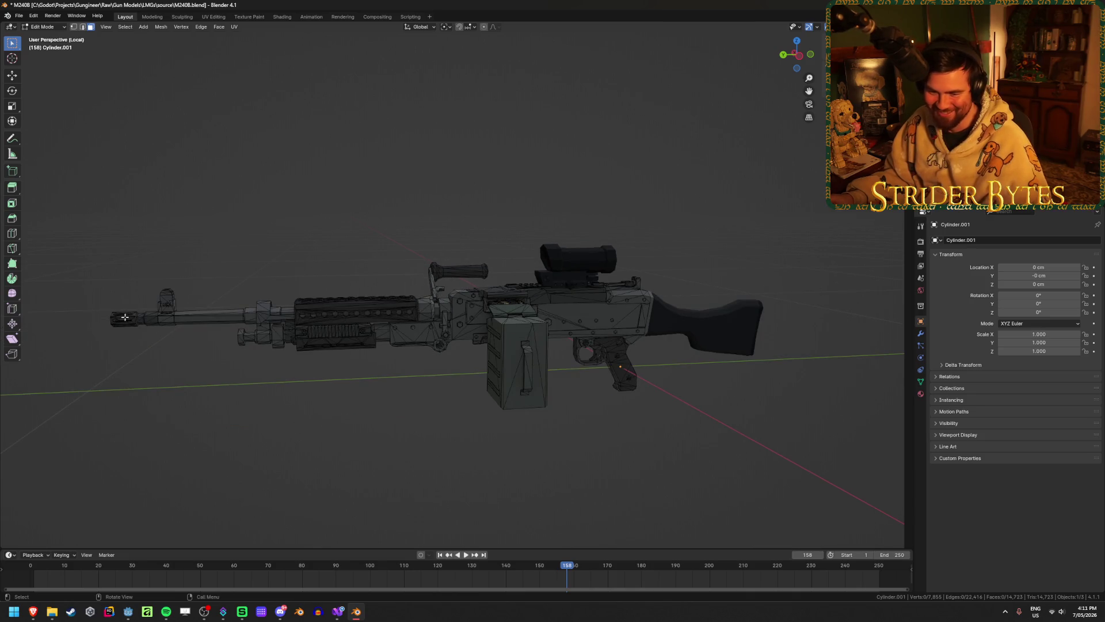
{"action": "mouse_move", "coordinate": [125, 317]}
{"action": "middle_mouse_down"}
{"action": "mouse_move", "coordinate": [390, 367]}
{"action": "mouse_move", "coordinate": [268, 367]}
{"action": "mouse_move", "coordinate": [318, 334]}
{"action": "middle_mouse_up"}
{"action": "key", "text": "l"}
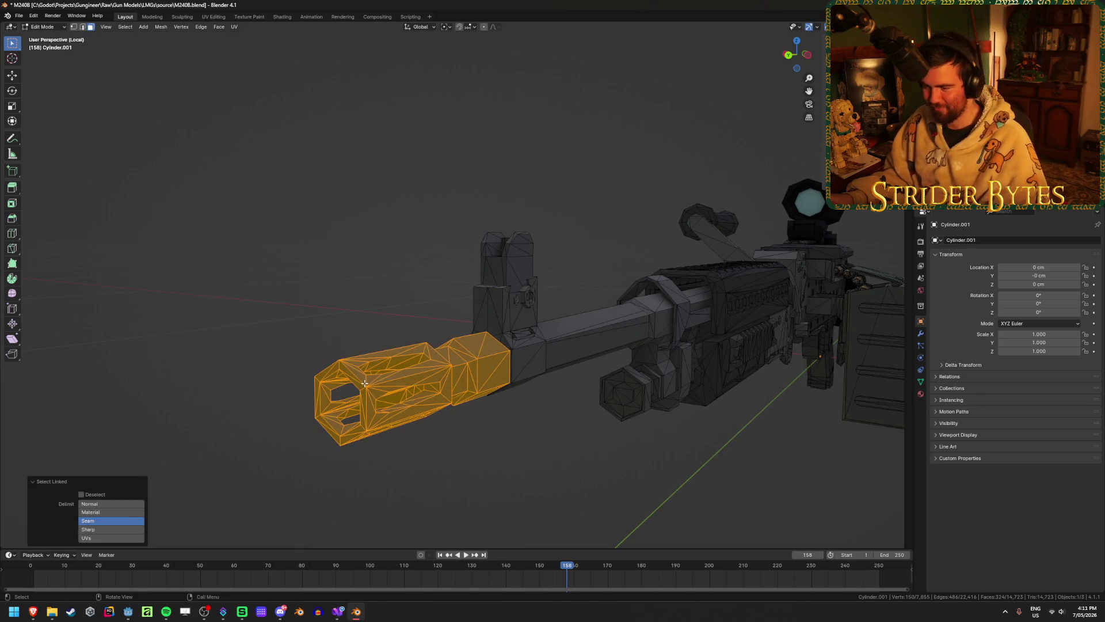
{"action": "key", "text": "shift+l"}
{"action": "key", "text": "l"}
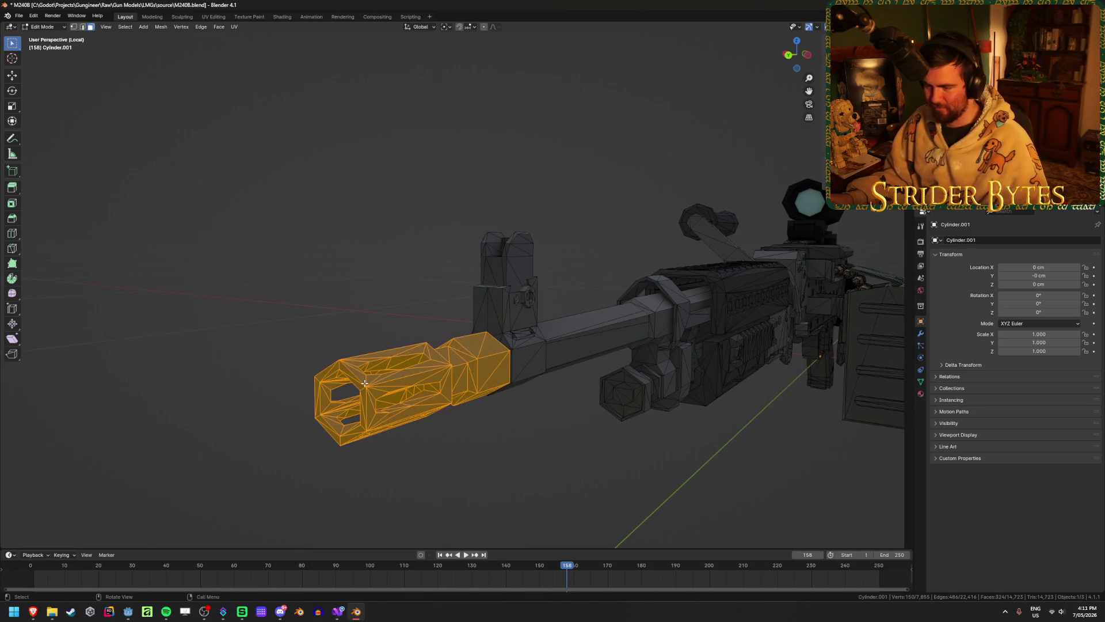
{"action": "key", "text": "p"}
{"action": "left_click", "coordinate": [365, 385]}
{"action": "key", "text": "Tab"}
- Hide the separated muzzle brake and trial-select the barrel and front sight post on the body
{"action": "middle_click_drag", "start_coordinate": [612, 464], "coordinate": [376, 371]}
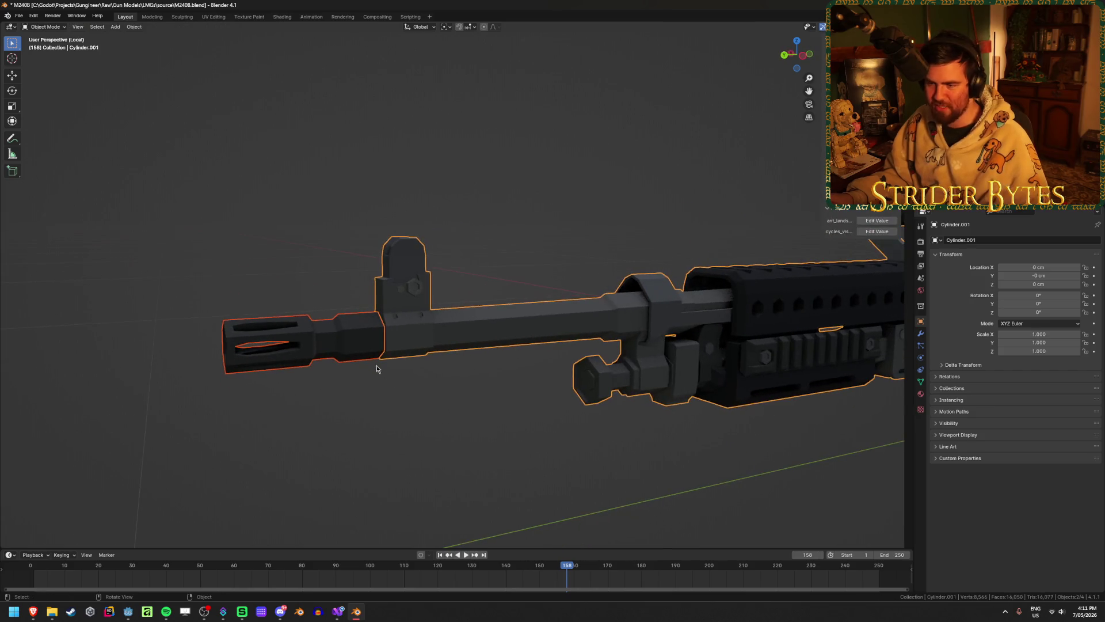
{"action": "key", "text": "h"}
{"action": "scroll", "coordinate": [558, 442], "scroll_direction": "down", "scroll_amount": 8}
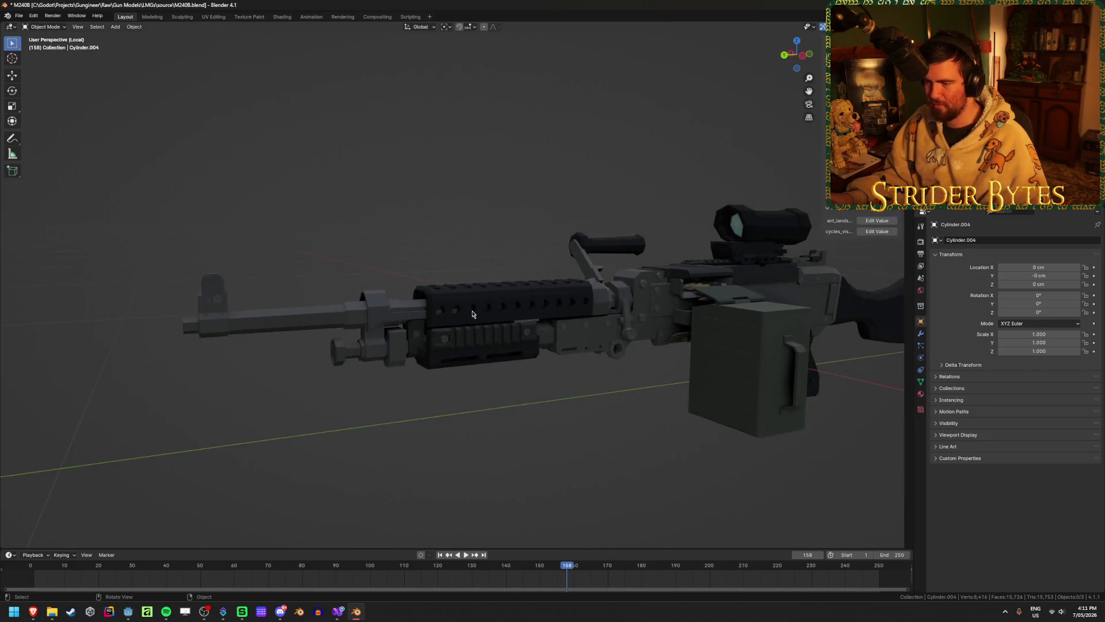
{"action": "key", "text": "Tab"}
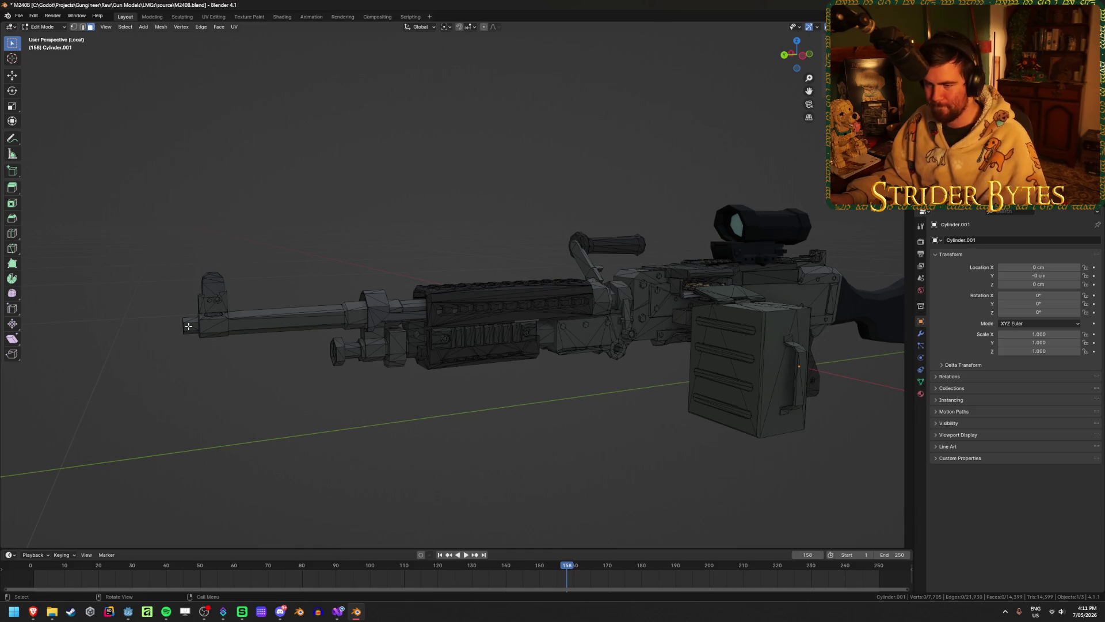
{"action": "key", "text": "l"}
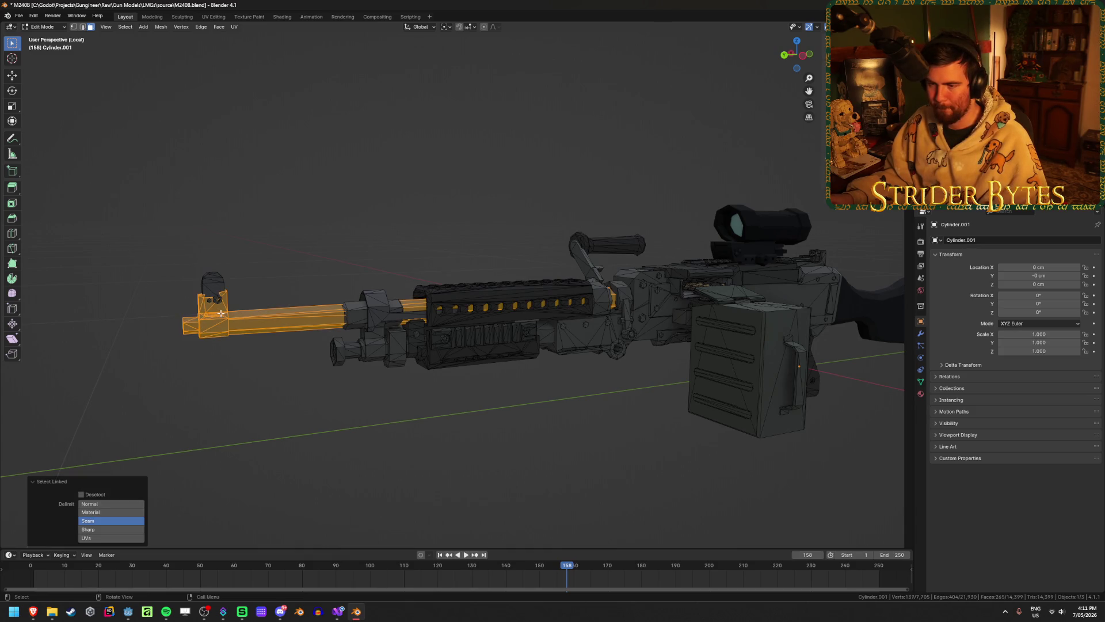
{"action": "key", "text": "l"}
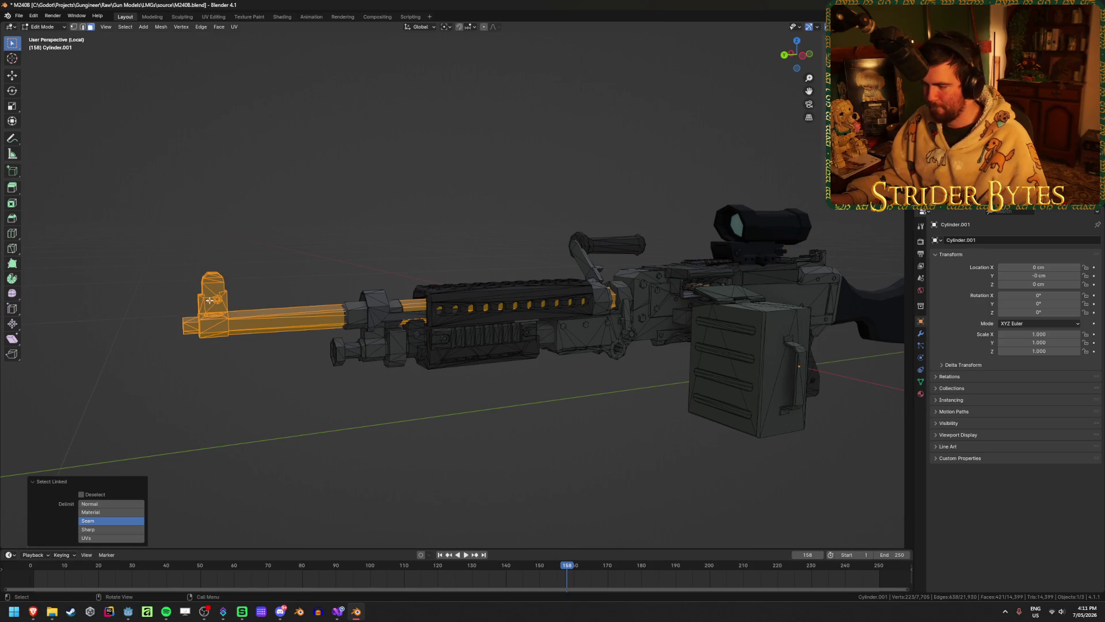
{"action": "key", "text": "alt+a"}
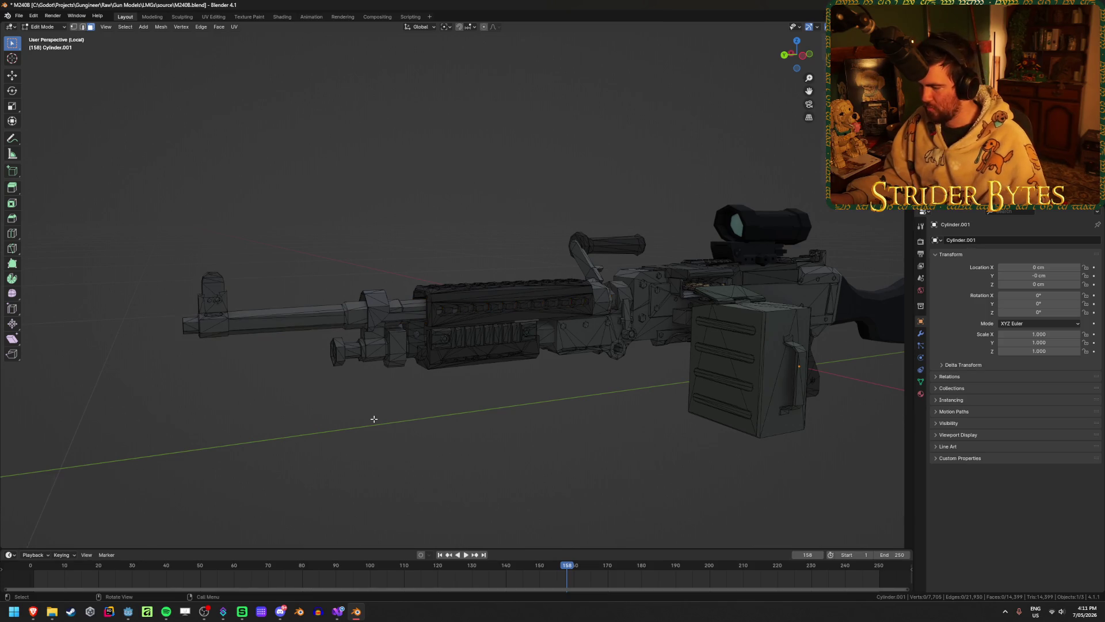
{"action": "key", "text": "Tab"}
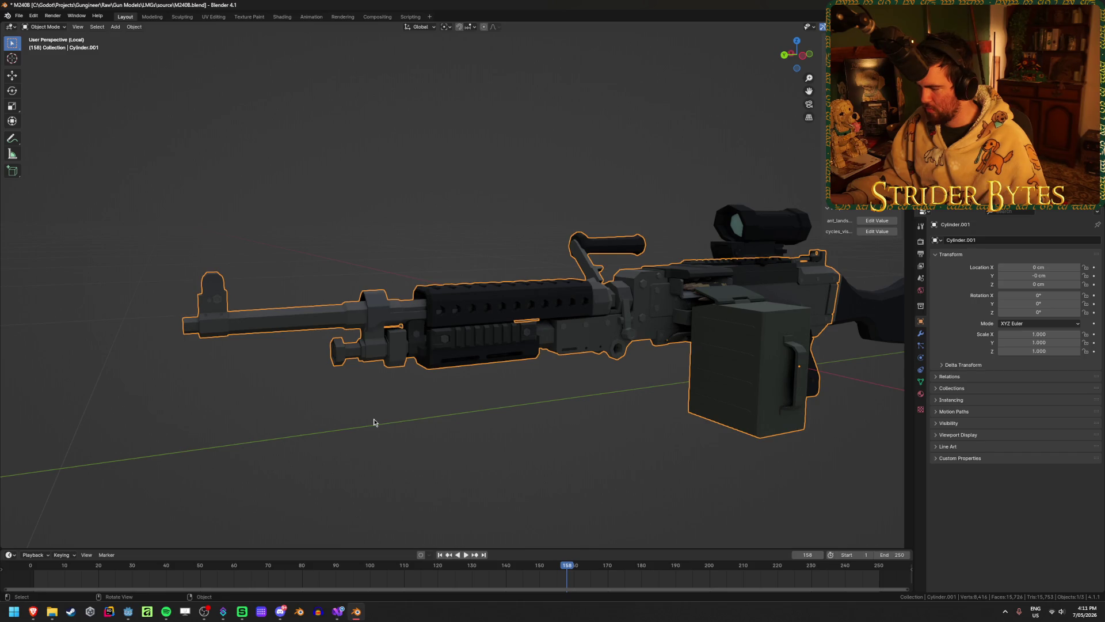
- Select the whole gun body mesh and merge by distance, removing 9 duplicate vertices
{"action": "key", "text": "Tab"}
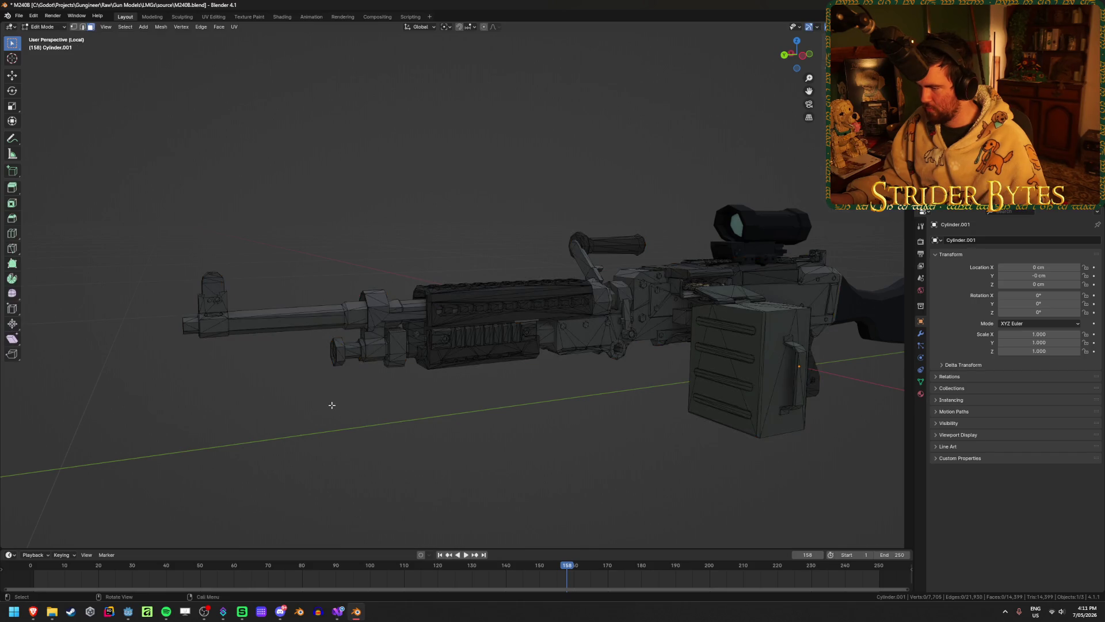
{"action": "key", "text": "a"}
{"action": "key", "text": "m"}
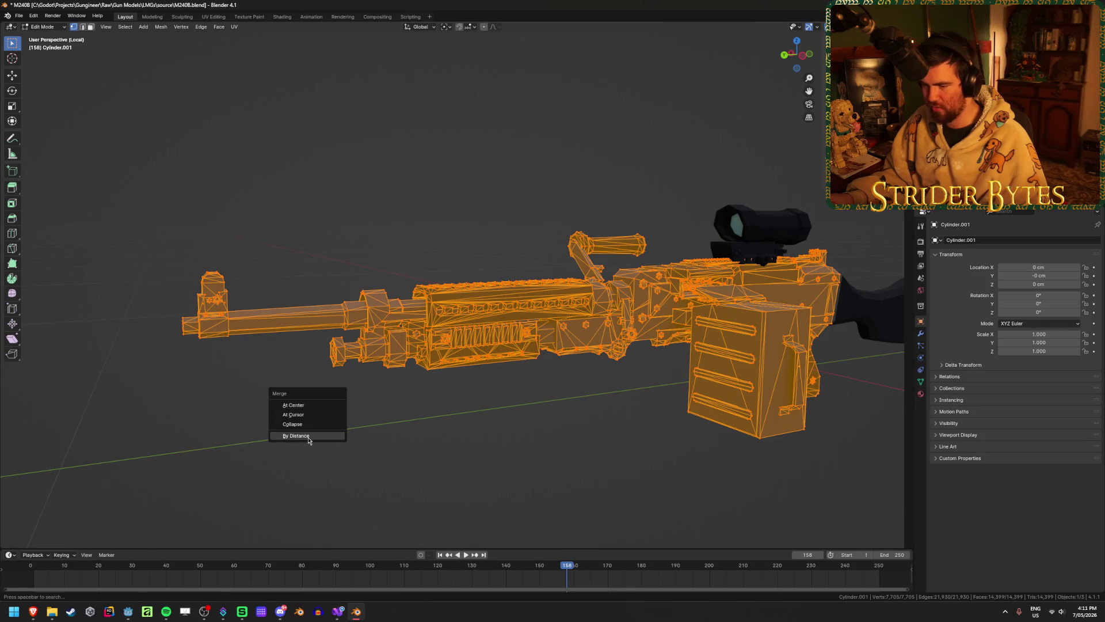
{"action": "left_click", "coordinate": [308, 437]}
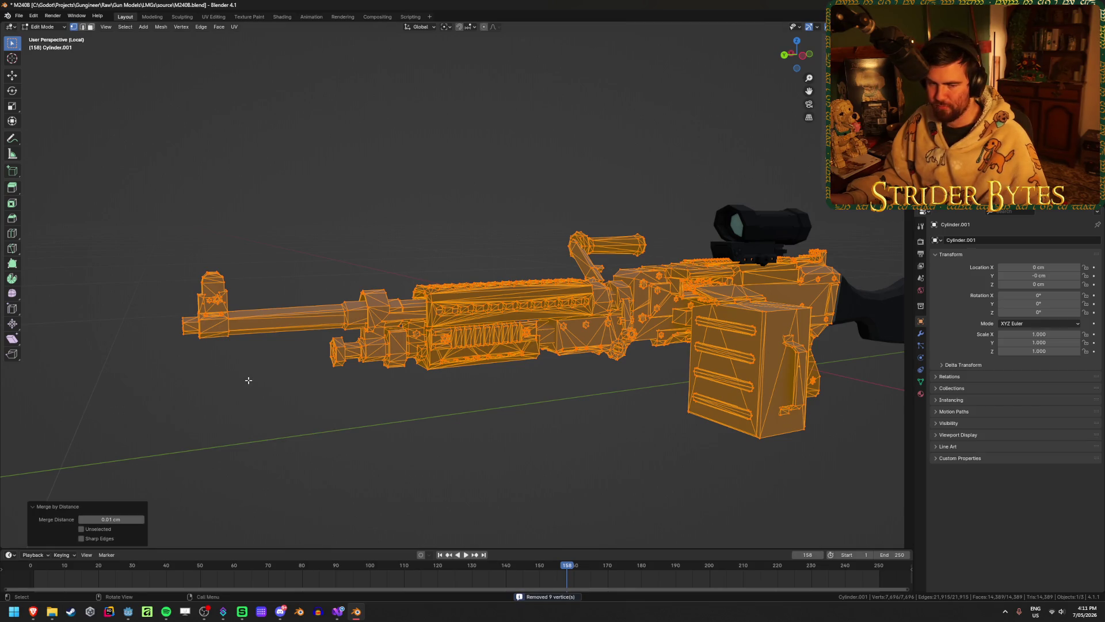
{"action": "key", "text": "ctrl+z"}
{"action": "middle_click_drag", "start_coordinate": [248, 379], "coordinate": [257, 380]}
{"action": "key", "text": "Tab"}
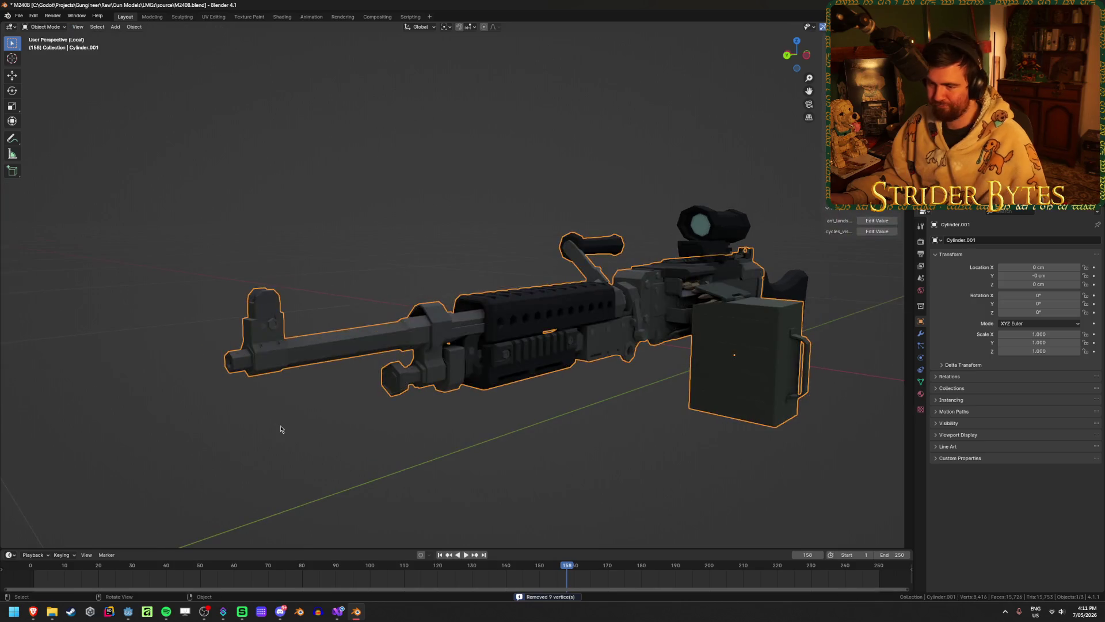
- Deselect all, then link-select the barrel, rear sight block, handguard and rail pieces
{"action": "key", "text": "Tab"}
{"action": "key", "text": "alt+a"}
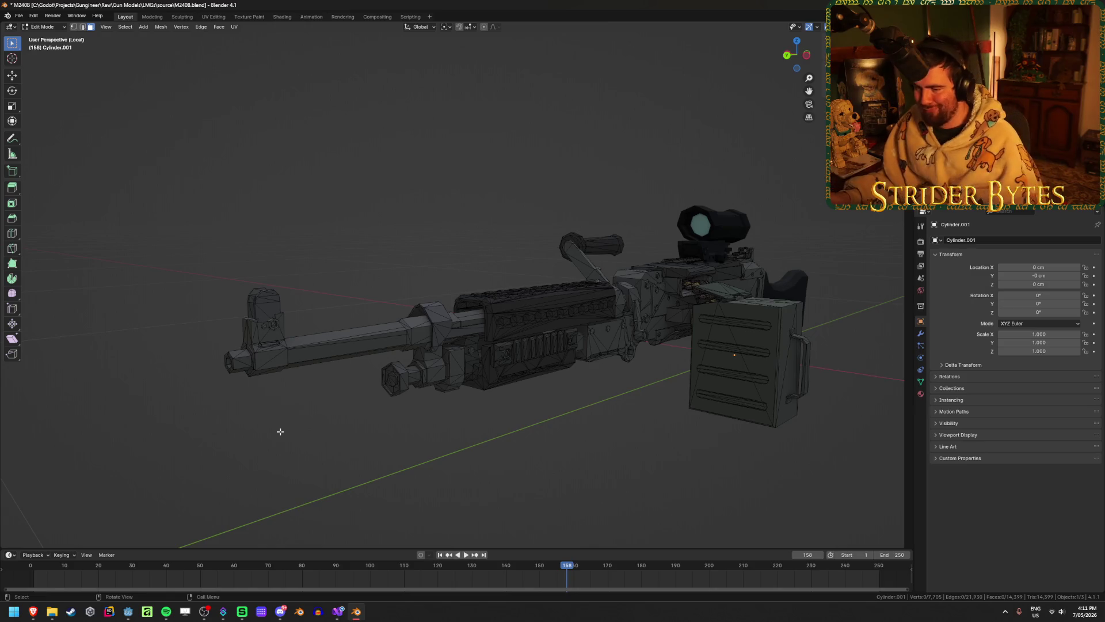
{"action": "key", "text": "l"}
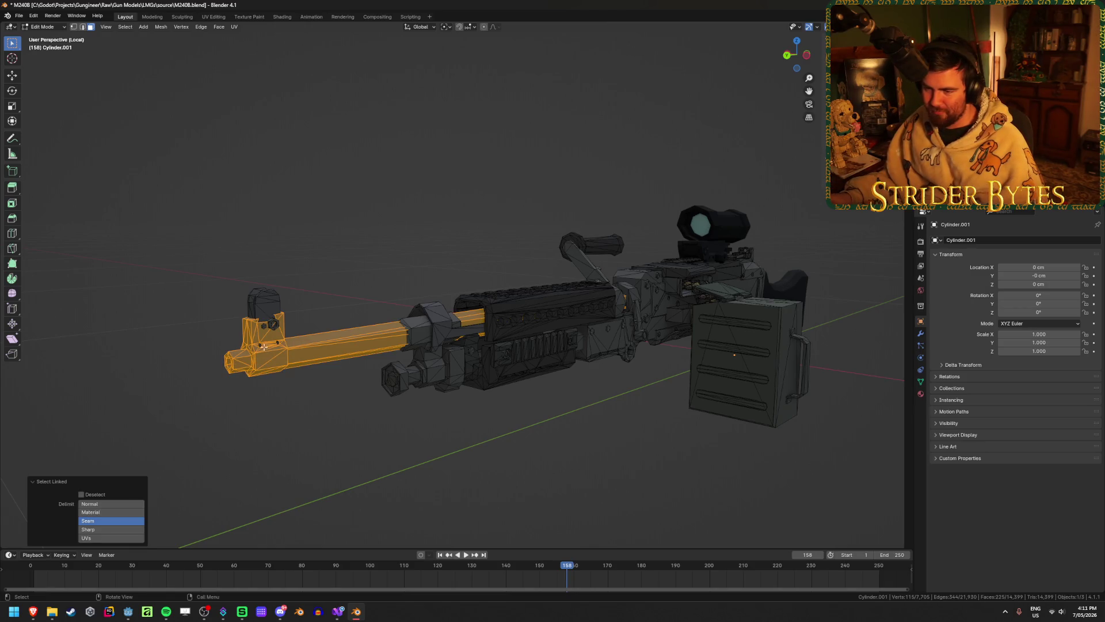
{"action": "scroll", "coordinate": [274, 348], "scroll_direction": "up", "scroll_amount": 3}
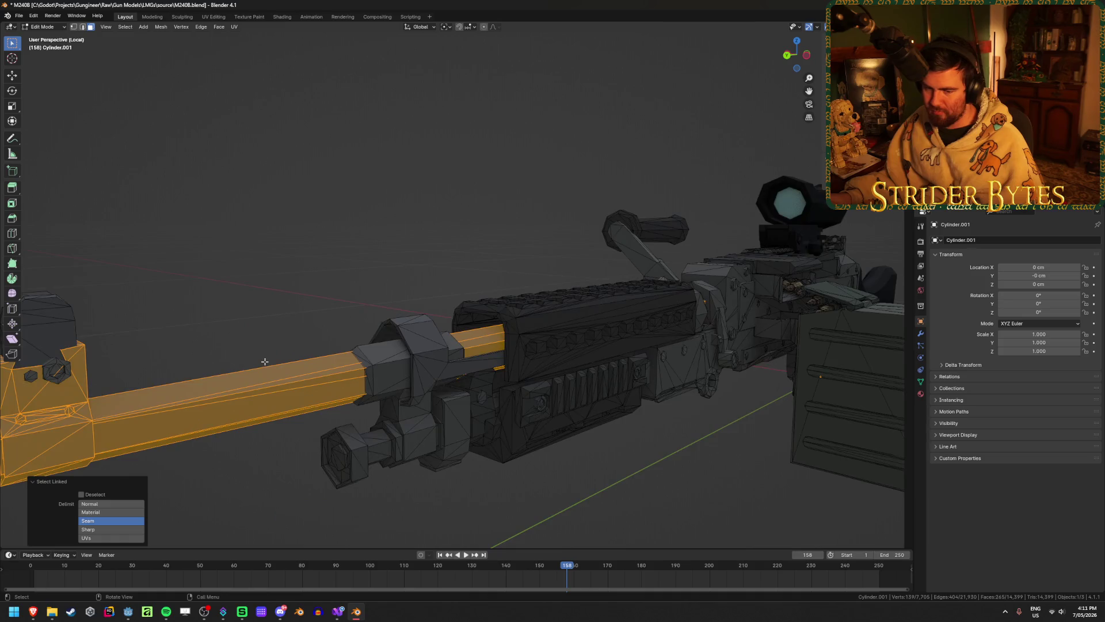
{"action": "scroll", "coordinate": [204, 360], "scroll_direction": "down", "scroll_amount": 1}
{"action": "mouse_move", "coordinate": [196, 344]}
{"action": "middle_mouse_down"}
{"action": "mouse_move", "coordinate": [259, 323]}
{"action": "mouse_move", "coordinate": [280, 334]}
{"action": "mouse_move", "coordinate": [270, 337]}
{"action": "mouse_move", "coordinate": [621, 332]}
{"action": "middle_mouse_up"}
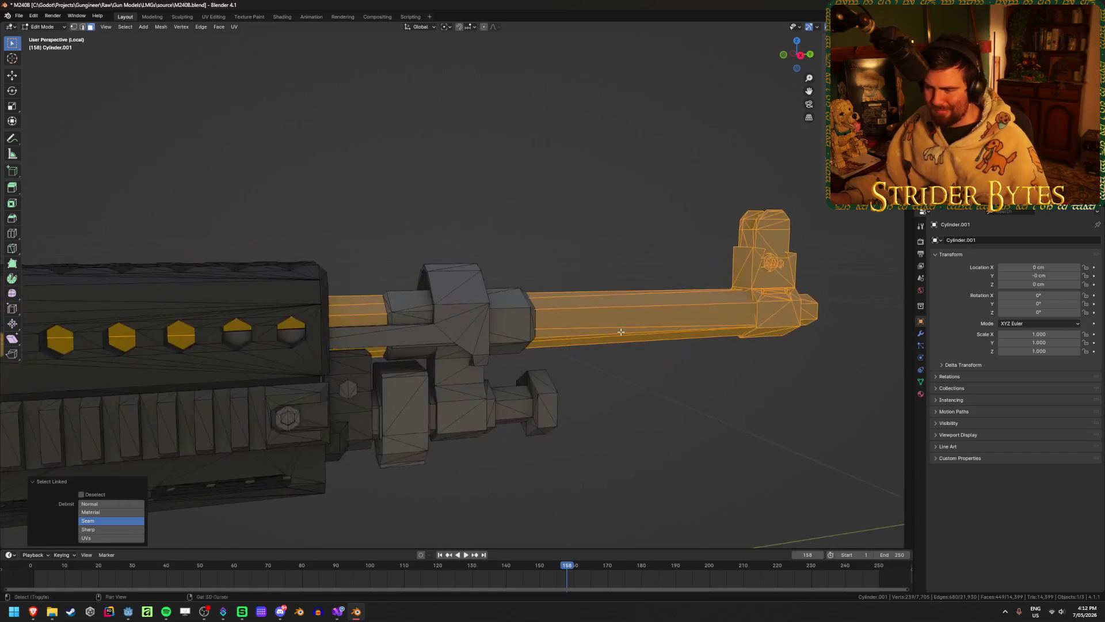
{"action": "scroll", "coordinate": [620, 329], "scroll_direction": "down", "scroll_amount": 4}
{"action": "scroll", "coordinate": [540, 354], "scroll_direction": "up", "scroll_amount": 2}
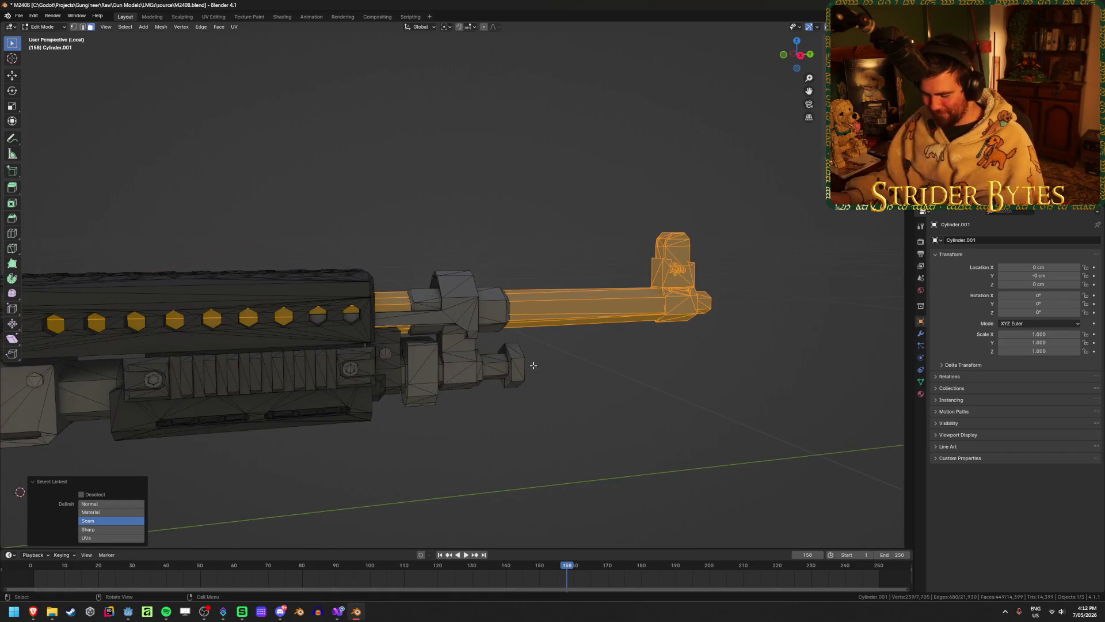
{"action": "key", "text": "l"}
{"action": "key", "text": "l"}
{"action": "key", "text": "l"}
{"action": "key", "text": "l"}
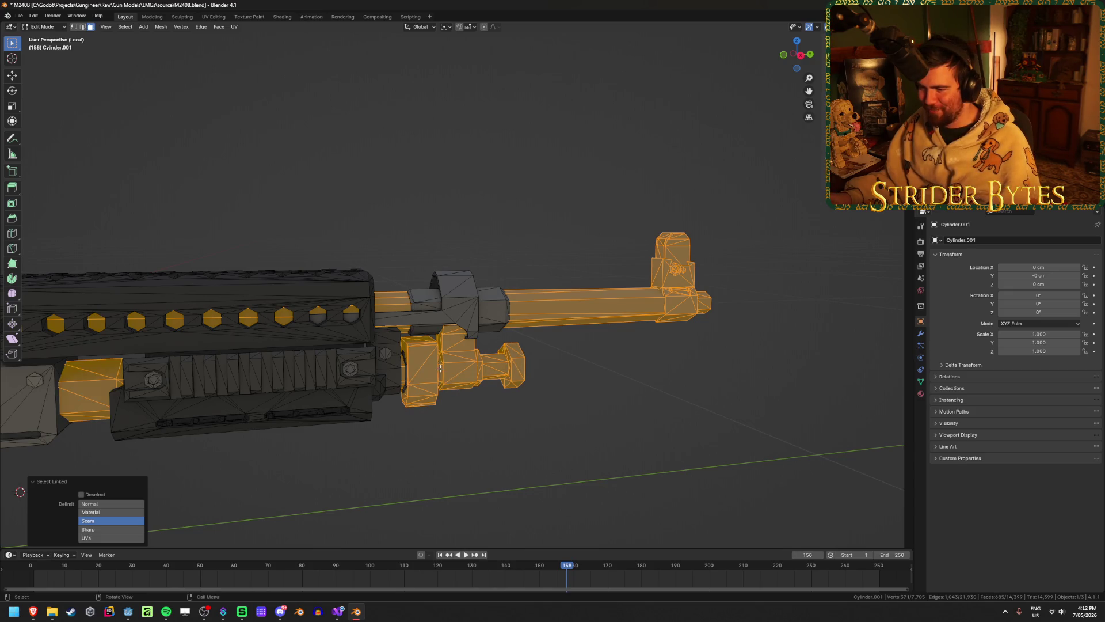
{"action": "key", "text": "l"}
{"action": "key", "text": "l"}
{"action": "key", "text": "l"}
{"action": "mouse_move", "coordinate": [496, 294]}
{"action": "middle_mouse_down"}
{"action": "mouse_move", "coordinate": [507, 326]}
{"action": "mouse_move", "coordinate": [514, 294]}
{"action": "mouse_move", "coordinate": [507, 344]}
{"action": "middle_mouse_up"}
{"action": "scroll", "coordinate": [506, 326], "scroll_direction": "up", "scroll_amount": 3}
{"action": "scroll", "coordinate": [507, 326], "scroll_direction": "up", "scroll_amount": 3}
{"action": "key", "text": "l"}
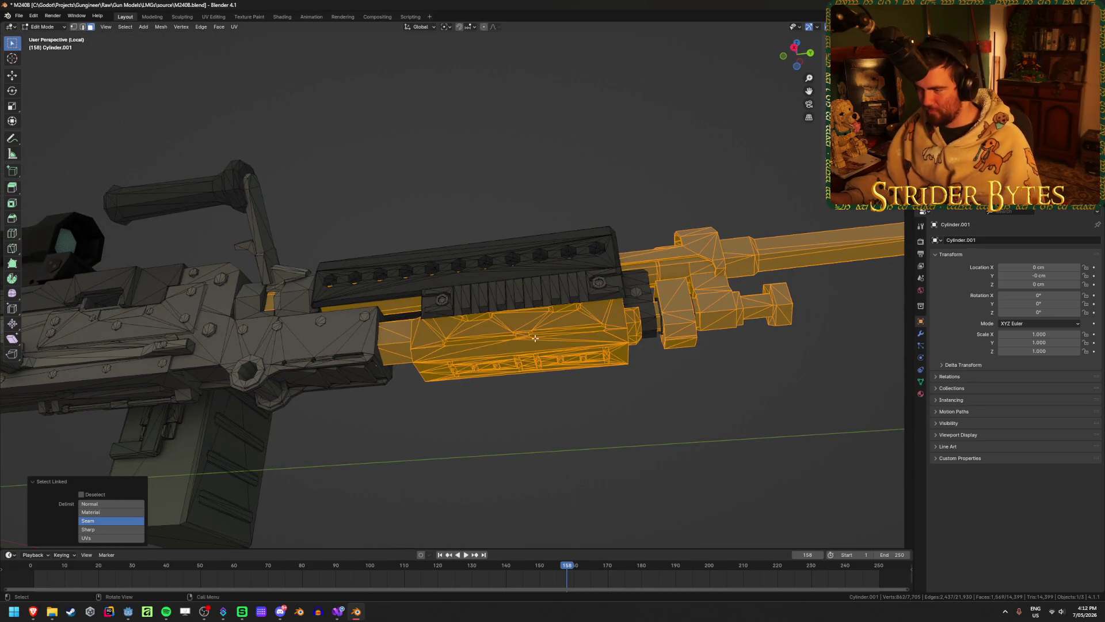
{"action": "key", "text": "l"}
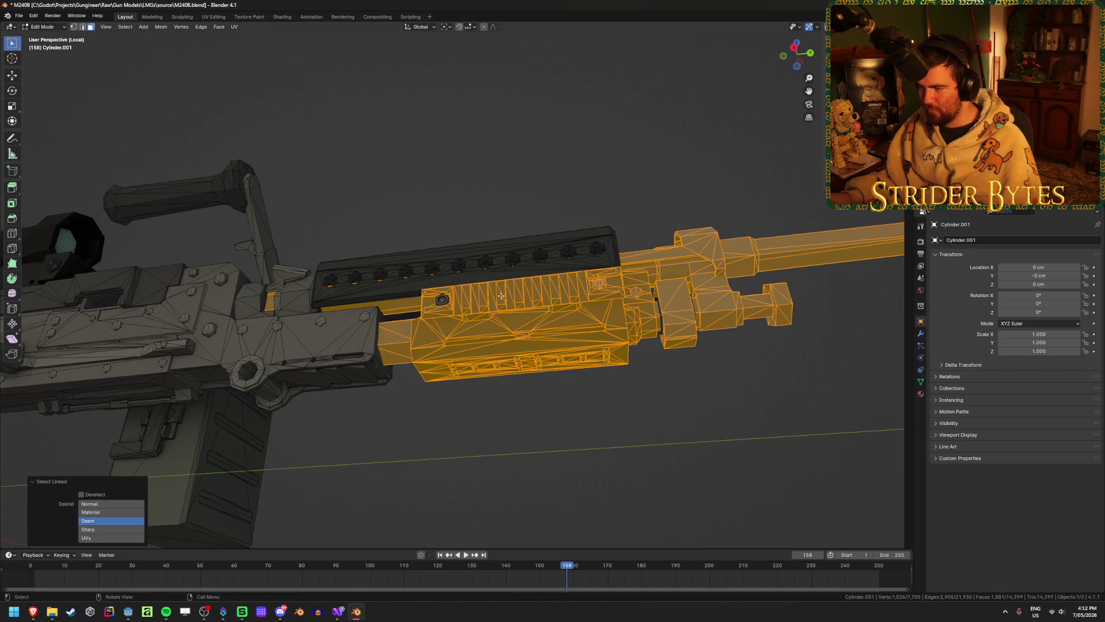
{"action": "key", "text": "l"}
{"action": "mouse_move", "coordinate": [440, 300]}
{"action": "middle_mouse_down"}
{"action": "mouse_move", "coordinate": [544, 313]}
{"action": "mouse_move", "coordinate": [506, 316]}
{"action": "mouse_move", "coordinate": [485, 337]}
{"action": "middle_mouse_up"}
- Hide and reveal the selection to check coverage, adding the dark piece and rail
{"action": "key", "text": "h"}
{"action": "scroll", "coordinate": [544, 313], "scroll_direction": "down", "scroll_amount": 2}
{"action": "key", "text": "alt+h"}
{"action": "scroll", "coordinate": [505, 317], "scroll_direction": "up", "scroll_amount": 3}
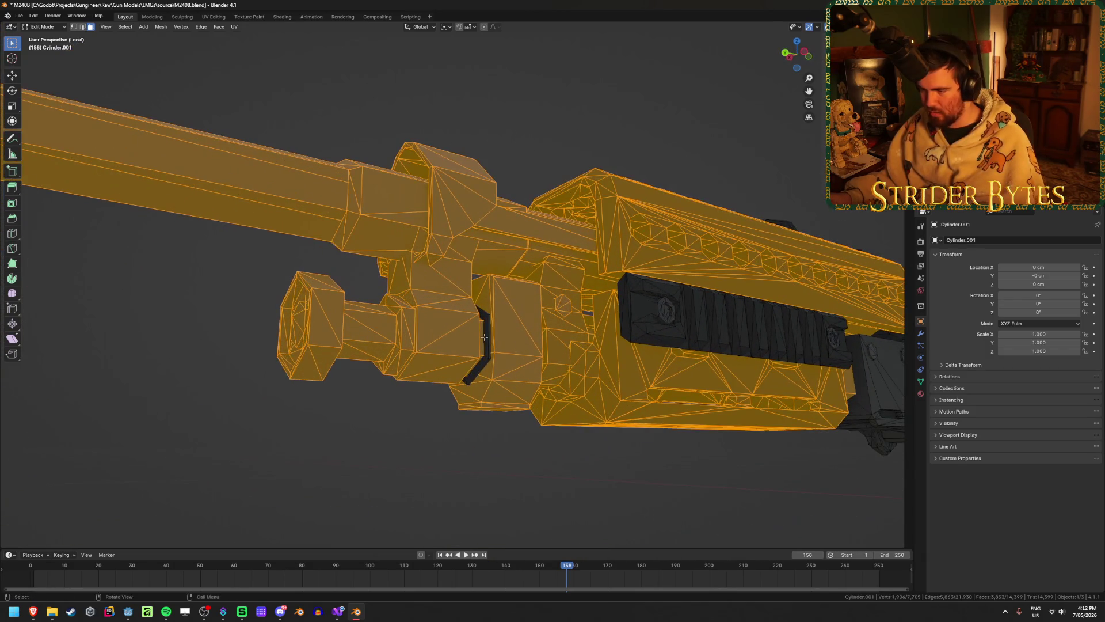
{"action": "key", "text": "l"}
{"action": "key", "text": "l"}
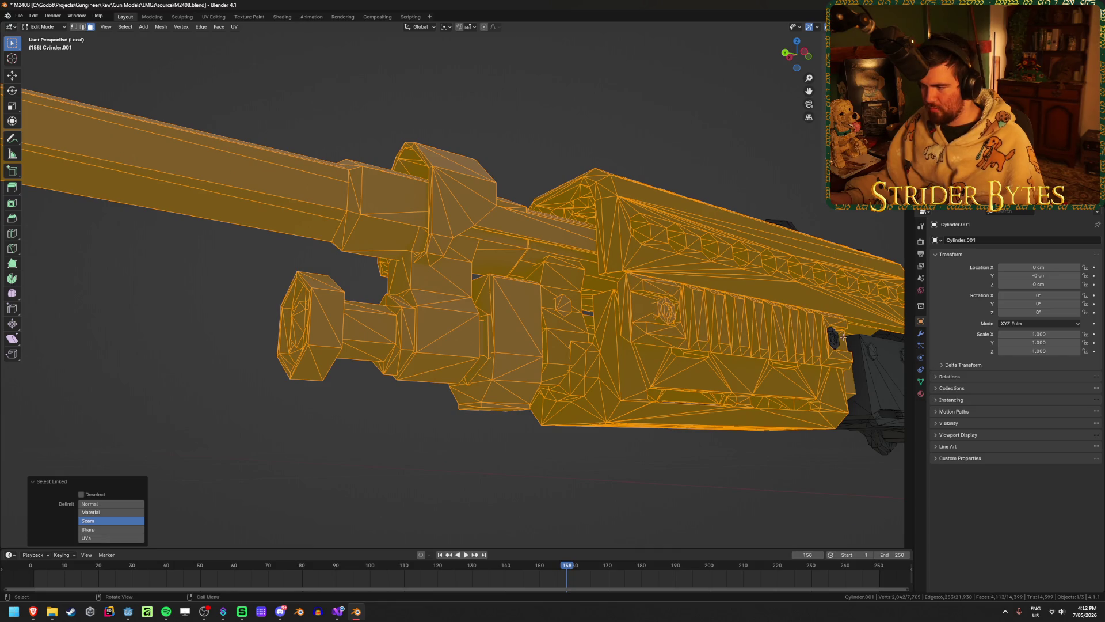
{"action": "scroll", "coordinate": [834, 340], "scroll_direction": "down", "scroll_amount": 3}
{"action": "mouse_move", "coordinate": [817, 343]}
{"action": "middle_mouse_down"}
{"action": "mouse_move", "coordinate": [616, 365]}
{"action": "mouse_move", "coordinate": [465, 363]}
{"action": "mouse_move", "coordinate": [541, 361]}
{"action": "middle_mouse_up"}
{"action": "key", "text": "h"}
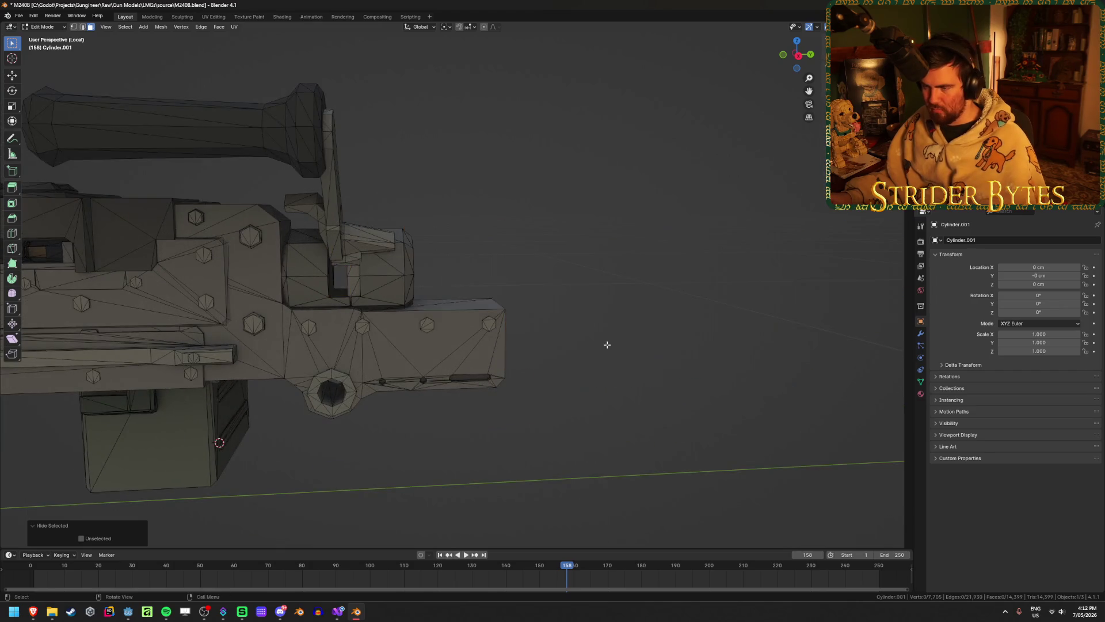
{"action": "mouse_move", "coordinate": [604, 343]}
{"action": "middle_mouse_down"}
{"action": "mouse_move", "coordinate": [466, 343]}
{"action": "mouse_move", "coordinate": [624, 340]}
{"action": "mouse_move", "coordinate": [562, 345]}
{"action": "mouse_move", "coordinate": [520, 270]}
{"action": "mouse_move", "coordinate": [439, 259]}
{"action": "middle_mouse_up"}
{"action": "scroll", "coordinate": [624, 340], "scroll_direction": "down", "scroll_amount": 3}
{"action": "scroll", "coordinate": [563, 348], "scroll_direction": "down", "scroll_amount": 3}
{"action": "scroll", "coordinate": [562, 346], "scroll_direction": "up", "scroll_amount": 4}
{"action": "scroll", "coordinate": [303, 301], "scroll_direction": "up", "scroll_amount": 4}
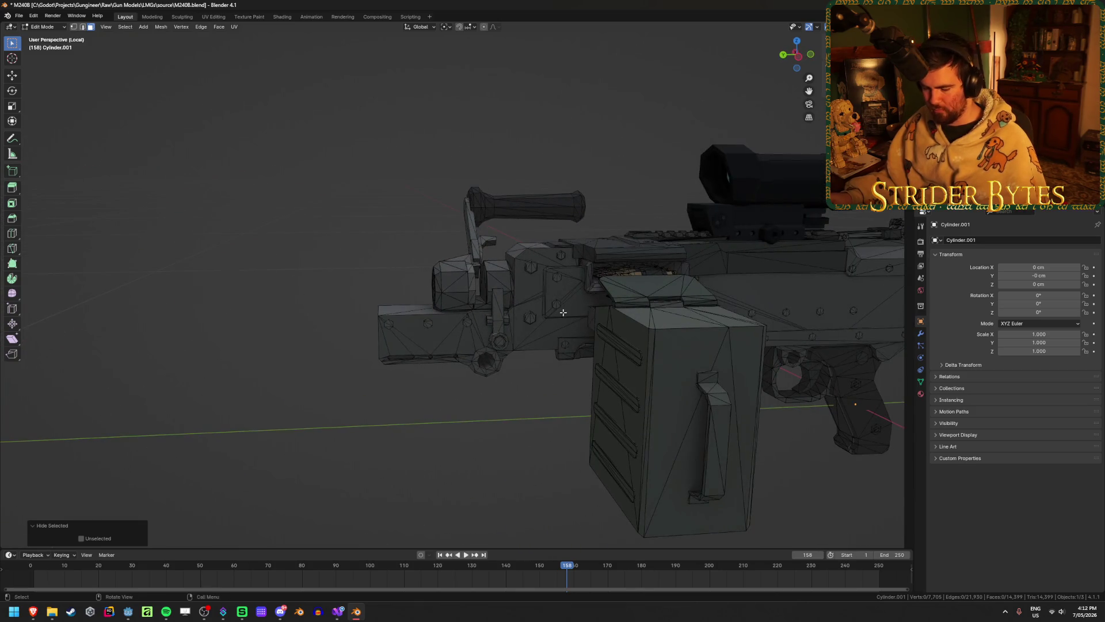
{"action": "key", "text": "ctrl+z"}
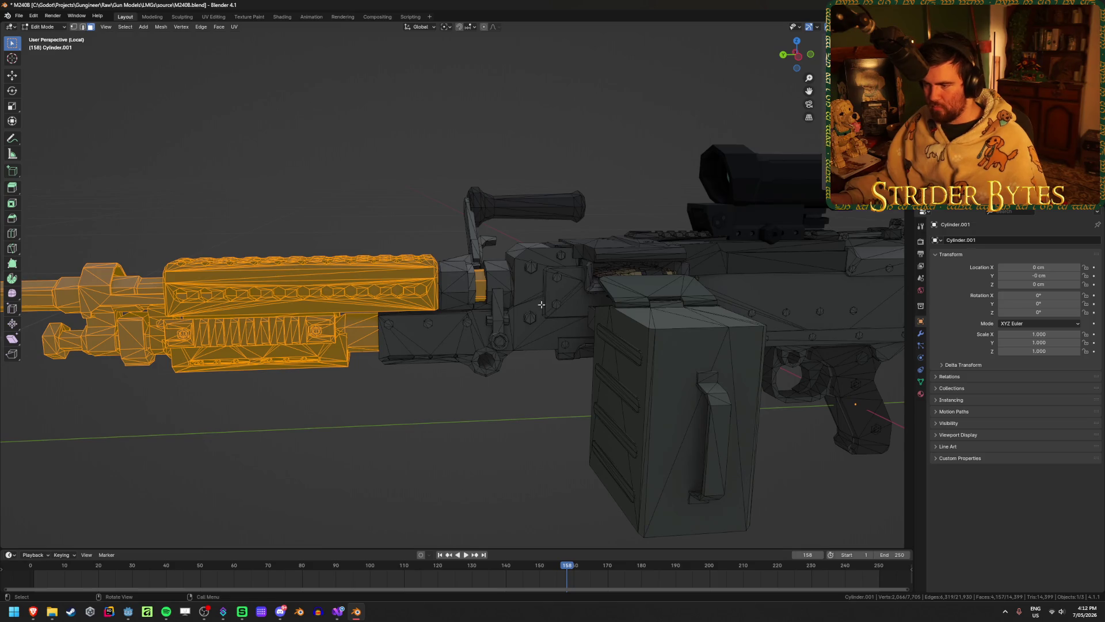
{"action": "scroll", "coordinate": [541, 305], "scroll_direction": "up", "scroll_amount": 3}
- Add the barrel mount pieces and the carry handle to the selection
{"action": "key", "text": "l"}
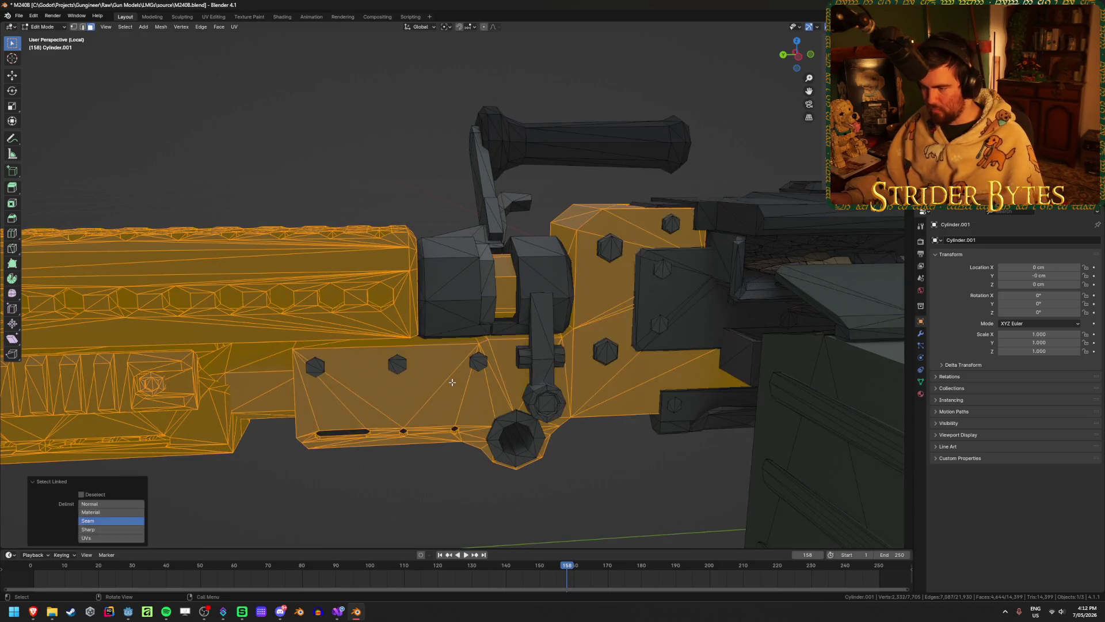
{"action": "key", "text": "ctrl+z"}
{"action": "middle_click_drag", "start_coordinate": [451, 381], "coordinate": [446, 341]}
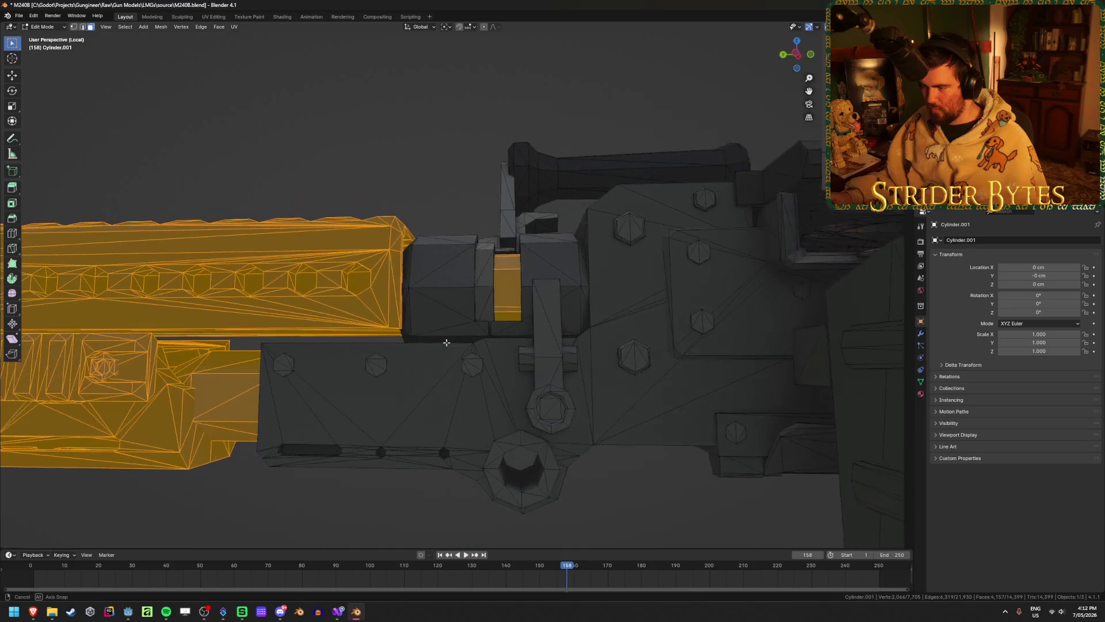
{"action": "scroll", "coordinate": [376, 406], "scroll_direction": "down", "scroll_amount": 3}
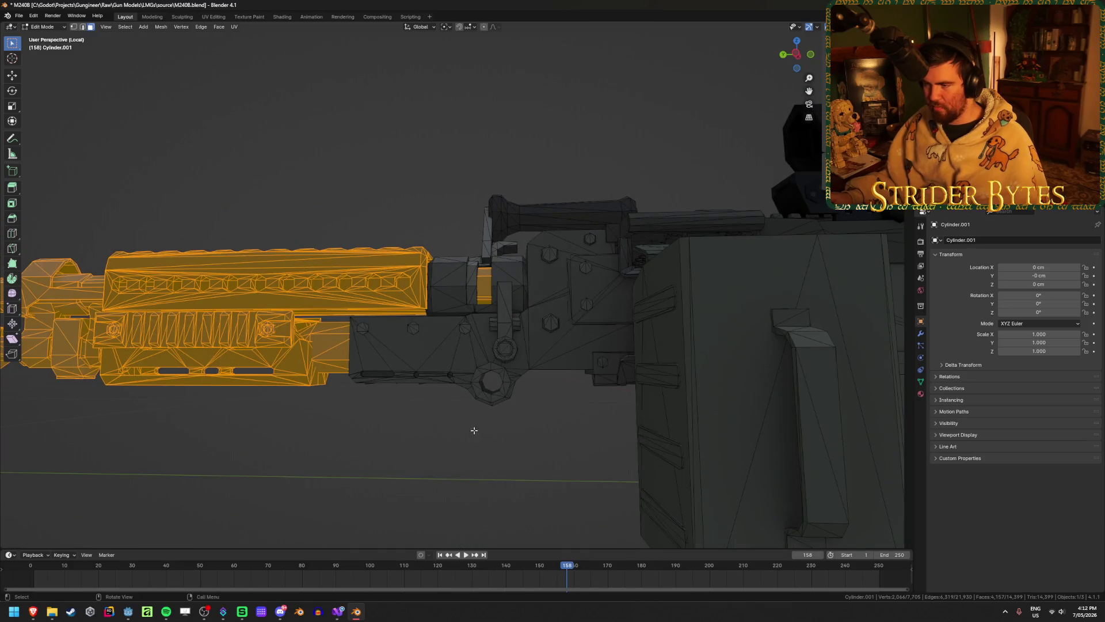
{"action": "scroll", "coordinate": [515, 255], "scroll_direction": "down", "scroll_amount": 5}
{"action": "mouse_move", "coordinate": [455, 314]}
{"action": "middle_mouse_down"}
{"action": "mouse_move", "coordinate": [338, 361]}
{"action": "mouse_move", "coordinate": [495, 342]}
{"action": "mouse_move", "coordinate": [537, 366]}
{"action": "middle_mouse_up"}
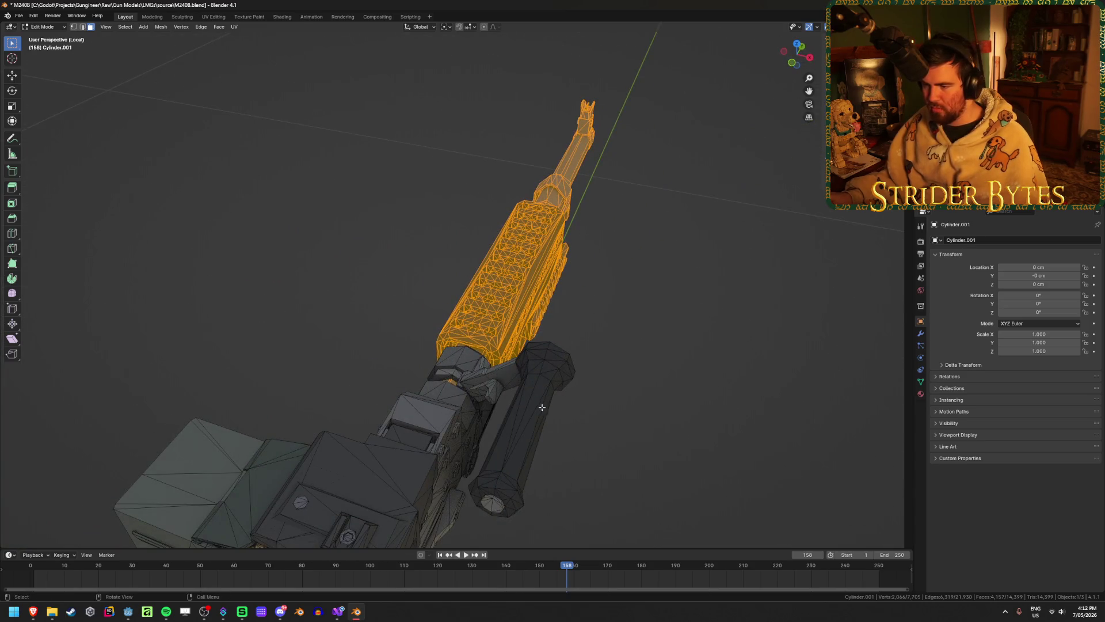
{"action": "middle_click_drag", "start_coordinate": [542, 406], "coordinate": [454, 375]}
{"action": "scroll", "coordinate": [454, 375], "scroll_direction": "up", "scroll_amount": 5}
{"action": "middle_click_drag", "start_coordinate": [265, 425], "coordinate": [573, 425], "text": "shift"}
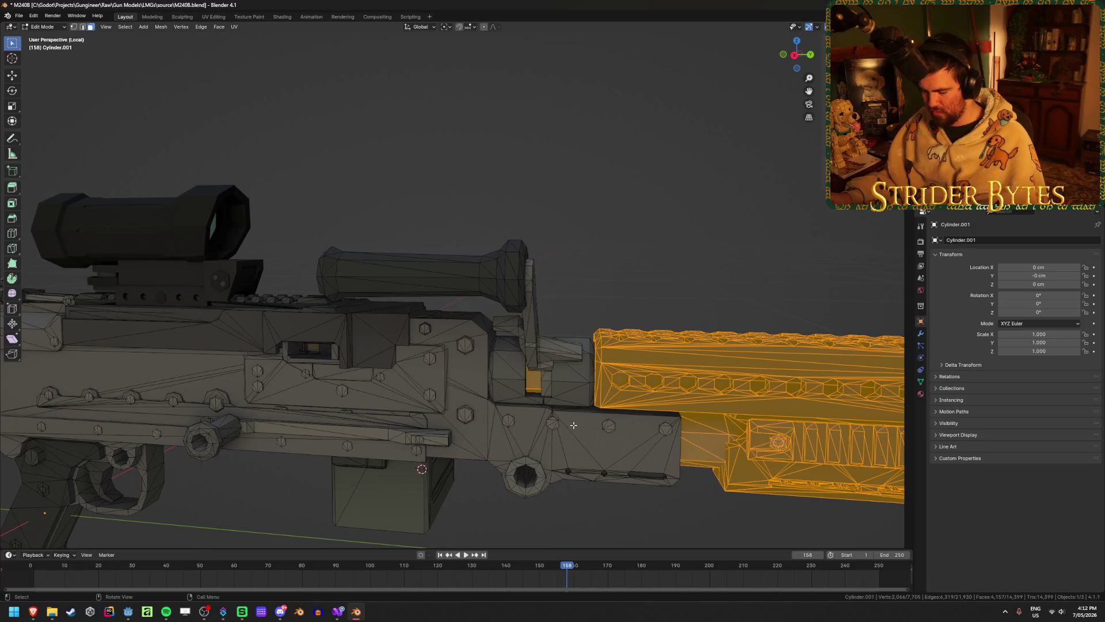
{"action": "key", "text": "l"}
{"action": "key", "text": "l"}
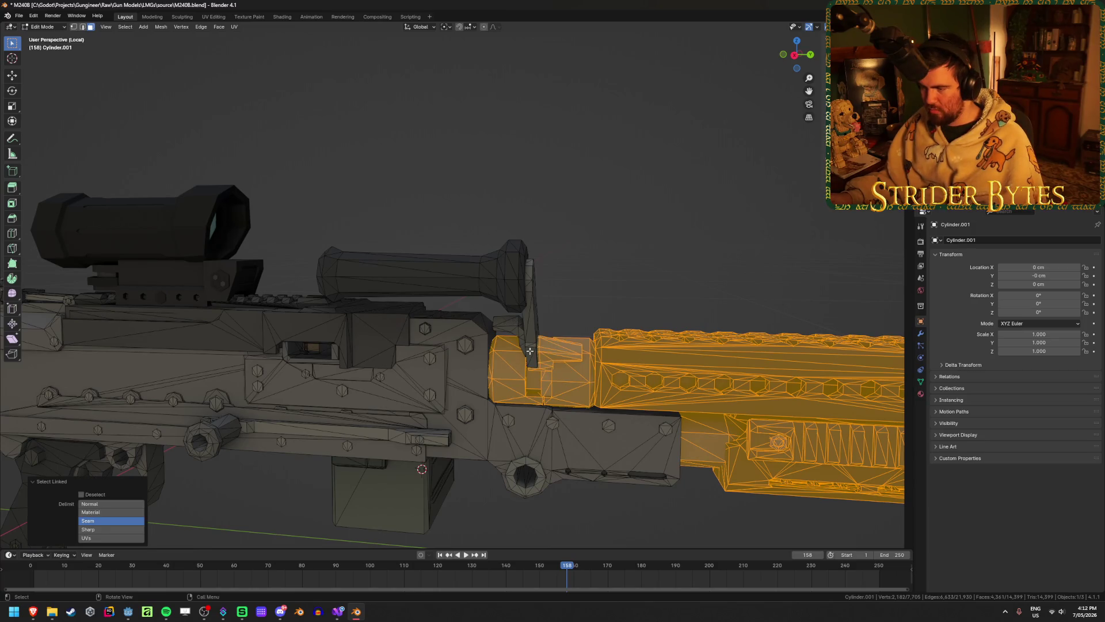
{"action": "mouse_move", "coordinate": [518, 327]}
{"action": "middle_mouse_down"}
{"action": "mouse_move", "coordinate": [570, 288]}
{"action": "mouse_move", "coordinate": [518, 284]}
{"action": "mouse_move", "coordinate": [715, 353]}
{"action": "mouse_move", "coordinate": [363, 285]}
{"action": "mouse_move", "coordinate": [313, 321]}
{"action": "mouse_move", "coordinate": [526, 249]}
{"action": "mouse_move", "coordinate": [561, 325]}
{"action": "middle_mouse_up"}
{"action": "key", "text": "l"}
{"action": "scroll", "coordinate": [558, 294], "scroll_direction": "up", "scroll_amount": 3}
{"action": "scroll", "coordinate": [518, 284], "scroll_direction": "down", "scroll_amount": 4}
- Add the handle's cross-piece and bar, verify by hiding, and separate the selection into its own object
{"action": "key", "text": "h"}
{"action": "key", "text": "alt+h"}
{"action": "key", "text": "l"}
{"action": "key", "text": "l"}
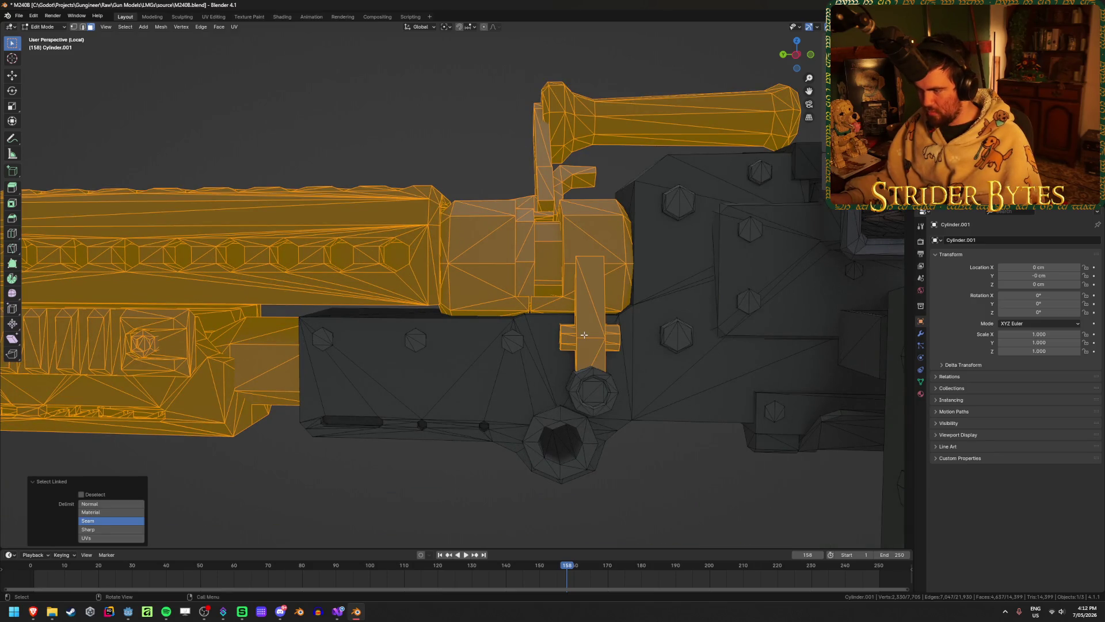
{"action": "scroll", "coordinate": [585, 334], "scroll_direction": "down", "scroll_amount": 2}
{"action": "key", "text": "h"}
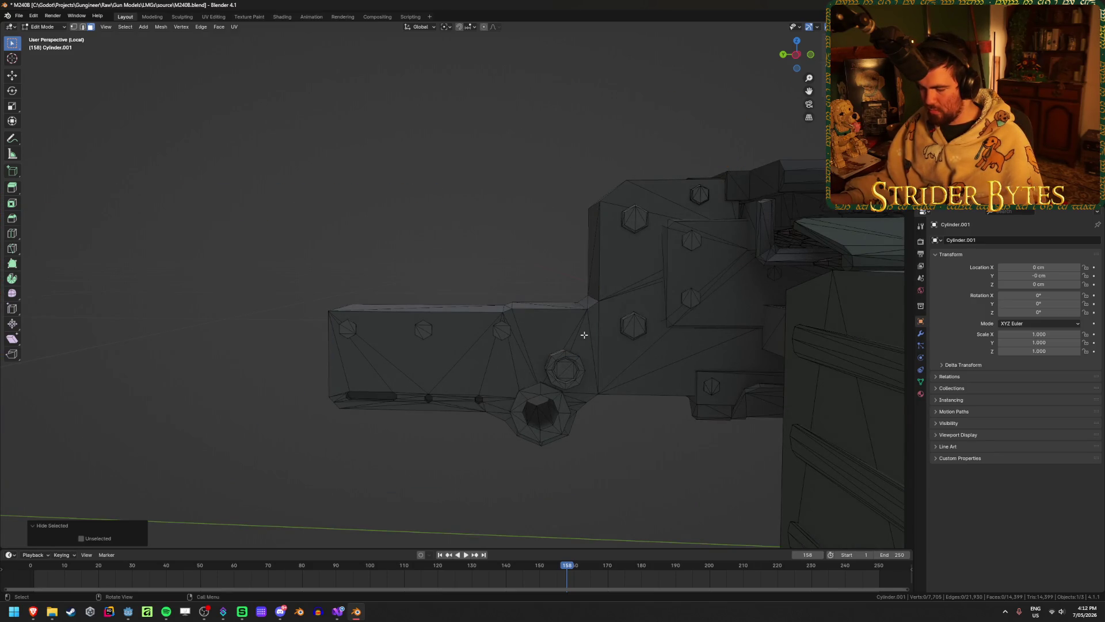
{"action": "key", "text": "alt+h"}
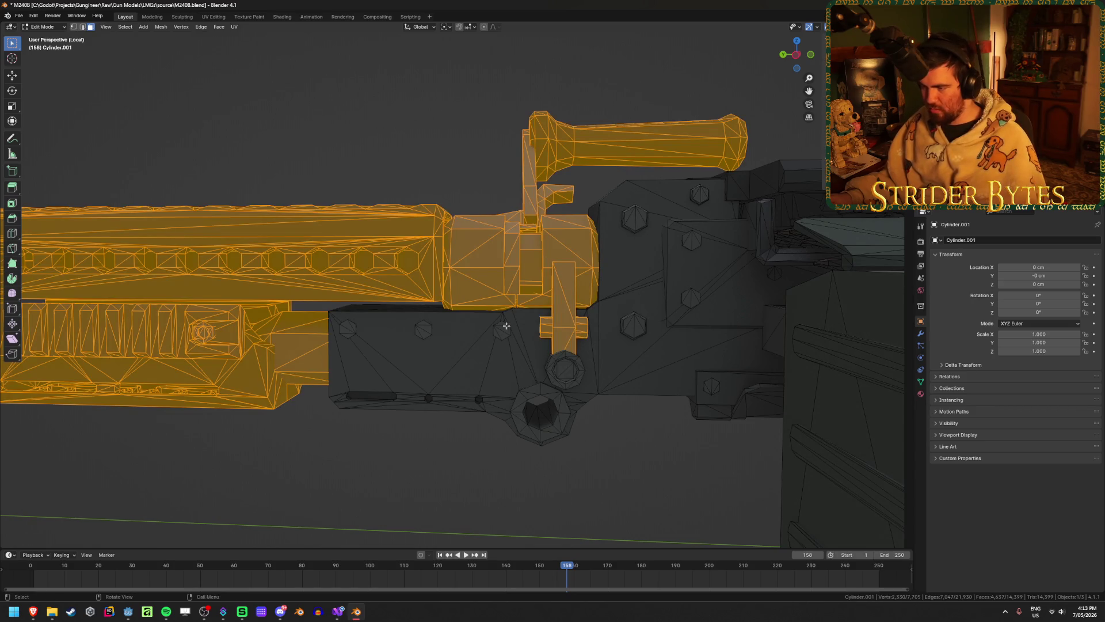
{"action": "key", "text": "p"}
{"action": "left_click", "coordinate": [464, 301]}
{"action": "key", "text": "Tab"}
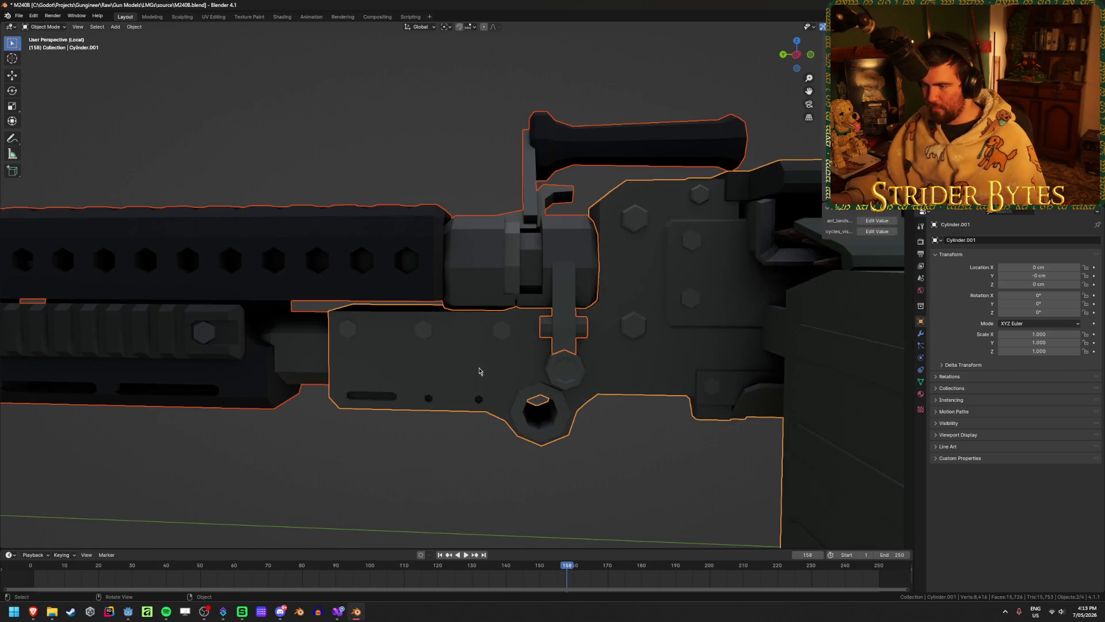
- Hide the separated barrel and box-select the receiver's lower front plate in X-ray right view
{"action": "key", "text": "Delete"}
{"action": "left_click", "coordinate": [414, 341]}
{"action": "middle_click_drag", "start_coordinate": [414, 340], "coordinate": [506, 349]}
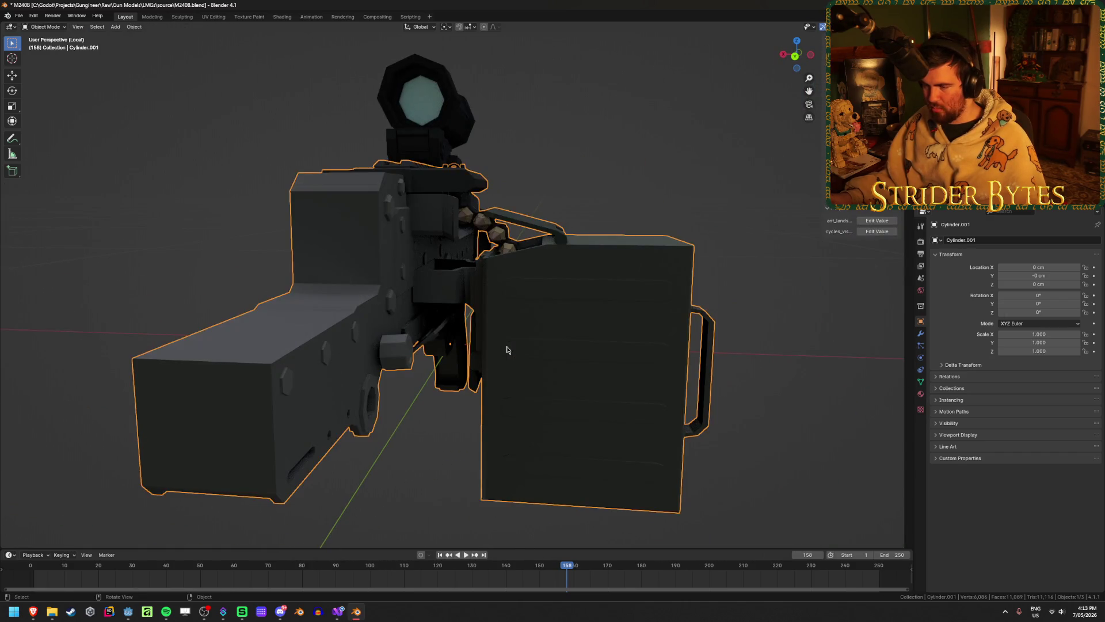
{"action": "middle_click_drag", "start_coordinate": [474, 375], "coordinate": [397, 378]}
{"action": "scroll", "coordinate": [397, 377], "scroll_direction": "up", "scroll_amount": 3}
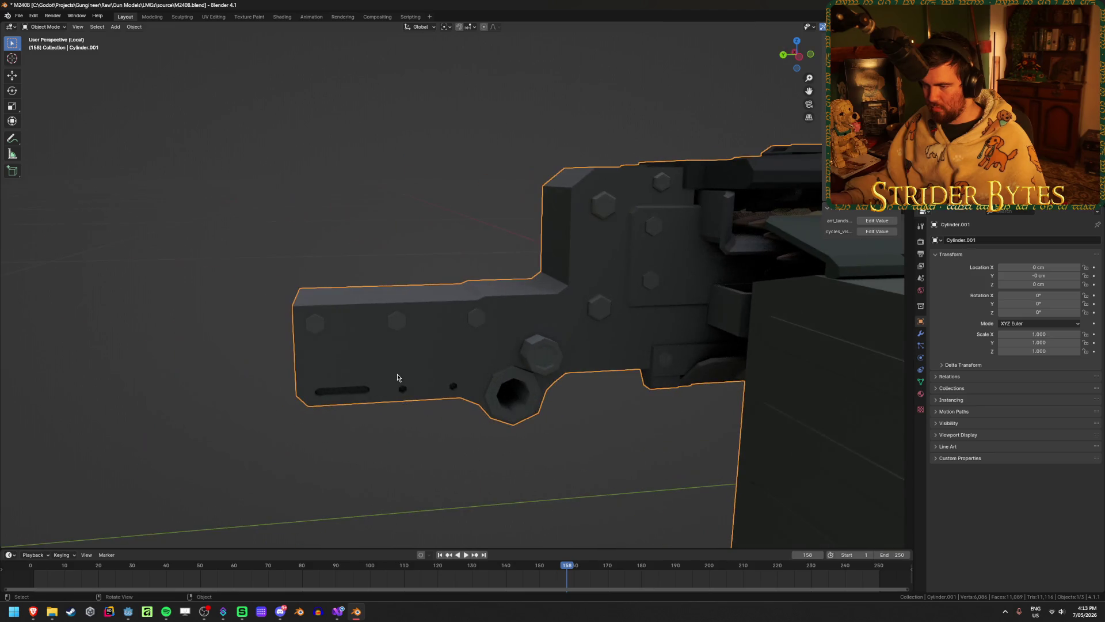
{"action": "key", "text": "Tab"}
{"action": "key", "text": "KP_3"}
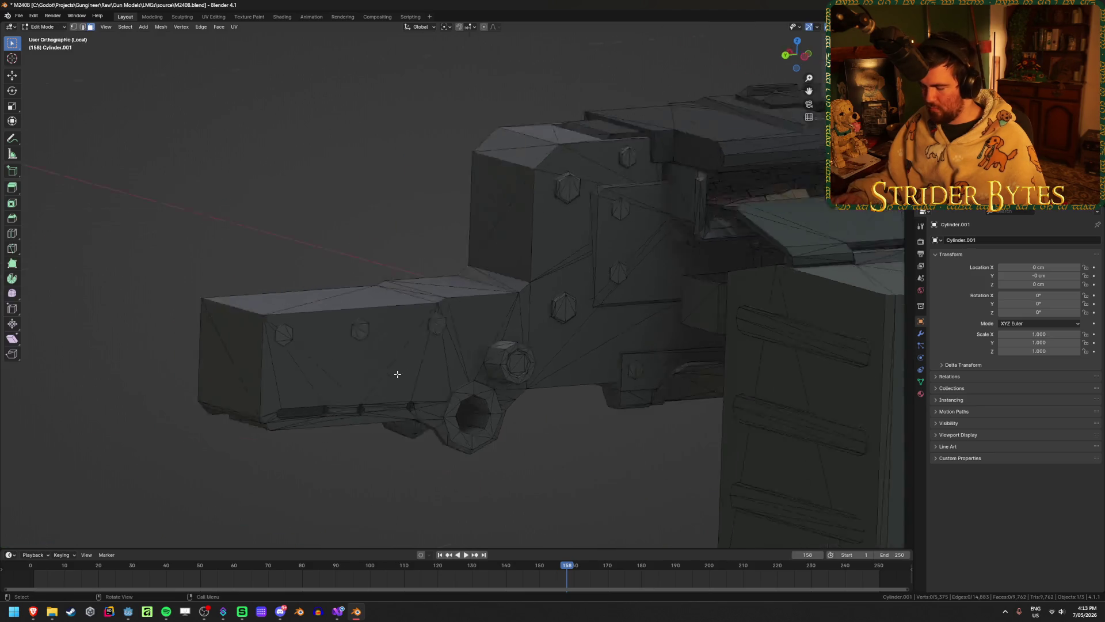
{"action": "key", "text": "alt+z"}
{"action": "mouse_move", "coordinate": [701, 506]}
{"action": "left_mouse_down"}
{"action": "mouse_move", "coordinate": [368, 360]}
{"action": "mouse_move", "coordinate": [309, 267]}
{"action": "left_mouse_up"}
{"action": "key", "text": "alt+z"}
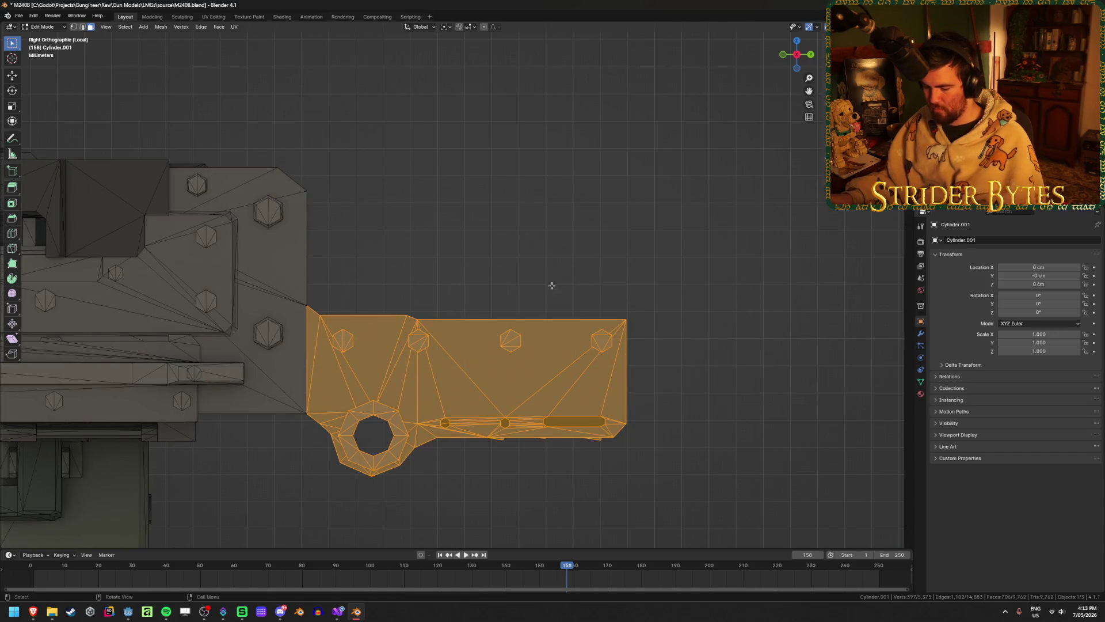
- Separate the lower front plate into its own object and hide it
{"action": "key", "text": "p"}
{"action": "left_click", "coordinate": [551, 286]}
{"action": "key", "text": "Tab"}
{"action": "left_click", "coordinate": [456, 393]}
{"action": "key", "text": "g"}
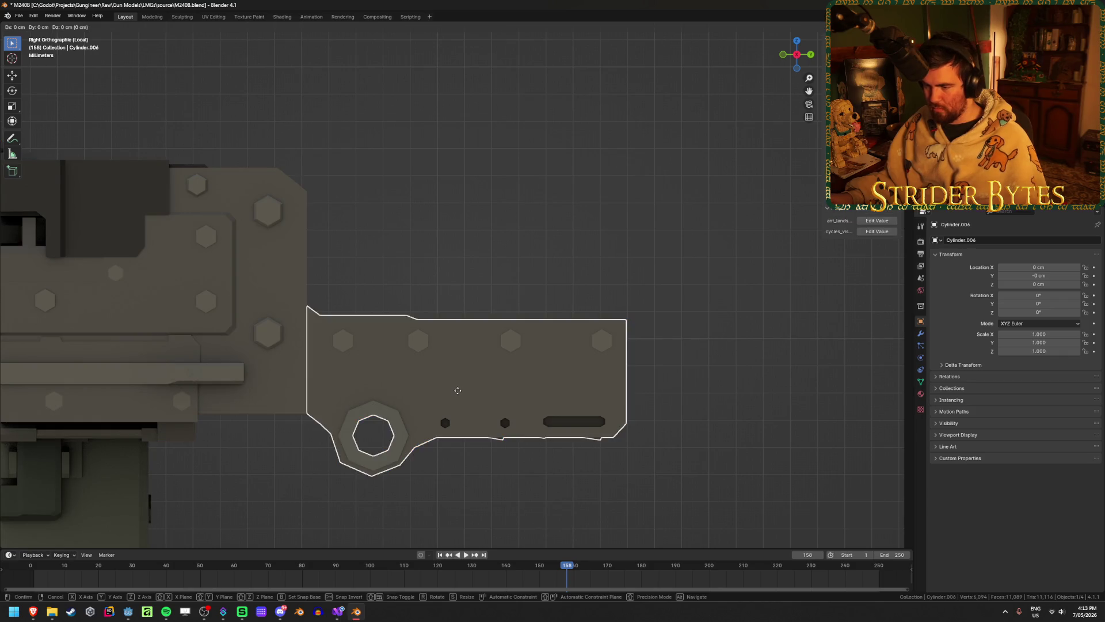
{"action": "right_click", "coordinate": [458, 390]}
{"action": "key", "text": "Delete"}
{"action": "mouse_move", "coordinate": [457, 389]}
{"action": "middle_mouse_down"}
{"action": "mouse_move", "coordinate": [442, 388]}
{"action": "mouse_move", "coordinate": [481, 382]}
{"action": "middle_mouse_up"}
- Edit the receiver mesh in X-ray right view with snapping set to Vertex
{"action": "left_click", "coordinate": [256, 392]}
{"action": "key", "text": "Tab"}
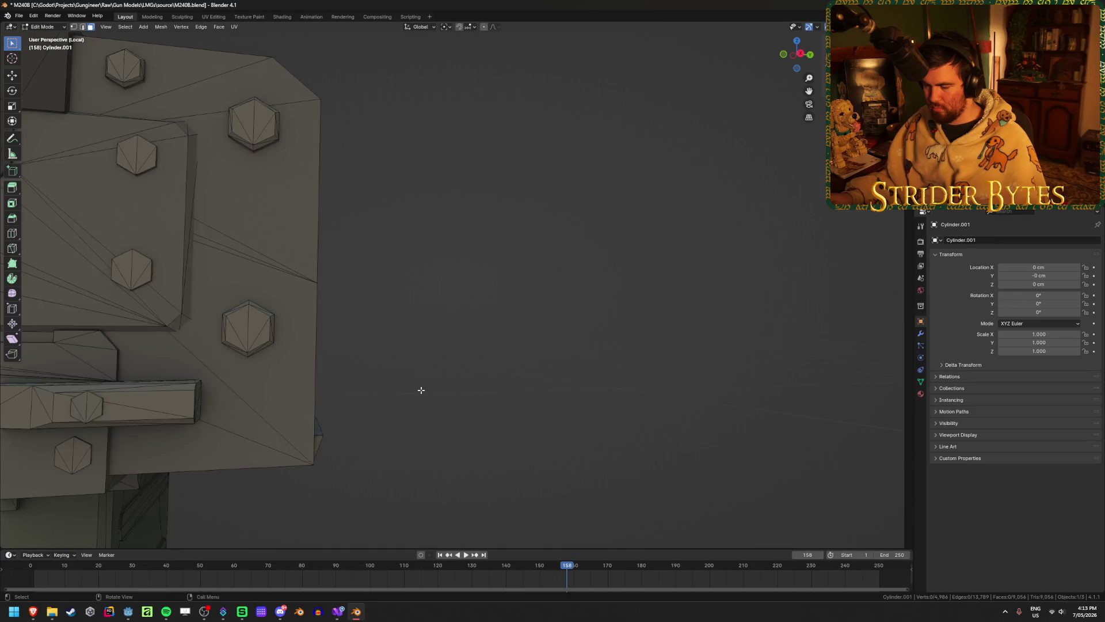
{"action": "key", "text": "KP_1"}
{"action": "key", "text": "KP_3"}
{"action": "mouse_move", "coordinate": [420, 390]}
{"action": "middle_mouse_down", "text": "shift"}
{"action": "mouse_move", "coordinate": [400, 395]}
{"action": "mouse_move", "coordinate": [512, 330]}
{"action": "middle_mouse_up", "text": "shift"}
{"action": "scroll", "coordinate": [513, 330], "scroll_direction": "up", "scroll_amount": 2}
{"action": "key", "text": "alt+z"}
{"action": "scroll", "coordinate": [509, 338], "scroll_direction": "up", "scroll_amount": 3}
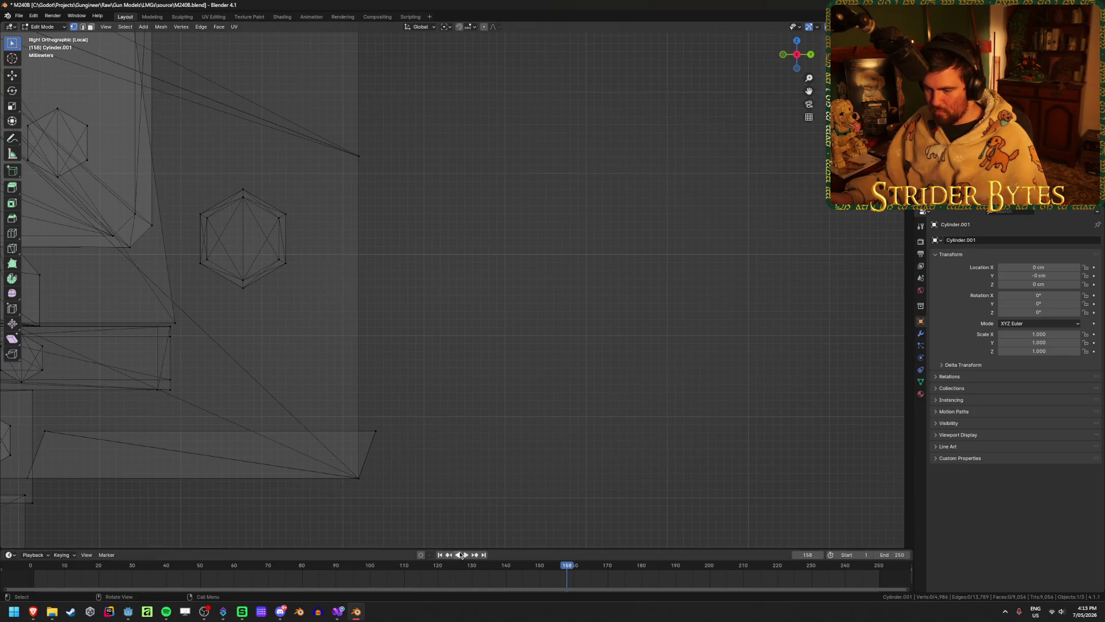
{"action": "left_click", "coordinate": [471, 27]}
{"action": "left_click", "coordinate": [469, 83]}
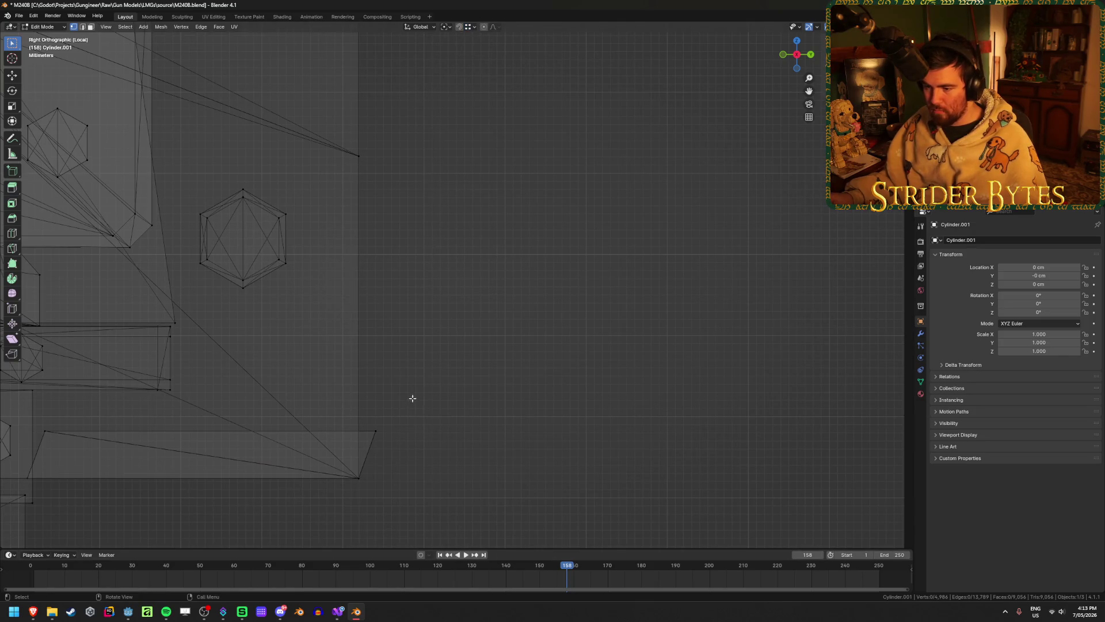
- Snap the receiver's lower front corner vertex along Y, moving it -0.21054 cm
{"action": "left_click", "coordinate": [397, 415]}
{"action": "key", "text": "g"}
{"action": "key", "text": "y"}
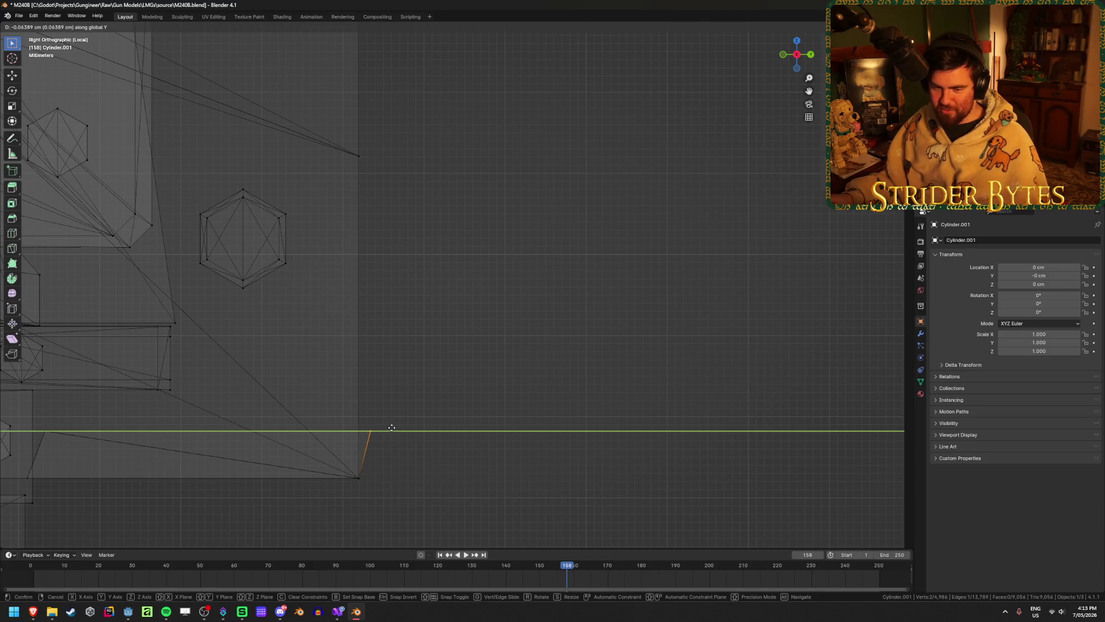
{"action": "left_click", "coordinate": [359, 477]}
{"action": "mouse_move", "coordinate": [434, 399]}
{"action": "middle_mouse_down"}
{"action": "mouse_move", "coordinate": [543, 437]}
{"action": "mouse_move", "coordinate": [526, 437]}
{"action": "mouse_move", "coordinate": [654, 397]}
{"action": "mouse_move", "coordinate": [617, 413]}
{"action": "mouse_move", "coordinate": [385, 230]}
{"action": "middle_mouse_up"}
{"action": "left_click", "coordinate": [443, 239], "text": "alt"}
{"action": "key", "text": "alt+a"}
{"action": "key", "text": "super"}
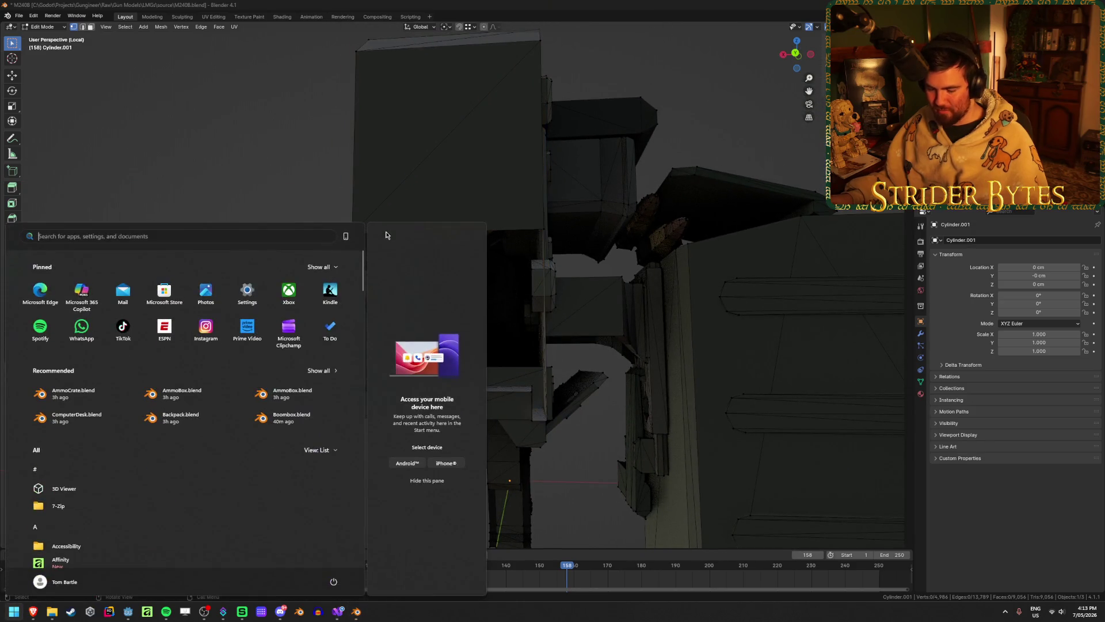
- Cap the open top edge loop with a face and return to the full gun view
{"action": "left_click", "coordinate": [394, 233], "text": "alt"}
{"action": "key", "text": "f"}
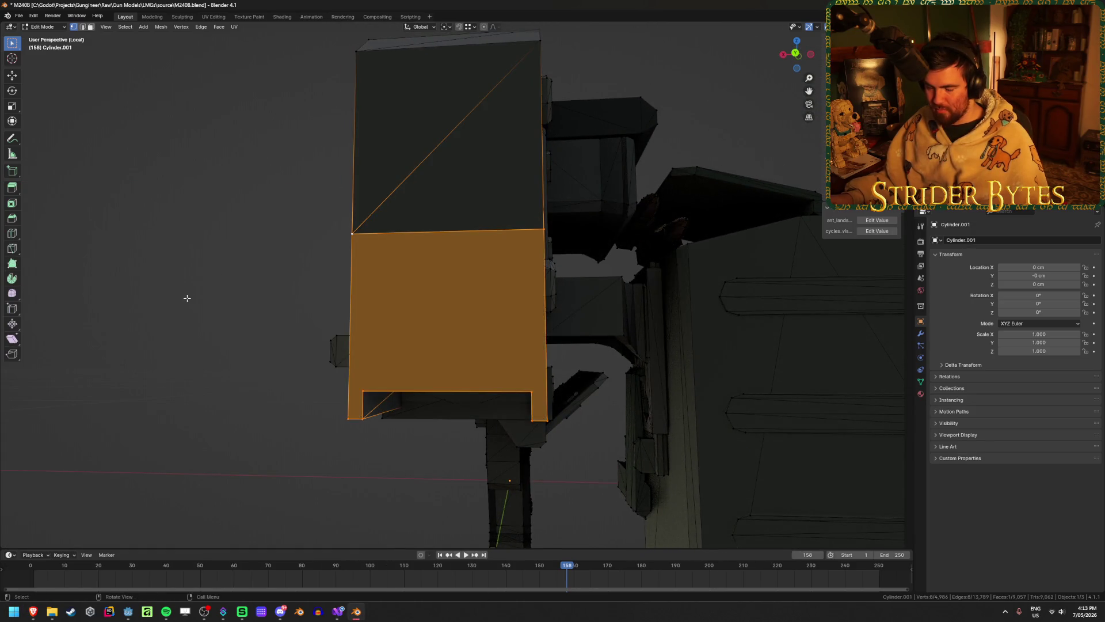
{"action": "mouse_move", "coordinate": [187, 297]}
{"action": "middle_mouse_down"}
{"action": "mouse_move", "coordinate": [167, 383]}
{"action": "mouse_move", "coordinate": [352, 390]}
{"action": "mouse_move", "coordinate": [410, 430]}
{"action": "mouse_move", "coordinate": [569, 326]}
{"action": "mouse_move", "coordinate": [370, 349]}
{"action": "middle_mouse_up"}
{"action": "key", "text": "Tab"}
{"action": "key", "text": "slash"}
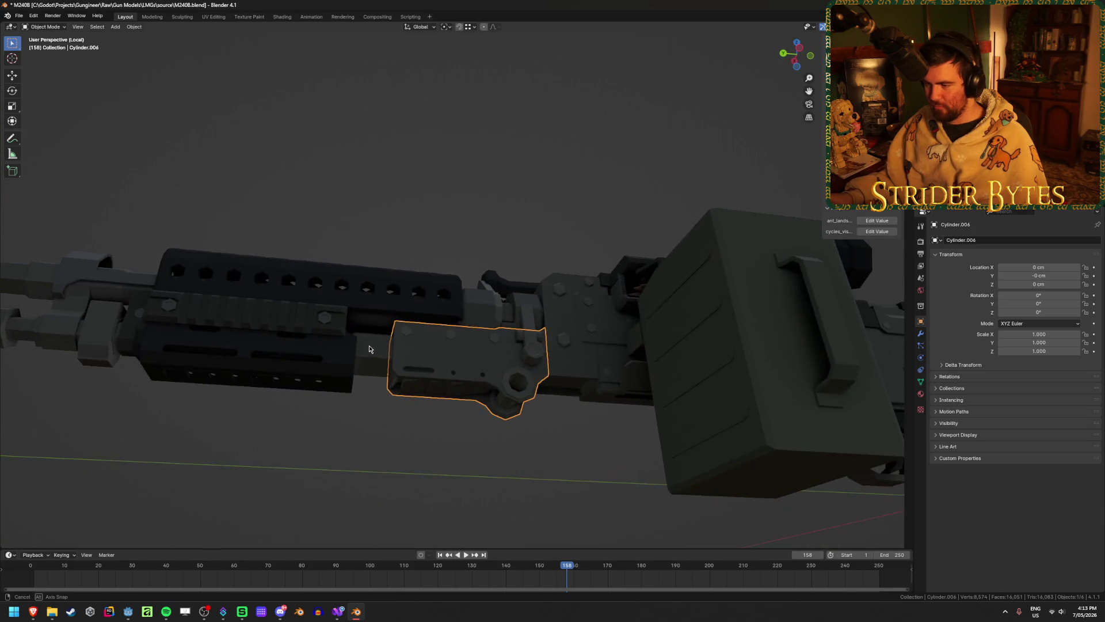
- Hide the receiver so only the barrel object Cylinder.005 remains, and select it
{"action": "left_click", "coordinate": [372, 288]}
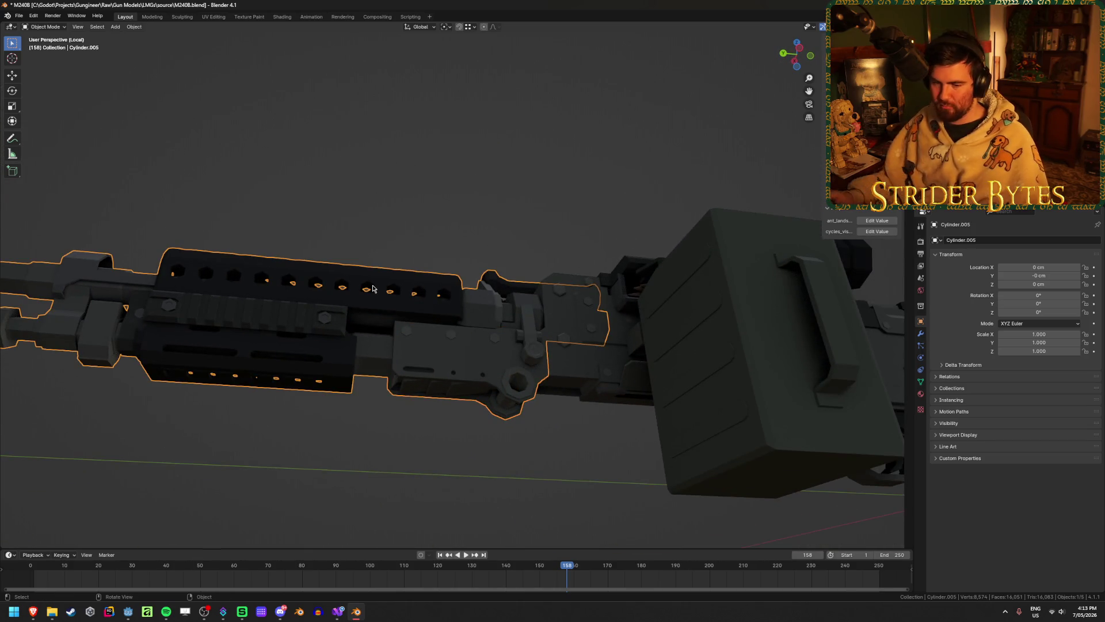
{"action": "mouse_move", "coordinate": [372, 289]}
{"action": "middle_mouse_down"}
{"action": "mouse_move", "coordinate": [401, 258]}
{"action": "mouse_move", "coordinate": [363, 279]}
{"action": "mouse_move", "coordinate": [345, 192]}
{"action": "mouse_move", "coordinate": [360, 184]}
{"action": "mouse_move", "coordinate": [371, 320]}
{"action": "mouse_move", "coordinate": [416, 323]}
{"action": "middle_mouse_up"}
{"action": "scroll", "coordinate": [363, 278], "scroll_direction": "down", "scroll_amount": 5}
{"action": "key", "text": "h"}
{"action": "key", "text": "alt+h"}
{"action": "left_click", "coordinate": [355, 427]}
{"action": "mouse_move", "coordinate": [355, 427]}
{"action": "middle_mouse_down"}
{"action": "mouse_move", "coordinate": [459, 441]}
{"action": "mouse_move", "coordinate": [685, 433]}
{"action": "middle_mouse_up"}
{"action": "scroll", "coordinate": [685, 433], "scroll_direction": "up", "scroll_amount": 8}
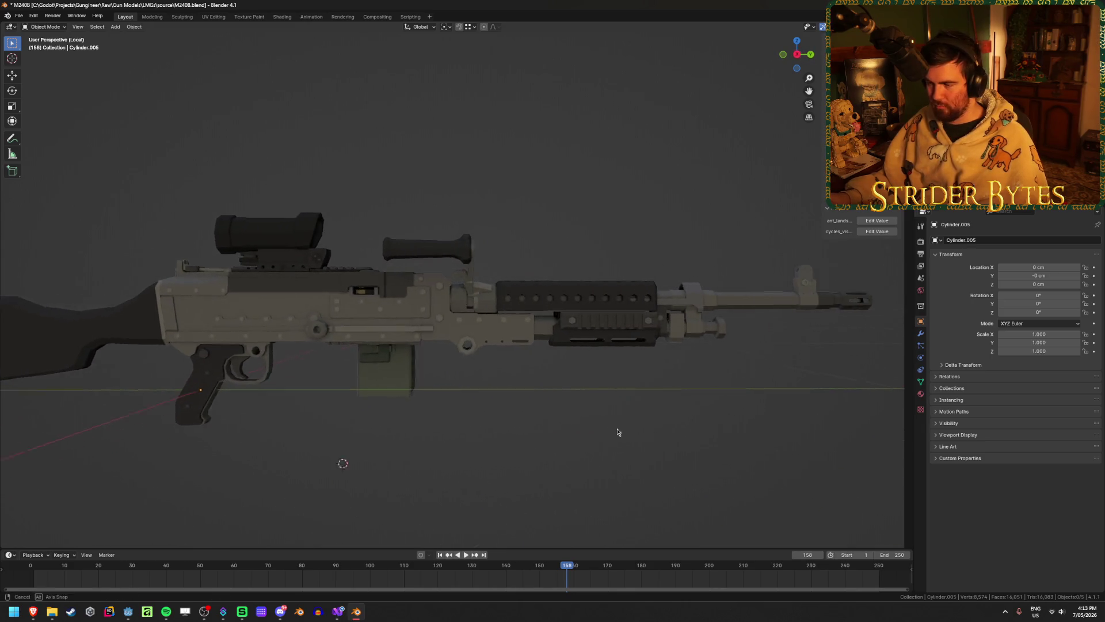
{"action": "left_click", "coordinate": [199, 328]}
{"action": "key", "text": "h"}
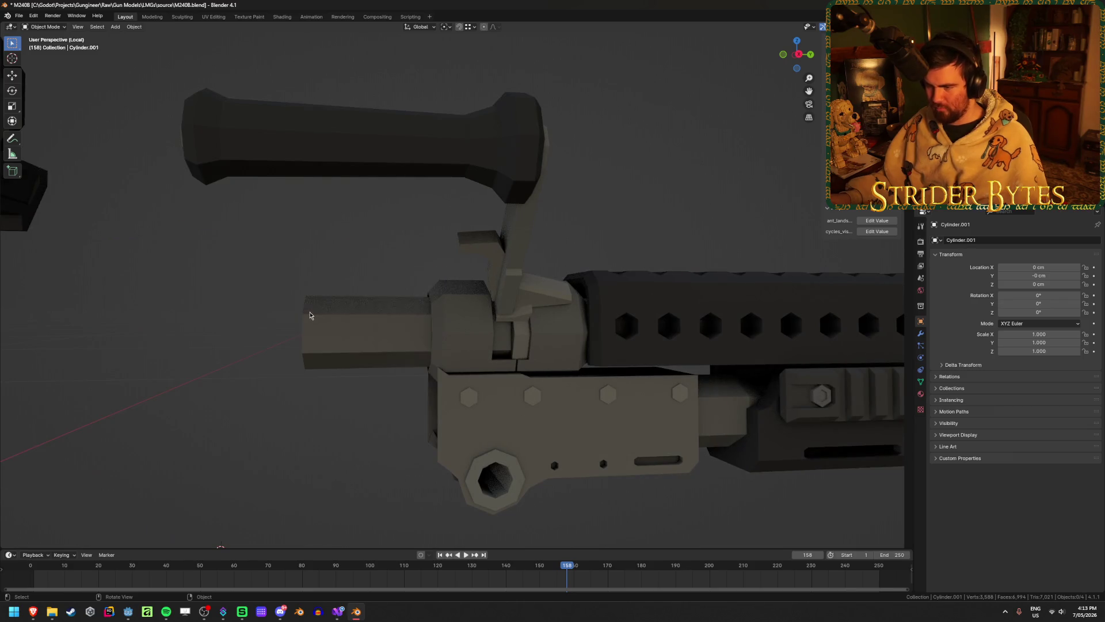
{"action": "left_click", "coordinate": [403, 322]}
- Move Cylinder.005's origin to the barrel-end pivot (Y 34.994 cm, Z 12.627 cm)
{"action": "key", "text": "Tab"}
{"action": "mouse_move", "coordinate": [403, 322]}
{"action": "middle_mouse_down"}
{"action": "mouse_move", "coordinate": [464, 323]}
{"action": "mouse_move", "coordinate": [601, 359]}
{"action": "mouse_move", "coordinate": [450, 358]}
{"action": "middle_mouse_up"}
{"action": "key", "text": "shift+s"}
{"action": "left_click", "coordinate": [455, 404]}
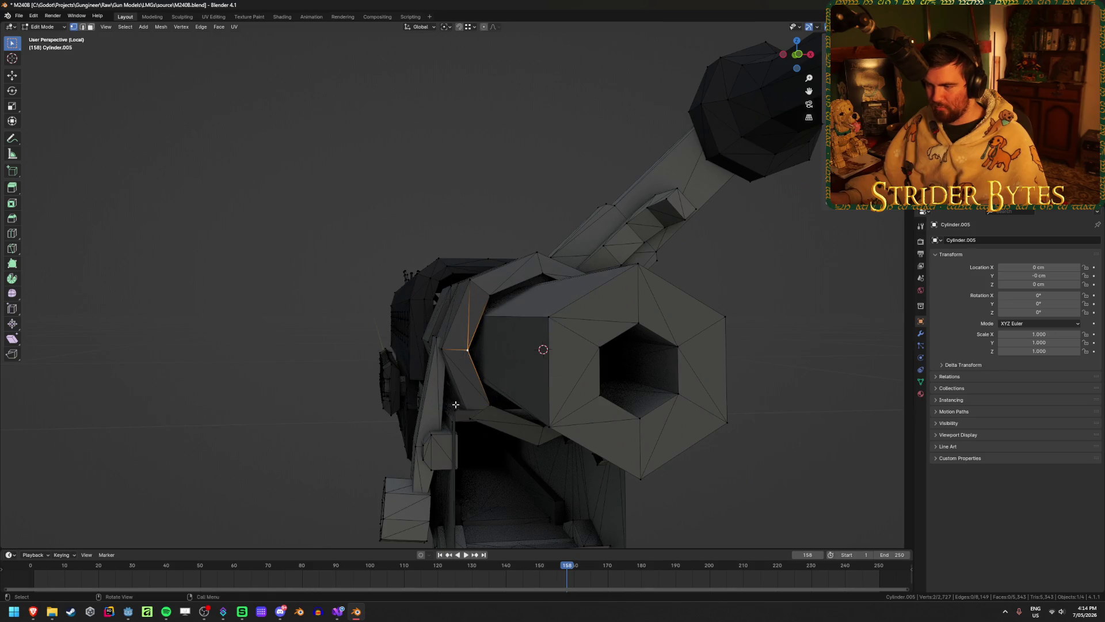
{"action": "key", "text": "Tab"}
{"action": "mouse_move", "coordinate": [455, 405]}
{"action": "middle_mouse_down"}
{"action": "mouse_move", "coordinate": [552, 400]}
{"action": "mouse_move", "coordinate": [276, 394]}
{"action": "mouse_move", "coordinate": [321, 397]}
{"action": "middle_mouse_up"}
{"action": "right_click", "coordinate": [321, 397]}
{"action": "left_click", "coordinate": [431, 414]}
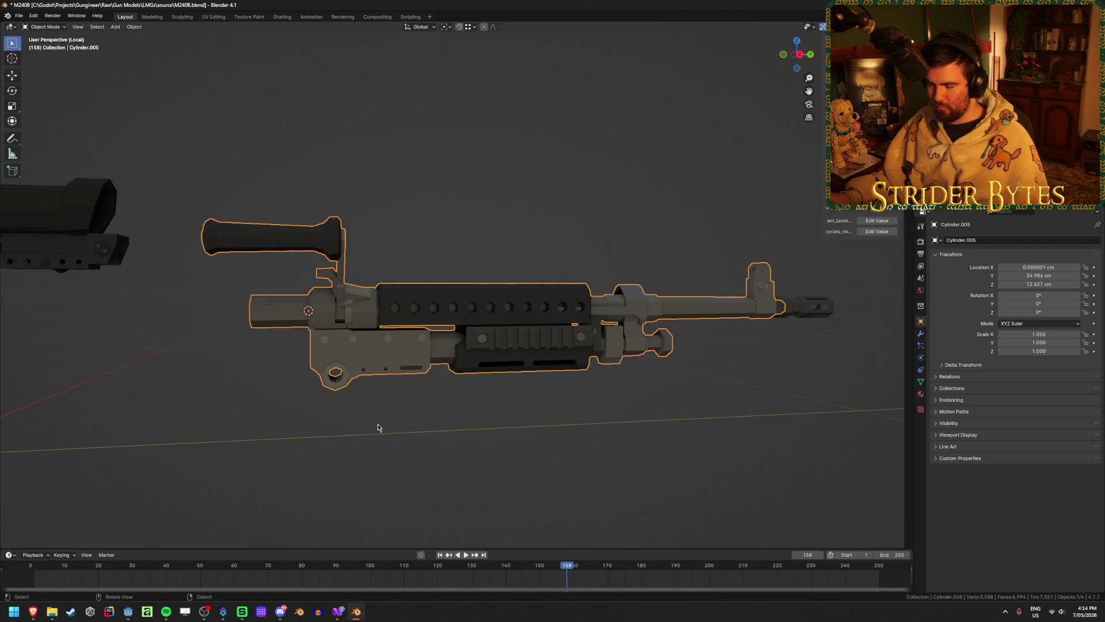
- Unhide all gun parts, deselect everything, and frame the ammo box for mesh editing
{"action": "key", "text": "alt+h"}
{"action": "key", "text": "alt+a"}
{"action": "mouse_move", "coordinate": [370, 434]}
{"action": "middle_mouse_down"}
{"action": "mouse_move", "coordinate": [395, 402]}
{"action": "mouse_move", "coordinate": [535, 395]}
{"action": "mouse_move", "coordinate": [439, 353]}
{"action": "middle_mouse_up"}
{"action": "mouse_move", "coordinate": [576, 356]}
{"action": "middle_mouse_down"}
{"action": "mouse_move", "coordinate": [447, 338]}
{"action": "mouse_move", "coordinate": [460, 323]}
{"action": "mouse_move", "coordinate": [548, 308]}
{"action": "middle_mouse_up"}
{"action": "scroll", "coordinate": [549, 308], "scroll_direction": "down", "scroll_amount": 5}
{"action": "key", "text": "Tab"}
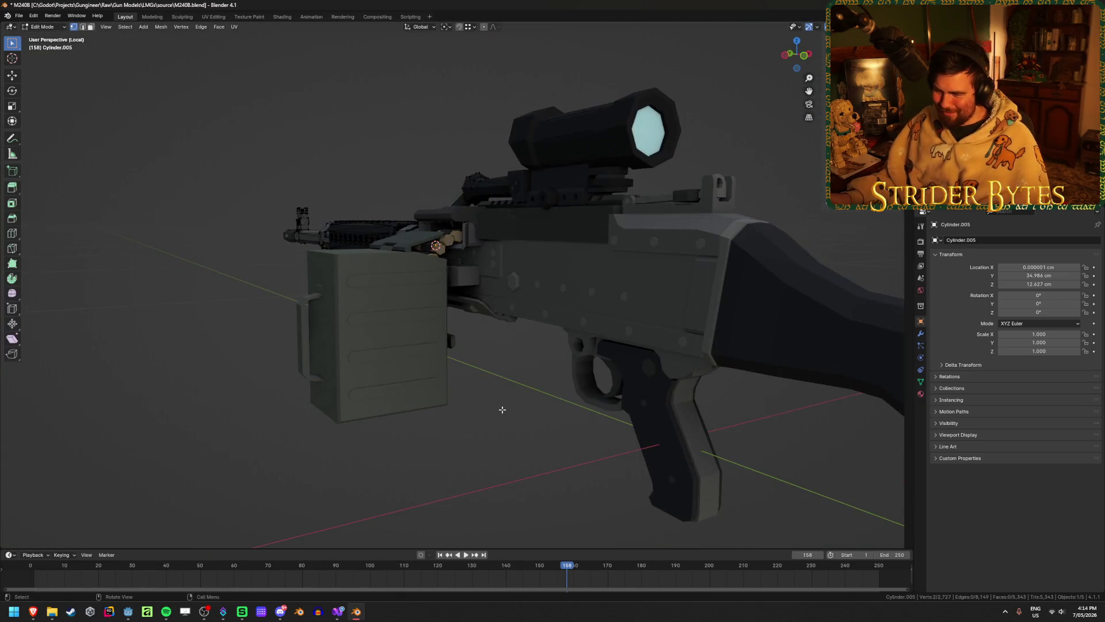
- Switch editing to Cylinder.001 and select the ammo box body, four ribs and handle
{"action": "scroll", "coordinate": [492, 402], "scroll_direction": "up", "scroll_amount": 3}
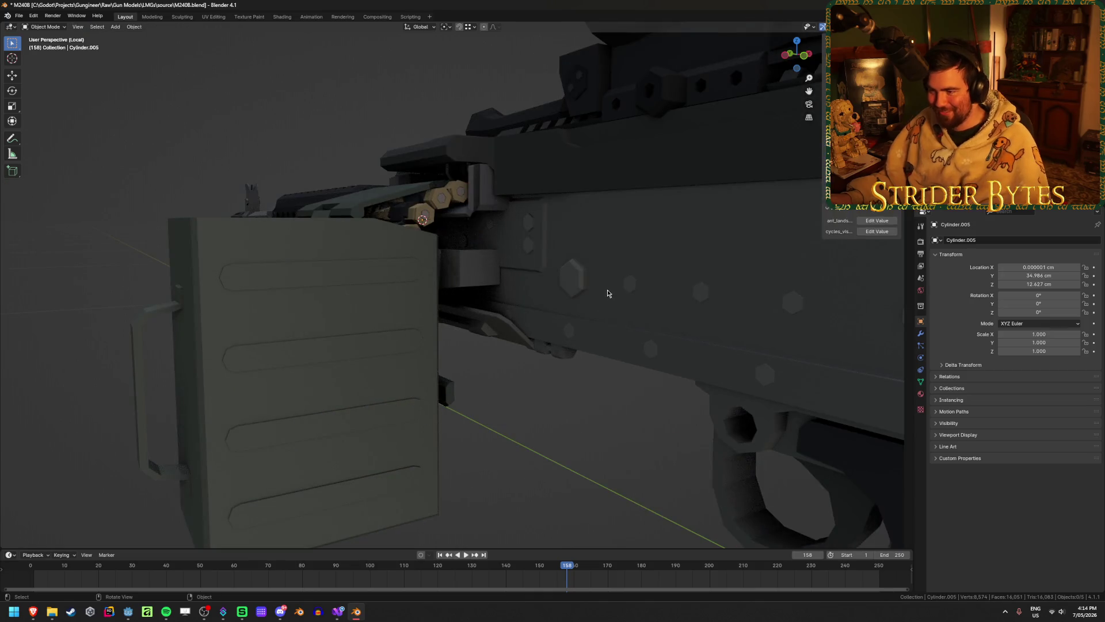
{"action": "key", "text": "alt+q"}
{"action": "scroll", "coordinate": [540, 452], "scroll_direction": "down", "scroll_amount": 3}
{"action": "scroll", "coordinate": [485, 436], "scroll_direction": "up", "scroll_amount": 3}
{"action": "key", "text": "l"}
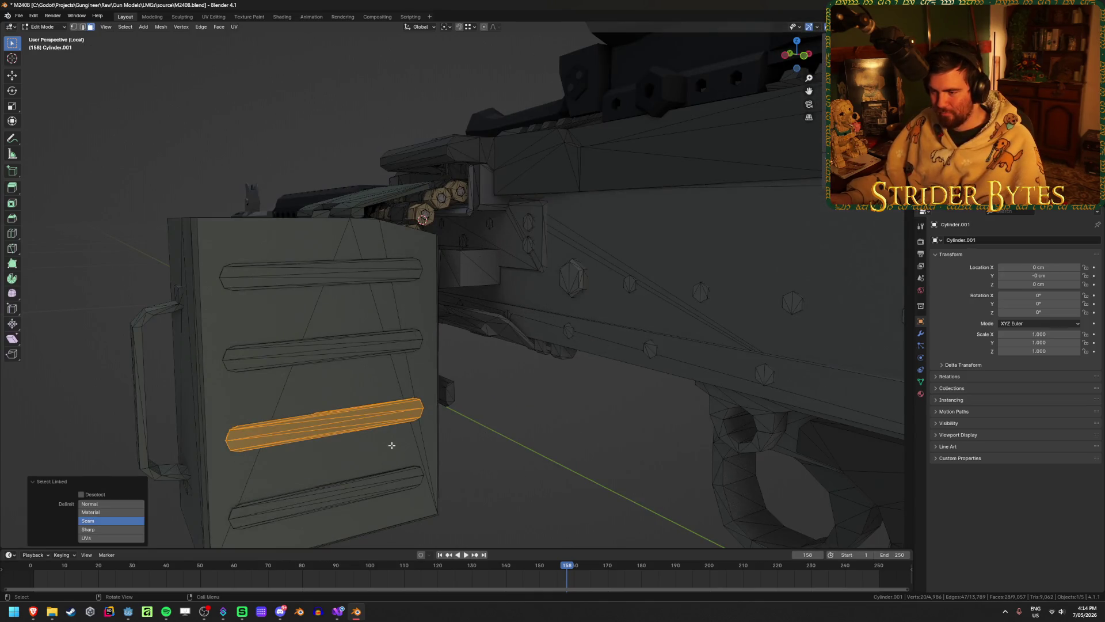
{"action": "key", "text": "l"}
{"action": "key", "text": "l"}
{"action": "key", "text": "l"}
{"action": "key", "text": "l"}
{"action": "key", "text": "l"}
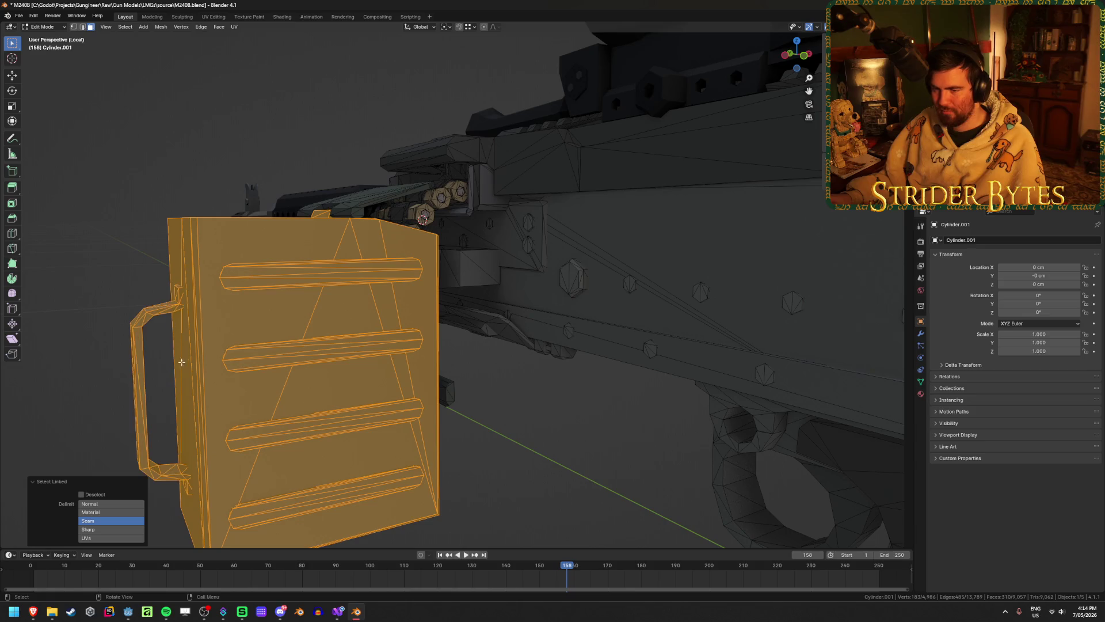
{"action": "middle_click_drag", "start_coordinate": [155, 368], "coordinate": [296, 357]}
{"action": "key", "text": "l"}
{"action": "key", "text": "l"}
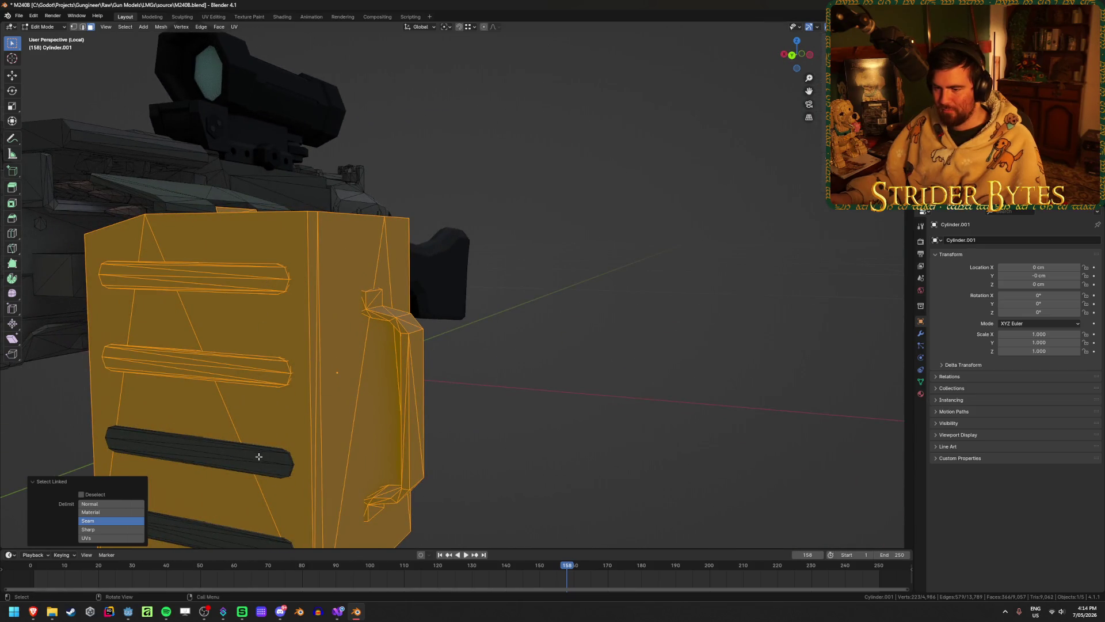
{"action": "key", "text": "l"}
{"action": "middle_click_drag", "start_coordinate": [199, 452], "coordinate": [242, 460]}
{"action": "key", "text": "l"}
{"action": "mouse_move", "coordinate": [470, 304]}
{"action": "middle_mouse_down"}
{"action": "mouse_move", "coordinate": [384, 223]}
{"action": "mouse_move", "coordinate": [303, 288]}
{"action": "middle_mouse_up"}
{"action": "key", "text": "l"}
- Add the belt rounds under the feed cover using X-ray, review, then clear the selection
{"action": "key", "text": "alt+z"}
{"action": "key", "text": "alt+z"}
{"action": "scroll", "coordinate": [302, 289], "scroll_direction": "up", "scroll_amount": 1}
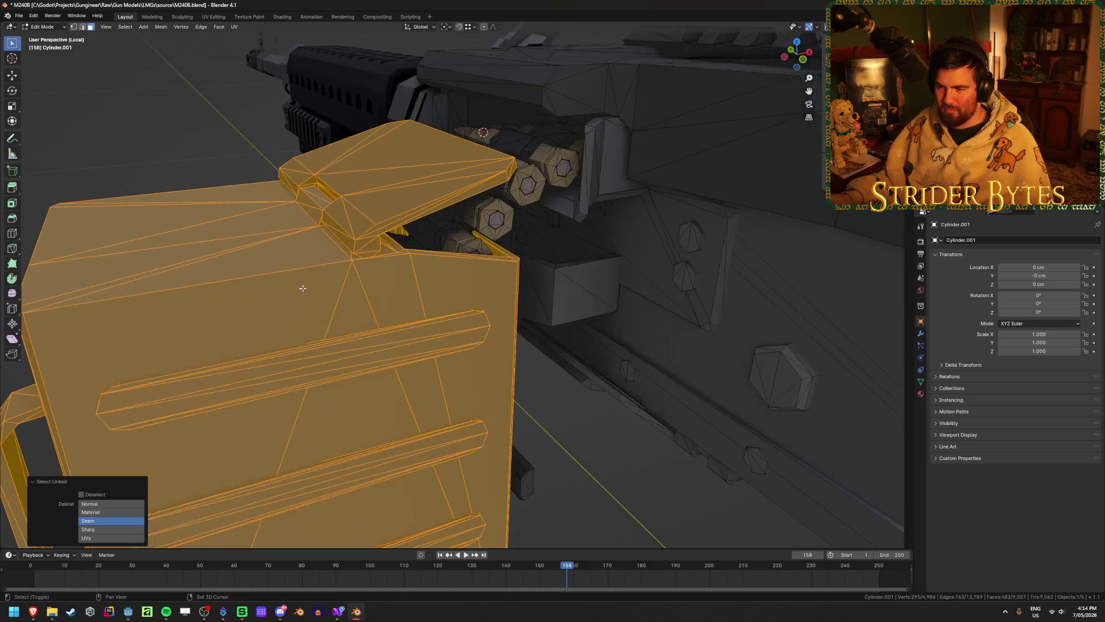
{"action": "key", "text": "alt+z"}
{"action": "key", "text": "l"}
{"action": "key", "text": "l"}
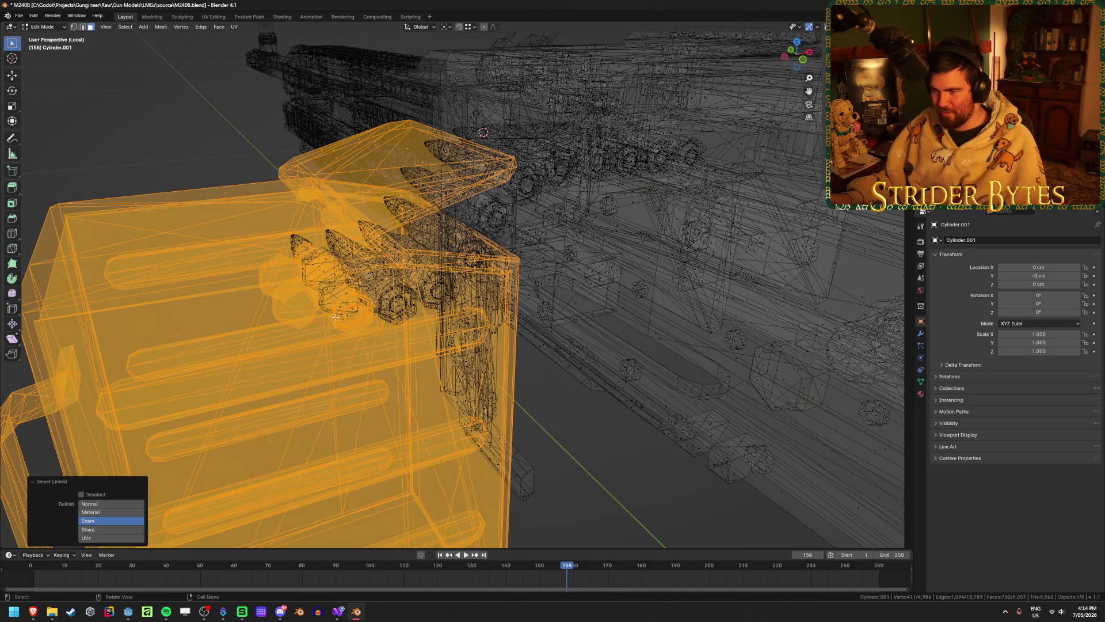
{"action": "key", "text": "l"}
{"action": "key", "text": "l"}
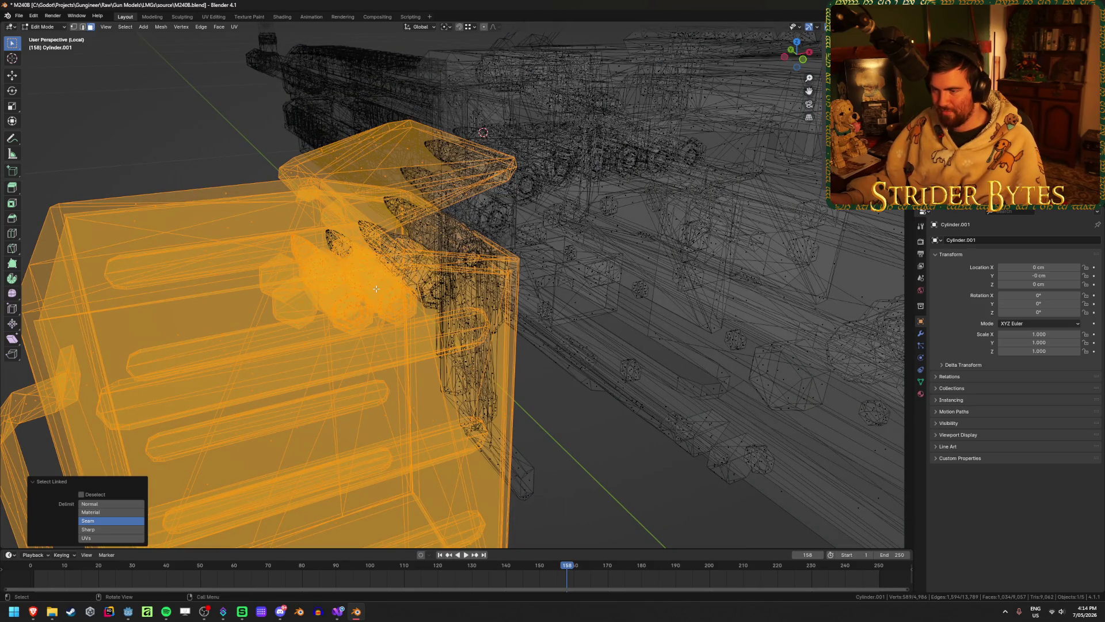
{"action": "key", "text": "l"}
{"action": "key", "text": "l"}
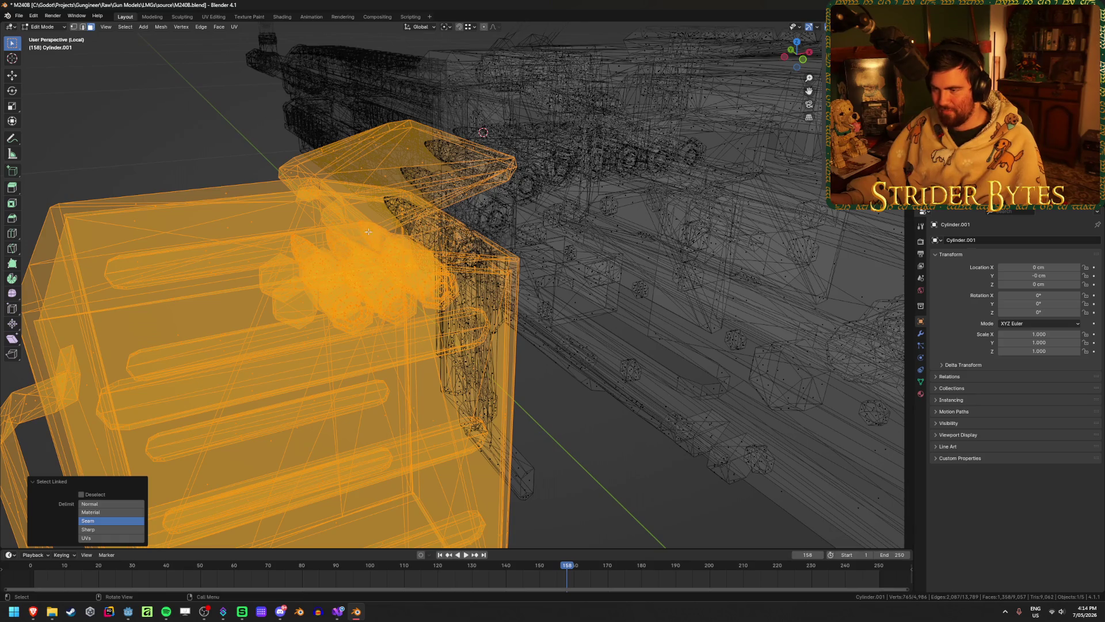
{"action": "key", "text": "shift+z"}
{"action": "scroll", "coordinate": [408, 294], "scroll_direction": "down", "scroll_amount": 5}
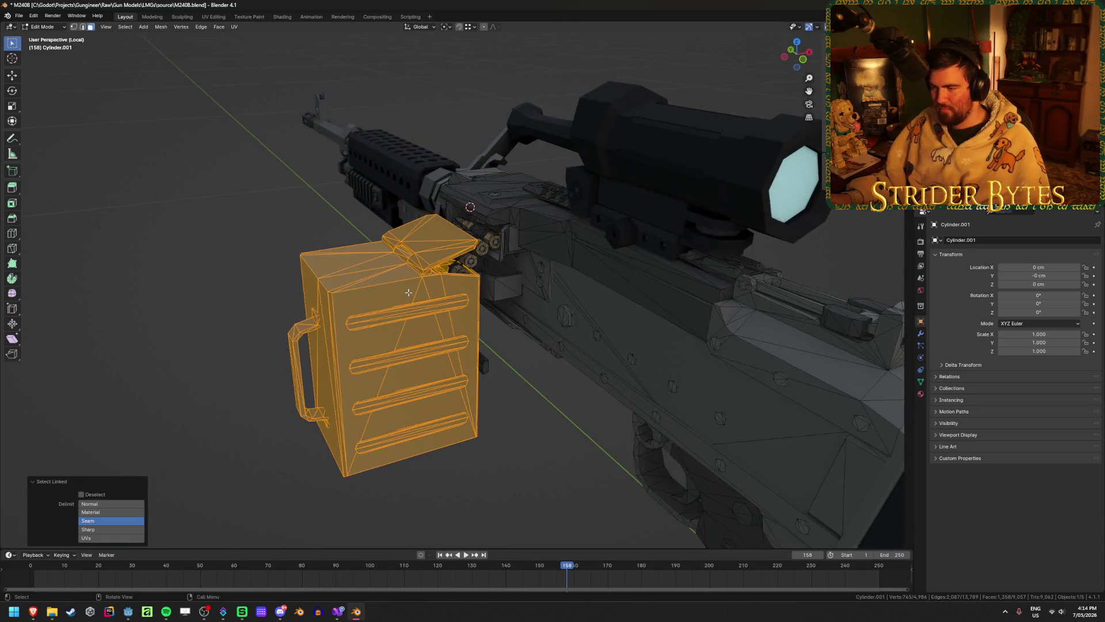
{"action": "key", "text": "shift+z"}
{"action": "key", "text": "shift+z"}
{"action": "key", "text": "alt+a"}
{"action": "middle_click_drag", "start_coordinate": [528, 470], "coordinate": [545, 441]}
- Hide the receiver side panel, top and rear pieces, and the top rail
{"action": "key", "text": "l"}
{"action": "key", "text": "l"}
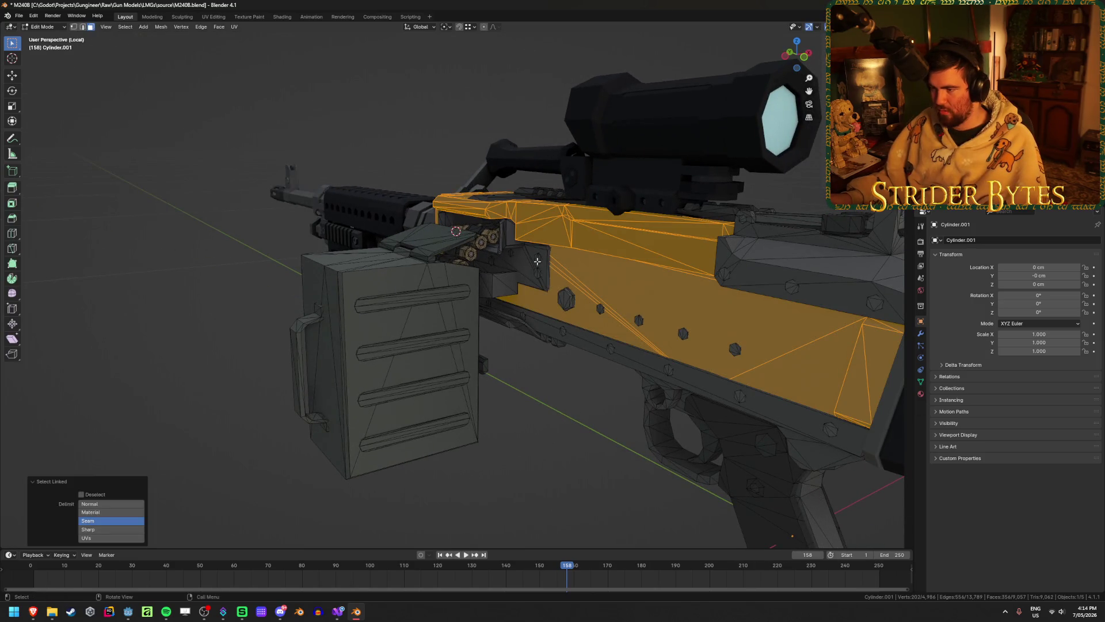
{"action": "key", "text": "l"}
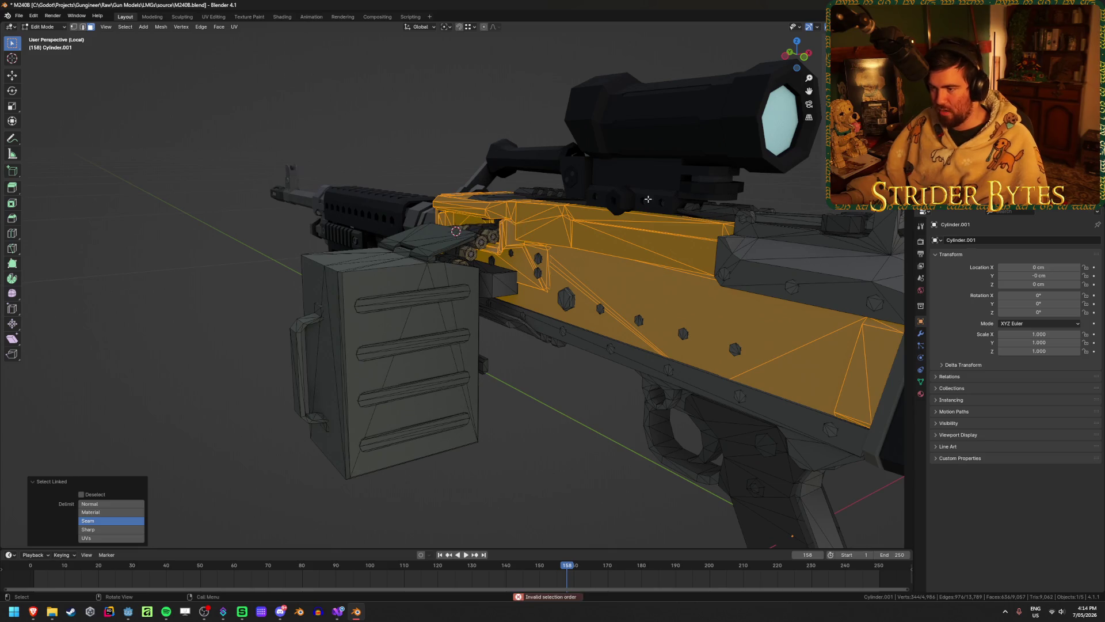
{"action": "key", "text": "h"}
{"action": "mouse_move", "coordinate": [511, 241]}
{"action": "middle_mouse_down"}
{"action": "mouse_move", "coordinate": [580, 282]}
{"action": "mouse_move", "coordinate": [239, 213]}
{"action": "middle_mouse_up"}
{"action": "key", "text": "l"}
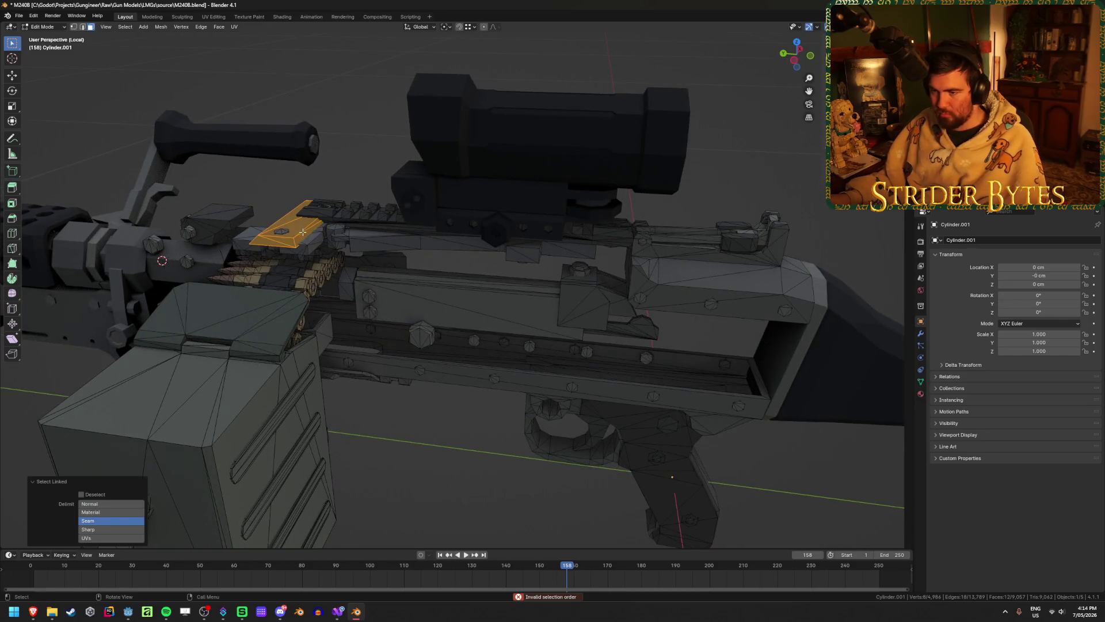
{"action": "key", "text": "l"}
{"action": "key", "text": "l"}
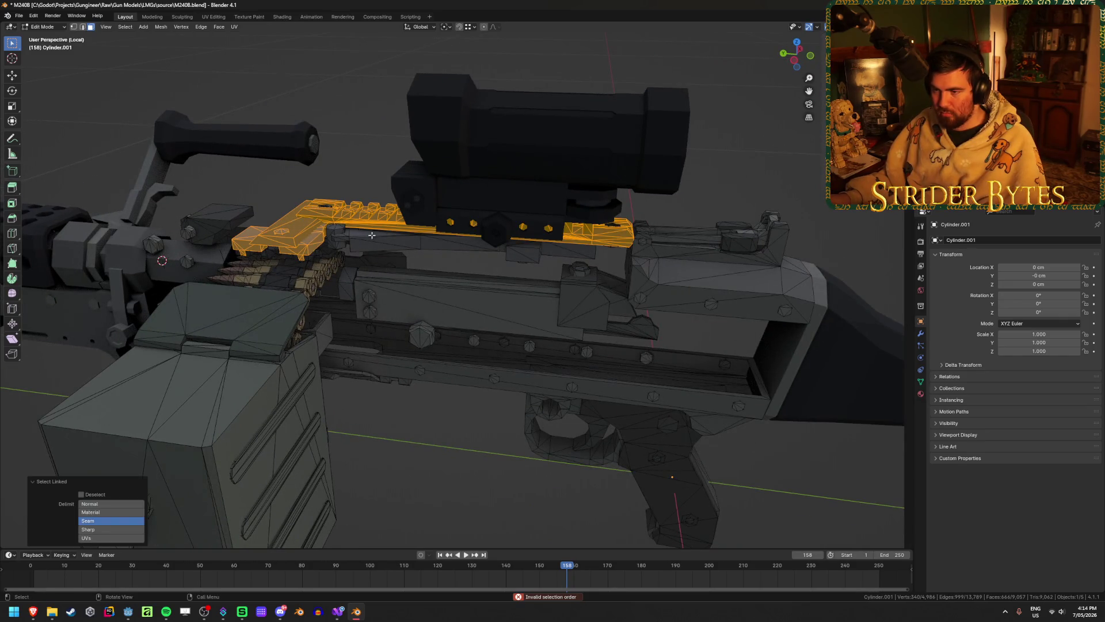
{"action": "key", "text": "l"}
{"action": "key", "text": "h"}
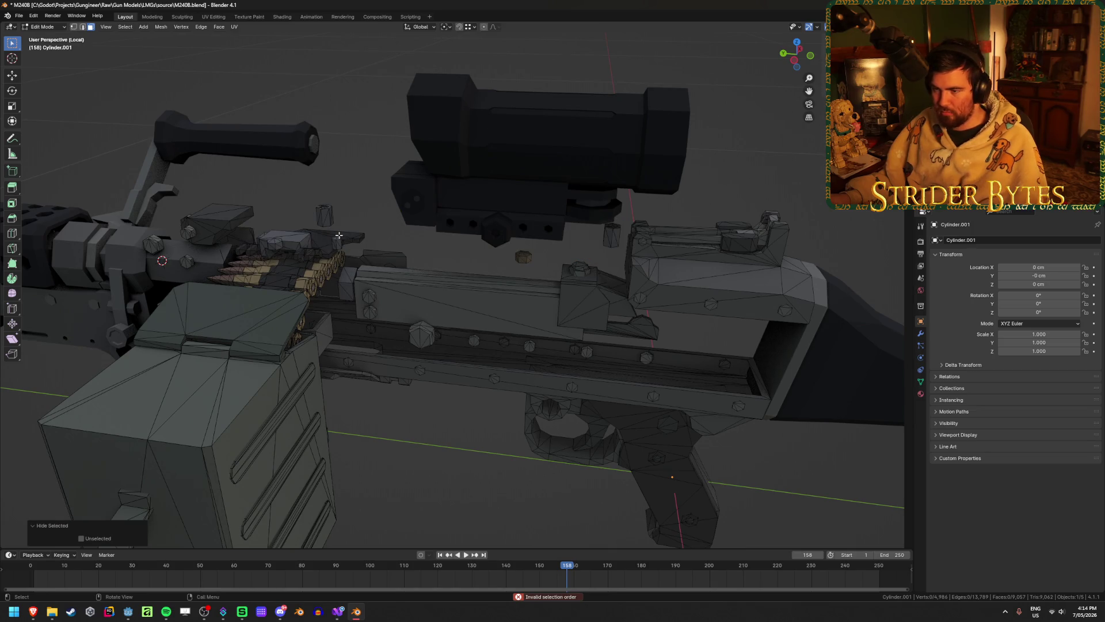
{"action": "middle_click_drag", "start_coordinate": [339, 236], "coordinate": [297, 231]}
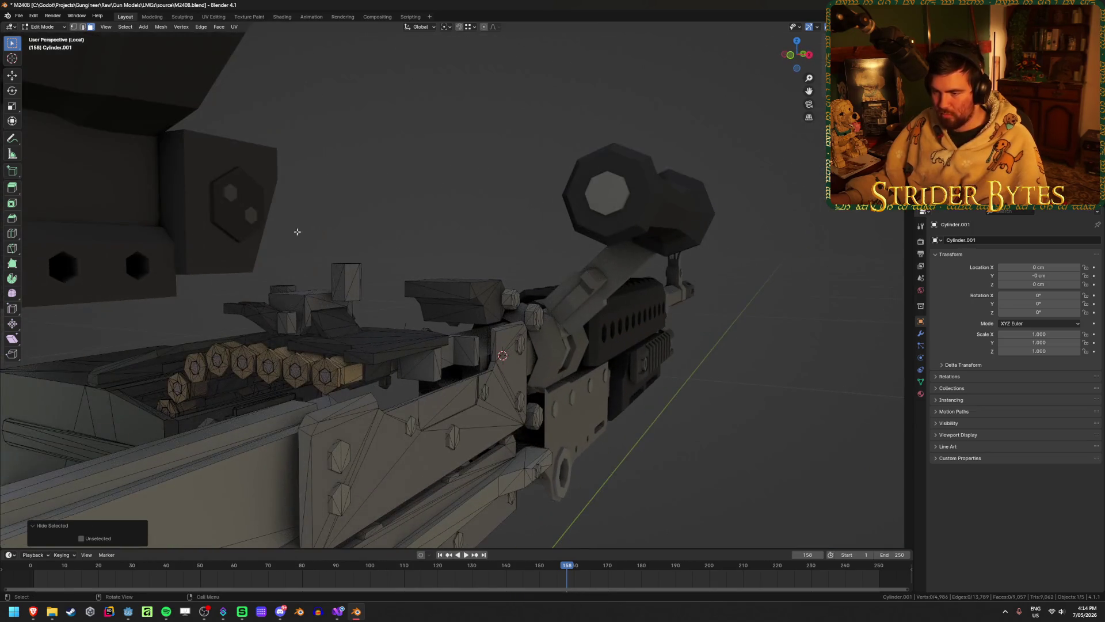
- Hide the feed plate, riser, bracket, small part, upper box, lower receiver body and hex bolt
{"action": "middle_click_drag", "start_coordinate": [383, 344], "coordinate": [368, 346]}
{"action": "key", "text": "l"}
{"action": "key", "text": "l"}
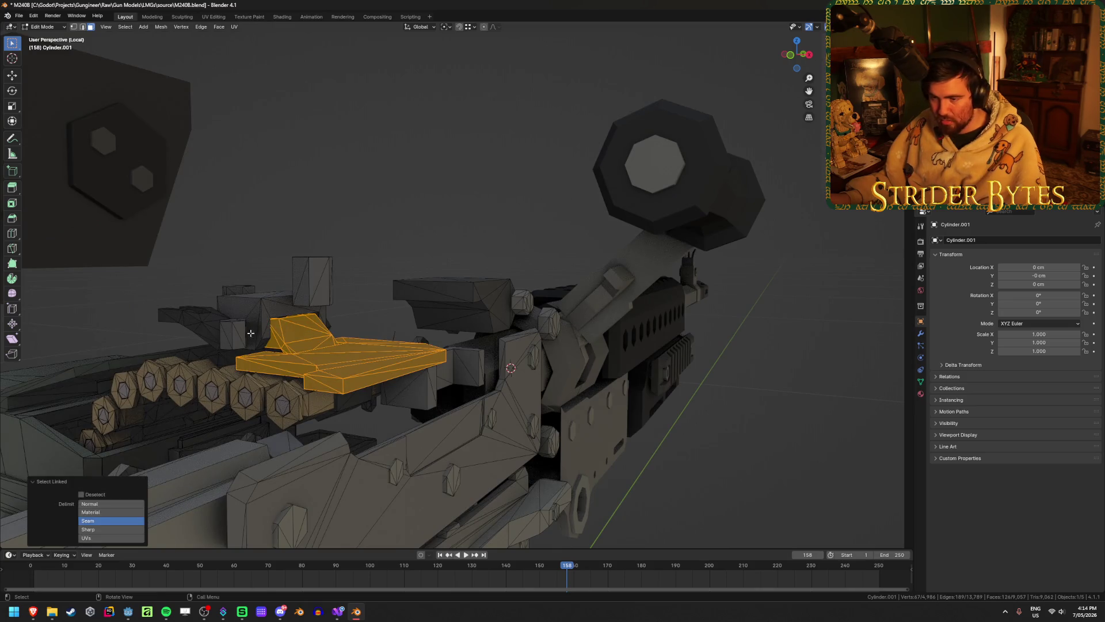
{"action": "key", "text": "l"}
{"action": "key", "text": "l"}
{"action": "key", "text": "l"}
{"action": "key", "text": "l"}
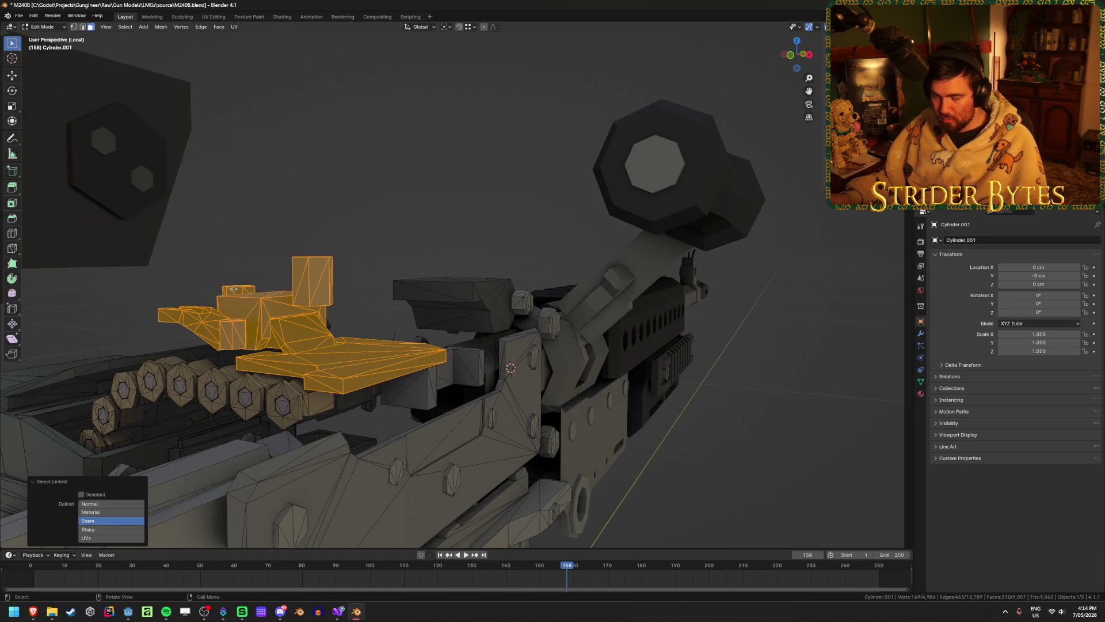
{"action": "key", "text": "h"}
{"action": "key", "text": "l"}
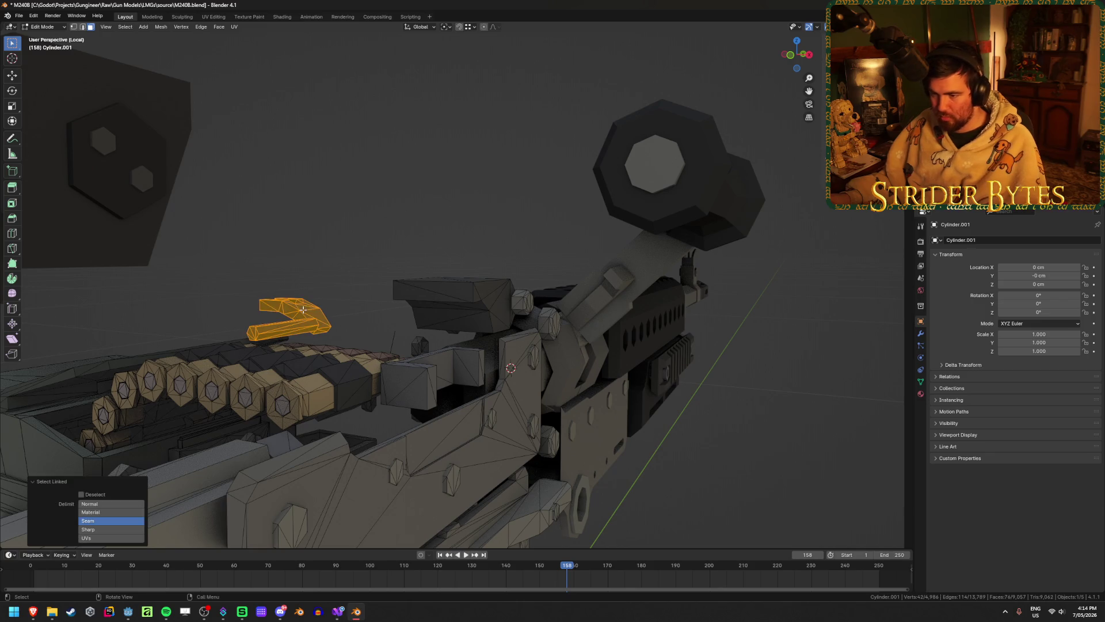
{"action": "mouse_move", "coordinate": [298, 324]}
{"action": "middle_mouse_down"}
{"action": "mouse_move", "coordinate": [368, 308]}
{"action": "mouse_move", "coordinate": [325, 295]}
{"action": "middle_mouse_up"}
{"action": "key", "text": "h"}
{"action": "key", "text": "l"}
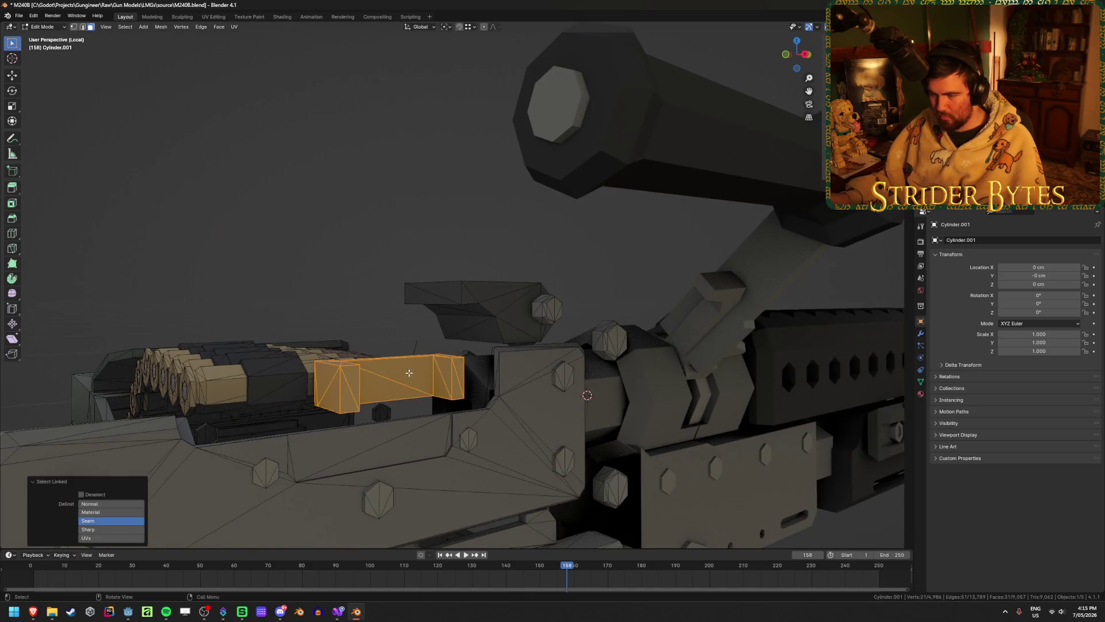
{"action": "key", "text": "l"}
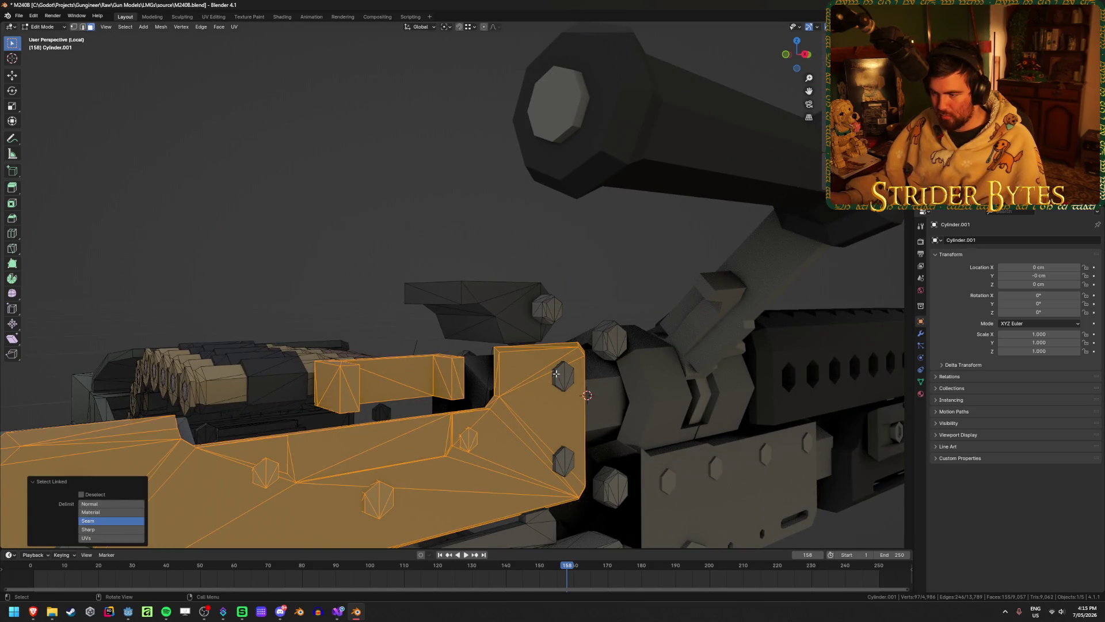
{"action": "key", "text": "l"}
{"action": "mouse_move", "coordinate": [556, 463]}
{"action": "middle_mouse_down"}
{"action": "mouse_move", "coordinate": [311, 365]}
{"action": "mouse_move", "coordinate": [320, 334]}
{"action": "mouse_move", "coordinate": [341, 326]}
{"action": "middle_mouse_up"}
{"action": "key", "text": "h"}
- Hide the bolt bracket and the four hex bolts near the barrel
{"action": "key", "text": "l"}
{"action": "key", "text": "l"}
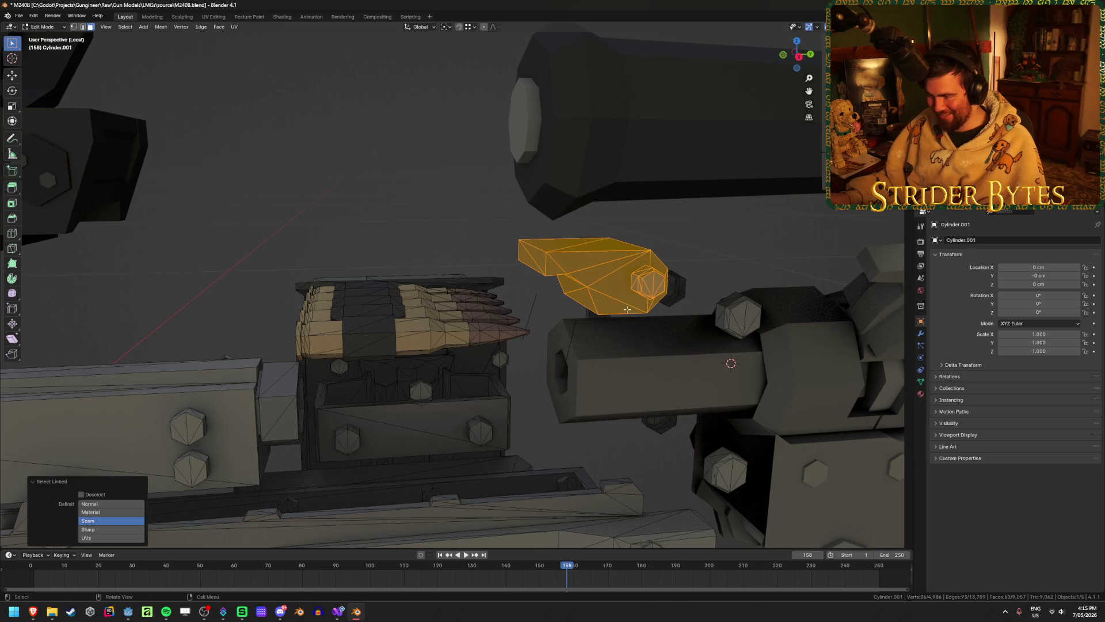
{"action": "key", "text": "l"}
{"action": "key", "text": "l"}
{"action": "mouse_move", "coordinate": [738, 316]}
{"action": "middle_mouse_down"}
{"action": "mouse_move", "coordinate": [677, 329]}
{"action": "mouse_move", "coordinate": [647, 289]}
{"action": "middle_mouse_up"}
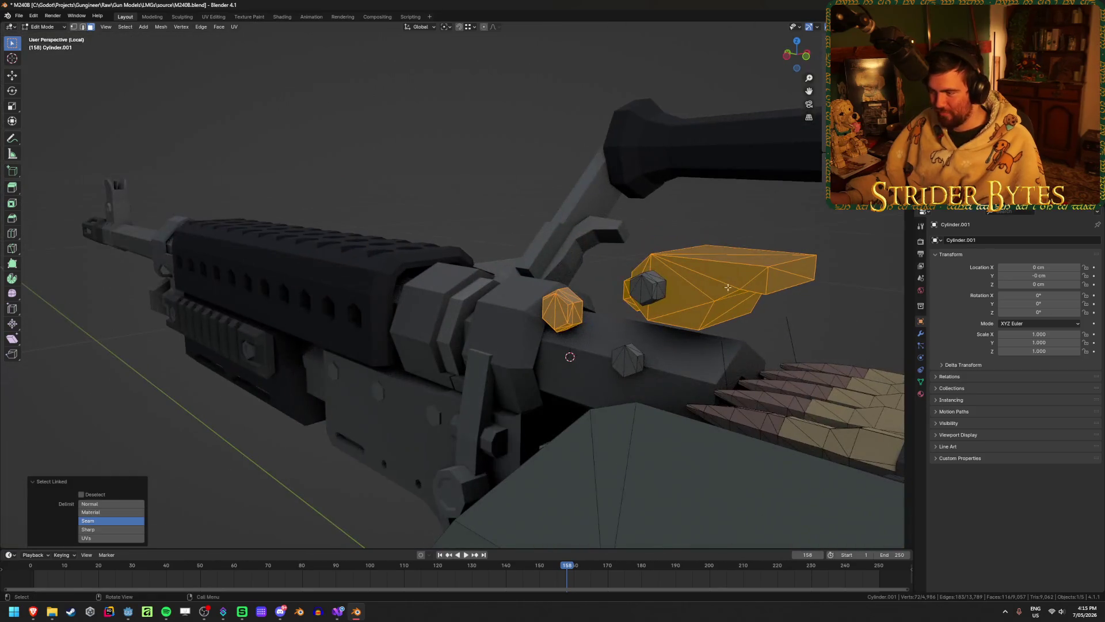
{"action": "key", "text": "l"}
{"action": "key", "text": "l"}
{"action": "middle_click_drag", "start_coordinate": [617, 353], "coordinate": [538, 357]}
{"action": "scroll", "coordinate": [538, 357], "scroll_direction": "up", "scroll_amount": 5}
{"action": "key", "text": "h"}
{"action": "scroll", "coordinate": [538, 358], "scroll_direction": "down", "scroll_amount": 5}
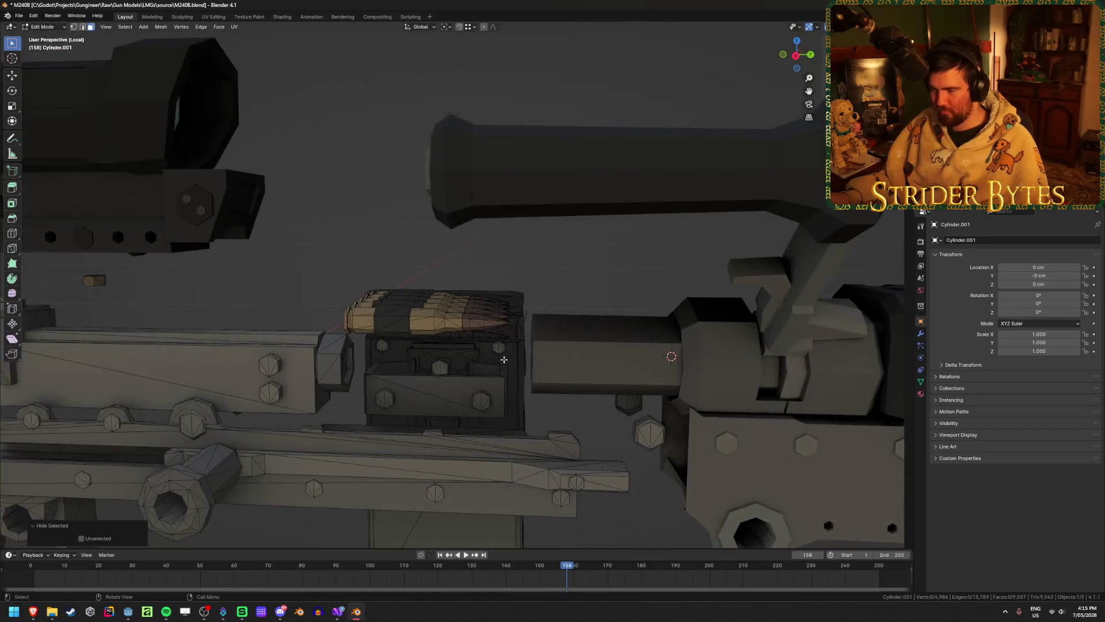
{"action": "mouse_move", "coordinate": [461, 374]}
{"action": "middle_mouse_down"}
{"action": "mouse_move", "coordinate": [370, 353]}
{"action": "mouse_move", "coordinate": [409, 419]}
{"action": "middle_mouse_up"}
- Hide the long lower bar, upper bar, bolted rail and nearby hex bolt, exposing the feed tray
{"action": "key", "text": "l"}
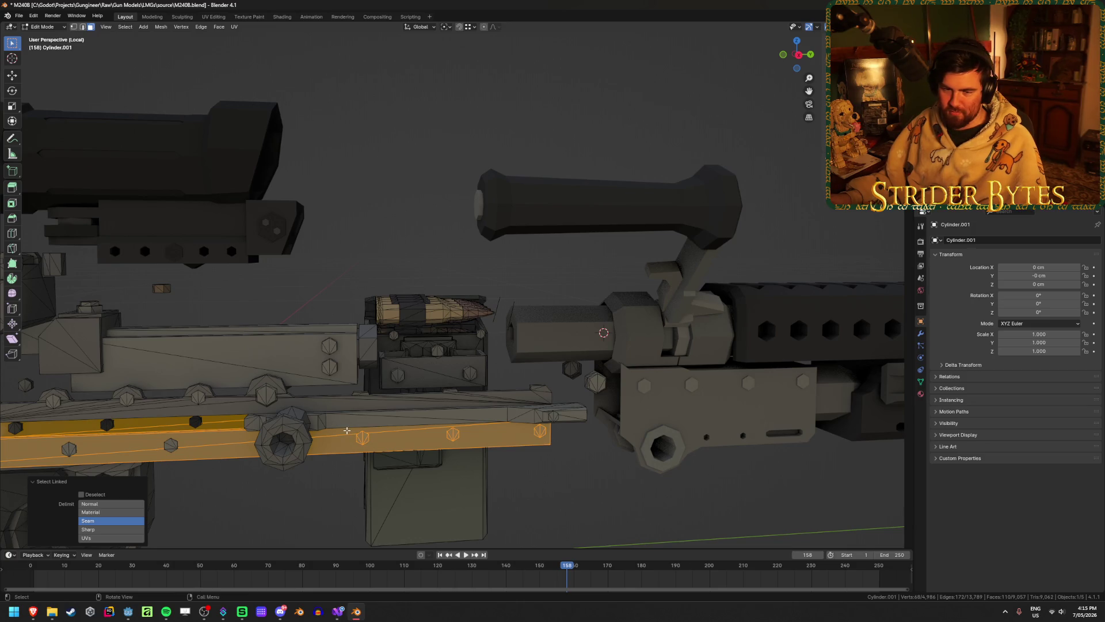
{"action": "key", "text": "l"}
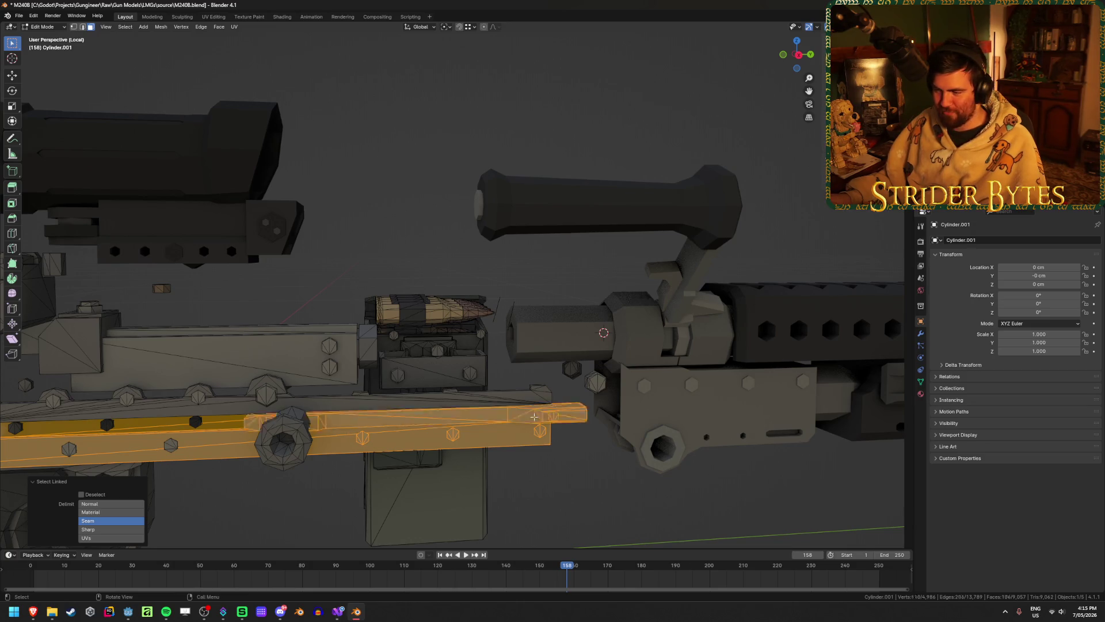
{"action": "key", "text": "l"}
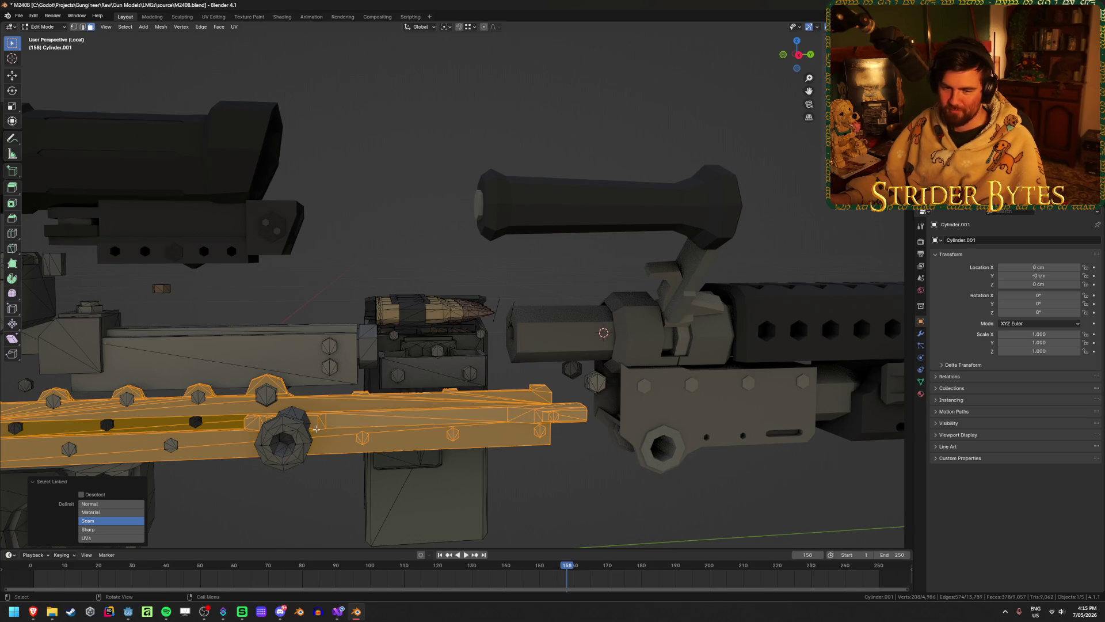
{"action": "mouse_move", "coordinate": [314, 435]}
{"action": "middle_mouse_down"}
{"action": "mouse_move", "coordinate": [285, 440]}
{"action": "mouse_move", "coordinate": [262, 404]}
{"action": "middle_mouse_up"}
{"action": "key", "text": "l"}
{"action": "key", "text": "l"}
{"action": "key", "text": "l"}
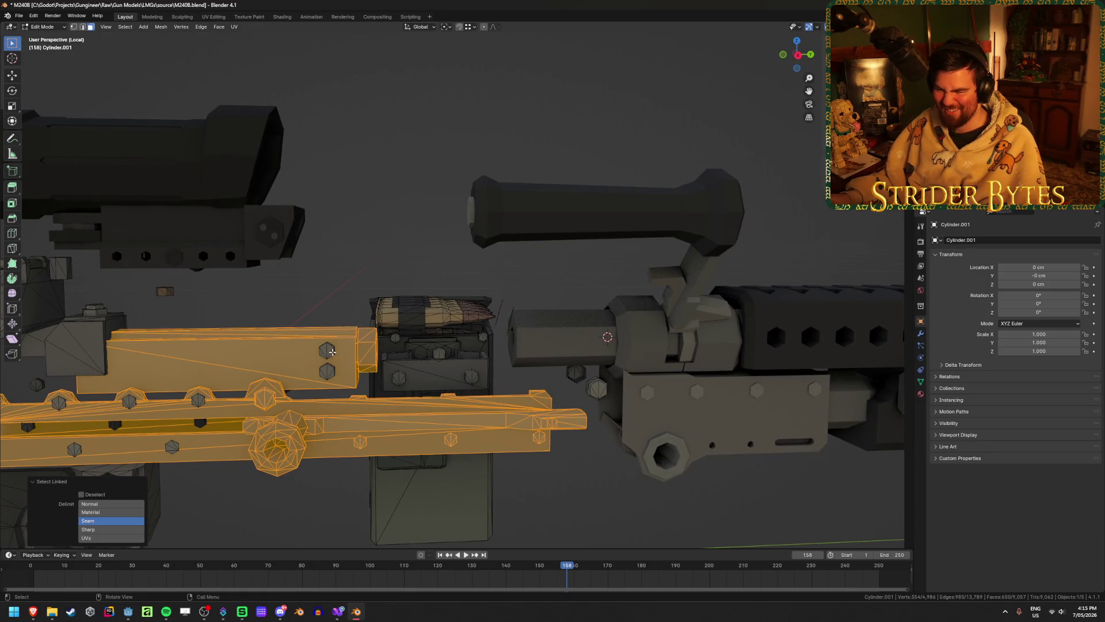
{"action": "key", "text": "h"}
{"action": "mouse_move", "coordinate": [328, 368]}
{"action": "middle_mouse_down"}
{"action": "mouse_move", "coordinate": [416, 387]}
{"action": "mouse_move", "coordinate": [203, 424]}
{"action": "mouse_move", "coordinate": [385, 360]}
{"action": "mouse_move", "coordinate": [408, 331]}
{"action": "mouse_move", "coordinate": [347, 376]}
{"action": "mouse_move", "coordinate": [475, 402]}
{"action": "mouse_move", "coordinate": [441, 464]}
{"action": "mouse_move", "coordinate": [461, 476]}
{"action": "mouse_move", "coordinate": [443, 467]}
{"action": "middle_mouse_up"}
{"action": "key", "text": "l"}
{"action": "key", "text": "ctrl+z"}
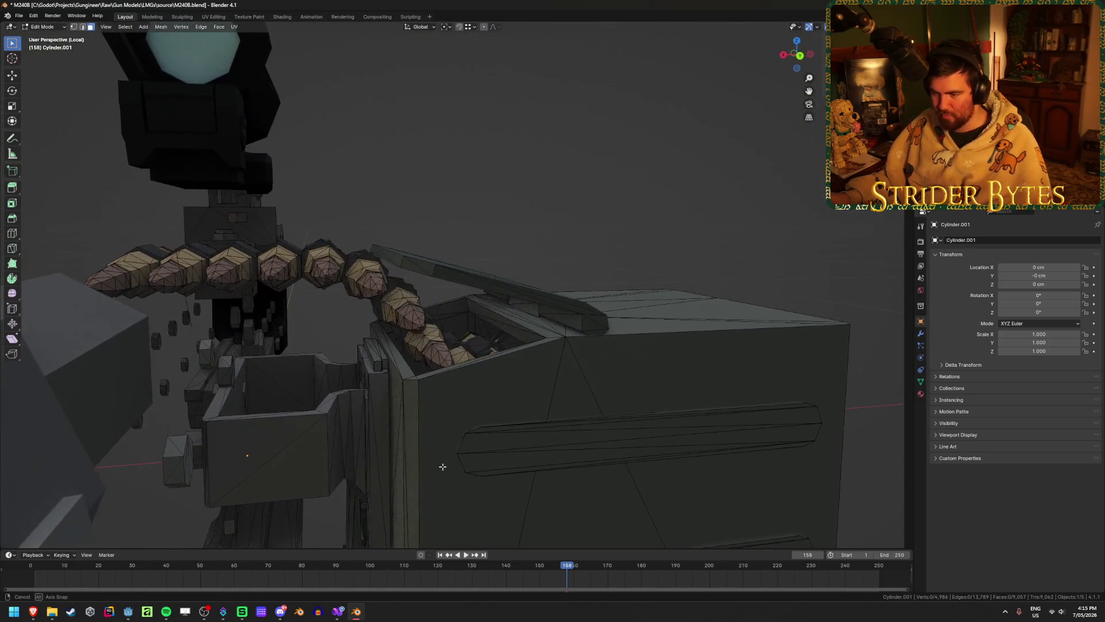
{"action": "mouse_move", "coordinate": [369, 347]}
{"action": "middle_mouse_down"}
{"action": "mouse_move", "coordinate": [486, 377]}
{"action": "mouse_move", "coordinate": [501, 370]}
{"action": "mouse_move", "coordinate": [312, 361]}
{"action": "middle_mouse_up"}
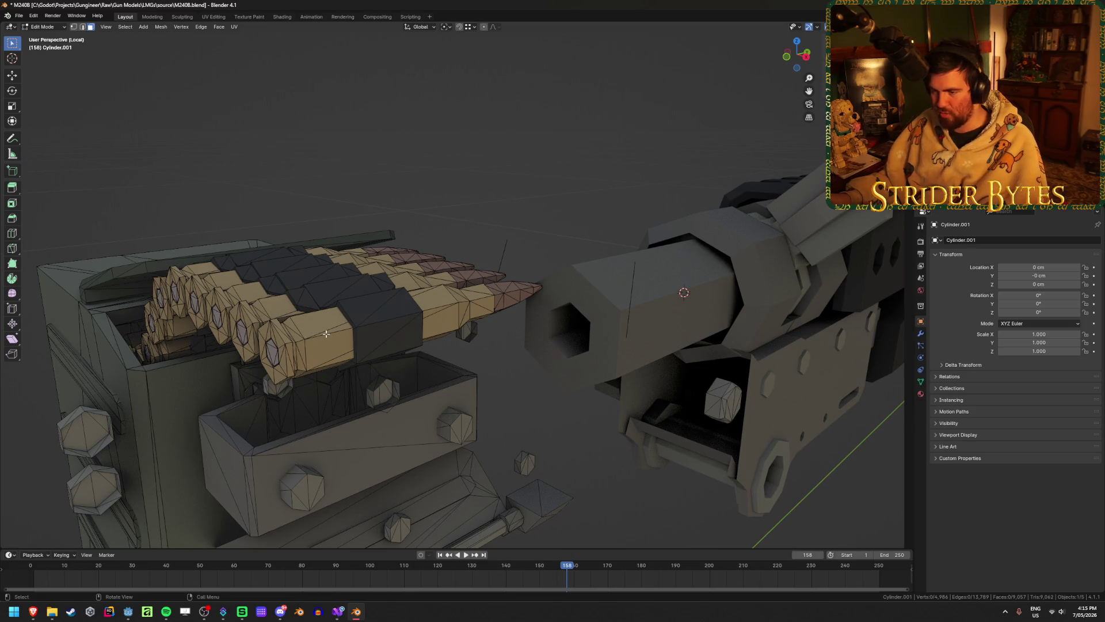
- Hide the hex nuts and the box in front of the magazine
{"action": "key", "text": "l"}
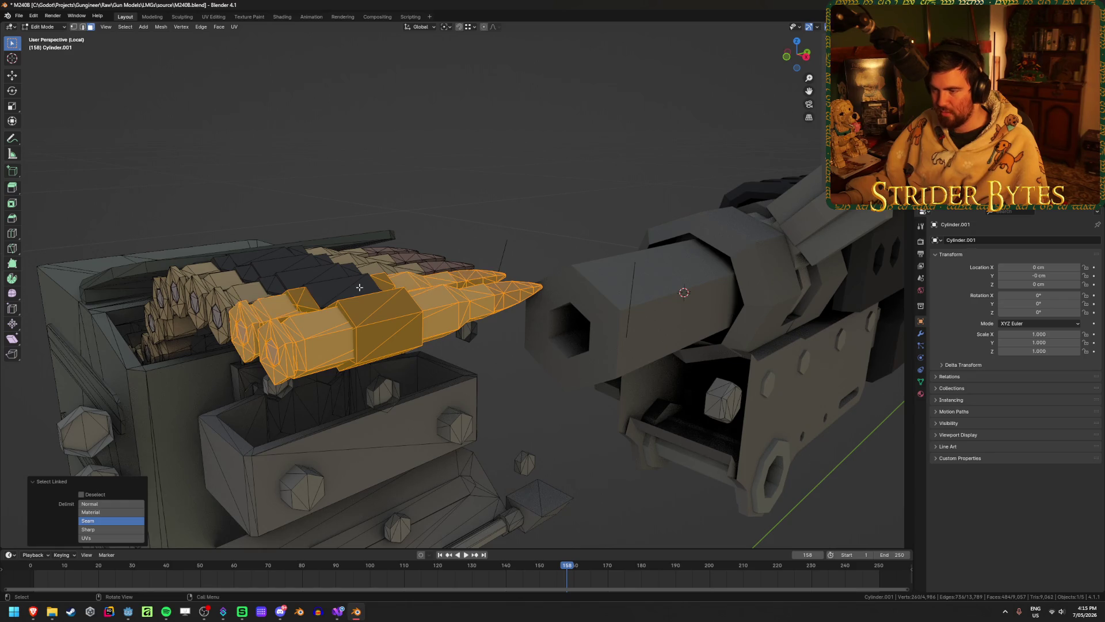
{"action": "key", "text": "l"}
{"action": "key", "text": "KP_3"}
{"action": "key", "text": "alt+z"}
{"action": "key", "text": "alt+z"}
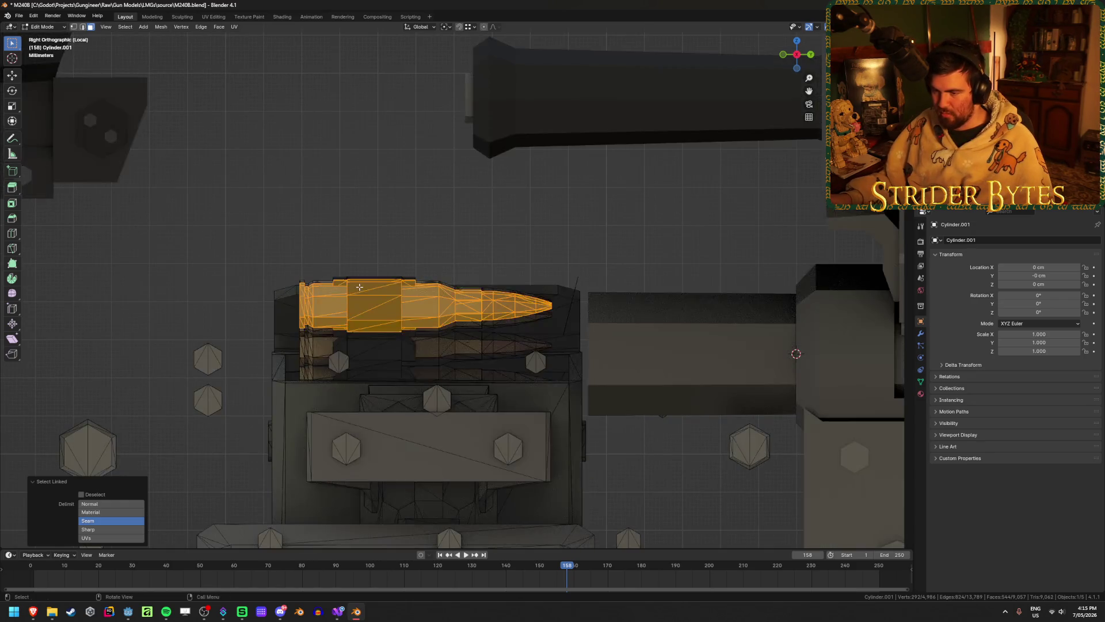
{"action": "key", "text": "alt+a"}
{"action": "key", "text": "l"}
{"action": "key", "text": "l"}
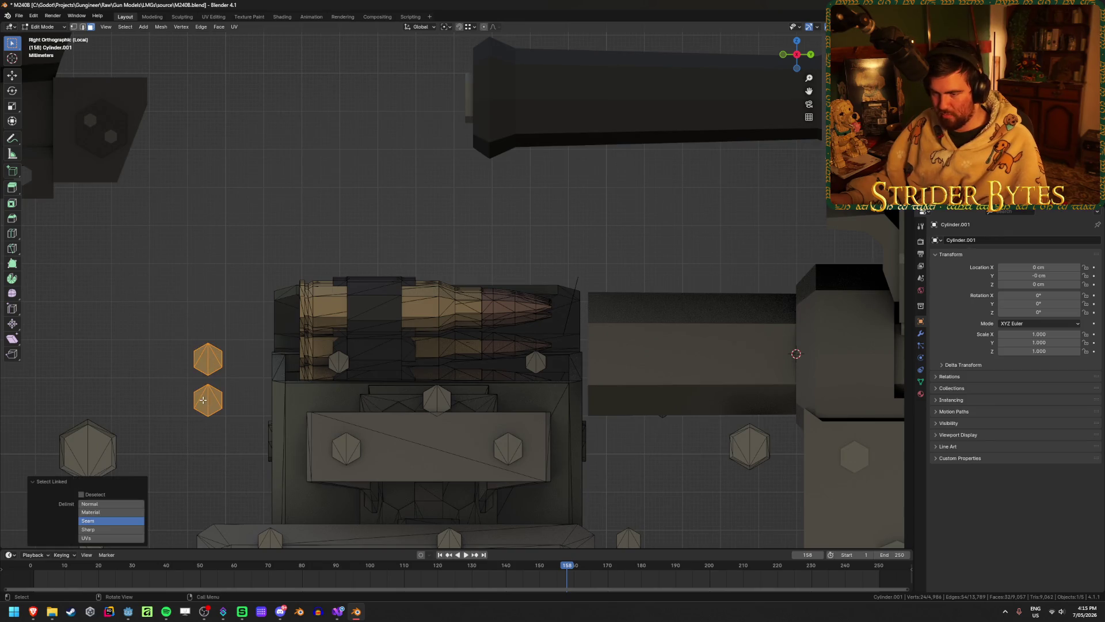
{"action": "key", "text": "l"}
{"action": "middle_click_drag", "start_coordinate": [535, 362], "coordinate": [460, 391]}
{"action": "key", "text": "l"}
{"action": "key", "text": "l"}
{"action": "key", "text": "l"}
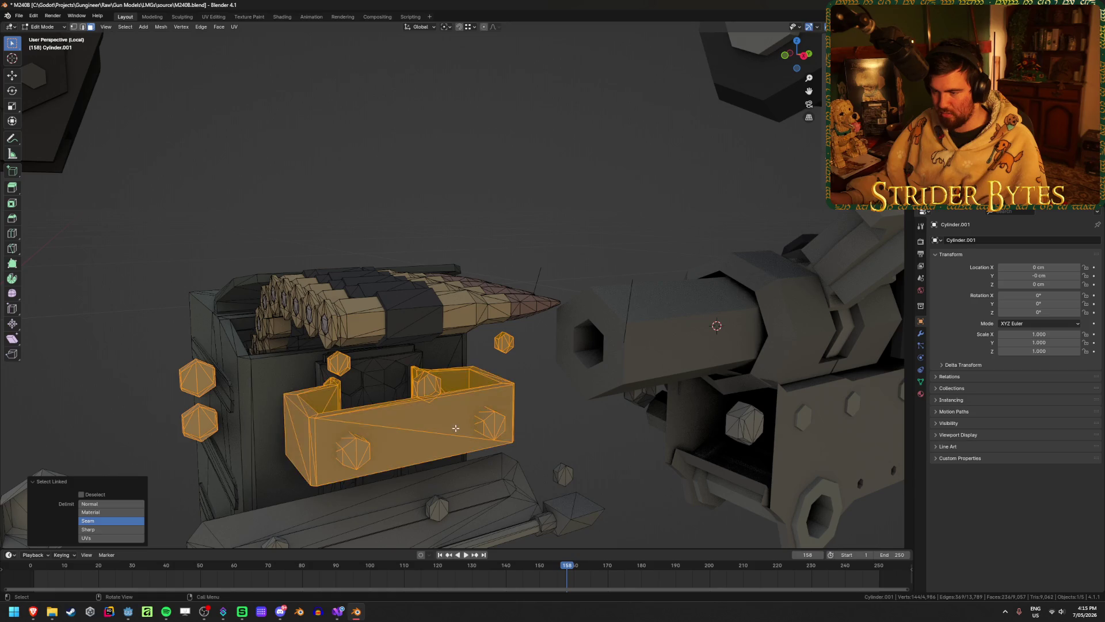
{"action": "mouse_move", "coordinate": [486, 429]}
{"action": "middle_mouse_down"}
{"action": "mouse_move", "coordinate": [525, 407]}
{"action": "mouse_move", "coordinate": [539, 423]}
{"action": "mouse_move", "coordinate": [486, 287]}
{"action": "mouse_move", "coordinate": [509, 313]}
{"action": "middle_mouse_up"}
{"action": "scroll", "coordinate": [324, 358], "scroll_direction": "up", "scroll_amount": 3}
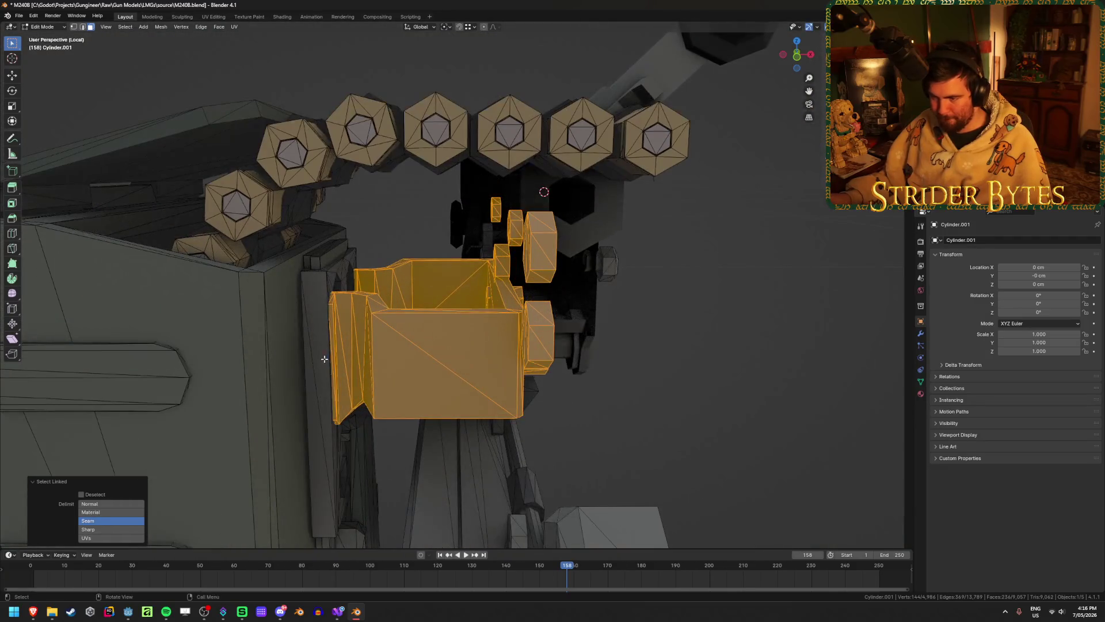
{"action": "key", "text": "h"}
- Hide the bracket with its bolt and rail
{"action": "mouse_move", "coordinate": [321, 358]}
{"action": "middle_mouse_down"}
{"action": "mouse_move", "coordinate": [387, 340]}
{"action": "mouse_move", "coordinate": [246, 323]}
{"action": "mouse_move", "coordinate": [249, 343]}
{"action": "mouse_move", "coordinate": [263, 339]}
{"action": "mouse_move", "coordinate": [334, 387]}
{"action": "mouse_move", "coordinate": [365, 340]}
{"action": "mouse_move", "coordinate": [383, 355]}
{"action": "middle_mouse_up"}
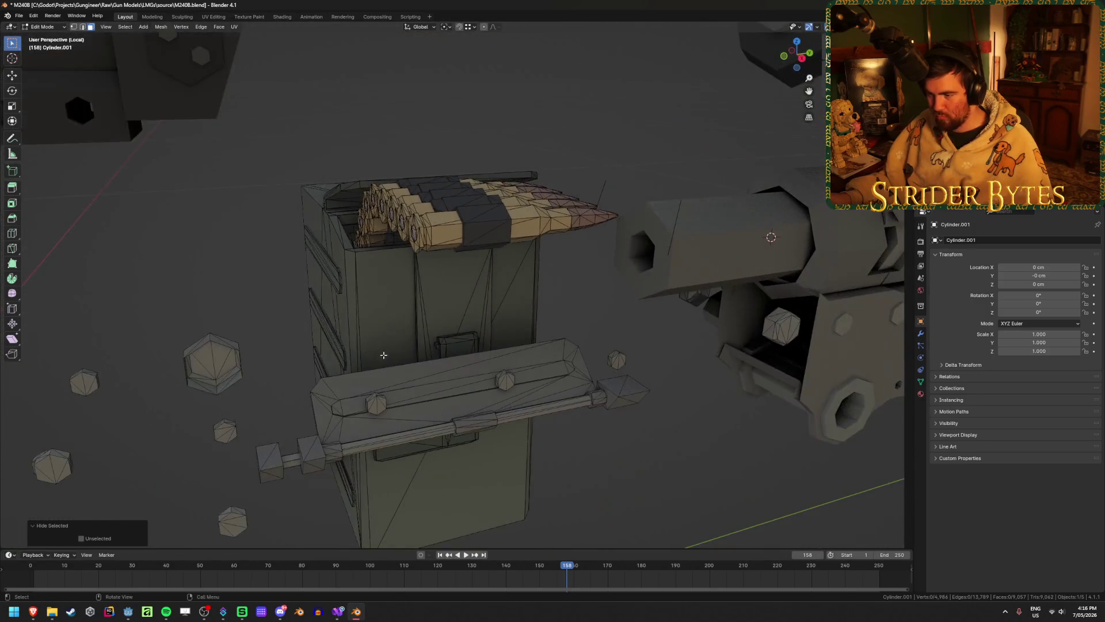
{"action": "key", "text": "l"}
{"action": "key", "text": "l"}
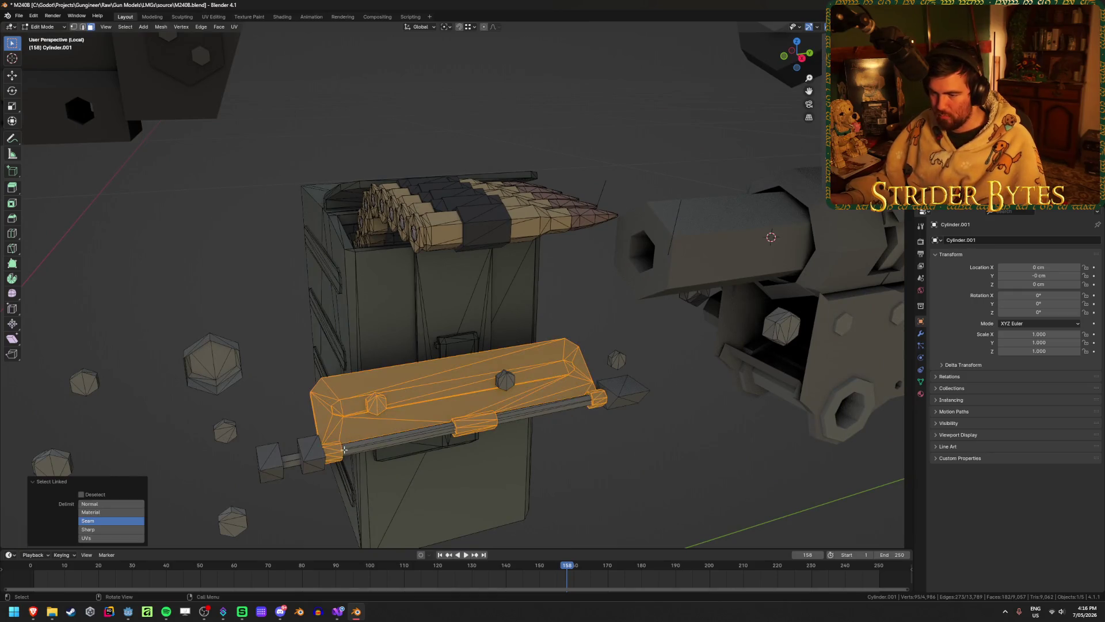
{"action": "key", "text": "l"}
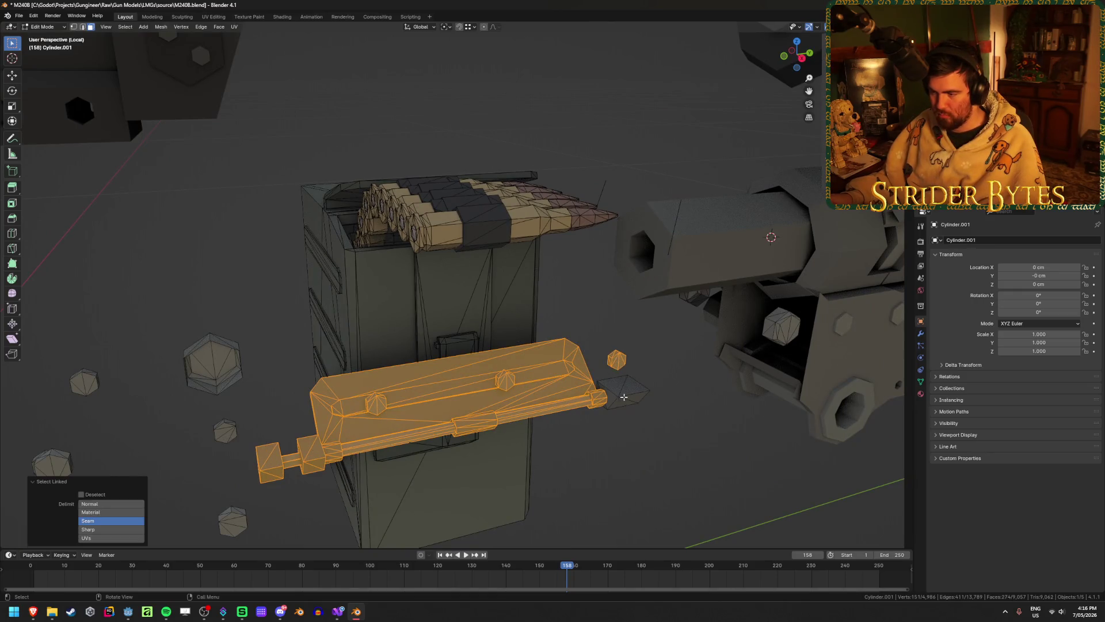
{"action": "key", "text": "h"}
{"action": "middle_click_drag", "start_coordinate": [624, 398], "coordinate": [586, 375]}
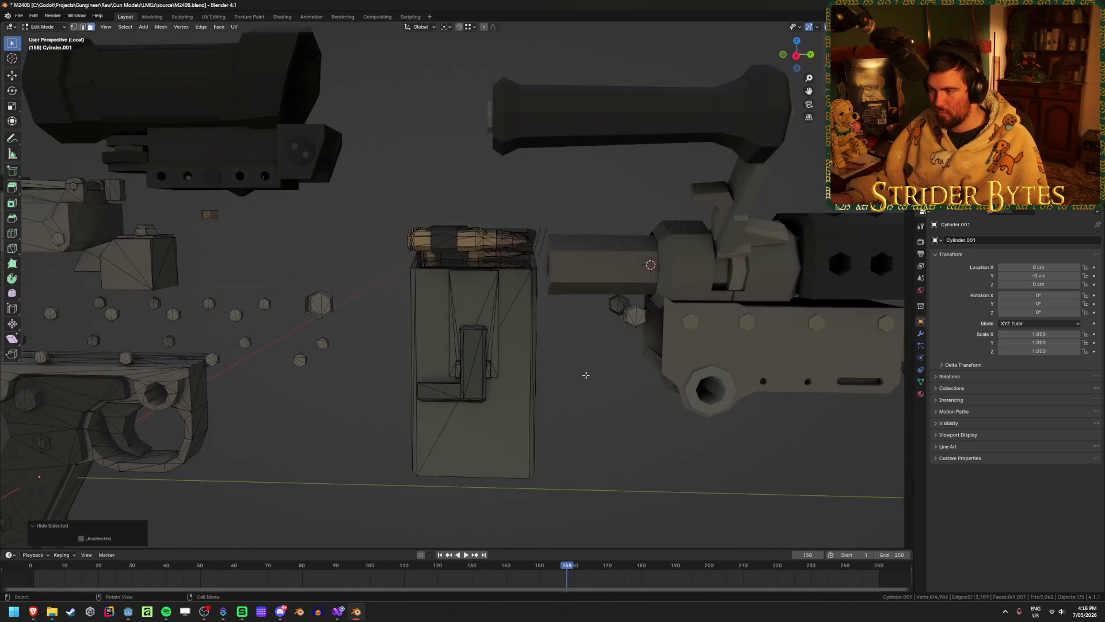
{"action": "scroll", "coordinate": [586, 374], "scroll_direction": "up", "scroll_amount": 3}
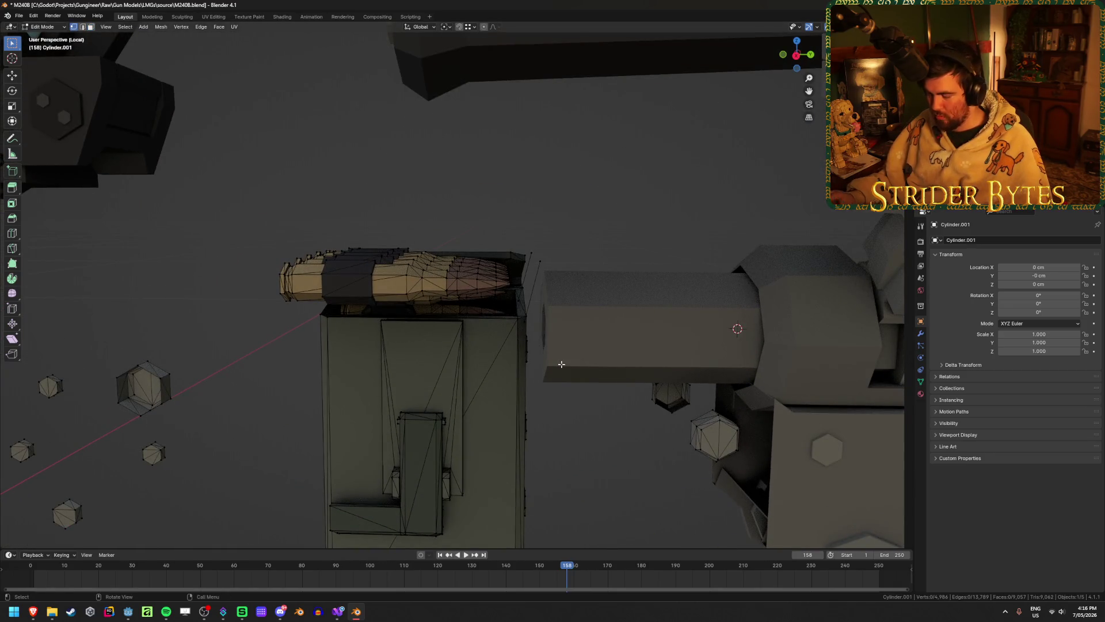
- Hide the stray edge near the barrel in edge select mode
{"action": "key", "text": "KP_3"}
{"action": "key", "text": "shift+z"}
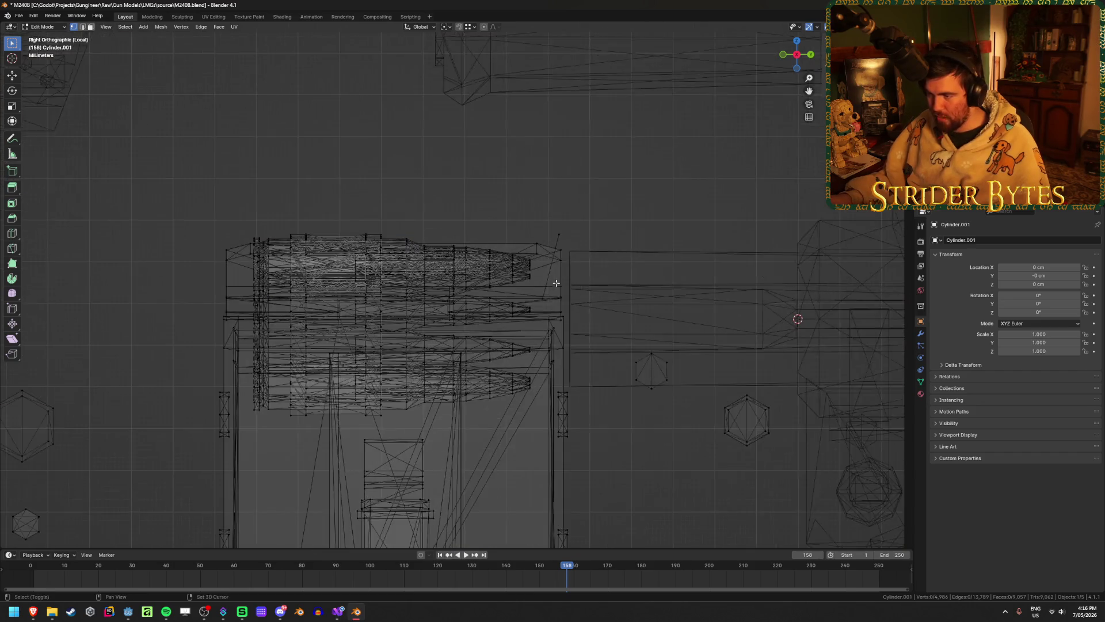
{"action": "key", "text": "shift+z"}
{"action": "middle_click_drag", "start_coordinate": [520, 245], "coordinate": [653, 282]}
{"action": "key", "text": "2"}
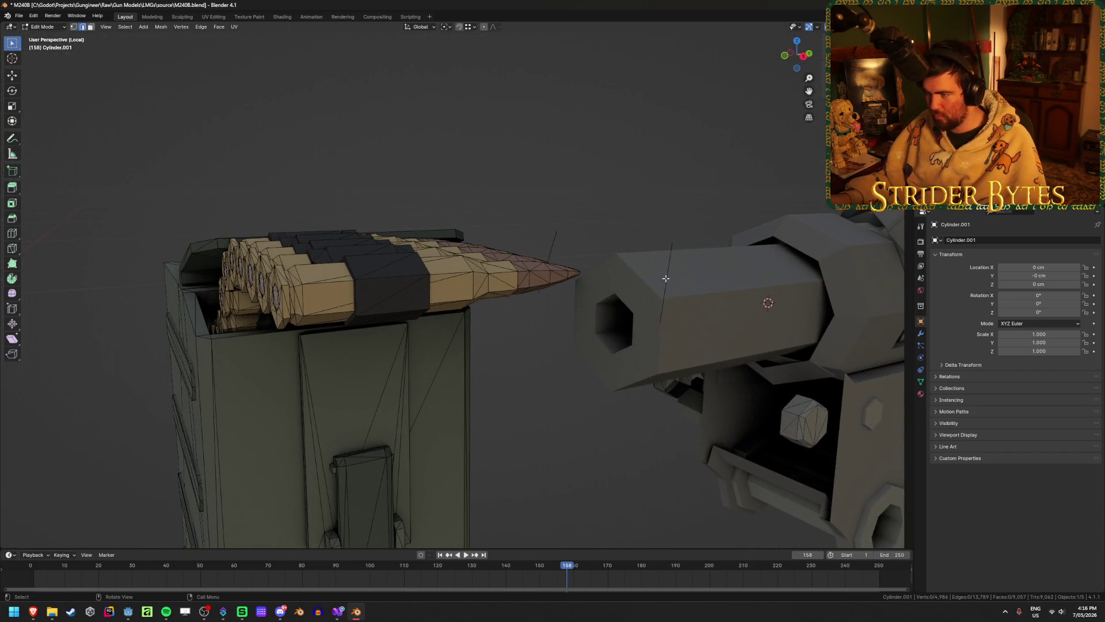
{"action": "key", "text": "l"}
{"action": "key", "text": "h"}
- Box-select the ammo box faces in right-side wireframe view and separate them by selection
{"action": "key", "text": "KP_3"}
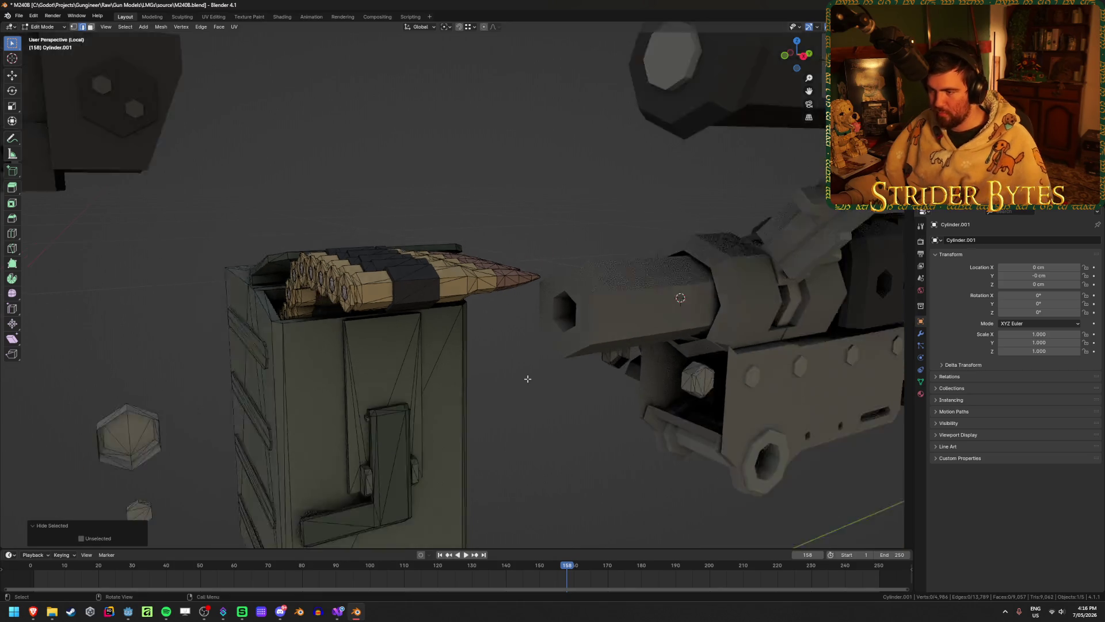
{"action": "scroll", "coordinate": [498, 365], "scroll_direction": "down", "scroll_amount": 2}
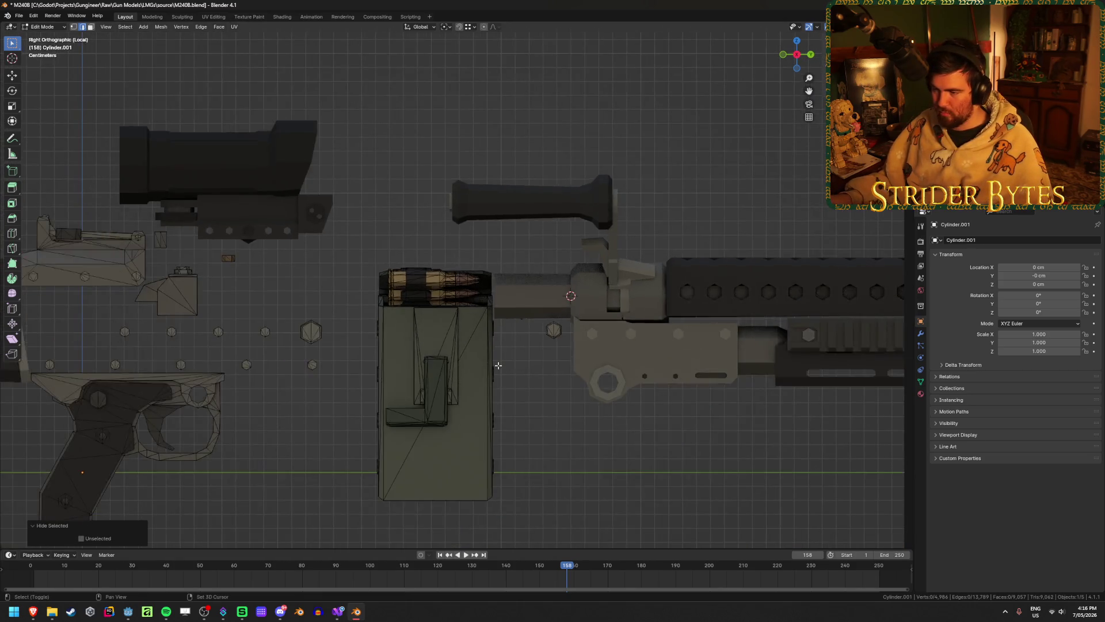
{"action": "key", "text": "shift+z"}
{"action": "key", "text": "1"}
{"action": "key", "text": "3"}
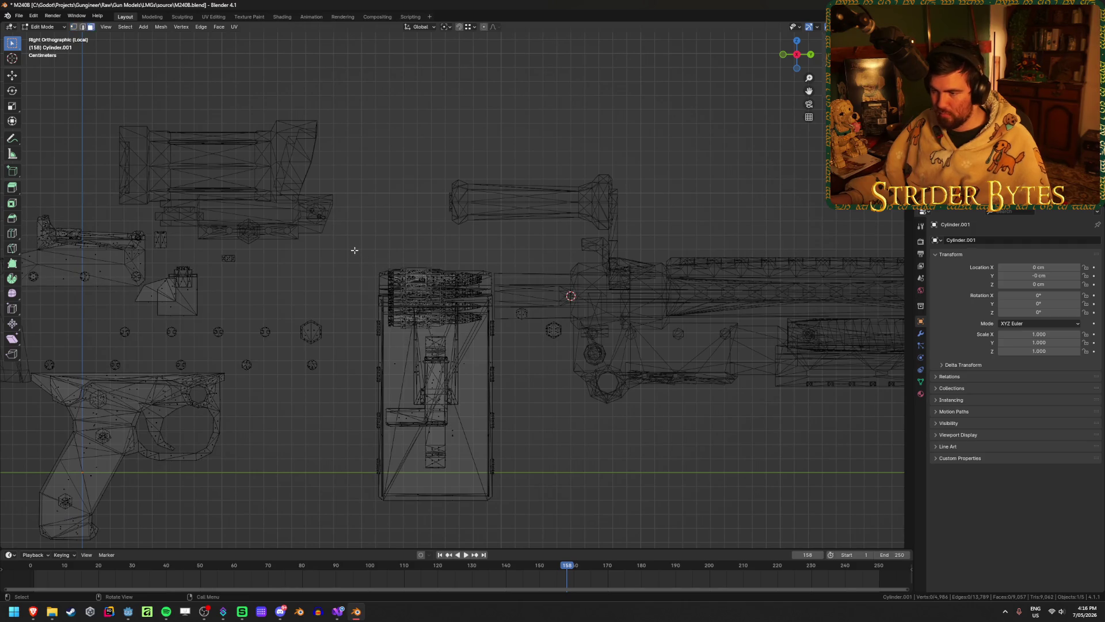
{"action": "mouse_move", "coordinate": [354, 242]}
{"action": "left_mouse_down"}
{"action": "mouse_move", "coordinate": [502, 536]}
{"action": "mouse_move", "coordinate": [507, 518]}
{"action": "left_mouse_up"}
{"action": "mouse_move", "coordinate": [506, 518]}
{"action": "middle_mouse_down"}
{"action": "mouse_move", "coordinate": [584, 474]}
{"action": "mouse_move", "coordinate": [740, 451]}
{"action": "mouse_move", "coordinate": [661, 461]}
{"action": "mouse_move", "coordinate": [732, 406]}
{"action": "mouse_move", "coordinate": [681, 407]}
{"action": "middle_mouse_up"}
{"action": "key", "text": "shift+z"}
{"action": "key", "text": "p"}
{"action": "left_click", "coordinate": [620, 441]}
{"action": "key", "text": "Tab"}
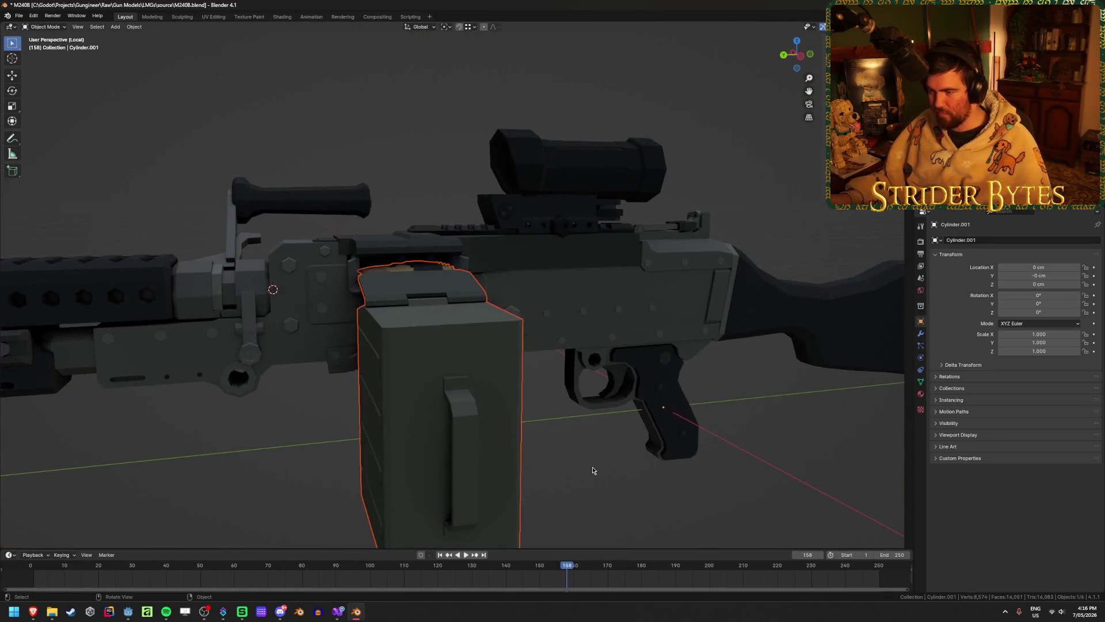
- Reveal the receiver's hidden geometry in Edit Mode, then select the split-off ammo box Cylinder.006
{"action": "left_click", "coordinate": [593, 469]}
{"action": "key", "text": "ctrl+z"}
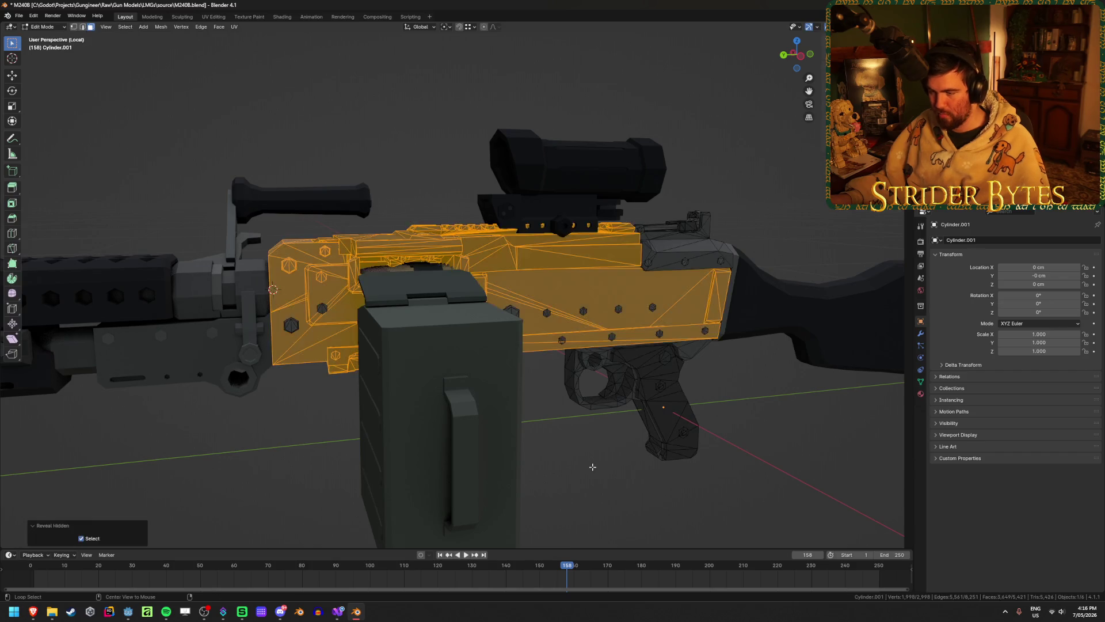
{"action": "key", "text": "Tab"}
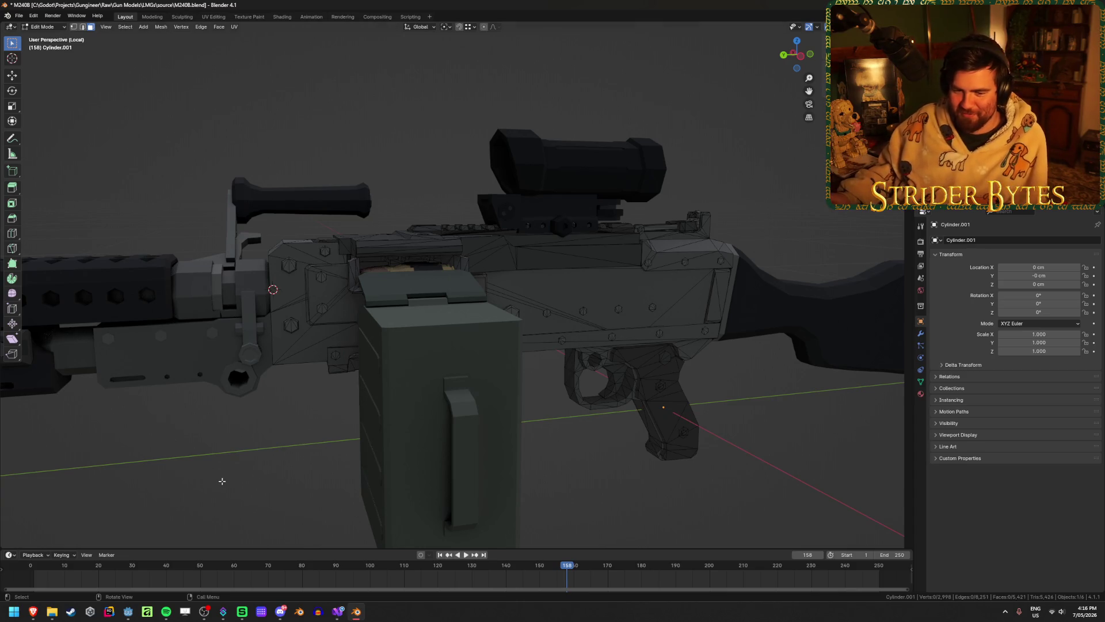
{"action": "key", "text": "Tab"}
{"action": "left_click", "coordinate": [401, 423]}
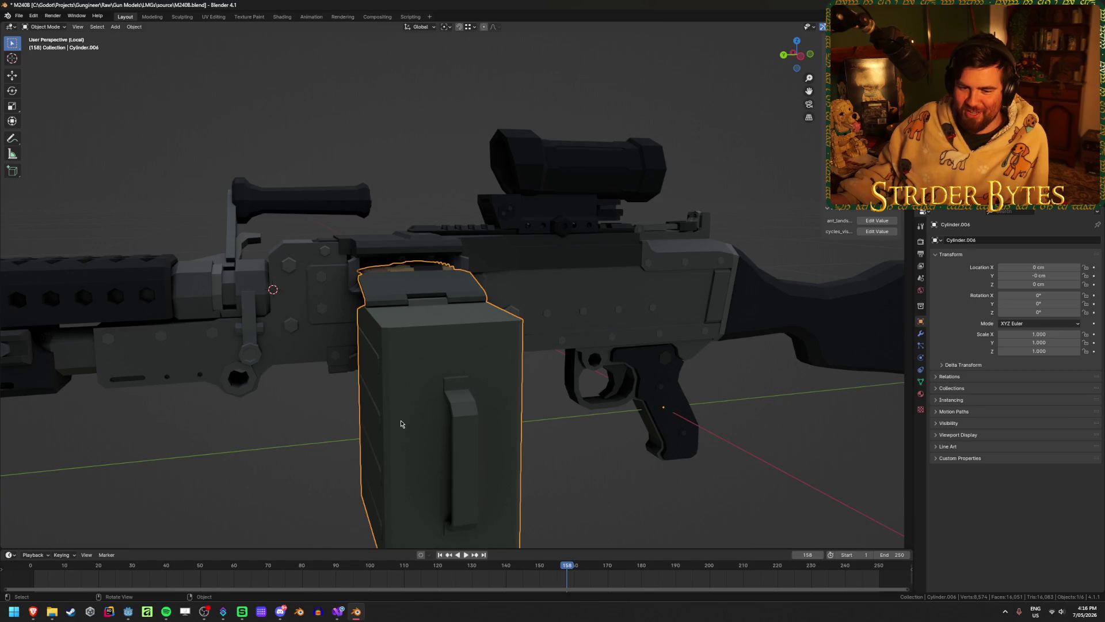
- Hide and restore the ammo box while orbiting the gun, then save M240B.blend
{"action": "mouse_move", "coordinate": [401, 423]}
{"action": "middle_mouse_down"}
{"action": "mouse_move", "coordinate": [274, 403]}
{"action": "mouse_move", "coordinate": [449, 406]}
{"action": "mouse_move", "coordinate": [456, 427]}
{"action": "mouse_move", "coordinate": [328, 414]}
{"action": "mouse_move", "coordinate": [291, 397]}
{"action": "mouse_move", "coordinate": [551, 361]}
{"action": "mouse_move", "coordinate": [621, 318]}
{"action": "mouse_move", "coordinate": [658, 350]}
{"action": "middle_mouse_up"}
{"action": "key", "text": "h"}
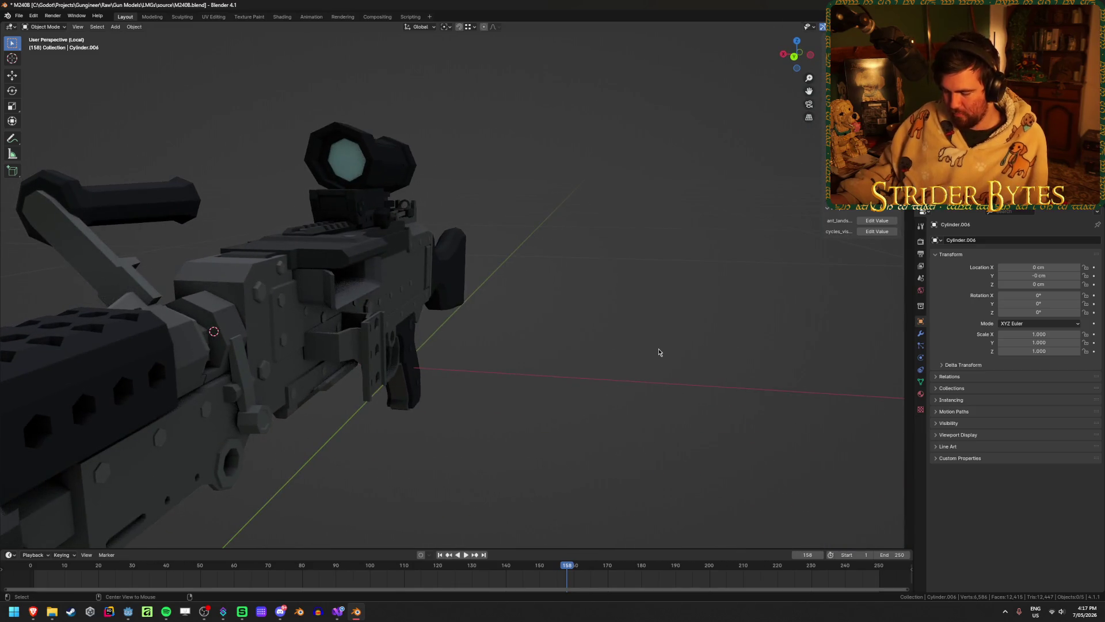
{"action": "key", "text": "alt+h"}
{"action": "left_click", "coordinate": [731, 384]}
{"action": "middle_click_drag", "start_coordinate": [731, 385], "coordinate": [585, 383]}
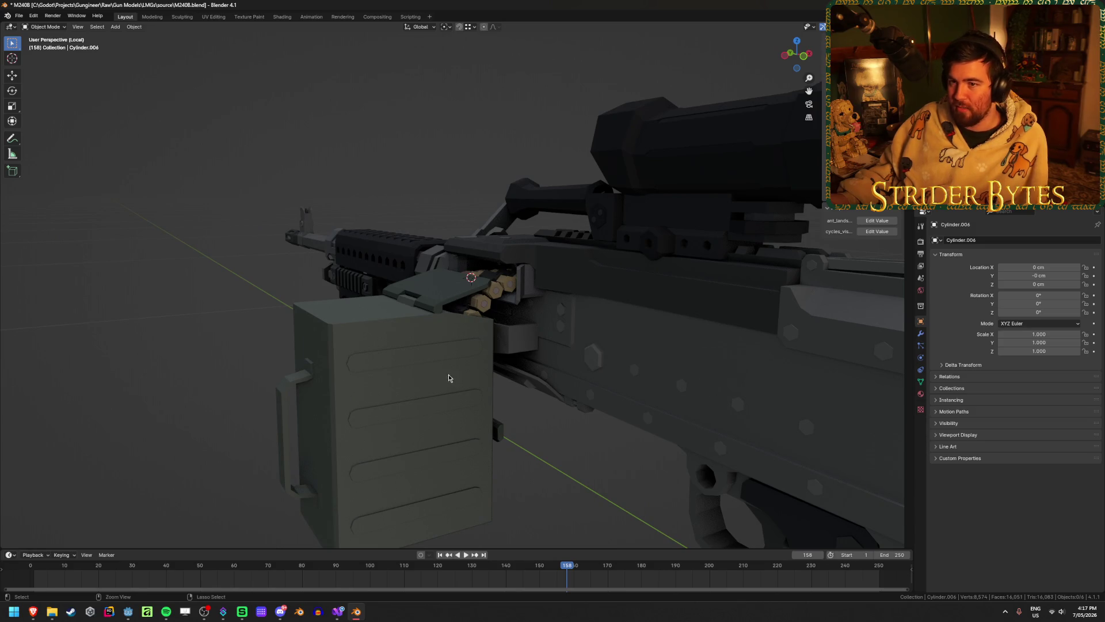
{"action": "key", "text": "ctrl+s"}
- Hide the ammo box and orbit to a side view of the gun
{"action": "scroll", "coordinate": [449, 378], "scroll_direction": "down", "scroll_amount": 4}
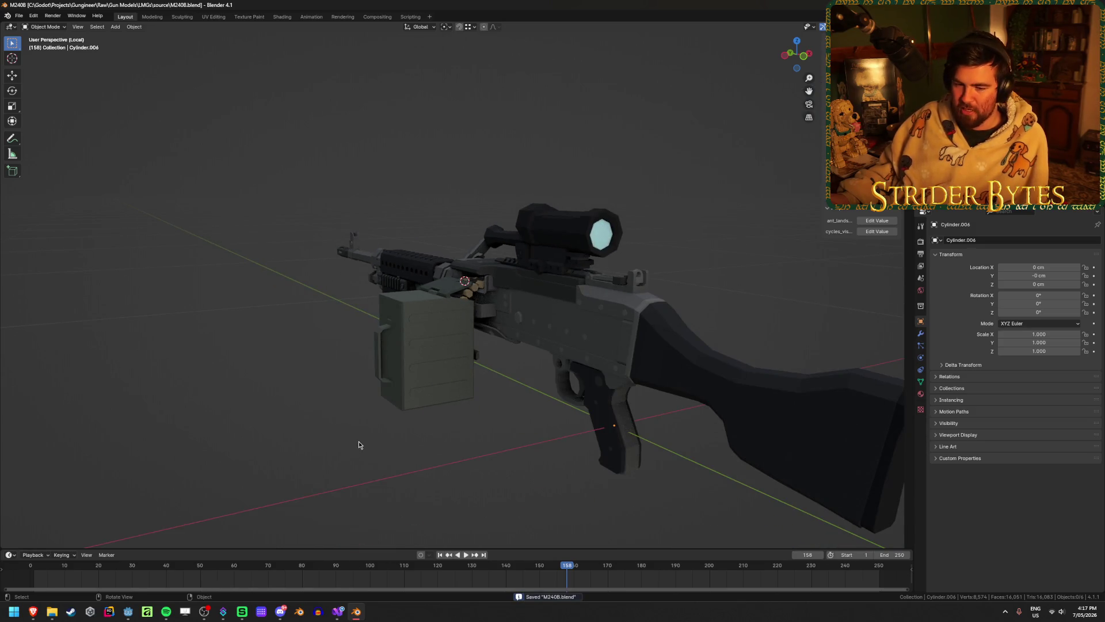
{"action": "scroll", "coordinate": [358, 441], "scroll_direction": "up", "scroll_amount": 4}
{"action": "left_click", "coordinate": [392, 409]}
{"action": "key", "text": "h"}
{"action": "middle_click_drag", "start_coordinate": [391, 413], "coordinate": [433, 399]}
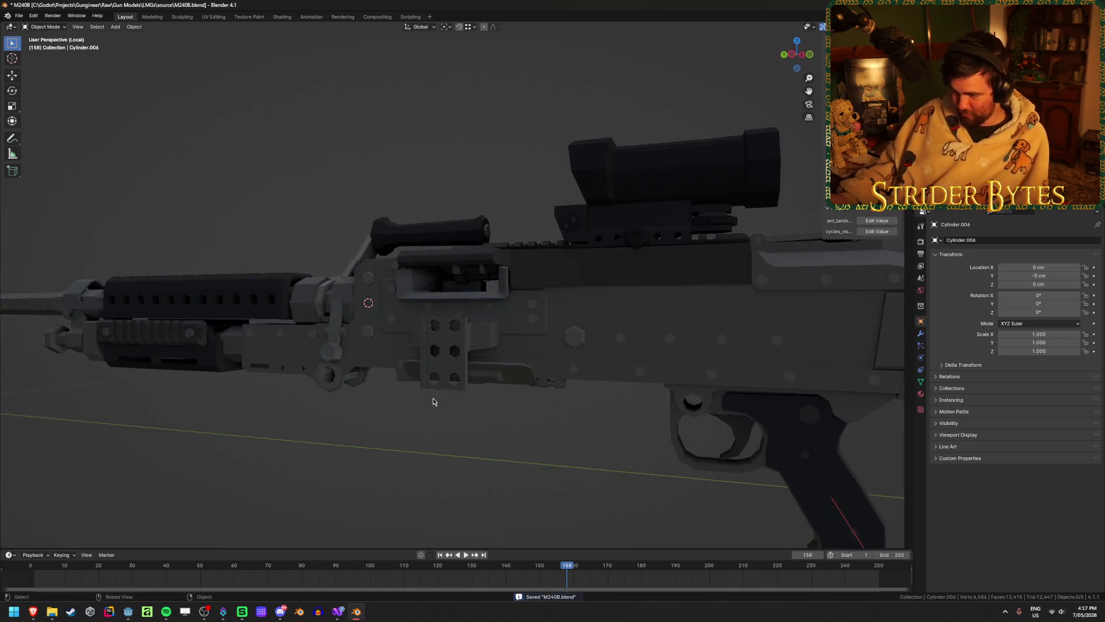
- Inspect the receiver mesh in Edit Mode, then return to Object Mode
{"action": "left_click", "coordinate": [433, 398]}
{"action": "key", "text": "Tab"}
{"action": "scroll", "coordinate": [544, 463], "scroll_direction": "up", "scroll_amount": 3}
{"action": "key", "text": "a"}
{"action": "key", "text": "alt+a"}
{"action": "mouse_move", "coordinate": [544, 463]}
{"action": "middle_mouse_down"}
{"action": "mouse_move", "coordinate": [530, 461]}
{"action": "mouse_move", "coordinate": [602, 481]}
{"action": "mouse_move", "coordinate": [735, 475]}
{"action": "mouse_move", "coordinate": [453, 481]}
{"action": "middle_mouse_up"}
{"action": "scroll", "coordinate": [742, 469], "scroll_direction": "down", "scroll_amount": 4}
{"action": "key", "text": "Tab"}
- Reveal the hidden ammo box, clear the selection, and save M240B.blend again
{"action": "key", "text": "alt+a"}
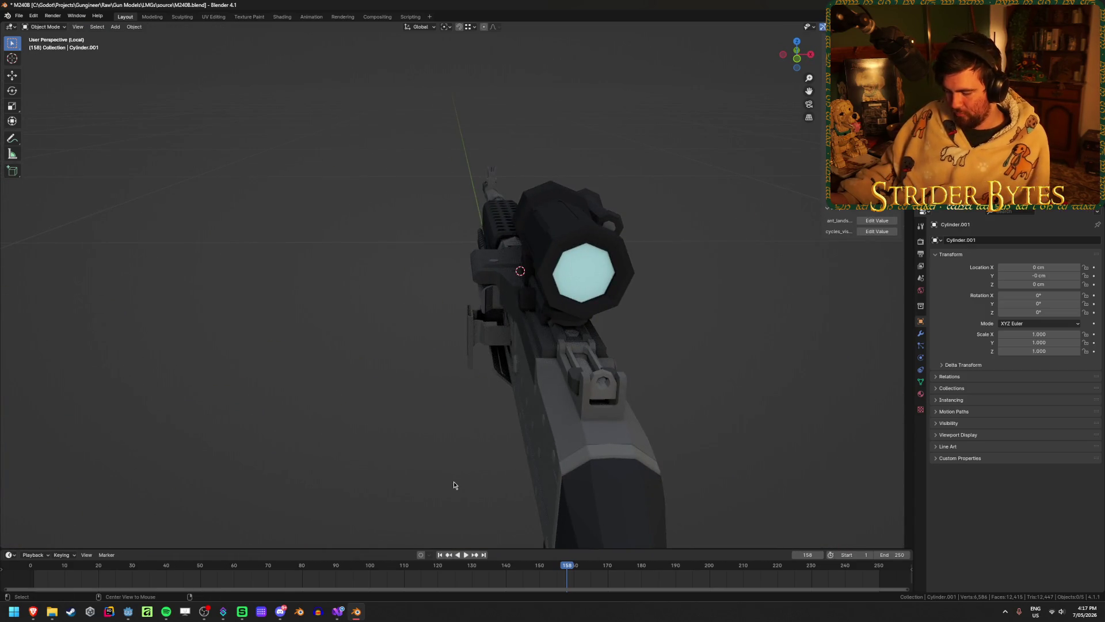
{"action": "key", "text": "alt+h"}
{"action": "left_click", "coordinate": [297, 400]}
{"action": "mouse_move", "coordinate": [297, 400]}
{"action": "middle_mouse_down"}
{"action": "mouse_move", "coordinate": [253, 331]}
{"action": "mouse_move", "coordinate": [284, 313]}
{"action": "middle_mouse_up"}
{"action": "key", "text": "ctrl+s"}
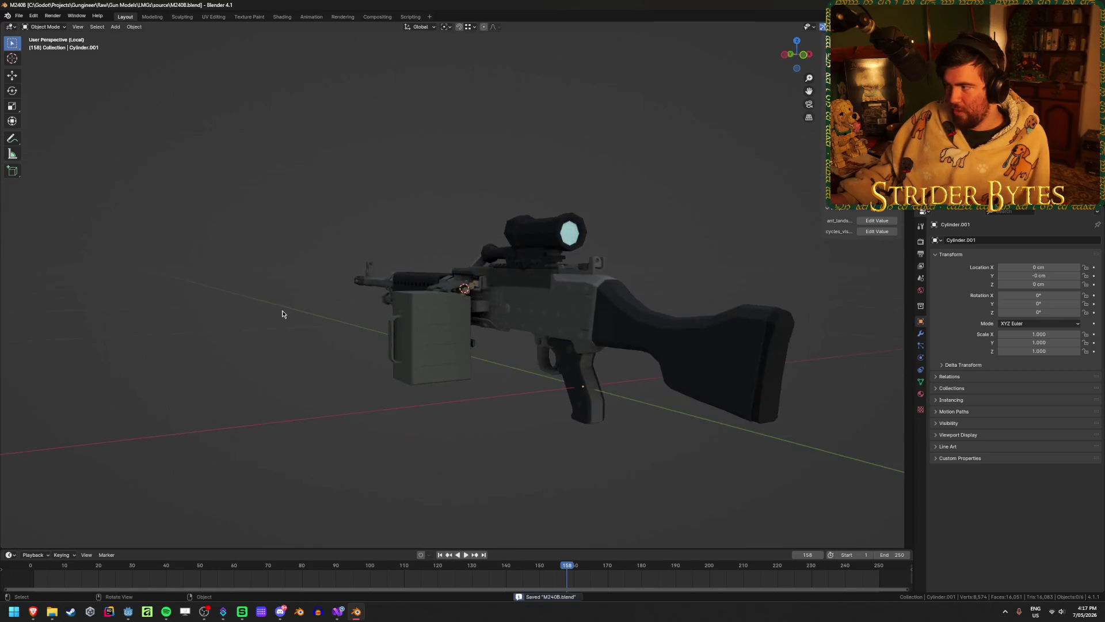
- Switch to the Right Orthographic view and select the stock
{"action": "scroll", "coordinate": [282, 315], "scroll_direction": "up", "scroll_amount": 3}
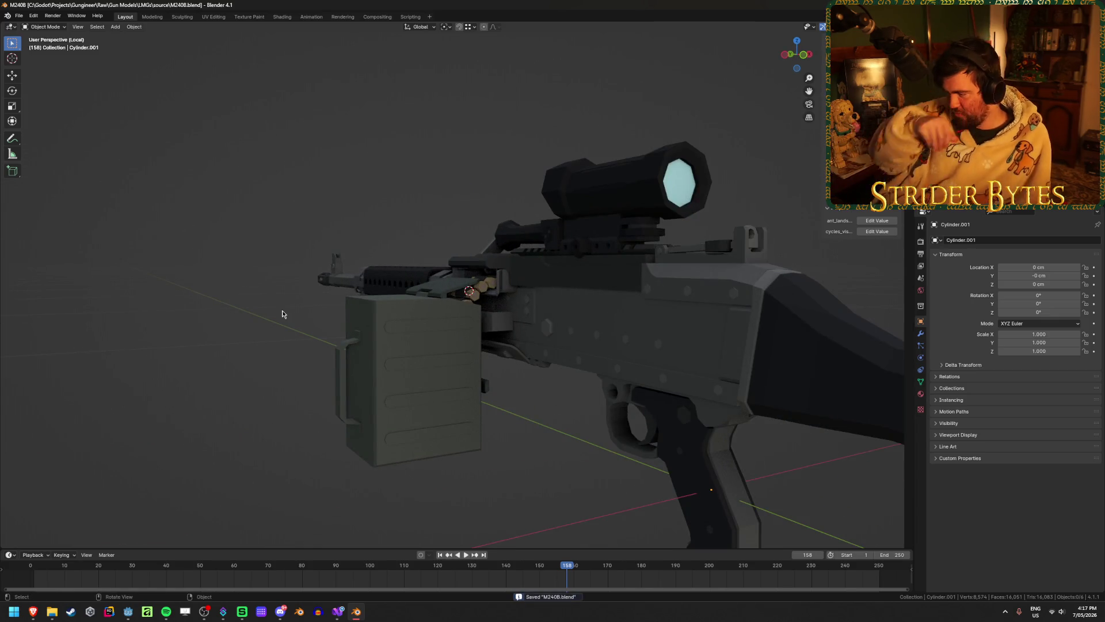
{"action": "scroll", "coordinate": [282, 314], "scroll_direction": "down", "scroll_amount": 5}
{"action": "middle_click_drag", "start_coordinate": [277, 323], "coordinate": [332, 335]}
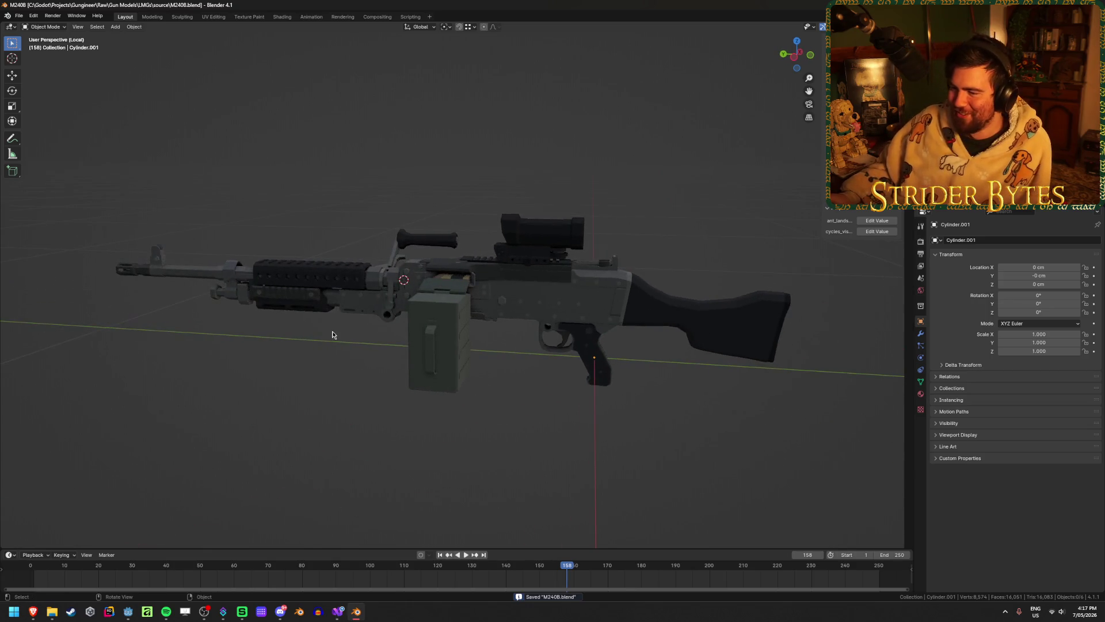
{"action": "key", "text": "KP_3"}
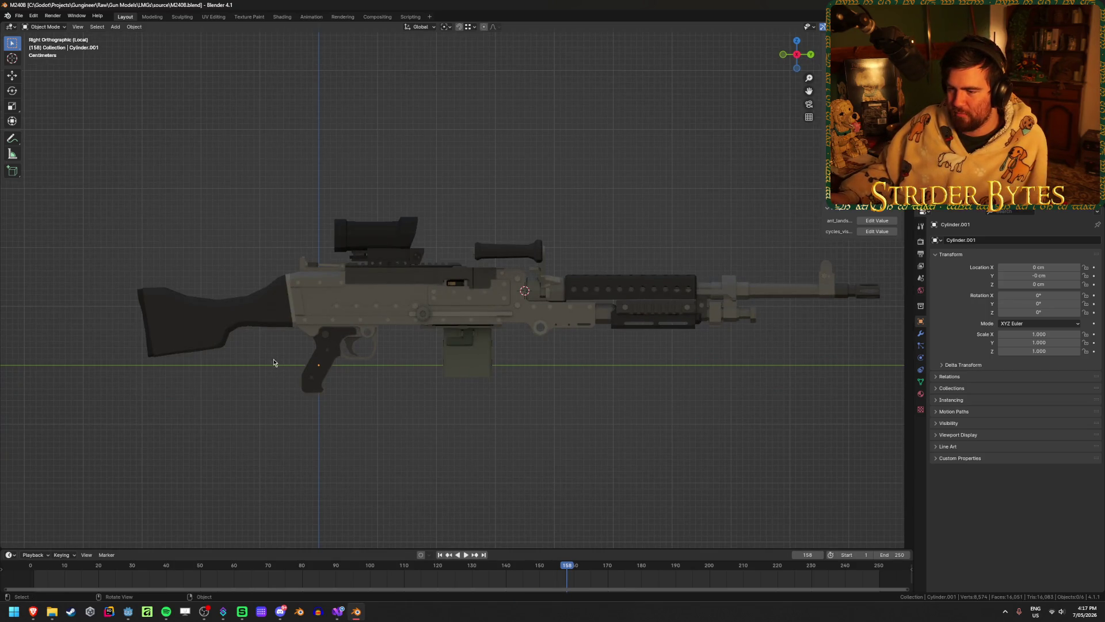
{"action": "left_click", "coordinate": [274, 312]}
{"action": "scroll", "coordinate": [274, 311], "scroll_direction": "up", "scroll_amount": 4}
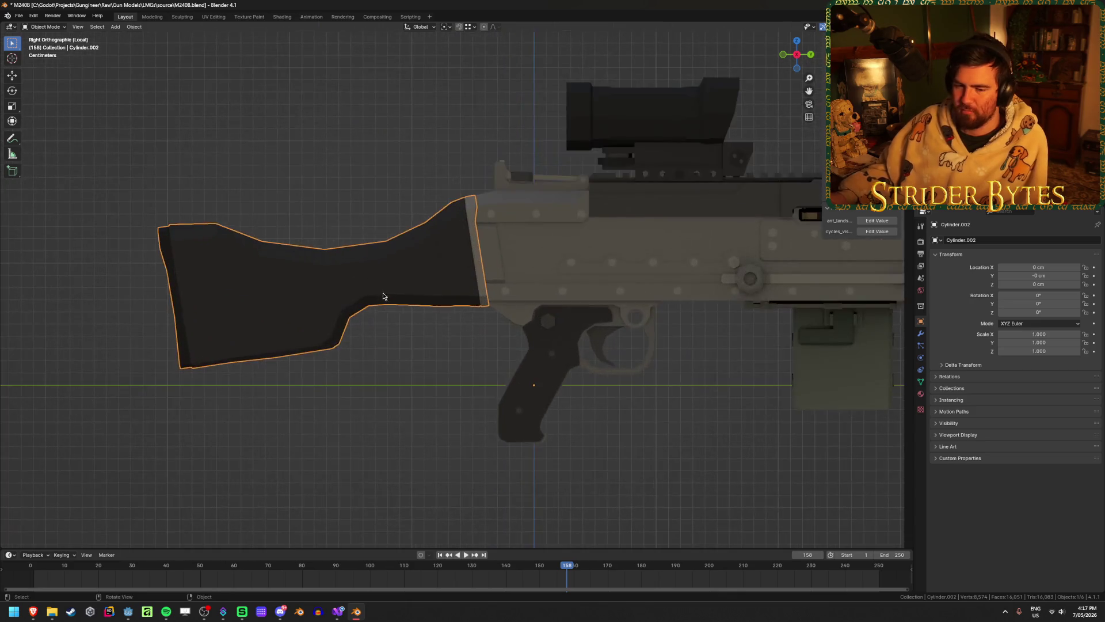
- Hide the receiver to isolate the stock, then select the stock
{"action": "scroll", "coordinate": [336, 328], "scroll_direction": "down", "scroll_amount": 2}
{"action": "scroll", "coordinate": [336, 328], "scroll_direction": "up", "scroll_amount": 5}
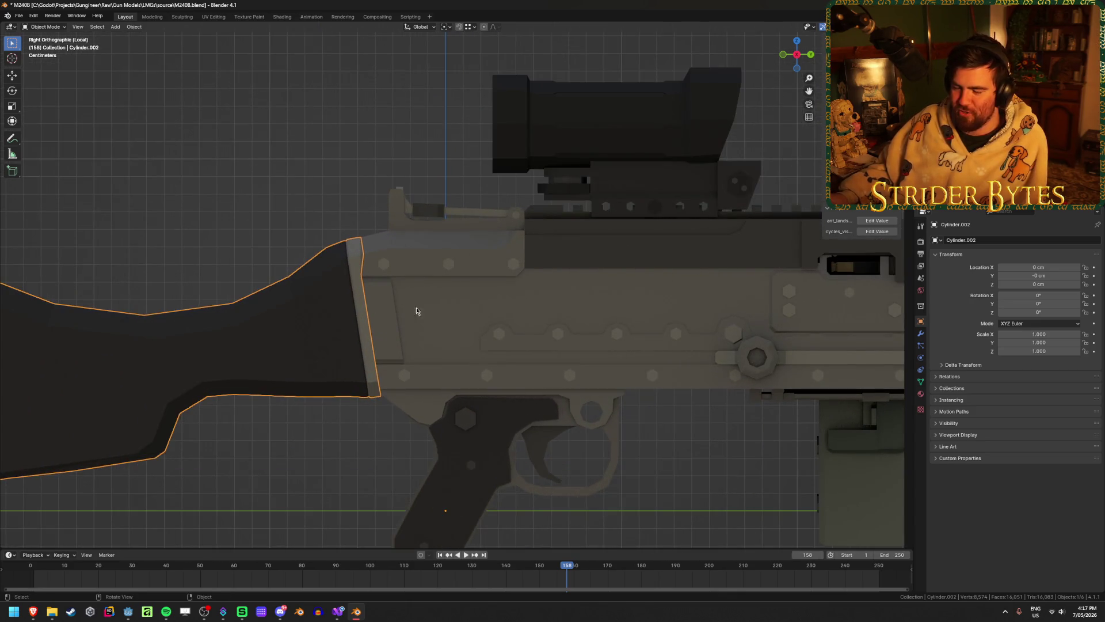
{"action": "left_click", "coordinate": [496, 333]}
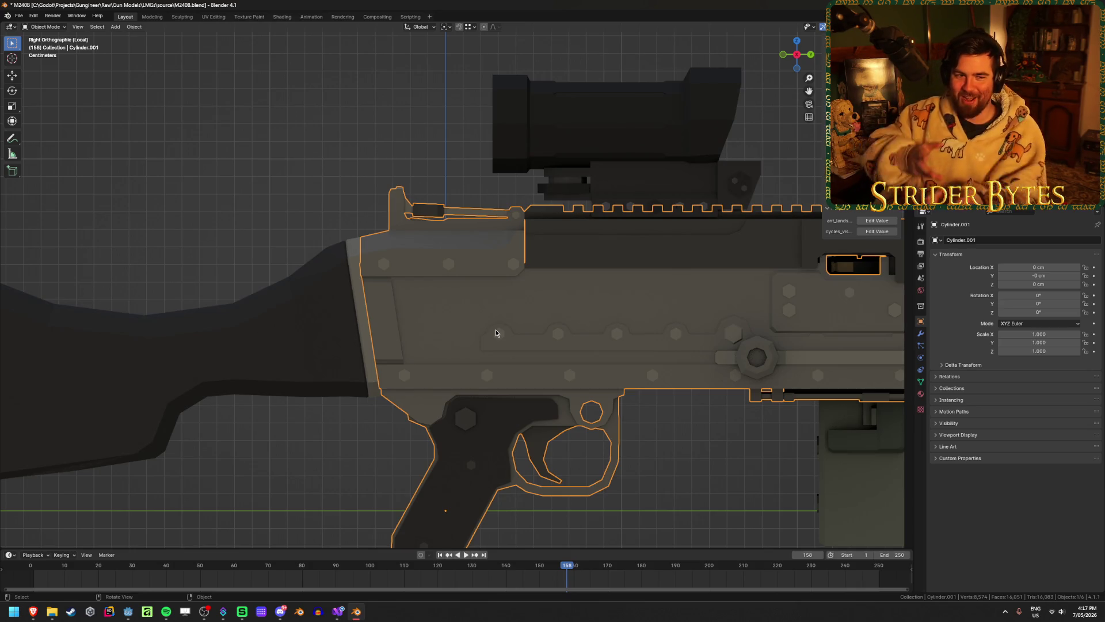
{"action": "key", "text": "h"}
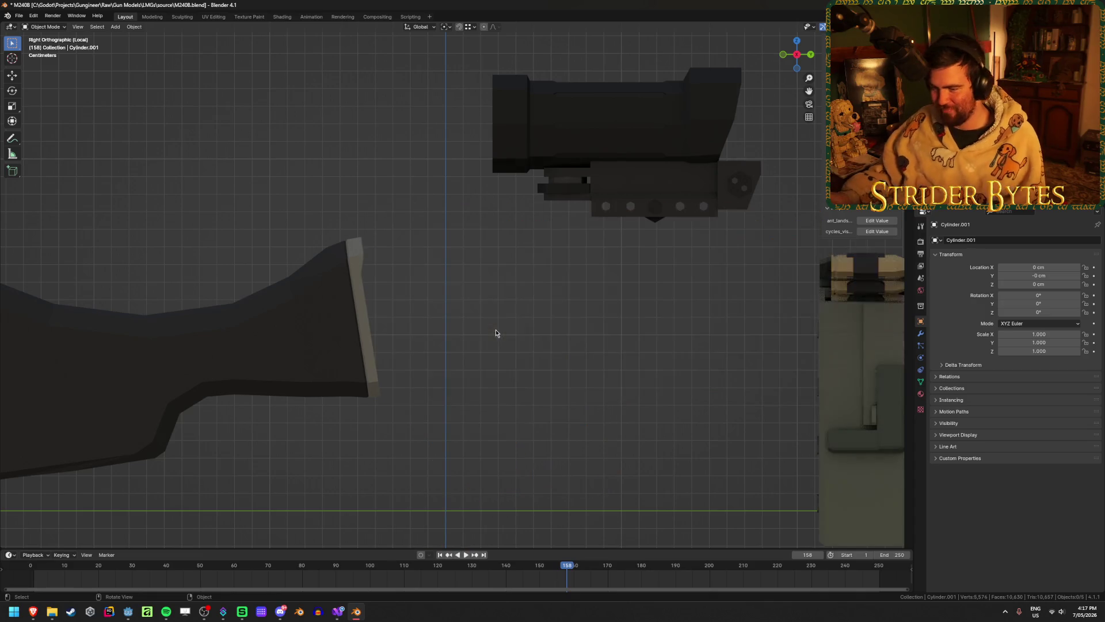
{"action": "middle_click_drag", "start_coordinate": [328, 314], "coordinate": [317, 315]}
{"action": "left_click", "coordinate": [353, 317]}
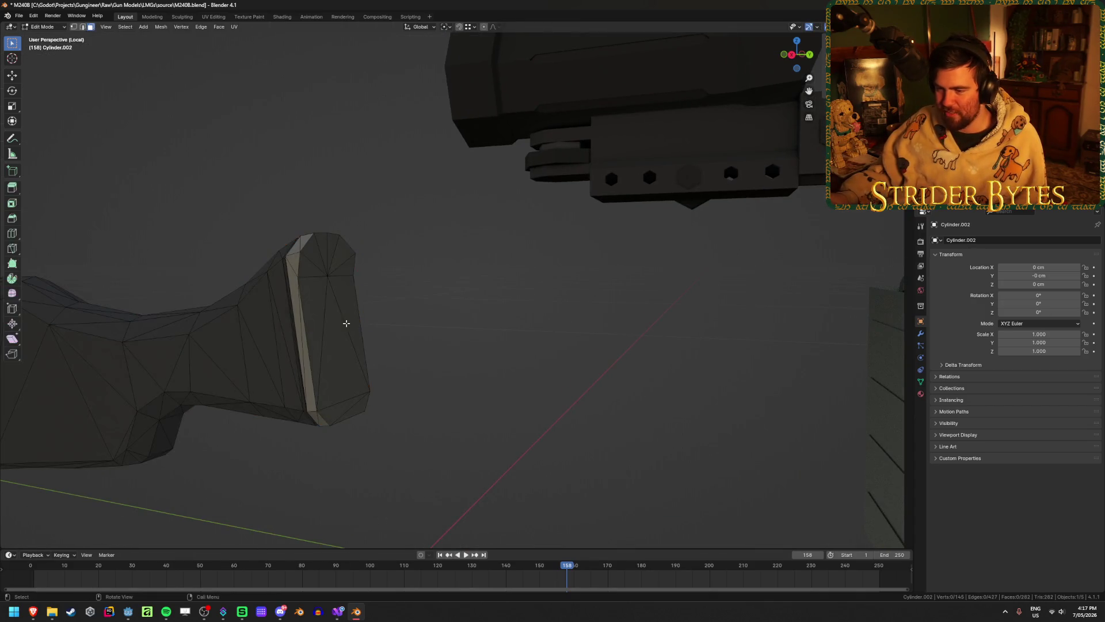
- Select the stock's front-face vertices in Edit Mode and snap the 3D cursor to them
{"action": "key", "text": "Tab"}
{"action": "left_click", "coordinate": [327, 278]}
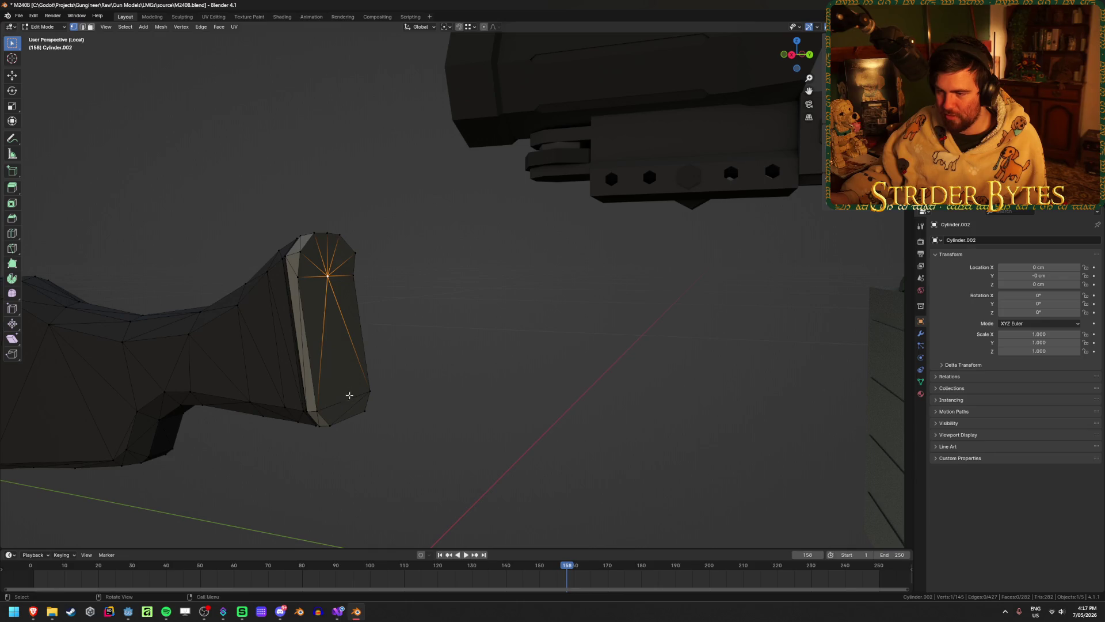
{"action": "left_click", "coordinate": [330, 235]}
{"action": "middle_click_drag", "start_coordinate": [382, 340], "coordinate": [346, 406]}
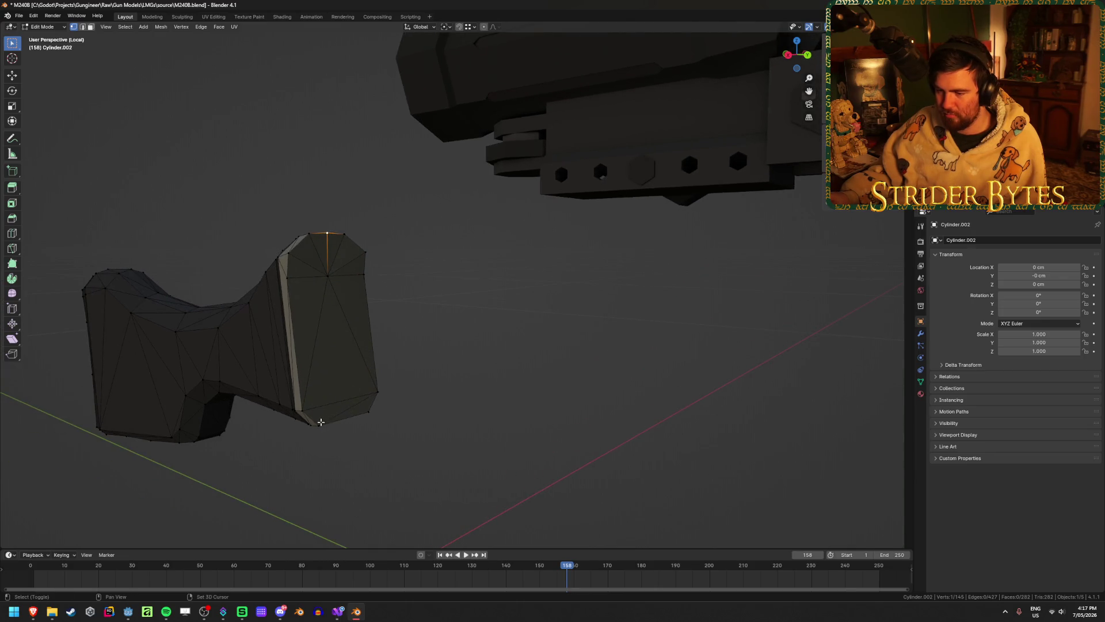
{"action": "key", "text": "shift+s"}
{"action": "left_click", "coordinate": [451, 468]}
{"action": "mouse_move", "coordinate": [451, 468]}
{"action": "middle_mouse_down"}
{"action": "mouse_move", "coordinate": [436, 407]}
{"action": "mouse_move", "coordinate": [448, 403]}
{"action": "mouse_move", "coordinate": [434, 409]}
{"action": "middle_mouse_up"}
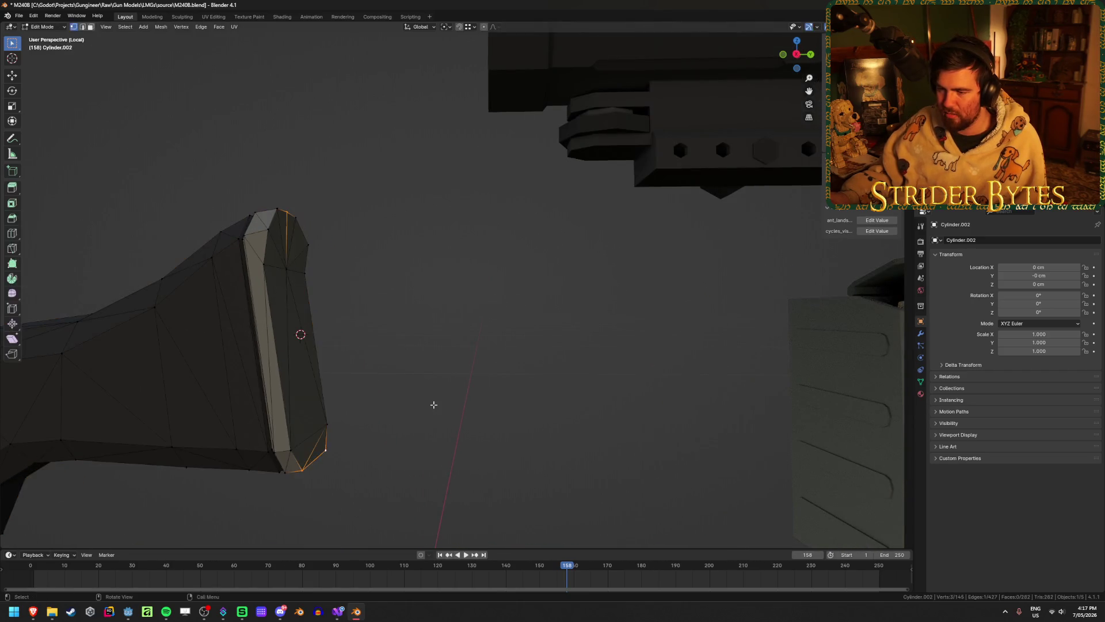
{"action": "left_click", "coordinate": [266, 266]}
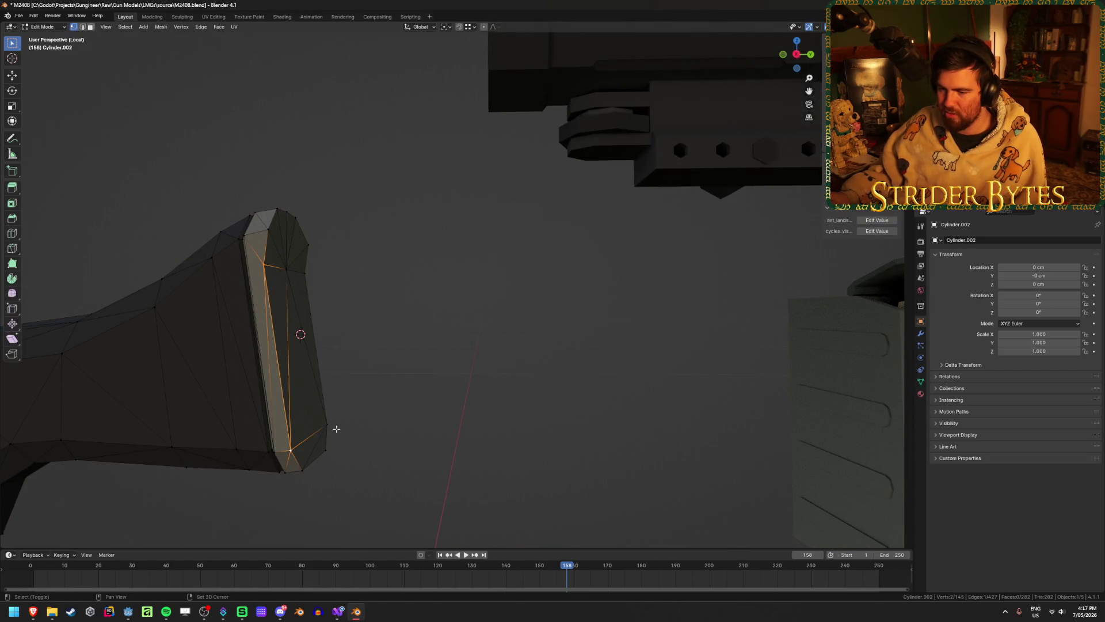
{"action": "key", "text": "shift+s"}
{"action": "left_click", "coordinate": [429, 396]}
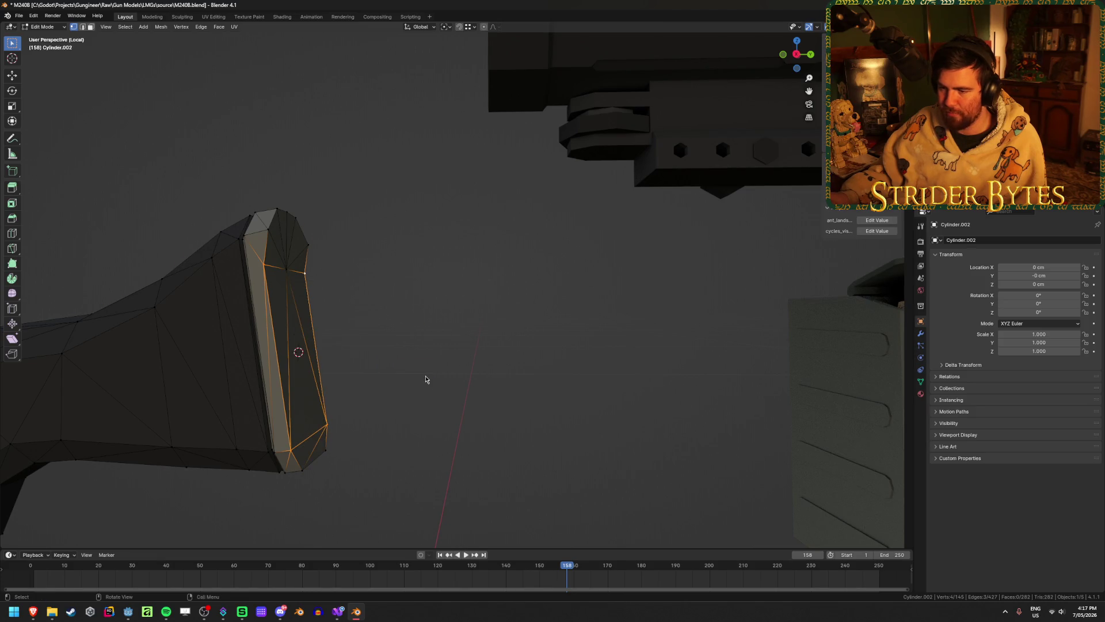
- Set the stock's origin to the 3D cursor (Y -4.3199 cm, Z 10.402 cm) and unhide all parts
{"action": "key", "text": "Tab"}
{"action": "right_click", "coordinate": [427, 377]}
{"action": "mouse_move", "coordinate": [429, 376]}
{"action": "left_click", "coordinate": [489, 394]}
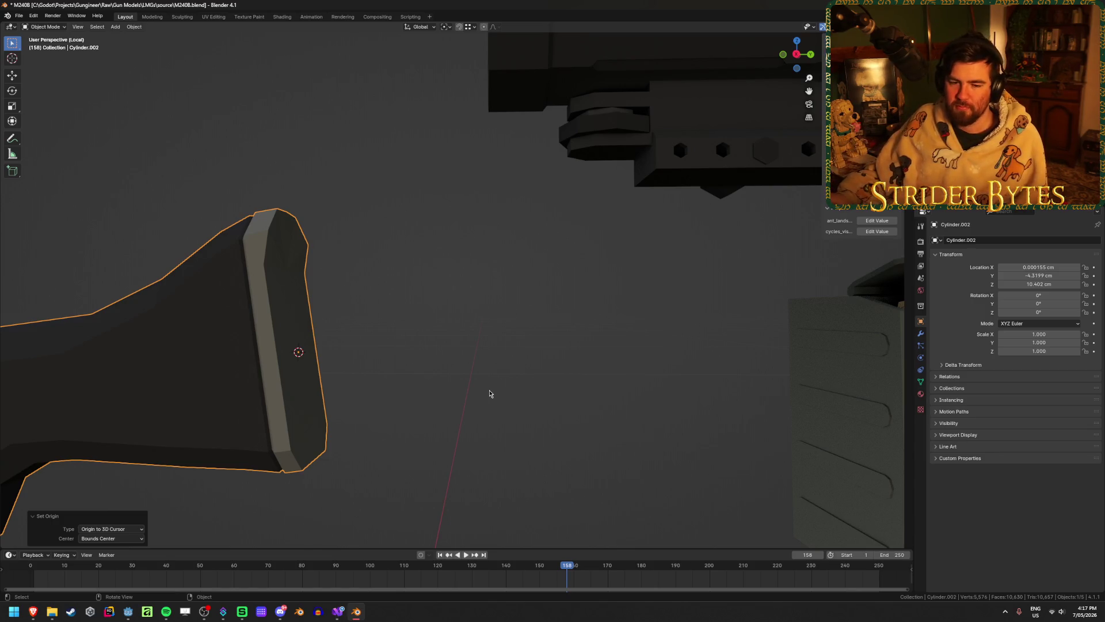
{"action": "scroll", "coordinate": [484, 388], "scroll_direction": "down", "scroll_amount": 5}
{"action": "left_click", "coordinate": [515, 363]}
{"action": "key", "text": "alt+h"}
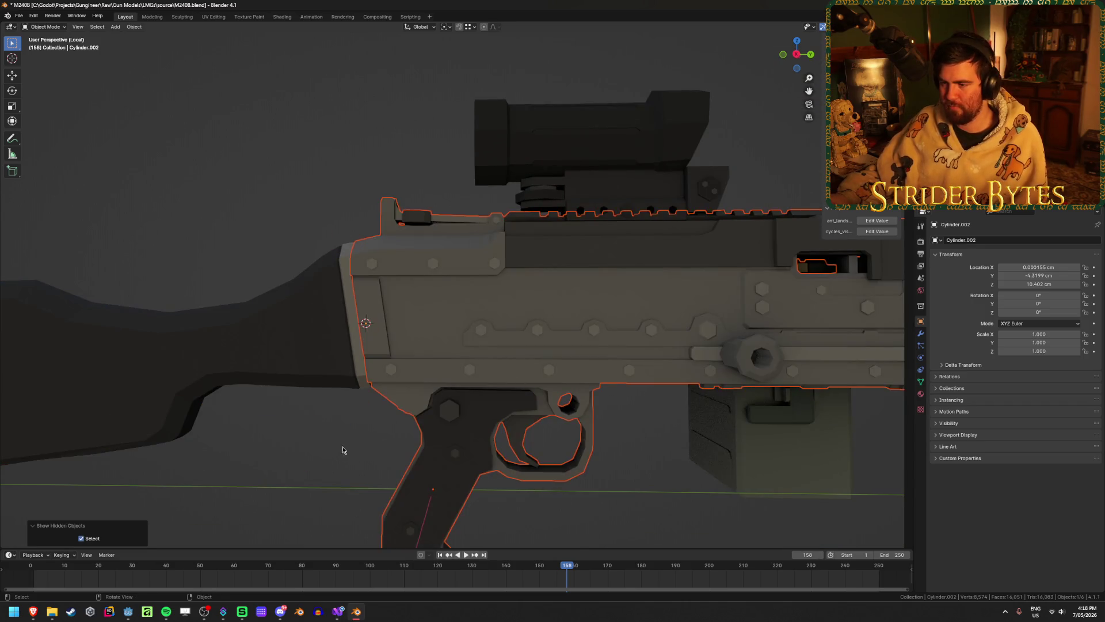
- Select the scope, Cylinder.003, and orbit around its mount
{"action": "left_click", "coordinate": [319, 453]}
{"action": "scroll", "coordinate": [637, 424], "scroll_direction": "down", "scroll_amount": 2}
{"action": "middle_click_drag", "start_coordinate": [636, 424], "coordinate": [547, 424], "text": "shift"}
{"action": "left_click", "coordinate": [427, 242]}
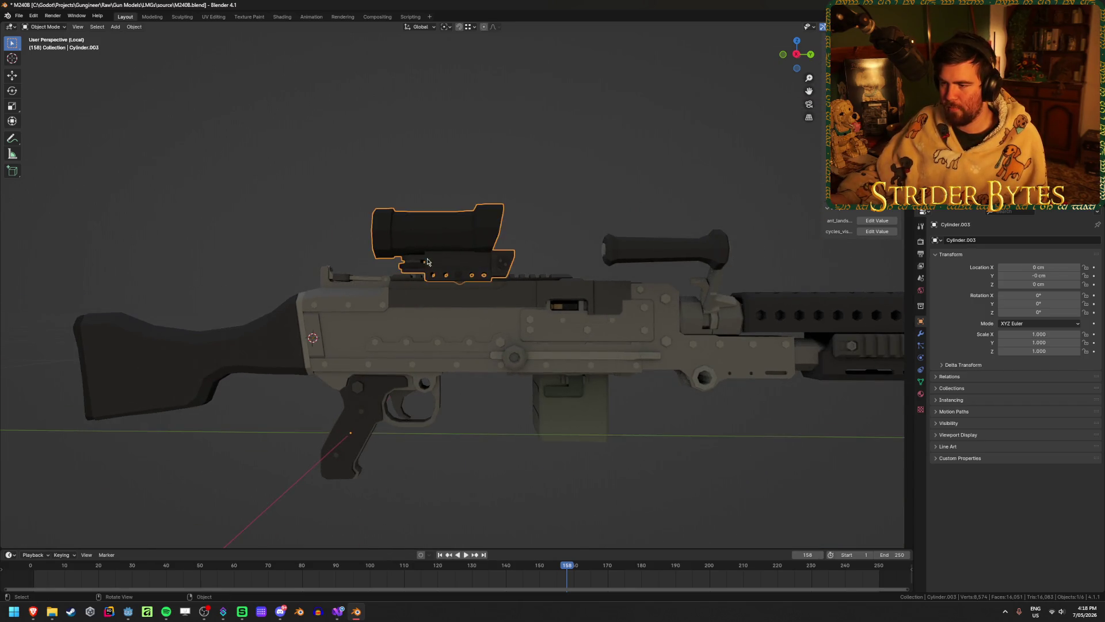
{"action": "scroll", "coordinate": [427, 290], "scroll_direction": "up", "scroll_amount": 6}
{"action": "mouse_move", "coordinate": [427, 289]}
{"action": "middle_mouse_down"}
{"action": "mouse_move", "coordinate": [439, 309]}
{"action": "mouse_move", "coordinate": [405, 293]}
{"action": "middle_mouse_up"}
{"action": "scroll", "coordinate": [404, 293], "scroll_direction": "down", "scroll_amount": 3}
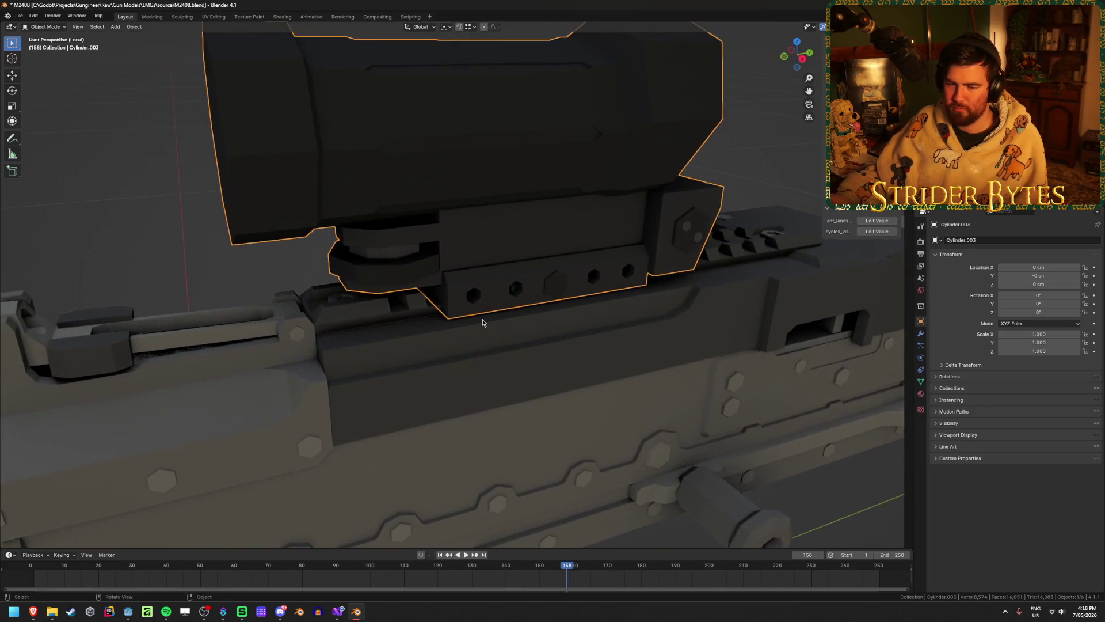
- Pick the scope mount's front base vertex in Edit Mode, then return to Object Mode
{"action": "key", "text": "Tab"}
{"action": "scroll", "coordinate": [484, 302], "scroll_direction": "up", "scroll_amount": 2}
{"action": "left_click", "coordinate": [450, 322]}
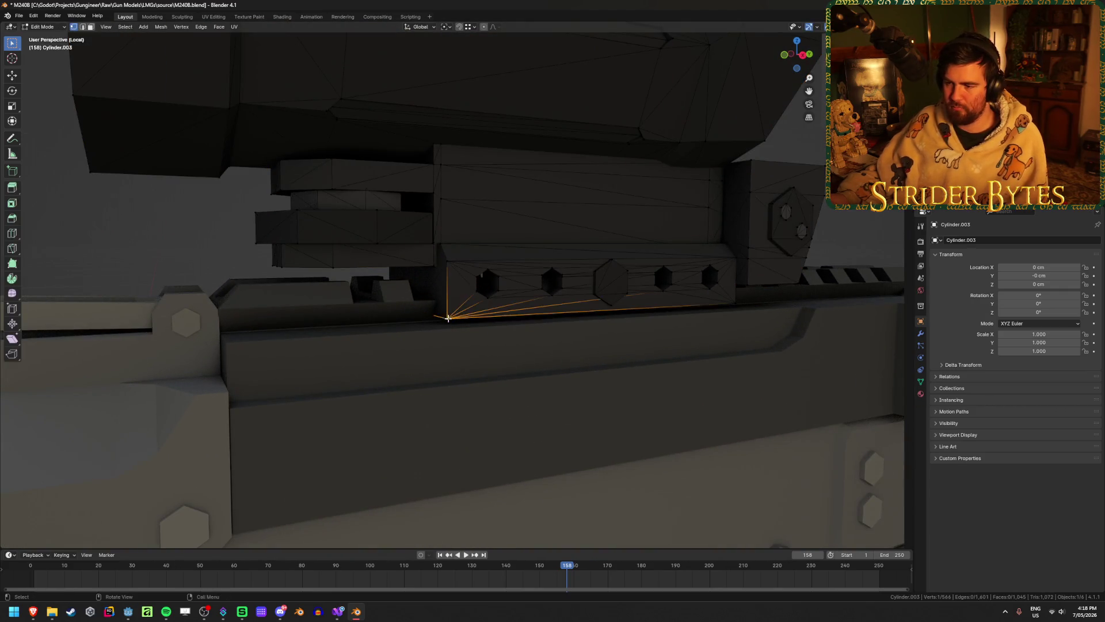
{"action": "mouse_move", "coordinate": [450, 322]}
{"action": "middle_mouse_down"}
{"action": "mouse_move", "coordinate": [496, 328]}
{"action": "mouse_move", "coordinate": [415, 335]}
{"action": "middle_mouse_up"}
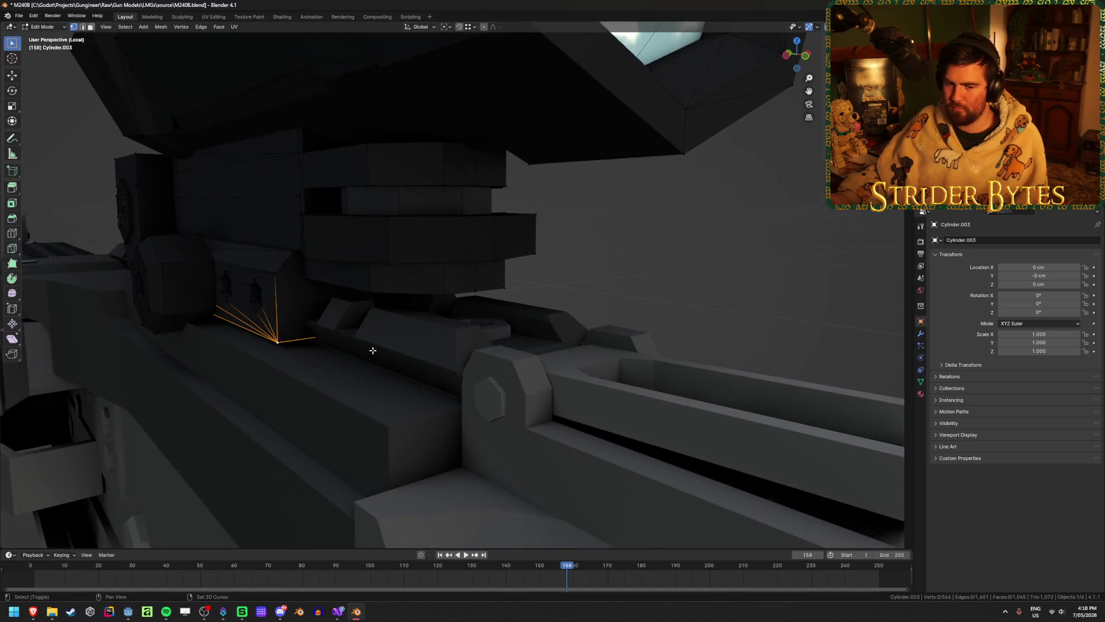
{"action": "key", "text": "ctrl+Tab"}
{"action": "left_click", "coordinate": [372, 401]}
- Set the scope's origin to the 3D cursor (Y 8.2949 cm, Z 16.704 cm)
{"action": "mouse_move", "coordinate": [372, 401]}
{"action": "middle_mouse_down"}
{"action": "mouse_move", "coordinate": [530, 316]}
{"action": "mouse_move", "coordinate": [490, 327]}
{"action": "middle_mouse_up"}
{"action": "scroll", "coordinate": [490, 327], "scroll_direction": "down", "scroll_amount": 3}
{"action": "right_click", "coordinate": [490, 327]}
{"action": "mouse_move", "coordinate": [610, 324]}
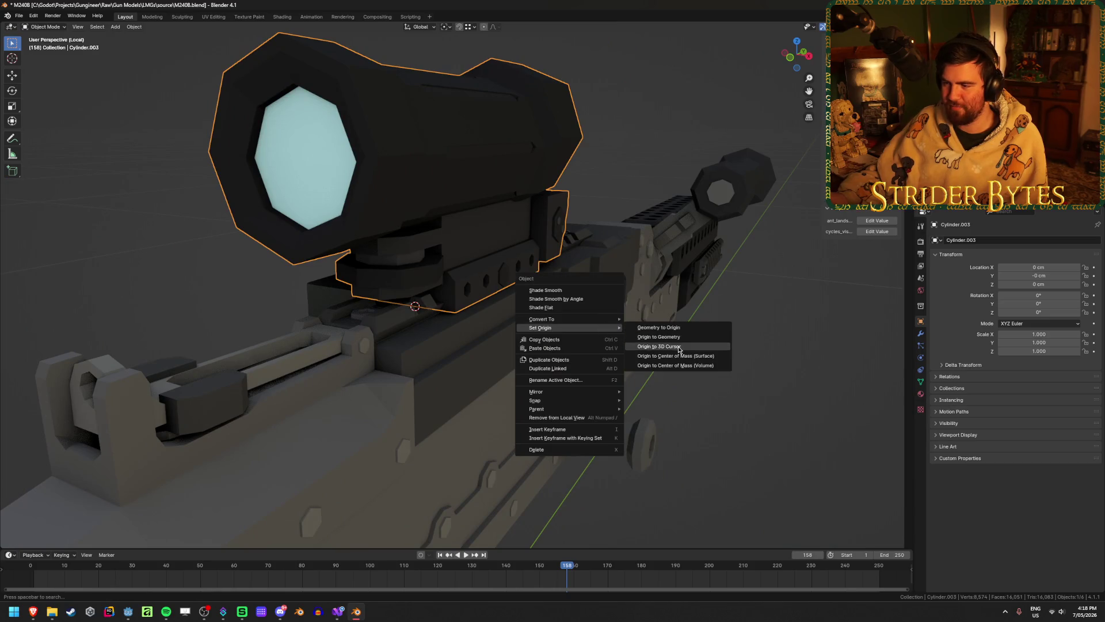
{"action": "left_click", "coordinate": [678, 347]}
{"action": "scroll", "coordinate": [678, 349], "scroll_direction": "down", "scroll_amount": 3}
{"action": "left_click", "coordinate": [802, 395]}
- Select the handguard by the barrel section, then the receiver
{"action": "mouse_move", "coordinate": [802, 395]}
{"action": "middle_mouse_down"}
{"action": "mouse_move", "coordinate": [713, 310]}
{"action": "mouse_move", "coordinate": [748, 392]}
{"action": "mouse_move", "coordinate": [406, 351]}
{"action": "middle_mouse_up"}
{"action": "scroll", "coordinate": [712, 302], "scroll_direction": "up", "scroll_amount": 4}
{"action": "left_click", "coordinate": [712, 303]}
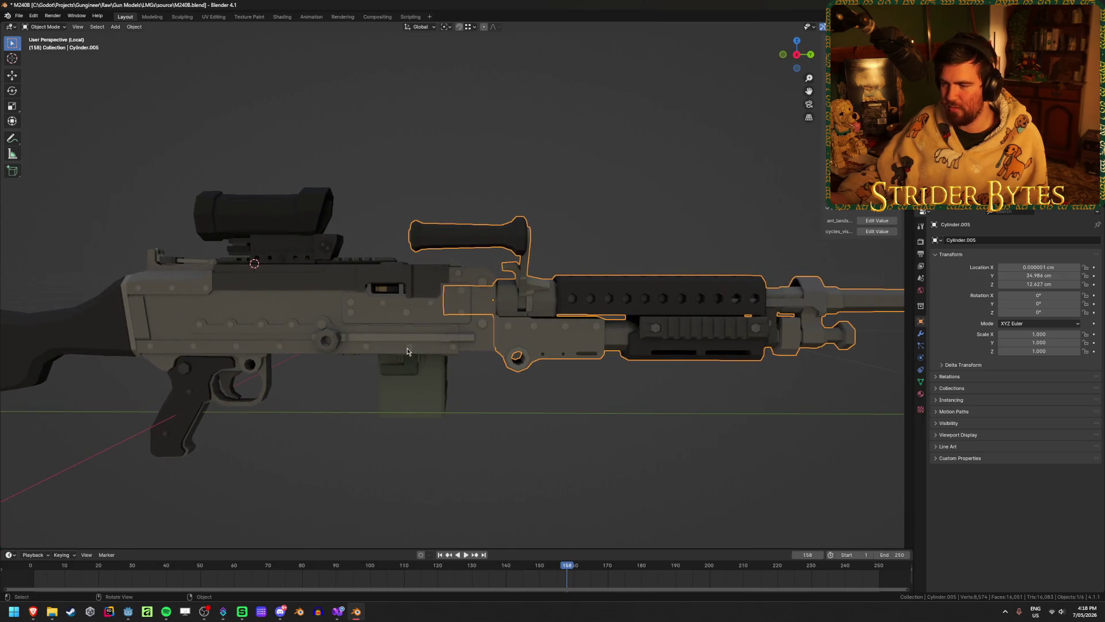
{"action": "scroll", "coordinate": [440, 343], "scroll_direction": "down", "scroll_amount": 2}
{"action": "left_click", "coordinate": [442, 313]}
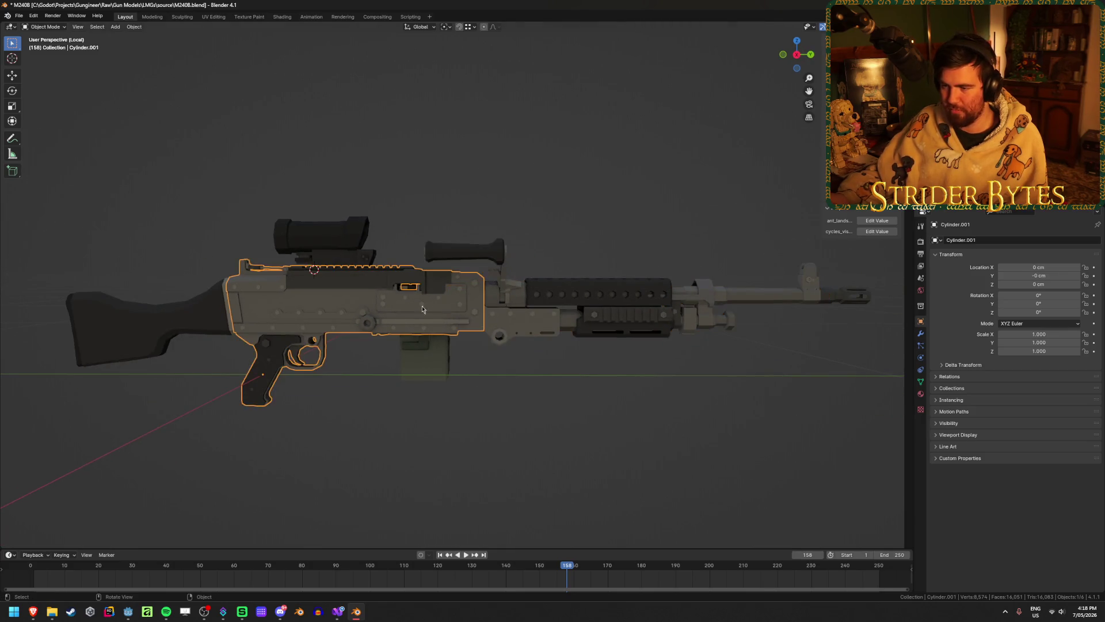
- Remove the cover piece from view to see inside the receiver
{"action": "middle_click_drag", "start_coordinate": [441, 312], "coordinate": [470, 303]}
{"action": "scroll", "coordinate": [498, 334], "scroll_direction": "up", "scroll_amount": 3}
{"action": "mouse_move", "coordinate": [546, 324]}
{"action": "middle_mouse_down"}
{"action": "mouse_move", "coordinate": [360, 293]}
{"action": "mouse_move", "coordinate": [451, 345]}
{"action": "middle_mouse_up"}
{"action": "scroll", "coordinate": [530, 343], "scroll_direction": "down", "scroll_amount": 5}
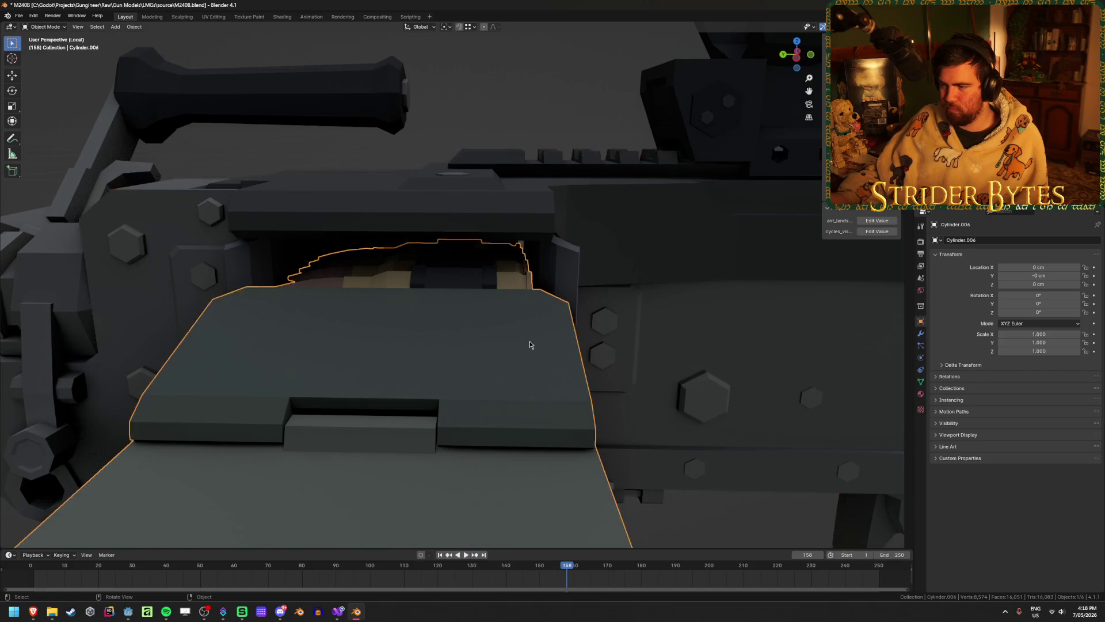
{"action": "key", "text": "Delete"}
{"action": "scroll", "coordinate": [552, 308], "scroll_direction": "up", "scroll_amount": 5}
- Pick a corner vertex inside the receiver opening with see-through display on, then exit Edit Mode
{"action": "left_click", "coordinate": [551, 308]}
{"action": "key", "text": "Tab"}
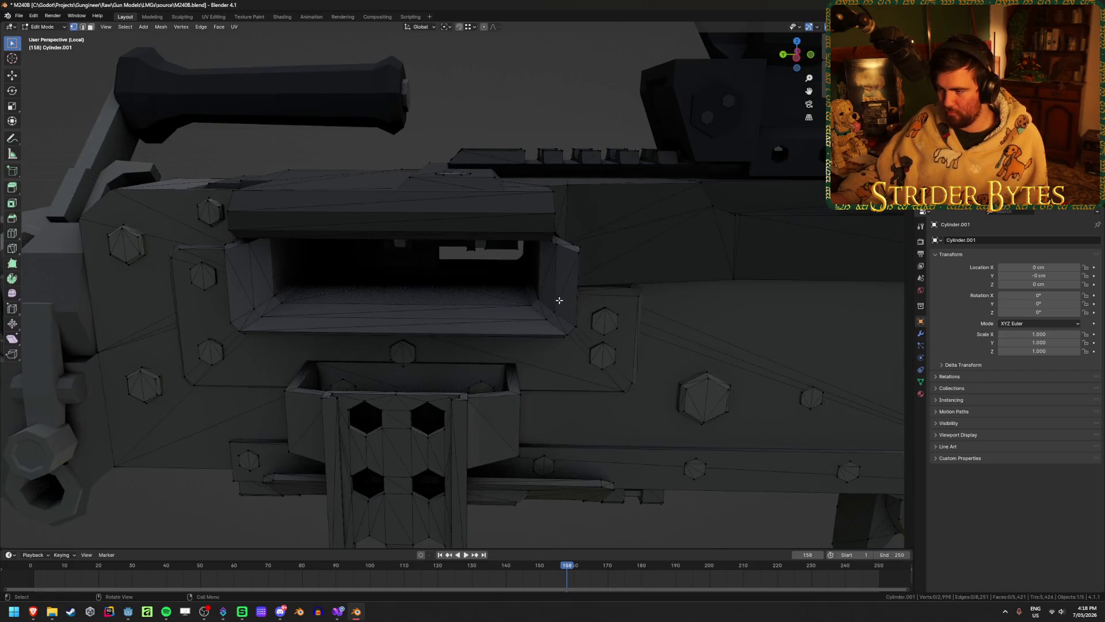
{"action": "middle_click_drag", "start_coordinate": [552, 308], "coordinate": [575, 291]}
{"action": "left_click", "coordinate": [538, 267]}
{"action": "scroll", "coordinate": [538, 268], "scroll_direction": "up", "scroll_amount": 6}
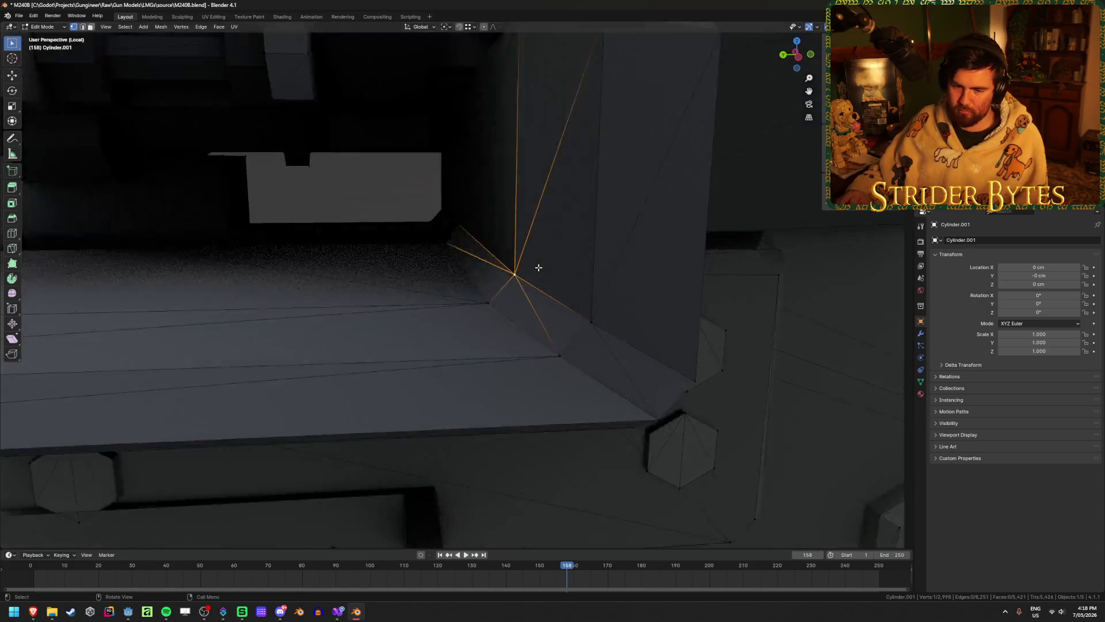
{"action": "scroll", "coordinate": [539, 267], "scroll_direction": "down", "scroll_amount": 2}
{"action": "mouse_move", "coordinate": [539, 267]}
{"action": "middle_mouse_down"}
{"action": "mouse_move", "coordinate": [485, 286]}
{"action": "mouse_move", "coordinate": [501, 292]}
{"action": "middle_mouse_up"}
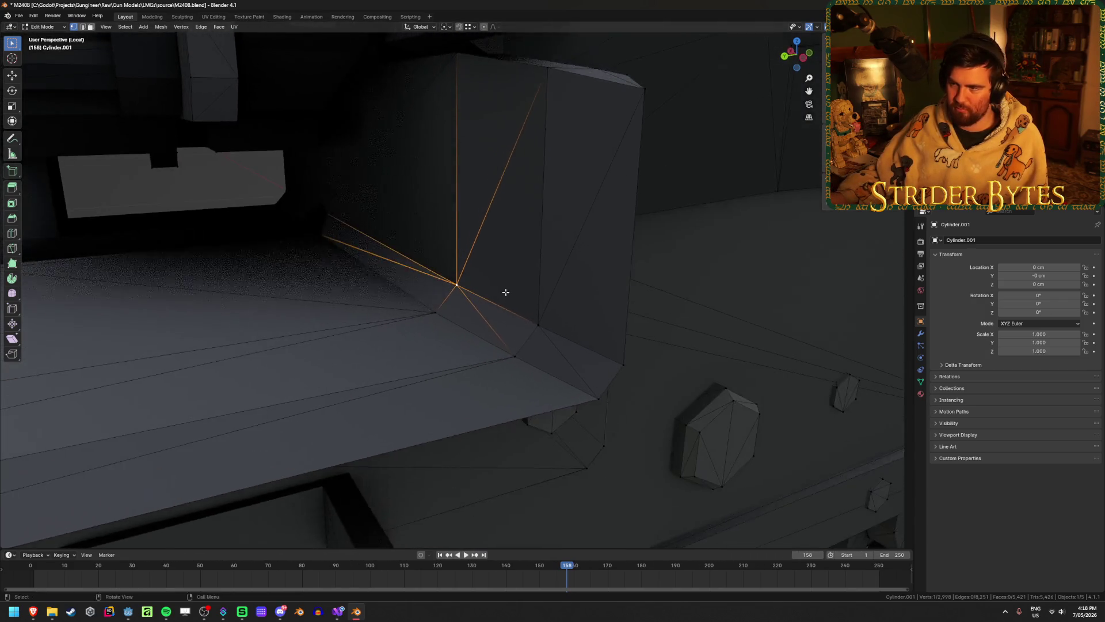
{"action": "key", "text": "alt+z"}
{"action": "key", "text": "alt+z"}
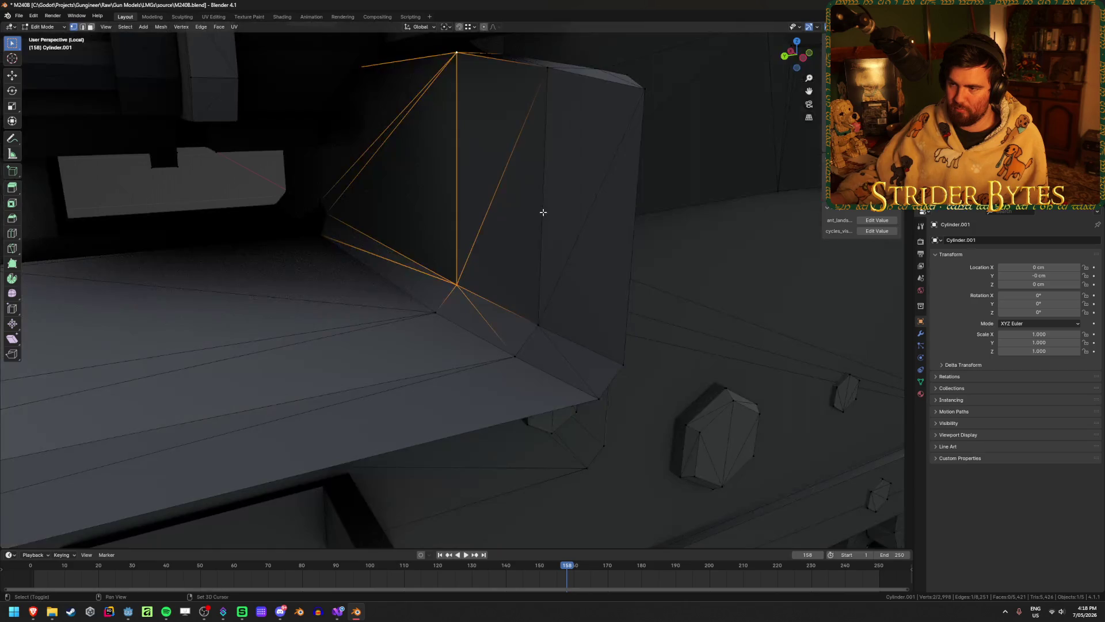
{"action": "key", "text": "ctrl+Tab"}
{"action": "left_click", "coordinate": [586, 289]}
- Reveal the ammo box and set the receiver's origin to the 3D cursor (Y 21.674, Z 14.461 cm)
{"action": "scroll", "coordinate": [586, 287], "scroll_direction": "down", "scroll_amount": 6}
{"action": "scroll", "coordinate": [574, 283], "scroll_direction": "up", "scroll_amount": 3}
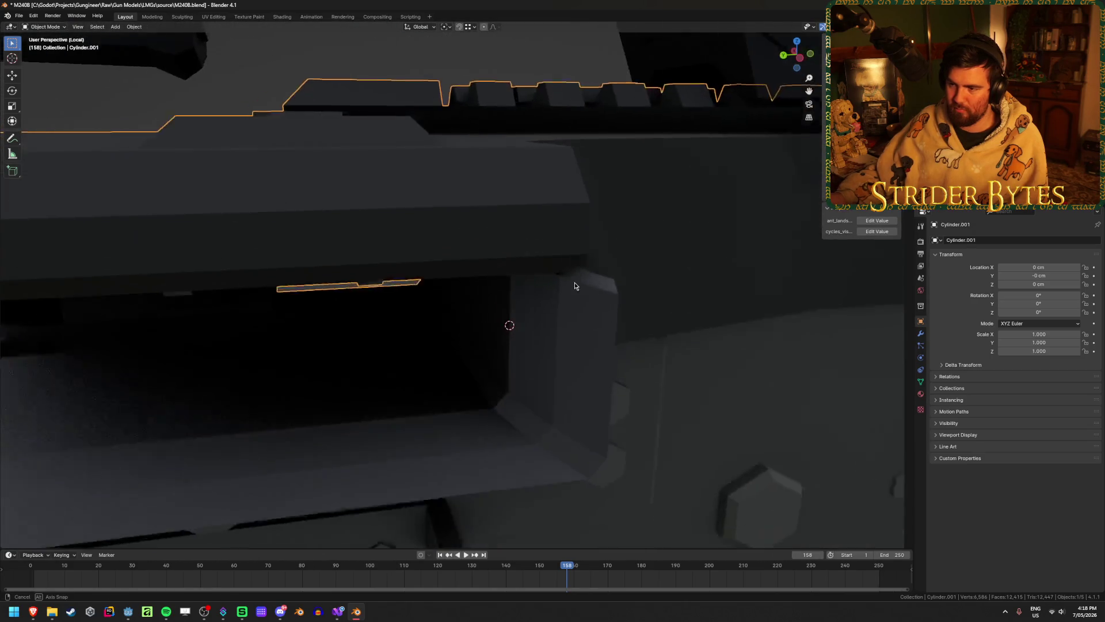
{"action": "scroll", "coordinate": [572, 285], "scroll_direction": "up", "scroll_amount": 1}
{"action": "scroll", "coordinate": [572, 285], "scroll_direction": "down", "scroll_amount": 3}
{"action": "middle_click_drag", "start_coordinate": [553, 296], "coordinate": [538, 291]}
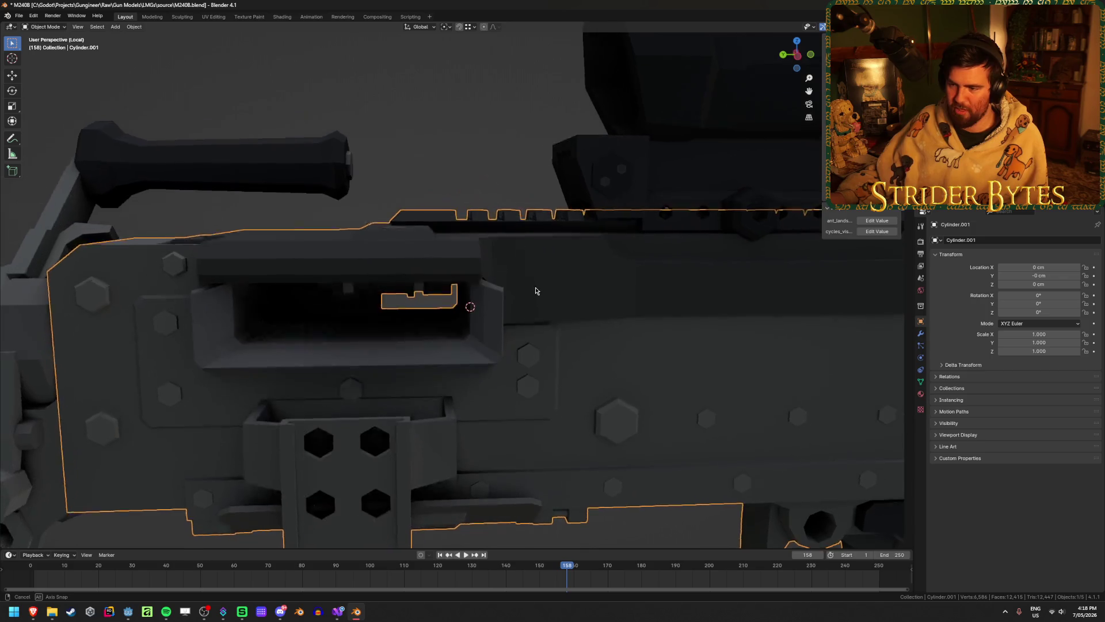
{"action": "scroll", "coordinate": [541, 282], "scroll_direction": "up", "scroll_amount": 3}
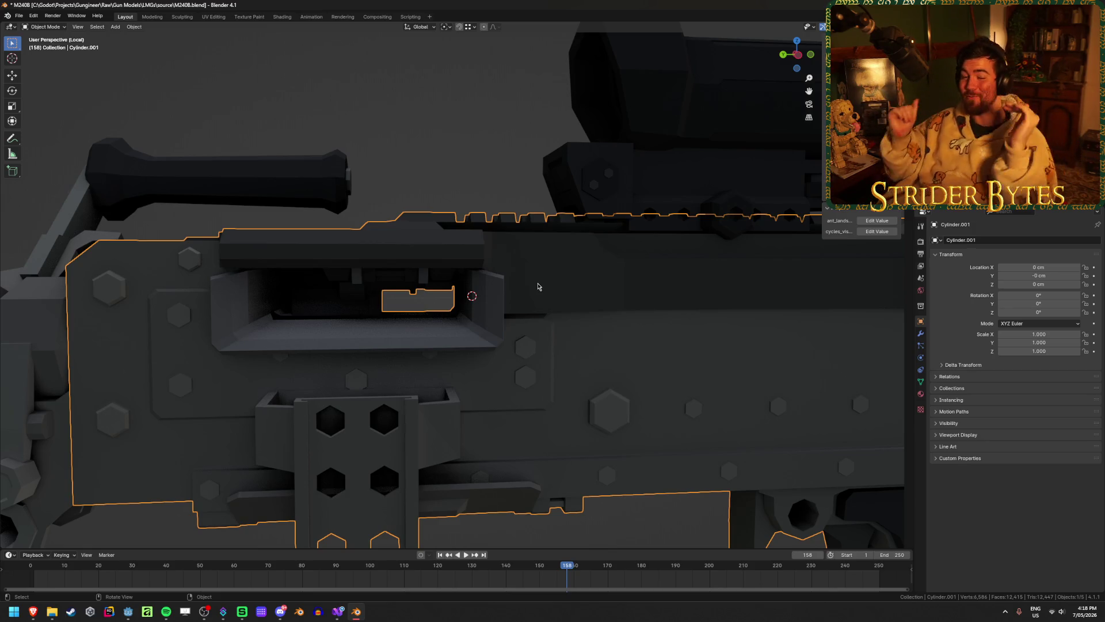
{"action": "right_click", "coordinate": [507, 294]}
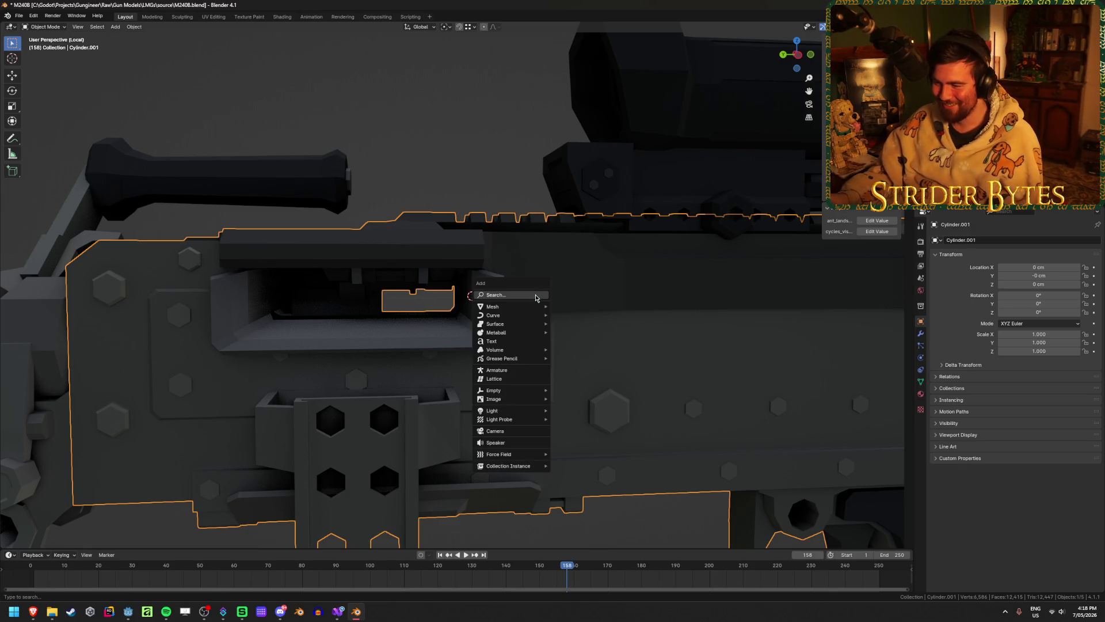
{"action": "mouse_move", "coordinate": [454, 363]}
{"action": "middle_mouse_down"}
{"action": "mouse_move", "coordinate": [481, 365]}
{"action": "mouse_move", "coordinate": [469, 368]}
{"action": "middle_mouse_up"}
{"action": "key", "text": "alt+h"}
{"action": "right_click", "coordinate": [469, 368]}
{"action": "mouse_move", "coordinate": [469, 368]}
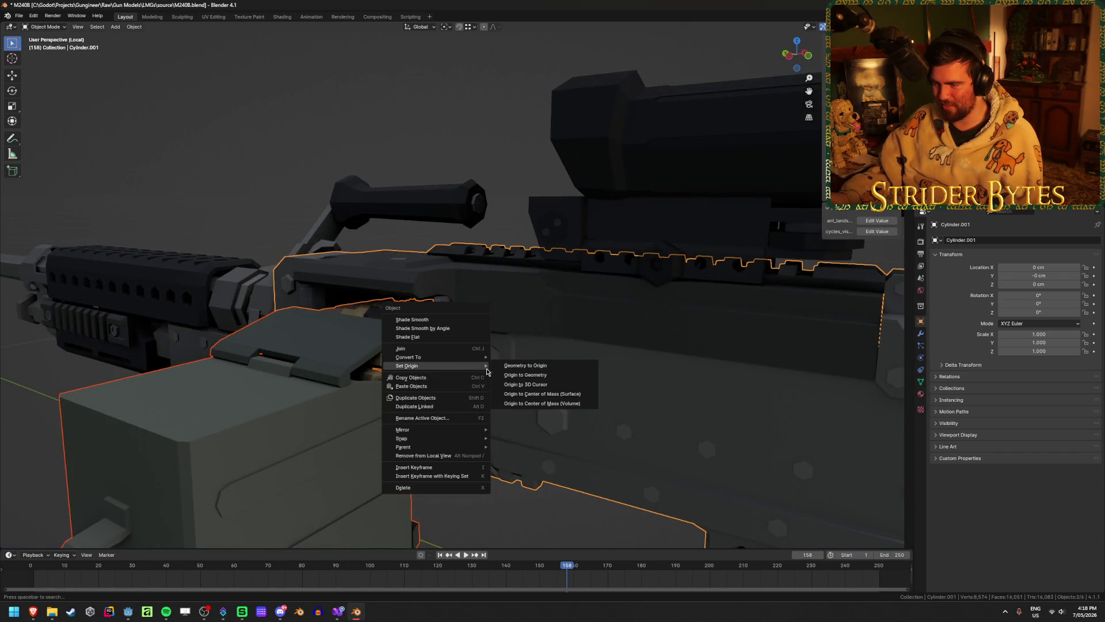
{"action": "left_click", "coordinate": [556, 386]}
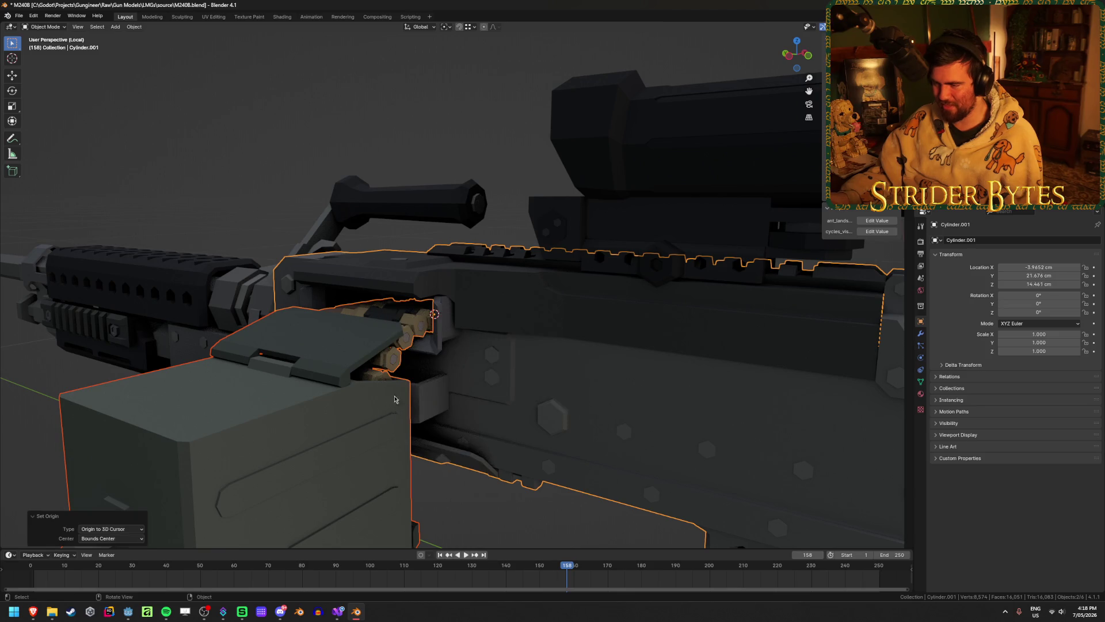
- Save M240B.blend, remove the ammo box from view, and select the receiver body
{"action": "scroll", "coordinate": [402, 403], "scroll_direction": "down", "scroll_amount": 3}
{"action": "middle_click_drag", "start_coordinate": [345, 414], "coordinate": [259, 432]}
{"action": "left_click", "coordinate": [229, 433]}
{"action": "key", "text": "ctrl+s"}
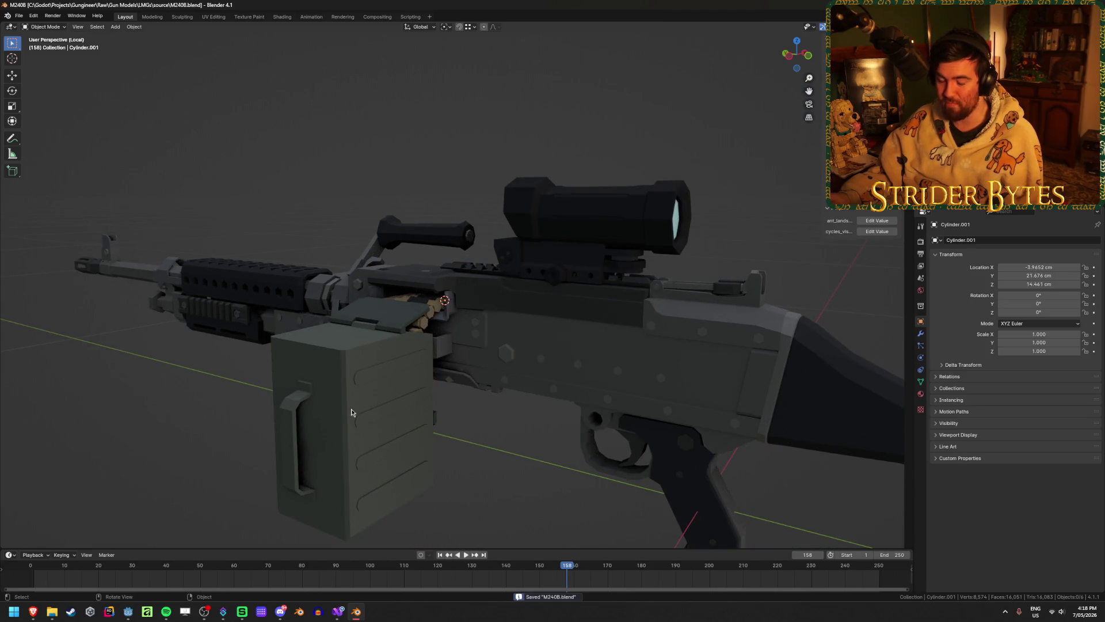
{"action": "left_click", "coordinate": [367, 405]}
{"action": "key", "text": "Delete"}
{"action": "left_click", "coordinate": [494, 380]}
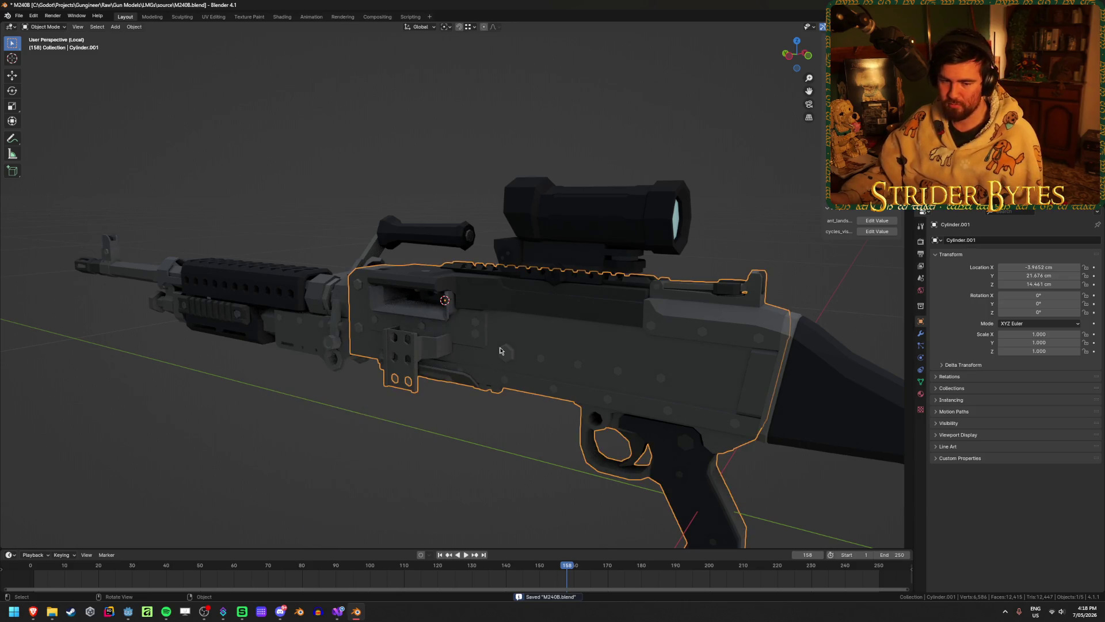
{"action": "left_click", "coordinate": [428, 461]}
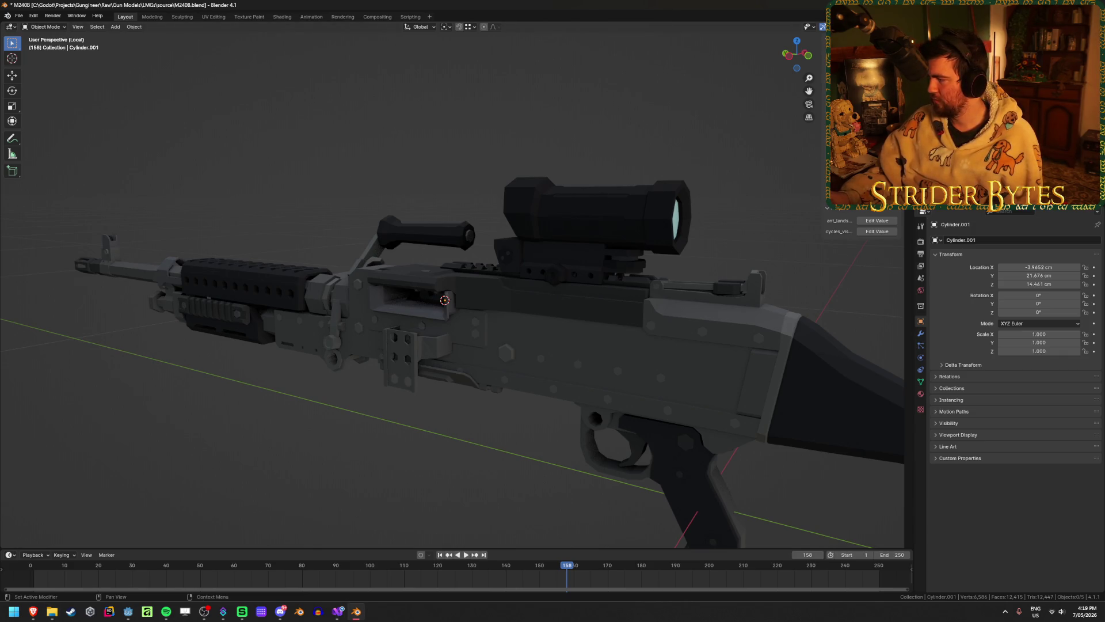
{"action": "key", "text": "alt+Tab"}
{"action": "key", "text": "alt+Tab"}
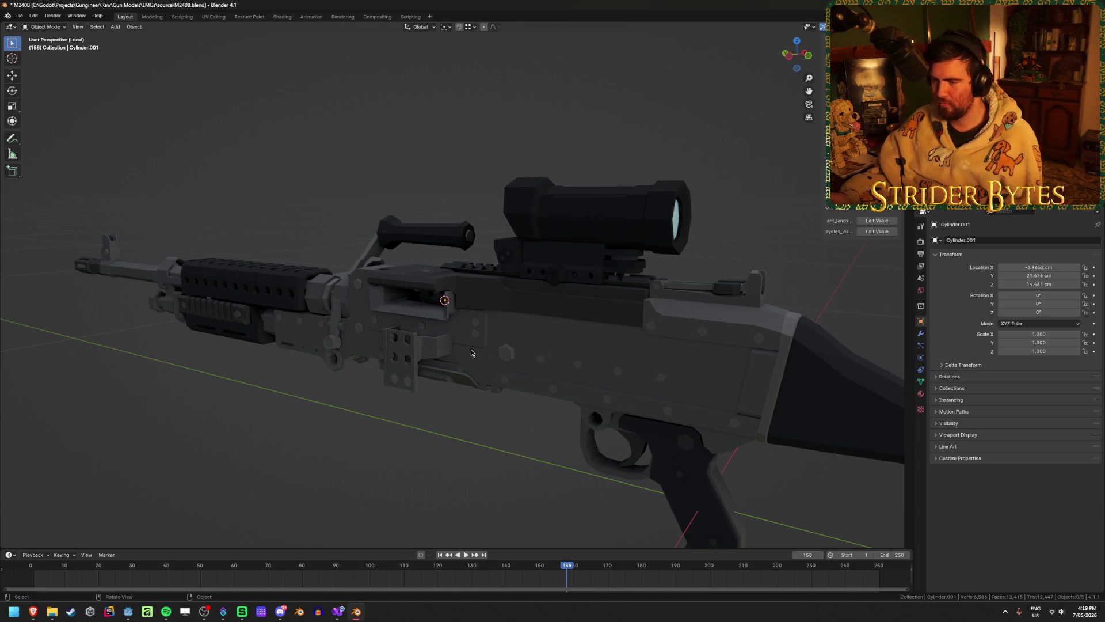
{"action": "mouse_move", "coordinate": [357, 461]}
{"action": "middle_mouse_down"}
{"action": "mouse_move", "coordinate": [429, 442]}
{"action": "mouse_move", "coordinate": [595, 471]}
{"action": "middle_mouse_up"}
{"action": "scroll", "coordinate": [429, 441], "scroll_direction": "up", "scroll_amount": 5}
{"action": "scroll", "coordinate": [437, 437], "scroll_direction": "down", "scroll_amount": 5}
{"action": "scroll", "coordinate": [595, 471], "scroll_direction": "up", "scroll_amount": 3}
{"action": "key", "text": "ctrl+s"}
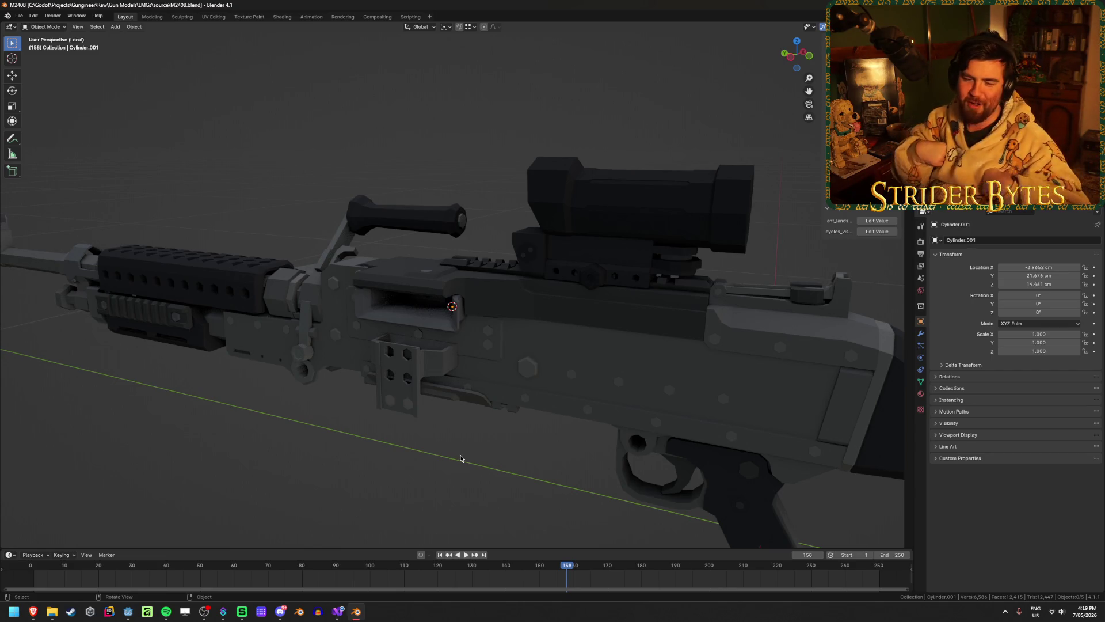
{"action": "left_click", "coordinate": [490, 385]}
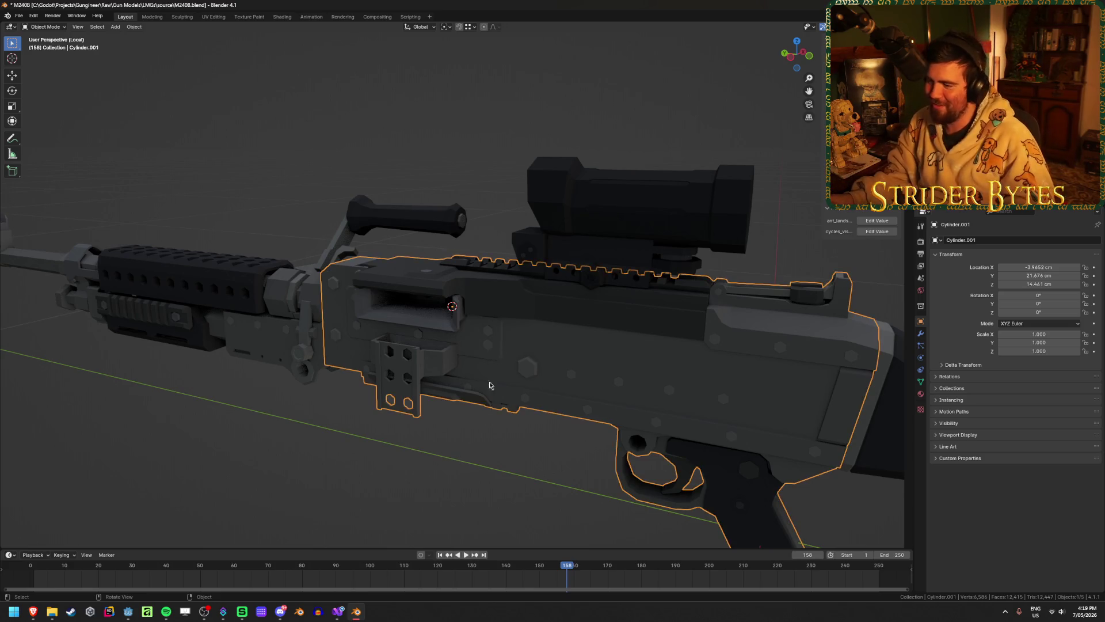
- Add a small plain-axes empty at the 3D cursor and apply its scale to 1.000
{"action": "left_click", "coordinate": [498, 437]}
{"action": "scroll", "coordinate": [501, 446], "scroll_direction": "down", "scroll_amount": 3}
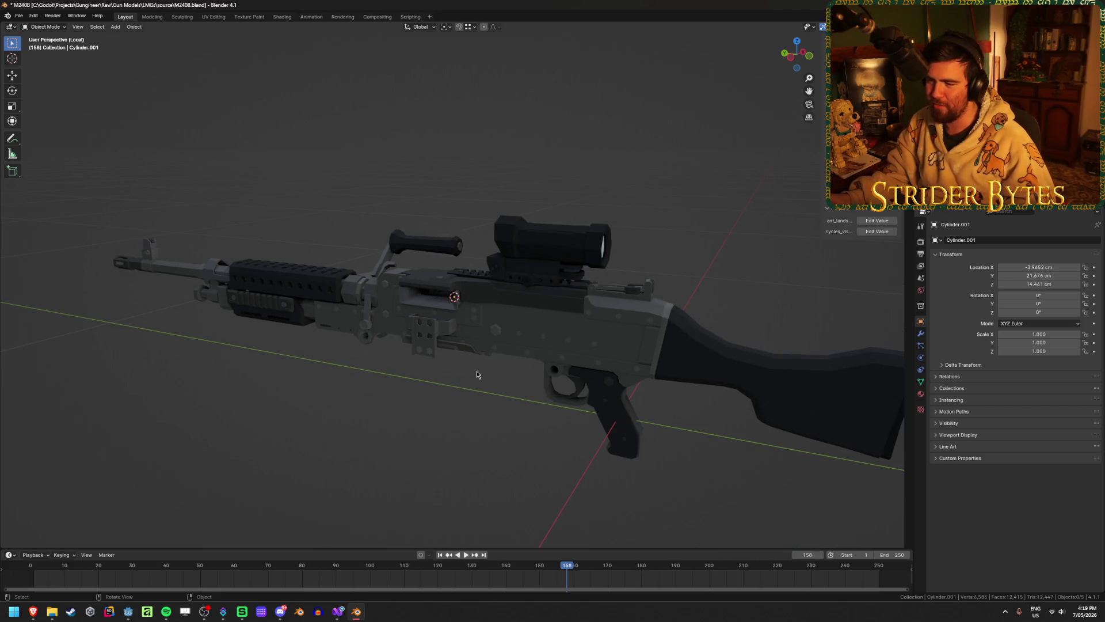
{"action": "key", "text": "shift+a"}
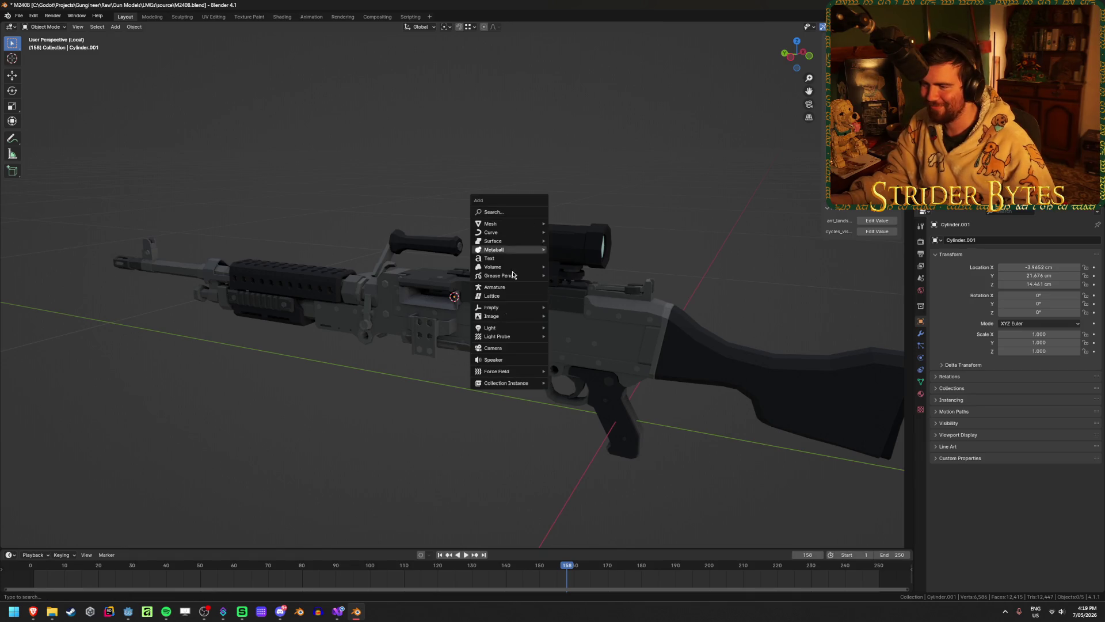
{"action": "left_click", "coordinate": [561, 311]}
{"action": "middle_click_drag", "start_coordinate": [561, 311], "coordinate": [757, 264]}
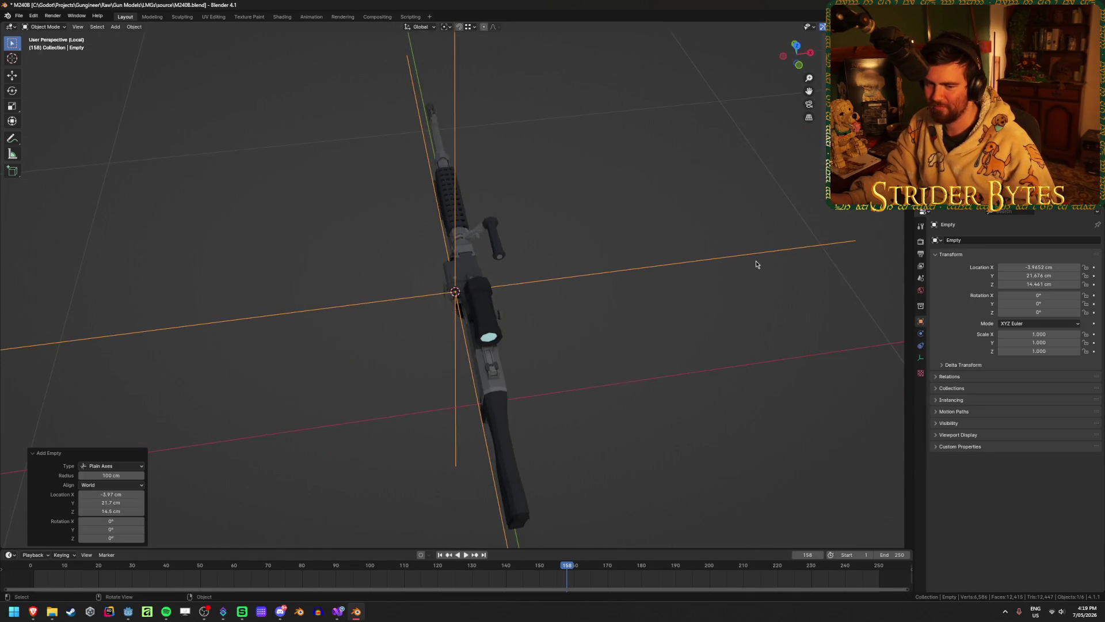
{"action": "key", "text": "s"}
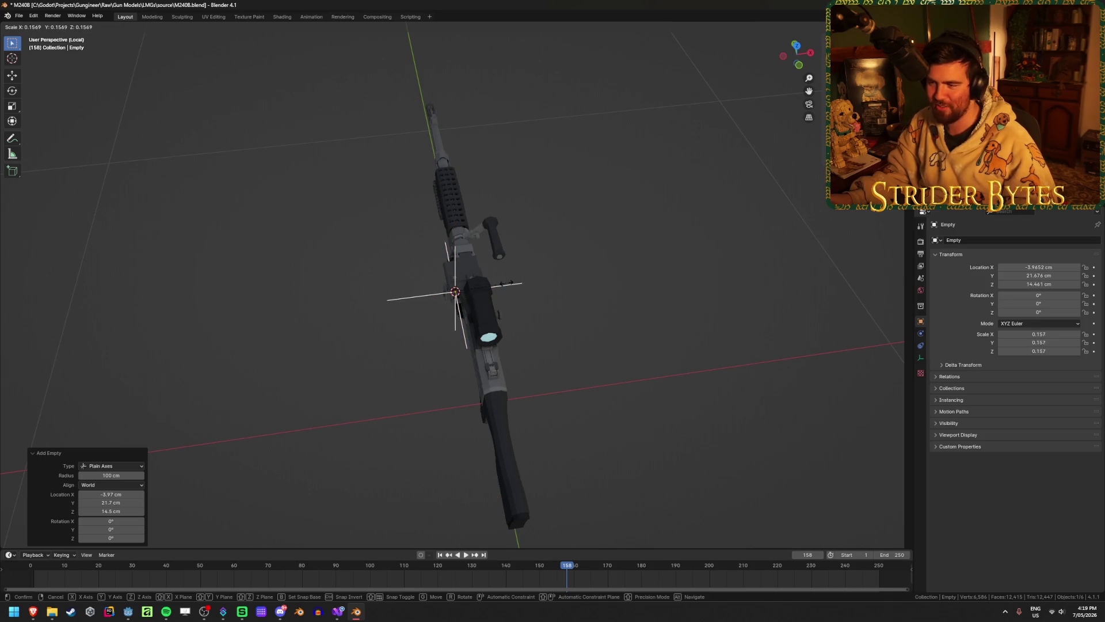
{"action": "left_click", "coordinate": [513, 285]}
{"action": "middle_click_drag", "start_coordinate": [512, 285], "coordinate": [555, 264]}
{"action": "key", "text": "ctrl+a"}
{"action": "left_click", "coordinate": [552, 266]}
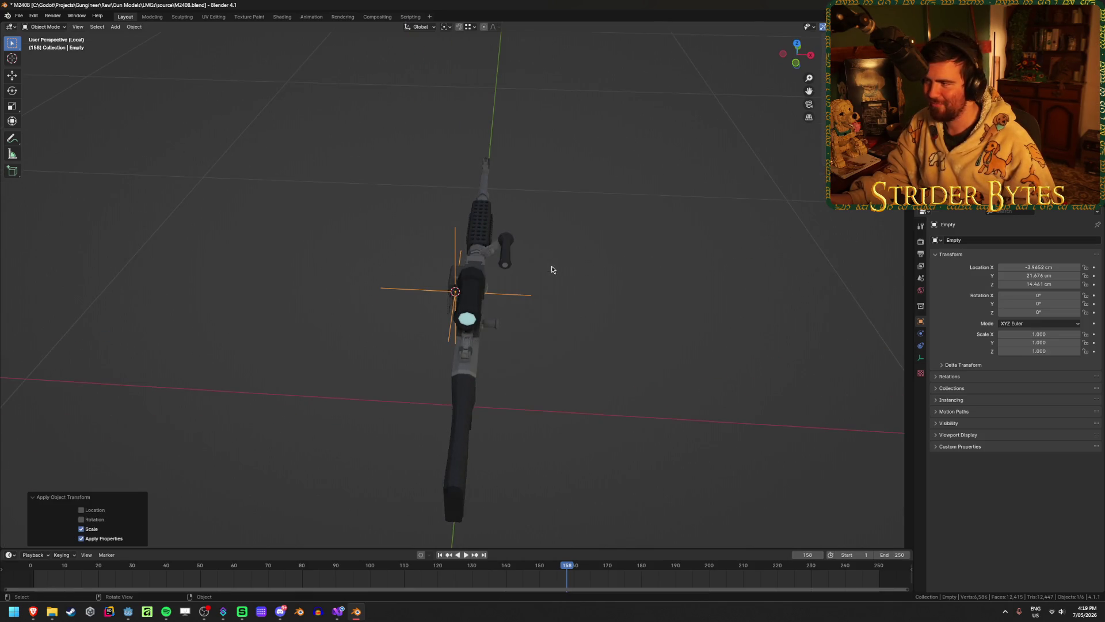
{"action": "scroll", "coordinate": [594, 301], "scroll_direction": "up", "scroll_amount": 2}
{"action": "mouse_move", "coordinate": [595, 301]}
{"action": "middle_mouse_down"}
{"action": "mouse_move", "coordinate": [646, 288]}
{"action": "mouse_move", "coordinate": [665, 311]}
{"action": "mouse_move", "coordinate": [650, 307]}
{"action": "middle_mouse_up"}
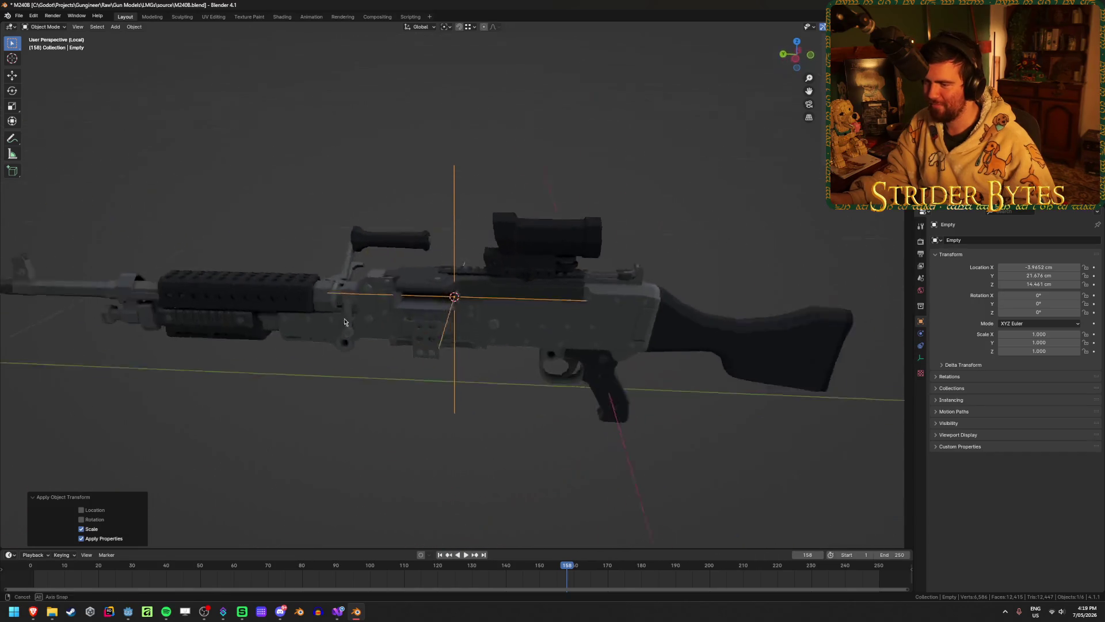
{"action": "scroll", "coordinate": [651, 308], "scroll_direction": "up", "scroll_amount": 3}
- Put a small plain-axes empty with applied scale at the barrel assembly's origin
{"action": "left_click", "coordinate": [288, 377]}
{"action": "left_click", "coordinate": [345, 412]}
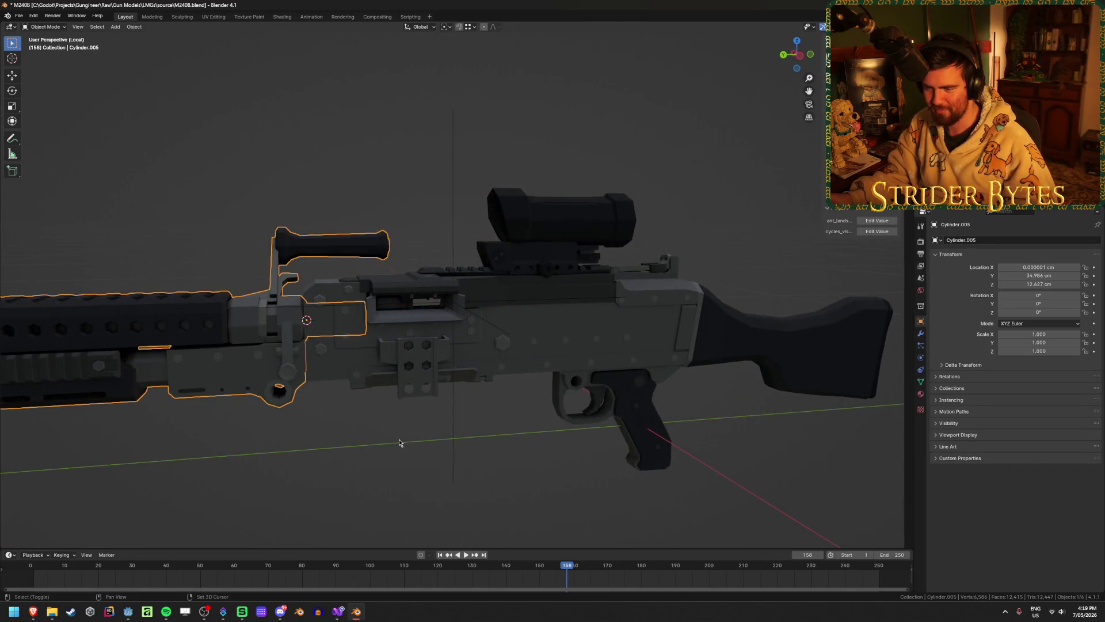
{"action": "key", "text": "shift+a"}
{"action": "mouse_move", "coordinate": [402, 437]}
{"action": "left_click", "coordinate": [446, 437]}
{"action": "scroll", "coordinate": [436, 444], "scroll_direction": "down", "scroll_amount": 3}
{"action": "middle_click_drag", "start_coordinate": [436, 444], "coordinate": [510, 345]}
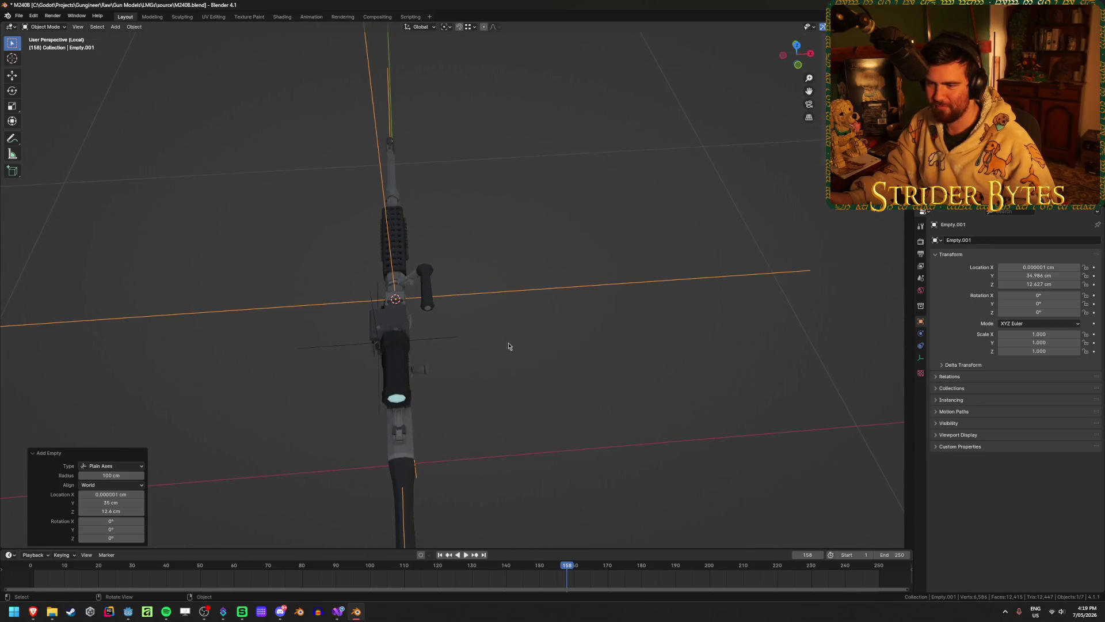
{"action": "key", "text": "s"}
{"action": "left_click", "coordinate": [455, 290]}
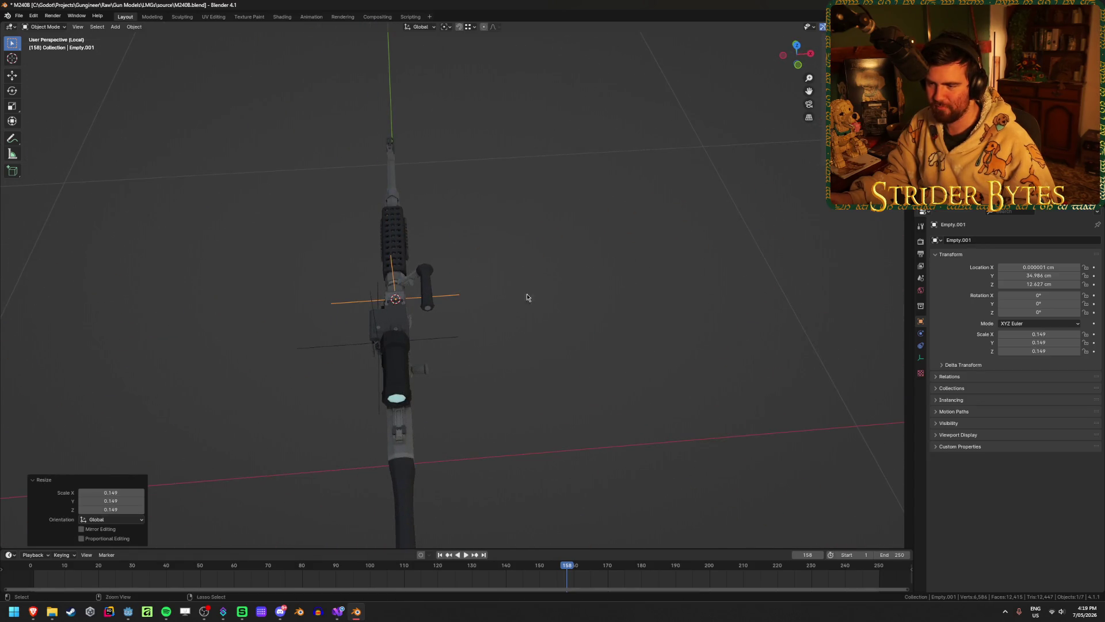
{"action": "key", "text": "ctrl+a"}
{"action": "left_click", "coordinate": [540, 299]}
{"action": "middle_click_drag", "start_coordinate": [508, 278], "coordinate": [607, 261]}
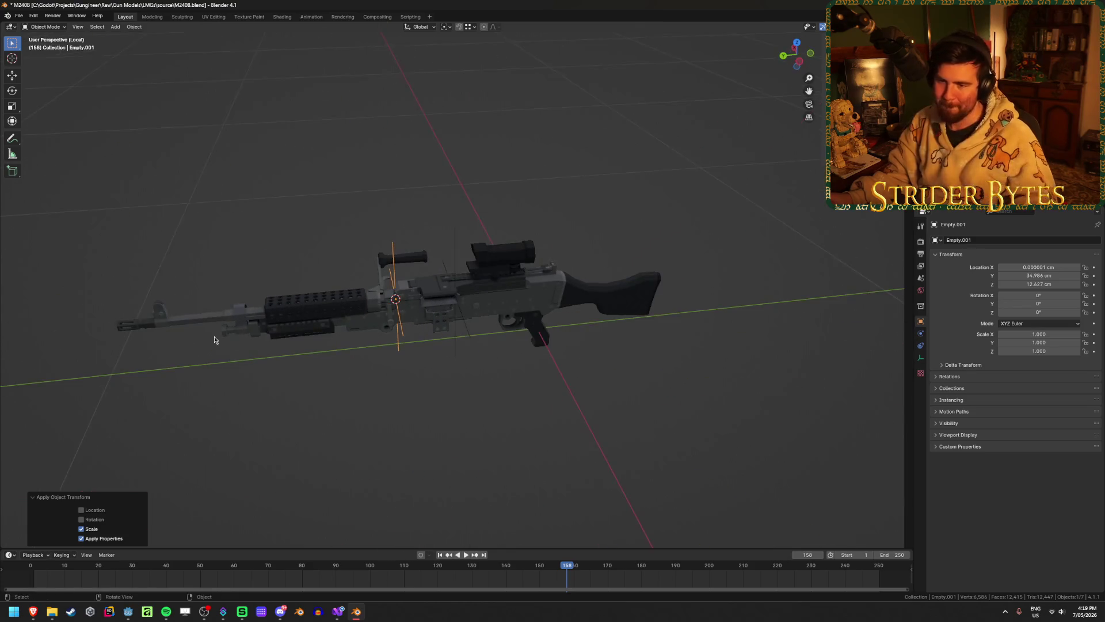
- Frame and inspect the muzzle brake's geometry, then hide it
{"action": "middle_click_drag", "start_coordinate": [214, 336], "coordinate": [429, 276]}
{"action": "left_click", "coordinate": [387, 252]}
{"action": "key", "text": "KP_Decimal"}
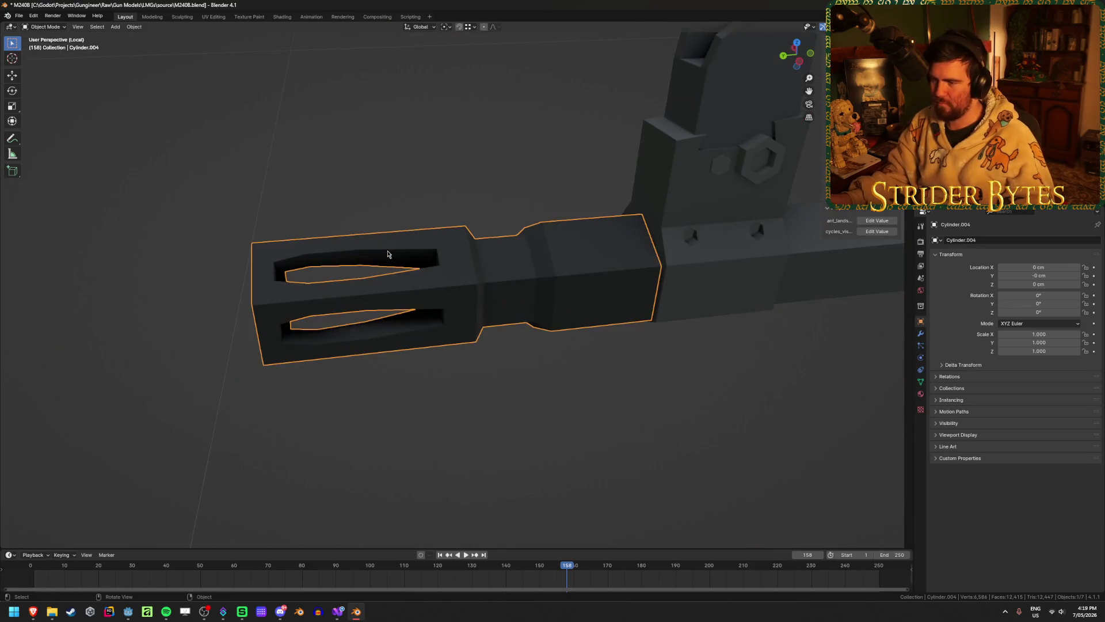
{"action": "key", "text": "Tab"}
{"action": "middle_click_drag", "start_coordinate": [607, 306], "coordinate": [587, 244]}
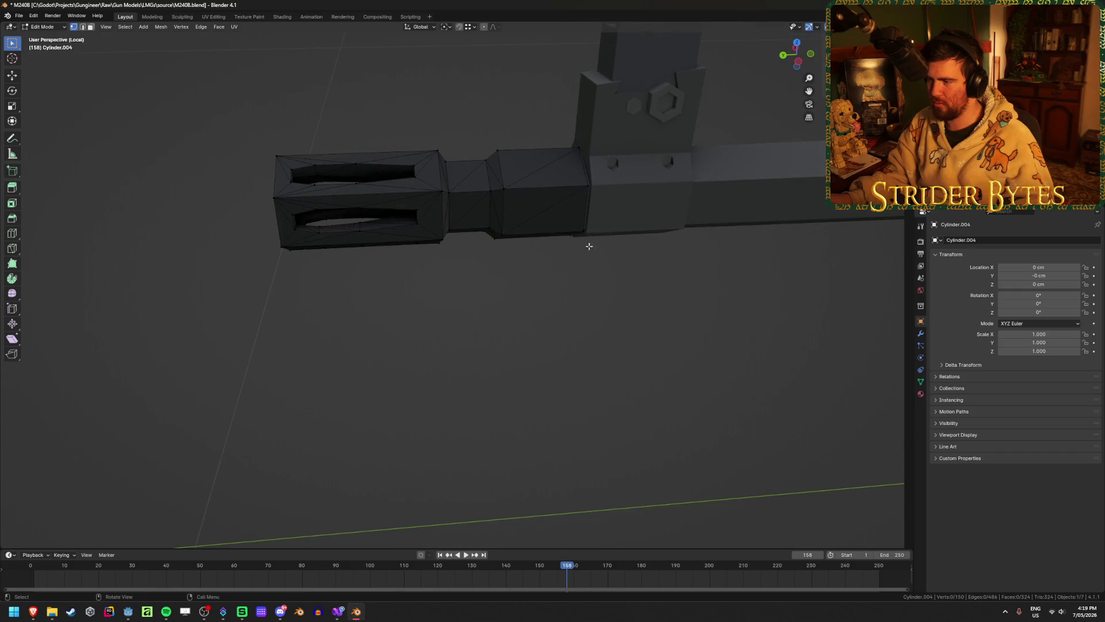
{"action": "key", "text": "a"}
{"action": "middle_click_drag", "start_coordinate": [532, 212], "coordinate": [532, 211]}
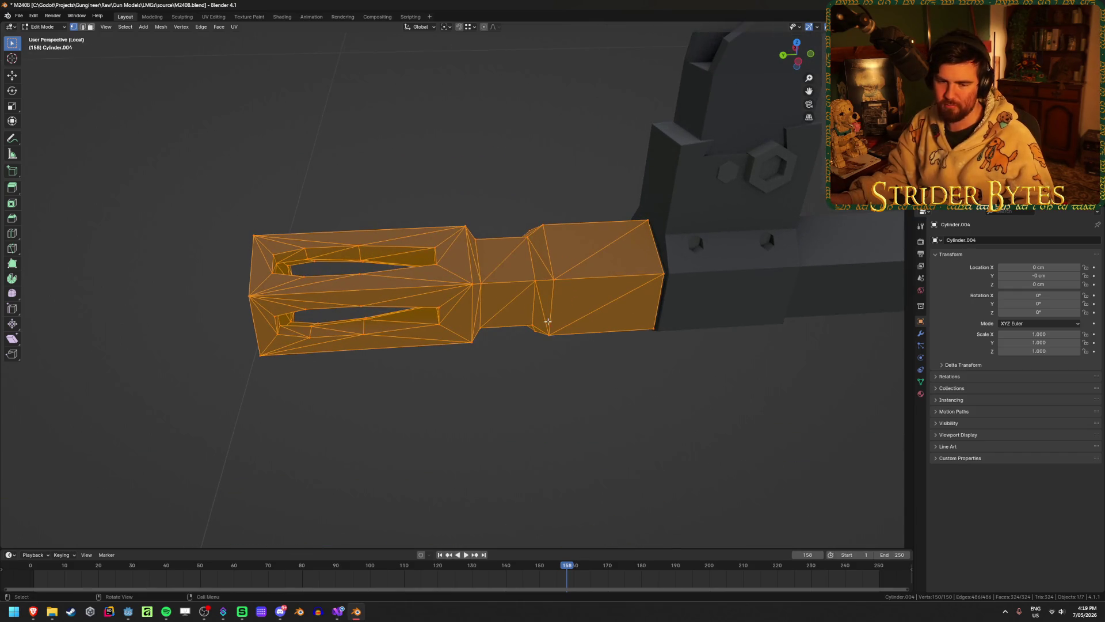
{"action": "key", "text": "Tab"}
{"action": "key", "text": "Delete"}
- Snap the 3D cursor to the tip of the barrel
{"action": "left_click", "coordinate": [608, 299]}
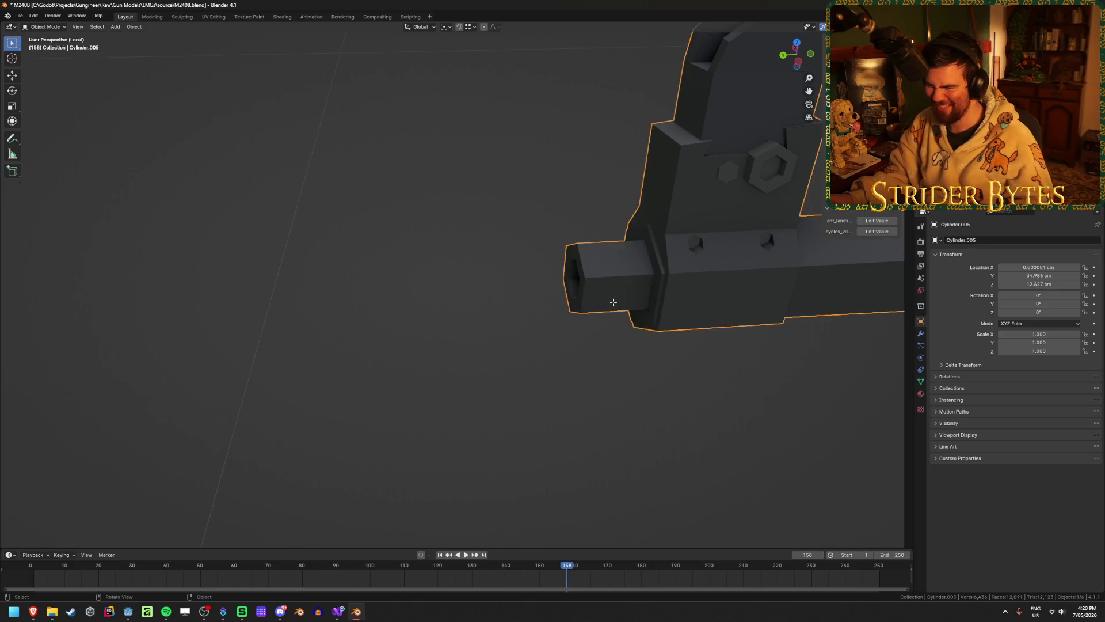
{"action": "key", "text": "Tab"}
{"action": "key", "text": "ctrl+Tab"}
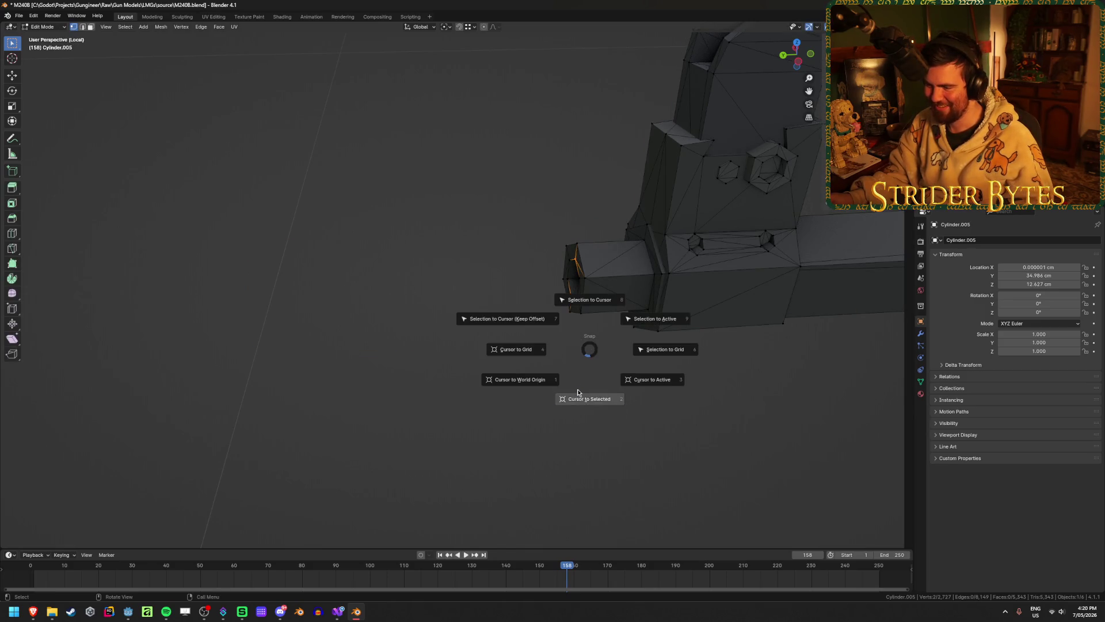
{"action": "left_click", "coordinate": [538, 400]}
{"action": "mouse_move", "coordinate": [538, 400]}
{"action": "middle_mouse_down"}
{"action": "mouse_move", "coordinate": [541, 412]}
{"action": "mouse_move", "coordinate": [365, 371]}
{"action": "mouse_move", "coordinate": [430, 370]}
{"action": "middle_mouse_up"}
- Add a small plain-axes empty with applied scale at the barrel tip, then unhide the parts
{"action": "key", "text": "shift+a"}
{"action": "mouse_move", "coordinate": [538, 397]}
{"action": "left_click", "coordinate": [575, 396]}
{"action": "key", "text": "s"}
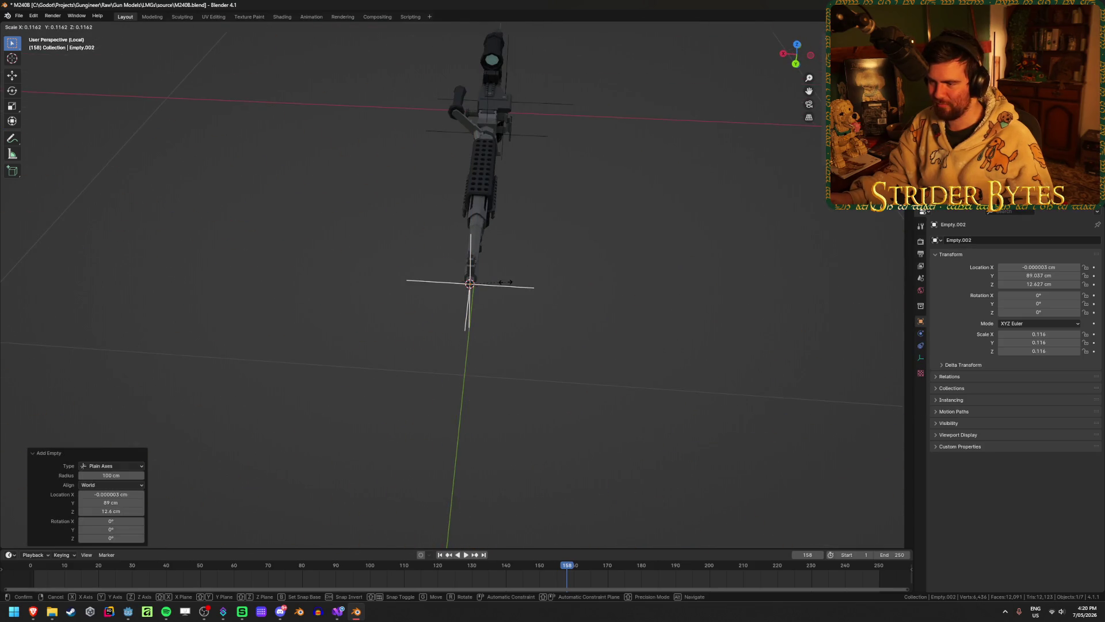
{"action": "left_click", "coordinate": [506, 288]}
{"action": "key", "text": "ctrl+a"}
{"action": "left_click", "coordinate": [507, 286]}
{"action": "mouse_move", "coordinate": [507, 286]}
{"action": "middle_mouse_down"}
{"action": "mouse_move", "coordinate": [548, 330]}
{"action": "mouse_move", "coordinate": [570, 331]}
{"action": "mouse_move", "coordinate": [534, 311]}
{"action": "middle_mouse_up"}
{"action": "scroll", "coordinate": [530, 318], "scroll_direction": "up", "scroll_amount": 3}
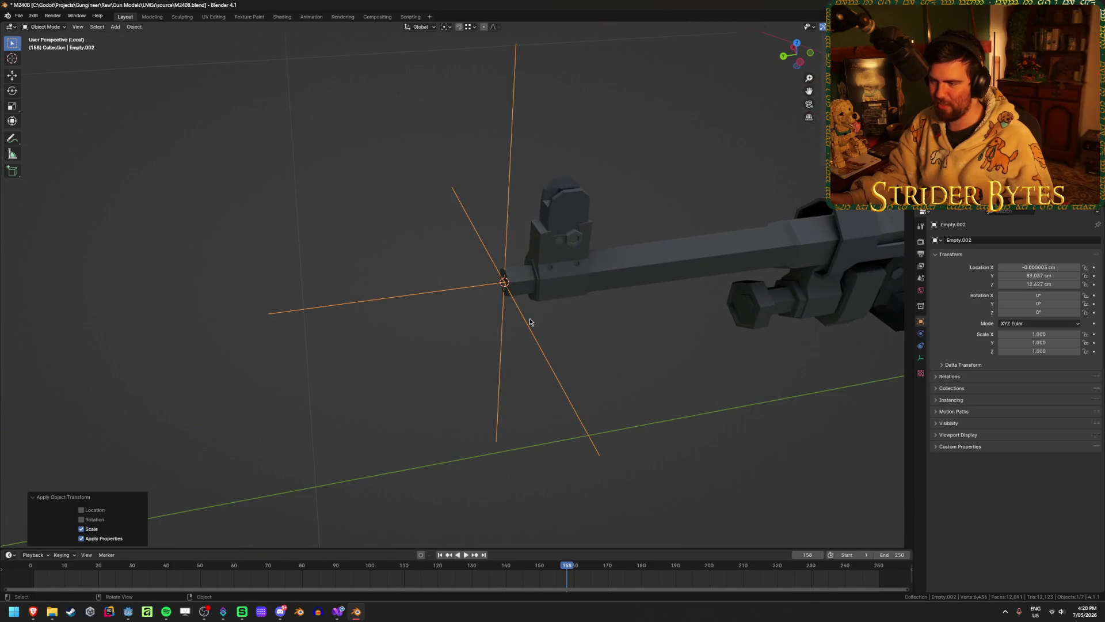
{"action": "left_click", "coordinate": [571, 322]}
{"action": "key", "text": "ctrl+z"}
{"action": "key", "text": "ctrl+z"}
{"action": "key", "text": "ctrl+z"}
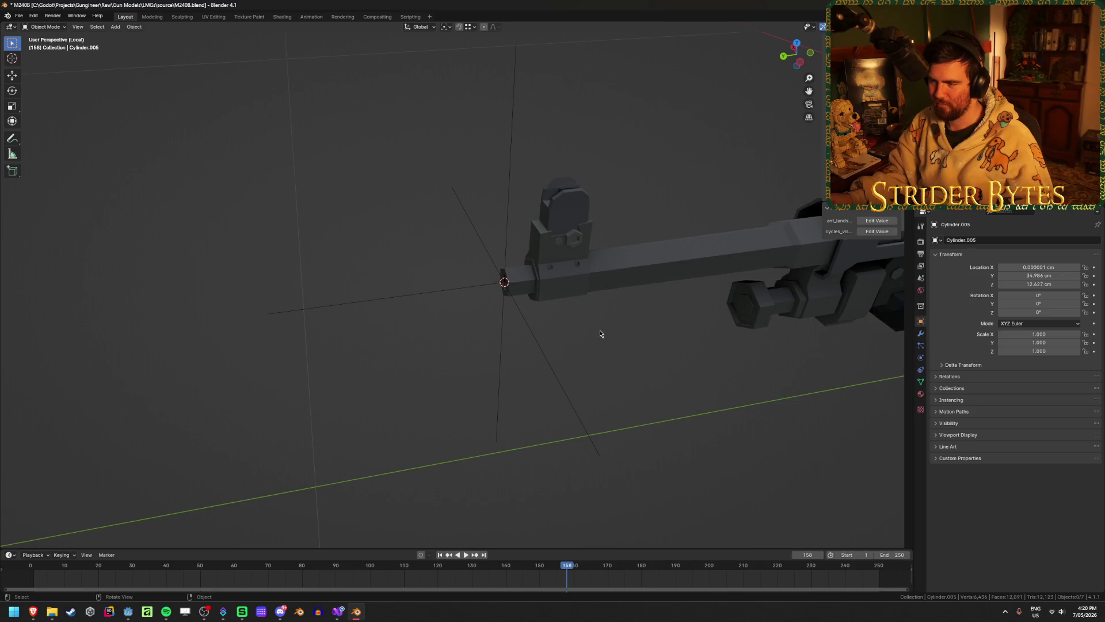
- Set the muzzle brake's origin to the 3D cursor
{"action": "left_click", "coordinate": [487, 287]}
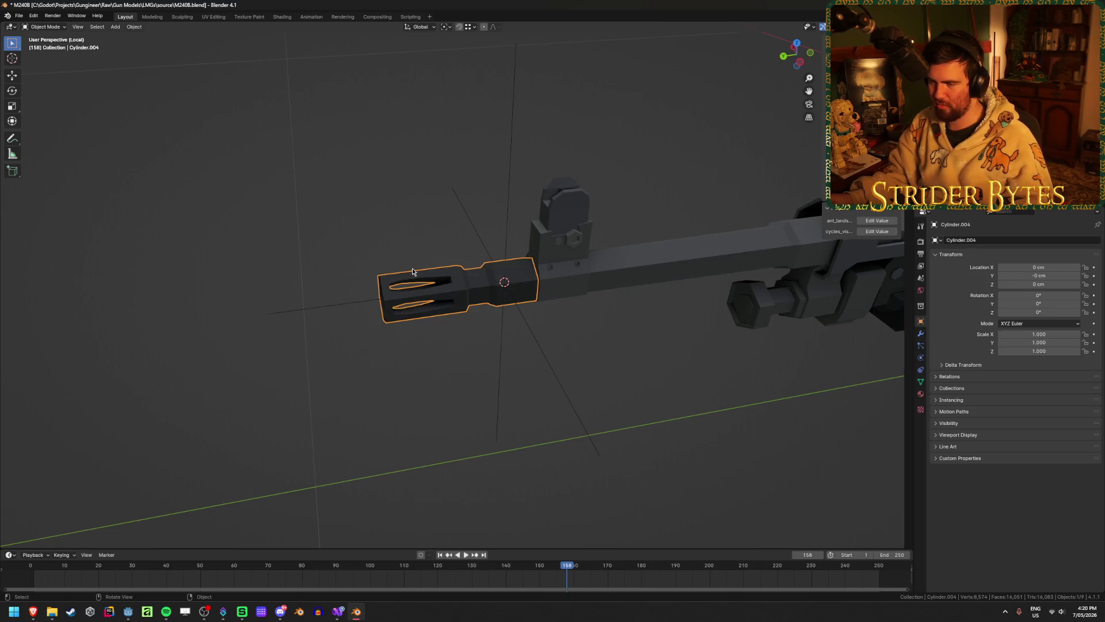
{"action": "middle_click_drag", "start_coordinate": [413, 268], "coordinate": [390, 247]}
{"action": "key", "text": "shift+a"}
{"action": "mouse_move", "coordinate": [390, 248]}
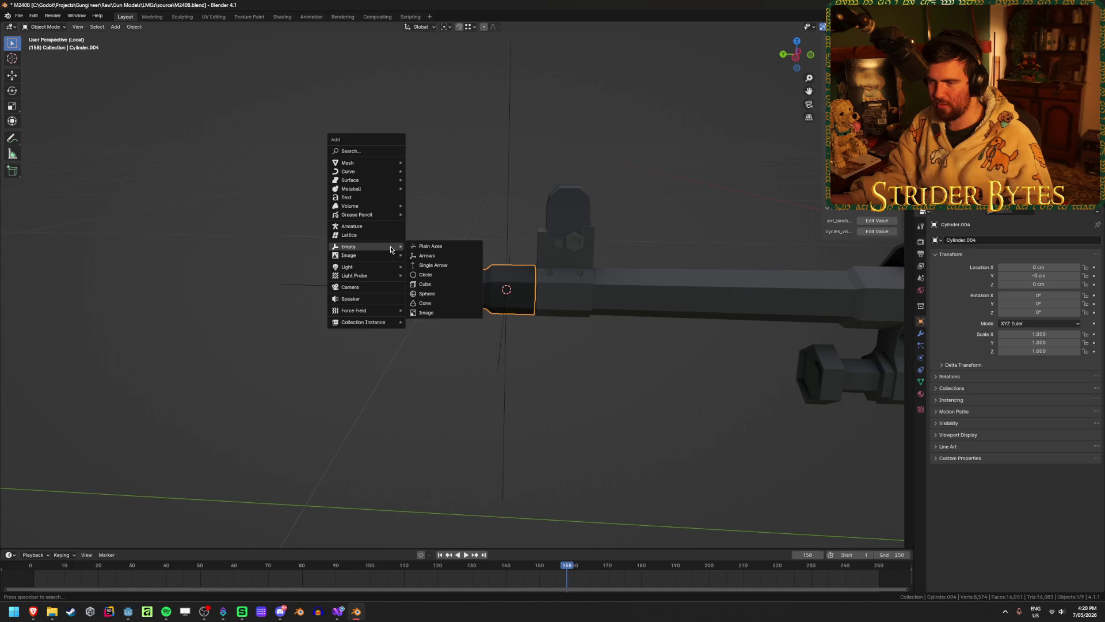
{"action": "right_click", "coordinate": [422, 212]}
{"action": "mouse_move", "coordinate": [422, 212]}
{"action": "left_click", "coordinate": [496, 237]}
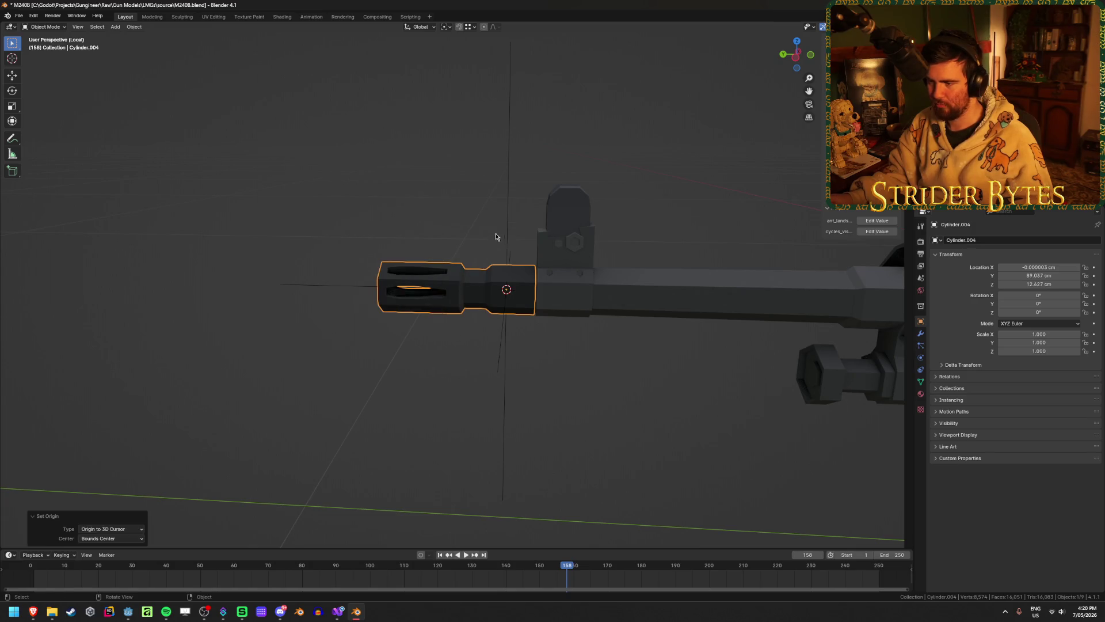
{"action": "left_click", "coordinate": [648, 382]}
{"action": "middle_click_drag", "start_coordinate": [648, 381], "coordinate": [575, 392]}
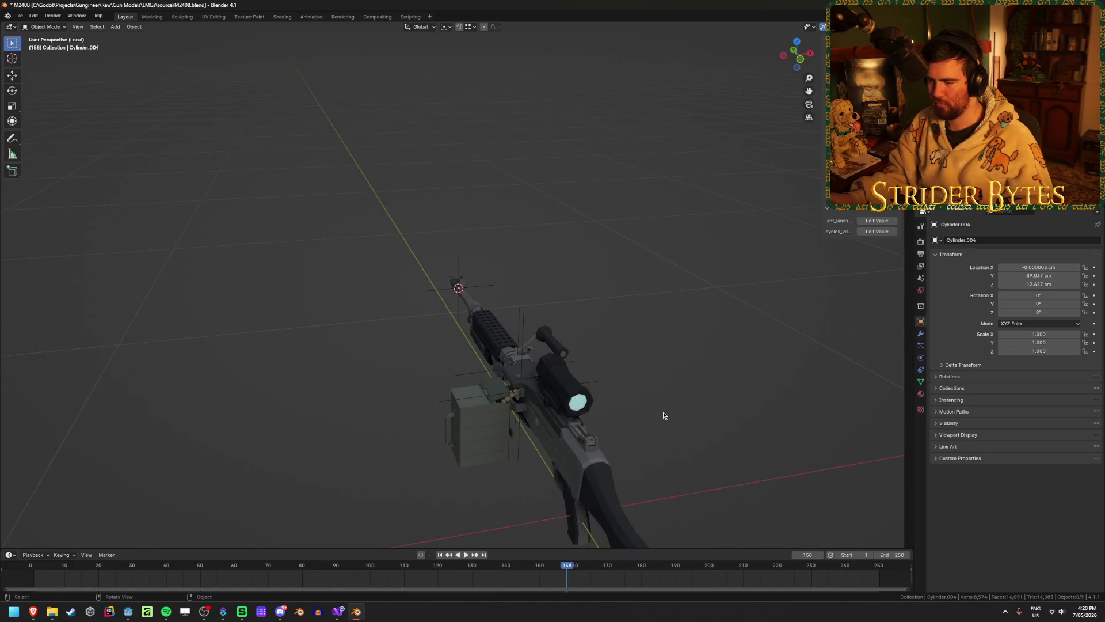
{"action": "mouse_move", "coordinate": [663, 412]}
{"action": "middle_mouse_down"}
{"action": "mouse_move", "coordinate": [614, 326]}
{"action": "mouse_move", "coordinate": [684, 292]}
{"action": "middle_mouse_up"}
- Place a small plain-axes empty with applied scale at the stock's pivot
{"action": "left_click", "coordinate": [684, 292]}
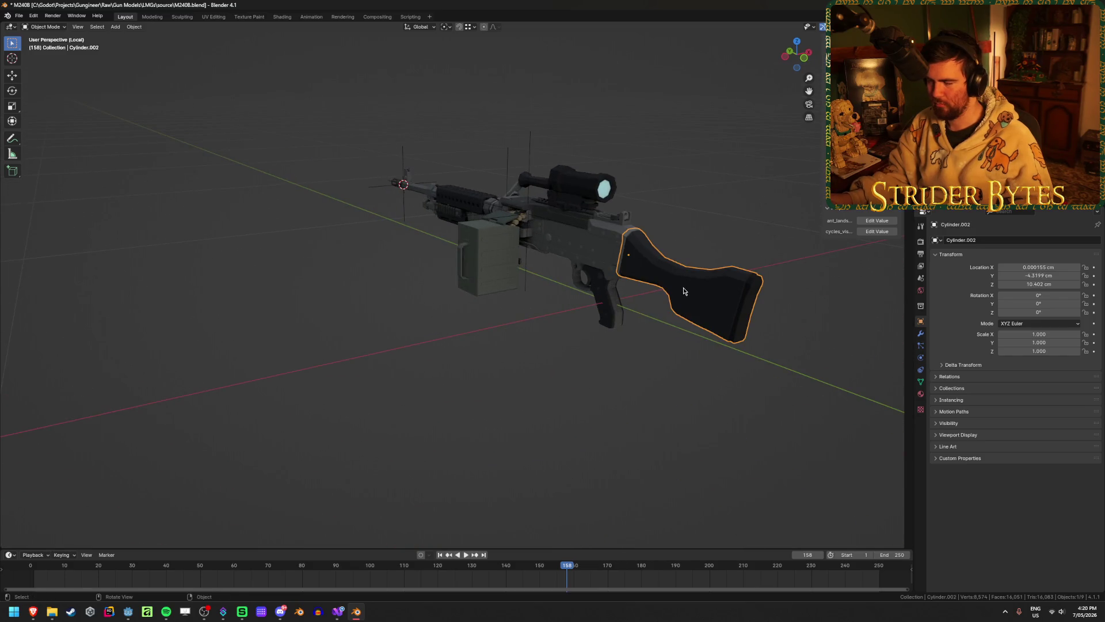
{"action": "key", "text": "shift+s"}
{"action": "left_click", "coordinate": [683, 333]}
{"action": "mouse_move", "coordinate": [683, 332]}
{"action": "middle_mouse_down"}
{"action": "mouse_move", "coordinate": [574, 318]}
{"action": "mouse_move", "coordinate": [353, 328]}
{"action": "mouse_move", "coordinate": [488, 388]}
{"action": "middle_mouse_up"}
{"action": "key", "text": "shift+a"}
{"action": "mouse_move", "coordinate": [353, 328]}
{"action": "left_click", "coordinate": [387, 330]}
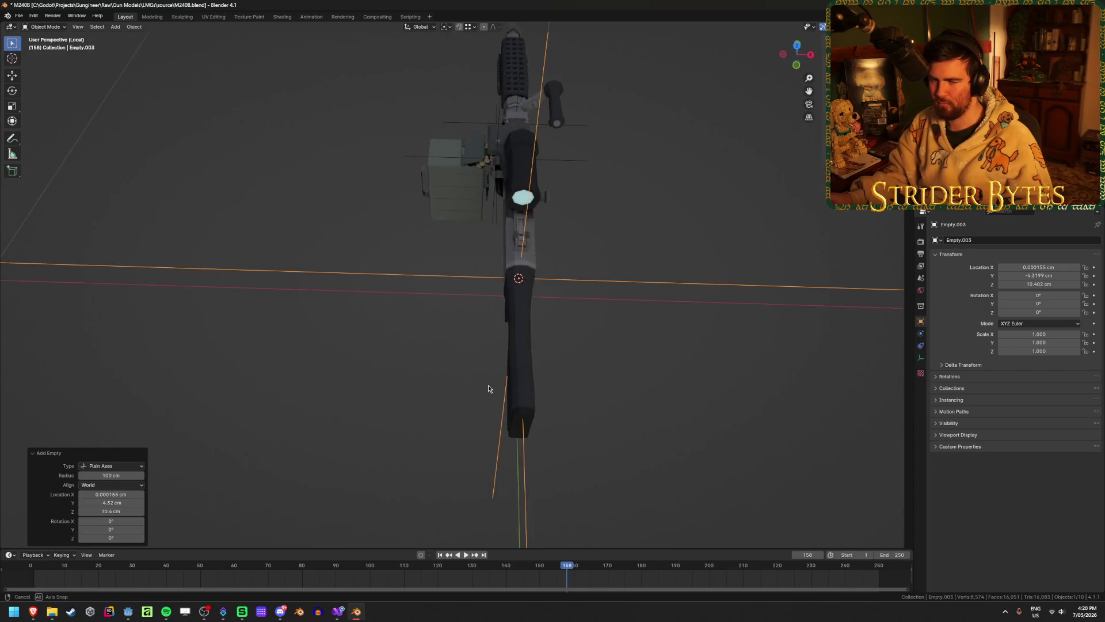
{"action": "key", "text": "s"}
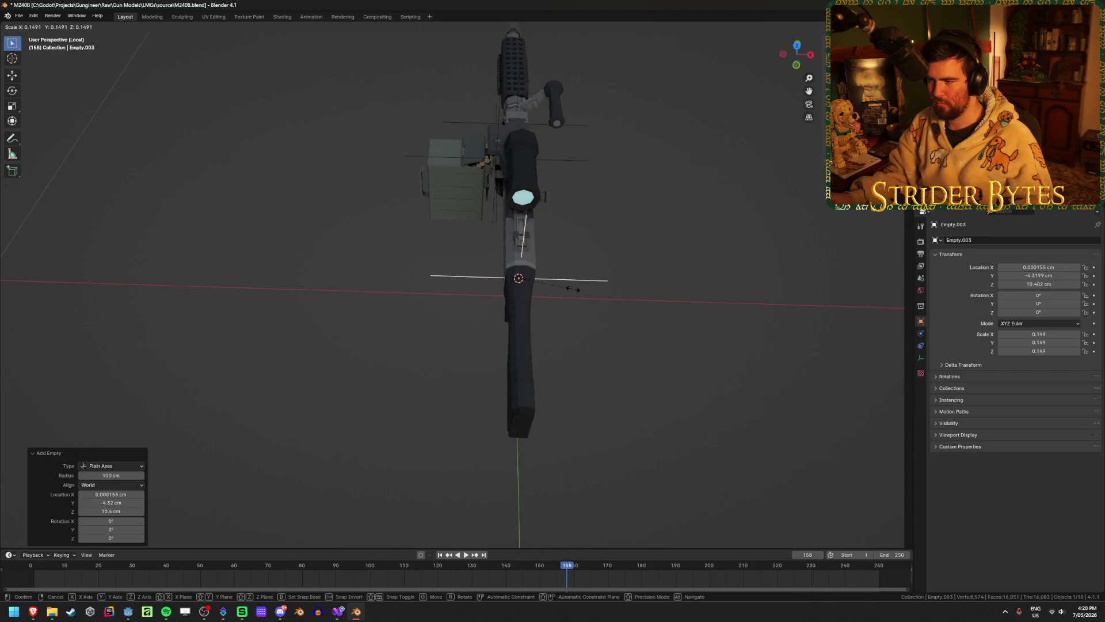
{"action": "left_click", "coordinate": [573, 289]}
{"action": "key", "text": "ctrl+a"}
{"action": "left_click", "coordinate": [570, 291]}
{"action": "mouse_move", "coordinate": [570, 291]}
{"action": "middle_mouse_down"}
{"action": "mouse_move", "coordinate": [603, 306]}
{"action": "mouse_move", "coordinate": [572, 301]}
{"action": "mouse_move", "coordinate": [451, 350]}
{"action": "middle_mouse_up"}
{"action": "key", "text": "F2"}
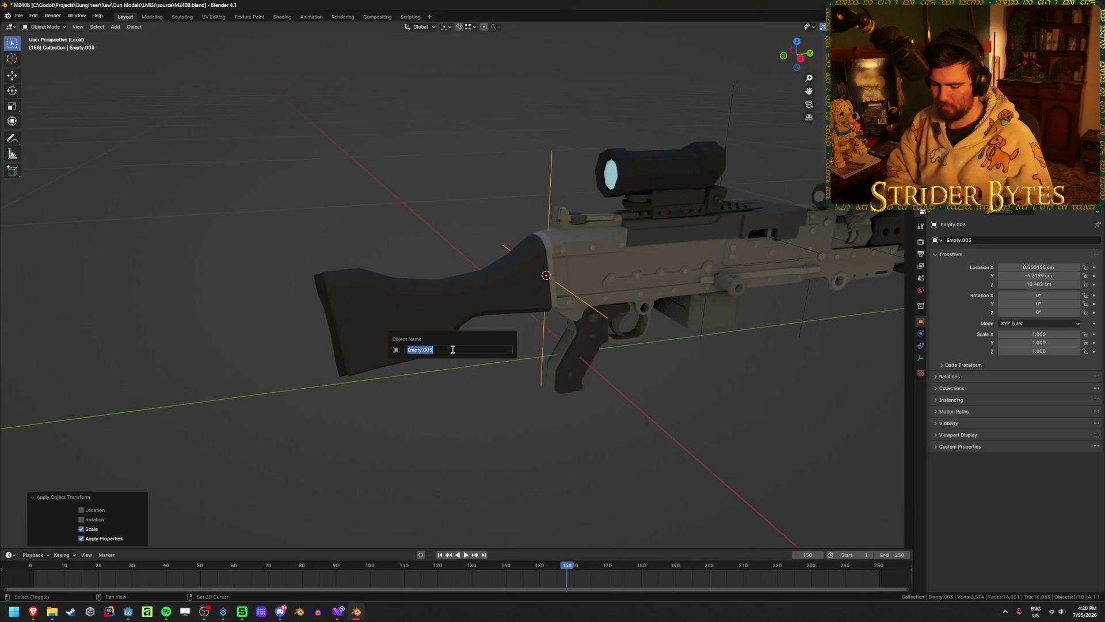
- Name the stock empty StockAttach, save, and name the ammo-box empty MagazineAttach
{"action": "type", "text": "s"}
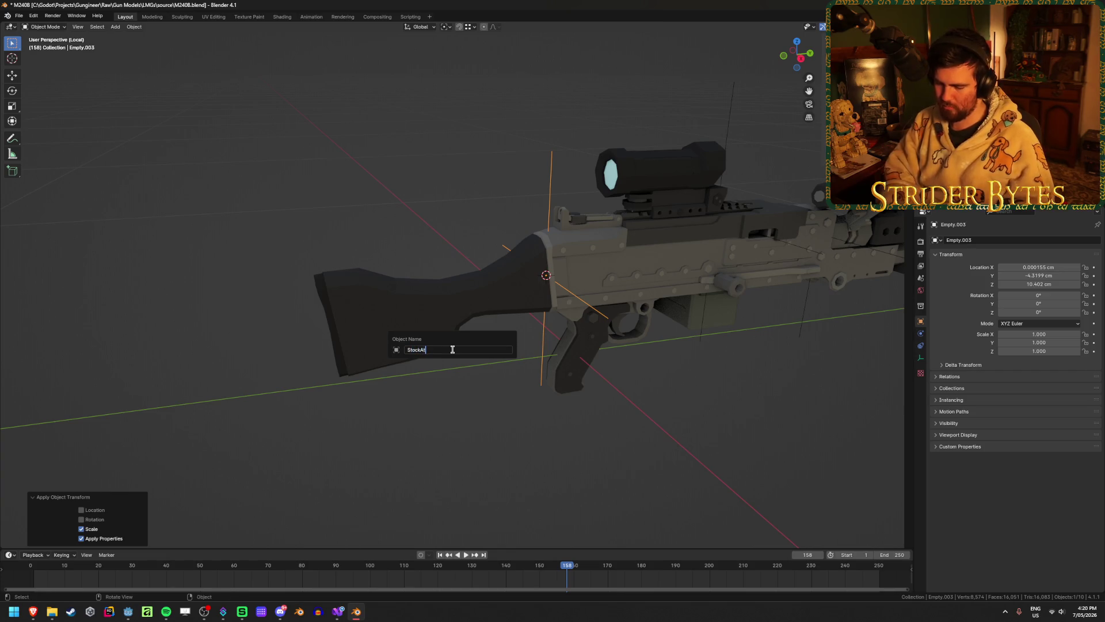
{"action": "key", "text": "Return"}
{"action": "key", "text": "ctrl+s"}
{"action": "mouse_move", "coordinate": [394, 320]}
{"action": "middle_mouse_down"}
{"action": "mouse_move", "coordinate": [395, 259]}
{"action": "mouse_move", "coordinate": [437, 248]}
{"action": "middle_mouse_up"}
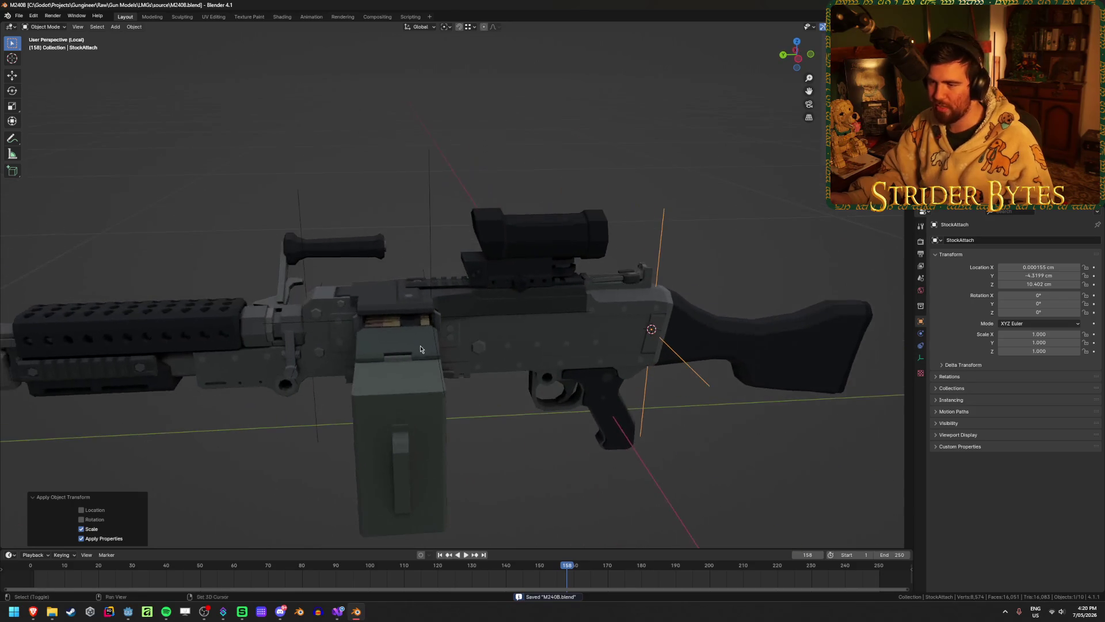
{"action": "left_click", "coordinate": [437, 248]}
{"action": "left_click", "coordinate": [431, 244]}
{"action": "key", "text": "F2"}
{"action": "type", "text": "MagazineAttach"}
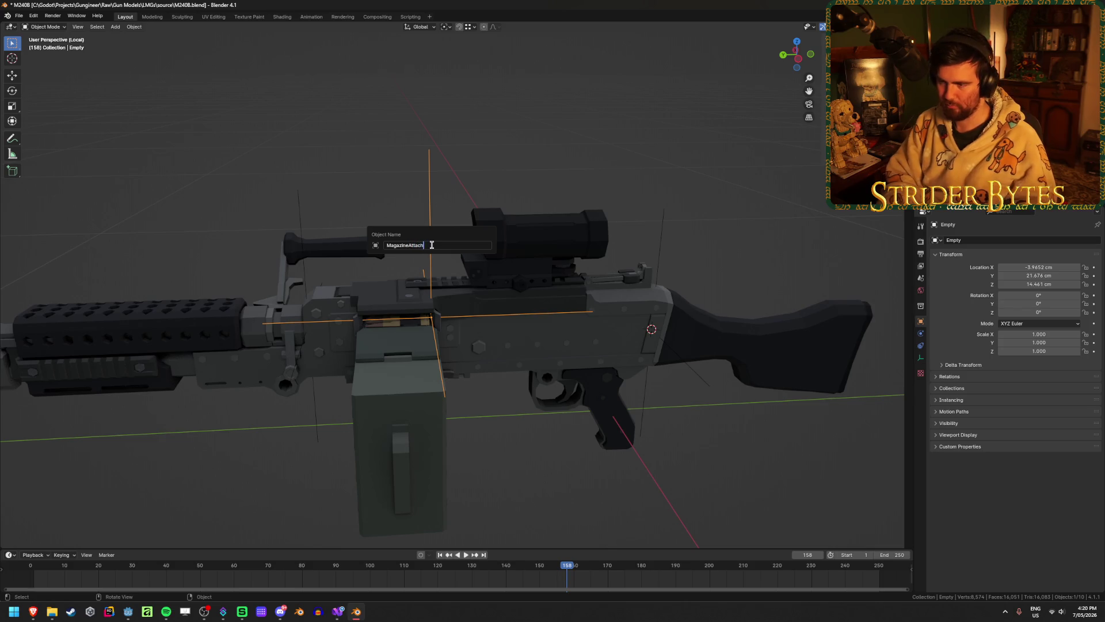
{"action": "key", "text": "Return"}
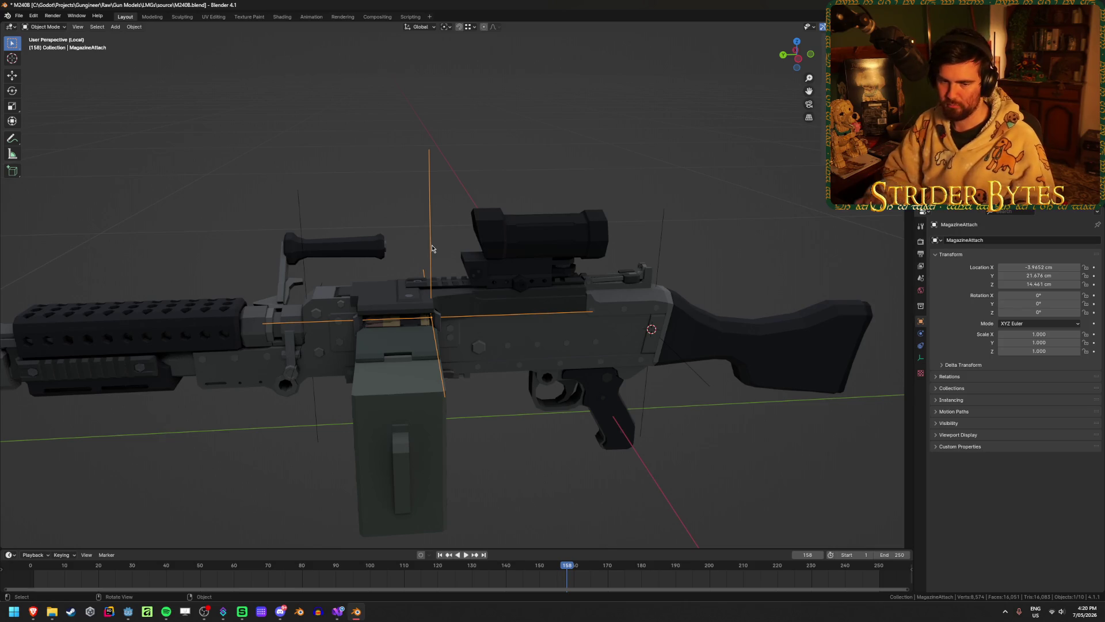
- Rename the barrel empty to BarrelAttach
{"action": "middle_click_drag", "start_coordinate": [240, 217], "coordinate": [341, 218], "text": "shift"}
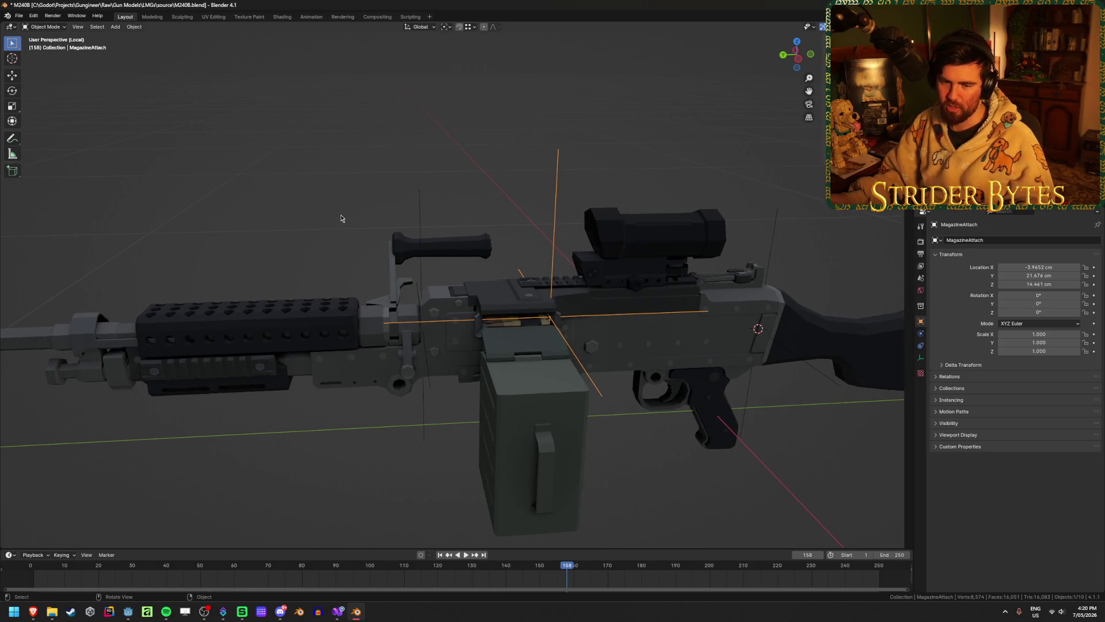
{"action": "left_click", "coordinate": [418, 223]}
{"action": "mouse_move", "coordinate": [419, 223]}
{"action": "middle_mouse_down"}
{"action": "mouse_move", "coordinate": [382, 227]}
{"action": "mouse_move", "coordinate": [403, 218]}
{"action": "middle_mouse_up"}
{"action": "key", "text": "F2"}
{"action": "key", "text": "shift"}
{"action": "type", "text": "BarrelAttach"}
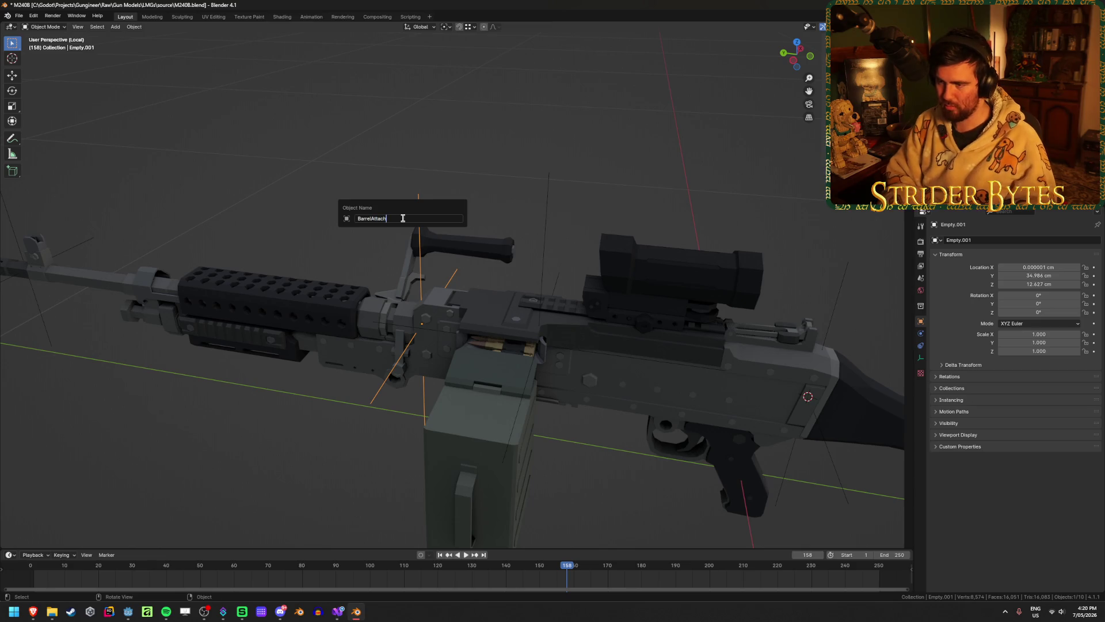
{"action": "key", "text": "Return"}
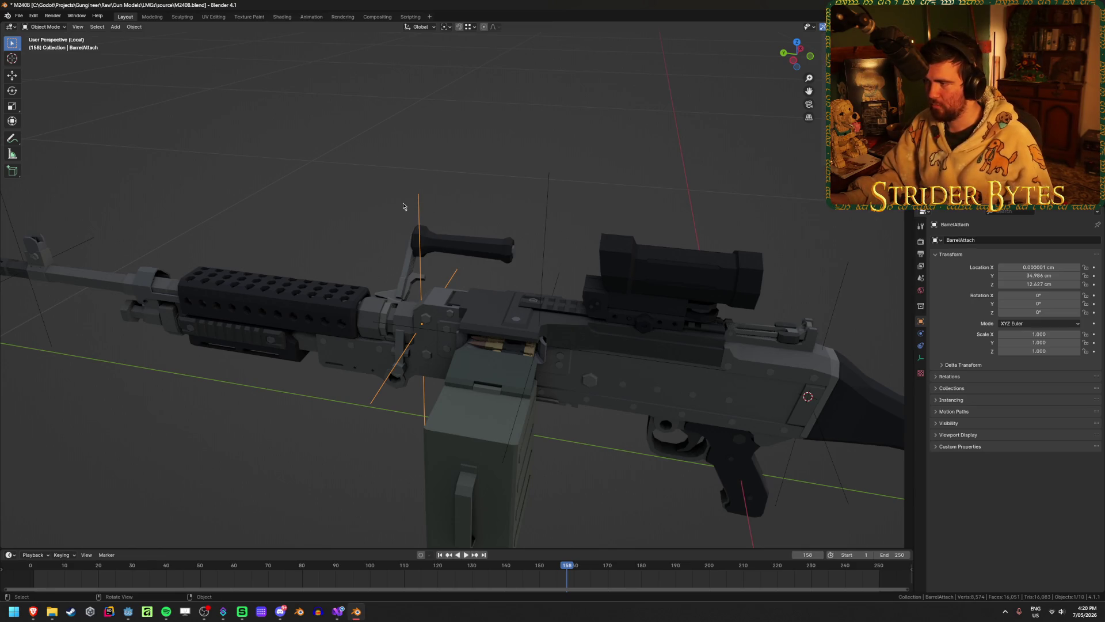
- Rename the muzzle empty to MuzzleAttach and save M240B.blend
{"action": "middle_click_drag", "start_coordinate": [402, 206], "coordinate": [429, 233]}
{"action": "scroll", "coordinate": [454, 262], "scroll_direction": "up", "scroll_amount": 3}
{"action": "left_click", "coordinate": [326, 268]}
{"action": "key", "text": "F2"}
{"action": "type", "text": "MuzzleAttach"}
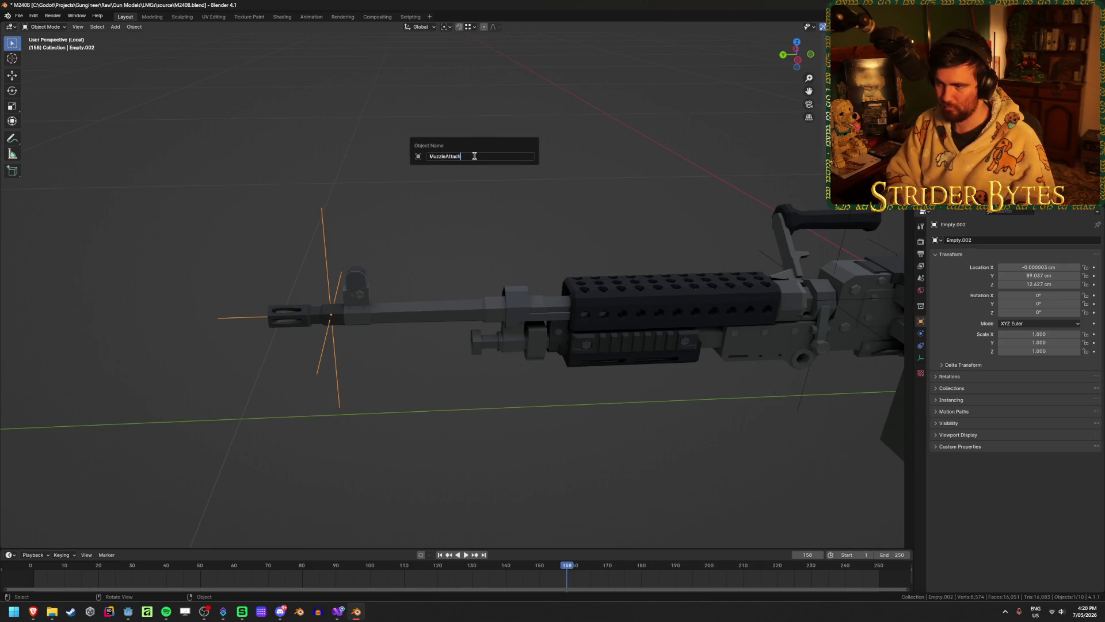
{"action": "key", "text": "Return"}
{"action": "key", "text": "ctrl+s"}
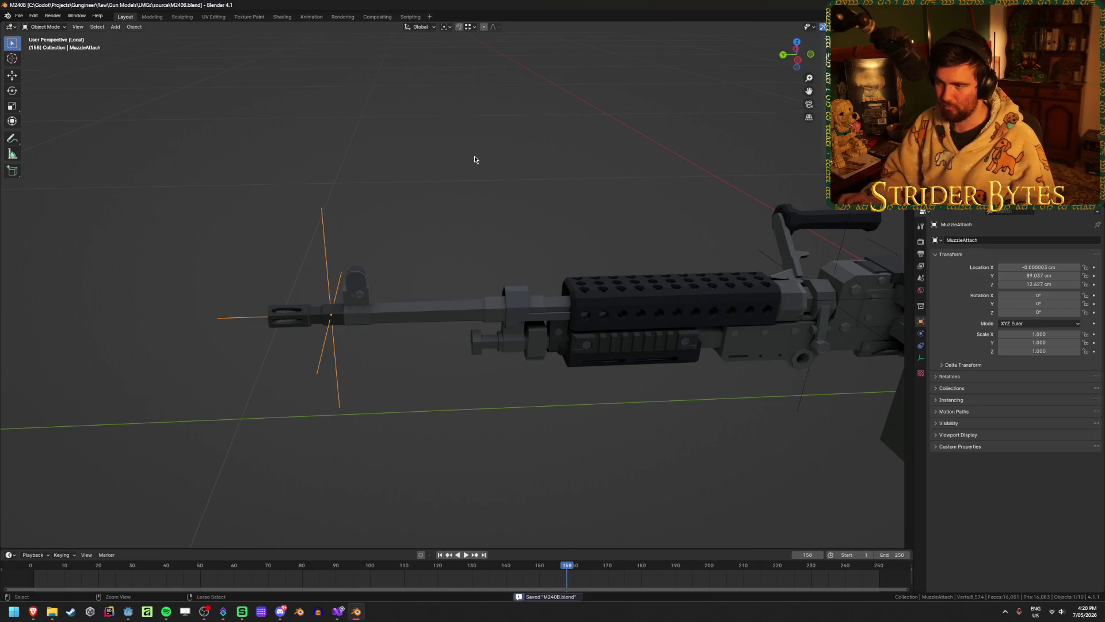
{"action": "scroll", "coordinate": [474, 160], "scroll_direction": "down", "scroll_amount": 1}
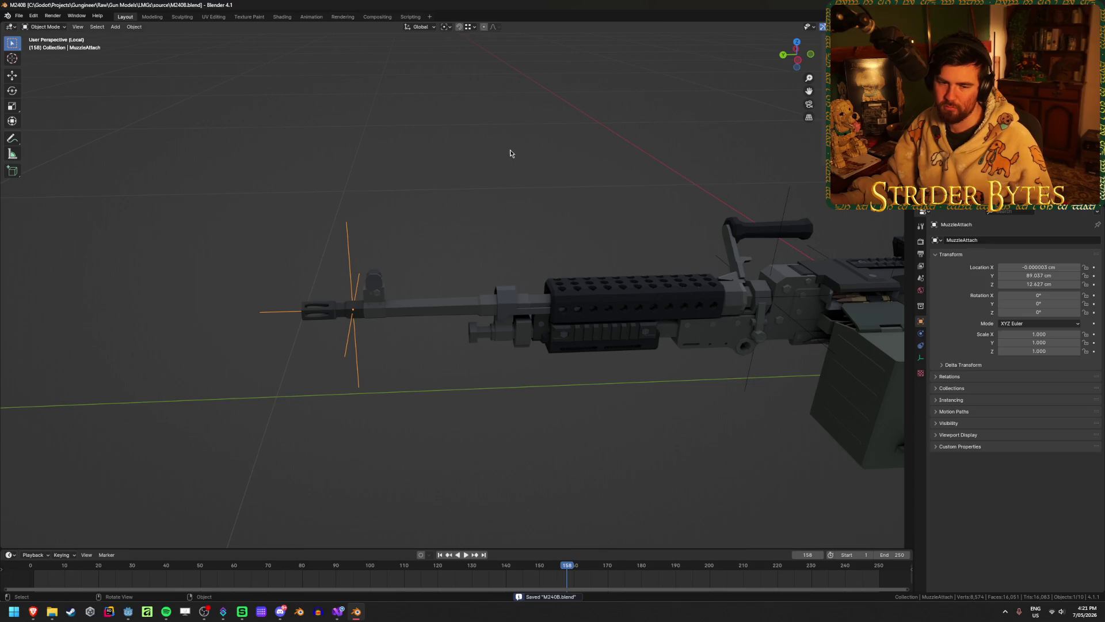
{"action": "mouse_move", "coordinate": [510, 153]}
{"action": "middle_mouse_down"}
{"action": "mouse_move", "coordinate": [353, 210]}
{"action": "mouse_move", "coordinate": [489, 173]}
{"action": "middle_mouse_up"}
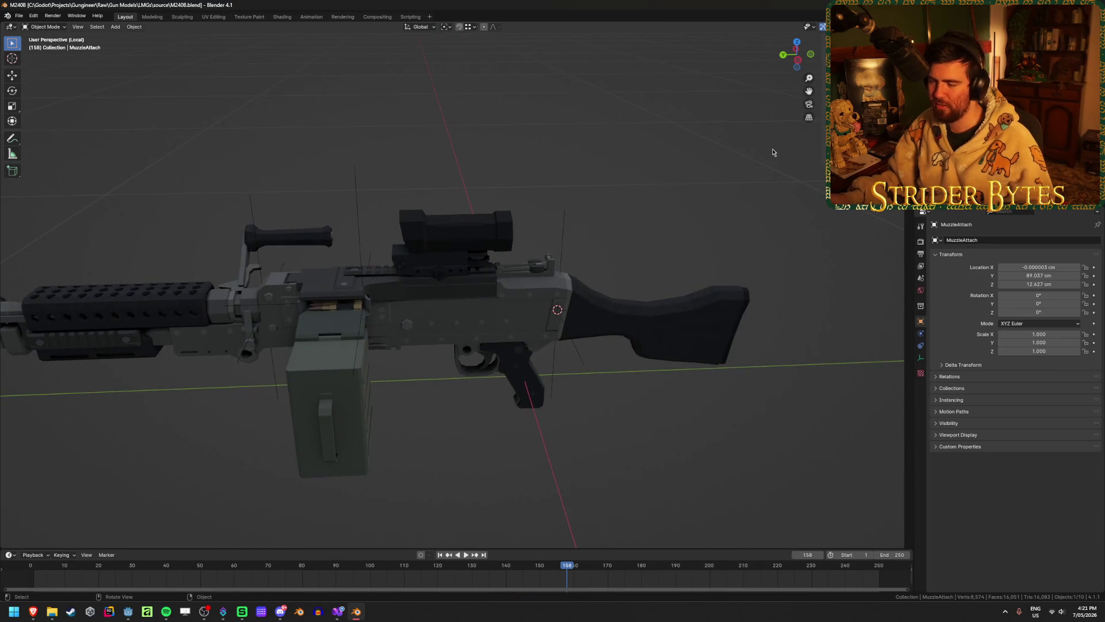
{"action": "left_click", "coordinate": [646, 172]}
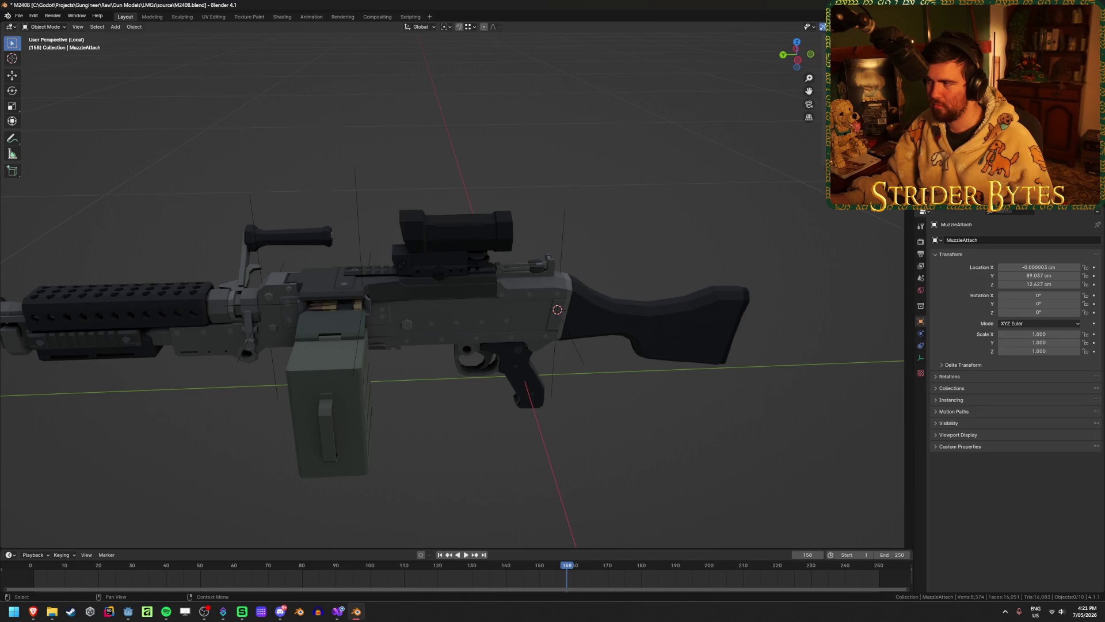
- Snap the 3D cursor to the scope's origin and add a plain-axes empty there
{"action": "left_click", "coordinate": [967, 144]}
{"action": "left_click", "coordinate": [437, 241]}
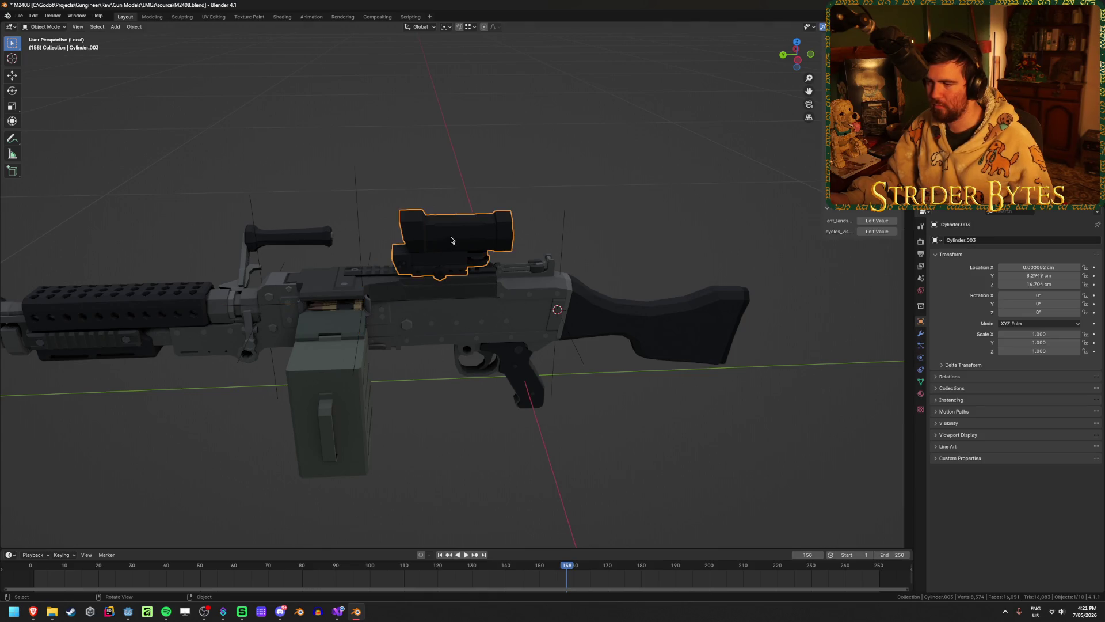
{"action": "mouse_move", "coordinate": [438, 241]}
{"action": "middle_mouse_down"}
{"action": "mouse_move", "coordinate": [552, 239]}
{"action": "mouse_move", "coordinate": [426, 241]}
{"action": "middle_mouse_up"}
{"action": "key", "text": "shift+a"}
{"action": "mouse_move", "coordinate": [576, 234]}
{"action": "left_click", "coordinate": [635, 236]}
{"action": "mouse_move", "coordinate": [635, 239]}
{"action": "middle_mouse_down"}
{"action": "mouse_move", "coordinate": [637, 301]}
{"action": "mouse_move", "coordinate": [761, 241]}
{"action": "middle_mouse_up"}
- Shrink the empty to 0.159, apply its scale, and name it SightAttach
{"action": "key", "text": "s"}
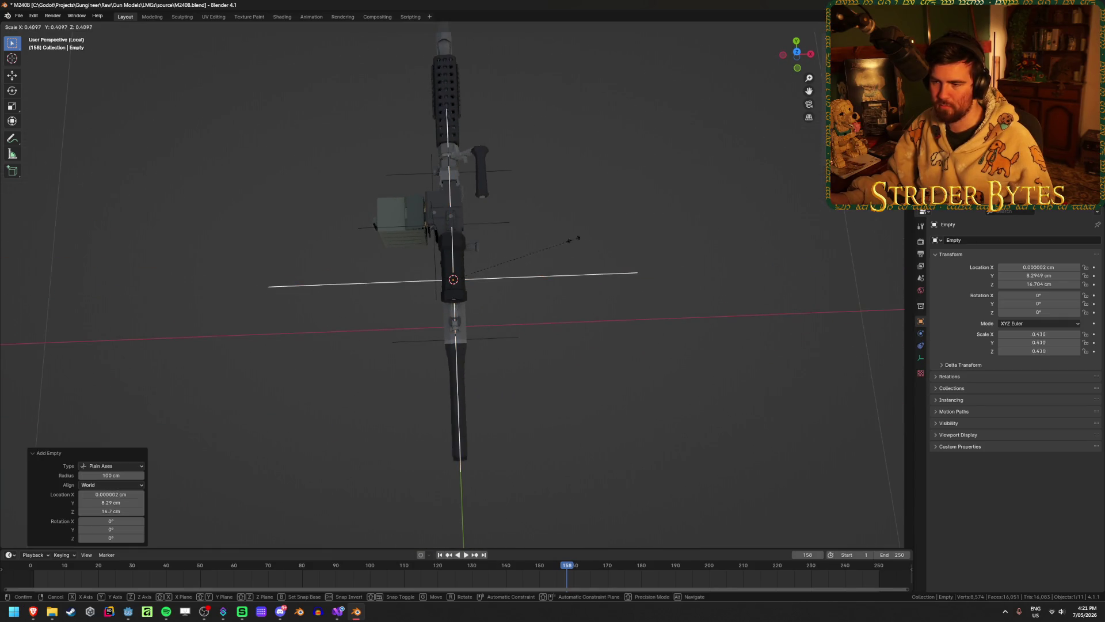
{"action": "left_click", "coordinate": [496, 259]}
{"action": "mouse_move", "coordinate": [496, 259]}
{"action": "middle_mouse_down"}
{"action": "mouse_move", "coordinate": [564, 236]}
{"action": "mouse_move", "coordinate": [572, 217]}
{"action": "middle_mouse_up"}
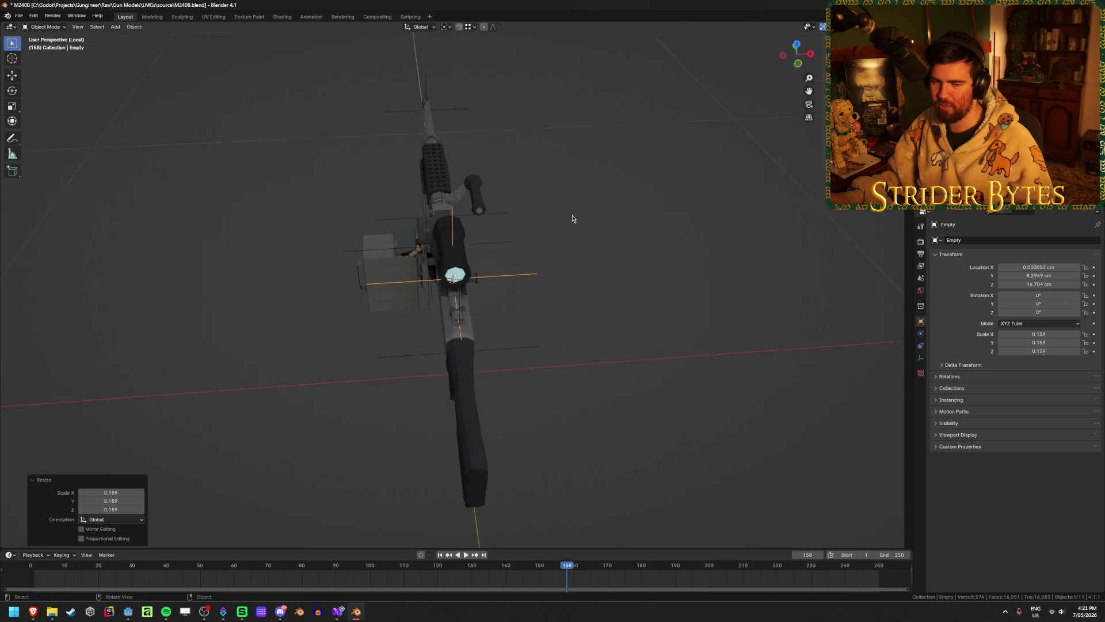
{"action": "key", "text": "ctrl+a"}
{"action": "left_click", "coordinate": [577, 216]}
{"action": "middle_click_drag", "start_coordinate": [609, 271], "coordinate": [627, 286]}
{"action": "key", "text": "F2"}
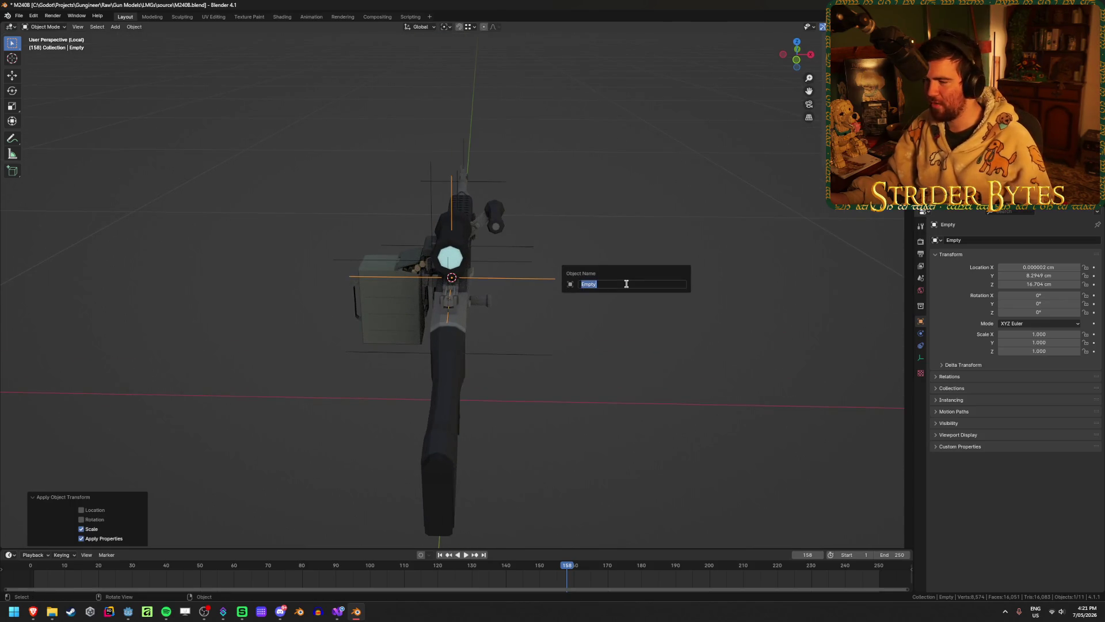
{"action": "type", "text": "SightAttach"}
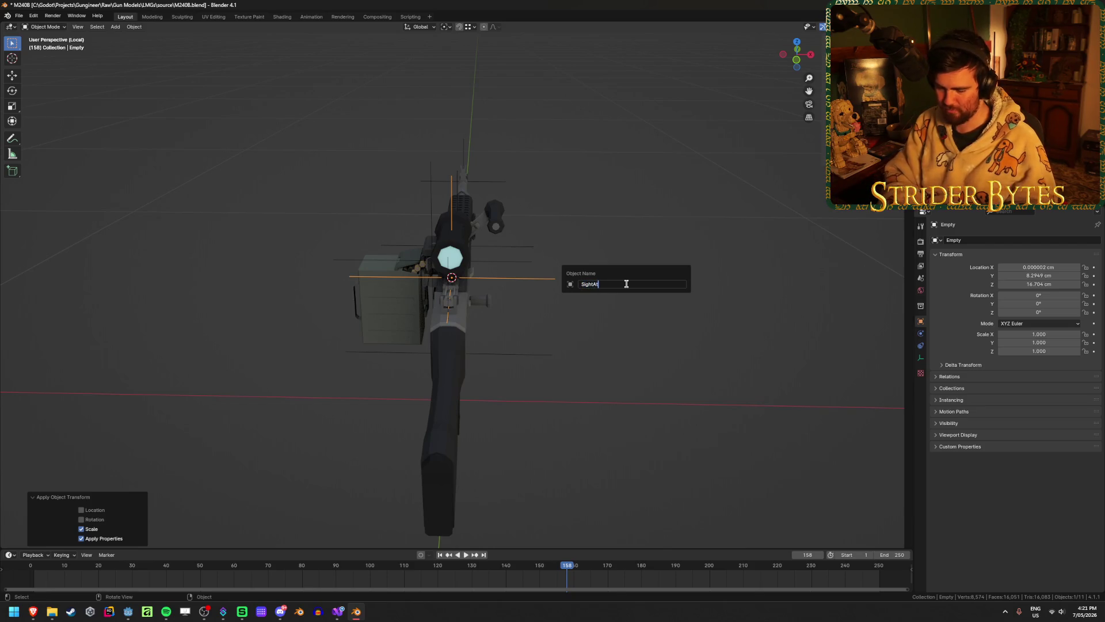
{"action": "key", "text": "Return"}
- Compare SightAttach against the scope's pivot by selecting the scope, empty and ammo box
{"action": "scroll", "coordinate": [618, 282], "scroll_direction": "up", "scroll_amount": 2}
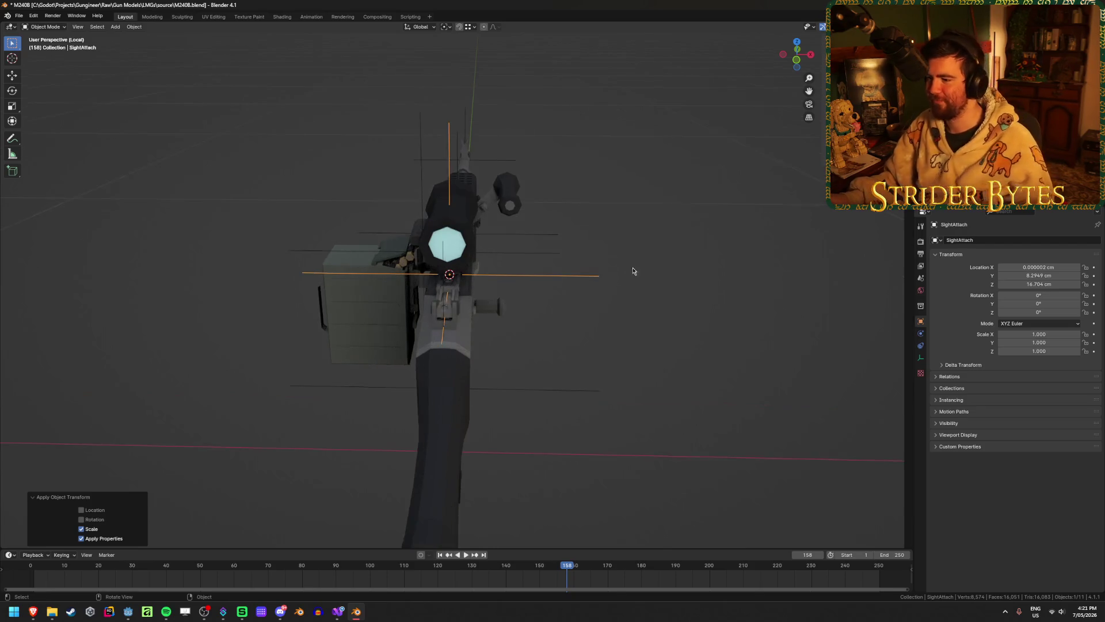
{"action": "middle_click_drag", "start_coordinate": [647, 256], "coordinate": [524, 230]}
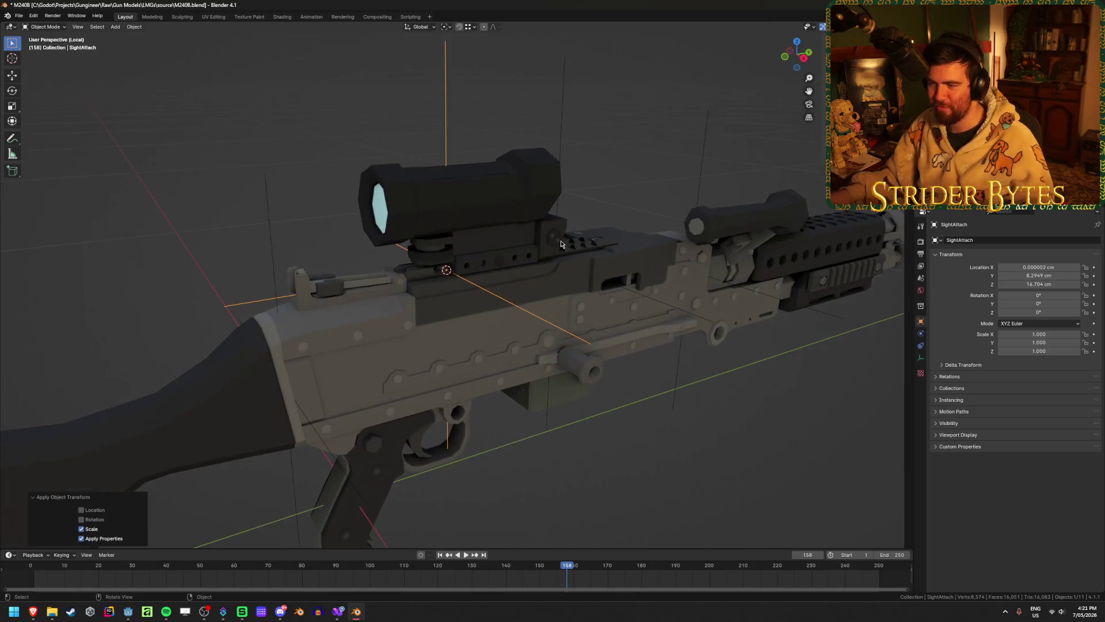
{"action": "left_click", "coordinate": [524, 230]}
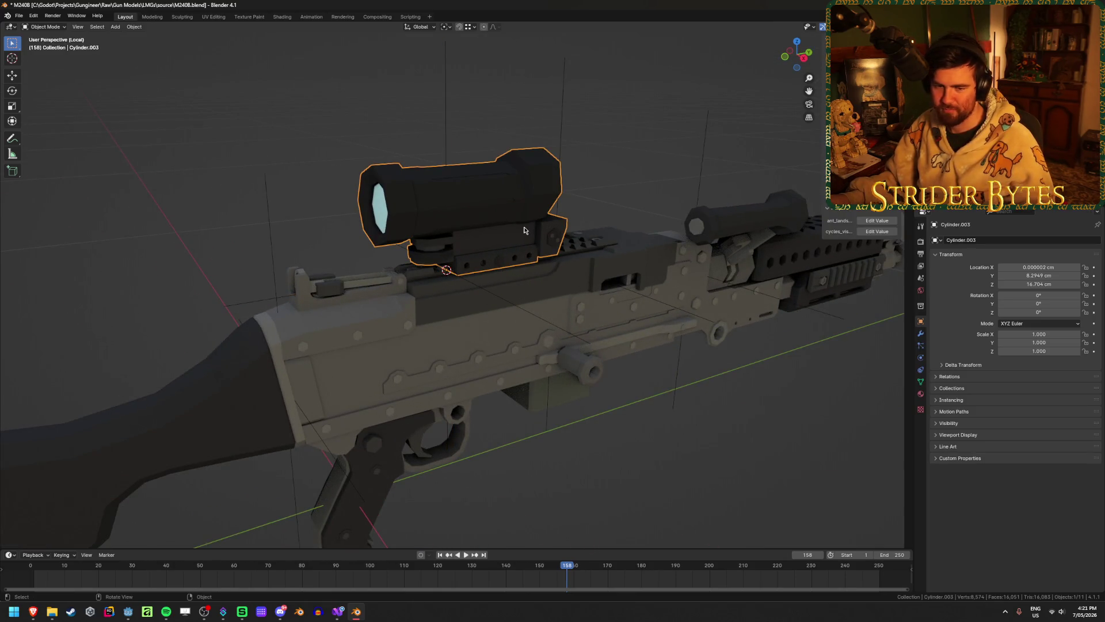
{"action": "scroll", "coordinate": [523, 230], "scroll_direction": "down", "scroll_amount": 1}
{"action": "left_click", "coordinate": [212, 226]}
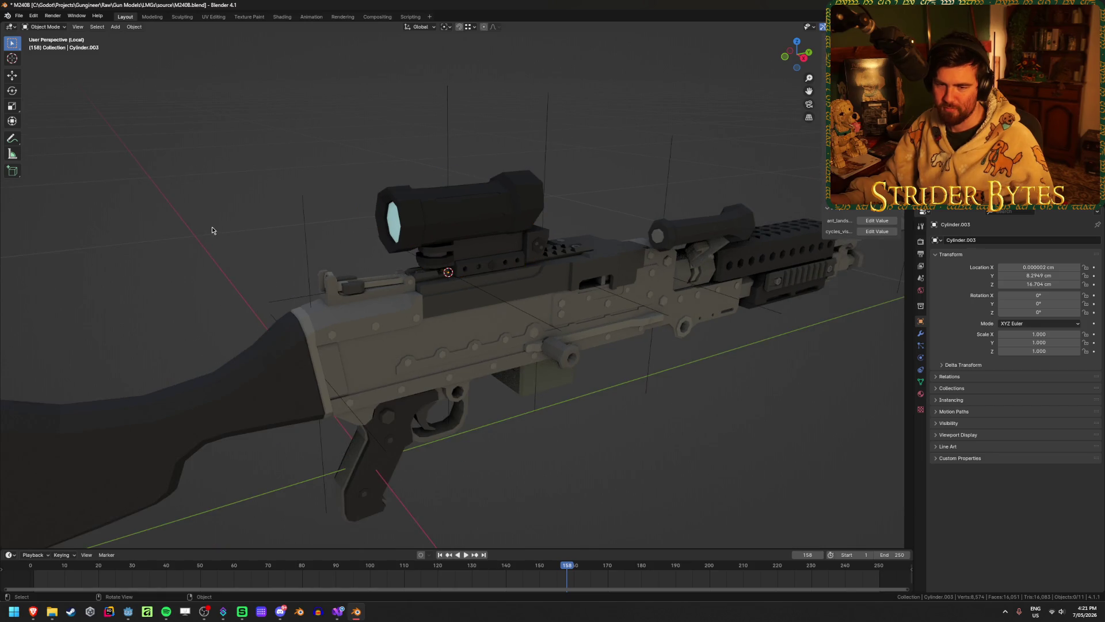
{"action": "mouse_move", "coordinate": [212, 226]}
{"action": "middle_mouse_down"}
{"action": "mouse_move", "coordinate": [229, 247]}
{"action": "mouse_move", "coordinate": [274, 244]}
{"action": "mouse_move", "coordinate": [263, 260]}
{"action": "middle_mouse_up"}
{"action": "left_click", "coordinate": [278, 271]}
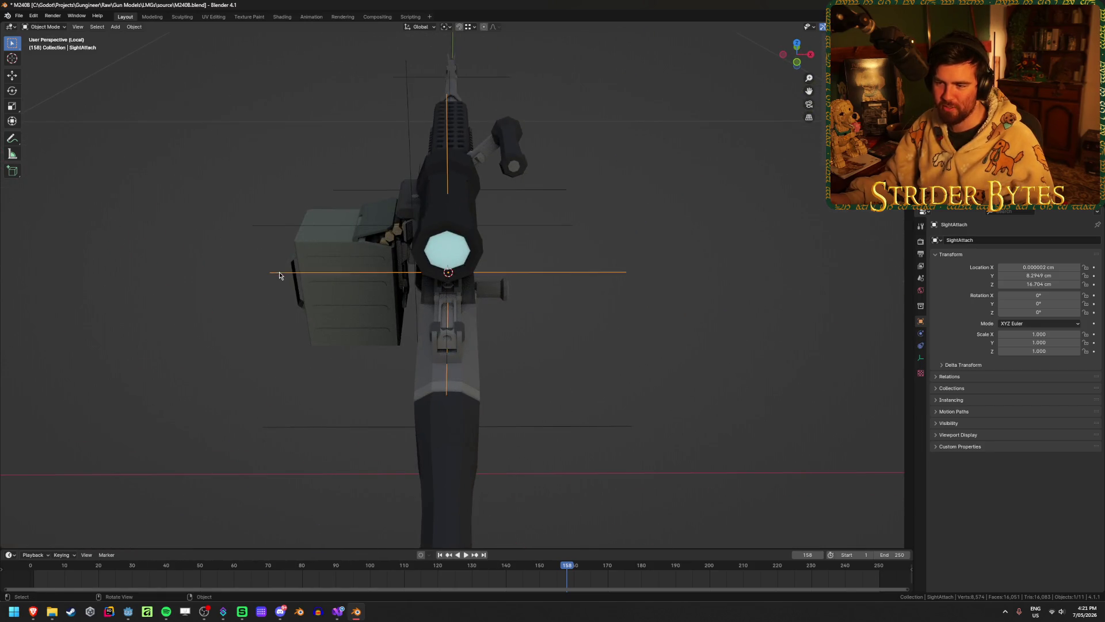
{"action": "left_click", "coordinate": [163, 318]}
{"action": "left_click", "coordinate": [354, 354]}
{"action": "left_click", "coordinate": [226, 382]}
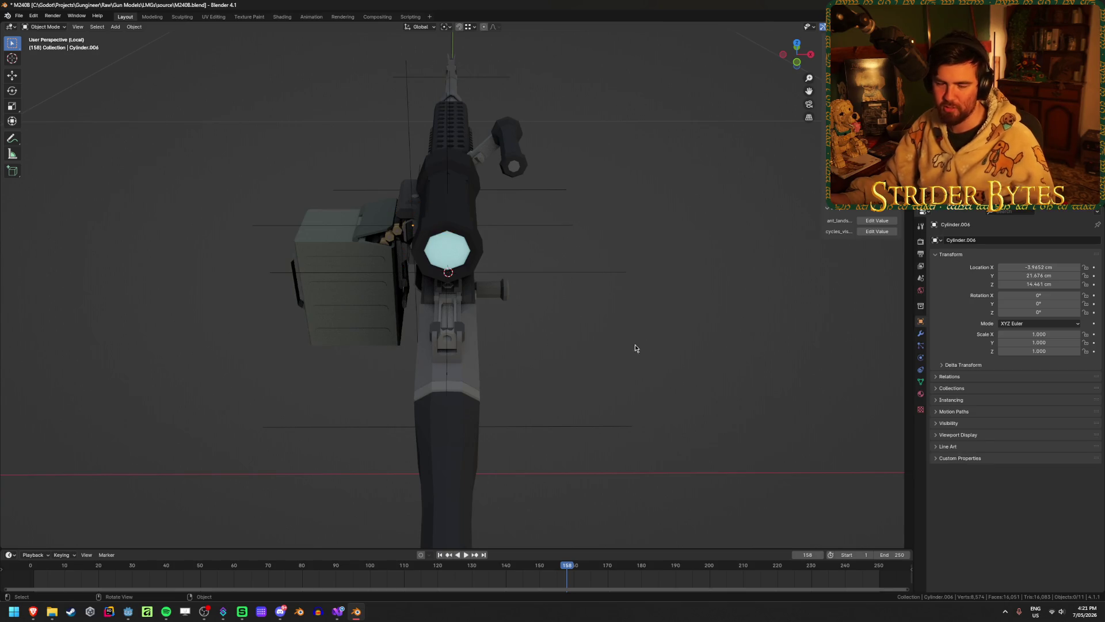
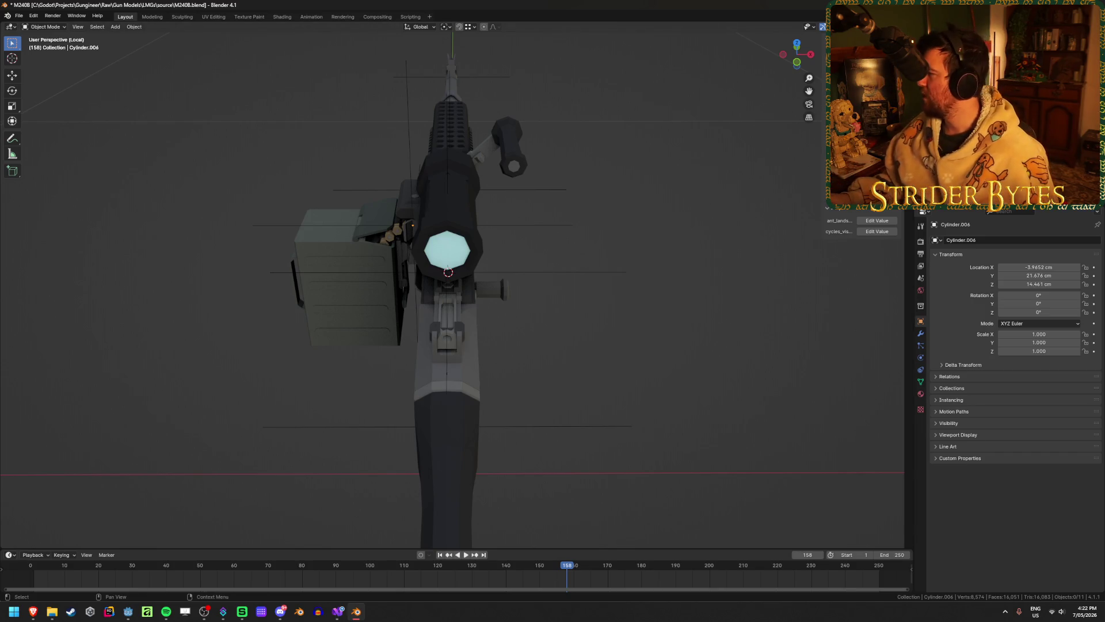
- Rename the receiver object to M240B_Receiver
{"action": "key", "text": "alt+Tab"}
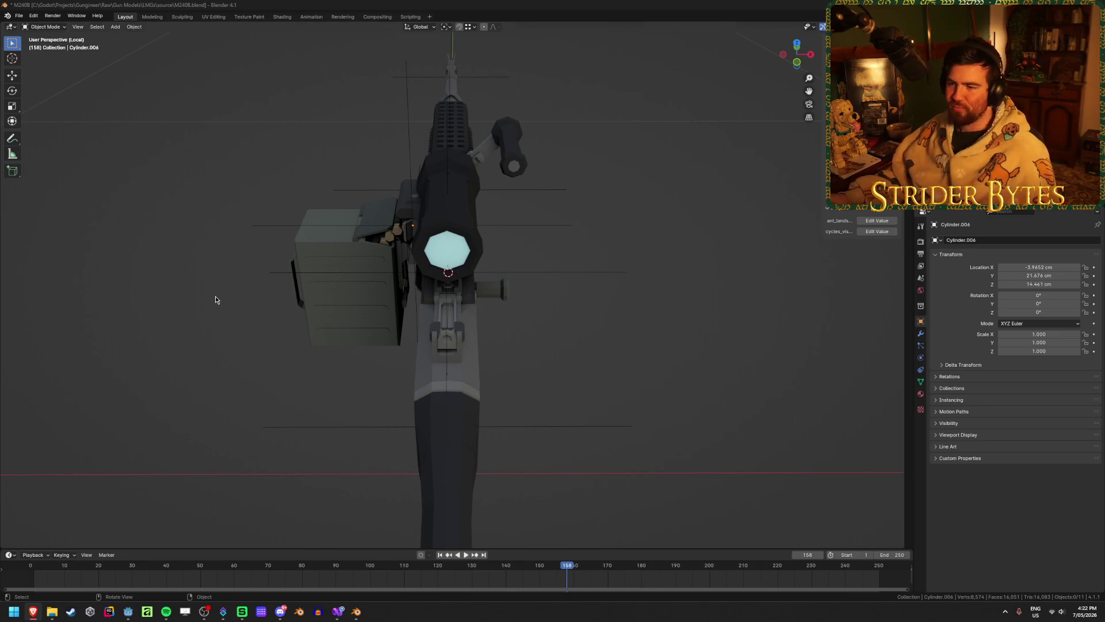
{"action": "mouse_move", "coordinate": [196, 315]}
{"action": "middle_mouse_down"}
{"action": "mouse_move", "coordinate": [557, 323]}
{"action": "mouse_move", "coordinate": [539, 336]}
{"action": "mouse_move", "coordinate": [536, 414]}
{"action": "mouse_move", "coordinate": [275, 383]}
{"action": "middle_mouse_up"}
{"action": "left_click", "coordinate": [264, 357]}
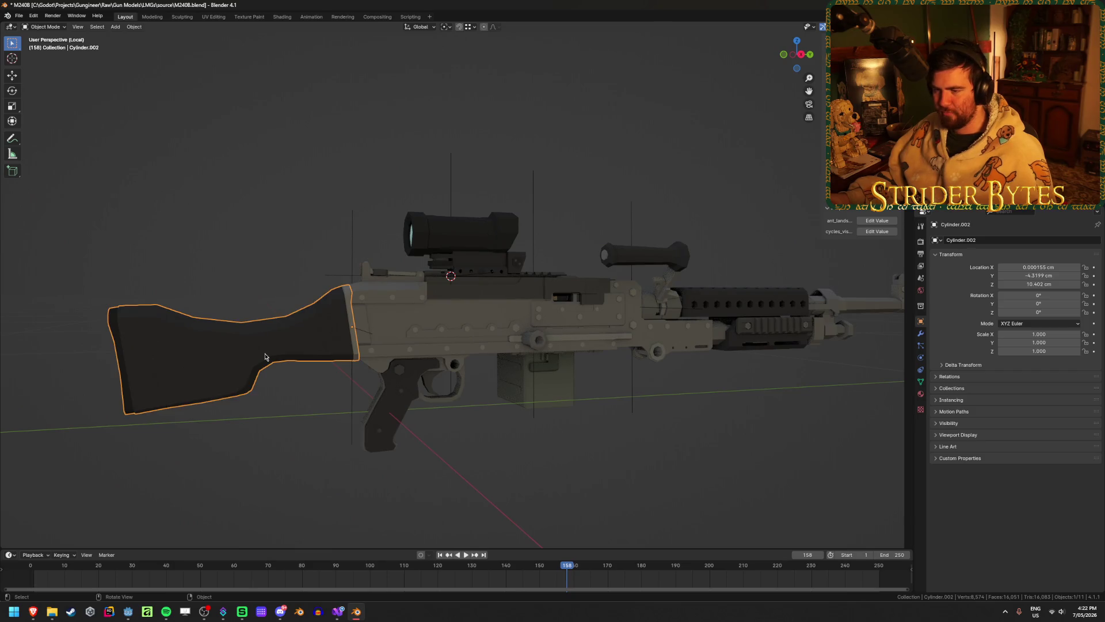
{"action": "left_click", "coordinate": [636, 473]}
{"action": "scroll", "coordinate": [513, 469], "scroll_direction": "up", "scroll_amount": 3}
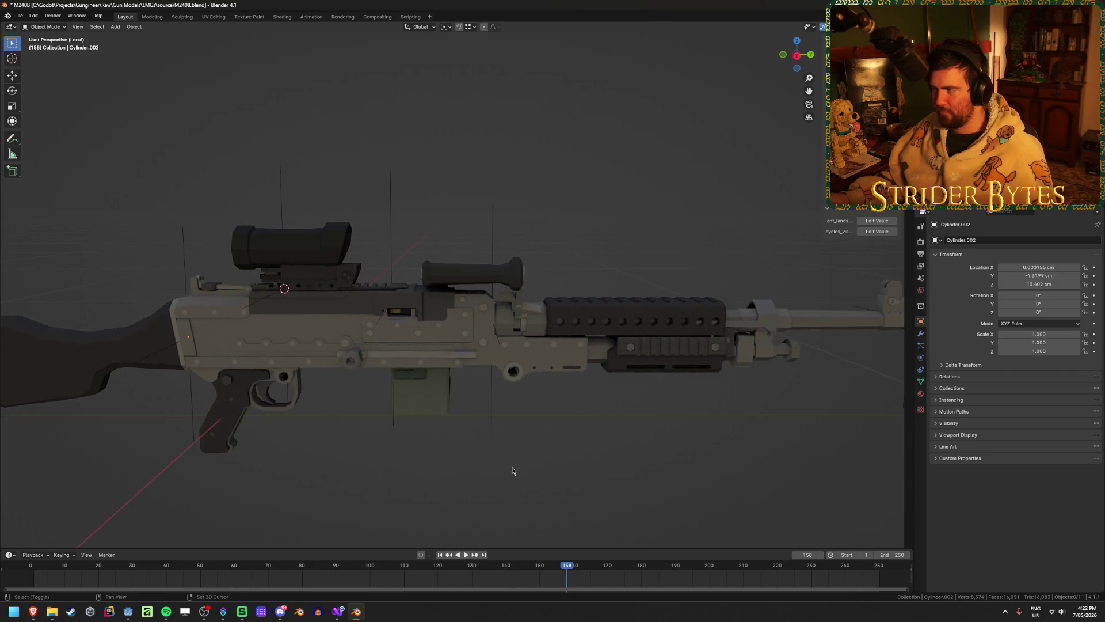
{"action": "left_click", "coordinate": [322, 322]}
{"action": "scroll", "coordinate": [346, 437], "scroll_direction": "down", "scroll_amount": 2}
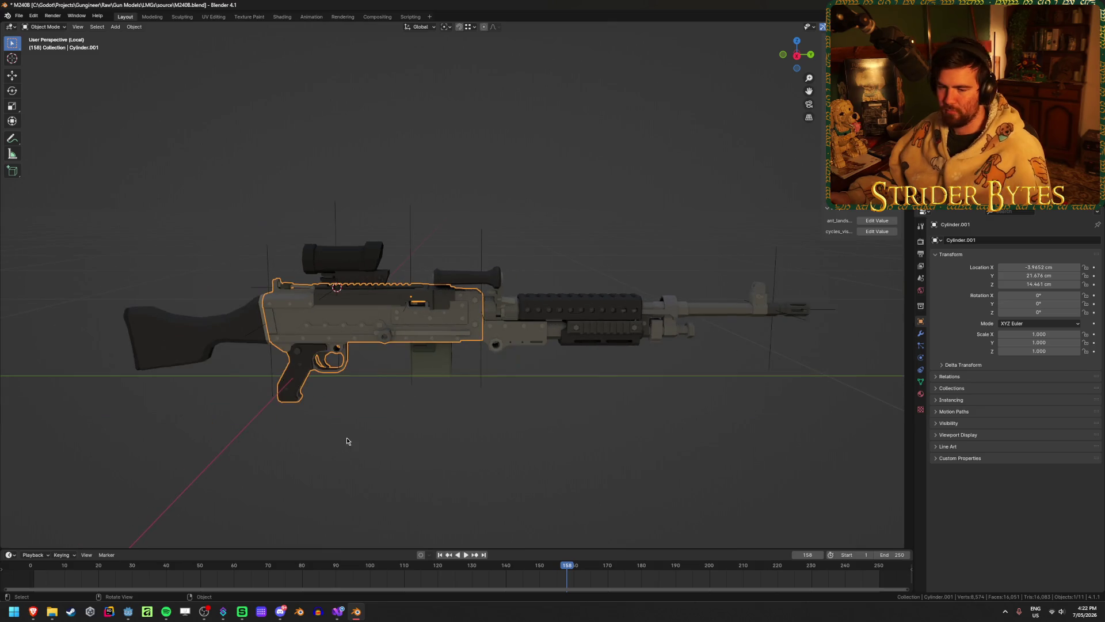
{"action": "key", "text": "F2"}
{"action": "type", "text": "M240B_"}
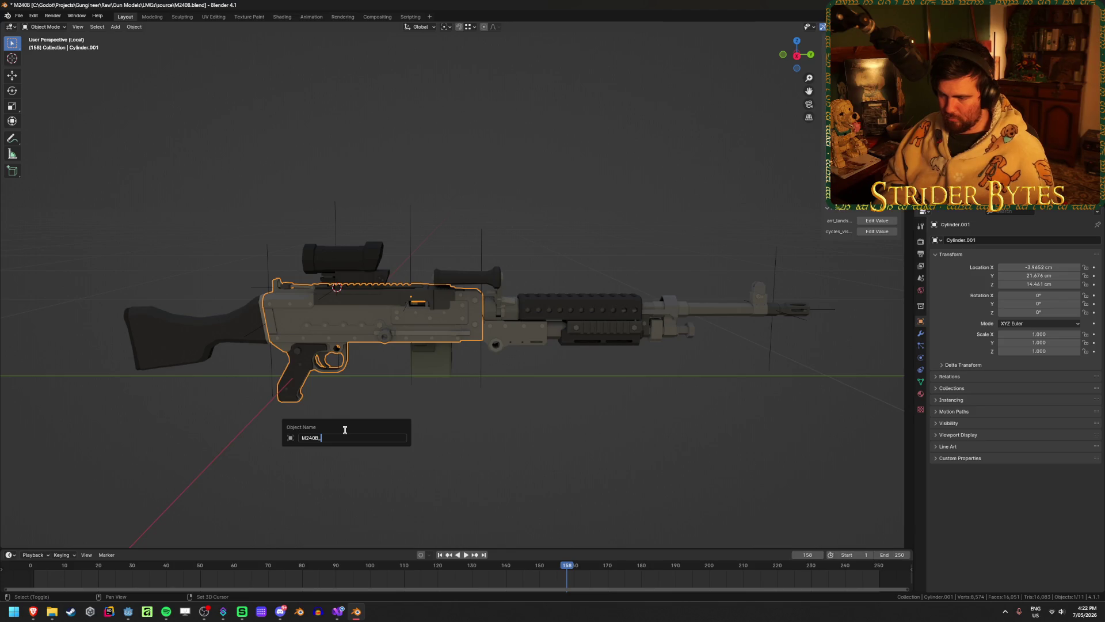
{"action": "type", "text": "Receiver"}
{"action": "key", "text": "Return"}
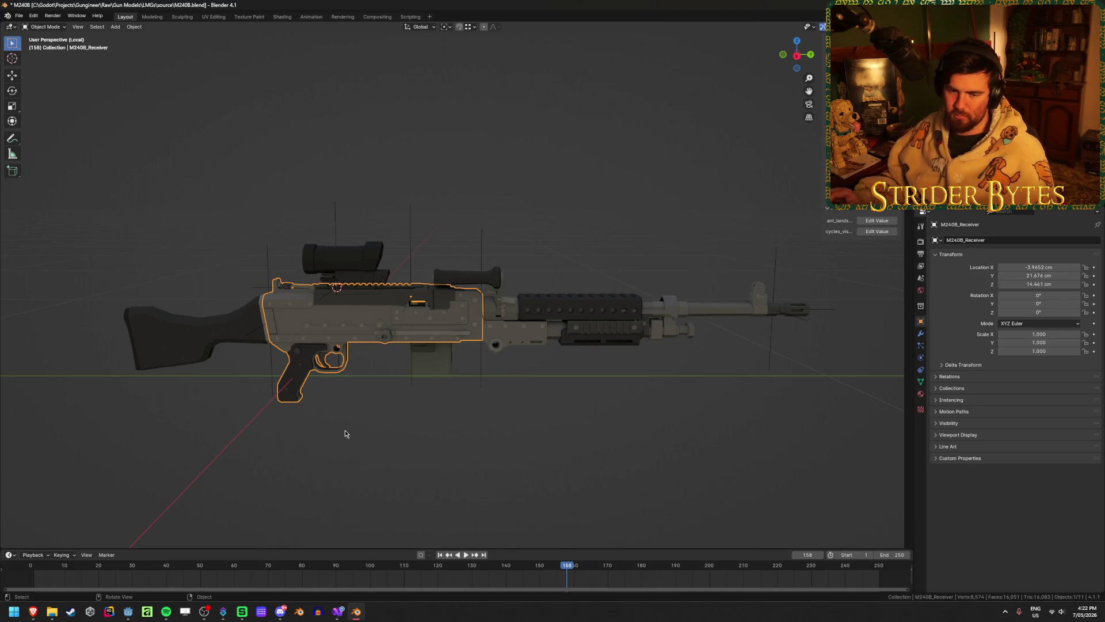
- Rename the front handguard and barrel assembly to M240B_Barrel
{"action": "scroll", "coordinate": [382, 449], "scroll_direction": "up", "scroll_amount": 2}
{"action": "left_click", "coordinate": [563, 336]}
{"action": "scroll", "coordinate": [563, 336], "scroll_direction": "down", "scroll_amount": 1}
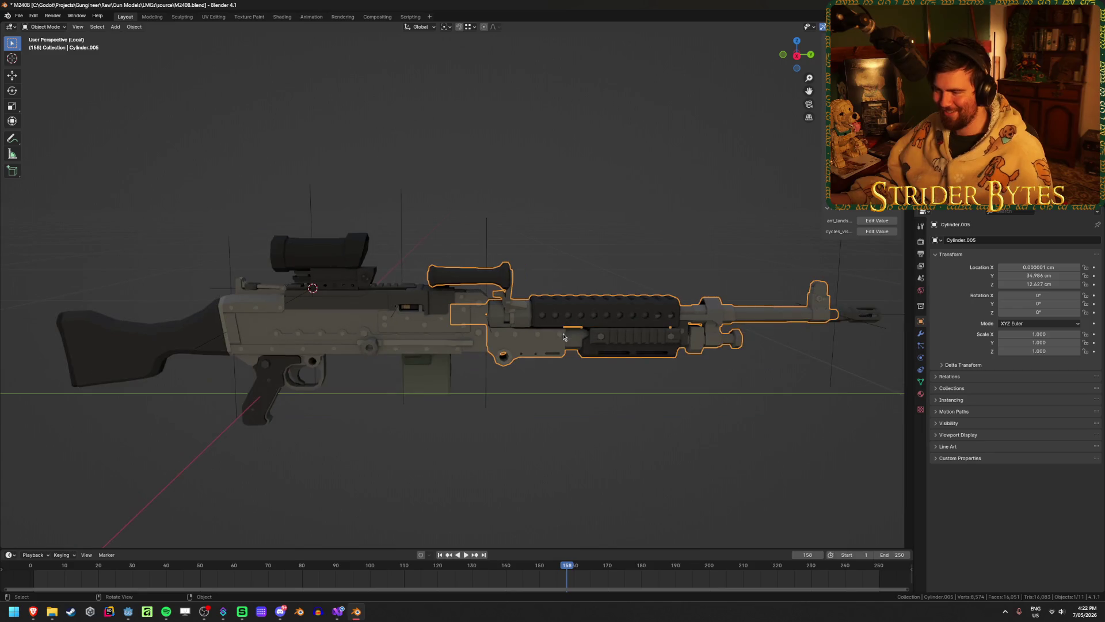
{"action": "key", "text": "F2"}
{"action": "type", "text": "M240"}
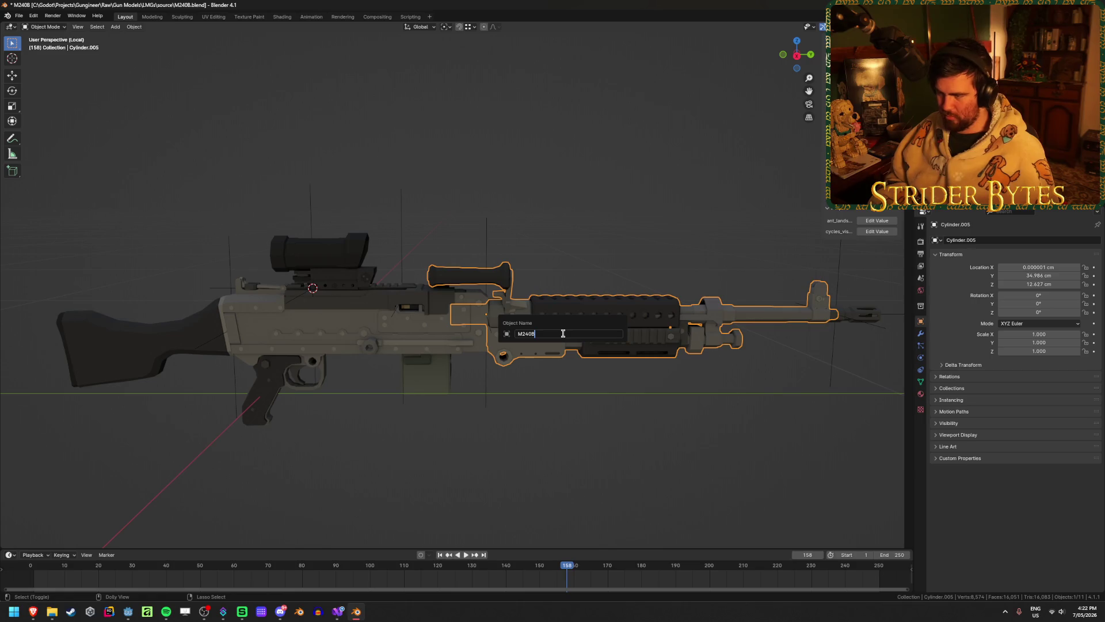
{"action": "type", "text": "B_Barrel"}
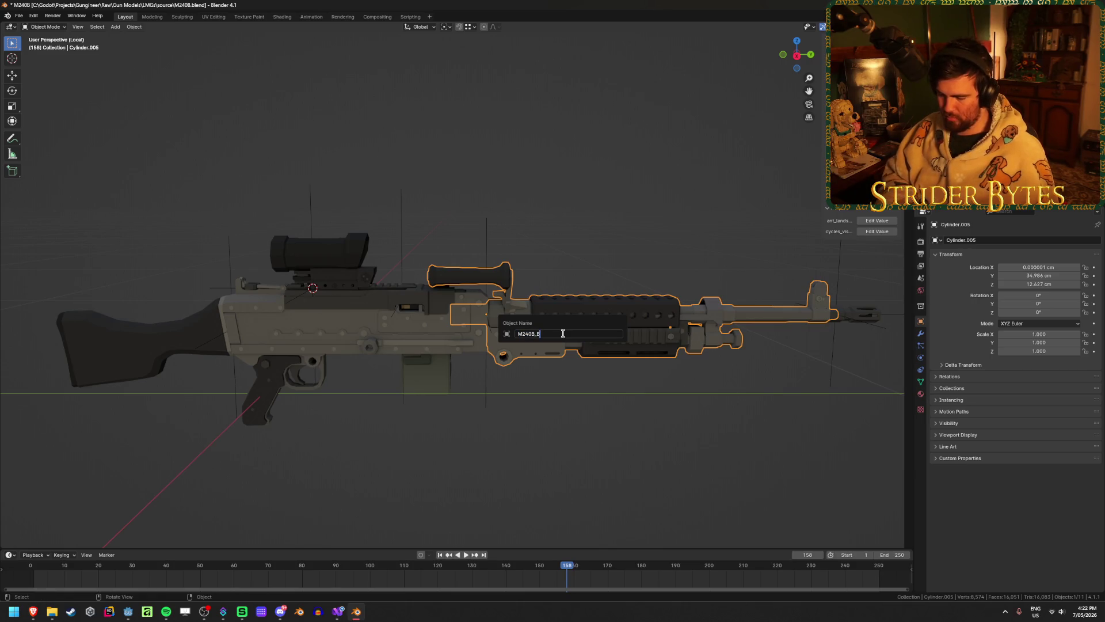
{"action": "key", "text": "Return"}
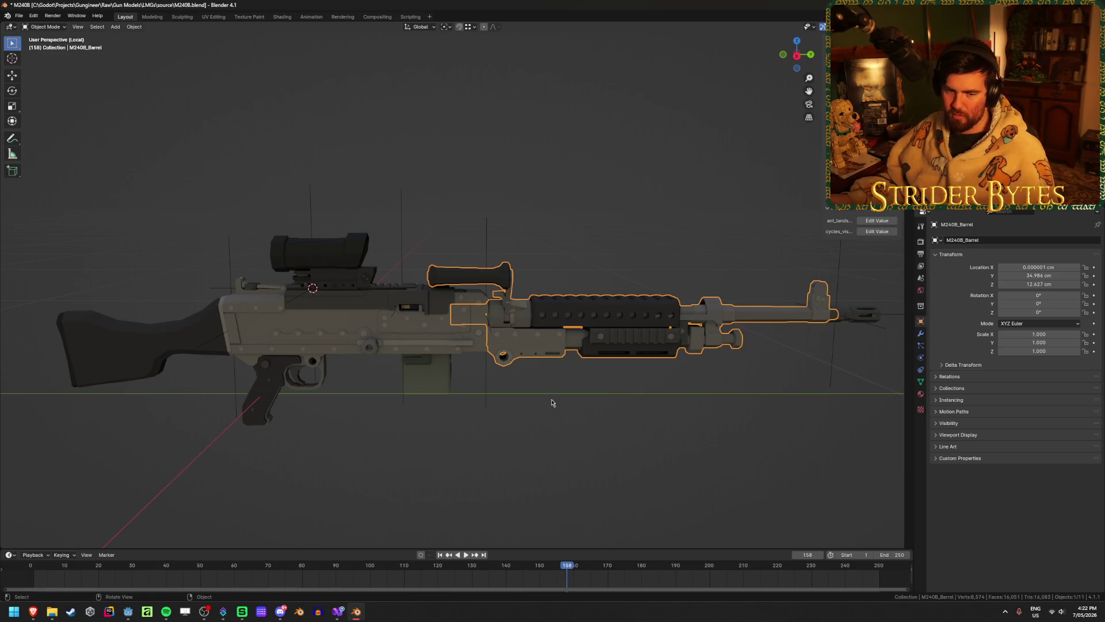
- Rename the small muzzle piece to M240B_Muzzle and save M240B.blend
{"action": "middle_click_drag", "start_coordinate": [548, 402], "coordinate": [464, 426], "text": "shift"}
{"action": "left_click", "coordinate": [769, 327]}
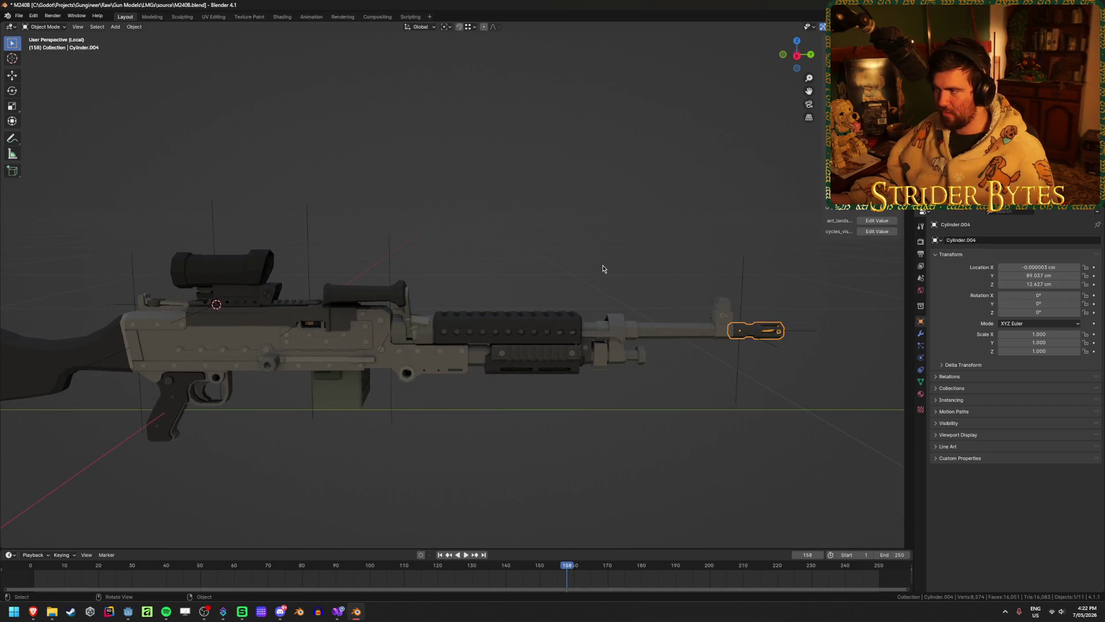
{"action": "key", "text": "F2"}
{"action": "type", "text": "M240B_Muzzle"}
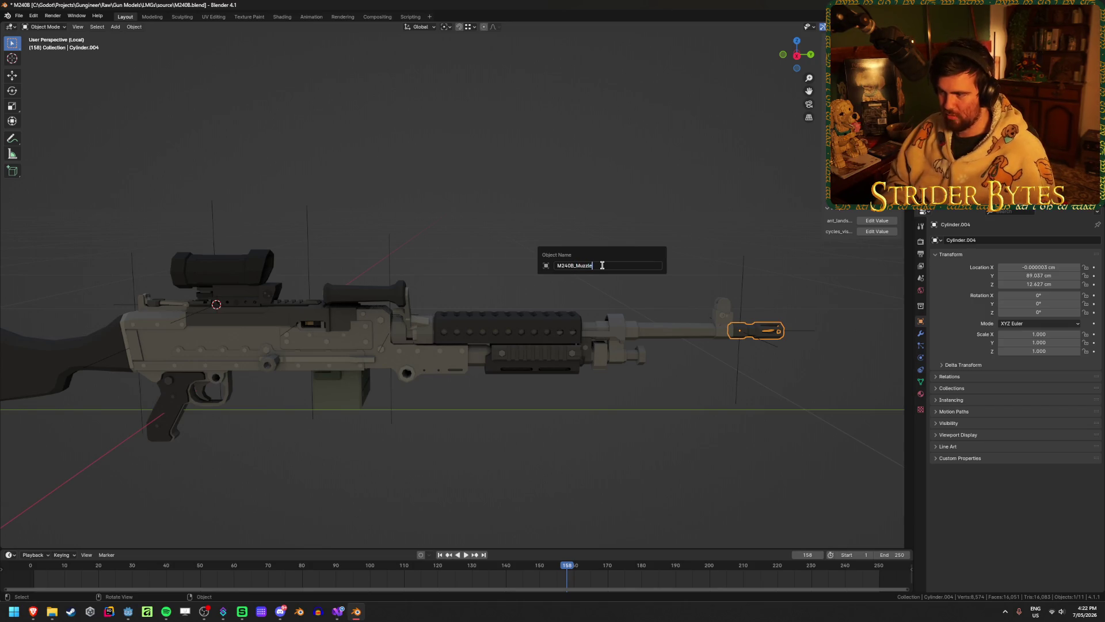
{"action": "key", "text": "Return"}
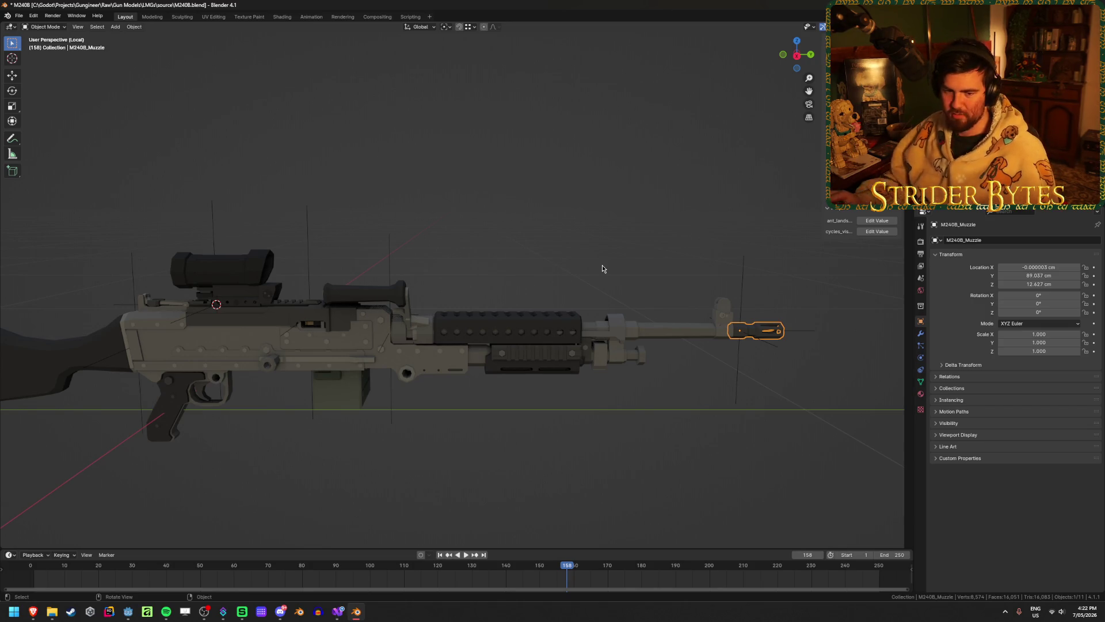
{"action": "mouse_move", "coordinate": [358, 237]}
{"action": "middle_mouse_down", "text": "shift"}
{"action": "mouse_move", "coordinate": [444, 224]}
{"action": "mouse_move", "coordinate": [472, 233]}
{"action": "middle_mouse_up", "text": "shift"}
{"action": "key", "text": "ctrl+s"}
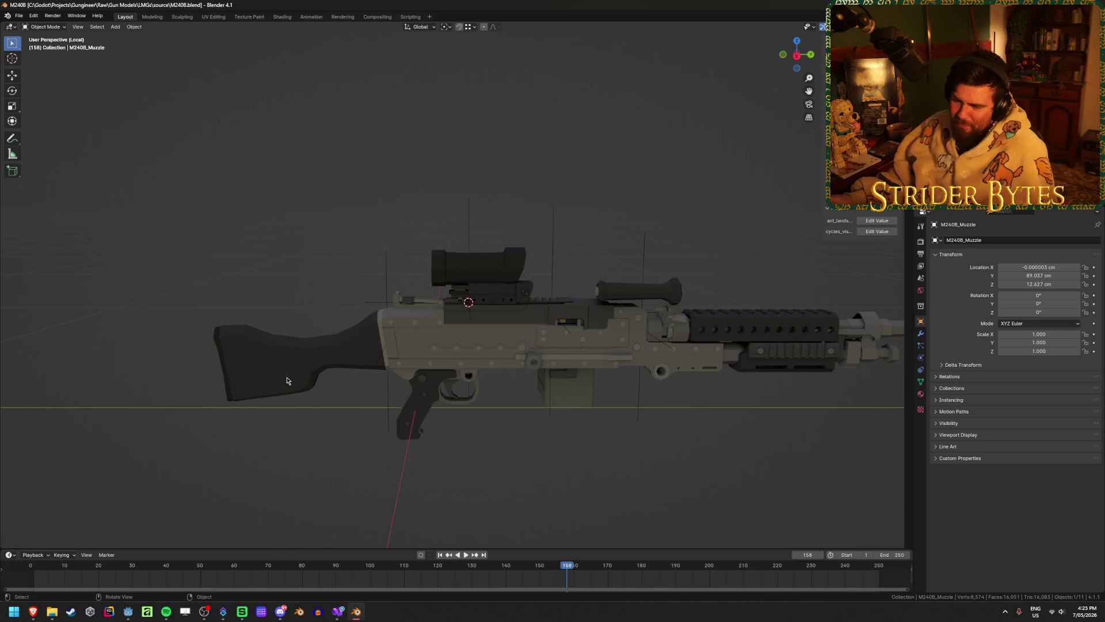
- Rename the rifle stock to M240B_Stock and save the file
{"action": "left_click", "coordinate": [290, 379]}
{"action": "key", "text": "F2"}
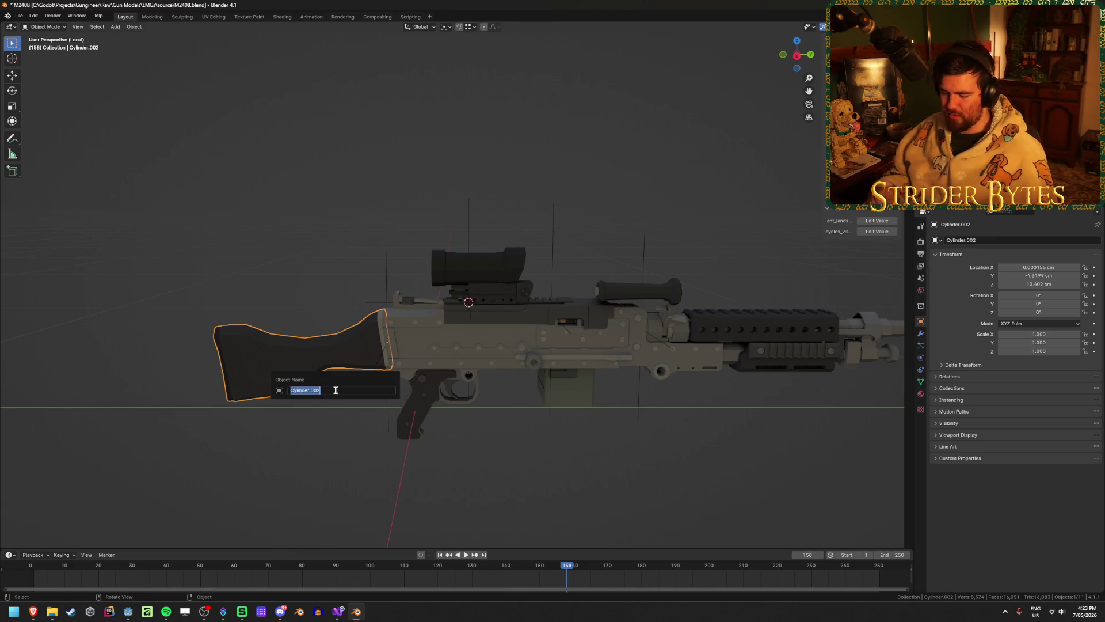
{"action": "type", "text": "M240B_"}
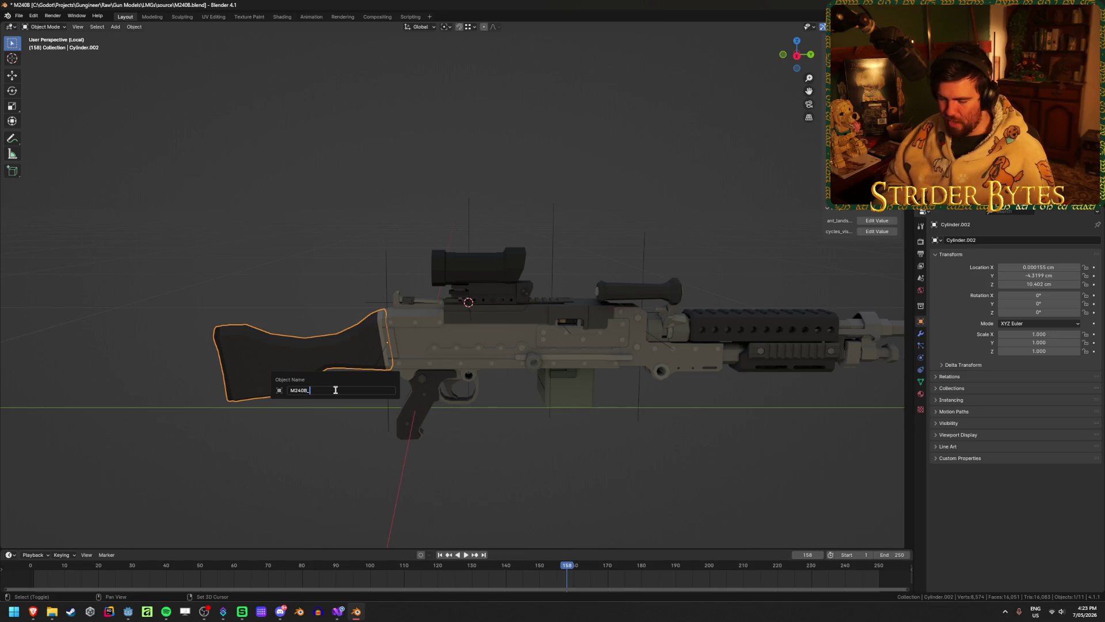
{"action": "type", "text": "Stock"}
{"action": "key", "text": "Return"}
{"action": "key", "text": "ctrl+s"}
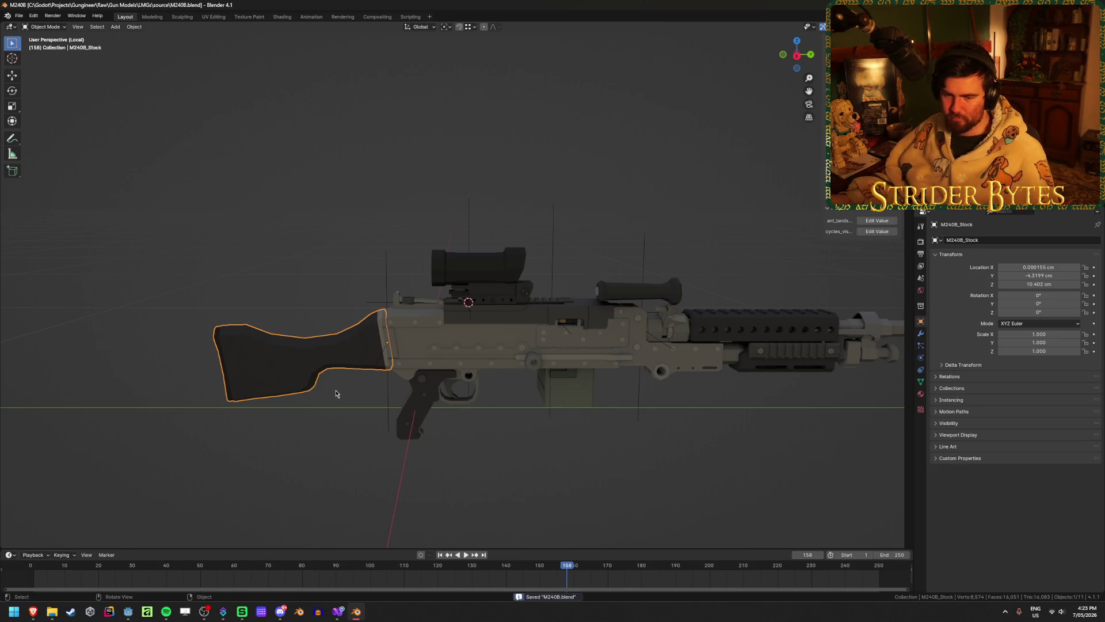
- Rename the scope on top of the gun to M240B_Sight
{"action": "left_click", "coordinate": [527, 451]}
{"action": "left_click", "coordinate": [495, 268]}
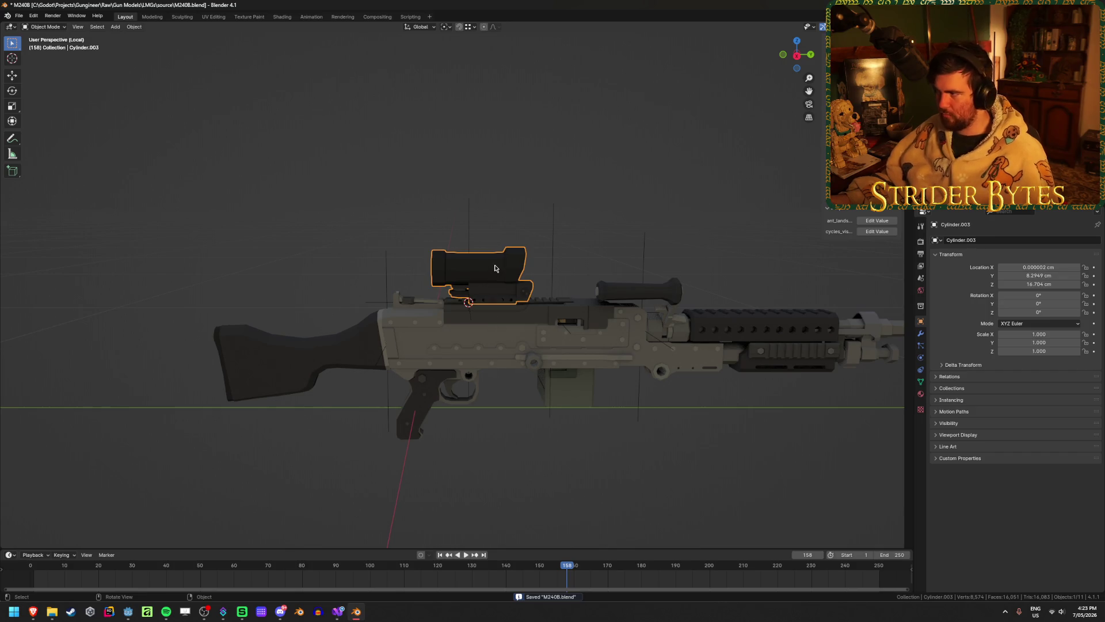
{"action": "key", "text": "F2"}
{"action": "type", "text": "M240B_"}
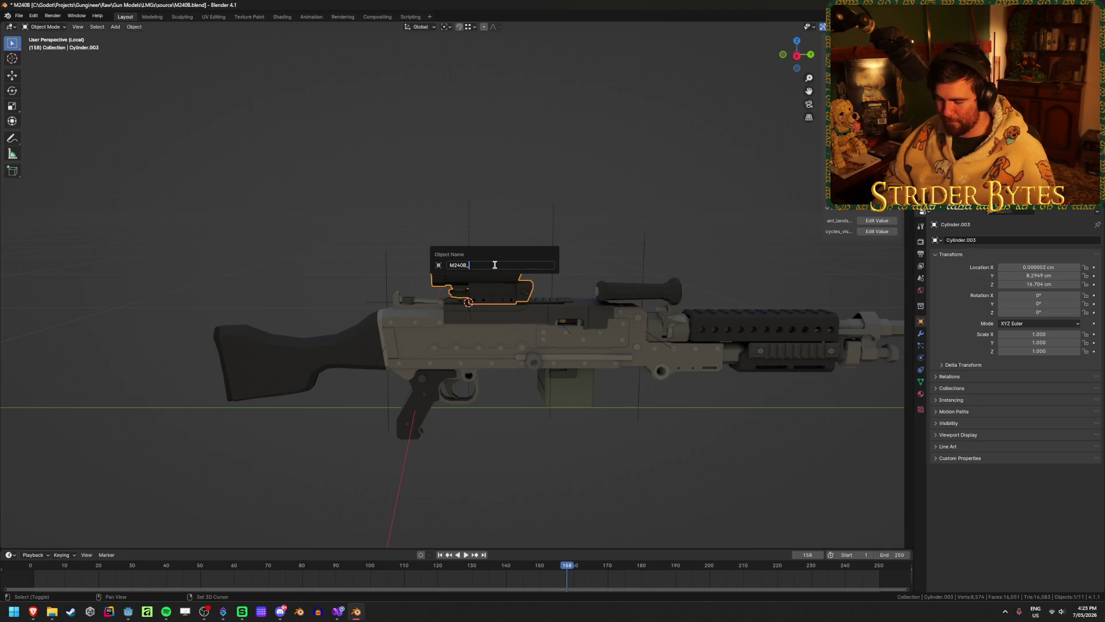
{"action": "type", "text": "Sight"}
{"action": "key", "text": "Return"}
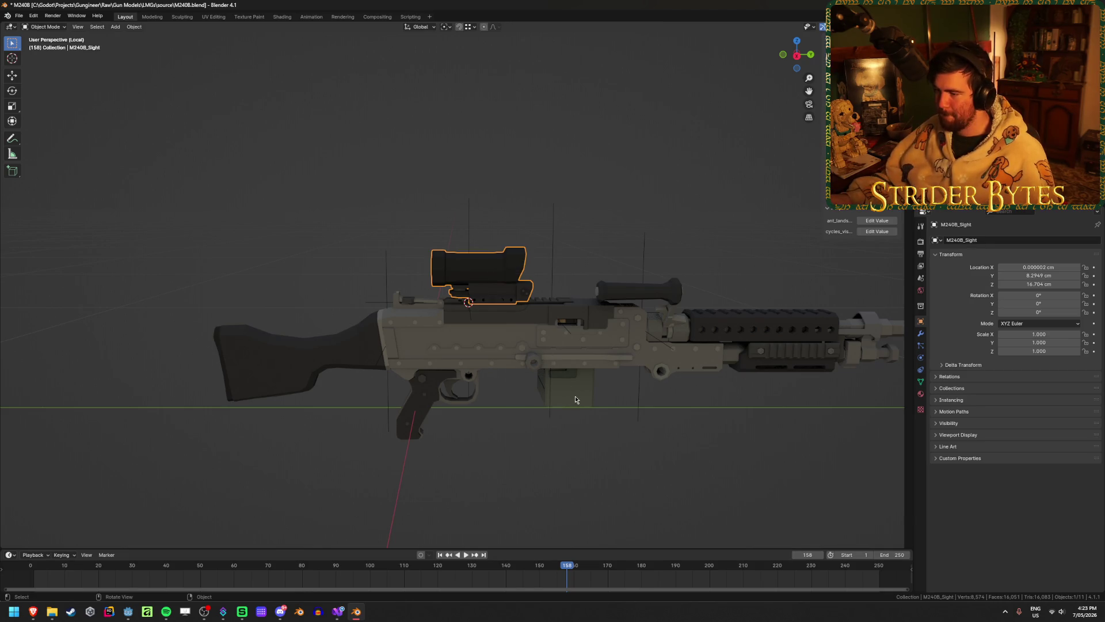
- Rename the magazine box to M240B_Magazine and save again
{"action": "left_click", "coordinate": [575, 399]}
{"action": "key", "text": "F2"}
{"action": "type", "text": "M240B_M"}
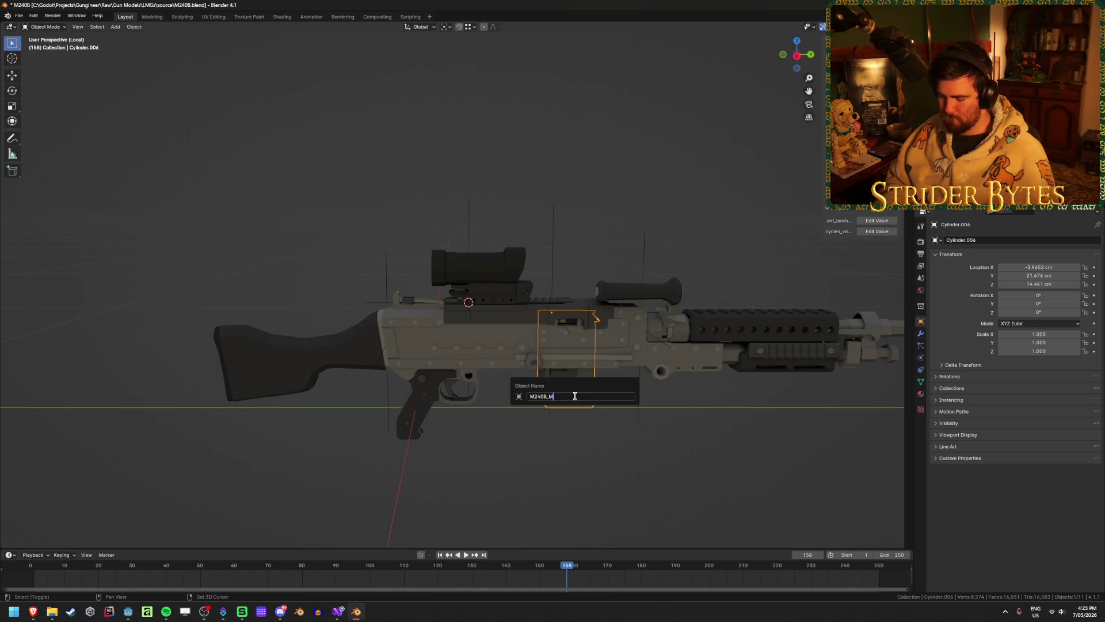
{"action": "type", "text": "agazine"}
{"action": "key", "text": "Return"}
{"action": "mouse_move", "coordinate": [575, 396]}
{"action": "middle_mouse_down"}
{"action": "mouse_move", "coordinate": [317, 366]}
{"action": "mouse_move", "coordinate": [330, 362]}
{"action": "middle_mouse_up"}
{"action": "key", "text": "ctrl+s"}
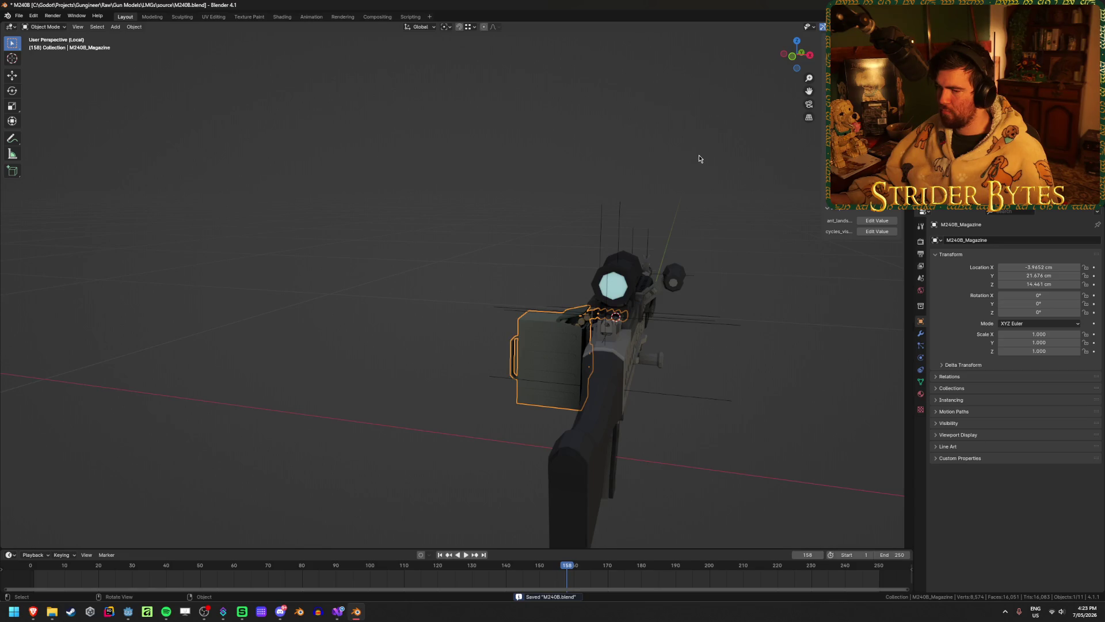
{"action": "middle_click_drag", "start_coordinate": [698, 155], "coordinate": [575, 156]}
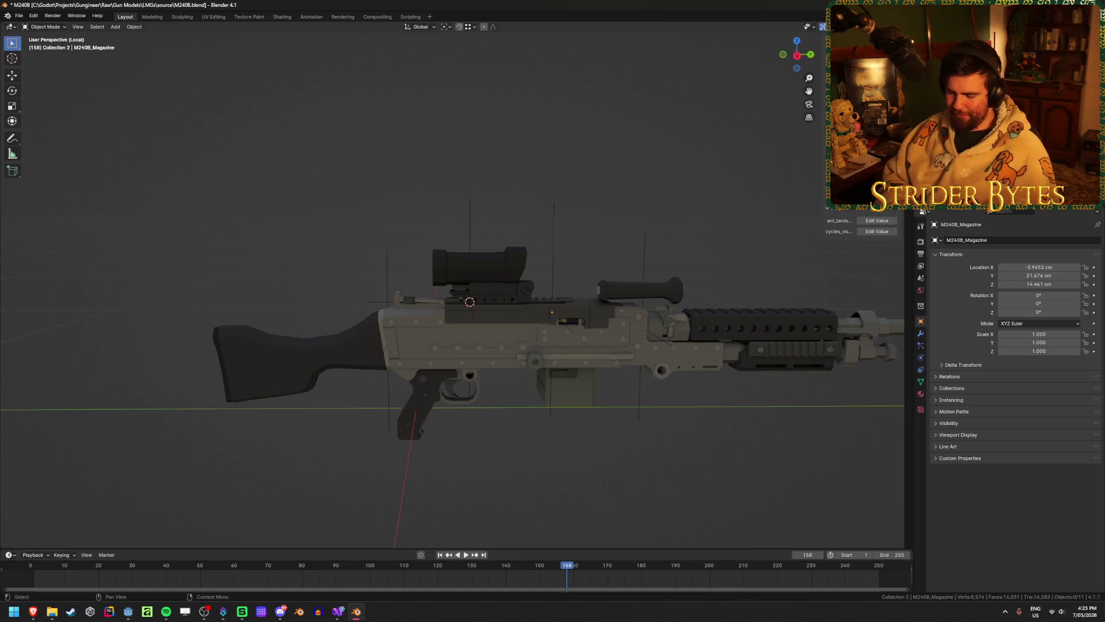
{"action": "key", "text": "m"}
{"action": "key", "text": "3"}
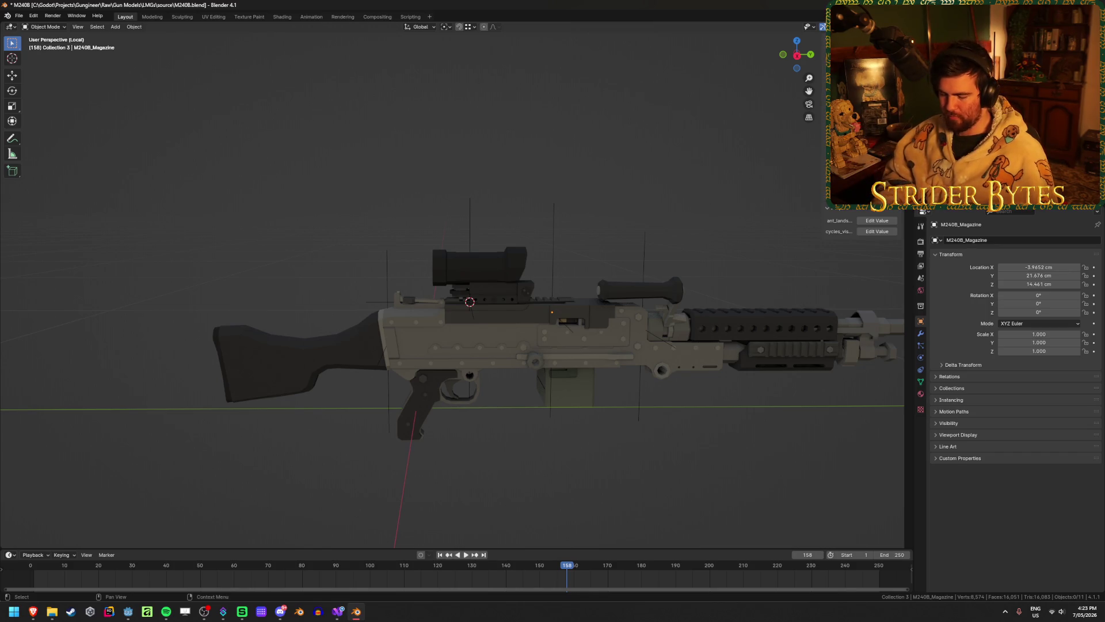
{"action": "left_click", "coordinate": [950, 41]}
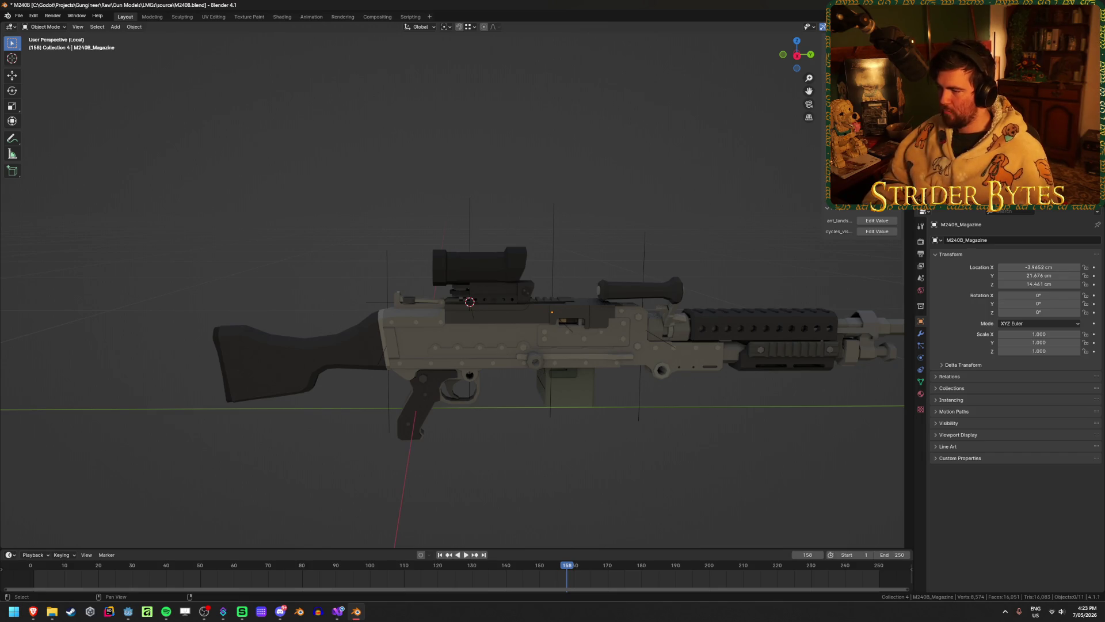
{"action": "left_click", "coordinate": [950, 53]}
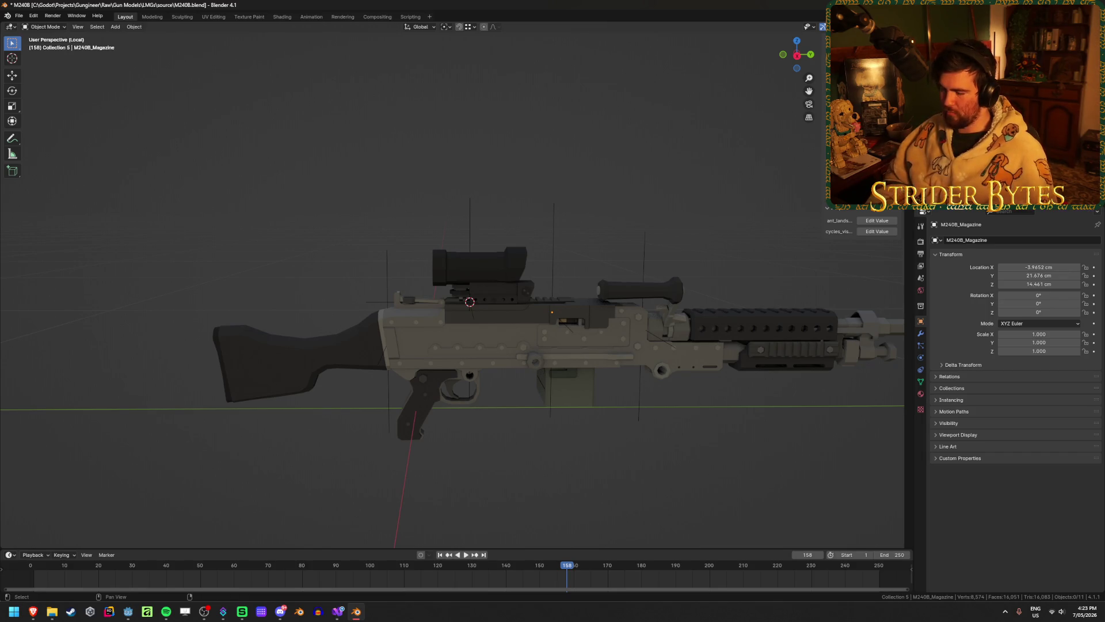
{"action": "left_click", "coordinate": [949, 66]}
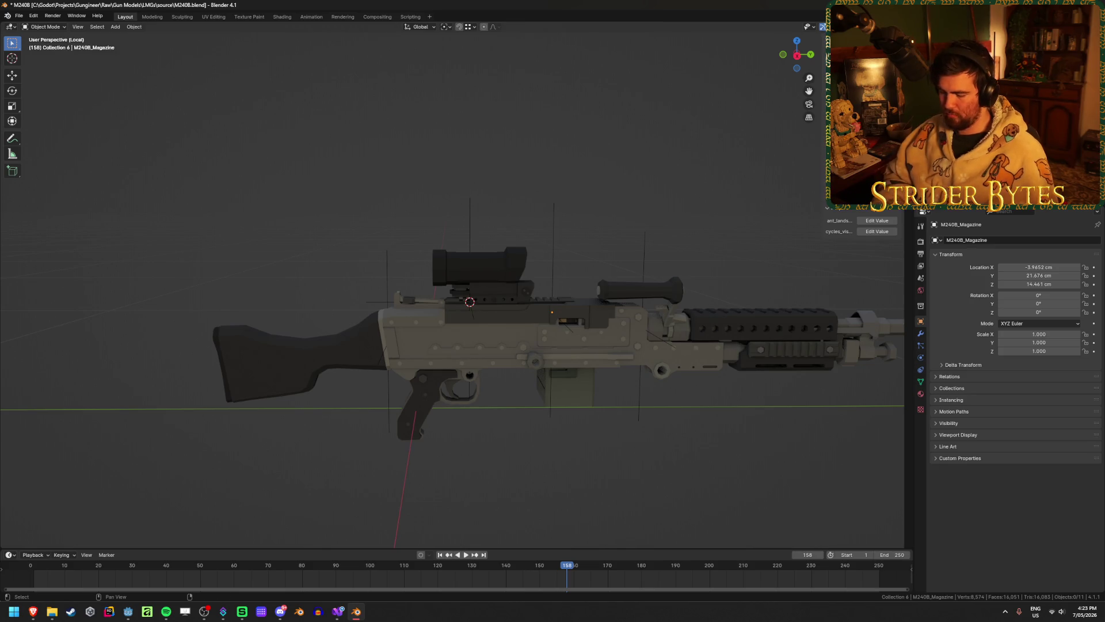
{"action": "left_click", "coordinate": [950, 78]}
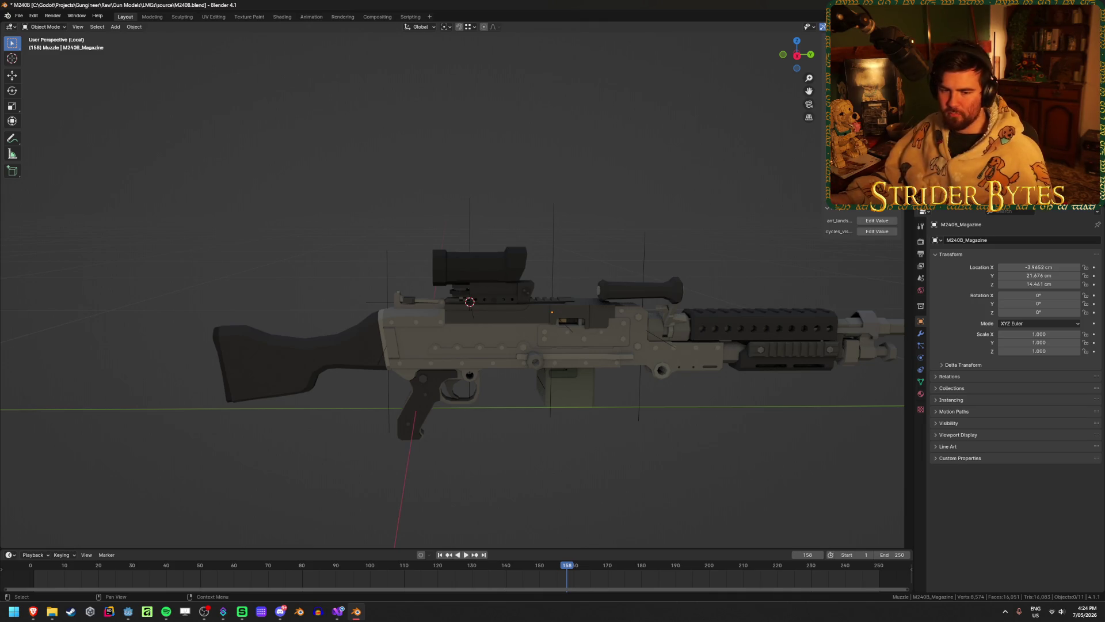
{"action": "mouse_move", "coordinate": [426, 181]}
{"action": "middle_mouse_down"}
{"action": "mouse_move", "coordinate": [394, 189]}
{"action": "mouse_move", "coordinate": [406, 204]}
{"action": "middle_mouse_up"}
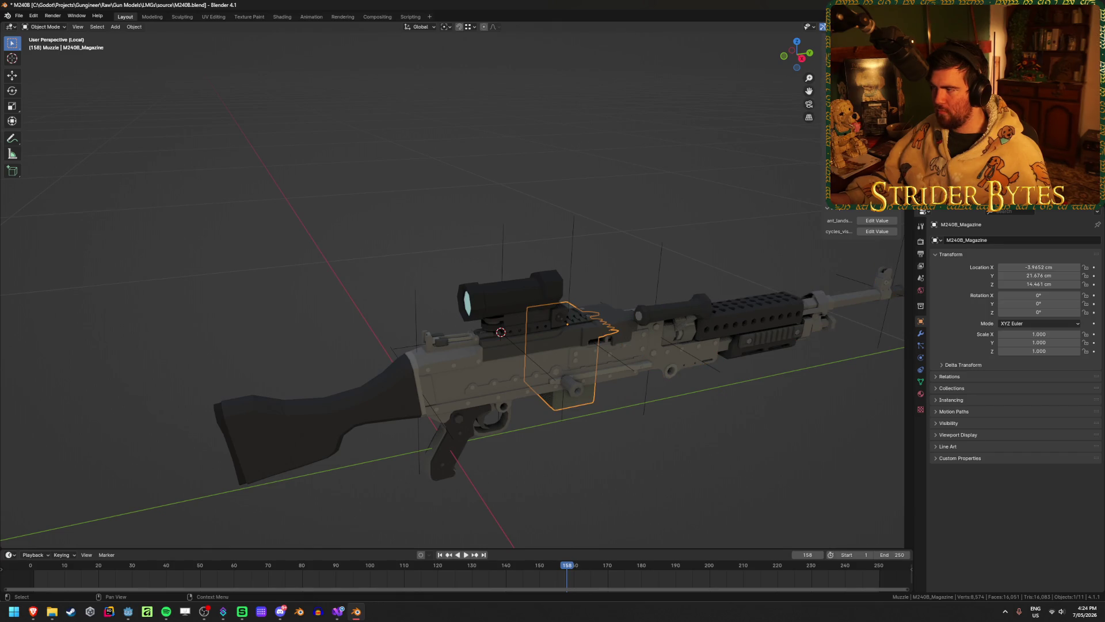
{"action": "left_click", "coordinate": [311, 425]}
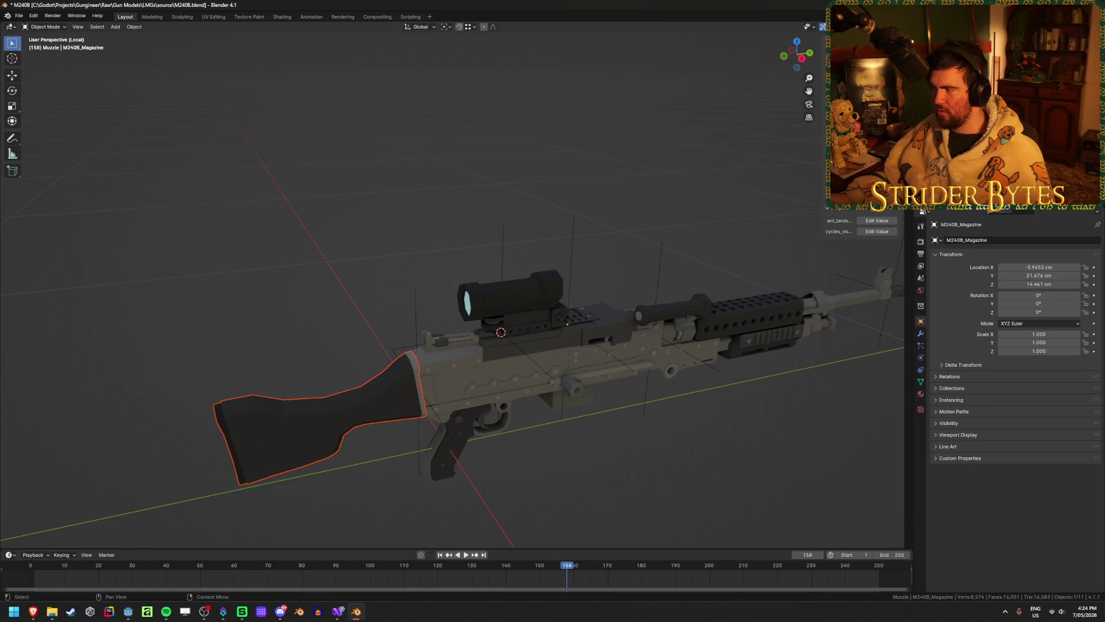
{"action": "left_click", "coordinate": [509, 297]}
{"action": "left_click", "coordinate": [891, 292]}
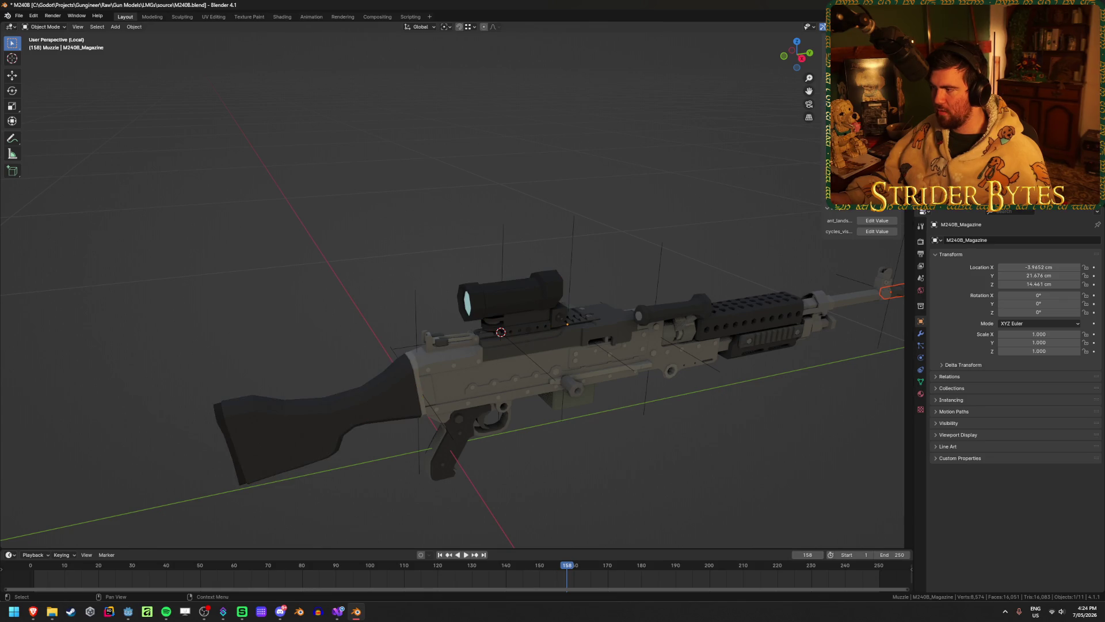
{"action": "left_click", "coordinate": [891, 290]}
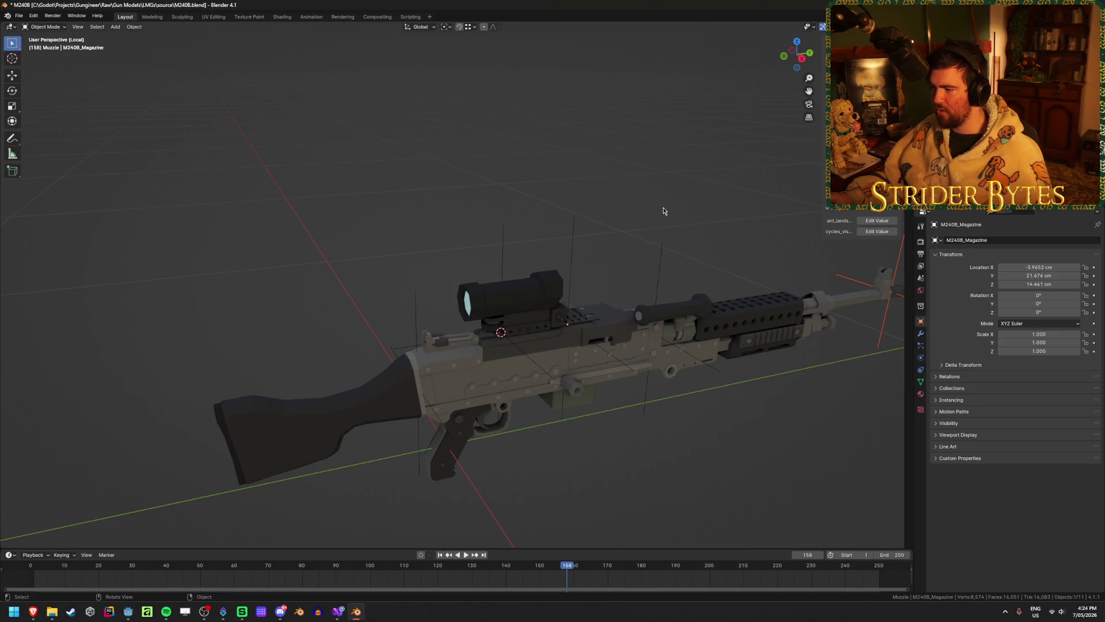
{"action": "mouse_move", "coordinate": [663, 211]}
{"action": "middle_mouse_down"}
{"action": "mouse_move", "coordinate": [406, 222]}
{"action": "mouse_move", "coordinate": [363, 188]}
{"action": "mouse_move", "coordinate": [425, 191]}
{"action": "middle_mouse_up"}
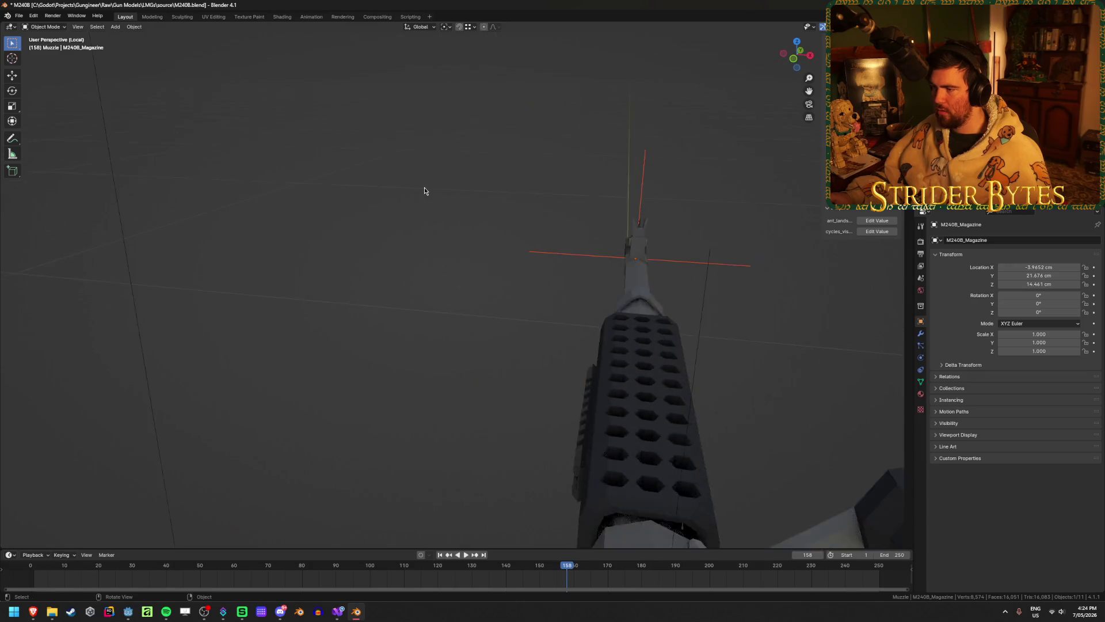
{"action": "scroll", "coordinate": [424, 190], "scroll_direction": "down", "scroll_amount": 5}
{"action": "left_click", "coordinate": [605, 353]}
{"action": "mouse_move", "coordinate": [605, 353]}
{"action": "middle_mouse_down"}
{"action": "mouse_move", "coordinate": [561, 309]}
{"action": "mouse_move", "coordinate": [599, 430]}
{"action": "middle_mouse_up"}
- In Edit Mode, brush-select the sight's front lens faces from front view and delete them
{"action": "key", "text": "Tab"}
{"action": "left_click", "coordinate": [561, 309]}
{"action": "left_click", "coordinate": [600, 430], "text": "shift"}
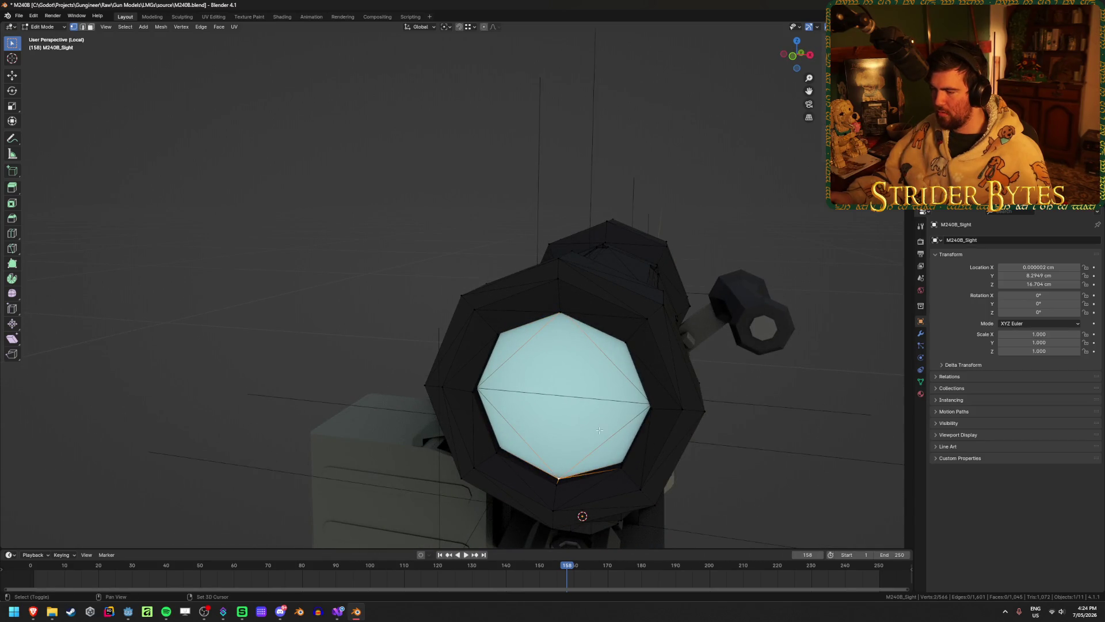
{"action": "key", "text": "3"}
{"action": "key", "text": "KP_1"}
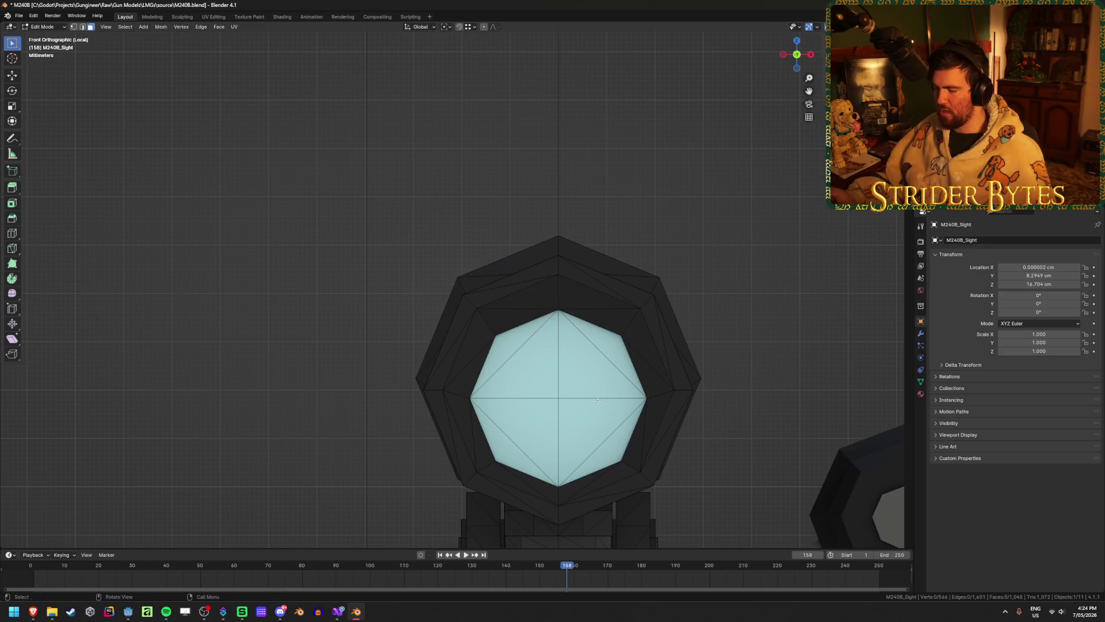
{"action": "key", "text": "c"}
{"action": "left_click", "coordinate": [557, 397]}
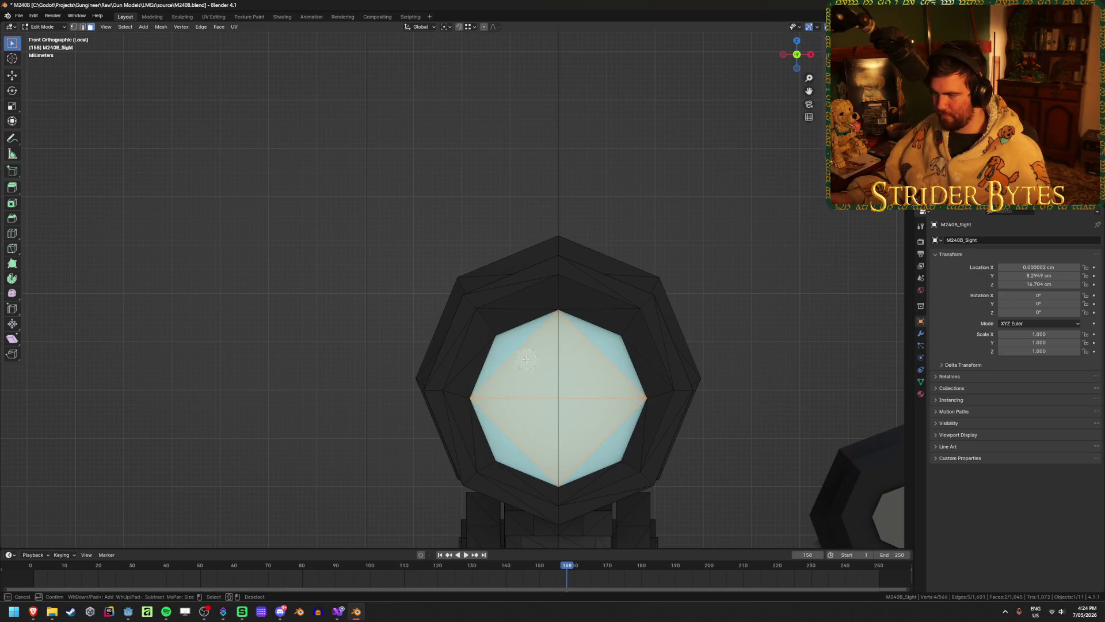
{"action": "mouse_move", "coordinate": [525, 358]}
{"action": "left_mouse_down"}
{"action": "mouse_move", "coordinate": [552, 345]}
{"action": "mouse_move", "coordinate": [605, 368]}
{"action": "mouse_move", "coordinate": [598, 443]}
{"action": "mouse_move", "coordinate": [518, 437]}
{"action": "left_mouse_up"}
{"action": "right_click", "coordinate": [557, 415]}
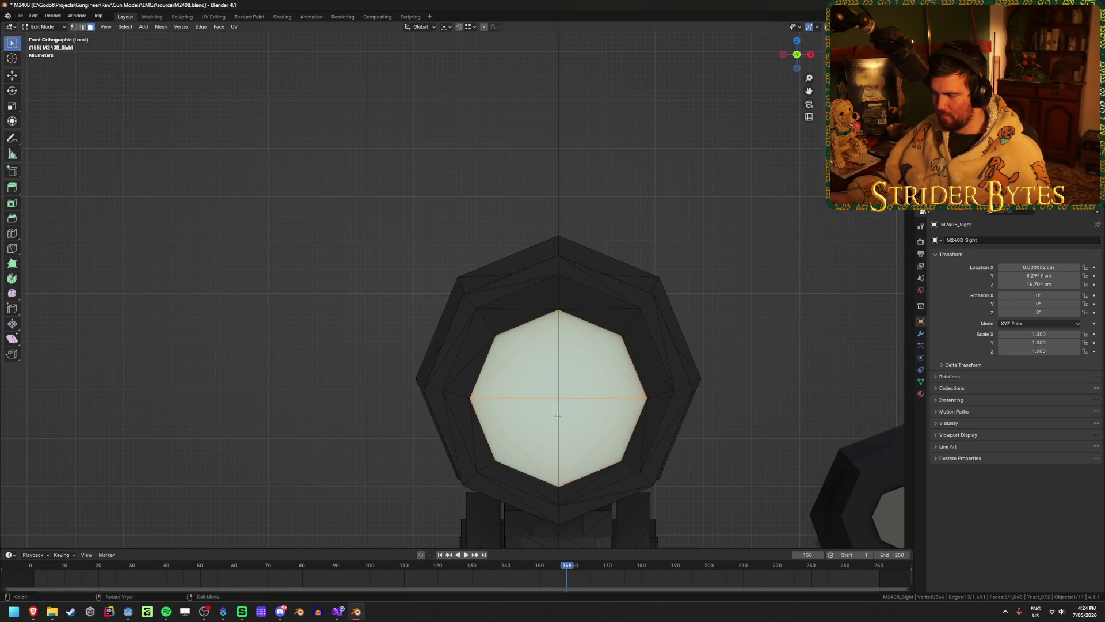
{"action": "key", "text": "x"}
{"action": "left_click", "coordinate": [597, 414]}
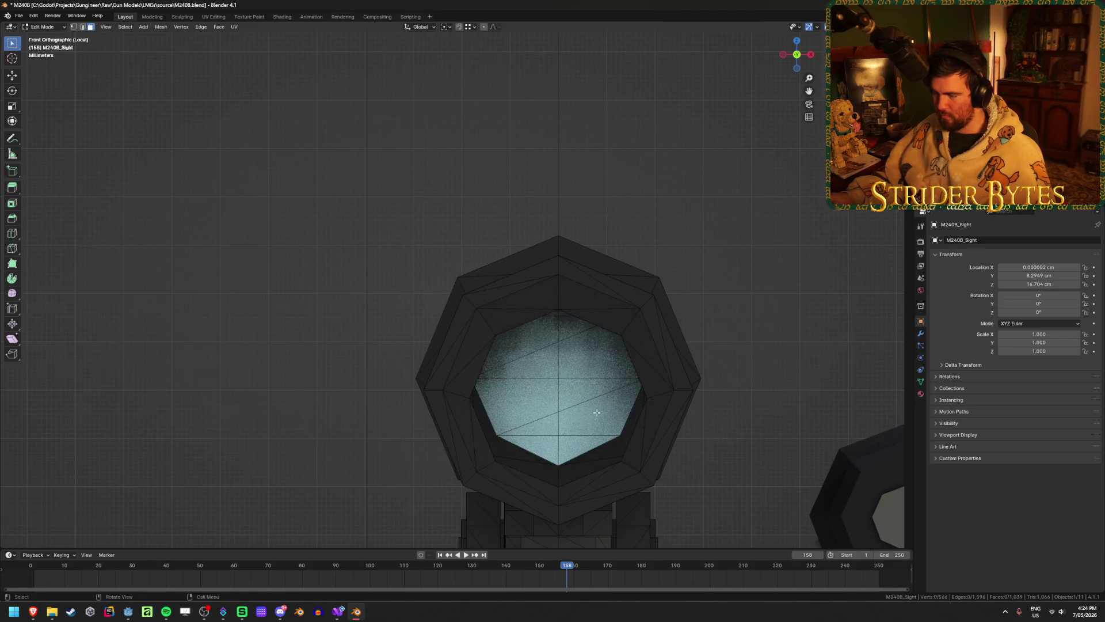
- Delete the inner lens faces as well, leaving an open hole through the scope
{"action": "middle_click_drag", "start_coordinate": [597, 412], "coordinate": [574, 403]}
{"action": "key", "text": "c"}
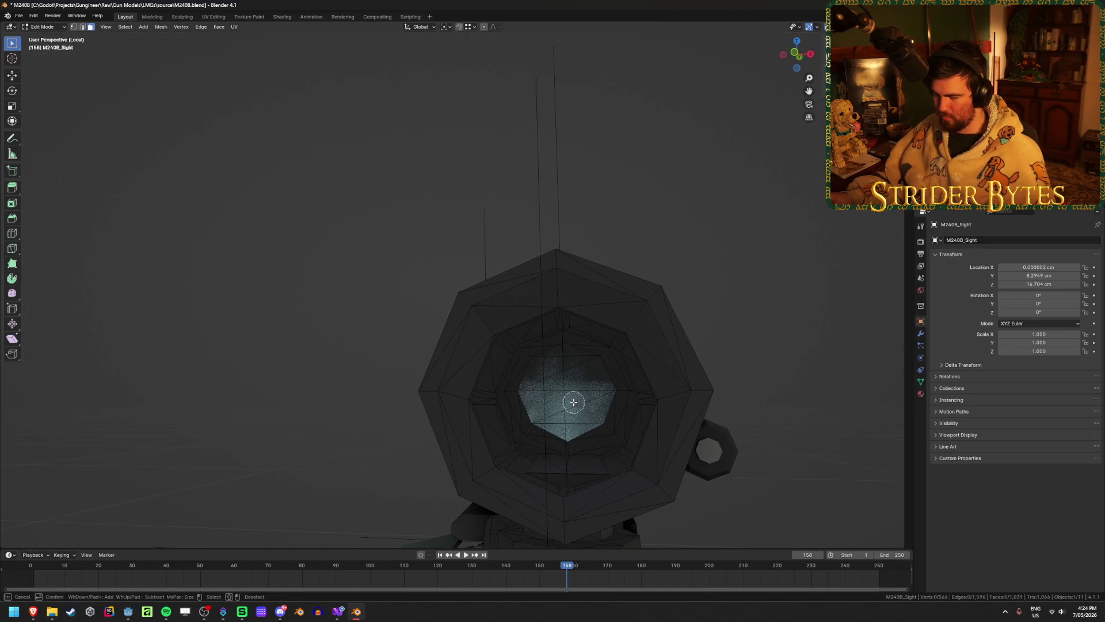
{"action": "left_click_drag", "start_coordinate": [567, 415], "coordinate": [567, 363]}
{"action": "right_click", "coordinate": [567, 363]}
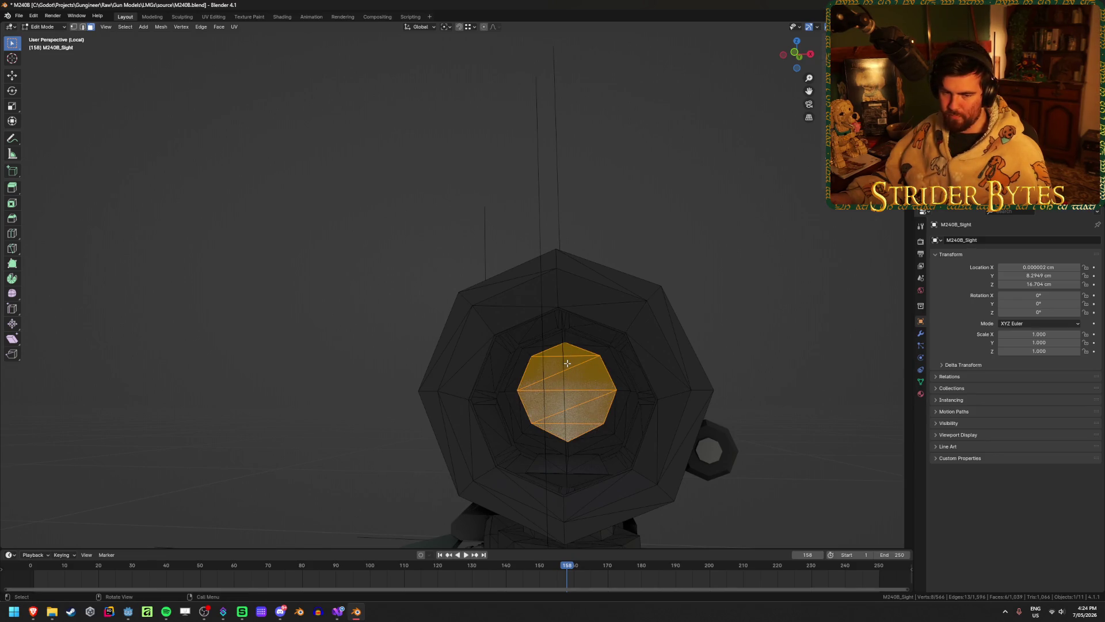
{"action": "key", "text": "x"}
{"action": "left_click", "coordinate": [567, 363]}
- Bridge the two inner octagon edge loops into a tube and exit Edit Mode
{"action": "mouse_move", "coordinate": [567, 363]}
{"action": "middle_mouse_down"}
{"action": "mouse_move", "coordinate": [669, 395]}
{"action": "mouse_move", "coordinate": [727, 387]}
{"action": "middle_mouse_up"}
{"action": "key", "text": "2"}
{"action": "left_click", "coordinate": [606, 326]}
{"action": "key", "text": "alt+z"}
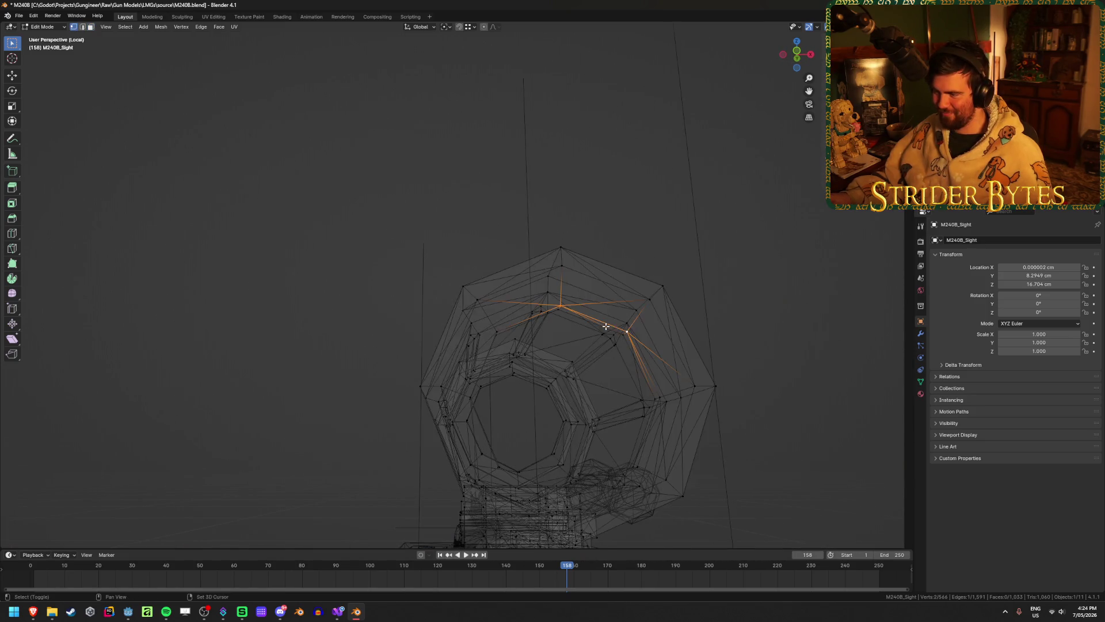
{"action": "mouse_move", "coordinate": [606, 326]}
{"action": "middle_mouse_down"}
{"action": "mouse_move", "coordinate": [617, 314]}
{"action": "mouse_move", "coordinate": [573, 318]}
{"action": "mouse_move", "coordinate": [565, 358]}
{"action": "mouse_move", "coordinate": [328, 403]}
{"action": "mouse_move", "coordinate": [443, 353]}
{"action": "mouse_move", "coordinate": [323, 335]}
{"action": "mouse_move", "coordinate": [349, 327]}
{"action": "middle_mouse_up"}
{"action": "left_click", "coordinate": [573, 320], "text": "alt"}
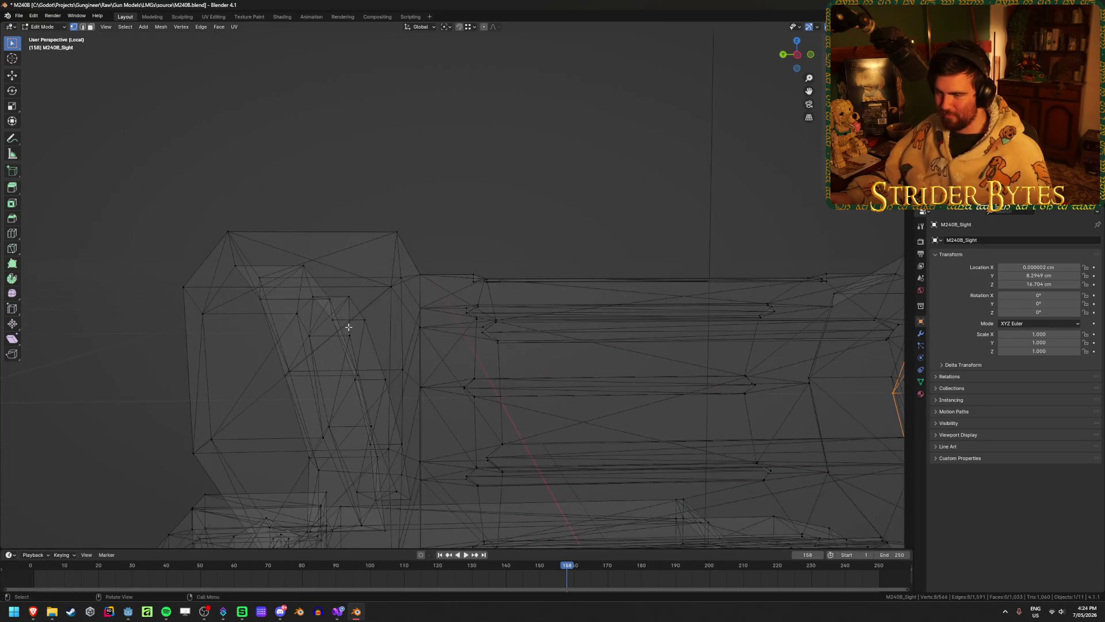
{"action": "left_click", "coordinate": [346, 314], "text": "alt"}
{"action": "key", "text": "2"}
{"action": "key", "text": "ctrl+e"}
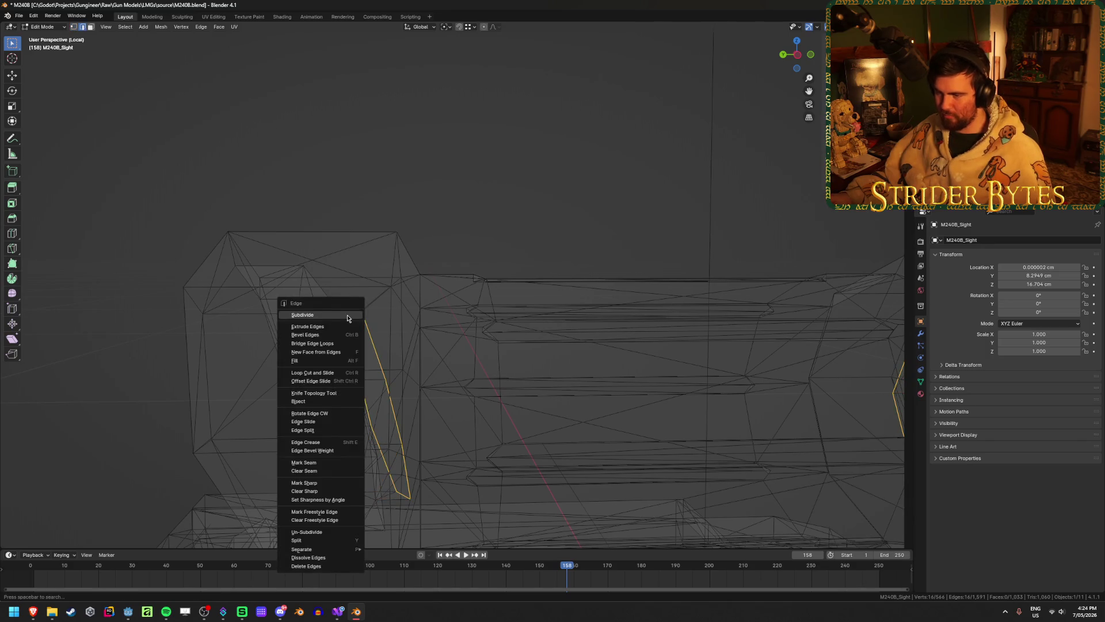
{"action": "left_click", "coordinate": [340, 343]}
{"action": "scroll", "coordinate": [417, 389], "scroll_direction": "down", "scroll_amount": 3}
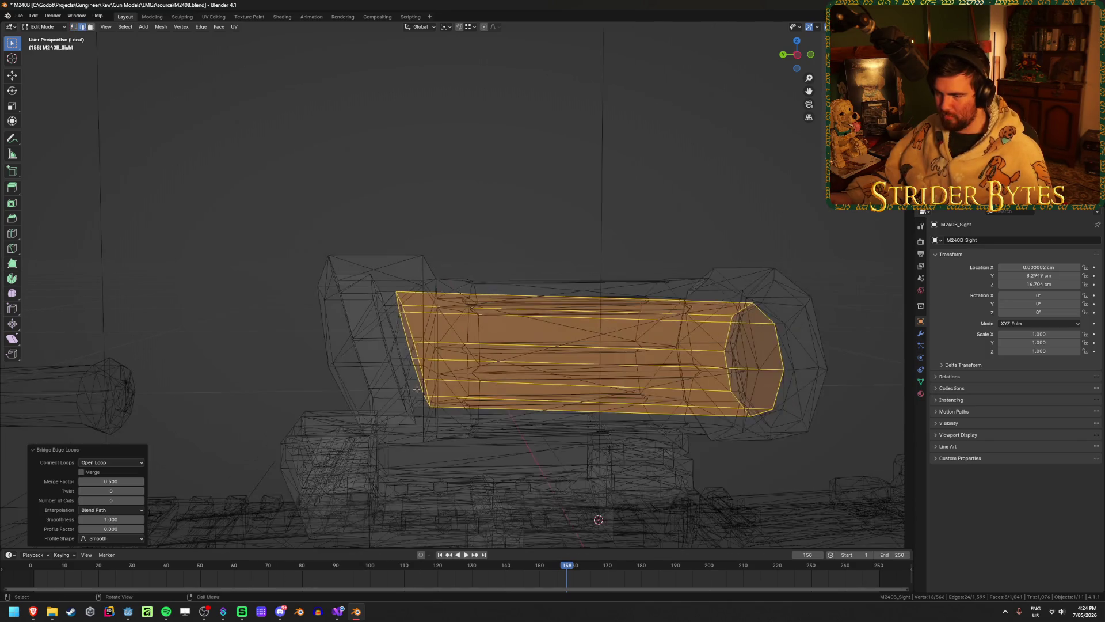
{"action": "key", "text": "Tab"}
{"action": "key", "text": "shift+z"}
- Select a vertex on the scope's lower rim, centre the view on it, and return to Object Mode
{"action": "mouse_move", "coordinate": [506, 208]}
{"action": "middle_mouse_down"}
{"action": "mouse_move", "coordinate": [385, 202]}
{"action": "mouse_move", "coordinate": [453, 255]}
{"action": "middle_mouse_up"}
{"action": "key", "text": "Tab"}
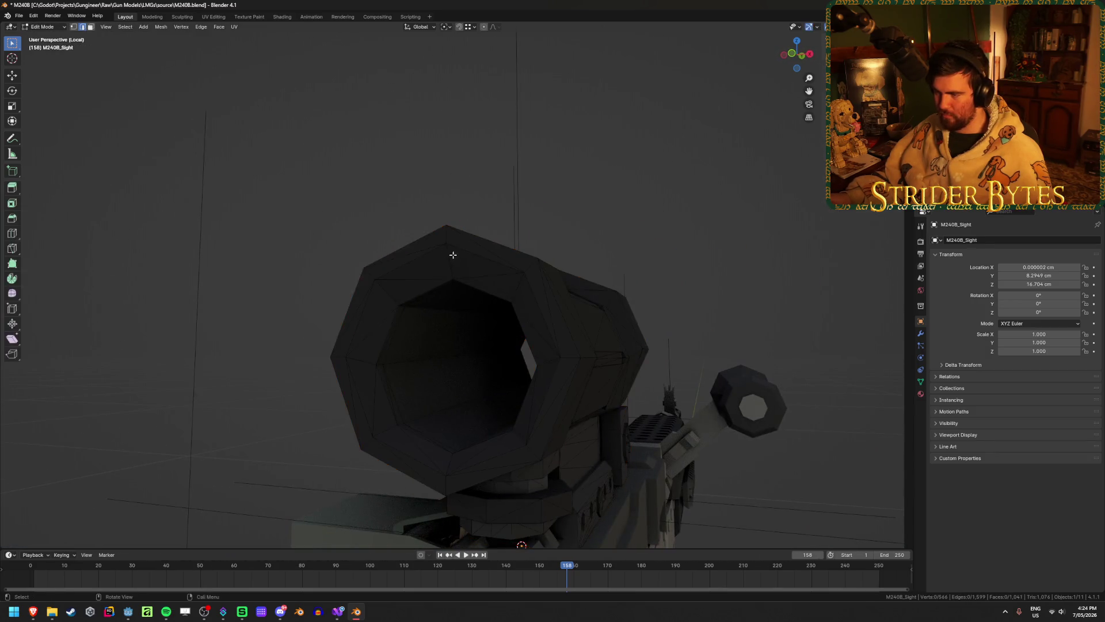
{"action": "left_click", "coordinate": [450, 282]}
{"action": "key", "text": "1"}
{"action": "left_click", "coordinate": [452, 453]}
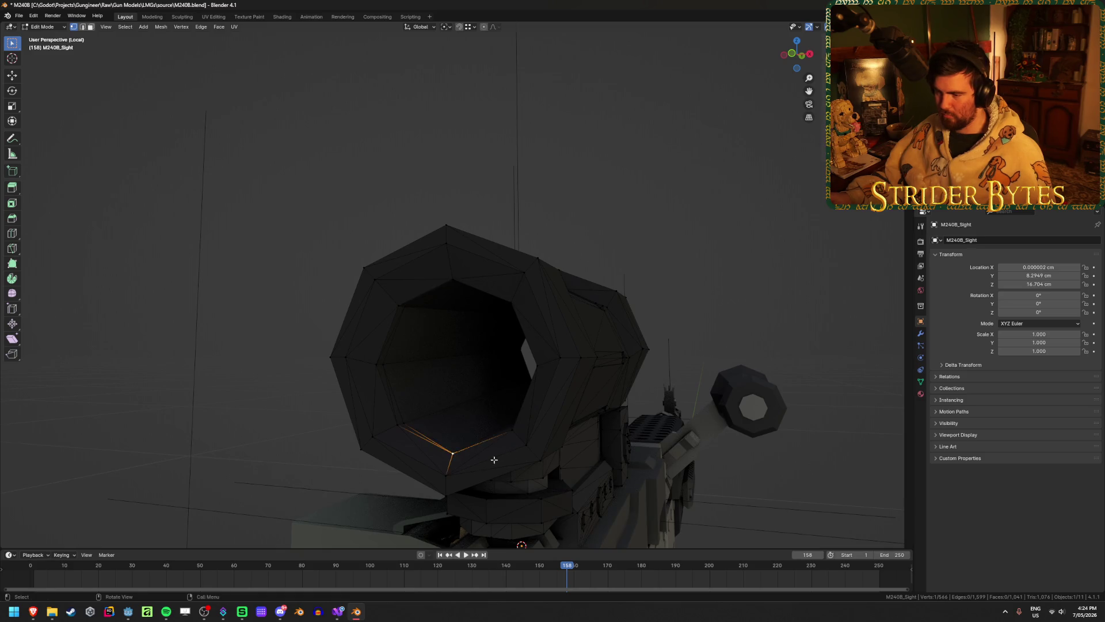
{"action": "key", "text": "shift+z"}
{"action": "key", "text": "KP_Decimal"}
{"action": "mouse_move", "coordinate": [451, 361]}
{"action": "middle_mouse_down"}
{"action": "mouse_move", "coordinate": [466, 282]}
{"action": "mouse_move", "coordinate": [466, 320]}
{"action": "middle_mouse_up"}
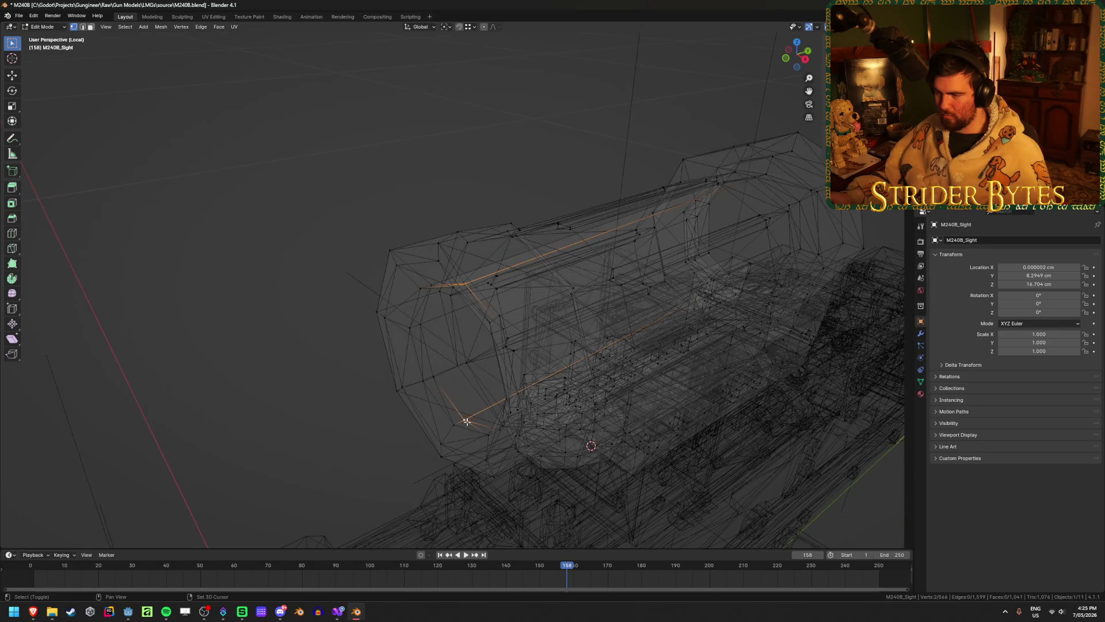
{"action": "key", "text": "ctrl+Tab"}
{"action": "left_click", "coordinate": [468, 468]}
{"action": "scroll", "coordinate": [407, 412], "scroll_direction": "down", "scroll_amount": 5}
{"action": "right_click", "coordinate": [407, 412]}
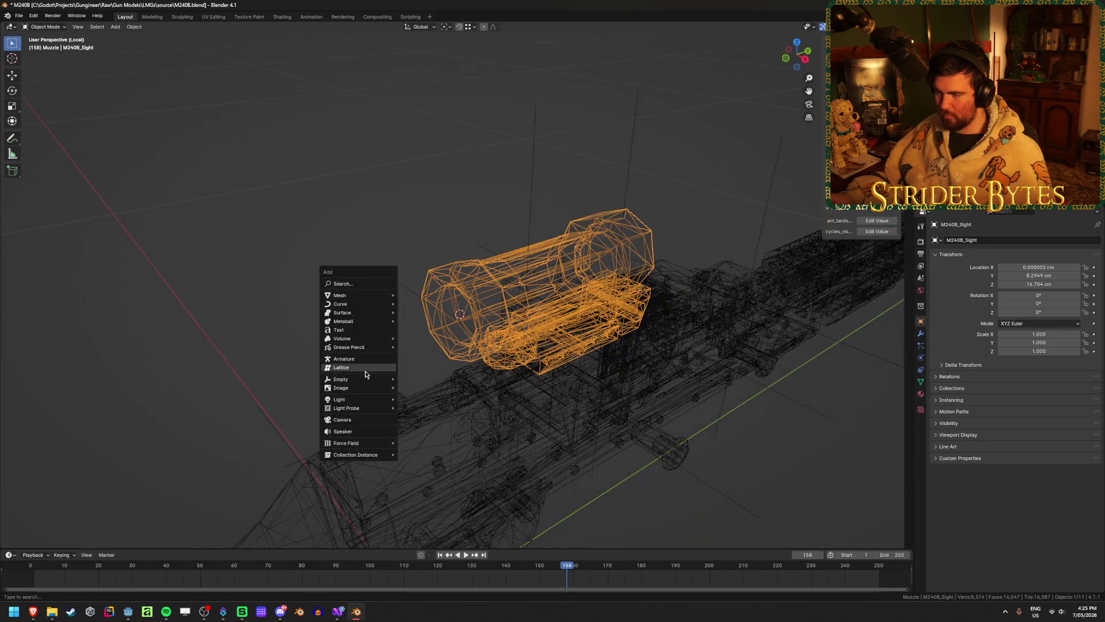
- Add a plain axes empty at the 3D cursor, shrink it, and apply its scale
{"action": "right_click", "coordinate": [243, 251]}
{"action": "key", "text": "shift+z"}
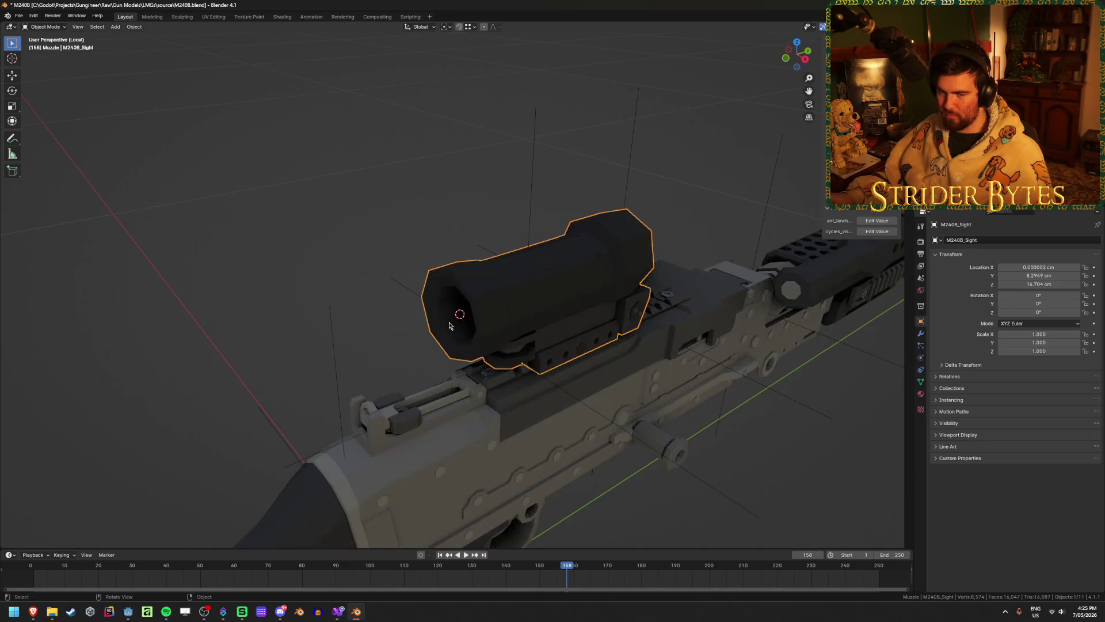
{"action": "mouse_move", "coordinate": [345, 322]}
{"action": "middle_mouse_down"}
{"action": "mouse_move", "coordinate": [321, 296]}
{"action": "mouse_move", "coordinate": [397, 348]}
{"action": "middle_mouse_up"}
{"action": "key", "text": "shift+a"}
{"action": "mouse_move", "coordinate": [322, 295]}
{"action": "left_click", "coordinate": [359, 288]}
{"action": "key", "text": "ctrl+a"}
{"action": "left_click", "coordinate": [495, 281]}
{"action": "key", "text": "ctrl+a"}
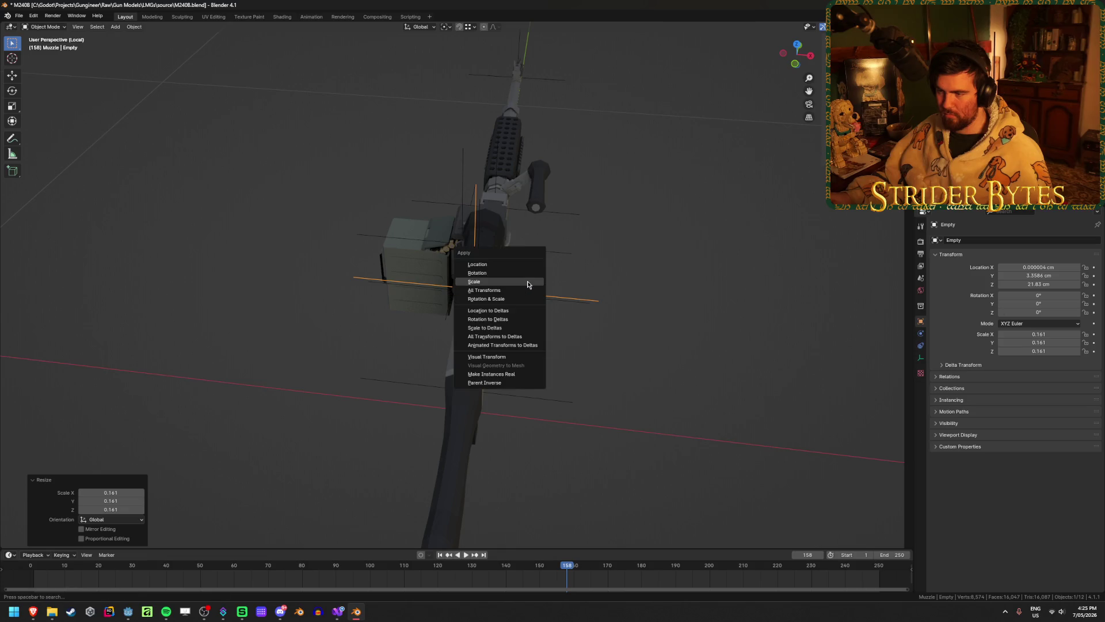
{"action": "middle_click_drag", "start_coordinate": [483, 279], "coordinate": [562, 274]}
- Rename the empty to AimPoint and save M240B.blend
{"action": "key", "text": "F2"}
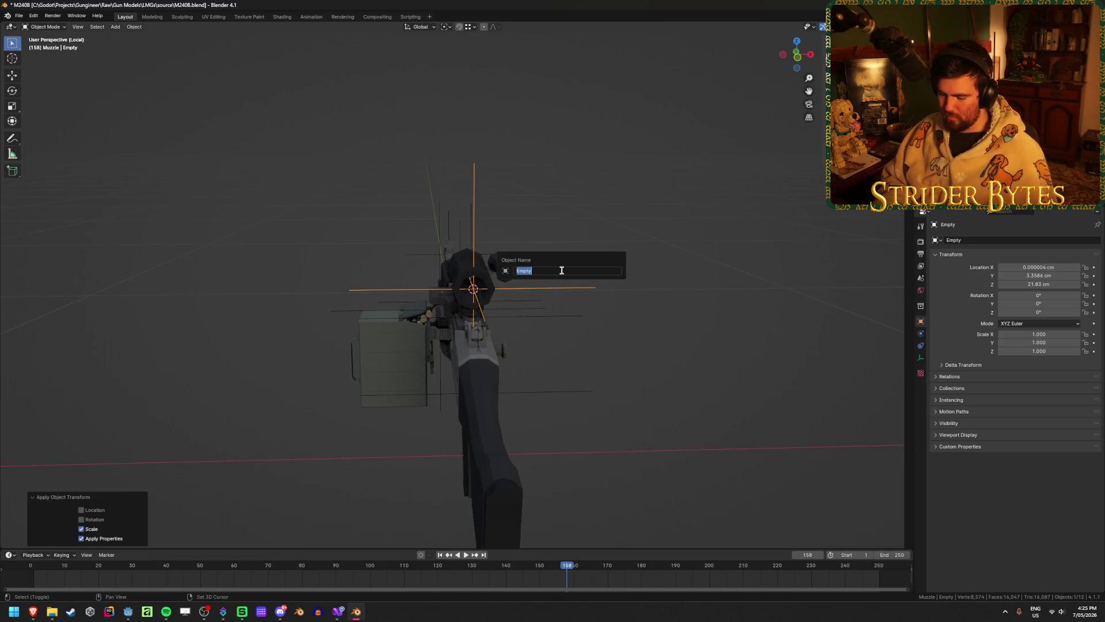
{"action": "type", "text": "AimPoint"}
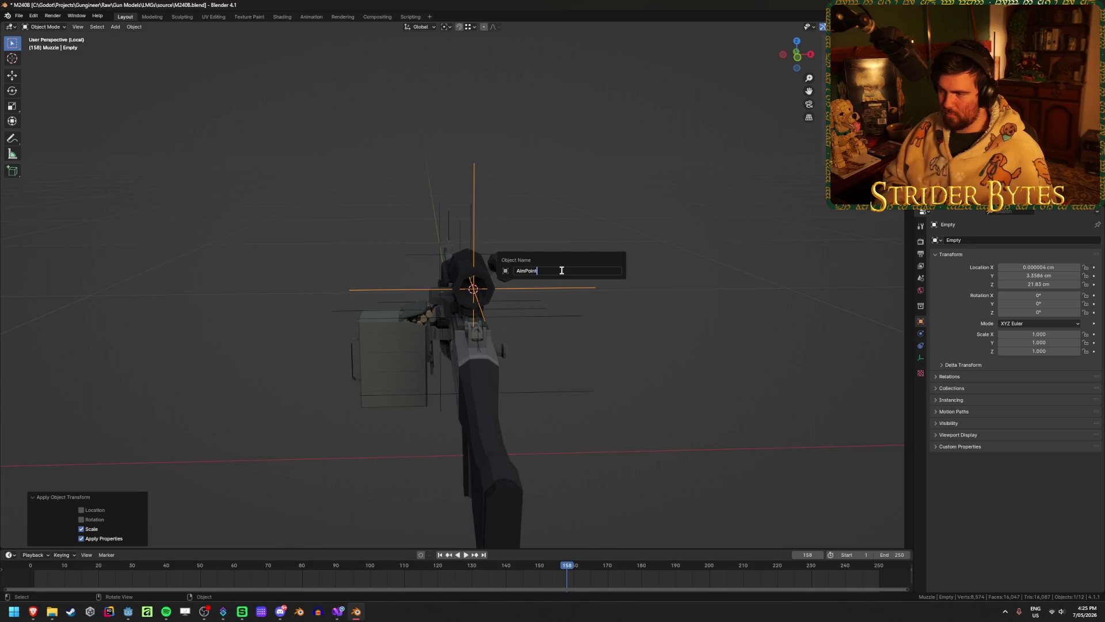
{"action": "key", "text": "Return"}
{"action": "key", "text": "ctrl+s"}
- In M240B_Barrel's mesh, select the vertex on the inner front-sight post
{"action": "mouse_move", "coordinate": [562, 274]}
{"action": "middle_mouse_down"}
{"action": "mouse_move", "coordinate": [328, 229]}
{"action": "mouse_move", "coordinate": [273, 254]}
{"action": "middle_mouse_up"}
{"action": "left_click", "coordinate": [274, 253]}
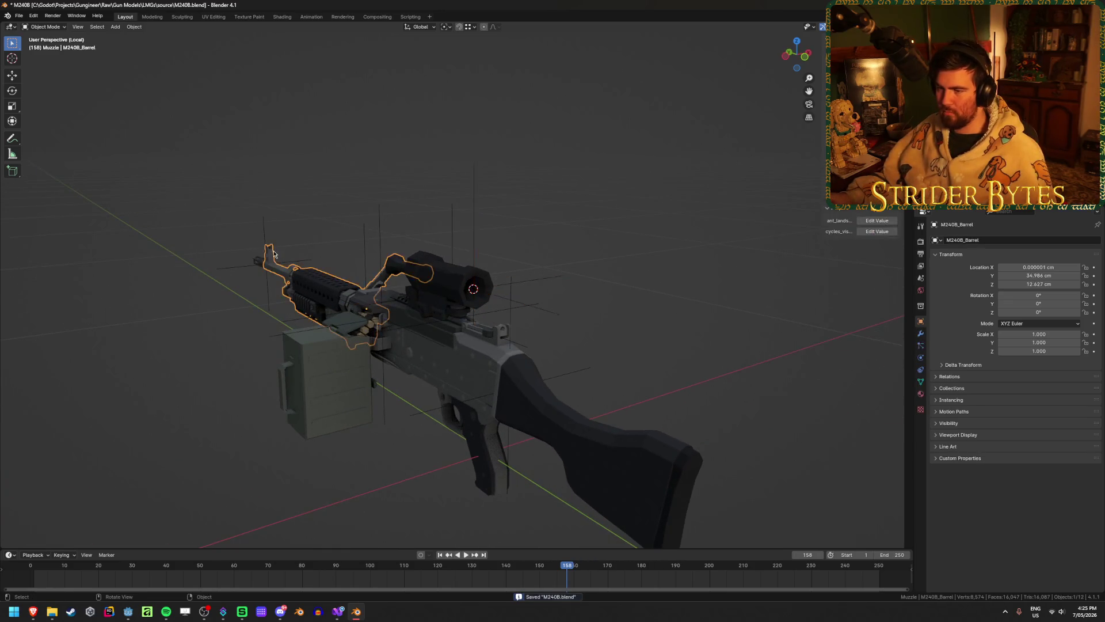
{"action": "key", "text": "Tab"}
{"action": "key", "text": "KP_Decimal"}
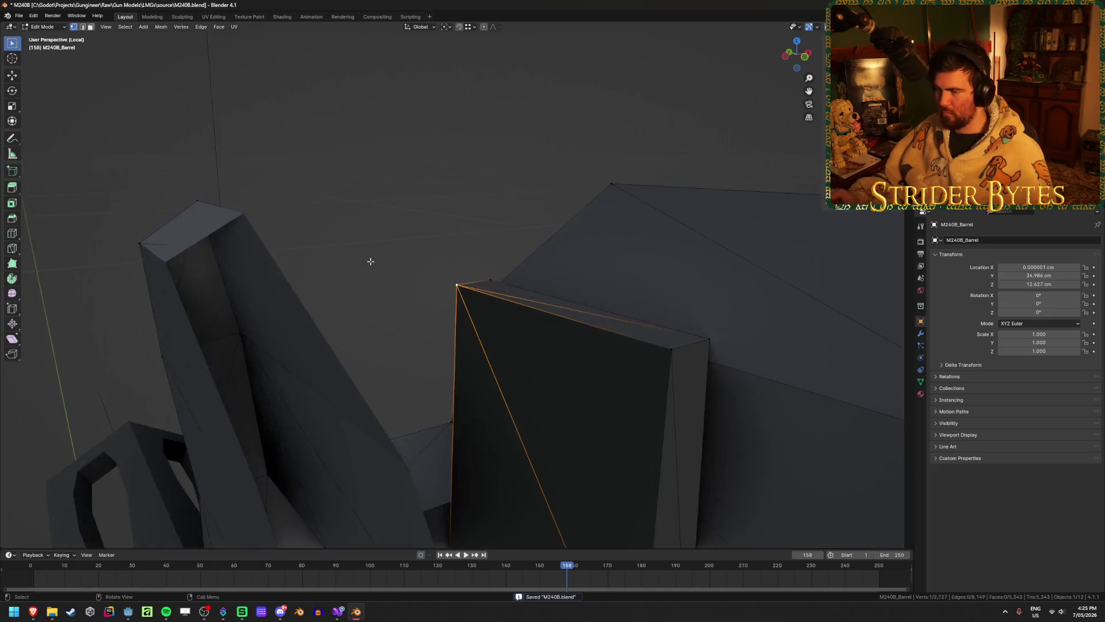
{"action": "mouse_move", "coordinate": [370, 259]}
{"action": "middle_mouse_down"}
{"action": "mouse_move", "coordinate": [526, 276]}
{"action": "mouse_move", "coordinate": [504, 295]}
{"action": "middle_mouse_up"}
{"action": "left_click", "coordinate": [484, 343]}
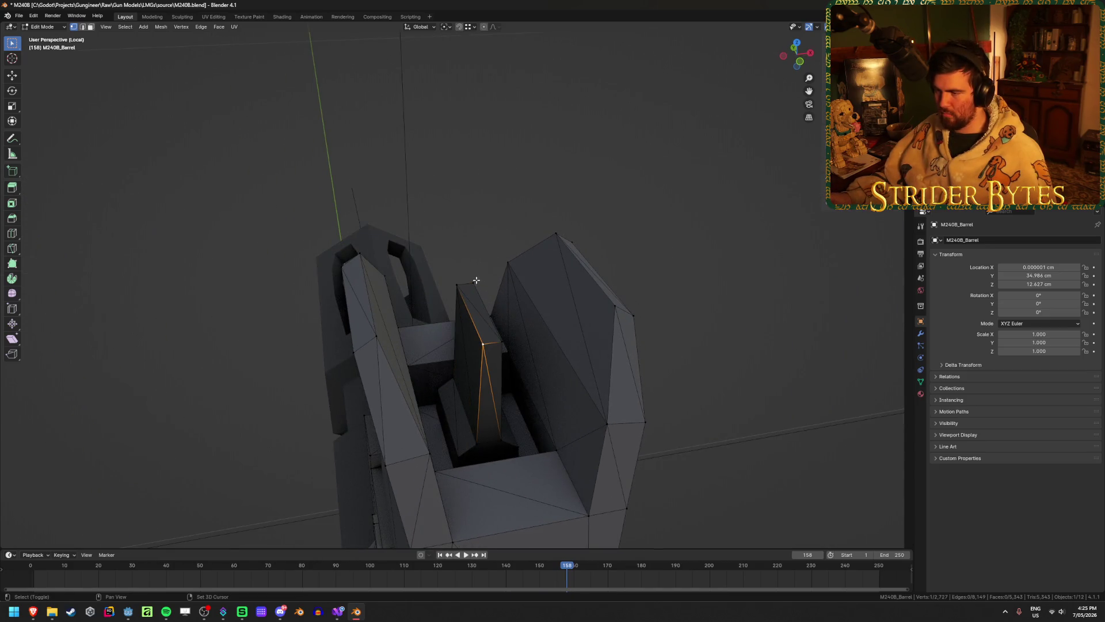
{"action": "key", "text": "ctrl+Tab"}
{"action": "left_click", "coordinate": [406, 345]}
- Snap the 3D cursor to the selected barrel vertex and return to Object Mode
{"action": "mouse_move", "coordinate": [493, 352]}
{"action": "middle_mouse_down"}
{"action": "mouse_move", "coordinate": [572, 365]}
{"action": "mouse_move", "coordinate": [600, 356]}
{"action": "mouse_move", "coordinate": [575, 321]}
{"action": "mouse_move", "coordinate": [508, 336]}
{"action": "middle_mouse_up"}
{"action": "key", "text": "Tab"}
{"action": "key", "text": "KP_Decimal"}
{"action": "key", "text": "shift+s"}
{"action": "left_click", "coordinate": [509, 336]}
{"action": "key", "text": "Tab"}
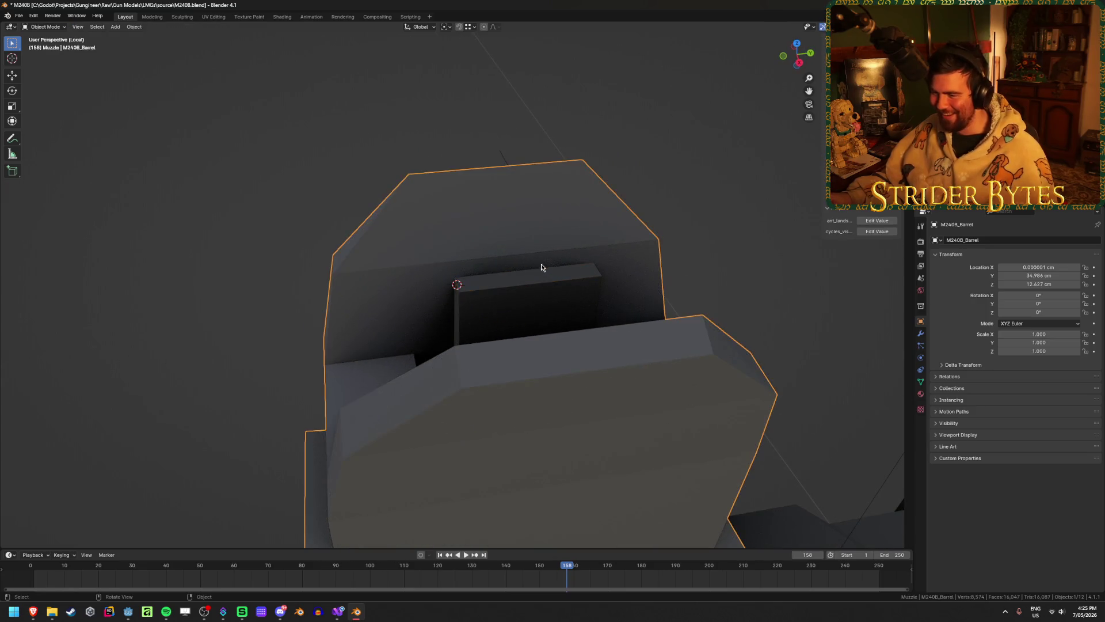
- Add a second plain axes empty at the cursor, scale it down, save, and apply its scale
{"action": "key", "text": "shift+a"}
{"action": "mouse_move", "coordinate": [512, 265]}
{"action": "left_click", "coordinate": [583, 264]}
{"action": "middle_click_drag", "start_coordinate": [197, 316], "coordinate": [207, 374]}
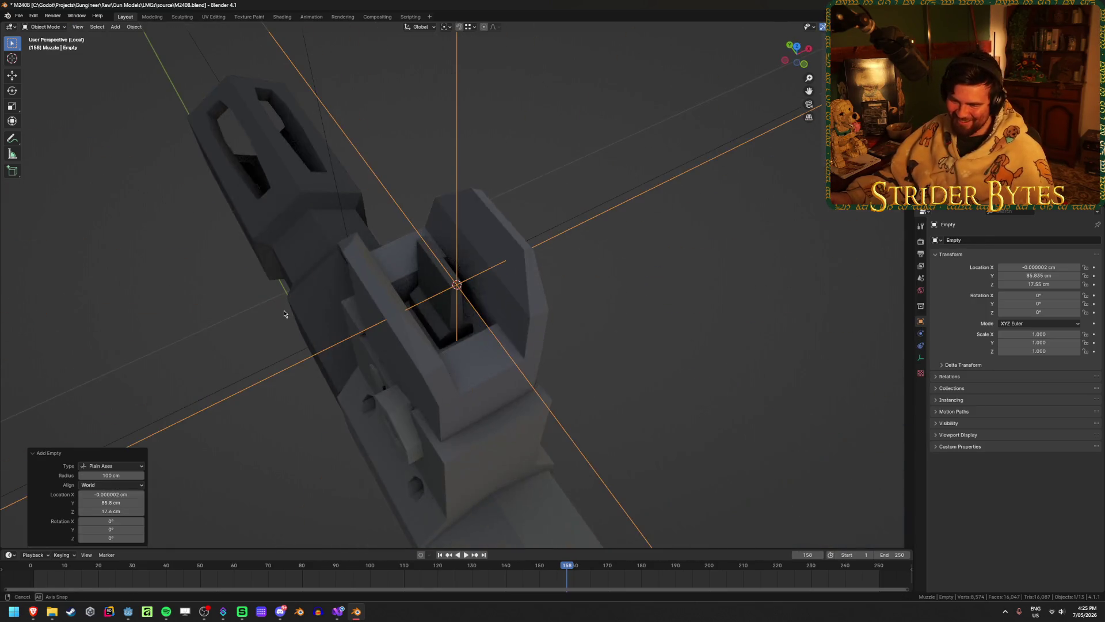
{"action": "key", "text": "alt+Tab"}
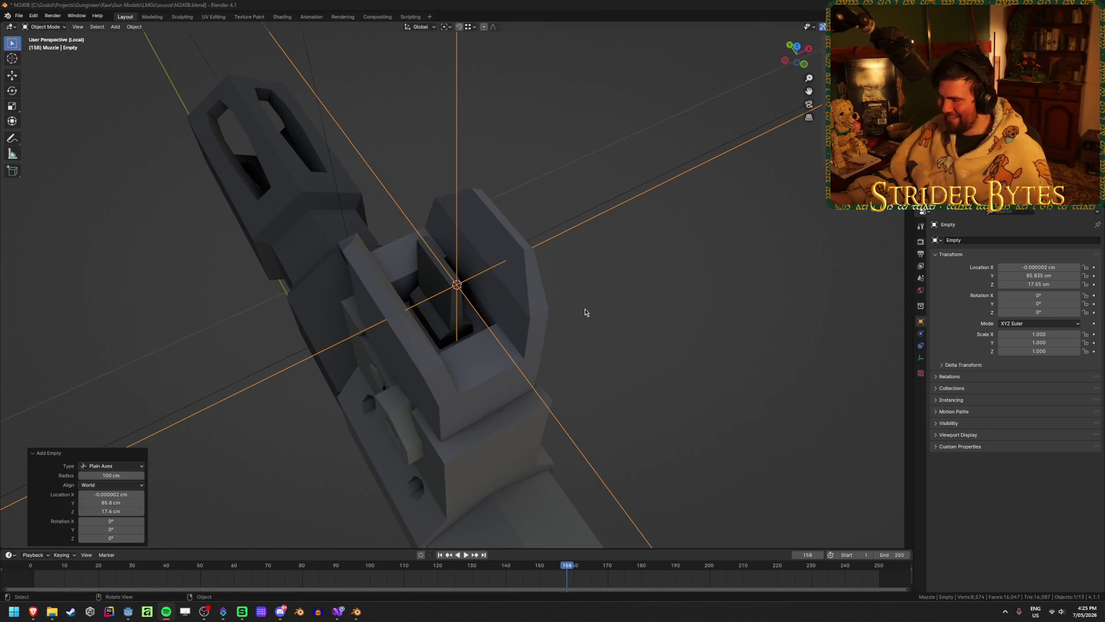
{"action": "mouse_move", "coordinate": [584, 313]}
{"action": "middle_mouse_down"}
{"action": "mouse_move", "coordinate": [754, 313]}
{"action": "mouse_move", "coordinate": [715, 309]}
{"action": "mouse_move", "coordinate": [755, 264]}
{"action": "middle_mouse_up"}
{"action": "key", "text": "s"}
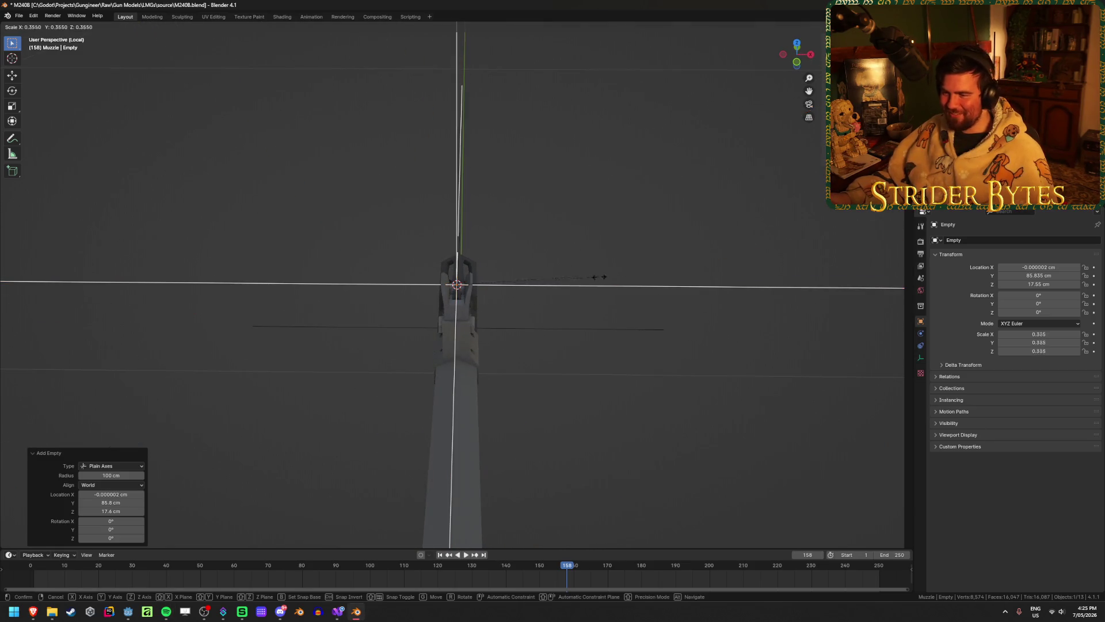
{"action": "left_click", "coordinate": [494, 283]}
{"action": "mouse_move", "coordinate": [493, 283]}
{"action": "middle_mouse_down"}
{"action": "mouse_move", "coordinate": [648, 277]}
{"action": "mouse_move", "coordinate": [530, 268]}
{"action": "mouse_move", "coordinate": [518, 282]}
{"action": "mouse_move", "coordinate": [417, 290]}
{"action": "middle_mouse_up"}
{"action": "key", "text": "ctrl+s"}
{"action": "key", "text": "ctrl+a"}
{"action": "left_click", "coordinate": [547, 274]}
- Rename the empty at the front sight to AimPoint2
{"action": "scroll", "coordinate": [415, 289], "scroll_direction": "up", "scroll_amount": 5}
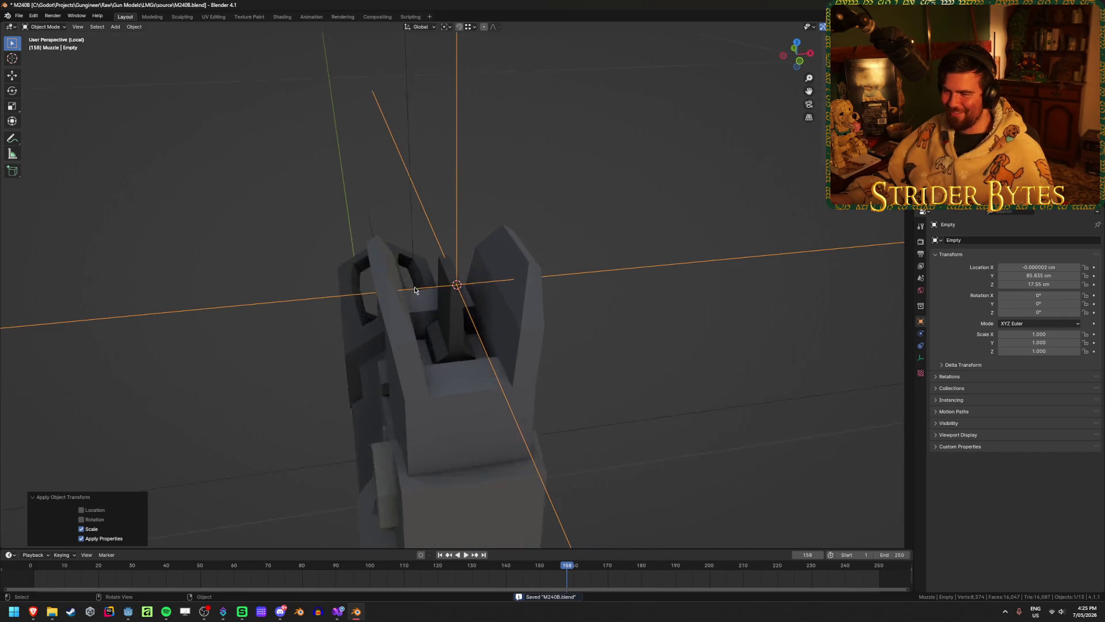
{"action": "scroll", "coordinate": [415, 289], "scroll_direction": "up", "scroll_amount": 3}
{"action": "scroll", "coordinate": [414, 289], "scroll_direction": "down", "scroll_amount": 6}
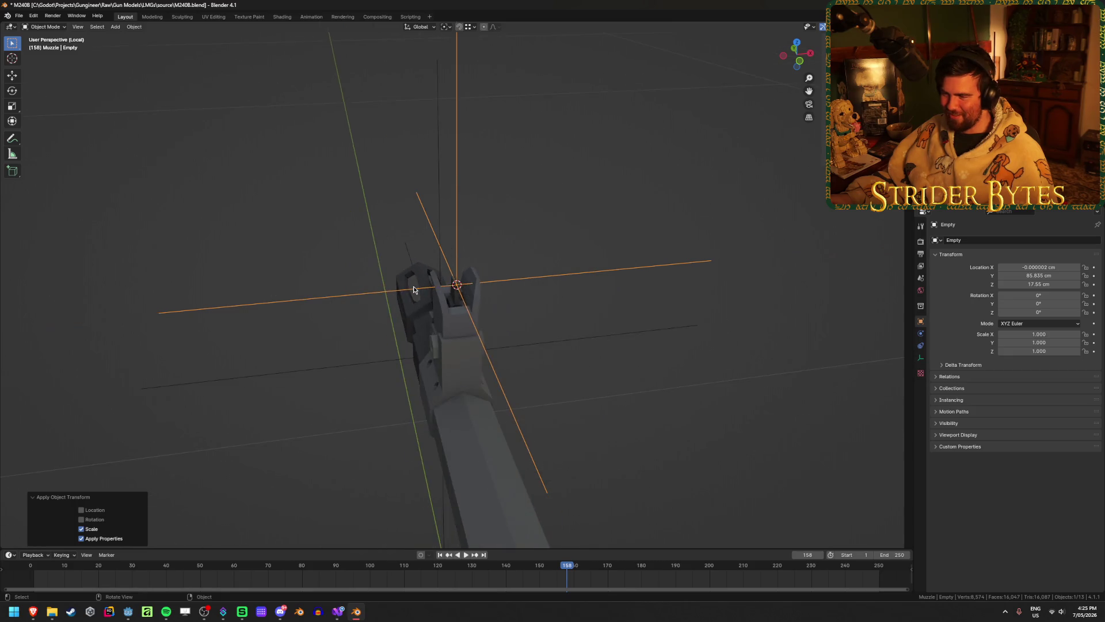
{"action": "scroll", "coordinate": [414, 289], "scroll_direction": "down", "scroll_amount": 5}
{"action": "left_click", "coordinate": [273, 266]}
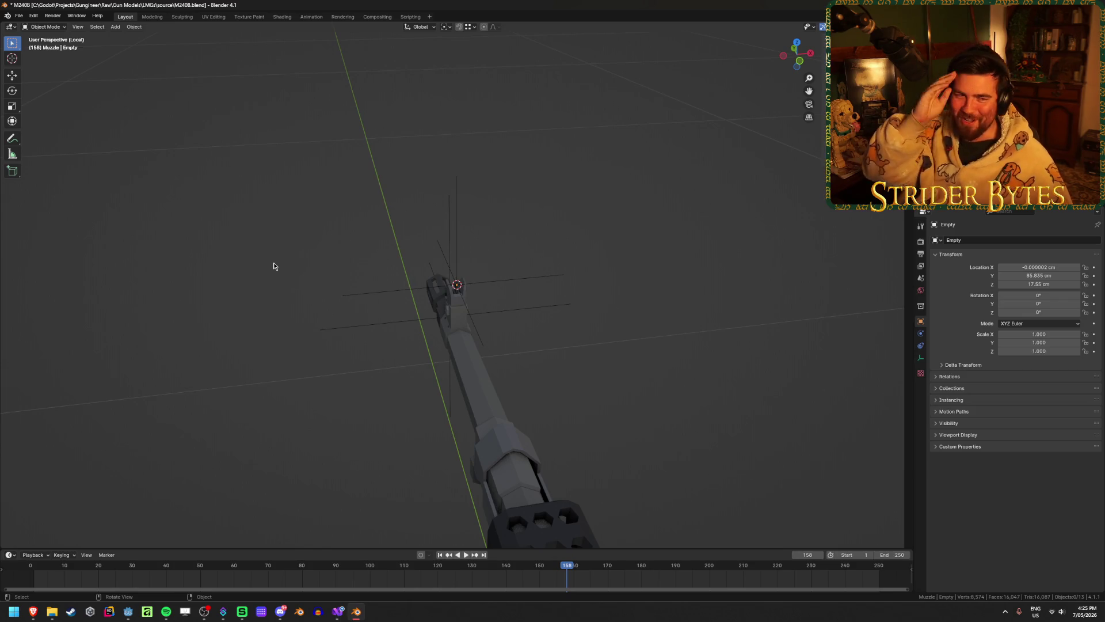
{"action": "mouse_move", "coordinate": [273, 264]}
{"action": "middle_mouse_down"}
{"action": "mouse_move", "coordinate": [260, 259]}
{"action": "mouse_move", "coordinate": [369, 249]}
{"action": "mouse_move", "coordinate": [387, 282]}
{"action": "middle_mouse_up"}
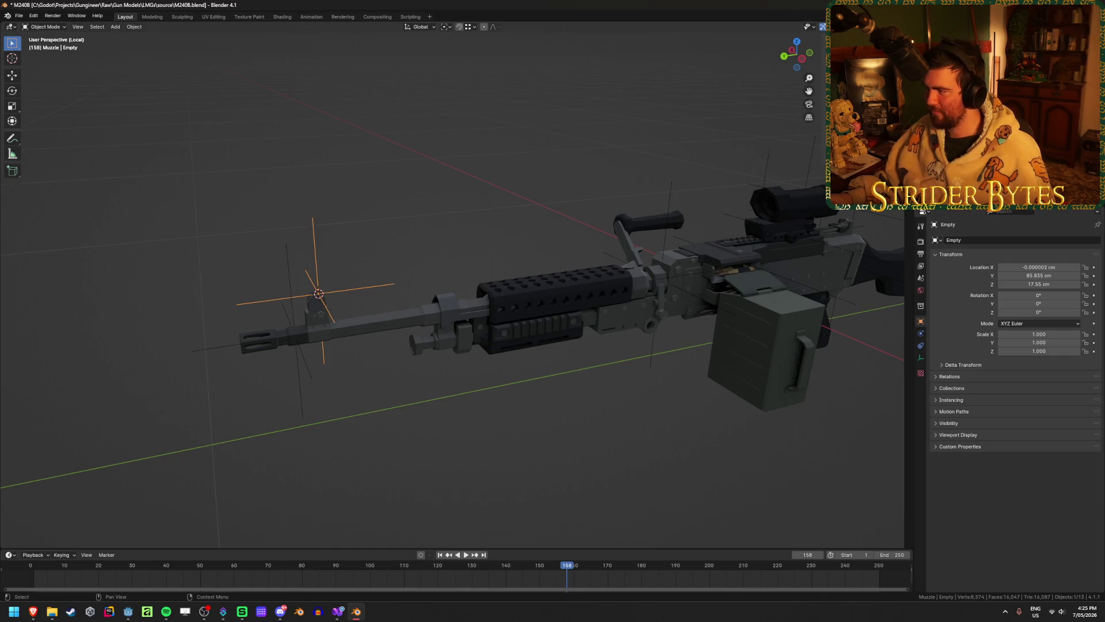
{"action": "left_click", "coordinate": [798, 205]}
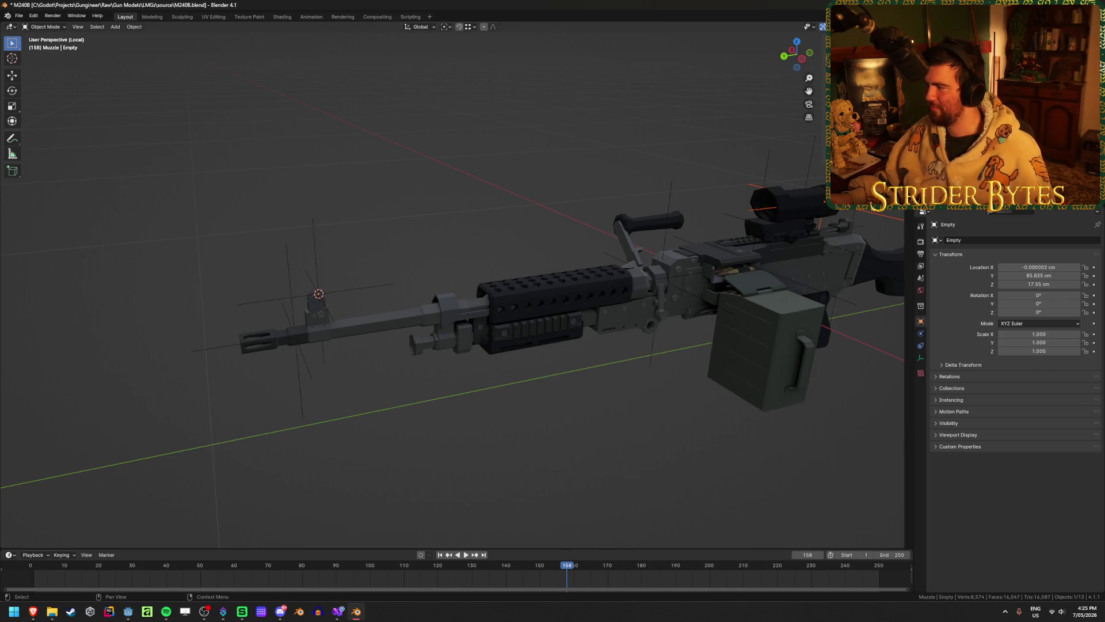
{"action": "left_click", "coordinate": [346, 292]}
{"action": "key", "text": "F2"}
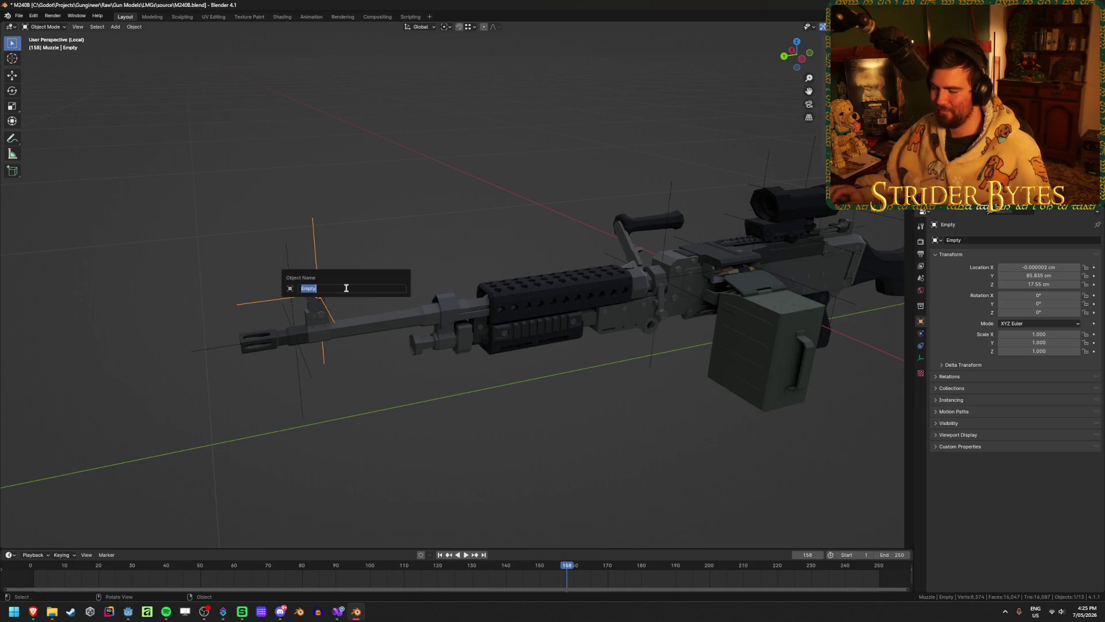
{"action": "type", "text": "AimPoint2"}
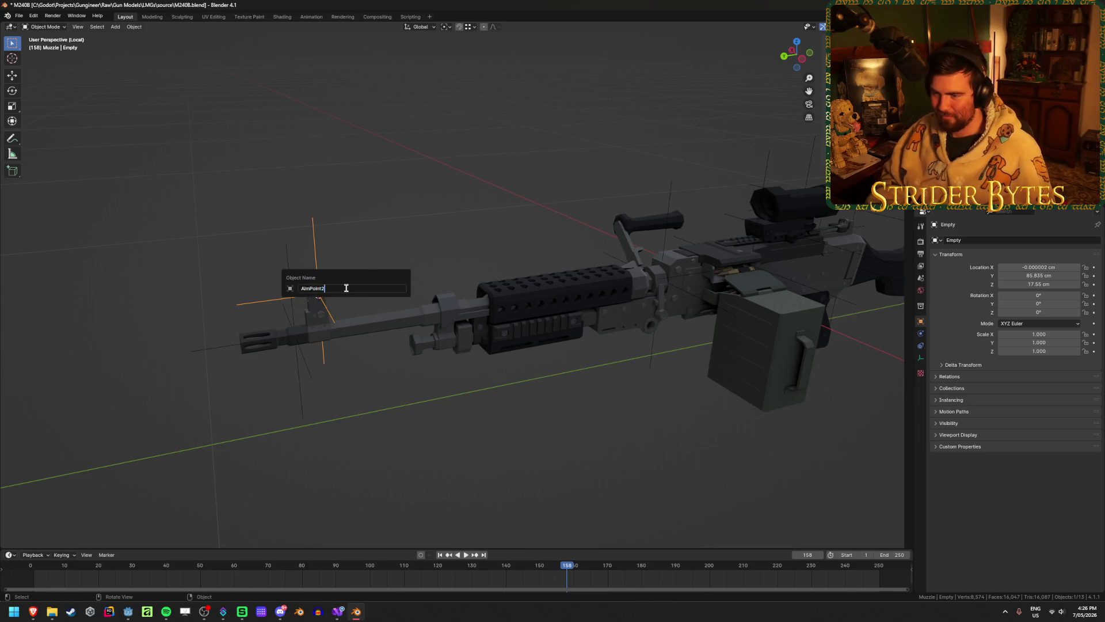
{"action": "key", "text": "Return"}
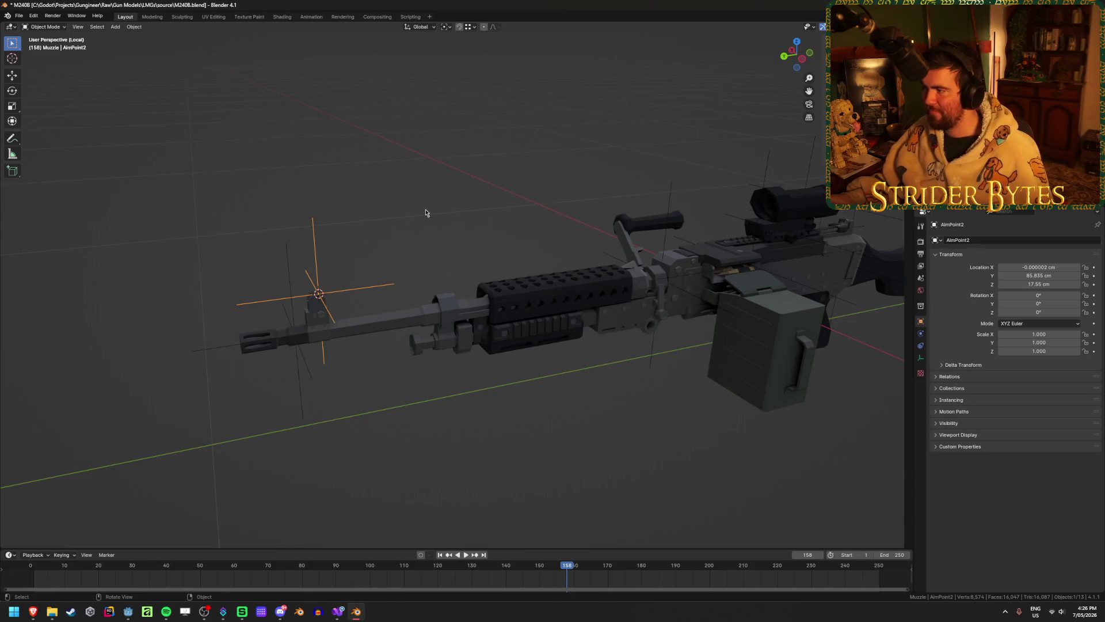
- Parent BarrelAttach, StockAttach and nearby empties to M240B_Receiver using Set Parent To Object
{"action": "mouse_move", "coordinate": [426, 213]}
{"action": "middle_mouse_down"}
{"action": "mouse_move", "coordinate": [486, 179]}
{"action": "mouse_move", "coordinate": [370, 172]}
{"action": "middle_mouse_up"}
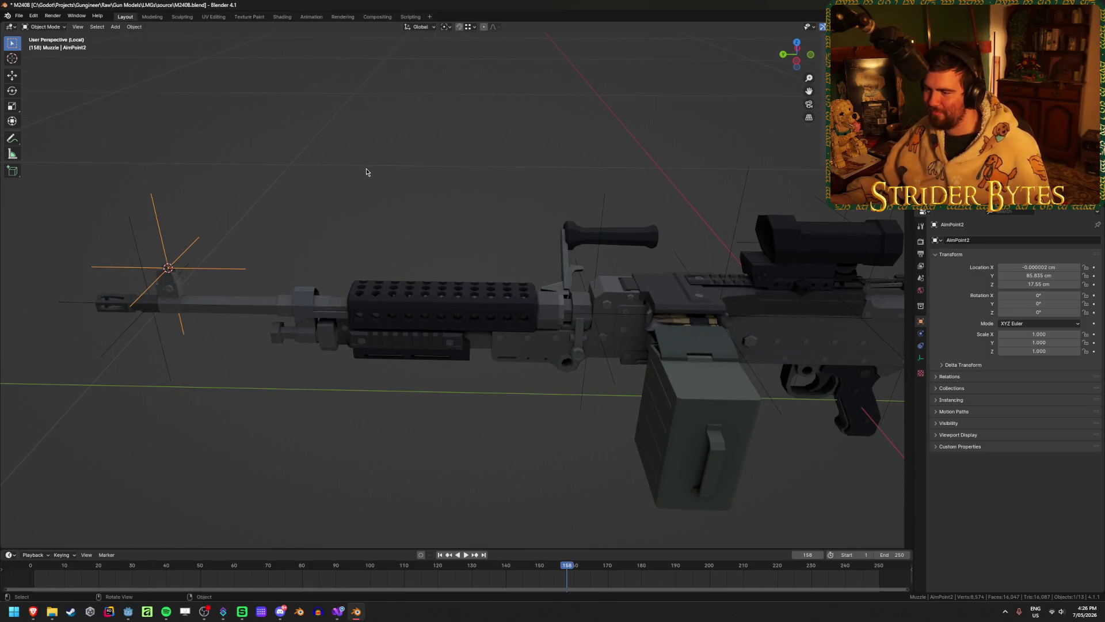
{"action": "left_click", "coordinate": [458, 294]}
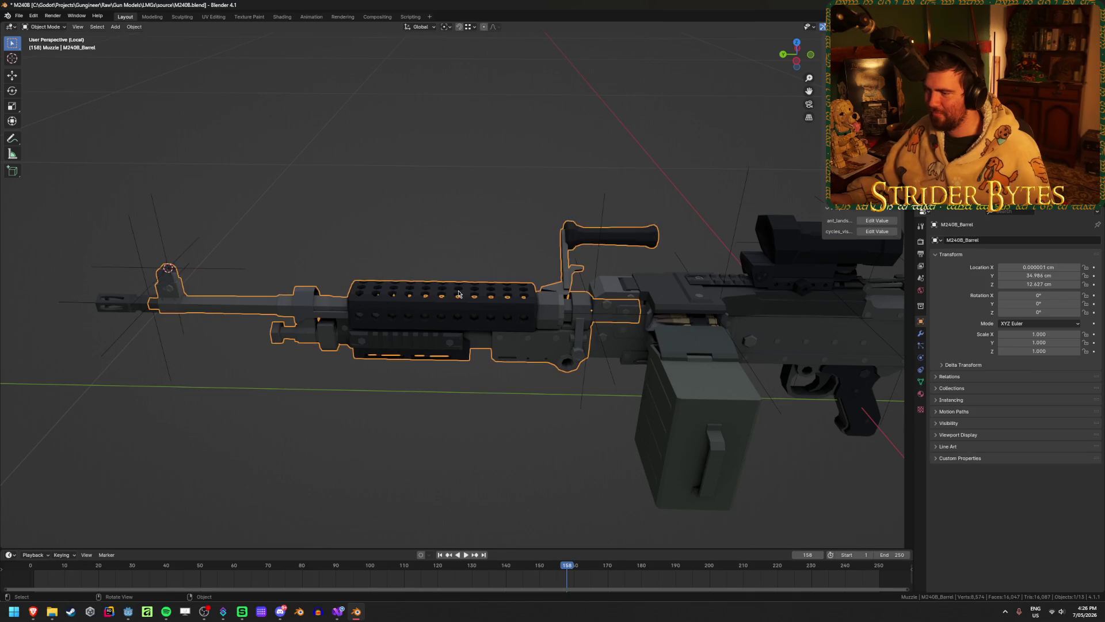
{"action": "left_click", "coordinate": [709, 291]}
{"action": "key", "text": "KP_Decimal"}
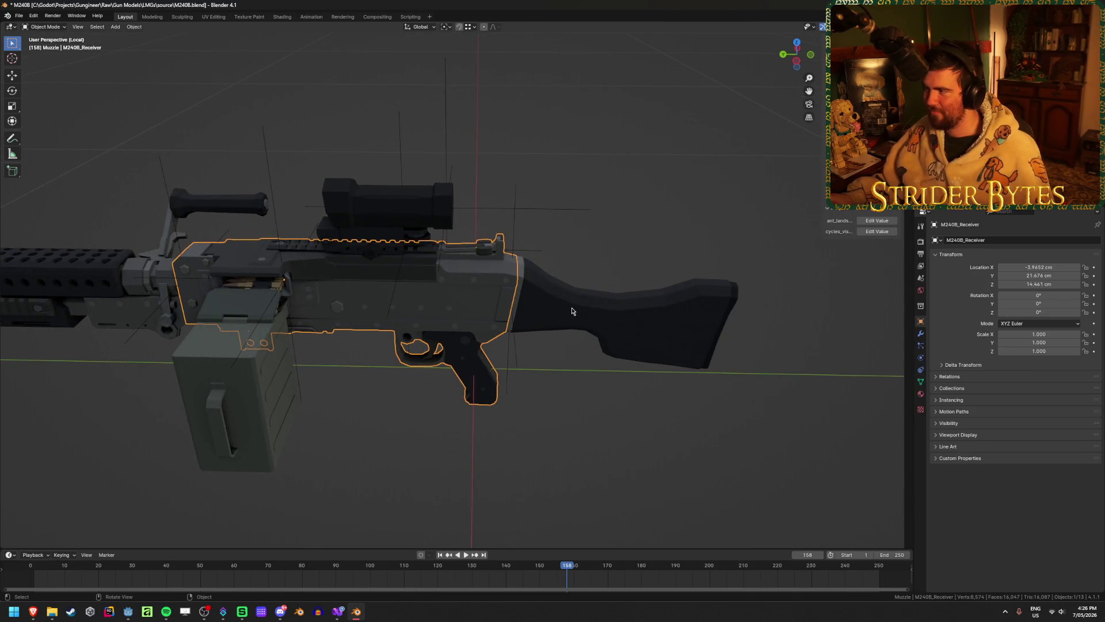
{"action": "left_click", "coordinate": [186, 277]}
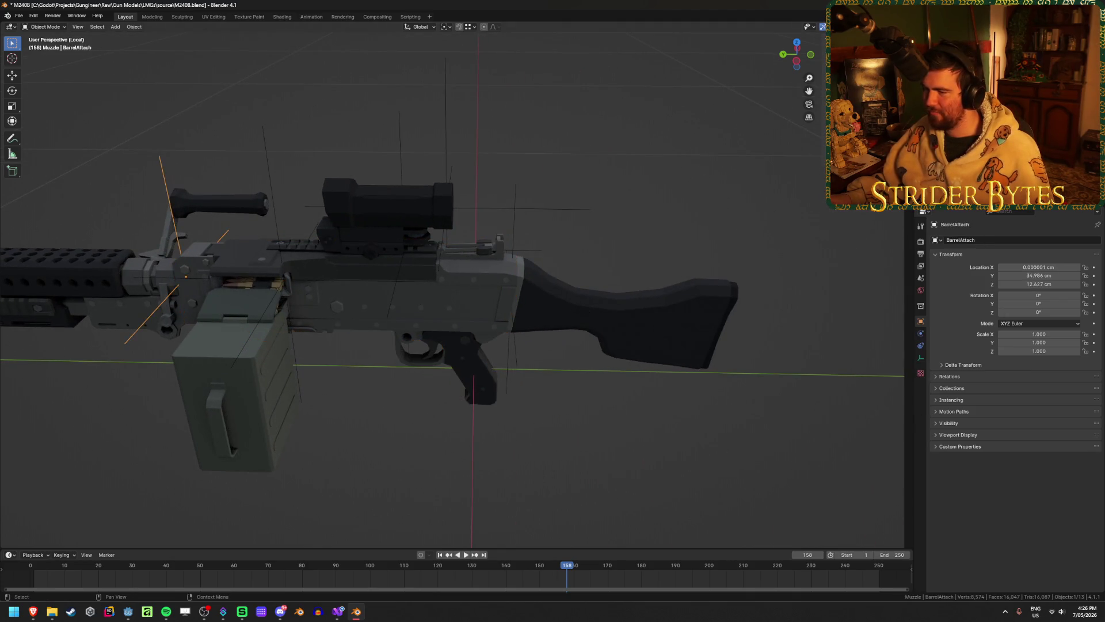
{"action": "left_click", "coordinate": [511, 298]}
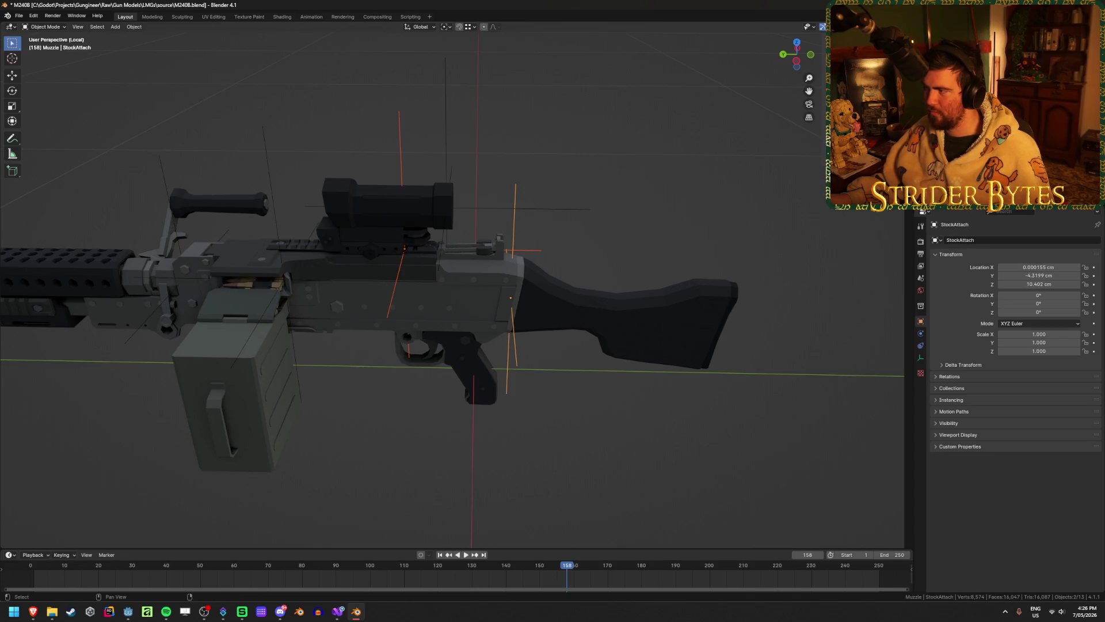
{"action": "key", "text": "shift+bracketleft"}
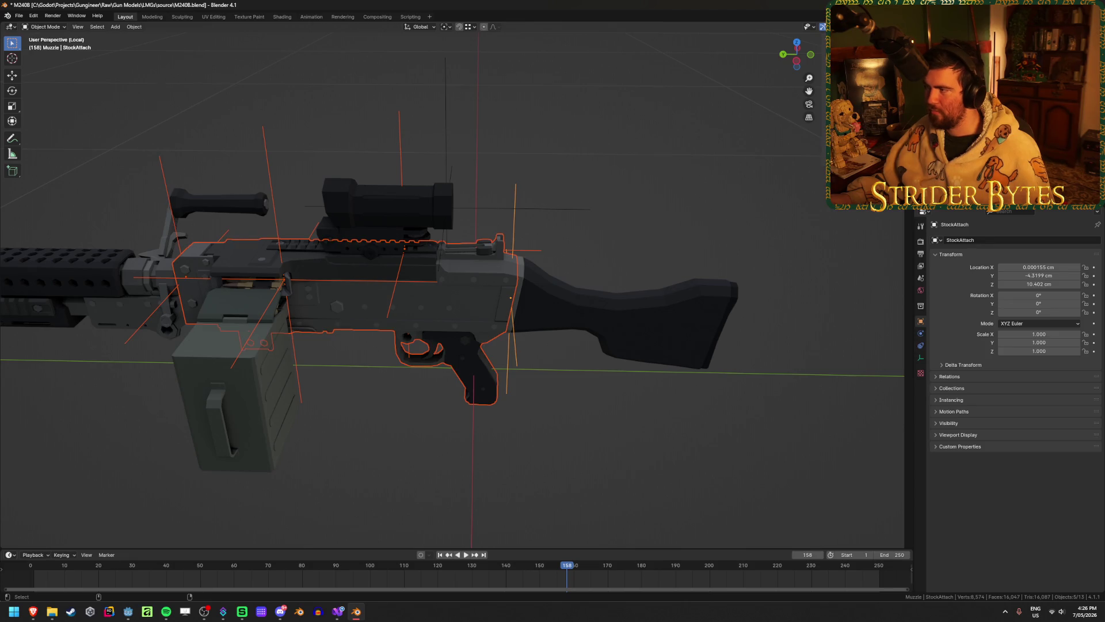
{"action": "left_click", "coordinate": [511, 297], "text": "shift"}
{"action": "key", "text": "ctrl+p"}
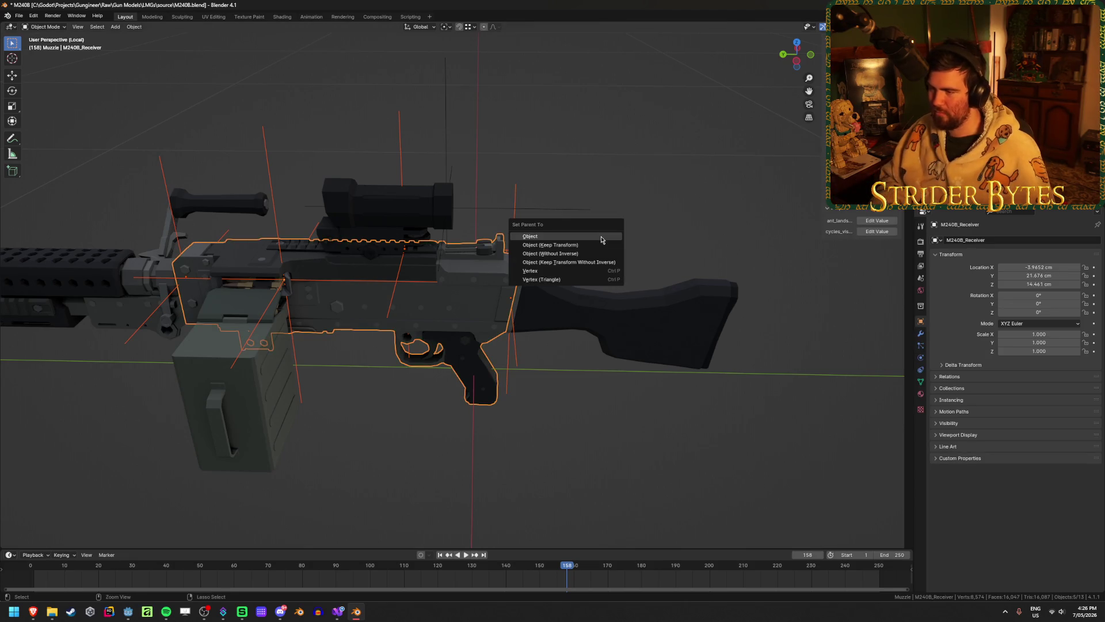
{"action": "left_click", "coordinate": [601, 239]}
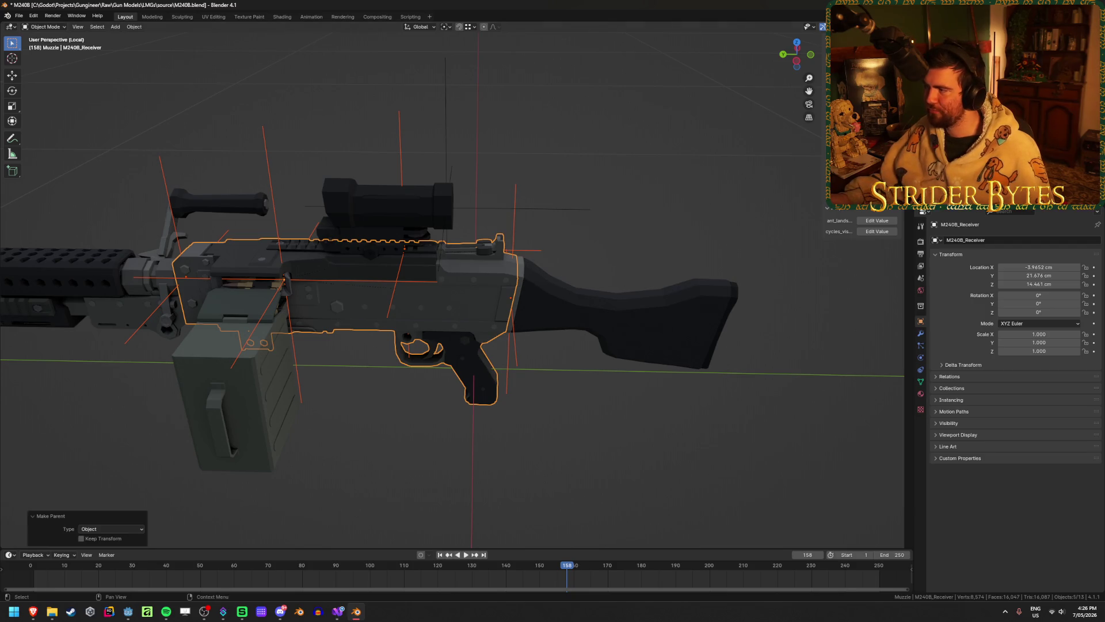
{"action": "left_click", "coordinate": [601, 240]}
{"action": "left_click", "coordinate": [70, 277]}
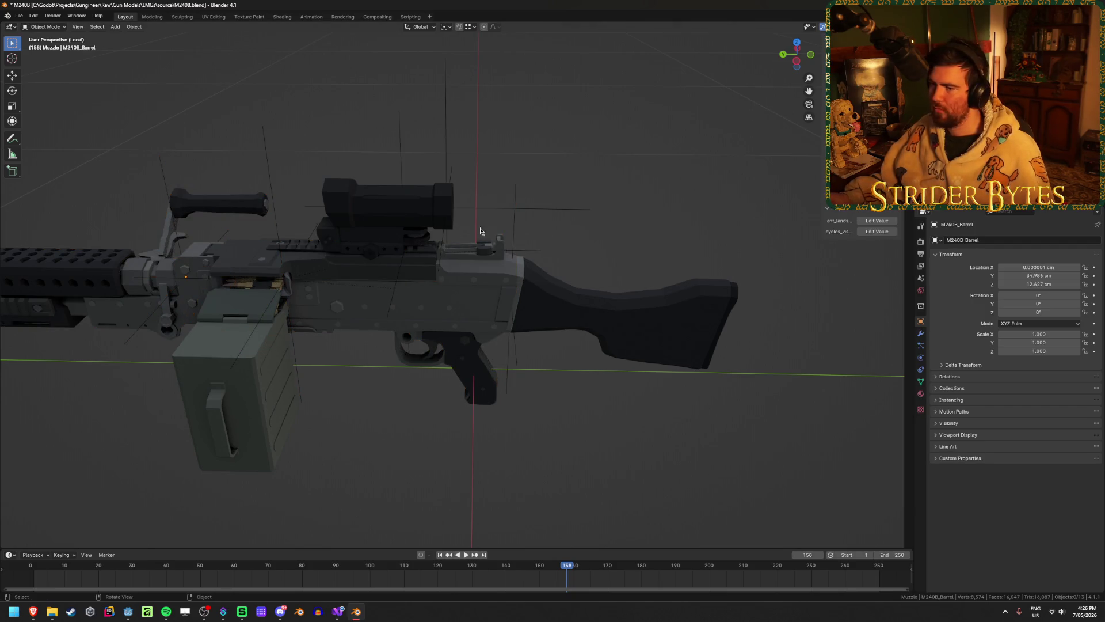
- Select vertices on the underside of M240B_Barrel in Edit Mode, then return to Object Mode
{"action": "mouse_move", "coordinate": [724, 121]}
{"action": "middle_mouse_down"}
{"action": "mouse_move", "coordinate": [382, 247]}
{"action": "mouse_move", "coordinate": [447, 217]}
{"action": "mouse_move", "coordinate": [288, 254]}
{"action": "mouse_move", "coordinate": [495, 257]}
{"action": "middle_mouse_up"}
{"action": "scroll", "coordinate": [495, 257], "scroll_direction": "up", "scroll_amount": 6}
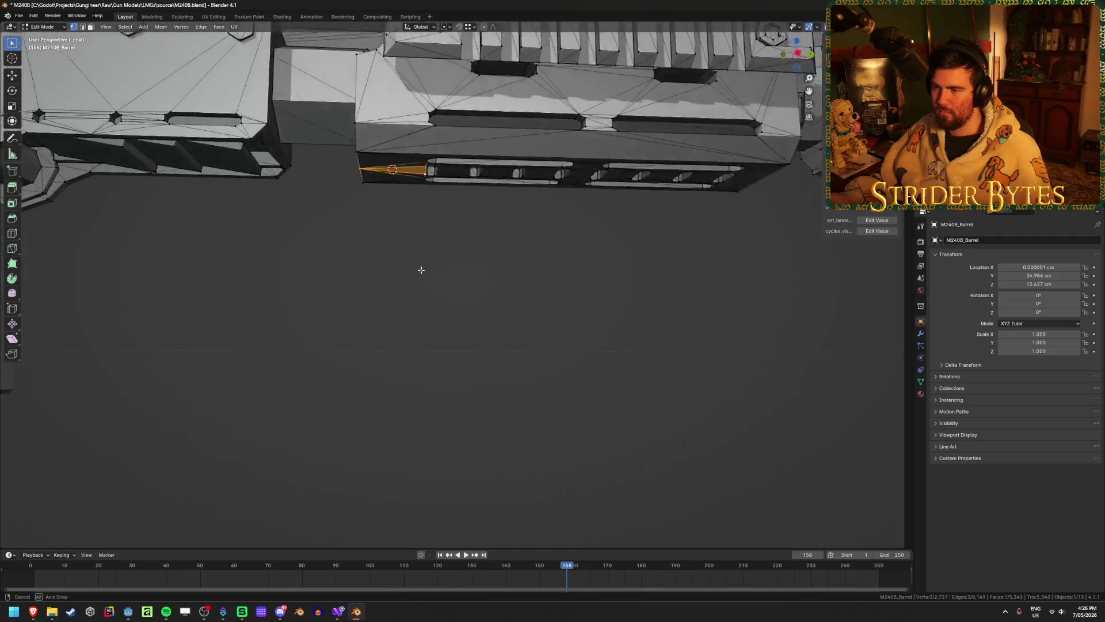
{"action": "mouse_move", "coordinate": [419, 269]}
{"action": "middle_mouse_down"}
{"action": "mouse_move", "coordinate": [412, 290]}
{"action": "mouse_move", "coordinate": [419, 239]}
{"action": "middle_mouse_up"}
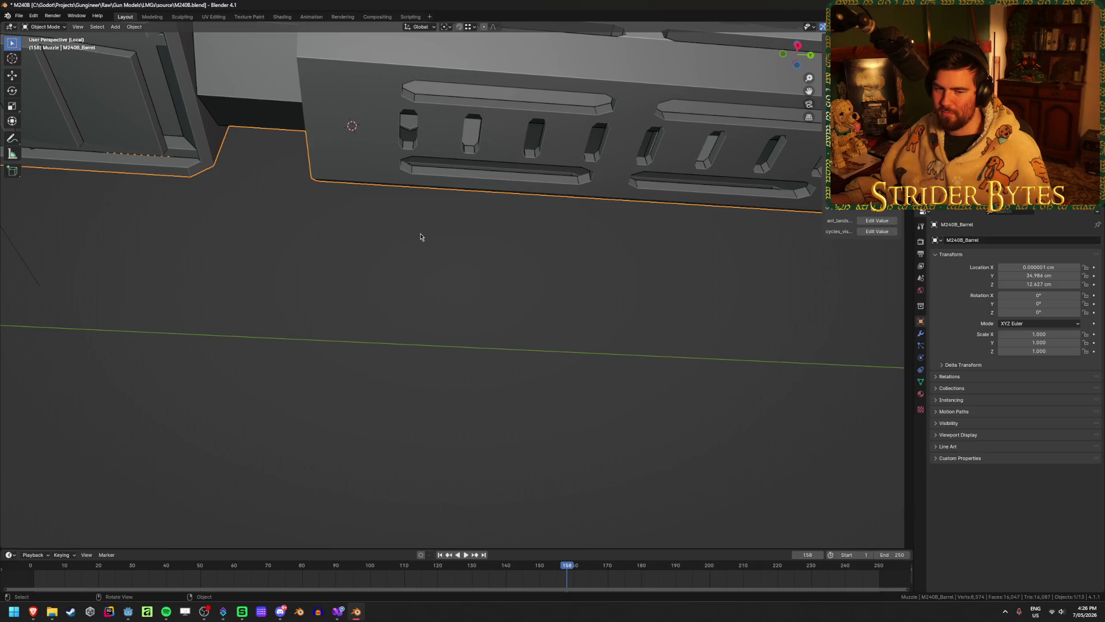
{"action": "key", "text": "Tab"}
{"action": "middle_click_drag", "start_coordinate": [562, 197], "coordinate": [554, 198]}
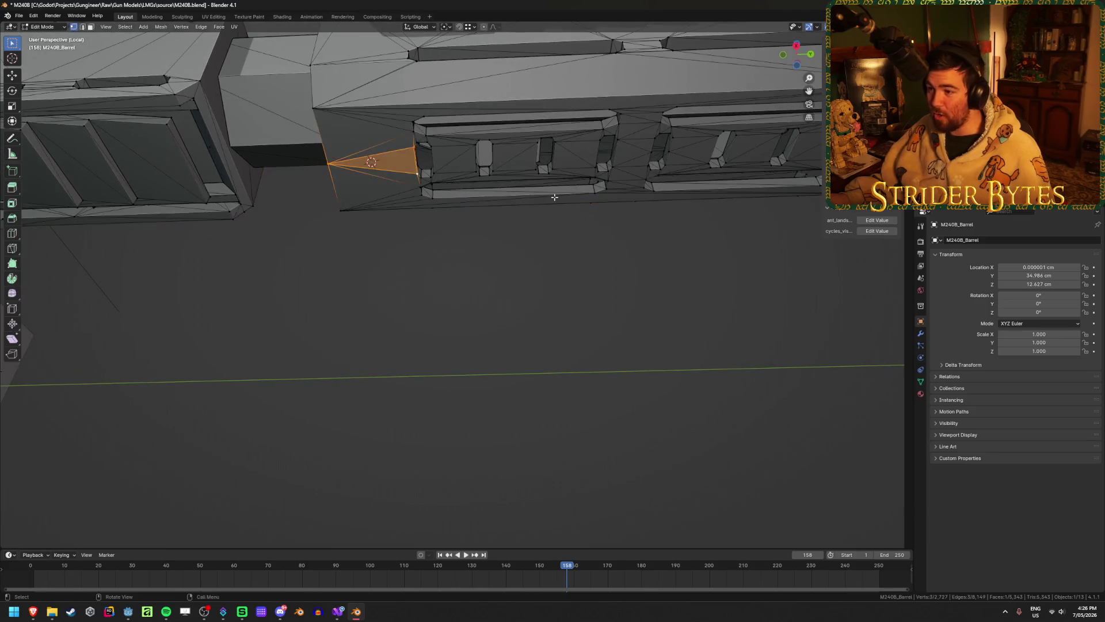
{"action": "left_click", "coordinate": [541, 283]}
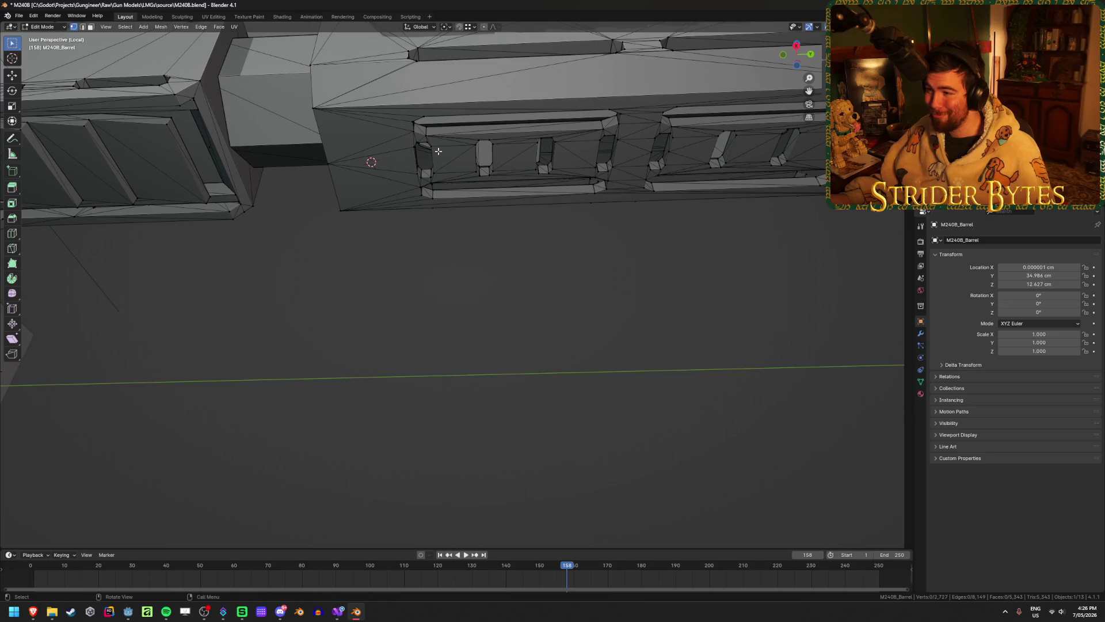
{"action": "left_click", "coordinate": [426, 170], "text": "shift"}
{"action": "mouse_move", "coordinate": [432, 173]}
{"action": "middle_mouse_down"}
{"action": "mouse_move", "coordinate": [469, 187]}
{"action": "mouse_move", "coordinate": [470, 150]}
{"action": "mouse_move", "coordinate": [454, 225]}
{"action": "mouse_move", "coordinate": [553, 231]}
{"action": "mouse_move", "coordinate": [590, 215]}
{"action": "middle_mouse_up"}
{"action": "key", "text": "Tab"}
- Add a Plain Axes empty at the selected barrel location
{"action": "key", "text": "shift+a"}
{"action": "mouse_move", "coordinate": [443, 233]}
{"action": "left_click", "coordinate": [482, 230]}
- Shrink the new empty to about 0.284 and apply its scale
{"action": "scroll", "coordinate": [589, 216], "scroll_direction": "down", "scroll_amount": 4}
{"action": "key", "text": "s"}
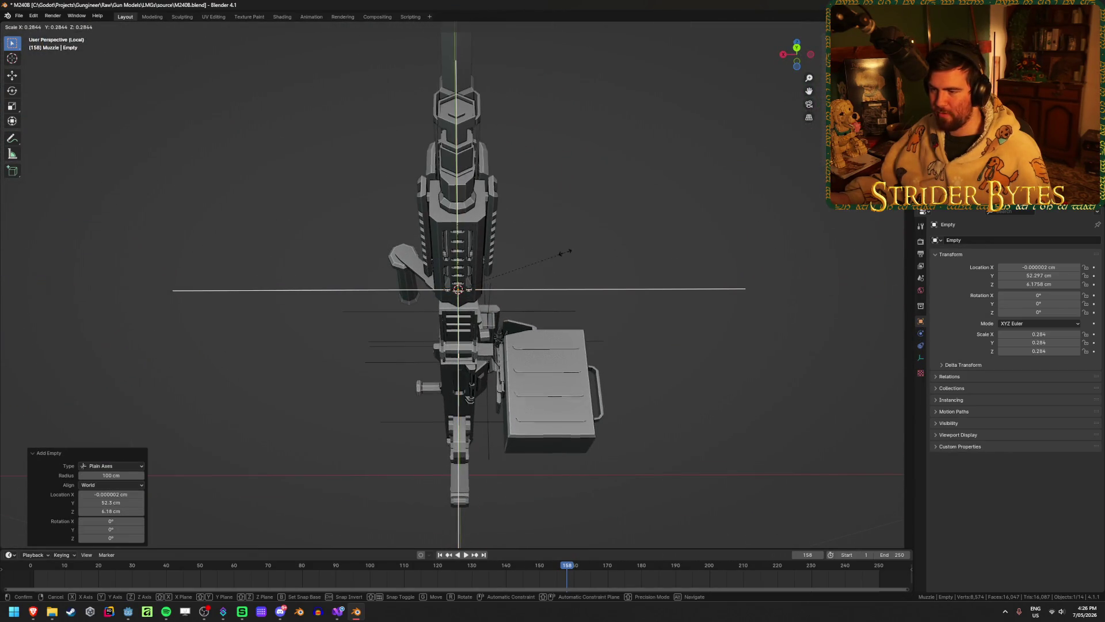
{"action": "left_click", "coordinate": [592, 259]}
{"action": "key", "text": "ctrl+a"}
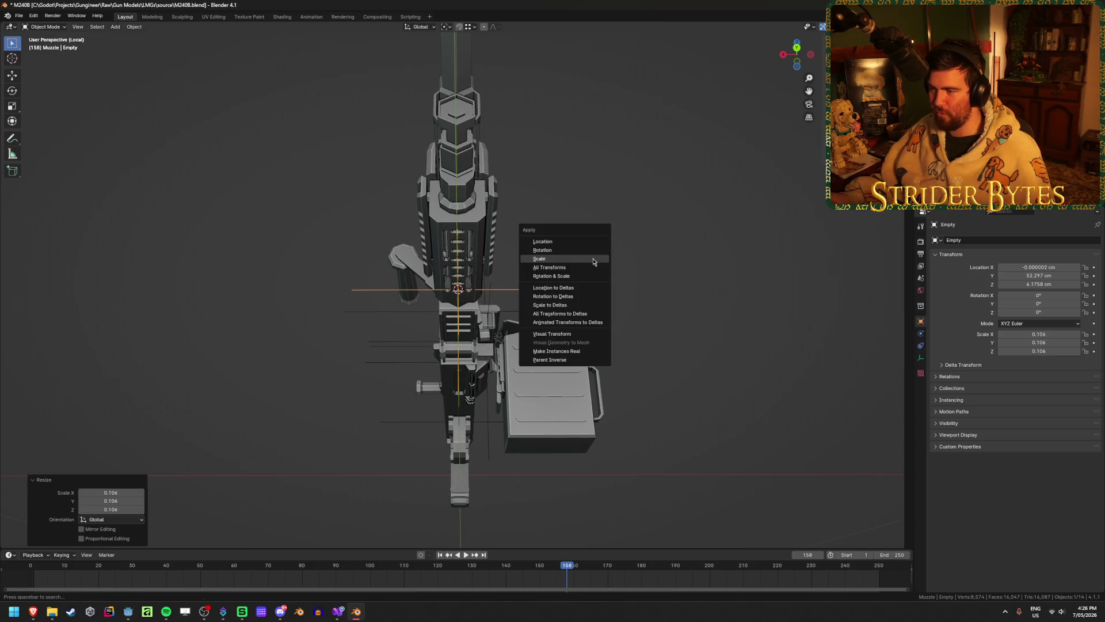
{"action": "left_click", "coordinate": [553, 253]}
{"action": "middle_click_drag", "start_coordinate": [486, 253], "coordinate": [345, 230]}
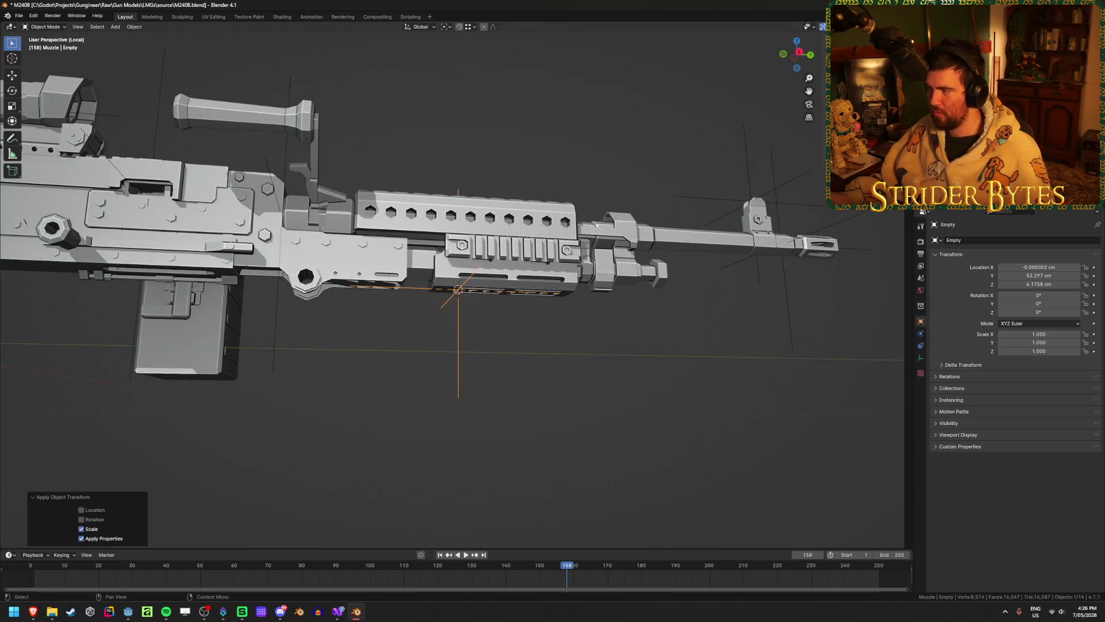
- Rename the empty to ForegripAttach and save the blend file
{"action": "key", "text": "F2"}
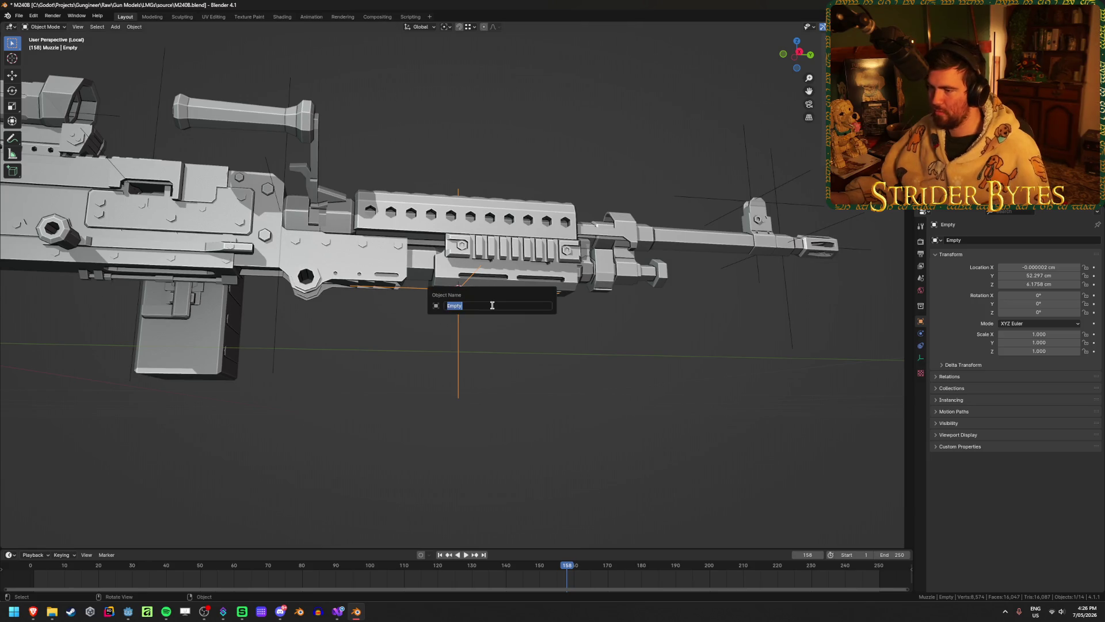
{"action": "type", "text": "ForegripAttach"}
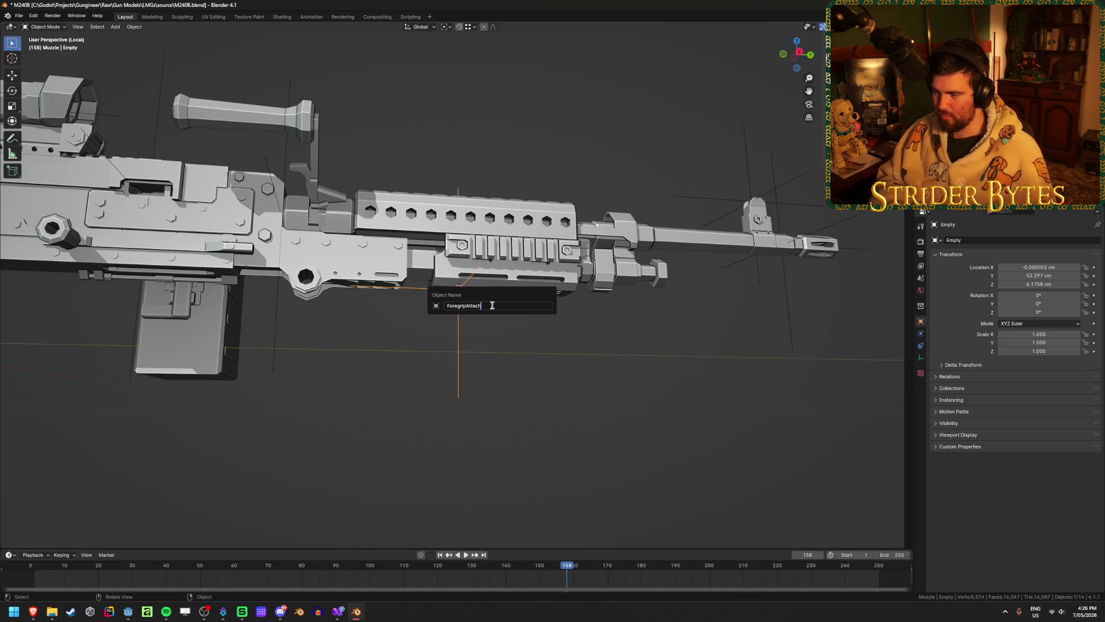
{"action": "key", "text": "Return"}
{"action": "key", "text": "ctrl+s"}
- Parent the attachment empties to M240B_Barrel with Set Parent To Object
{"action": "left_click", "coordinate": [596, 225]}
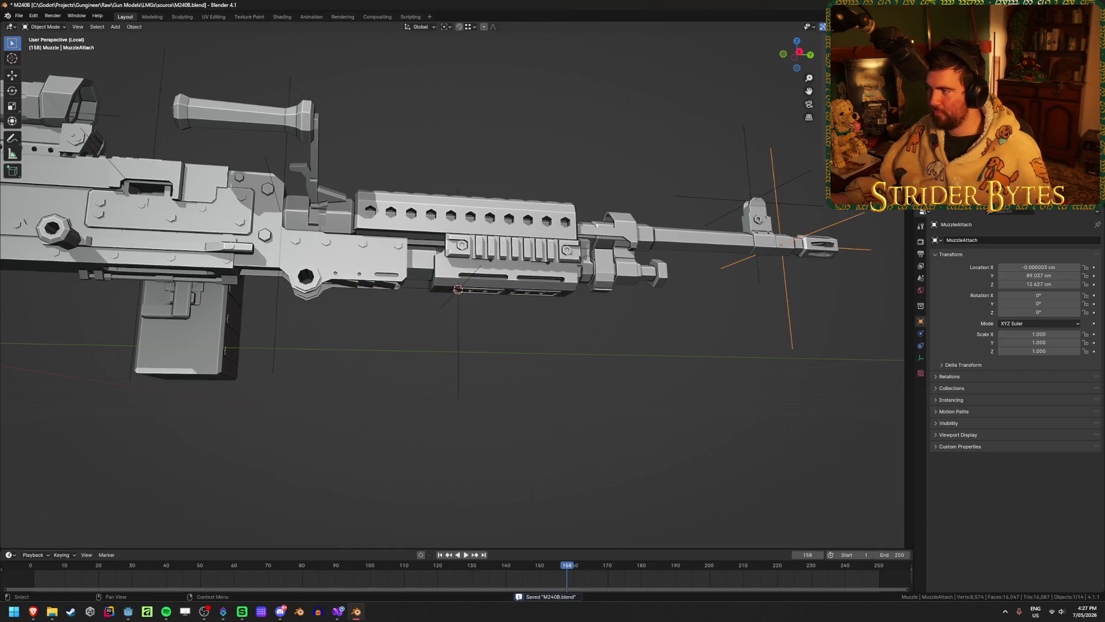
{"action": "key", "text": "shift+bracketright"}
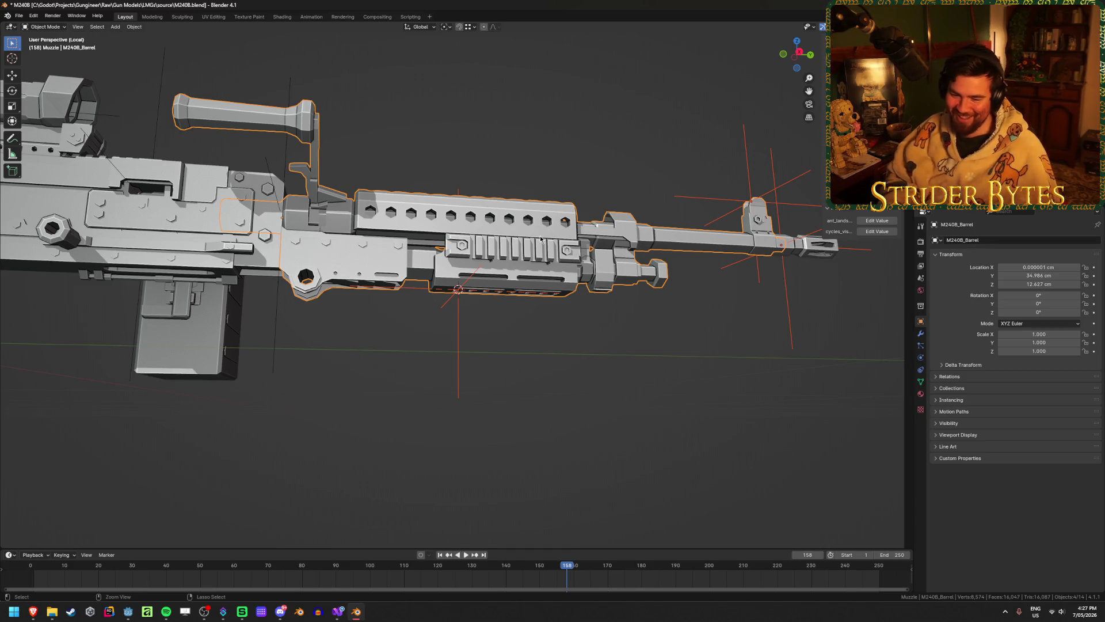
{"action": "key", "text": "ctrl+p"}
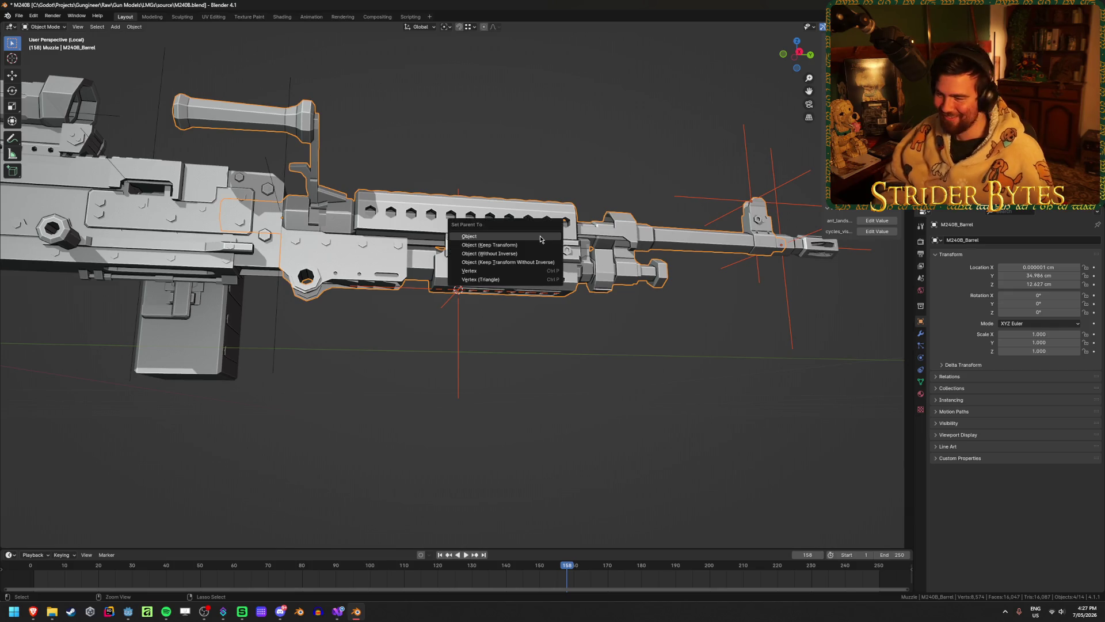
{"action": "left_click", "coordinate": [540, 236]}
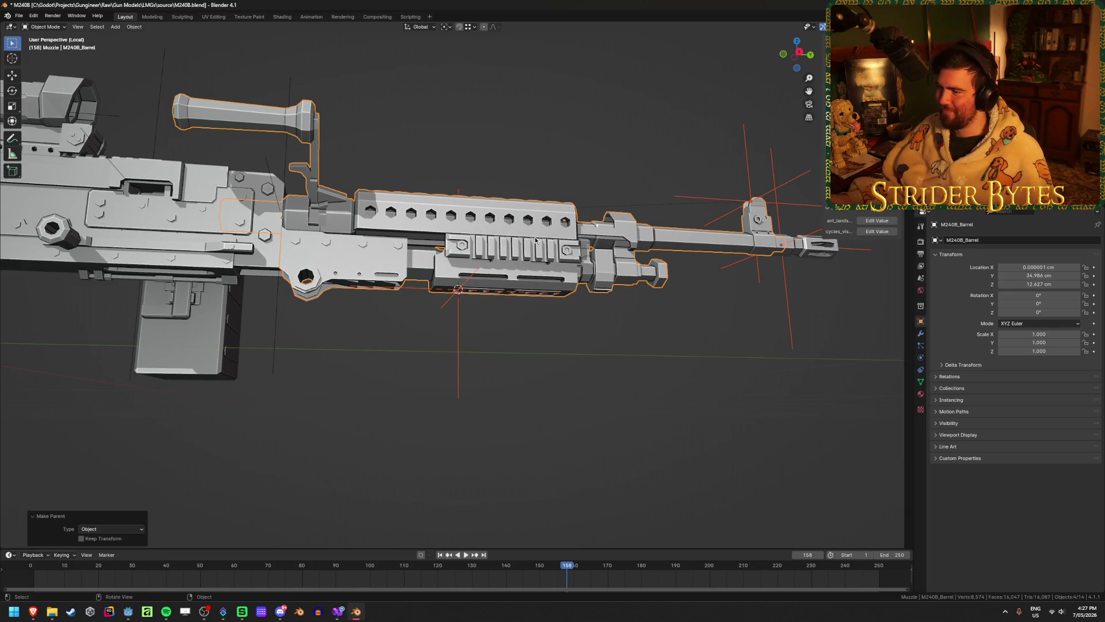
{"action": "key", "text": "alt+a"}
{"action": "mouse_move", "coordinate": [535, 240]}
{"action": "middle_mouse_down"}
{"action": "mouse_move", "coordinate": [484, 162]}
{"action": "mouse_move", "coordinate": [478, 218]}
{"action": "middle_mouse_up"}
{"action": "left_click", "coordinate": [497, 251]}
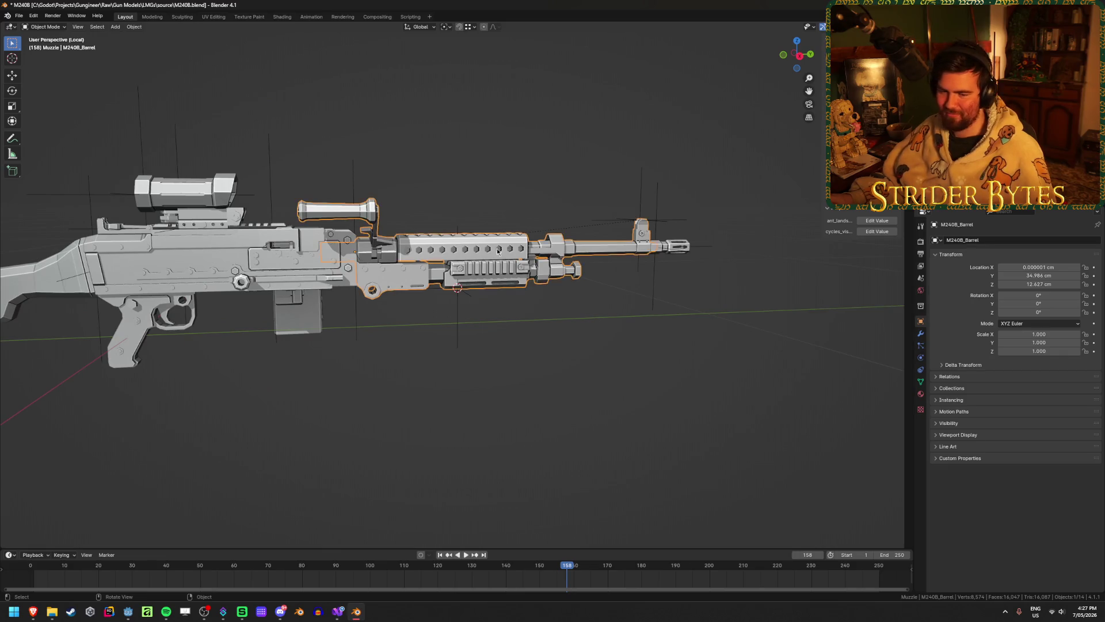
- Trial-move the barrel assembly, then delete it and restore it with undo
{"action": "key", "text": "g"}
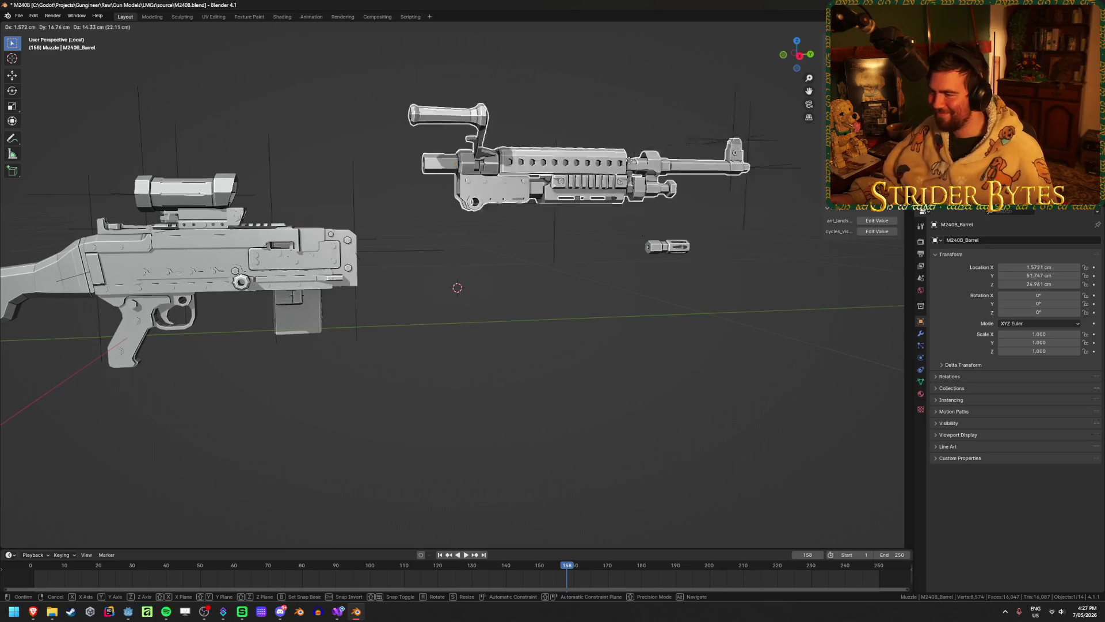
{"action": "left_click", "coordinate": [489, 257]}
{"action": "mouse_move", "coordinate": [708, 189]}
{"action": "middle_mouse_down"}
{"action": "mouse_move", "coordinate": [630, 202]}
{"action": "mouse_move", "coordinate": [668, 259]}
{"action": "mouse_move", "coordinate": [575, 242]}
{"action": "mouse_move", "coordinate": [633, 253]}
{"action": "mouse_move", "coordinate": [591, 236]}
{"action": "middle_mouse_up"}
{"action": "key", "text": "shift+z"}
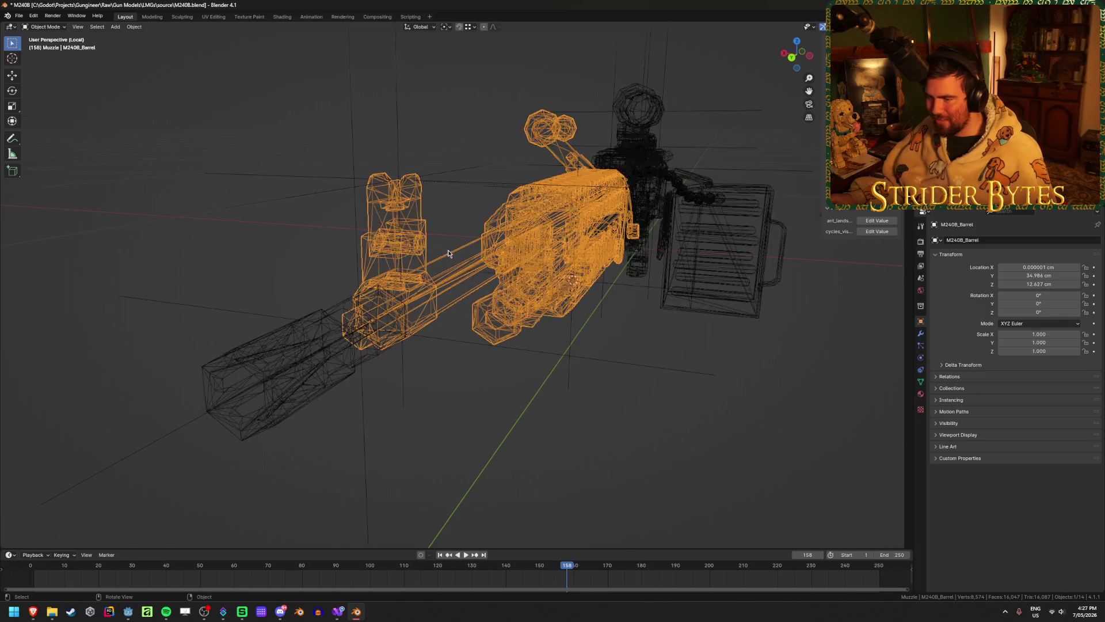
{"action": "scroll", "coordinate": [446, 253], "scroll_direction": "up", "scroll_amount": 6}
{"action": "key", "text": "shift+z"}
{"action": "key", "text": "Delete"}
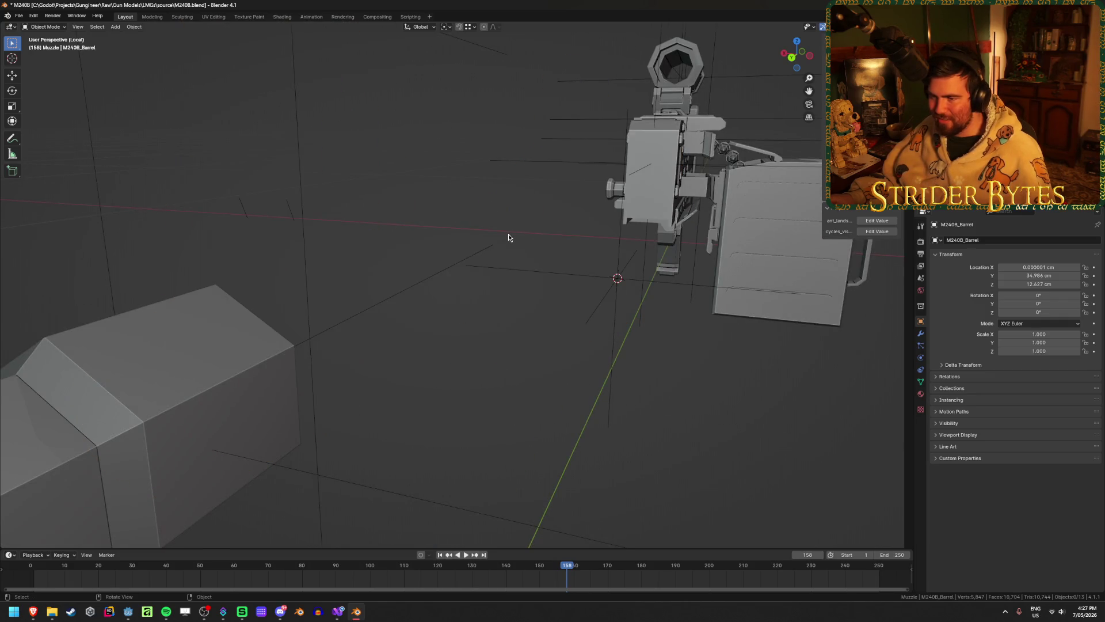
{"action": "key", "text": "ctrl+z"}
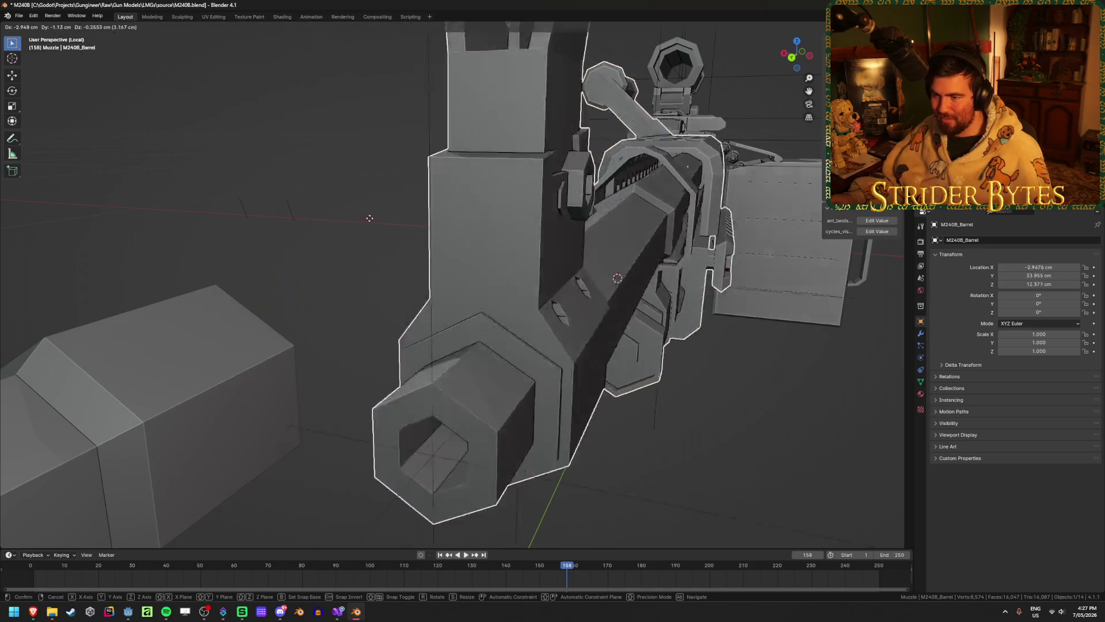
- Inspect the barrel mesh in Edit Mode with see-through X-ray shading
{"action": "key", "text": "shift+z"}
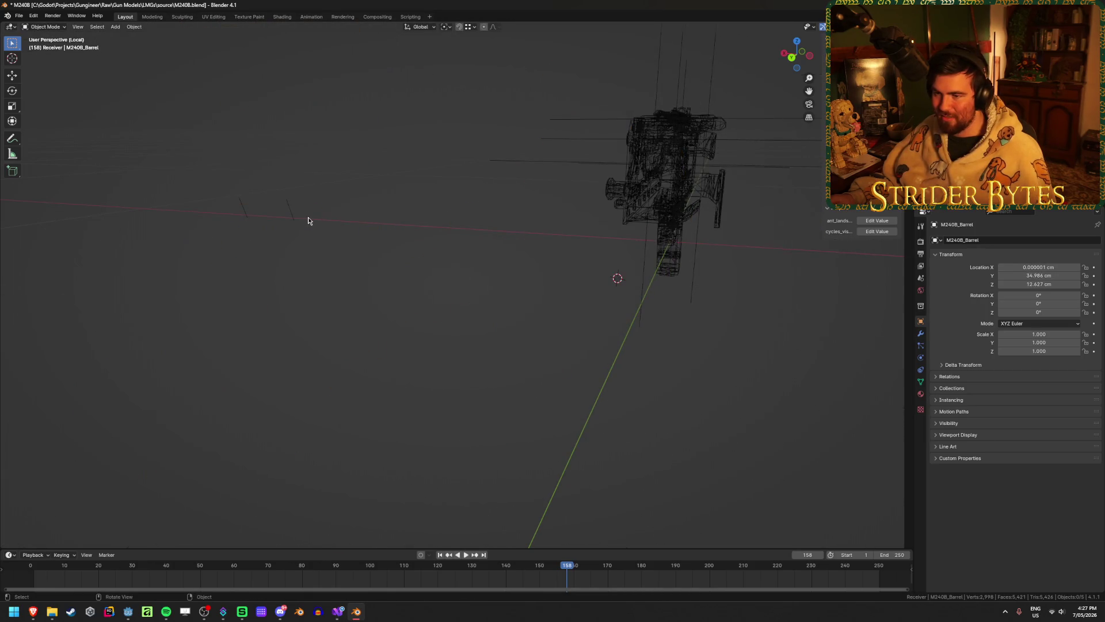
{"action": "key", "text": "Tab"}
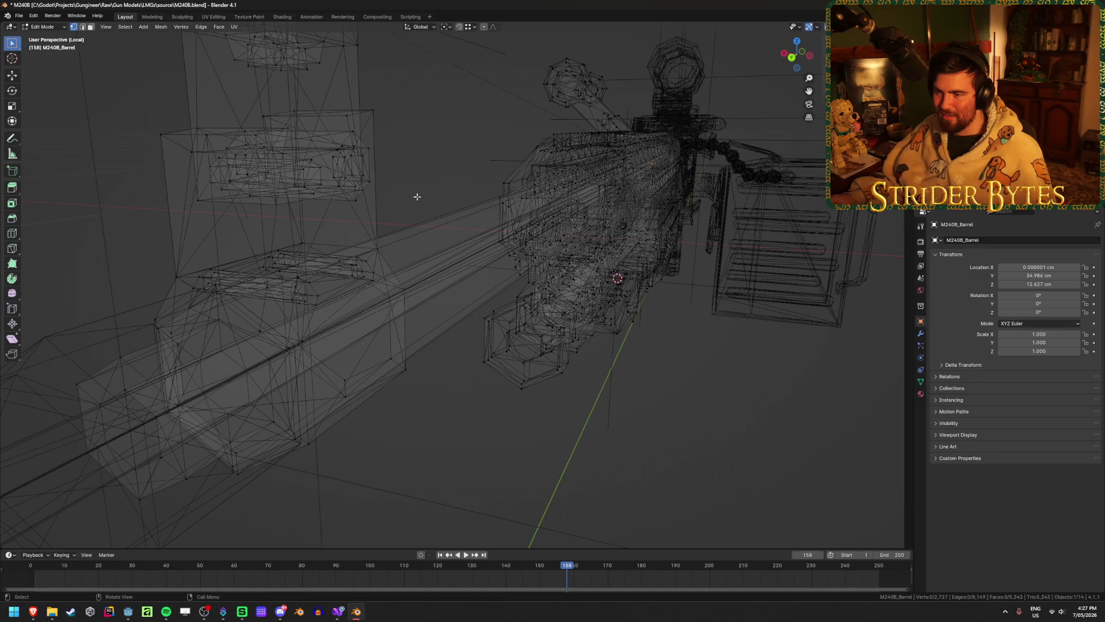
{"action": "key", "text": "shift+z"}
{"action": "key", "text": "shift+z"}
{"action": "key", "text": "Tab"}
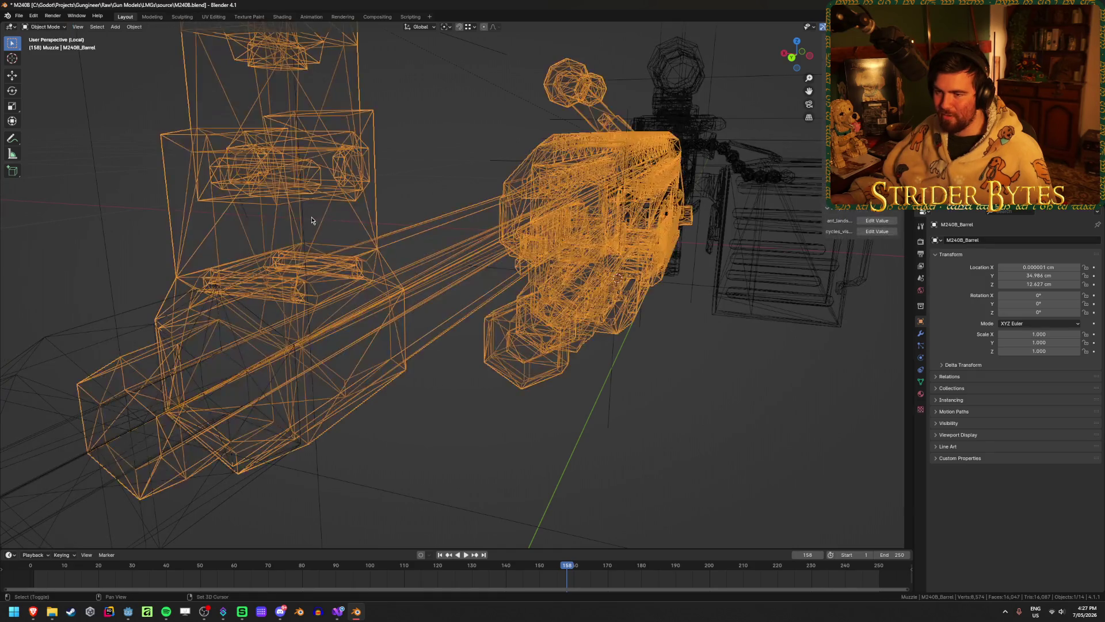
{"action": "key", "text": "shift+z"}
{"action": "key", "text": "shift+z"}
- Delete the stray loose edges from M240B_Receiver and return to solid Object Mode
{"action": "left_click", "coordinate": [246, 218]}
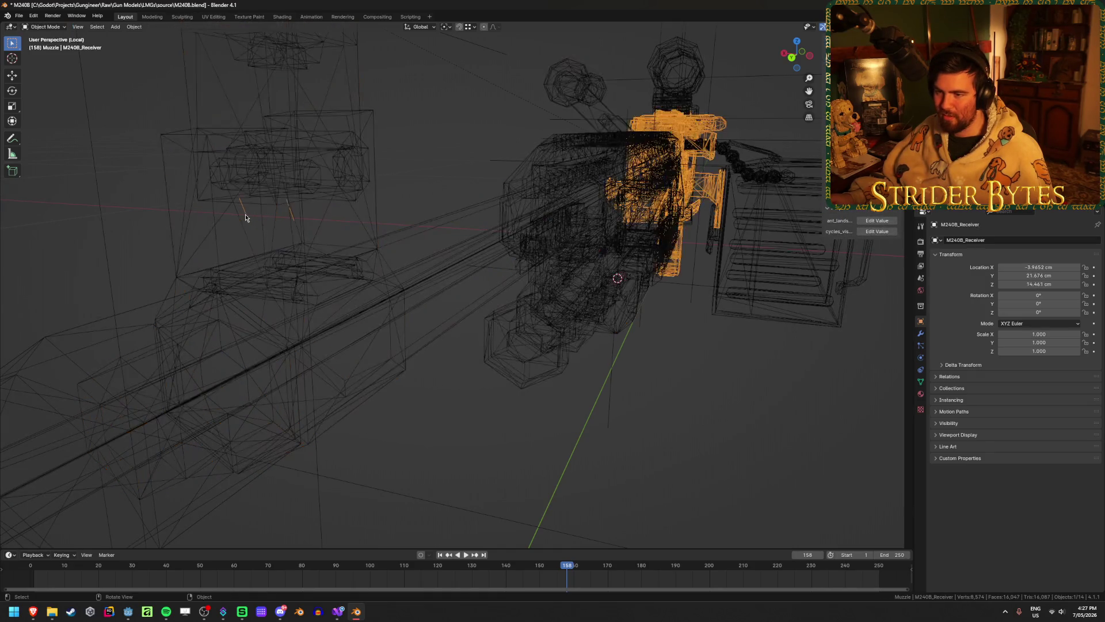
{"action": "key", "text": "Tab"}
{"action": "key", "text": "x"}
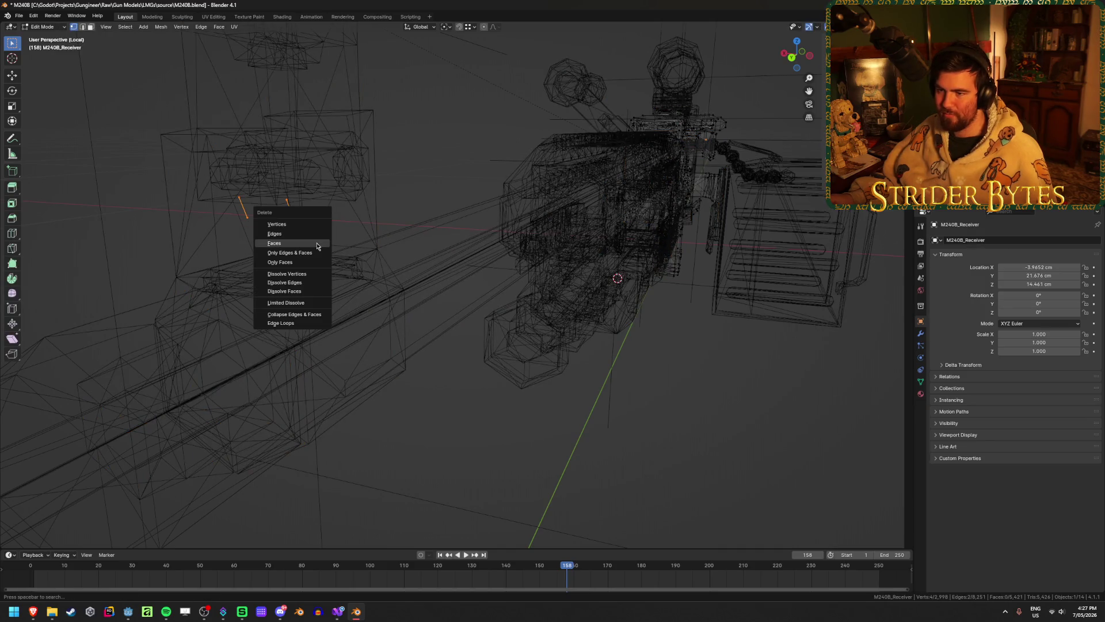
{"action": "left_click", "coordinate": [262, 224]}
{"action": "key", "text": "shift+z"}
{"action": "key", "text": "shift+z"}
{"action": "scroll", "coordinate": [533, 400], "scroll_direction": "down", "scroll_amount": 5}
{"action": "key", "text": "Tab"}
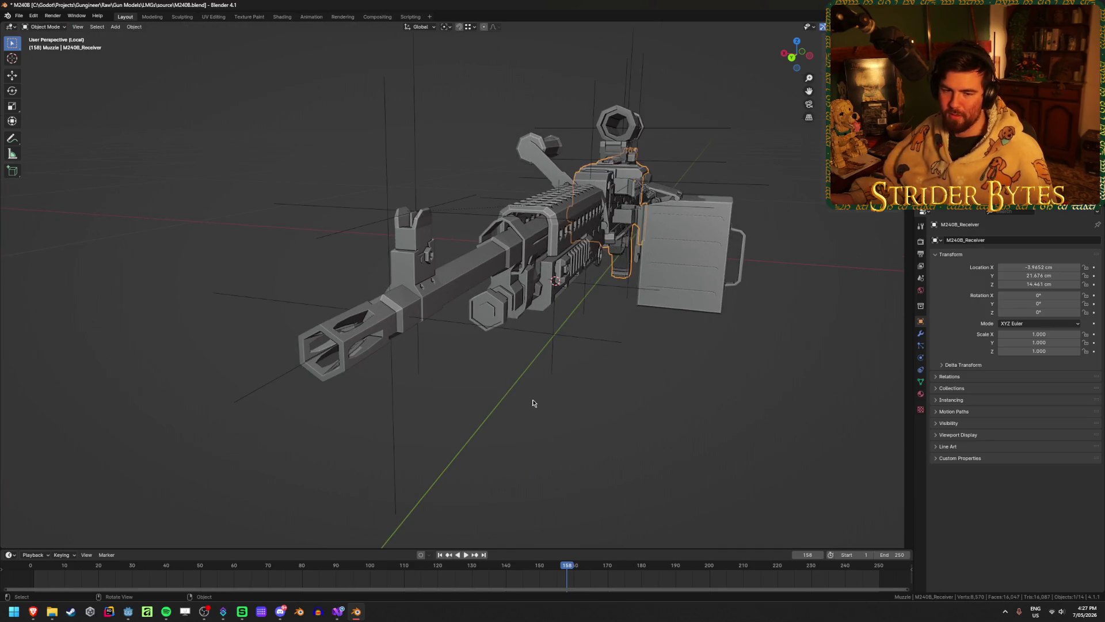
{"action": "key", "text": "shift+z"}
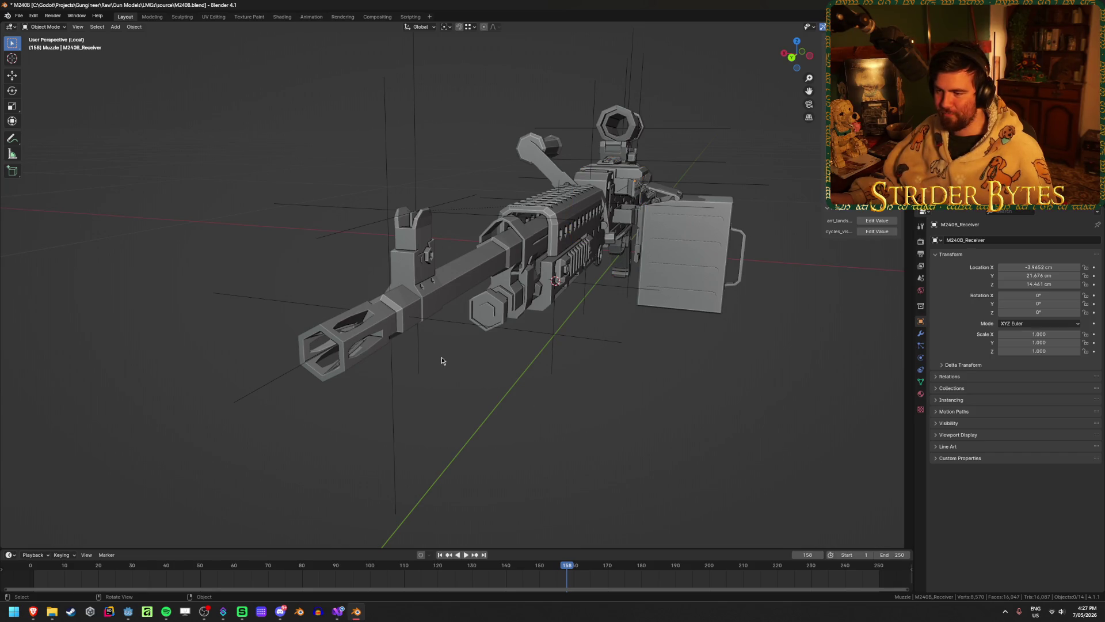
- Test-move the muzzle, cancel the move, and save the file
{"action": "middle_click_drag", "start_coordinate": [440, 357], "coordinate": [405, 351]}
{"action": "scroll", "coordinate": [405, 352], "scroll_direction": "up", "scroll_amount": 4}
{"action": "left_click", "coordinate": [397, 355]}
{"action": "scroll", "coordinate": [397, 355], "scroll_direction": "up", "scroll_amount": 2}
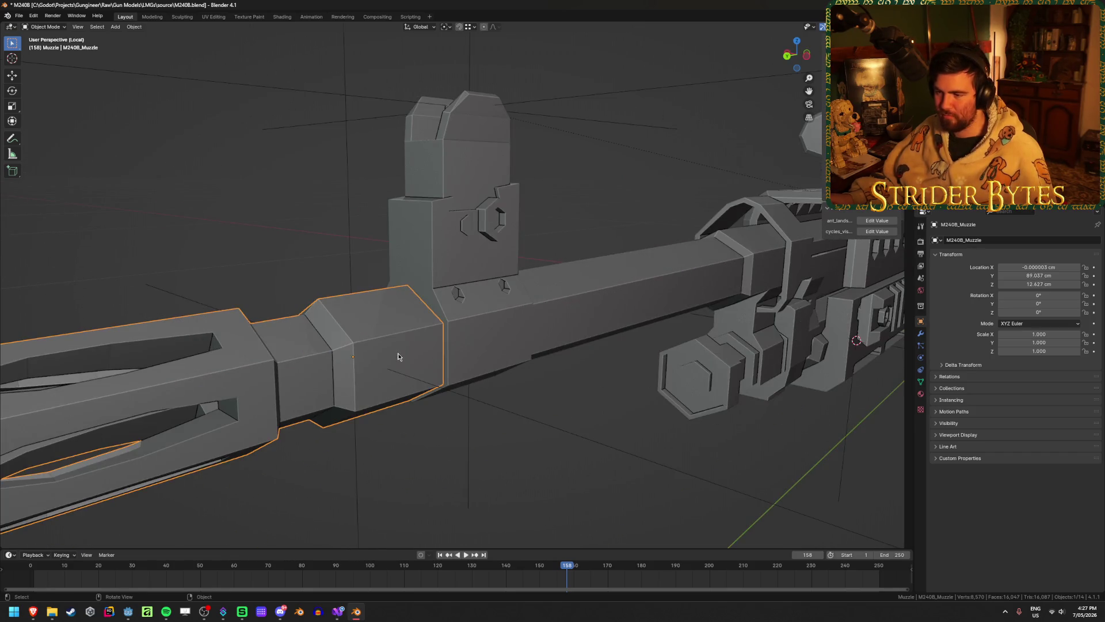
{"action": "key", "text": "g"}
{"action": "right_click", "coordinate": [200, 298]}
{"action": "scroll", "coordinate": [200, 298], "scroll_direction": "down", "scroll_amount": 6}
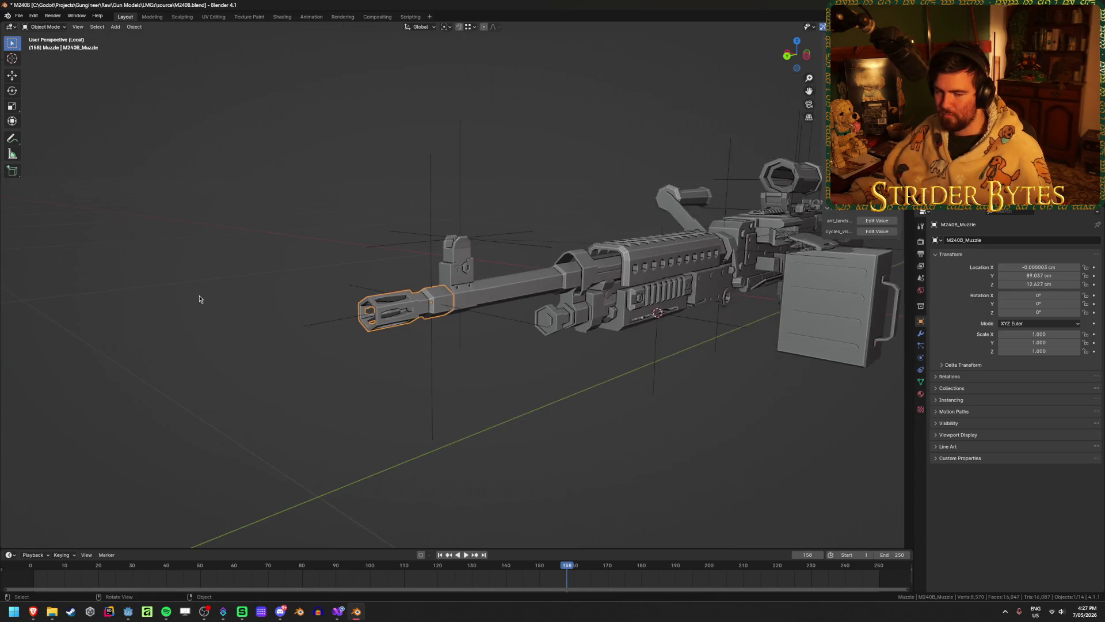
{"action": "key", "text": "ctrl+s"}
- Test-move the barrel, muzzle and ammo box, cancelling each move
{"action": "mouse_move", "coordinate": [556, 386]}
{"action": "middle_mouse_down"}
{"action": "mouse_move", "coordinate": [571, 399]}
{"action": "mouse_move", "coordinate": [518, 322]}
{"action": "middle_mouse_up"}
{"action": "left_click", "coordinate": [498, 293]}
{"action": "key", "text": "g"}
{"action": "key", "text": "Escape"}
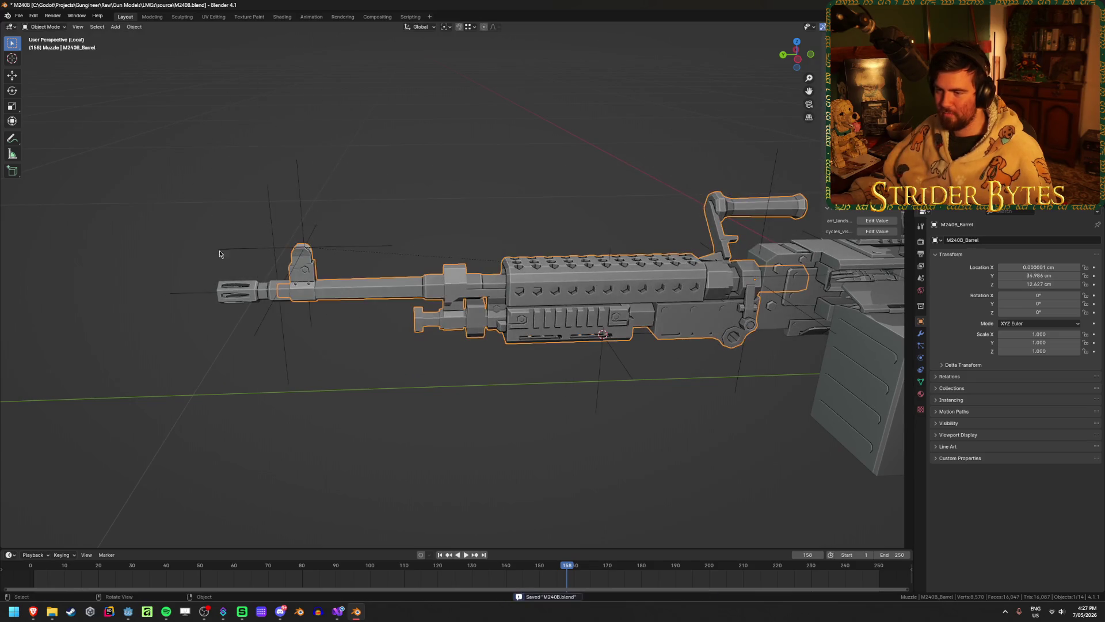
{"action": "left_click", "coordinate": [241, 285]}
{"action": "key", "text": "g"}
{"action": "key", "text": "Escape"}
{"action": "middle_click_drag", "start_coordinate": [739, 347], "coordinate": [380, 341]}
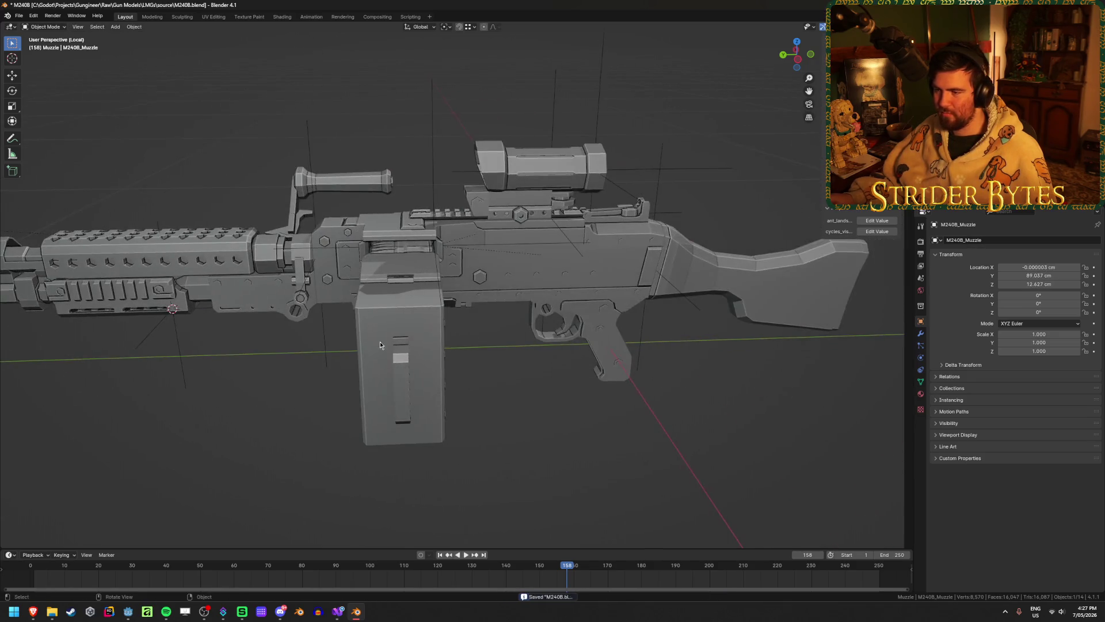
{"action": "left_click", "coordinate": [380, 341]}
{"action": "key", "text": "g"}
{"action": "key", "text": "Escape"}
- Test-move the receiver, stock and sight, cancelling each move
{"action": "left_click", "coordinate": [609, 198]}
{"action": "key", "text": "g"}
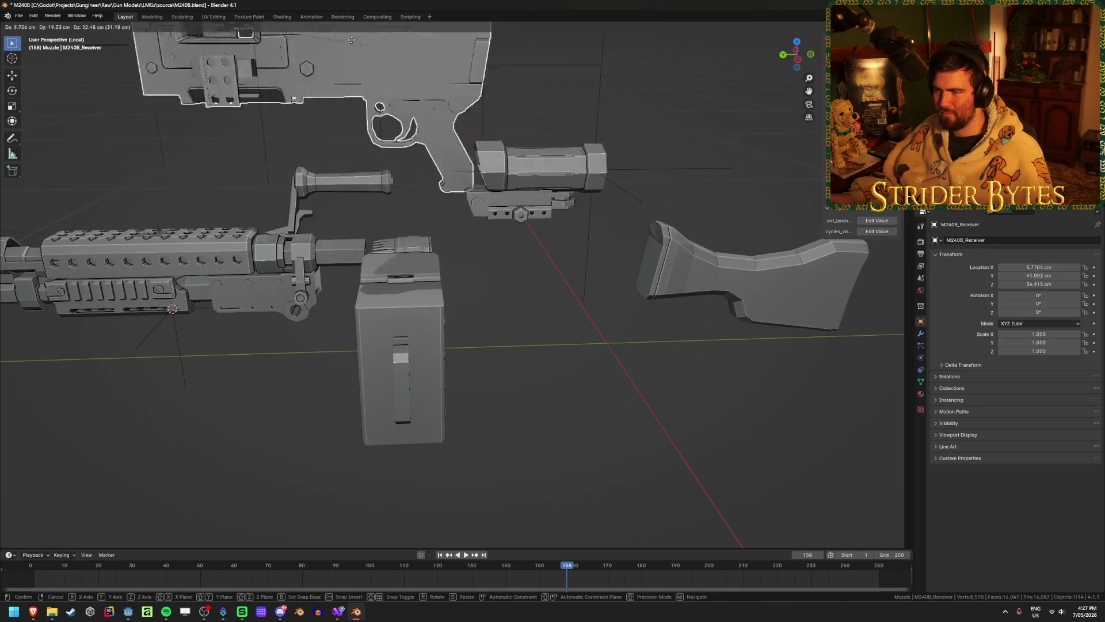
{"action": "key", "text": "Escape"}
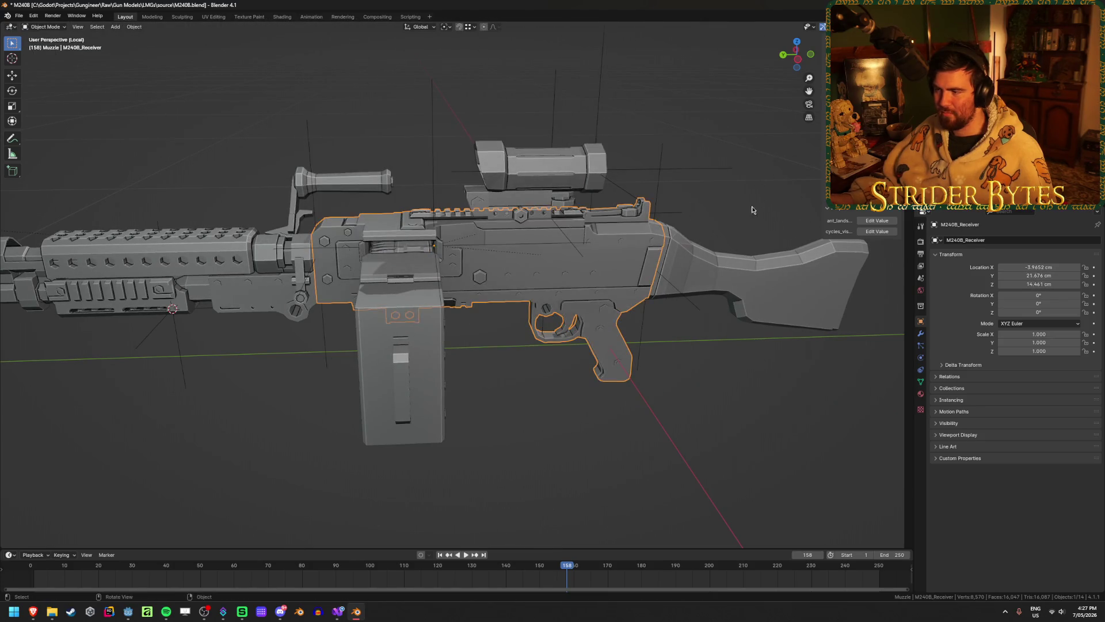
{"action": "left_click", "coordinate": [748, 274]}
{"action": "key", "text": "g"}
{"action": "key", "text": "Escape"}
{"action": "left_click", "coordinate": [489, 144]}
{"action": "key", "text": "g"}
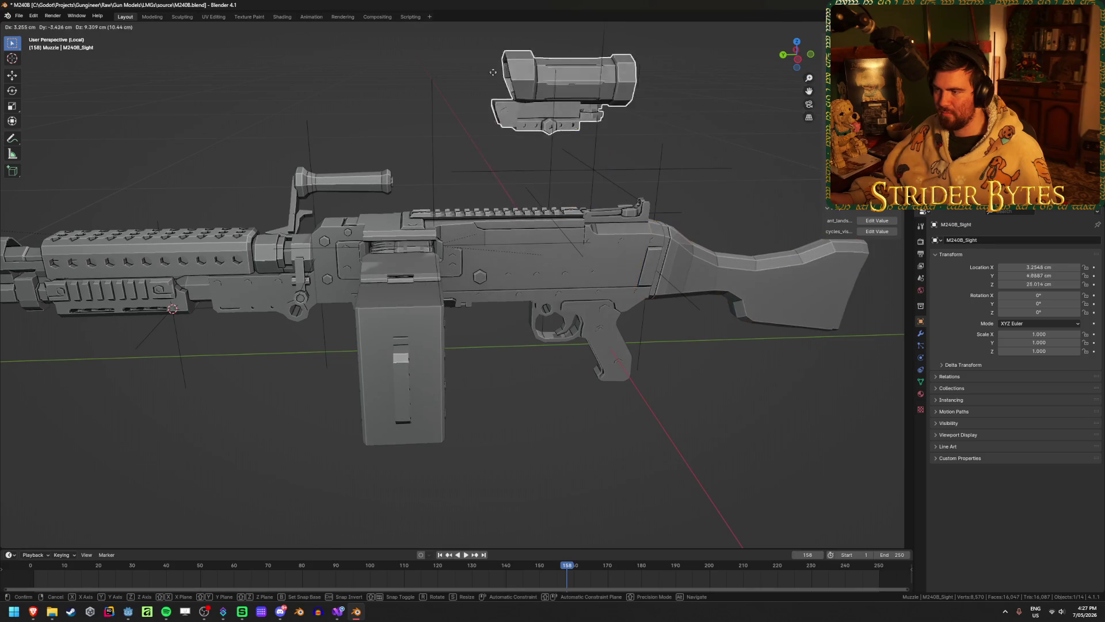
{"action": "key", "text": "Escape"}
- Switch the viewport to Material Preview shading
{"action": "mouse_move", "coordinate": [495, 172]}
{"action": "middle_mouse_down"}
{"action": "mouse_move", "coordinate": [525, 209]}
{"action": "mouse_move", "coordinate": [662, 299]}
{"action": "mouse_move", "coordinate": [703, 343]}
{"action": "mouse_move", "coordinate": [679, 347]}
{"action": "middle_mouse_up"}
{"action": "key", "text": "z"}
{"action": "left_click", "coordinate": [676, 379]}
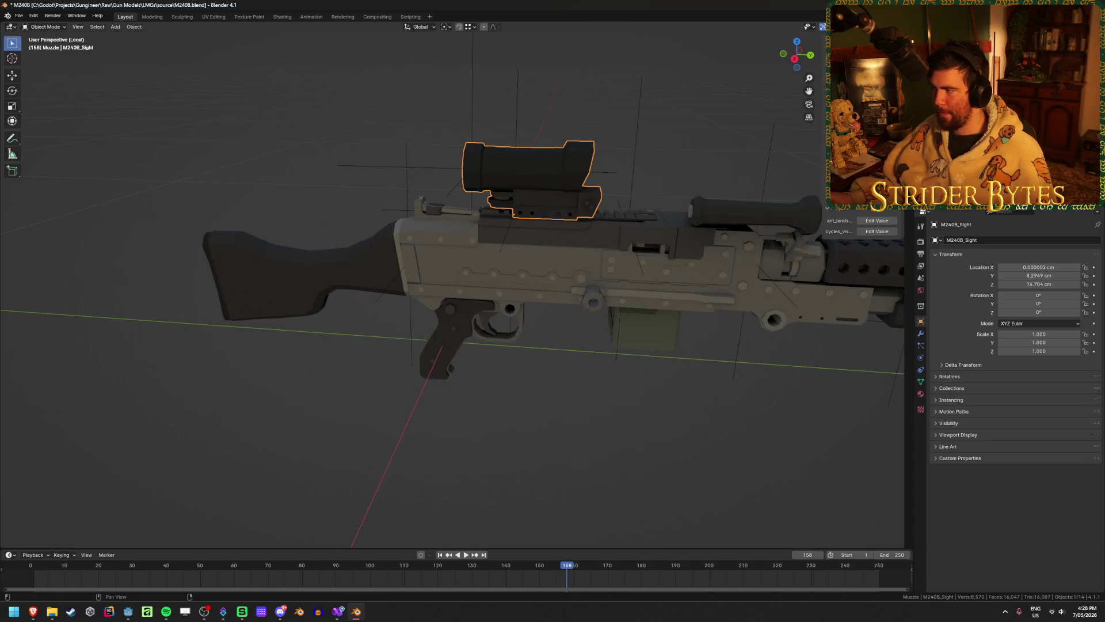
- Parent the AimPoint and M240B_Sight together with Set Parent To Object, and save
{"action": "left_click", "coordinate": [982, 206]}
{"action": "middle_click_drag", "start_coordinate": [874, 202], "coordinate": [708, 198], "text": "shift"}
{"action": "left_click", "coordinate": [356, 172], "text": "shift"}
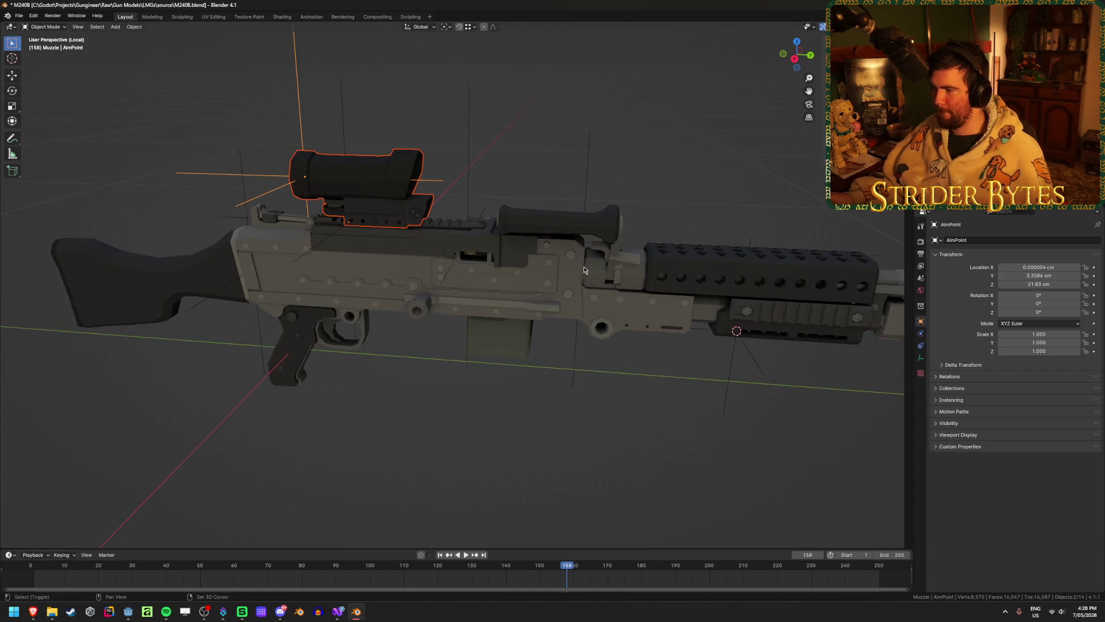
{"action": "key", "text": "ctrl+p"}
{"action": "left_click", "coordinate": [584, 269]}
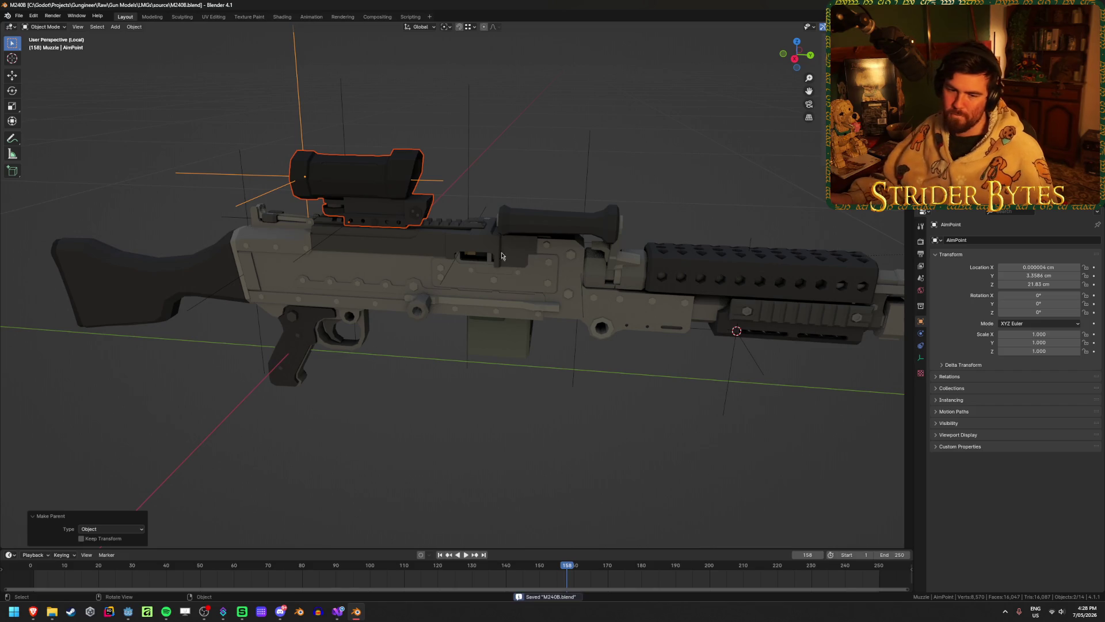
{"action": "middle_click_drag", "start_coordinate": [585, 270], "coordinate": [582, 397]}
{"action": "key", "text": "ctrl+s"}
{"action": "left_click", "coordinate": [720, 270]}
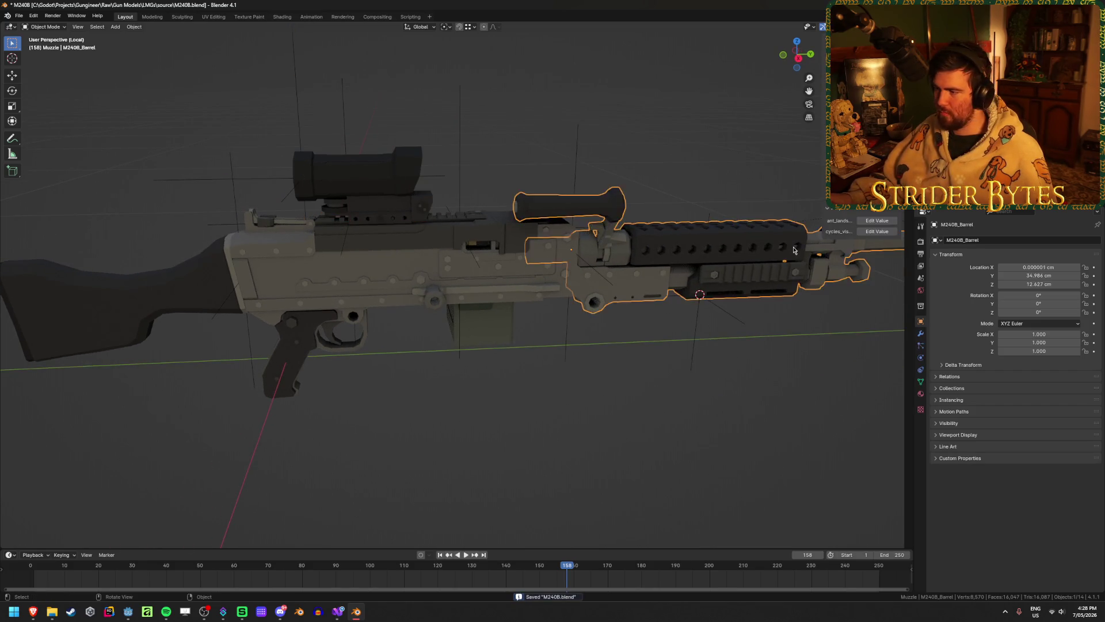
{"action": "scroll", "coordinate": [633, 316], "scroll_direction": "down", "scroll_amount": 4}
- Return the barrel to place, save, clear the selection, and open the glTF 2.0 exporter
{"action": "key", "text": "g"}
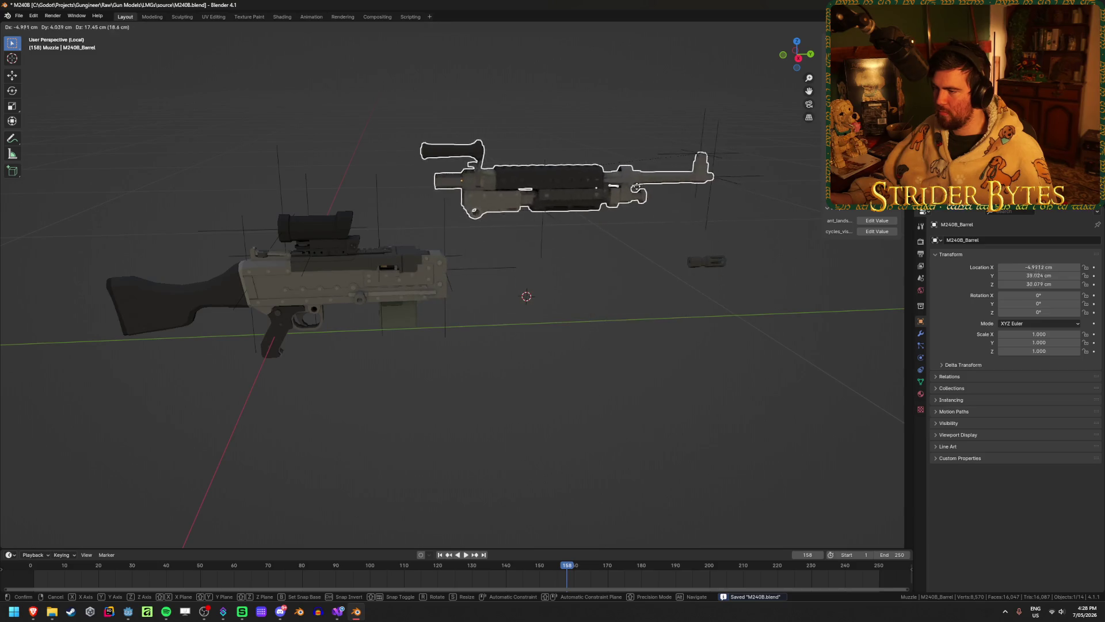
{"action": "left_click", "coordinate": [655, 205]}
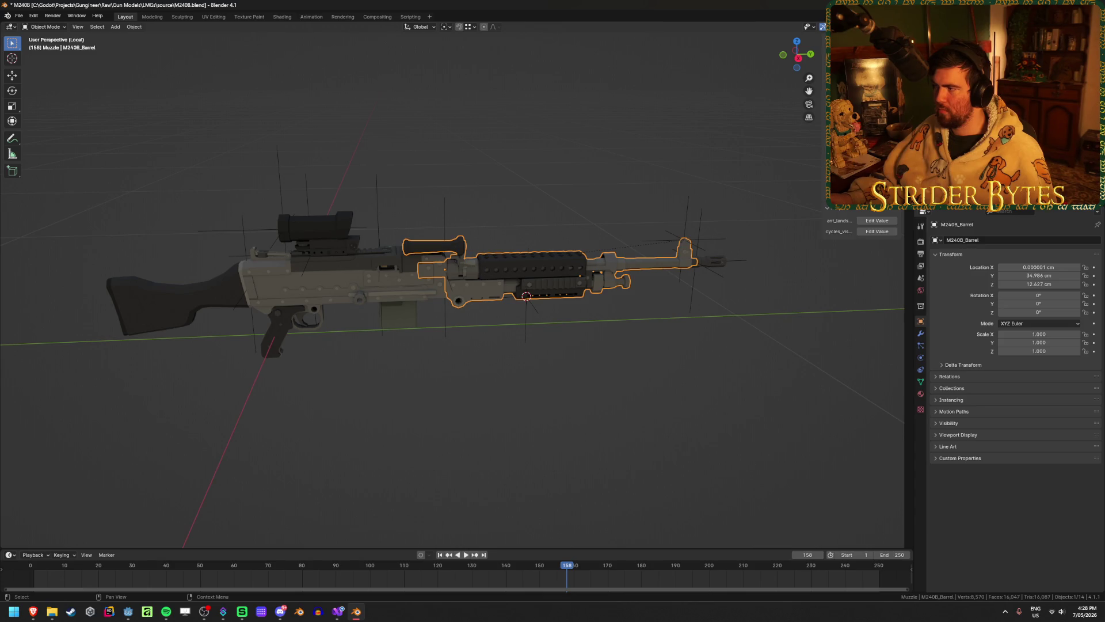
{"action": "key", "text": "ctrl+s"}
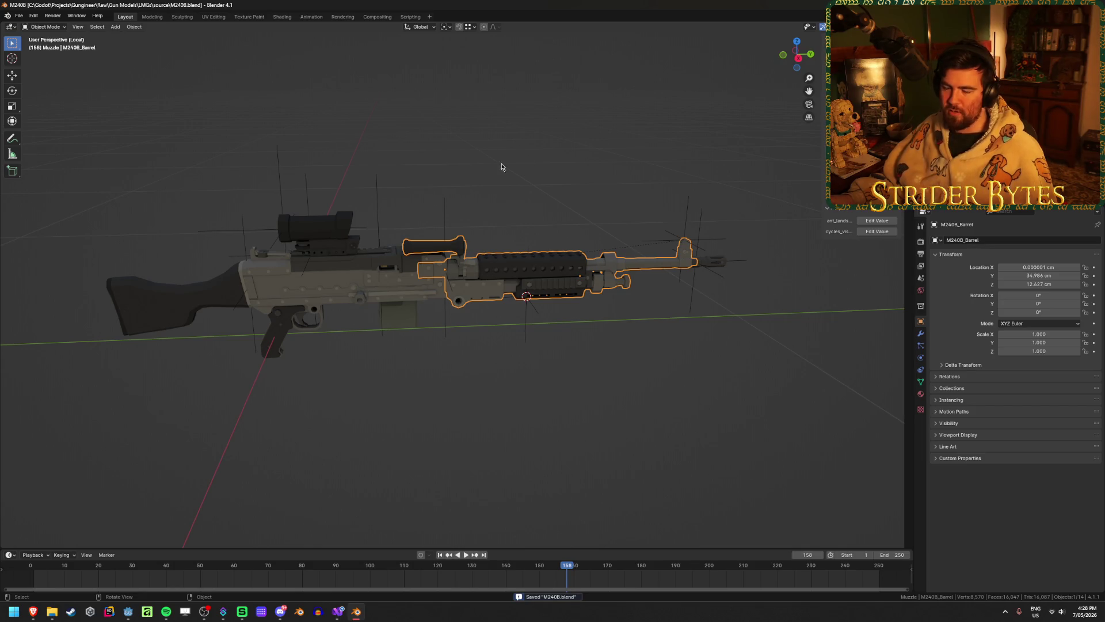
{"action": "left_click", "coordinate": [449, 149]}
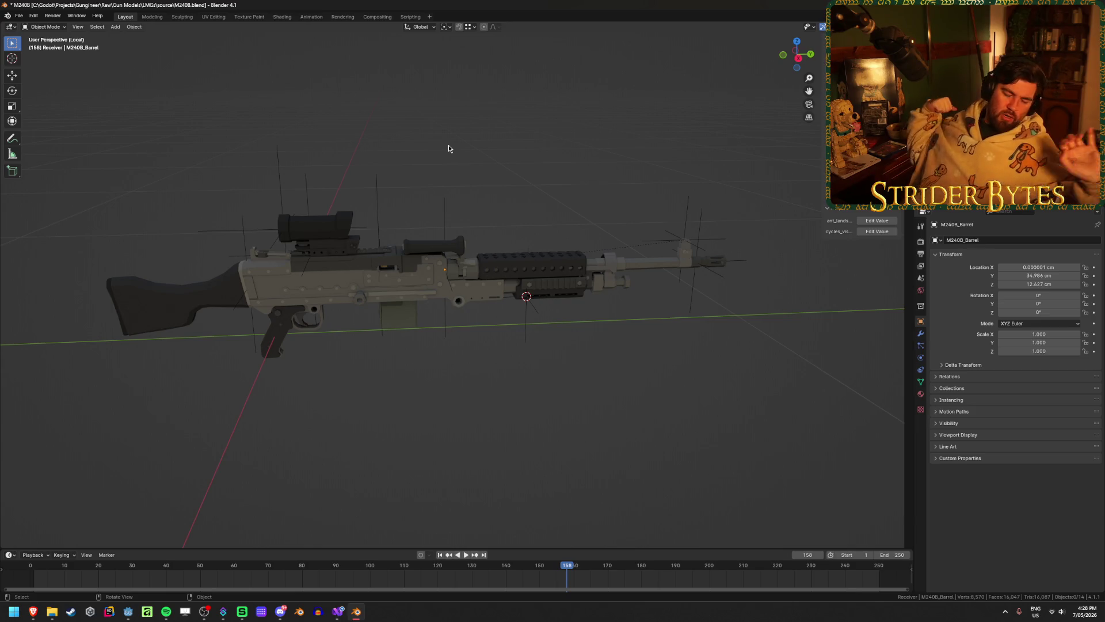
{"action": "key", "text": "ctrl+s"}
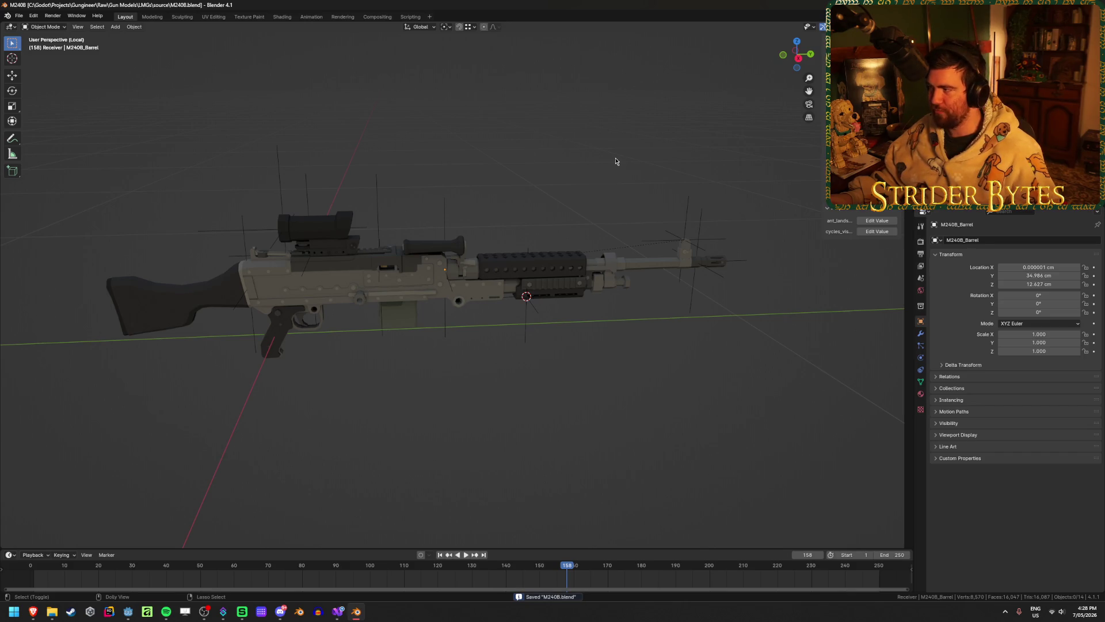
{"action": "key", "text": "ctrl+shift+e"}
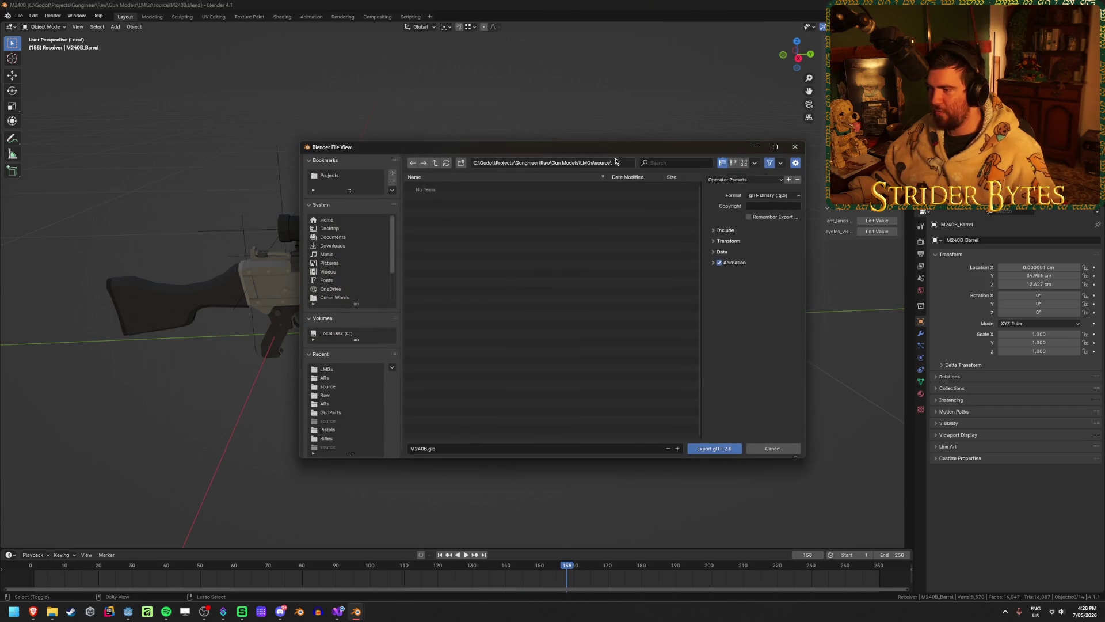
- Apply the GunPart export preset and browse to Gungineer > Meshes > GunParts > LMGs
{"action": "left_click", "coordinate": [744, 180]}
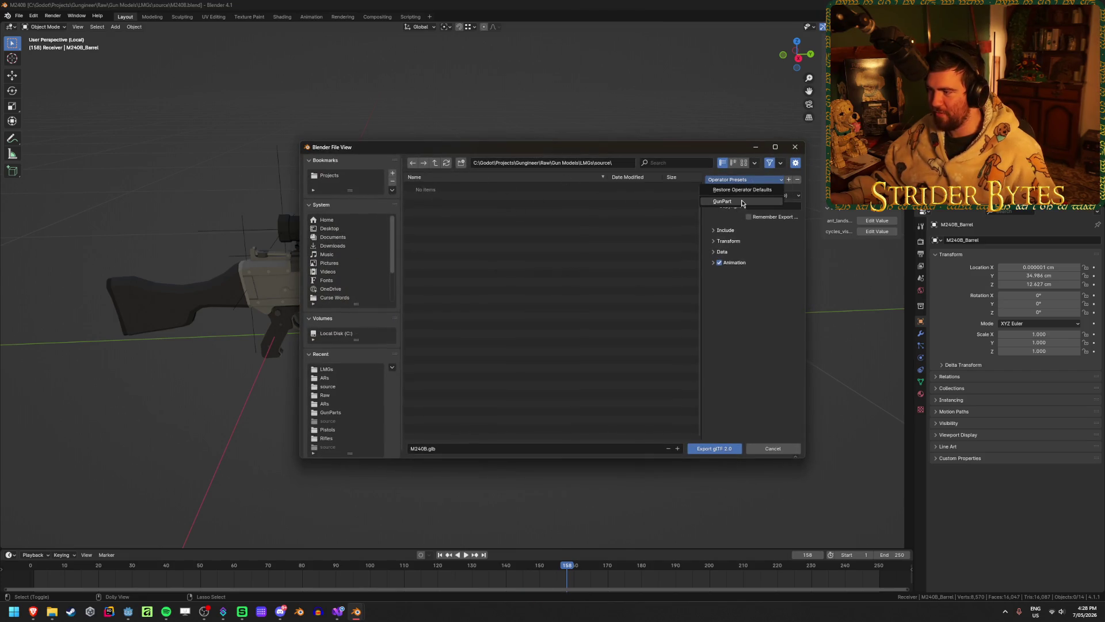
{"action": "left_click", "coordinate": [743, 202]}
{"action": "left_click", "coordinate": [435, 165]}
{"action": "left_click", "coordinate": [434, 166]}
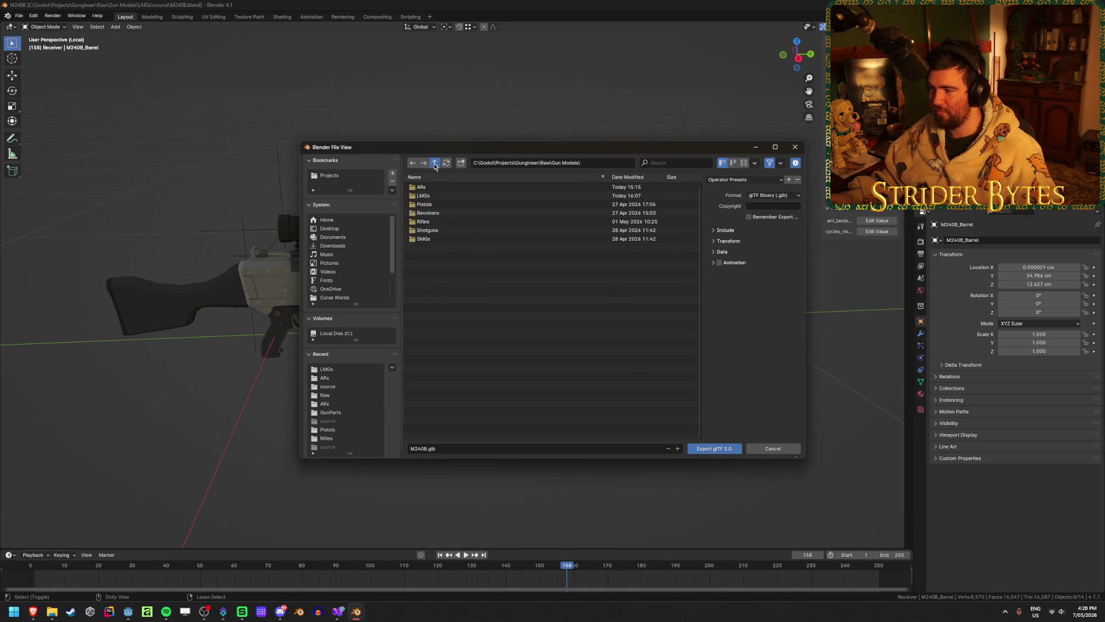
{"action": "left_click", "coordinate": [434, 165]}
{"action": "left_click", "coordinate": [435, 165]}
{"action": "double_click", "coordinate": [436, 258]}
{"action": "double_click", "coordinate": [426, 189]}
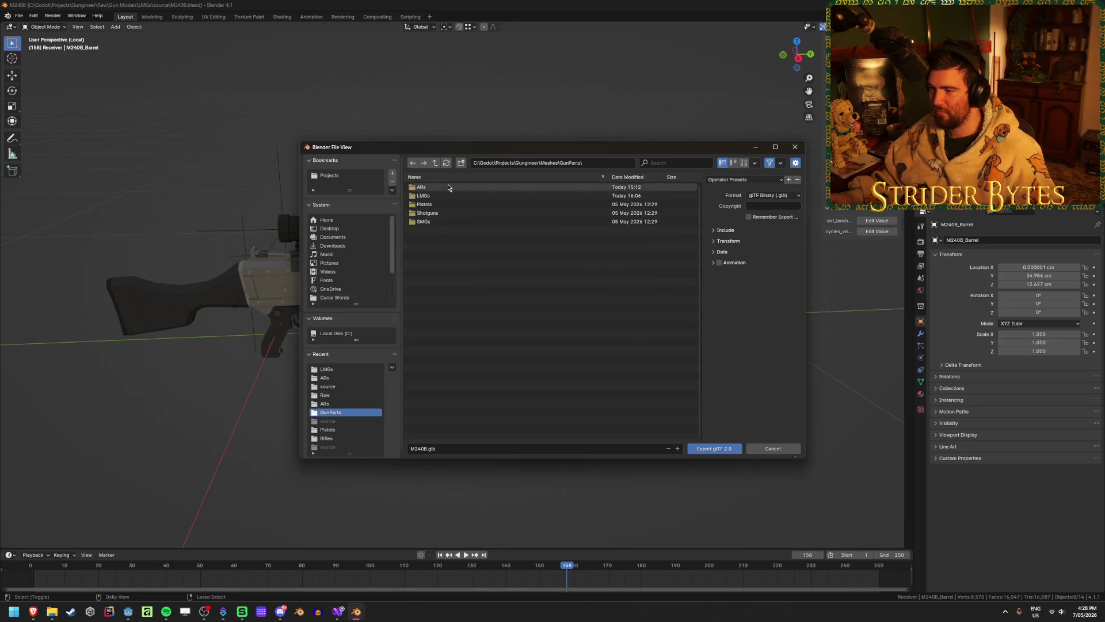
{"action": "double_click", "coordinate": [428, 196]}
- Export the receiver as Receiver_M240B.glb, then reopen the glTF export window
{"action": "left_click", "coordinate": [435, 448]}
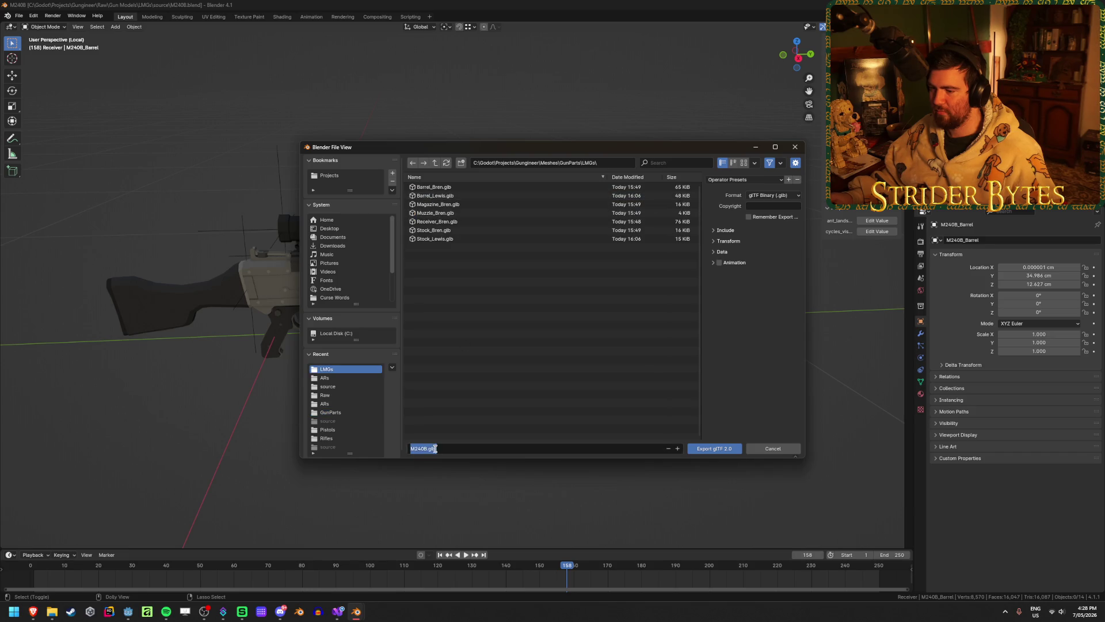
{"action": "left_click", "coordinate": [412, 448]}
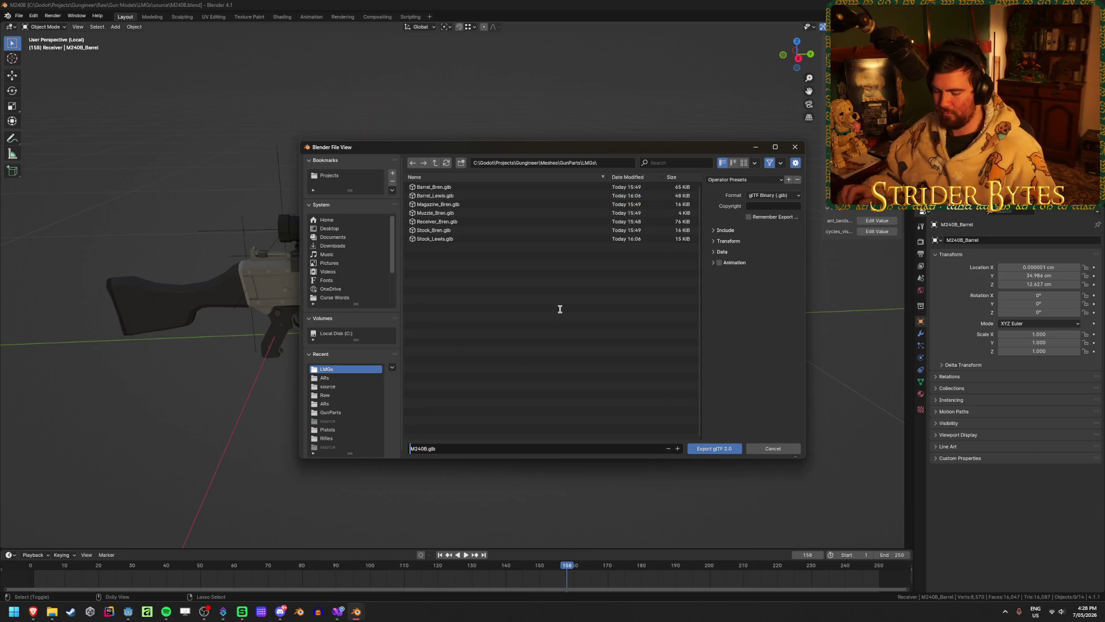
{"action": "type", "text": "Receiver_"}
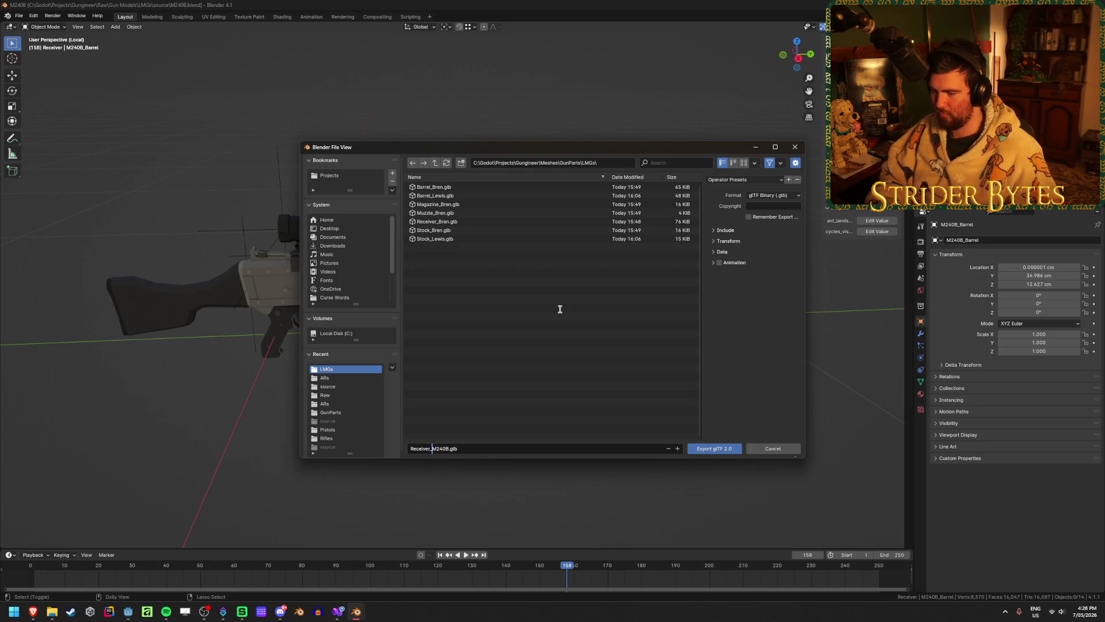
{"action": "key", "text": "Return"}
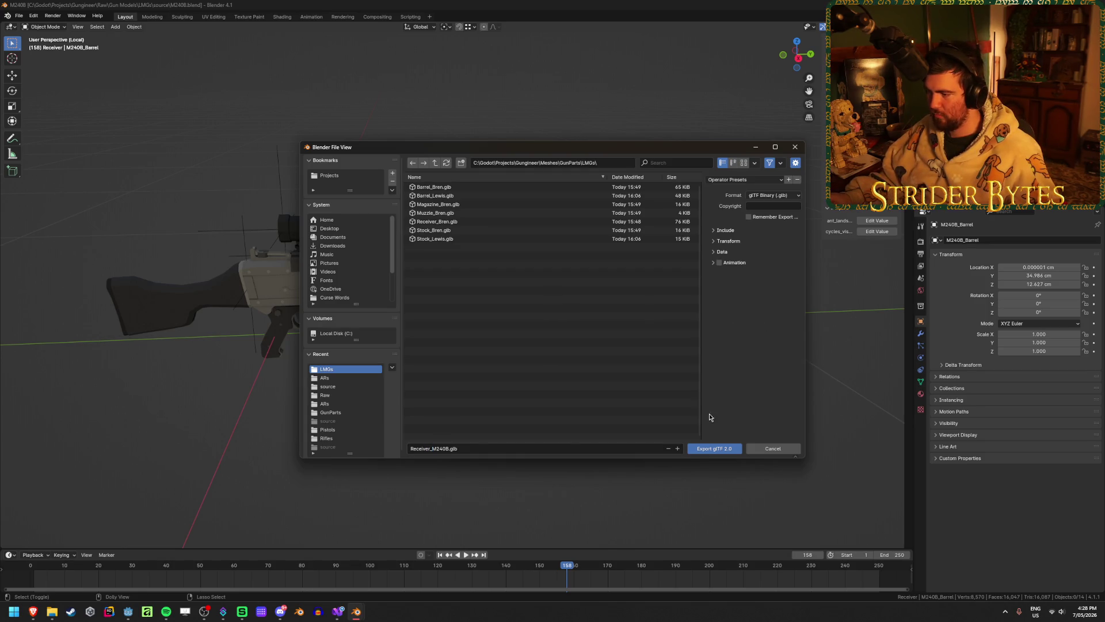
{"action": "left_click", "coordinate": [729, 452]}
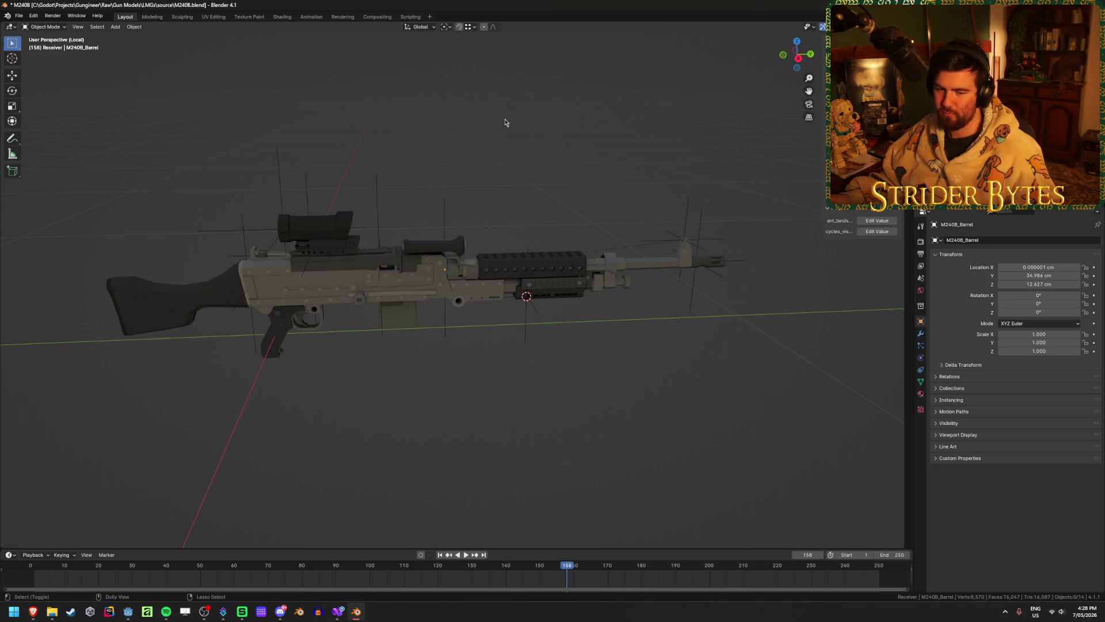
{"action": "key", "text": "shift+r"}
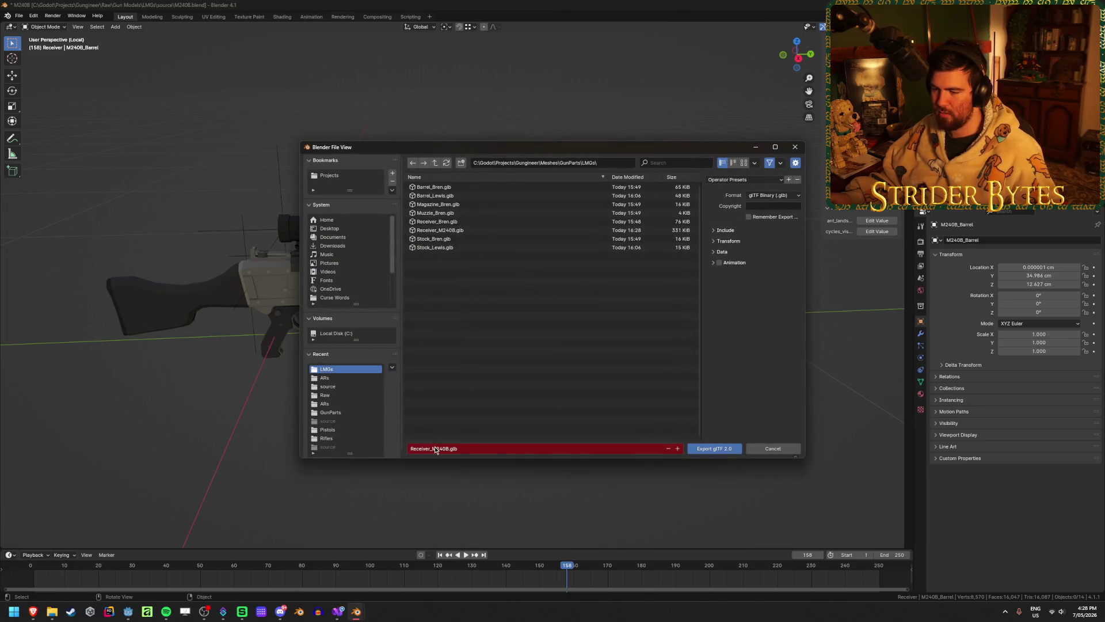
- Export the barrel as Barrel_M240B.glb
{"action": "left_click", "coordinate": [431, 448]}
{"action": "left_click_drag", "start_coordinate": [432, 448], "coordinate": [386, 420]}
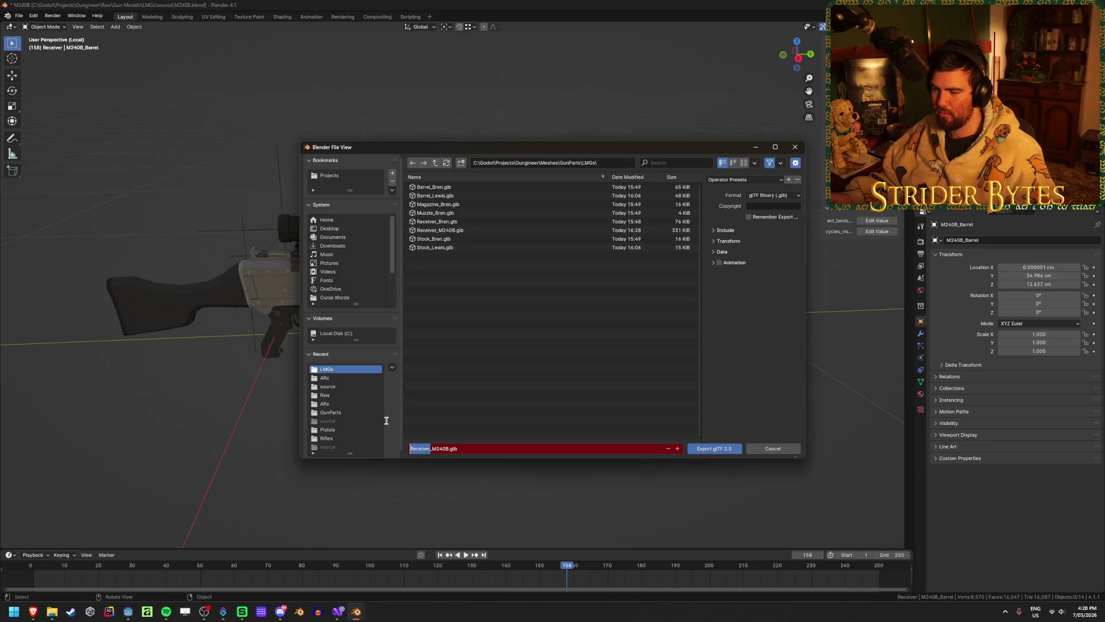
{"action": "type", "text": "Barrel"}
{"action": "left_click", "coordinate": [536, 315]}
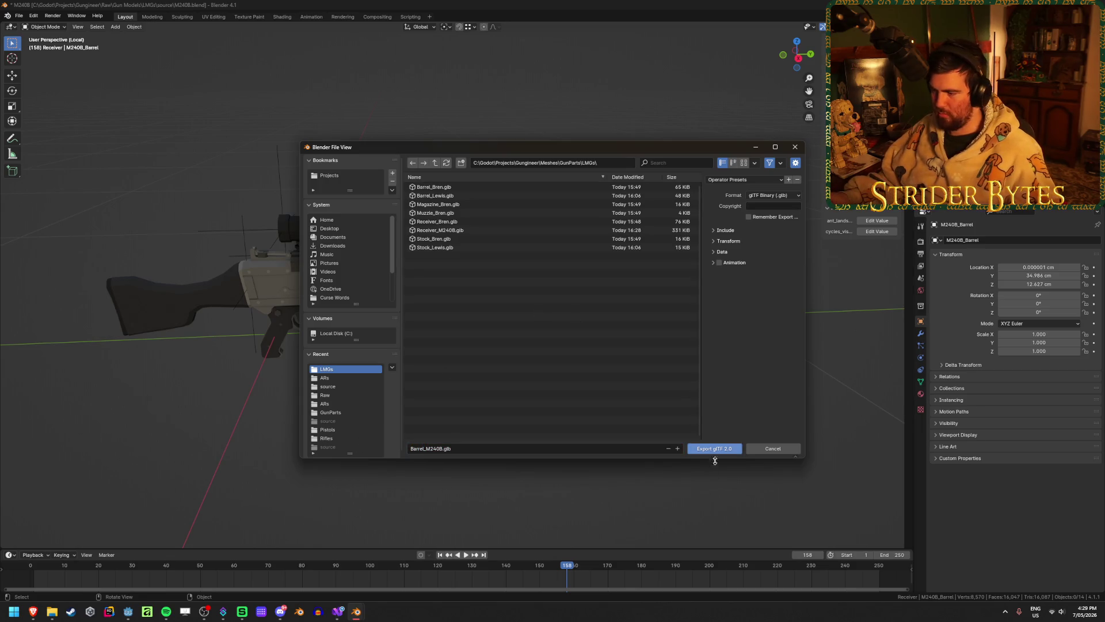
{"action": "left_click", "coordinate": [714, 449]}
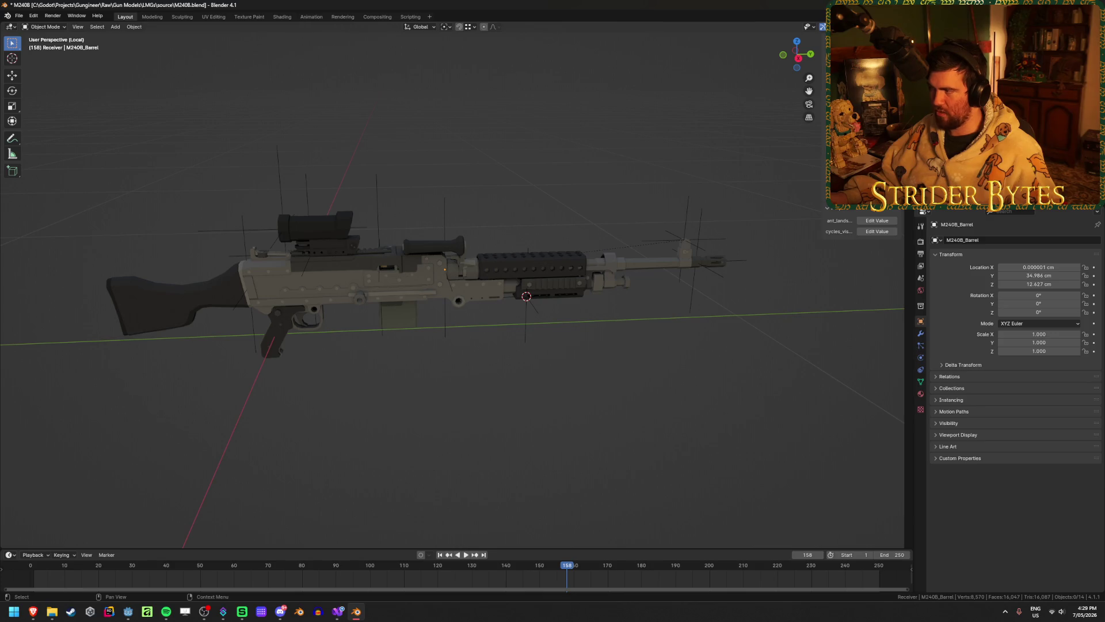
- Export the magazine as Magazine_M240B.glb
{"action": "key", "text": "shift+r"}
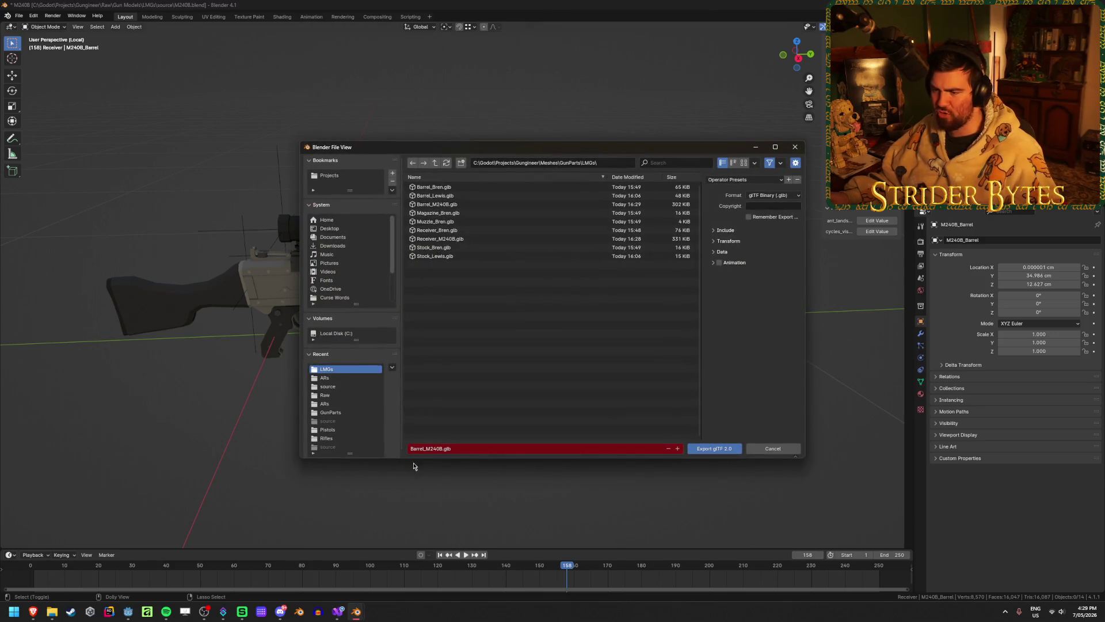
{"action": "type", "text": "Magaz"}
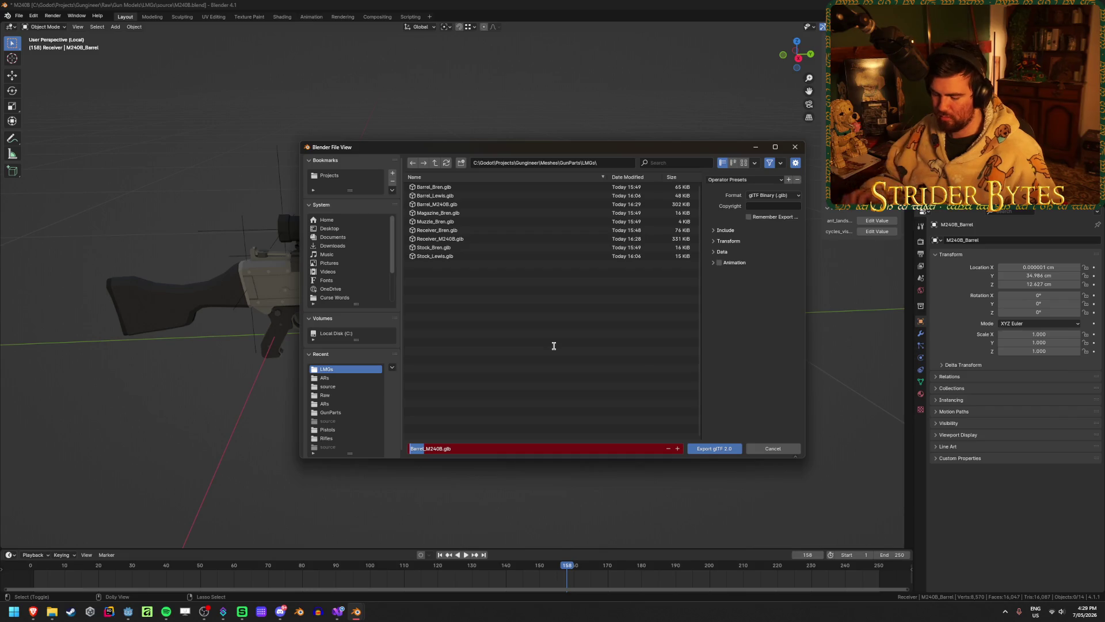
{"action": "type", "text": "ine"}
{"action": "key", "text": "Return"}
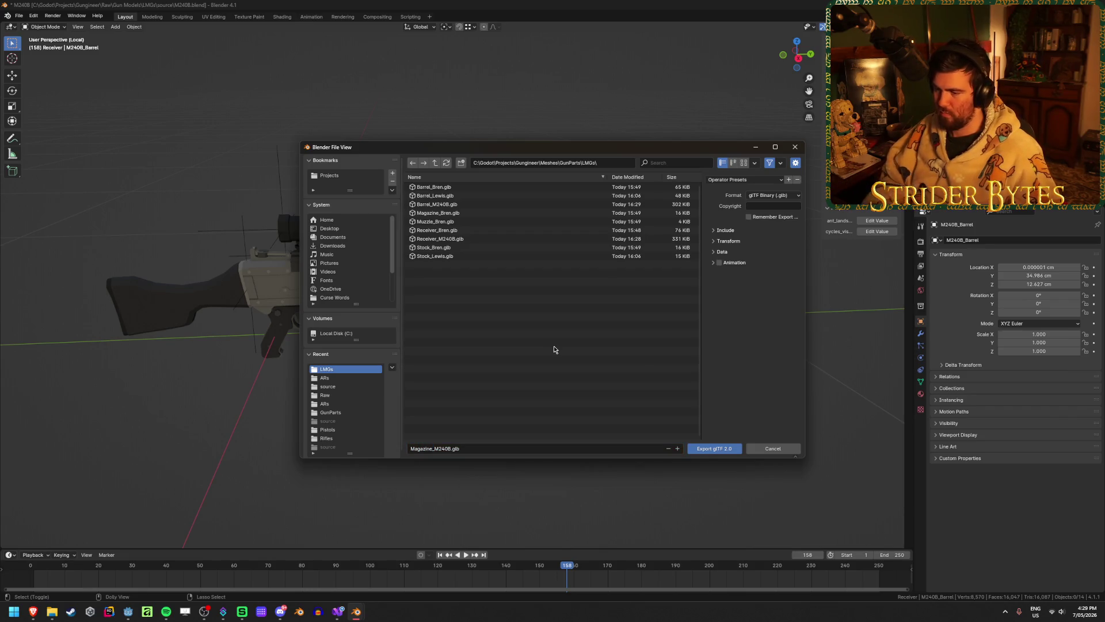
{"action": "left_click", "coordinate": [724, 451]}
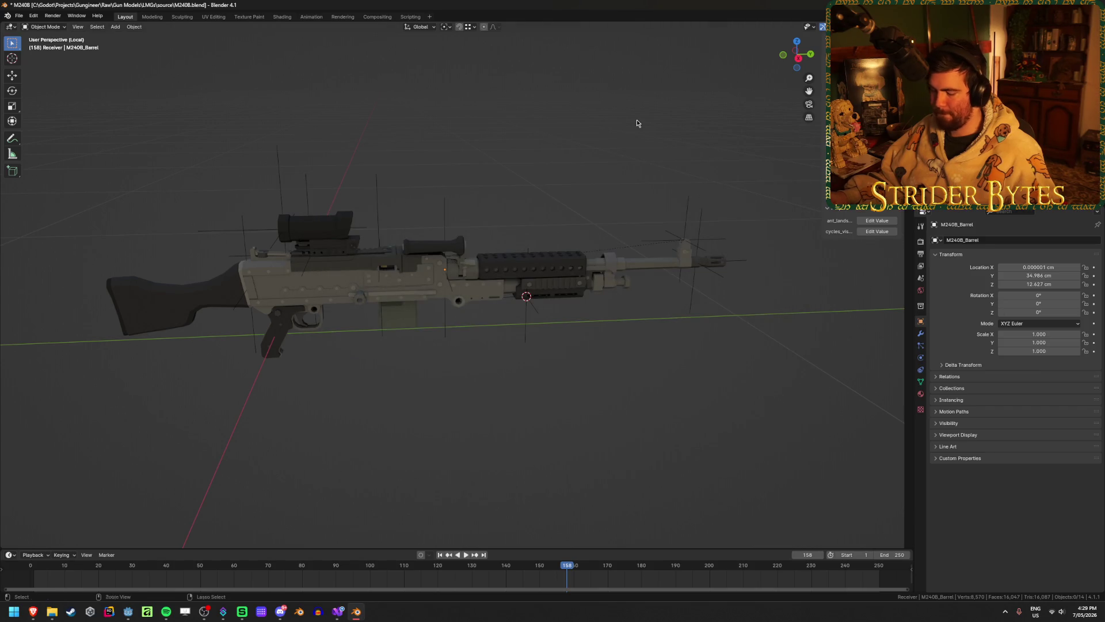
- Export the stock as Stock_M240B.glb
{"action": "key", "text": "shift+r"}
{"action": "left_click", "coordinate": [432, 448]}
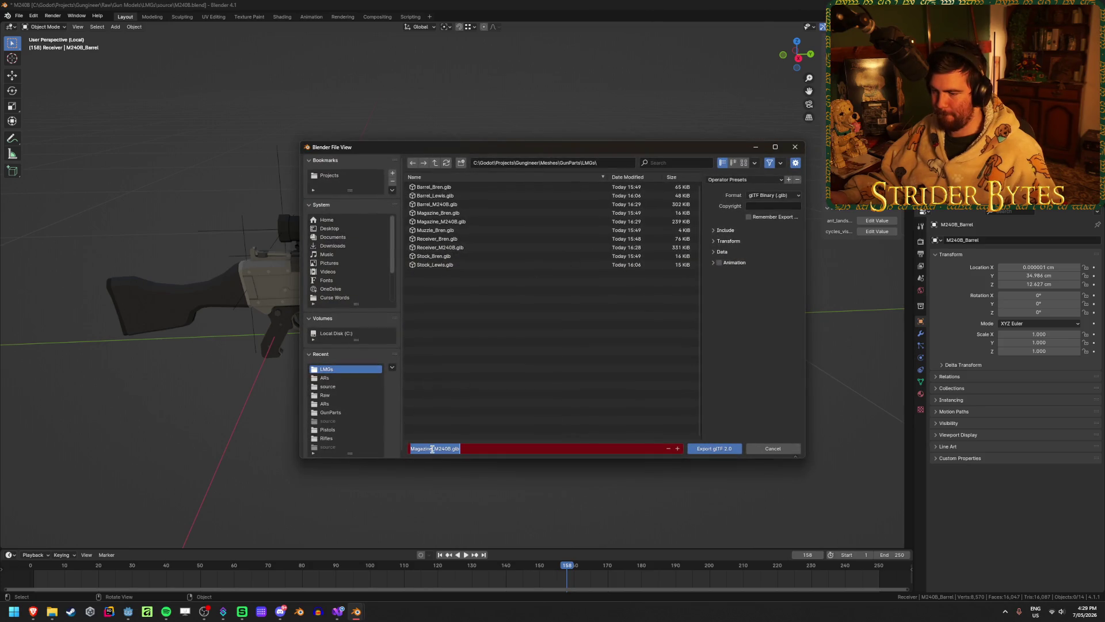
{"action": "type", "text": "Stock_M240B.glb"}
{"action": "key", "text": "Return"}
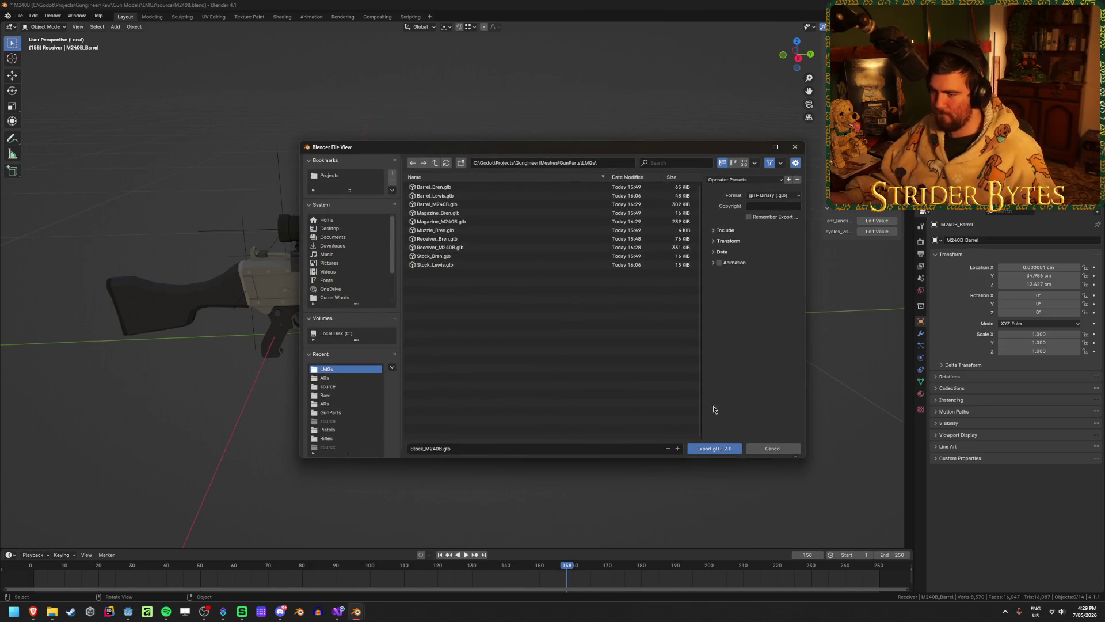
{"action": "left_click", "coordinate": [715, 449]}
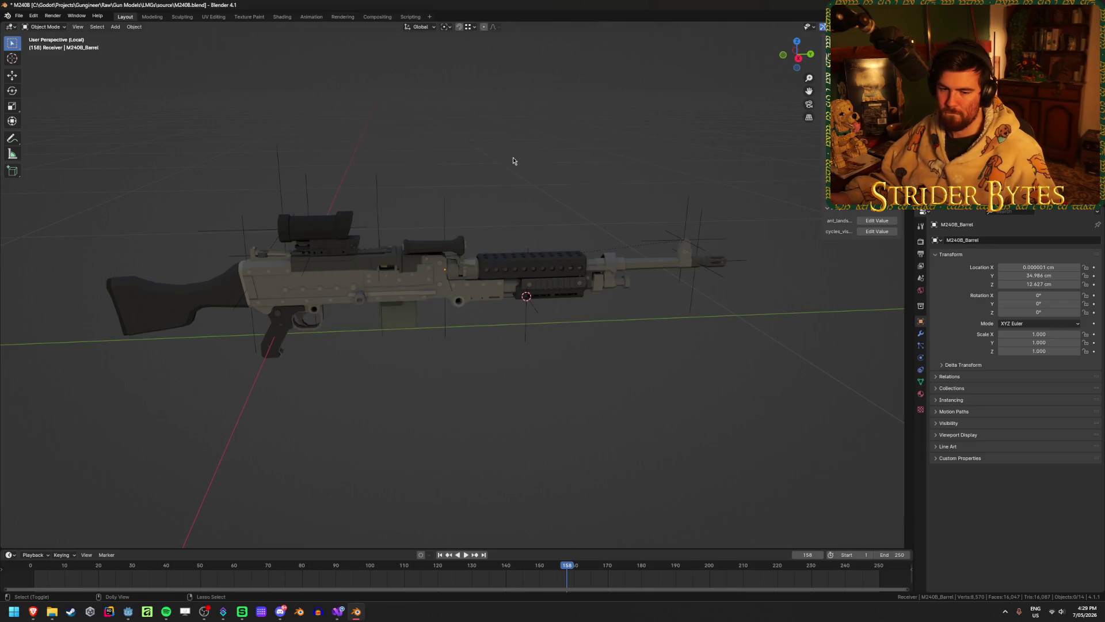
- Export the sight as Sight_M240B.glb
{"action": "key", "text": "shift+r"}
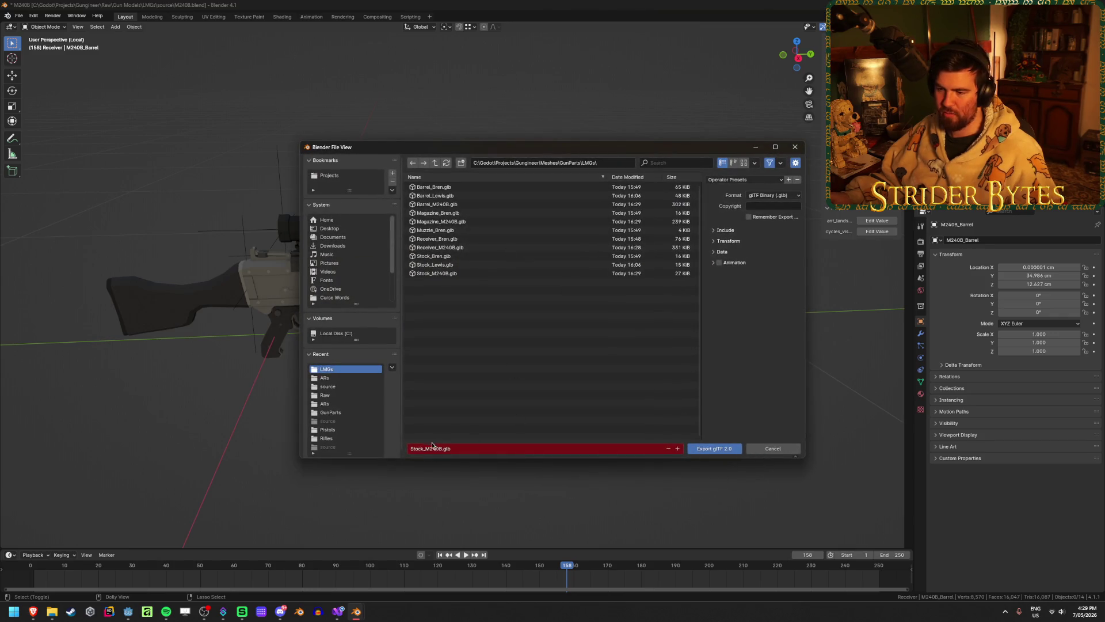
{"action": "left_click", "coordinate": [426, 448]}
{"action": "left_click_drag", "start_coordinate": [423, 449], "coordinate": [374, 450]}
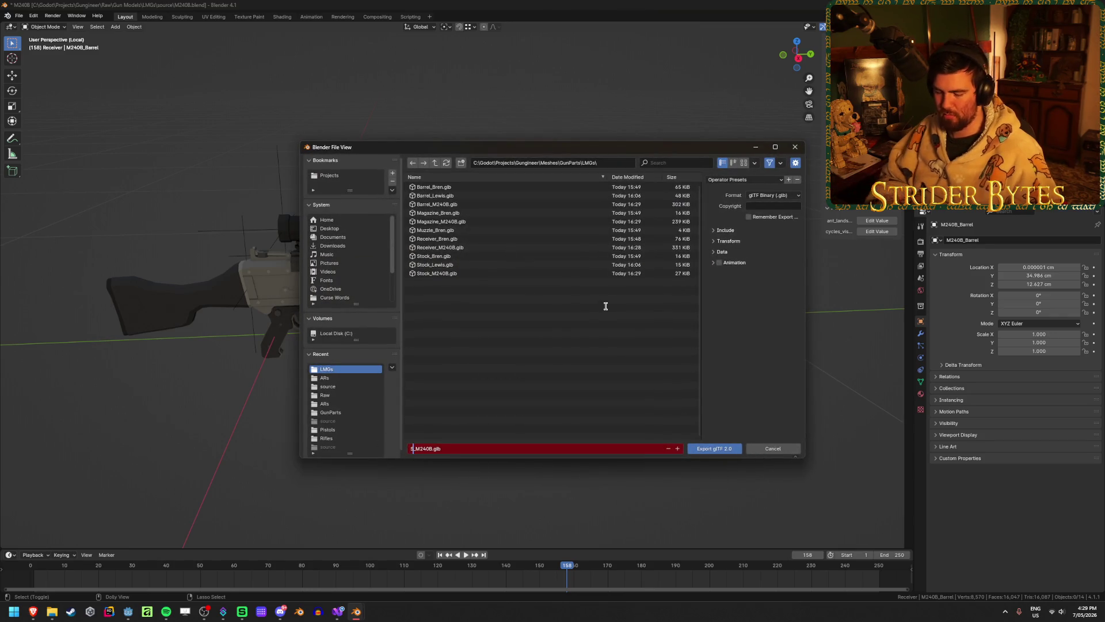
{"action": "type", "text": "Sight"}
{"action": "key", "text": "Return"}
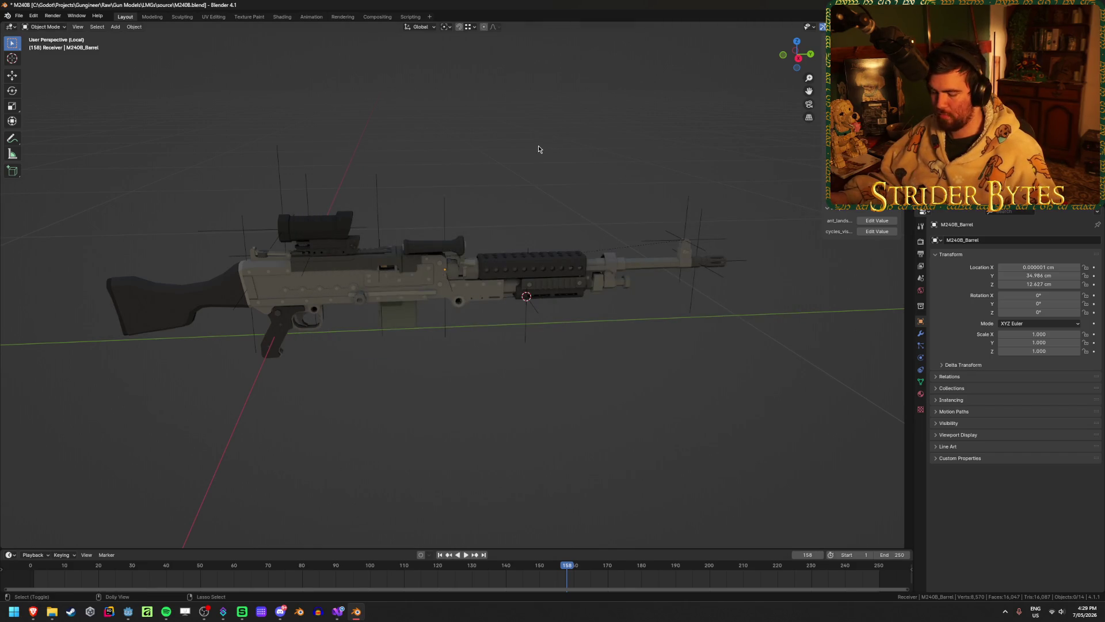
- Export the muzzle as Muzzle_M240B.glb, save M240B.blend and close it
{"action": "key", "text": "shift+r"}
{"action": "left_click", "coordinate": [422, 449]}
{"action": "left_click_drag", "start_coordinate": [422, 449], "coordinate": [320, 443]}
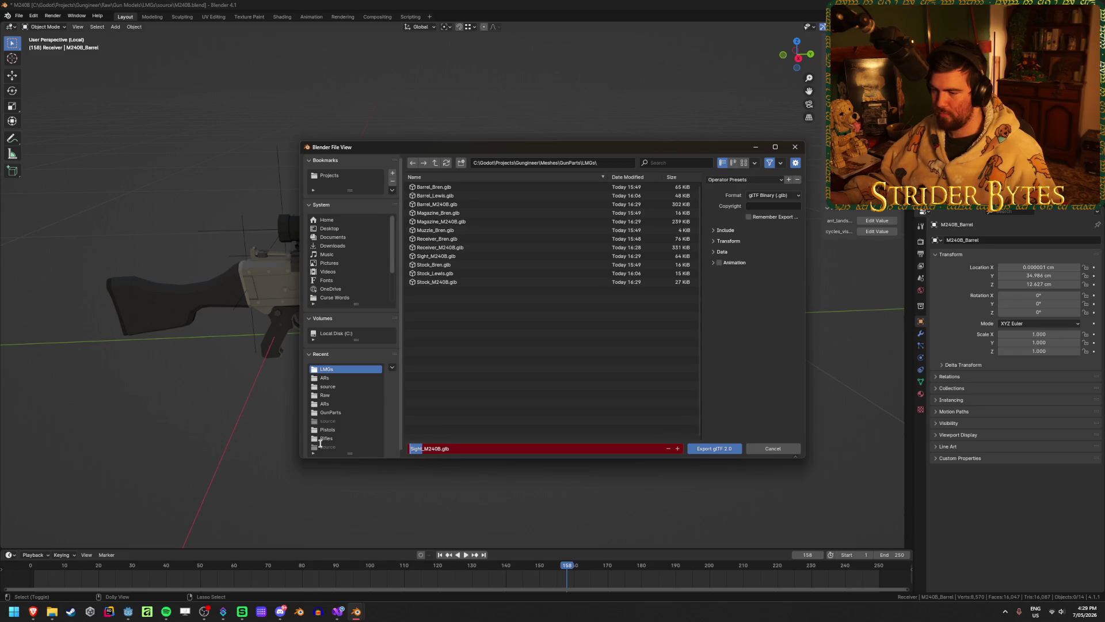
{"action": "type", "text": "Muzzle"}
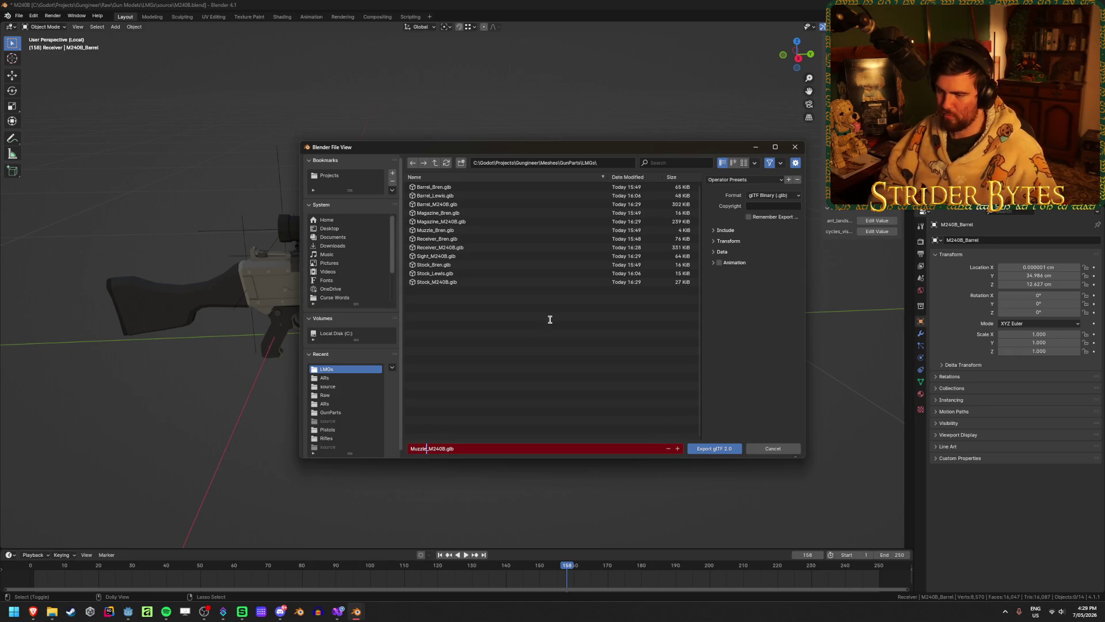
{"action": "key", "text": "Return"}
{"action": "key", "text": "Return"}
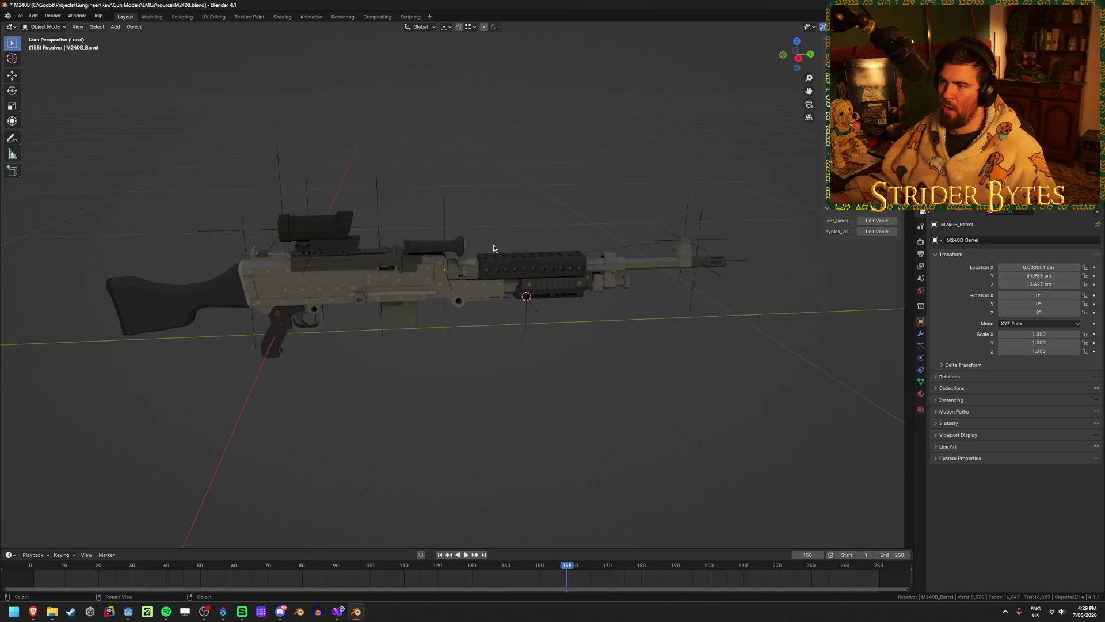
{"action": "key", "text": "ctrl+s"}
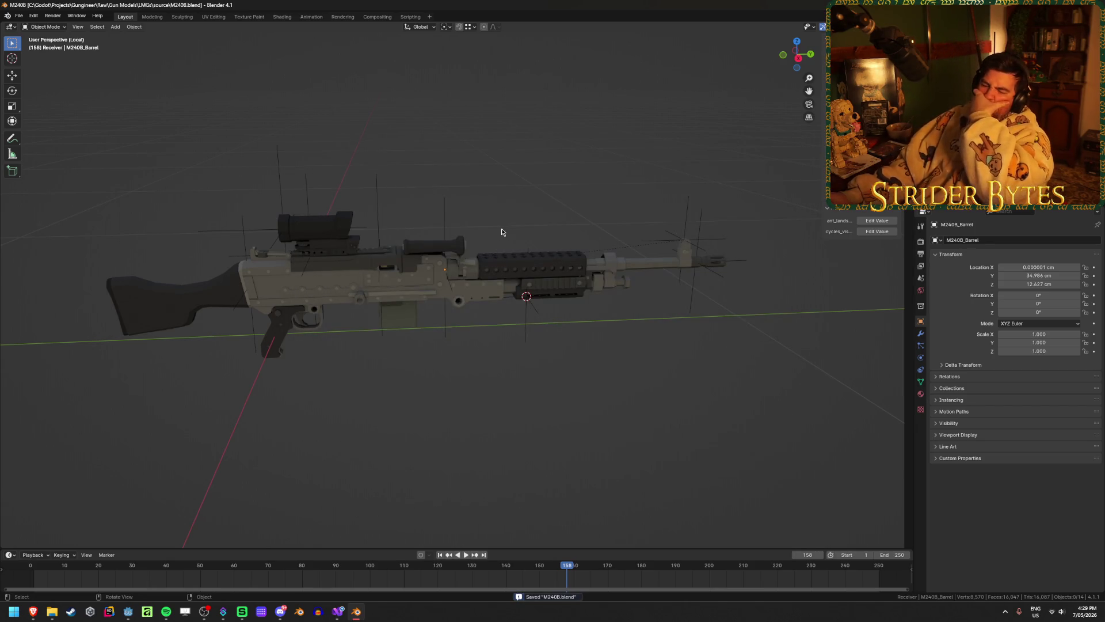
{"action": "key", "text": "ctrl+q"}
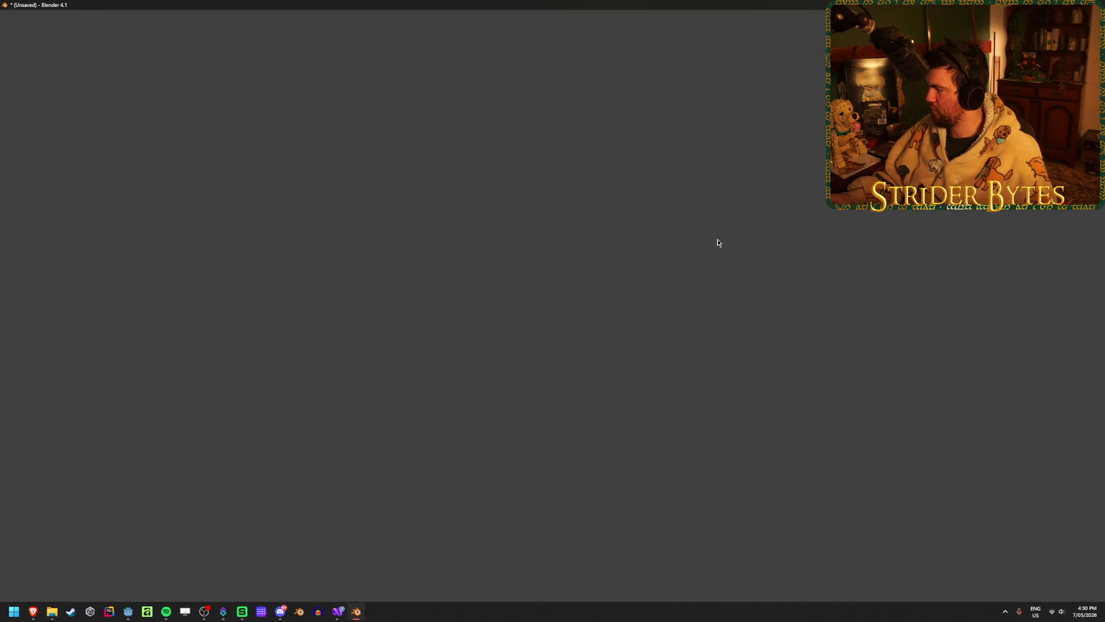
- Orbit and zoom to a wireframe side view of the Chang Feng SMG and its bones
{"action": "mouse_move", "coordinate": [656, 240]}
{"action": "middle_mouse_down"}
{"action": "mouse_move", "coordinate": [589, 234]}
{"action": "mouse_move", "coordinate": [617, 213]}
{"action": "mouse_move", "coordinate": [633, 227]}
{"action": "mouse_move", "coordinate": [470, 232]}
{"action": "middle_mouse_up"}
{"action": "key", "text": "shift+z"}
{"action": "key", "text": "shift+z"}
{"action": "scroll", "coordinate": [617, 212], "scroll_direction": "up", "scroll_amount": 4}
{"action": "mouse_move", "coordinate": [617, 211]}
{"action": "middle_mouse_down"}
{"action": "mouse_move", "coordinate": [434, 210]}
{"action": "mouse_move", "coordinate": [589, 222]}
{"action": "middle_mouse_up"}
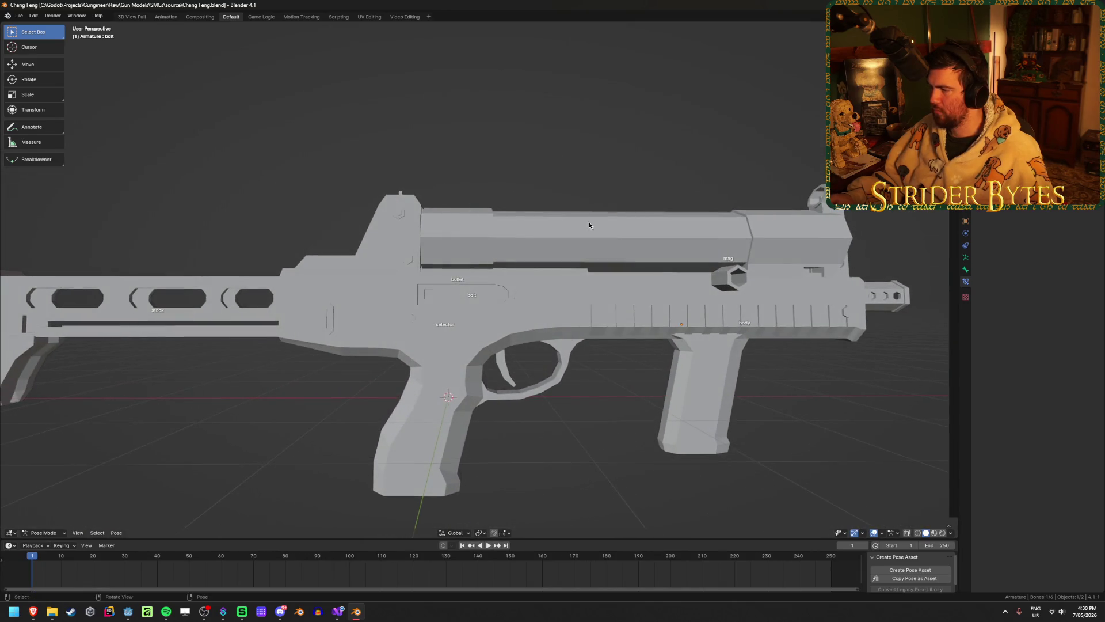
- In Pose Mode, select the mag bone and cancel its move so the magazine stays in the receiver
{"action": "left_click", "coordinate": [715, 244]}
{"action": "key", "text": "shift+z"}
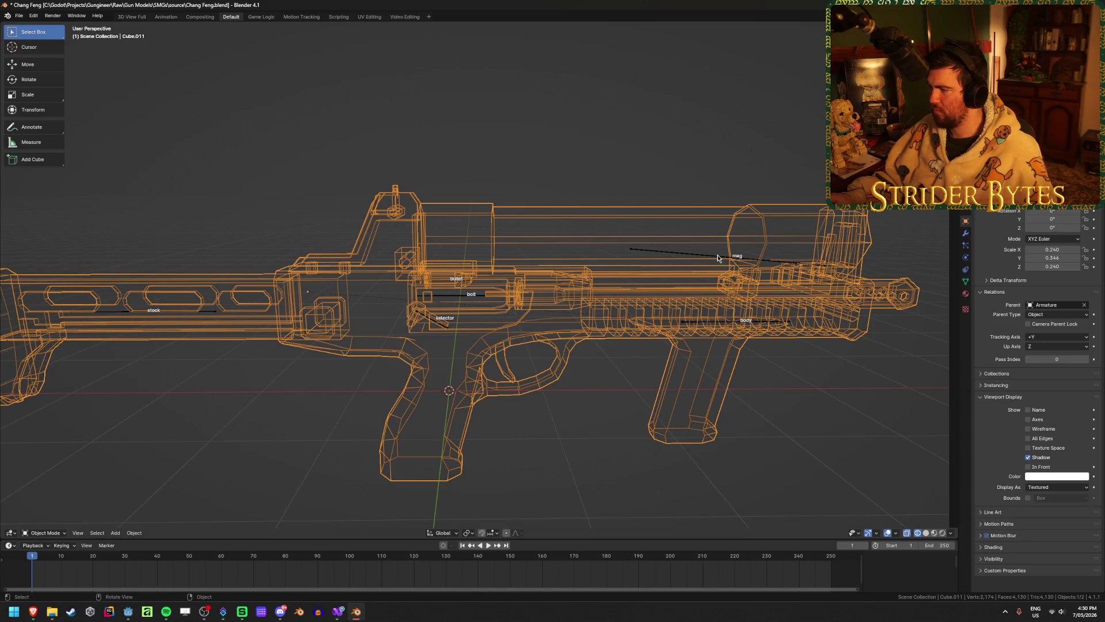
{"action": "left_click", "coordinate": [714, 253]}
{"action": "key", "text": "ctrl+Tab"}
{"action": "key", "text": "shift+z"}
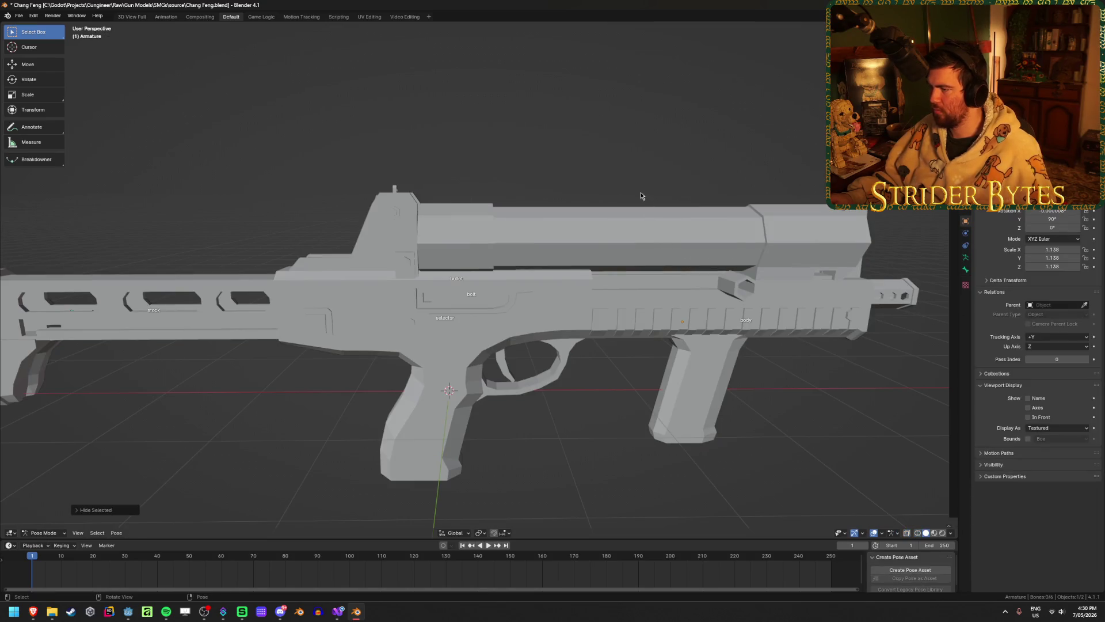
{"action": "key", "text": "g"}
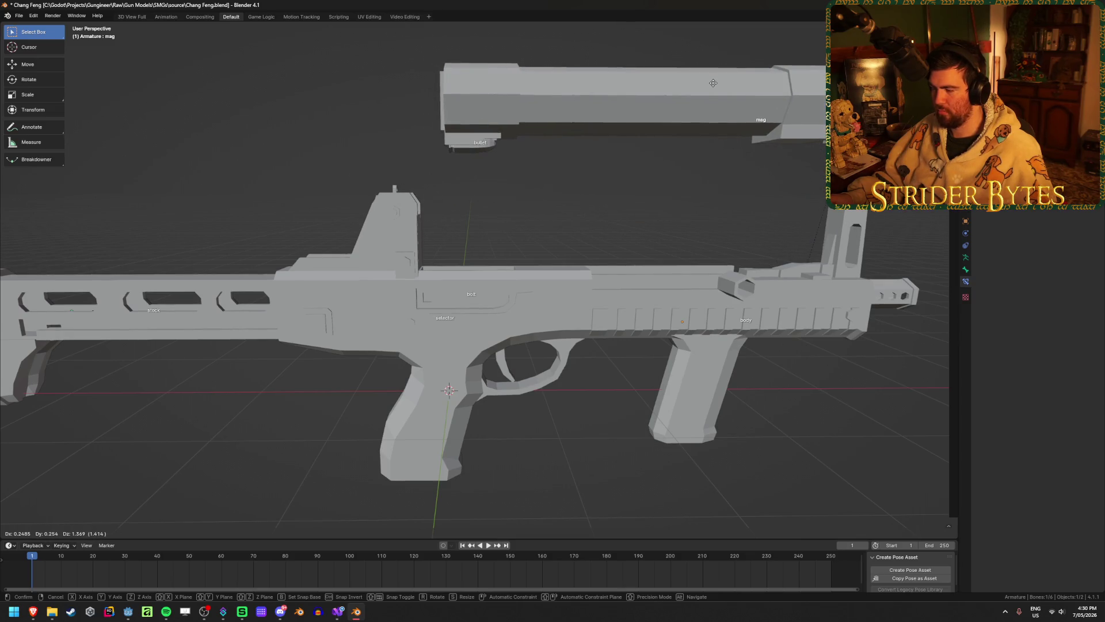
{"action": "key", "text": "Escape"}
- Switch to Material Preview shading, deselect the bone, zoom onto the gun and enter Object Mode
{"action": "scroll", "coordinate": [689, 181], "scroll_direction": "down", "scroll_amount": 2}
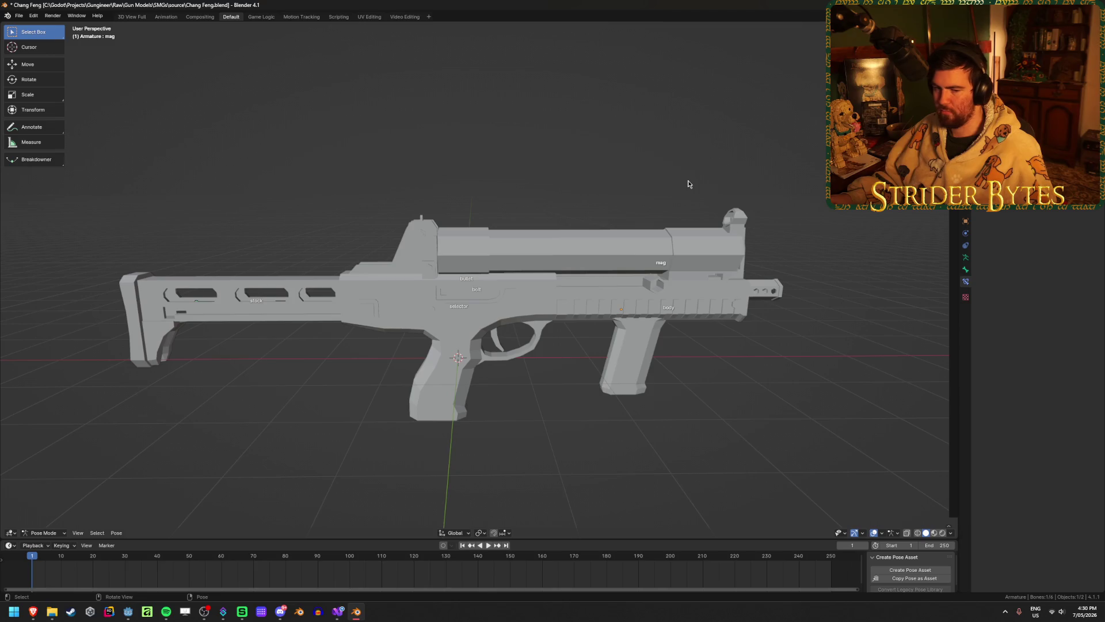
{"action": "key", "text": "z"}
{"action": "left_click", "coordinate": [686, 227]}
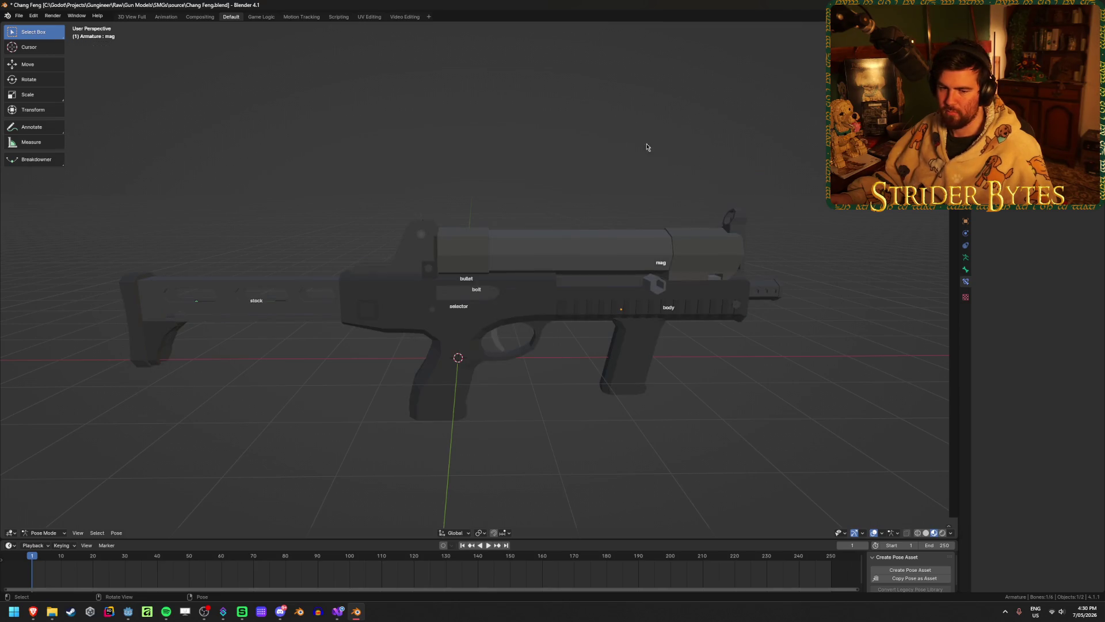
{"action": "left_click", "coordinate": [609, 130]}
{"action": "mouse_move", "coordinate": [612, 133]}
{"action": "middle_mouse_down"}
{"action": "mouse_move", "coordinate": [674, 226]}
{"action": "mouse_move", "coordinate": [617, 222]}
{"action": "mouse_move", "coordinate": [629, 211]}
{"action": "mouse_move", "coordinate": [614, 197]}
{"action": "mouse_move", "coordinate": [698, 196]}
{"action": "mouse_move", "coordinate": [673, 180]}
{"action": "mouse_move", "coordinate": [685, 199]}
{"action": "mouse_move", "coordinate": [659, 208]}
{"action": "mouse_move", "coordinate": [708, 178]}
{"action": "mouse_move", "coordinate": [779, 171]}
{"action": "mouse_move", "coordinate": [829, 184]}
{"action": "mouse_move", "coordinate": [781, 225]}
{"action": "mouse_move", "coordinate": [651, 225]}
{"action": "mouse_move", "coordinate": [672, 333]}
{"action": "middle_mouse_up"}
{"action": "scroll", "coordinate": [673, 180], "scroll_direction": "up", "scroll_amount": 2}
{"action": "key", "text": "Caps_Lock"}
{"action": "scroll", "coordinate": [662, 345], "scroll_direction": "up", "scroll_amount": 4}
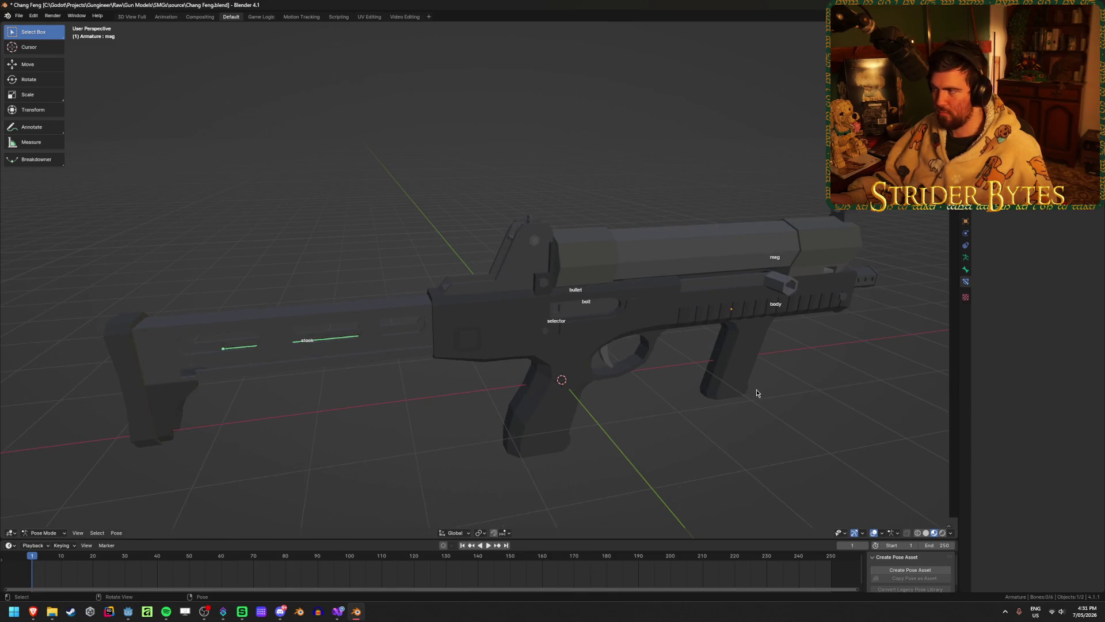
{"action": "left_click", "coordinate": [644, 334]}
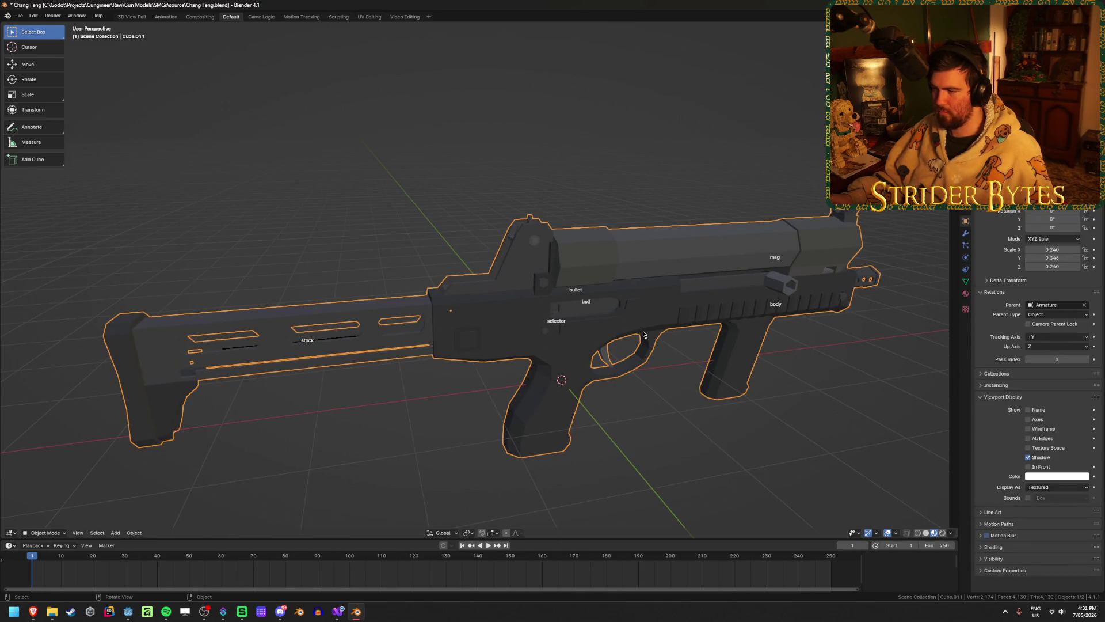
- Clear the gun mesh's parent, then undo and redo the resulting mode and selection changes
{"action": "key", "text": "alt+p"}
{"action": "left_click", "coordinate": [643, 334]}
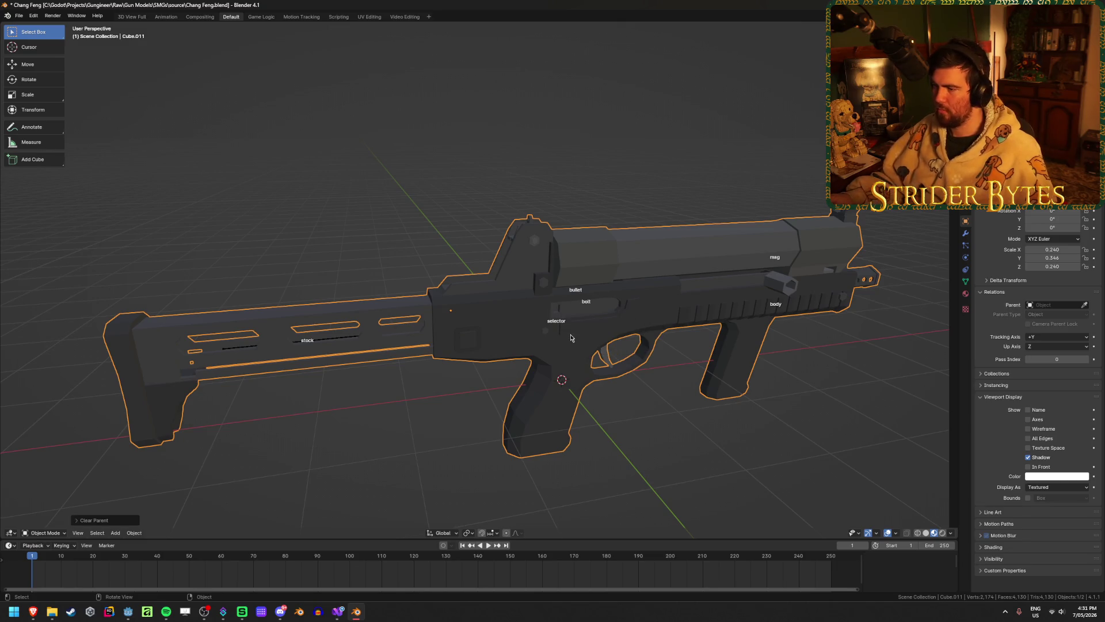
{"action": "left_click", "coordinate": [748, 226]}
{"action": "key", "text": "ctrl+z"}
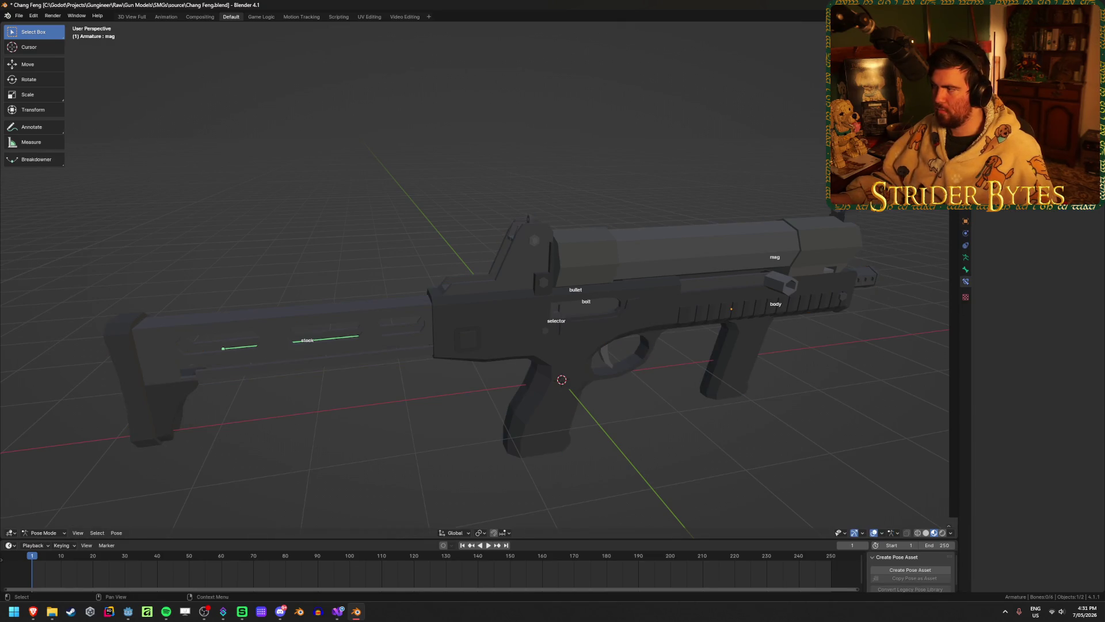
{"action": "key", "text": "ctrl+z"}
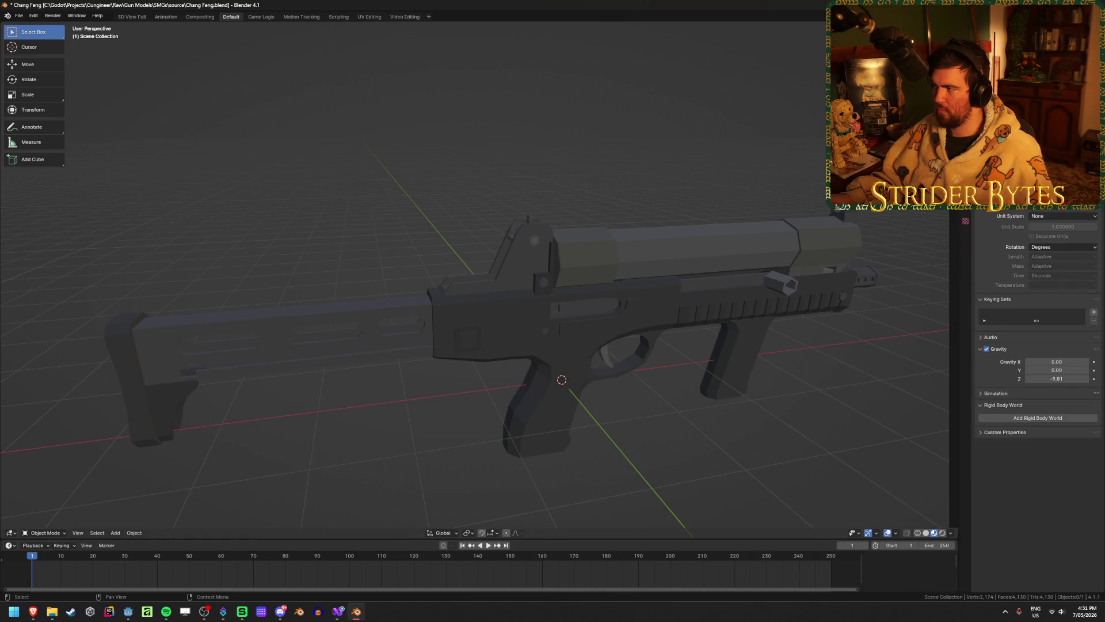
{"action": "key", "text": "ctrl+z"}
{"action": "key", "text": "ctrl+z"}
{"action": "key", "text": "ctrl+shift+z"}
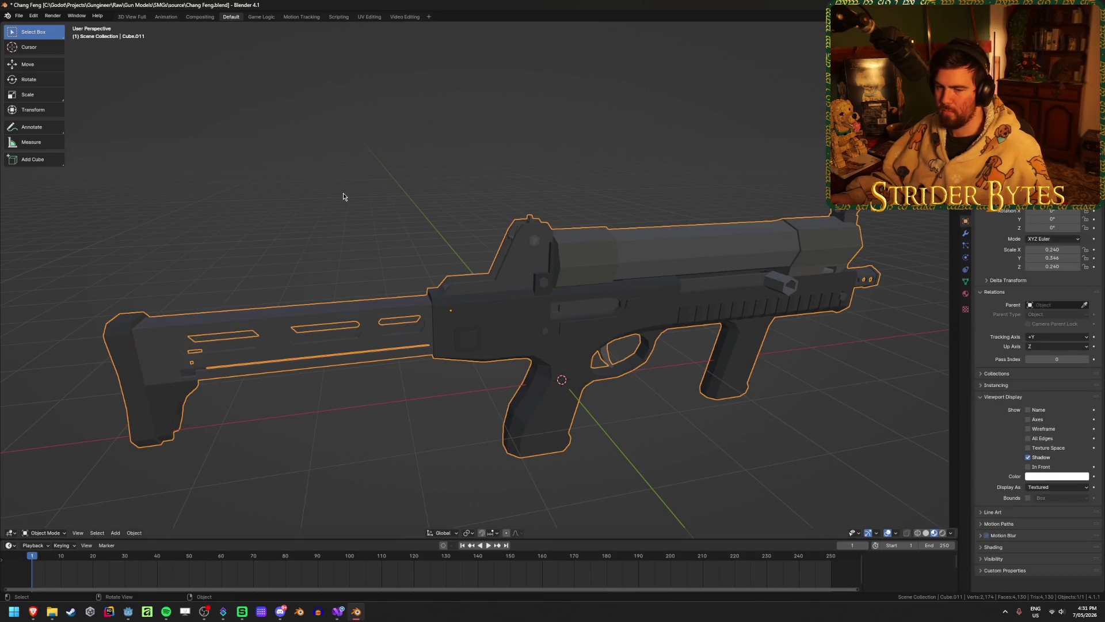
{"action": "key", "text": "ctrl+z"}
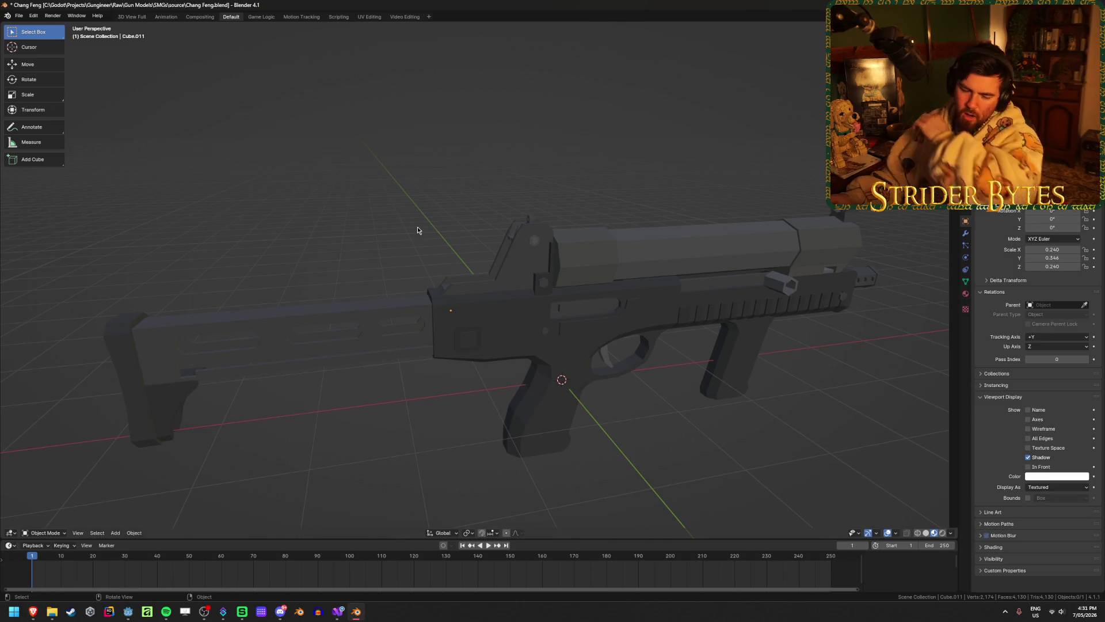
- Select Cube.011, orbit around it, and enter Edit Mode on the mesh
{"action": "left_click", "coordinate": [483, 247]}
{"action": "mouse_move", "coordinate": [483, 247]}
{"action": "middle_mouse_down"}
{"action": "mouse_move", "coordinate": [326, 198]}
{"action": "mouse_move", "coordinate": [520, 192]}
{"action": "mouse_move", "coordinate": [490, 169]}
{"action": "mouse_move", "coordinate": [499, 123]}
{"action": "mouse_move", "coordinate": [458, 214]}
{"action": "mouse_move", "coordinate": [464, 178]}
{"action": "mouse_move", "coordinate": [538, 268]}
{"action": "middle_mouse_up"}
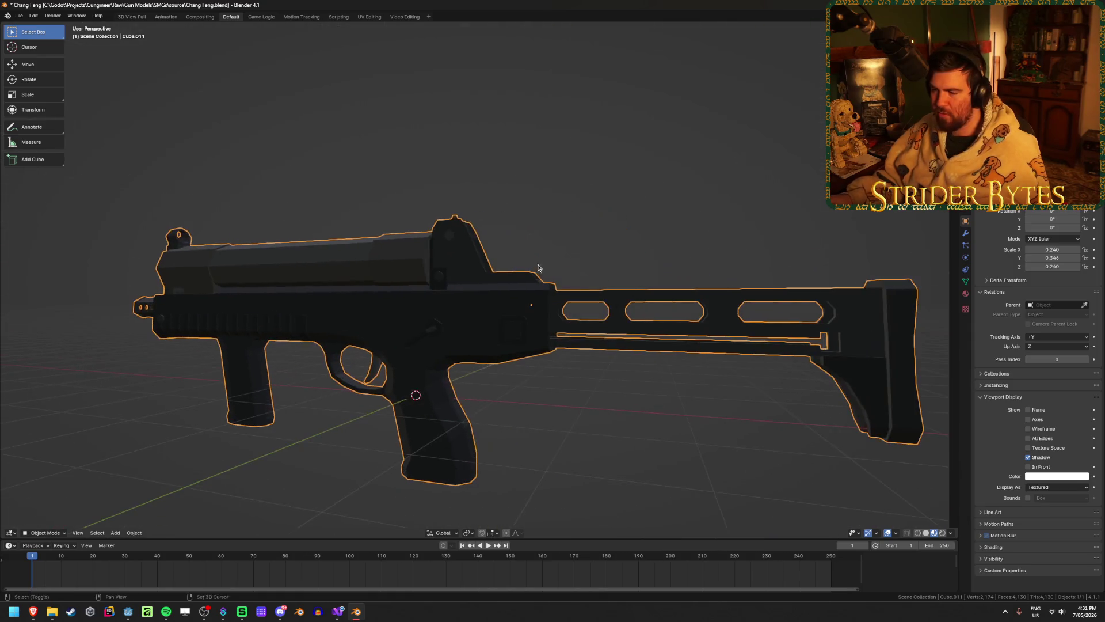
{"action": "mouse_move", "coordinate": [302, 383]}
{"action": "middle_mouse_down"}
{"action": "mouse_move", "coordinate": [271, 387]}
{"action": "mouse_move", "coordinate": [311, 402]}
{"action": "mouse_move", "coordinate": [228, 396]}
{"action": "mouse_move", "coordinate": [499, 409]}
{"action": "middle_mouse_up"}
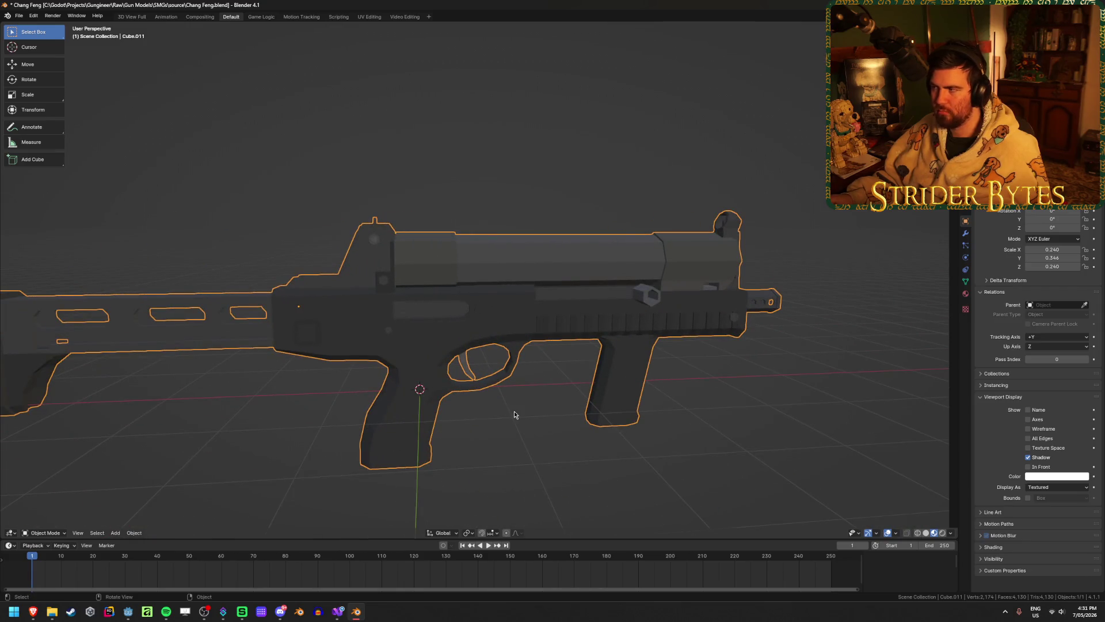
{"action": "key", "text": "shift"}
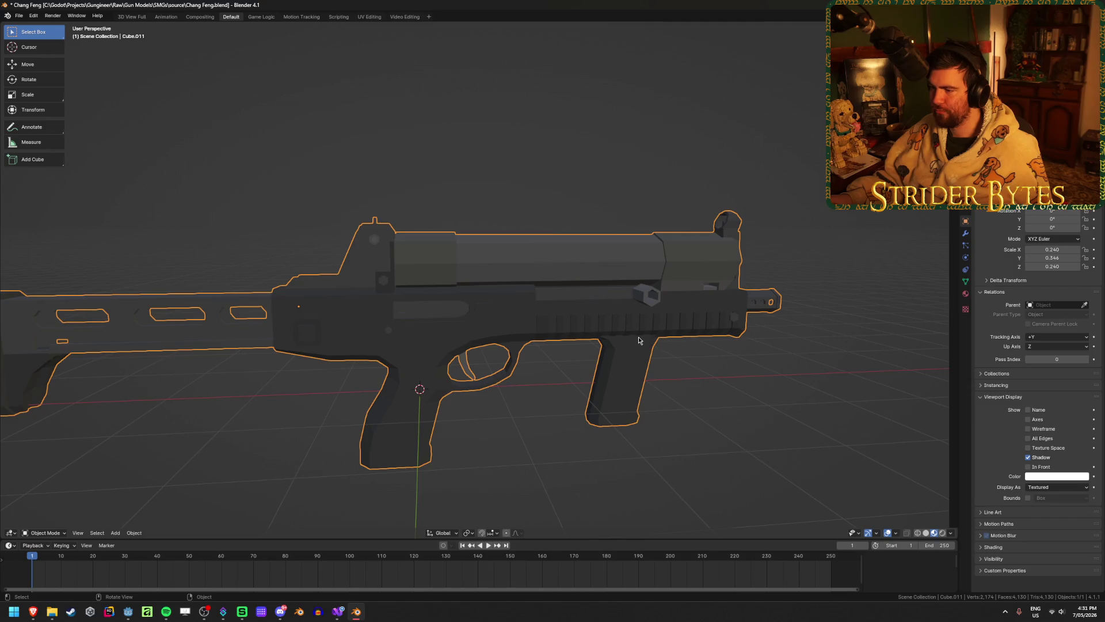
{"action": "key", "text": "Tab"}
{"action": "scroll", "coordinate": [966, 242], "scroll_direction": "up", "scroll_amount": 1}
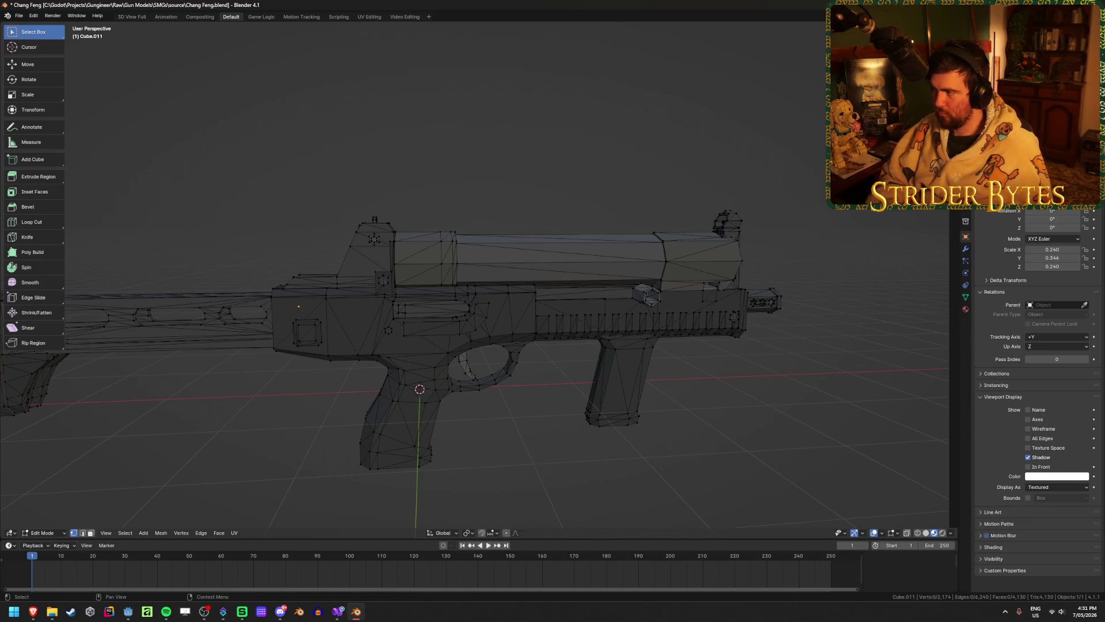
- Select the foregrip's linked geometry and separate it into its own object
{"action": "key", "text": "Tab"}
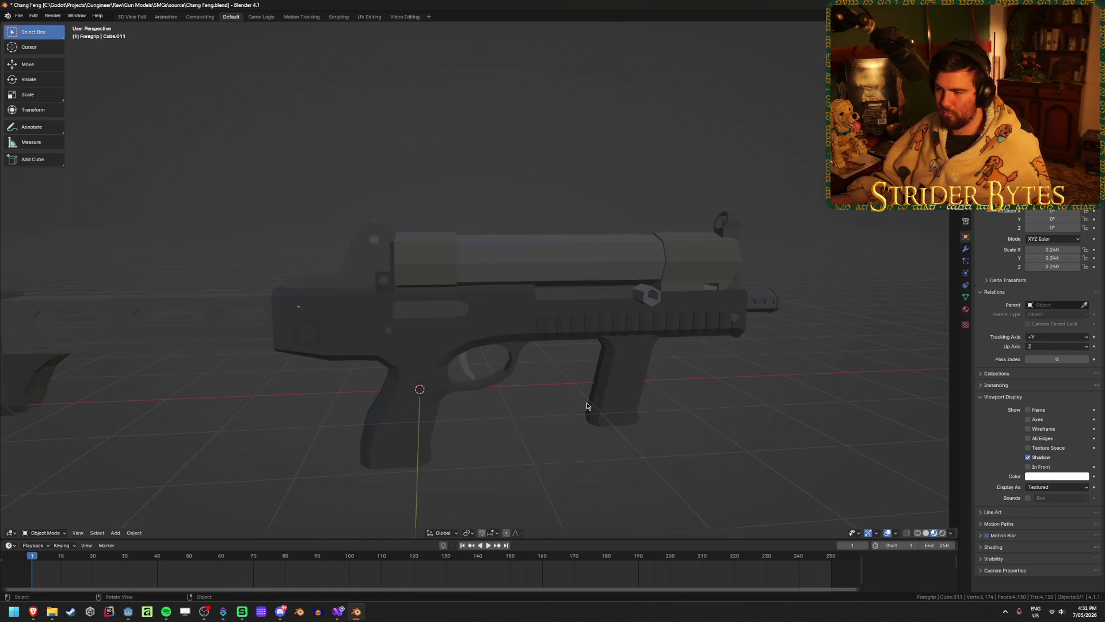
{"action": "middle_click_drag", "start_coordinate": [408, 146], "coordinate": [428, 299]}
{"action": "scroll", "coordinate": [519, 338], "scroll_direction": "up", "scroll_amount": 3}
{"action": "key", "text": "Tab"}
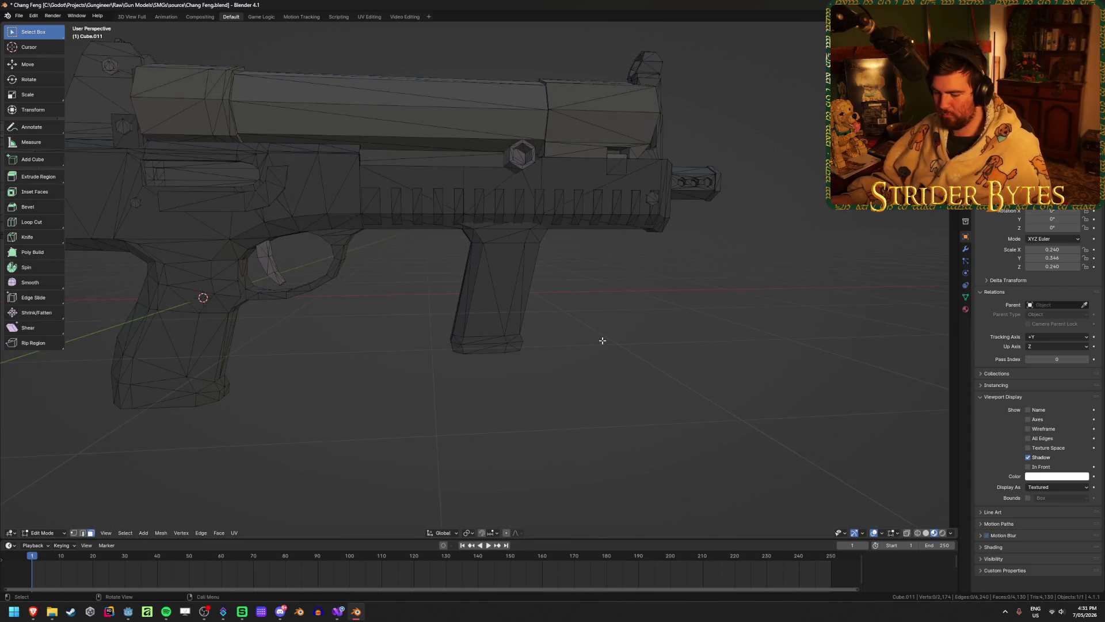
{"action": "key", "text": "l"}
{"action": "mouse_move", "coordinate": [490, 279]}
{"action": "middle_mouse_down"}
{"action": "mouse_move", "coordinate": [596, 365]}
{"action": "mouse_move", "coordinate": [469, 374]}
{"action": "middle_mouse_up"}
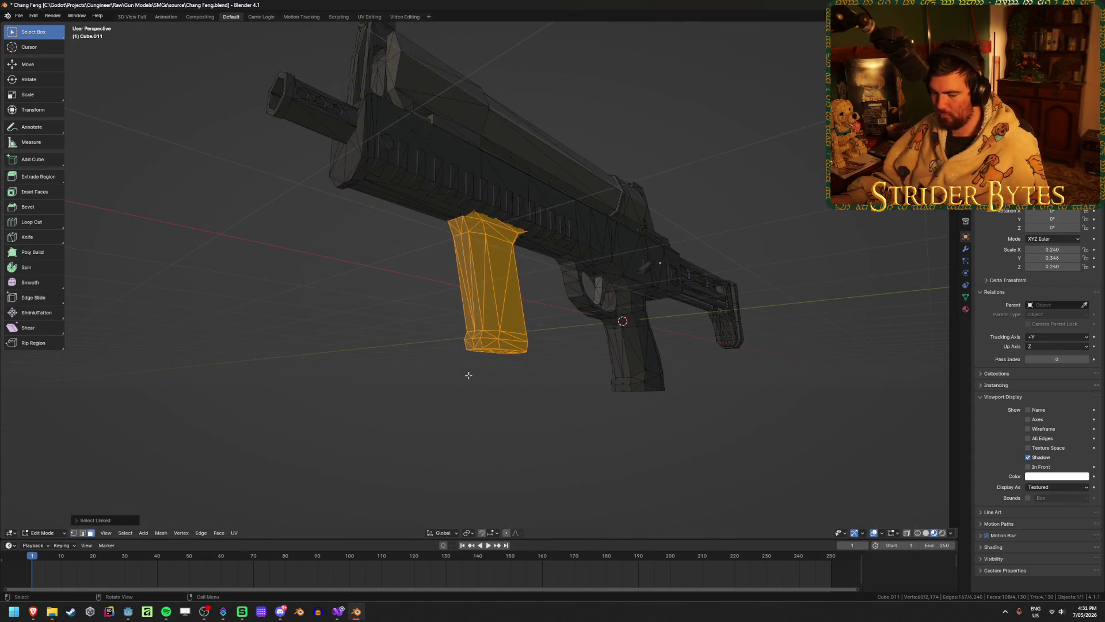
{"action": "key", "text": "p"}
{"action": "left_click", "coordinate": [468, 375]}
- Select the new foregrip object, frame it and isolate it in local view
{"action": "key", "text": "Tab"}
{"action": "left_click", "coordinate": [524, 351]}
{"action": "key", "text": "KP_Decimal"}
{"action": "mouse_move", "coordinate": [540, 368]}
{"action": "middle_mouse_down"}
{"action": "mouse_move", "coordinate": [493, 406]}
{"action": "mouse_move", "coordinate": [391, 413]}
{"action": "middle_mouse_up"}
{"action": "mouse_move", "coordinate": [541, 408]}
{"action": "middle_mouse_down"}
{"action": "mouse_move", "coordinate": [461, 399]}
{"action": "mouse_move", "coordinate": [490, 429]}
{"action": "middle_mouse_up"}
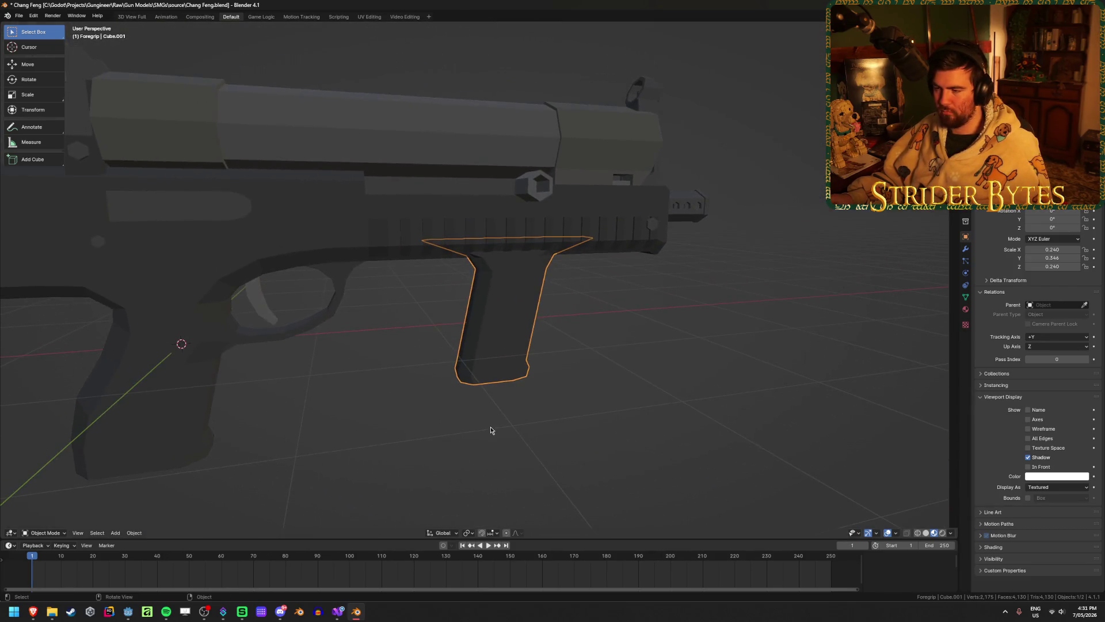
{"action": "key", "text": "KP_Divide"}
{"action": "mouse_move", "coordinate": [489, 276]}
{"action": "middle_mouse_down"}
{"action": "mouse_move", "coordinate": [499, 271]}
{"action": "mouse_move", "coordinate": [509, 300]}
{"action": "mouse_move", "coordinate": [525, 301]}
{"action": "mouse_move", "coordinate": [501, 316]}
{"action": "mouse_move", "coordinate": [487, 285]}
{"action": "mouse_move", "coordinate": [488, 326]}
{"action": "middle_mouse_up"}
- Snap the 3D cursor to the selected foregrip vertex and set the foregrip's origin there
{"action": "key", "text": "Tab"}
{"action": "key", "text": "grave"}
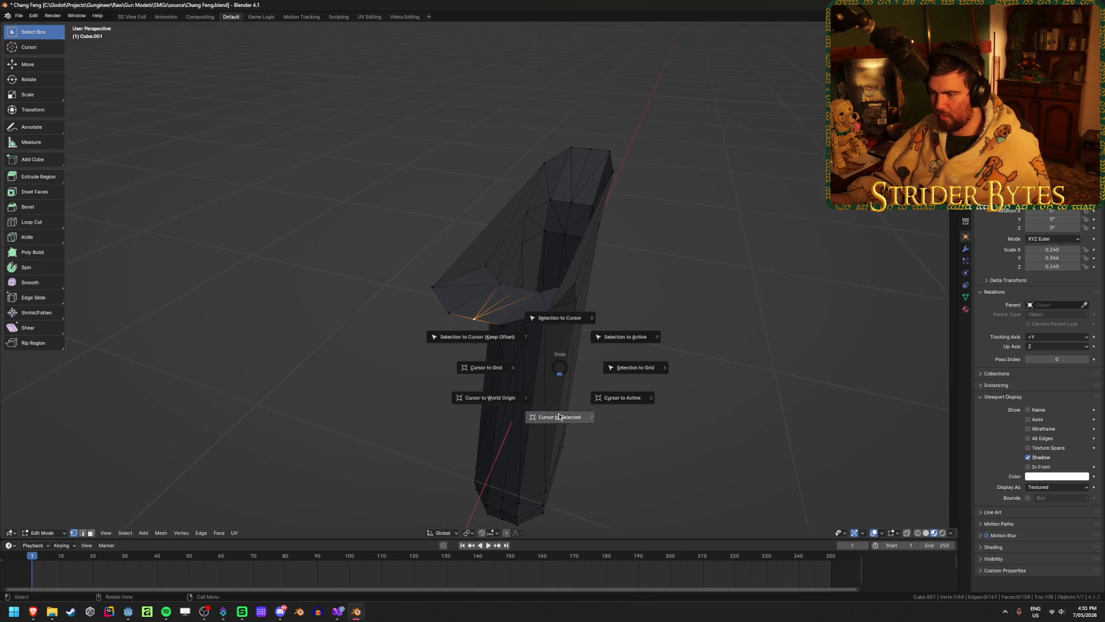
{"action": "left_click", "coordinate": [560, 417]}
{"action": "key", "text": "Tab"}
{"action": "right_click", "coordinate": [610, 334]}
{"action": "mouse_move", "coordinate": [633, 369]}
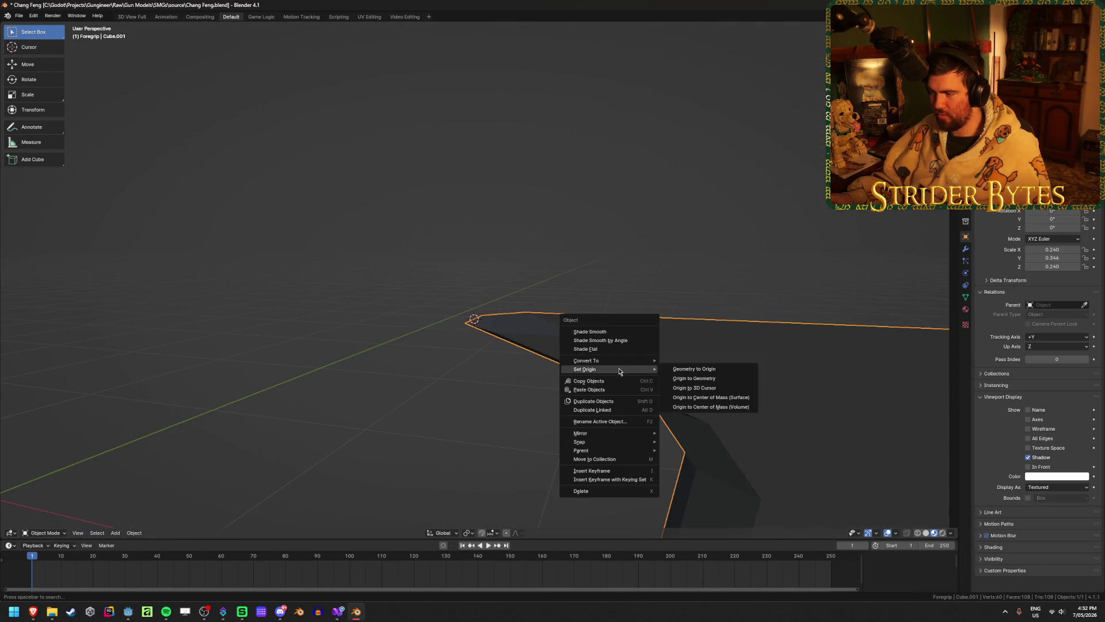
{"action": "left_click", "coordinate": [726, 388]}
{"action": "scroll", "coordinate": [445, 345], "scroll_direction": "down", "scroll_amount": 3}
- Unhide the rest of the gun with Alt+H and deselect everything
{"action": "key", "text": "alt+h"}
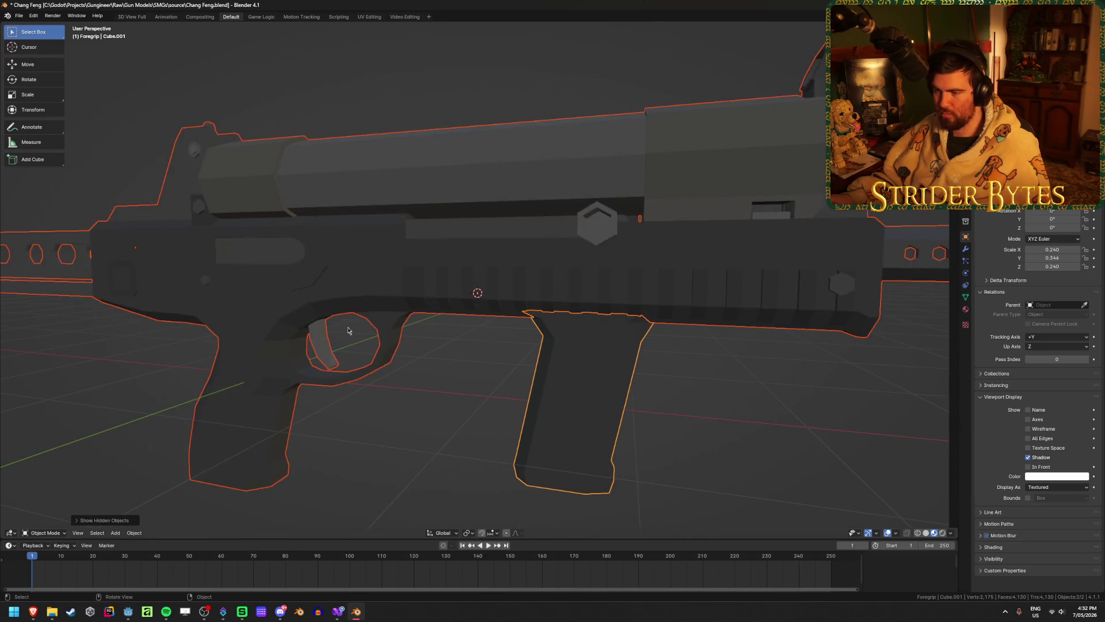
{"action": "mouse_move", "coordinate": [366, 328]}
{"action": "middle_mouse_down"}
{"action": "mouse_move", "coordinate": [520, 374]}
{"action": "mouse_move", "coordinate": [301, 387]}
{"action": "mouse_move", "coordinate": [431, 424]}
{"action": "middle_mouse_up"}
{"action": "left_click", "coordinate": [427, 419]}
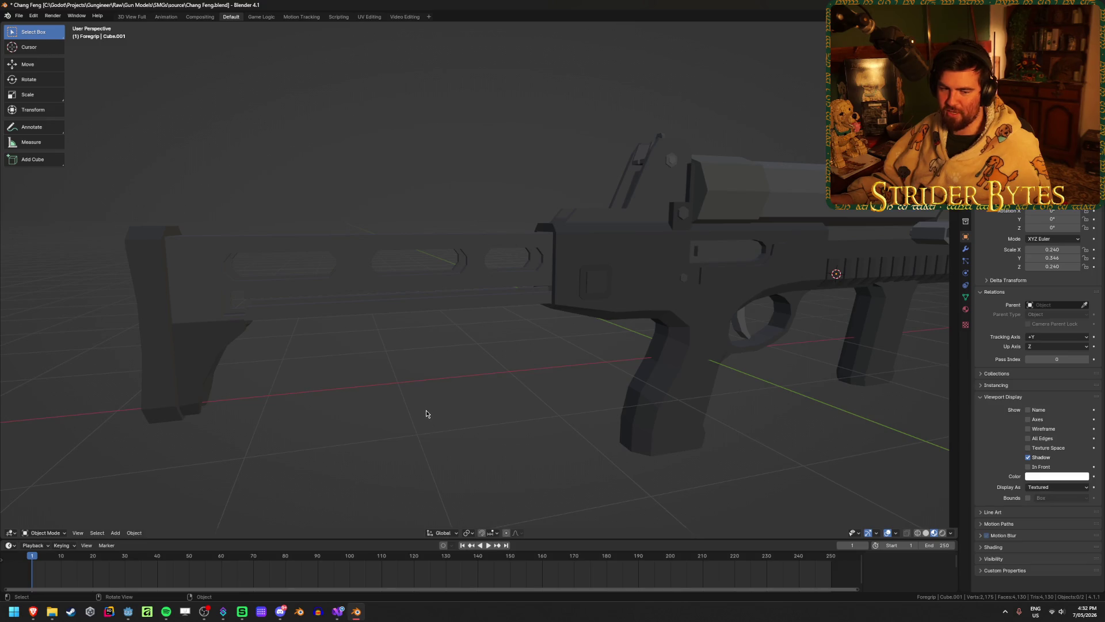
- In face mode on the gun mesh, select the stock's butt pad and body as linked geometry
{"action": "left_click", "coordinate": [284, 308]}
{"action": "key", "text": "Tab"}
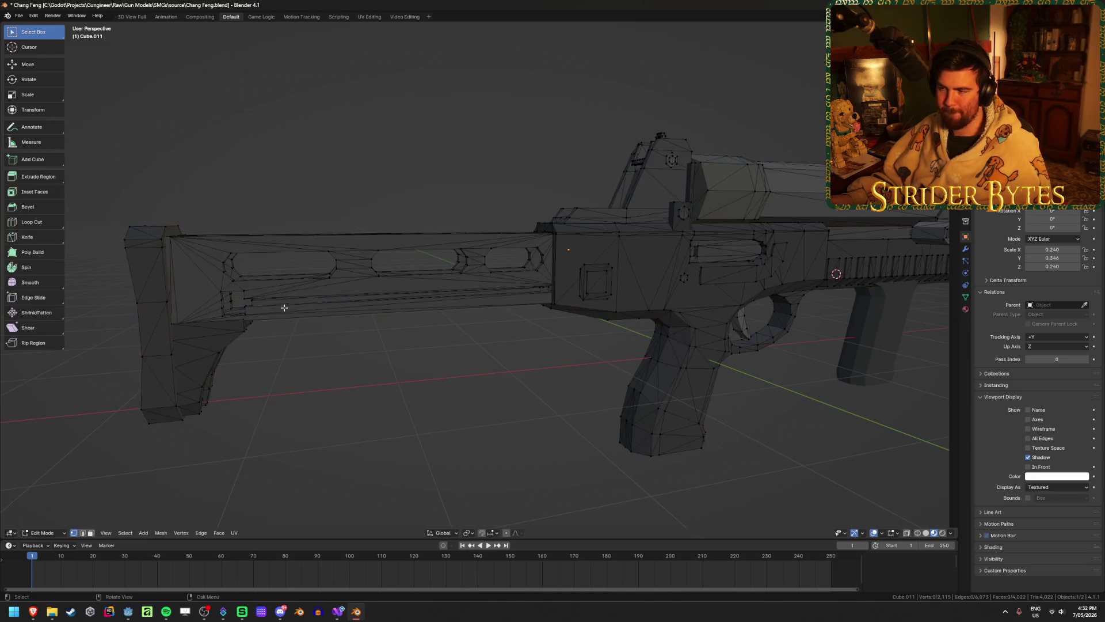
{"action": "key", "text": "3"}
{"action": "key", "text": "l"}
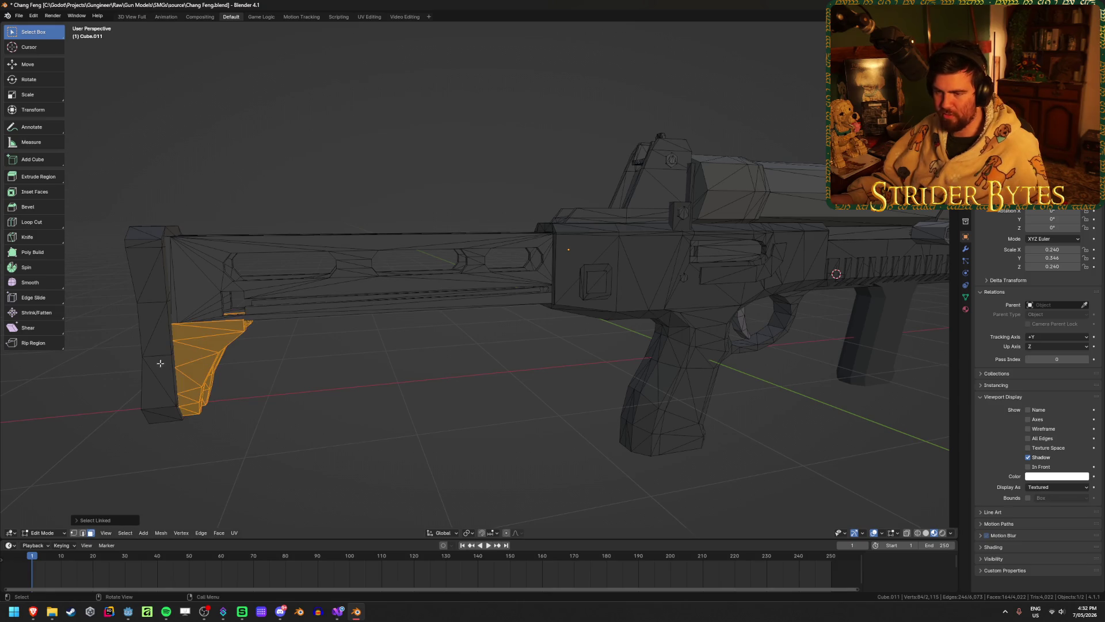
{"action": "key", "text": "l"}
{"action": "mouse_move", "coordinate": [230, 288]}
{"action": "middle_mouse_down"}
{"action": "mouse_move", "coordinate": [249, 311]}
{"action": "mouse_move", "coordinate": [549, 328]}
{"action": "mouse_move", "coordinate": [451, 352]}
{"action": "mouse_move", "coordinate": [497, 346]}
{"action": "middle_mouse_up"}
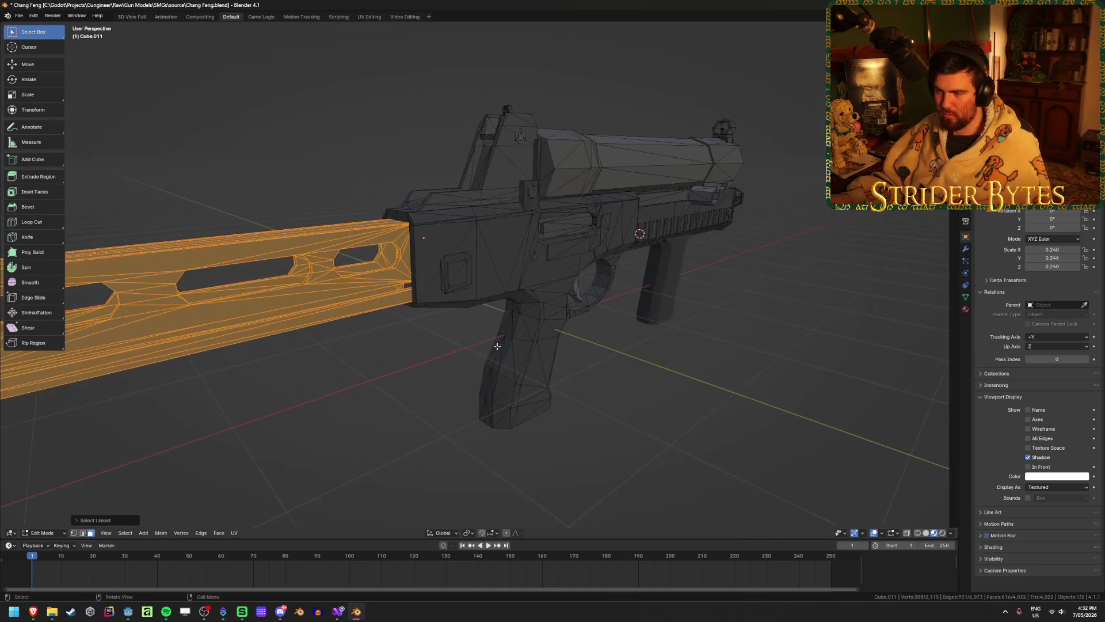
{"action": "key", "text": "g"}
{"action": "key", "text": "Escape"}
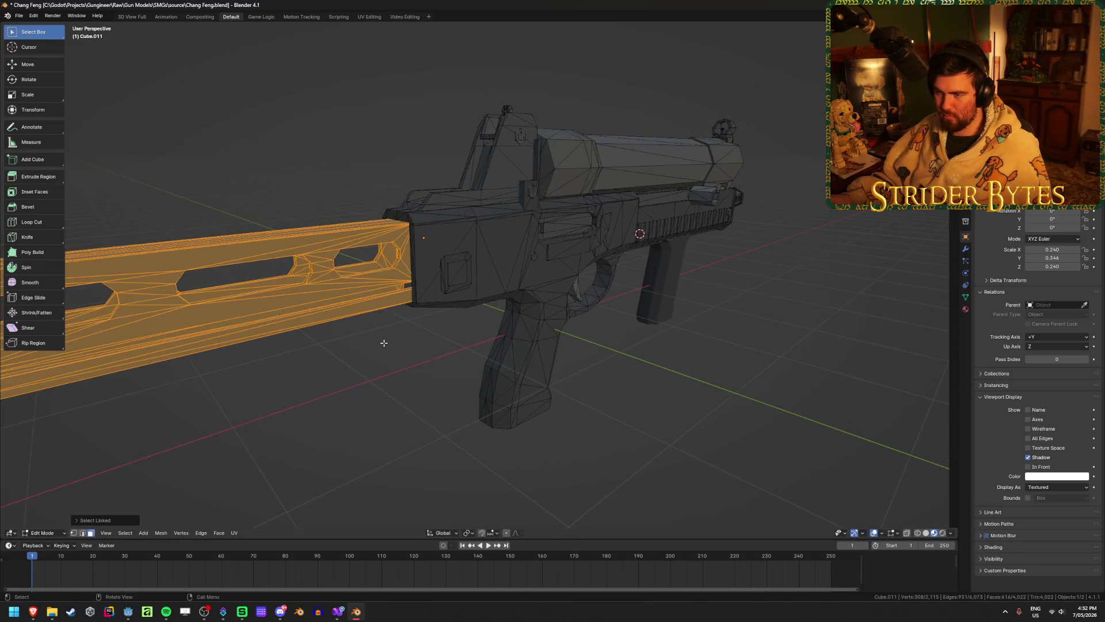
{"action": "middle_click_drag", "start_coordinate": [382, 340], "coordinate": [460, 349]}
{"action": "key", "text": "g"}
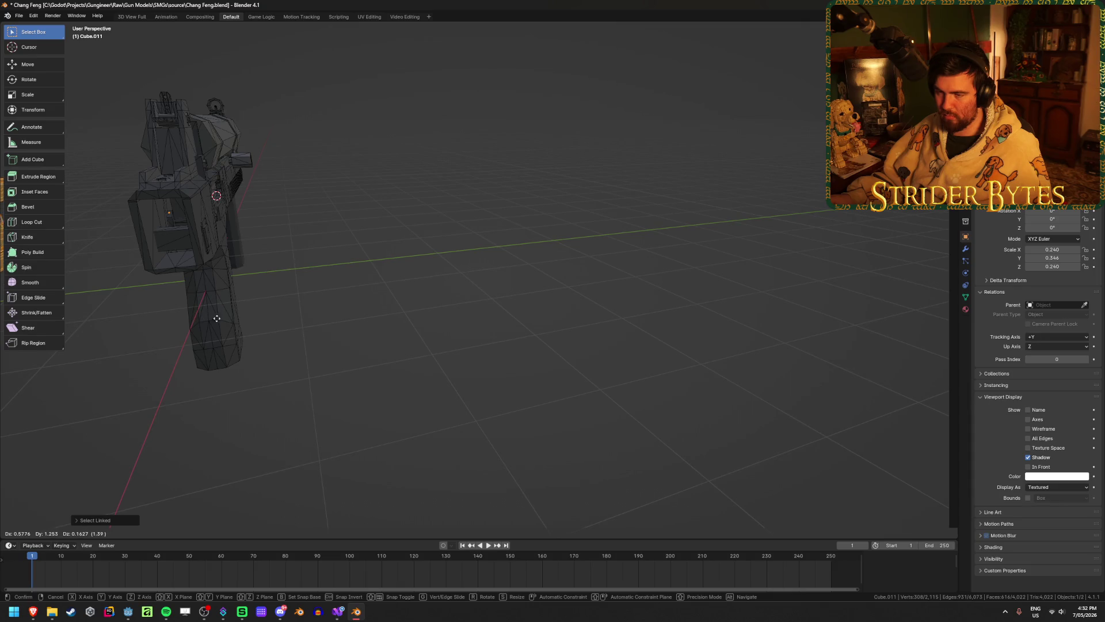
{"action": "key", "text": "Escape"}
{"action": "mouse_move", "coordinate": [271, 316]}
{"action": "middle_mouse_down"}
{"action": "mouse_move", "coordinate": [494, 358]}
{"action": "mouse_move", "coordinate": [457, 348]}
{"action": "mouse_move", "coordinate": [293, 414]}
{"action": "middle_mouse_up"}
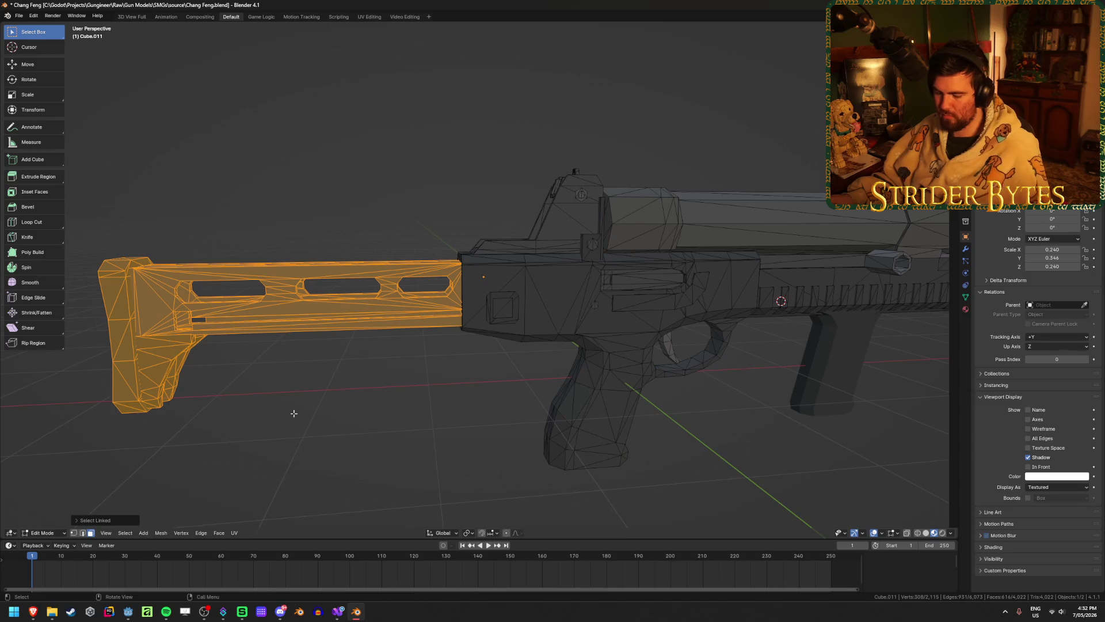
- Separate the stock into Cube.002, hide the receiver, and edit the stock alone
{"action": "key", "text": "Tab"}
{"action": "left_click", "coordinate": [570, 316]}
{"action": "key", "text": "h"}
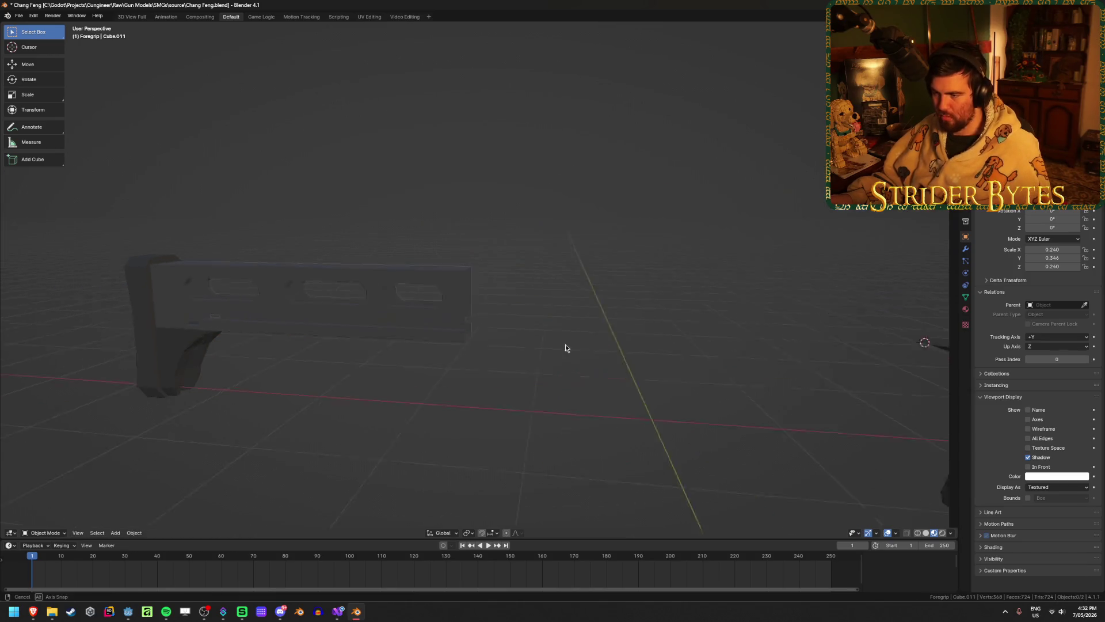
{"action": "mouse_move", "coordinate": [565, 344]}
{"action": "middle_mouse_down"}
{"action": "mouse_move", "coordinate": [217, 340]}
{"action": "mouse_move", "coordinate": [297, 331]}
{"action": "mouse_move", "coordinate": [451, 360]}
{"action": "mouse_move", "coordinate": [447, 350]}
{"action": "middle_mouse_up"}
{"action": "left_click", "coordinate": [217, 340]}
{"action": "key", "text": "Tab"}
- Switch to vertex selection, select the stock's open edge loop, and undo a trial fill
{"action": "scroll", "coordinate": [446, 350], "scroll_direction": "up", "scroll_amount": 3}
{"action": "key", "text": "1"}
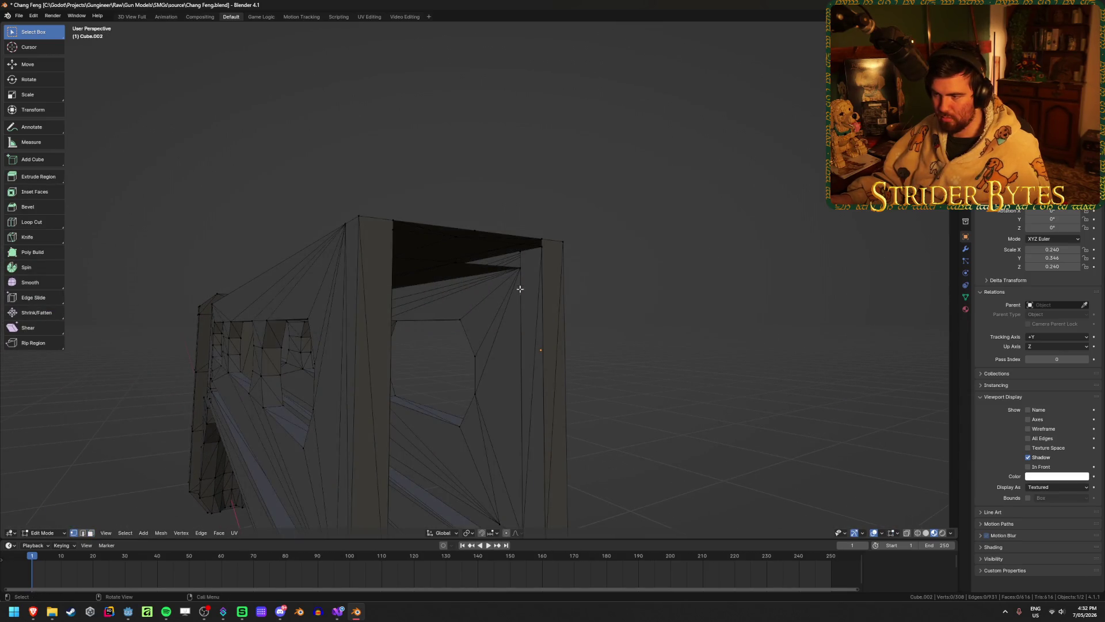
{"action": "left_click", "coordinate": [492, 264], "text": "alt"}
{"action": "mouse_move", "coordinate": [492, 265]}
{"action": "middle_mouse_down"}
{"action": "mouse_move", "coordinate": [513, 284]}
{"action": "mouse_move", "coordinate": [496, 287]}
{"action": "mouse_move", "coordinate": [555, 306]}
{"action": "mouse_move", "coordinate": [607, 240]}
{"action": "mouse_move", "coordinate": [643, 291]}
{"action": "mouse_move", "coordinate": [631, 264]}
{"action": "mouse_move", "coordinate": [549, 276]}
{"action": "mouse_move", "coordinate": [579, 297]}
{"action": "middle_mouse_up"}
{"action": "scroll", "coordinate": [555, 306], "scroll_direction": "down", "scroll_amount": 4}
{"action": "scroll", "coordinate": [587, 278], "scroll_direction": "up", "scroll_amount": 5}
{"action": "scroll", "coordinate": [536, 265], "scroll_direction": "up", "scroll_amount": 2}
{"action": "key", "text": "f"}
{"action": "key", "text": "ctrl+z"}
{"action": "scroll", "coordinate": [579, 297], "scroll_direction": "up", "scroll_amount": 3}
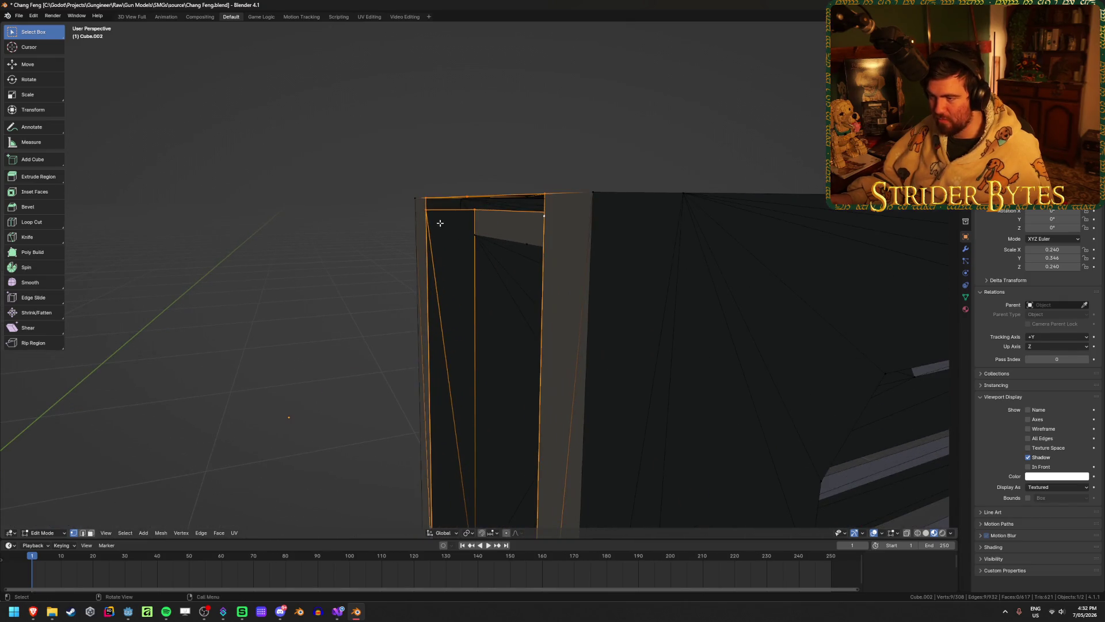
- Fill a new face from the selected vertices using see-through display
{"action": "left_click", "coordinate": [475, 209]}
{"action": "mouse_move", "coordinate": [475, 208]}
{"action": "middle_mouse_down"}
{"action": "mouse_move", "coordinate": [486, 201]}
{"action": "mouse_move", "coordinate": [488, 227]}
{"action": "mouse_move", "coordinate": [517, 220]}
{"action": "middle_mouse_up"}
{"action": "key", "text": "alt+z"}
{"action": "key", "text": "f"}
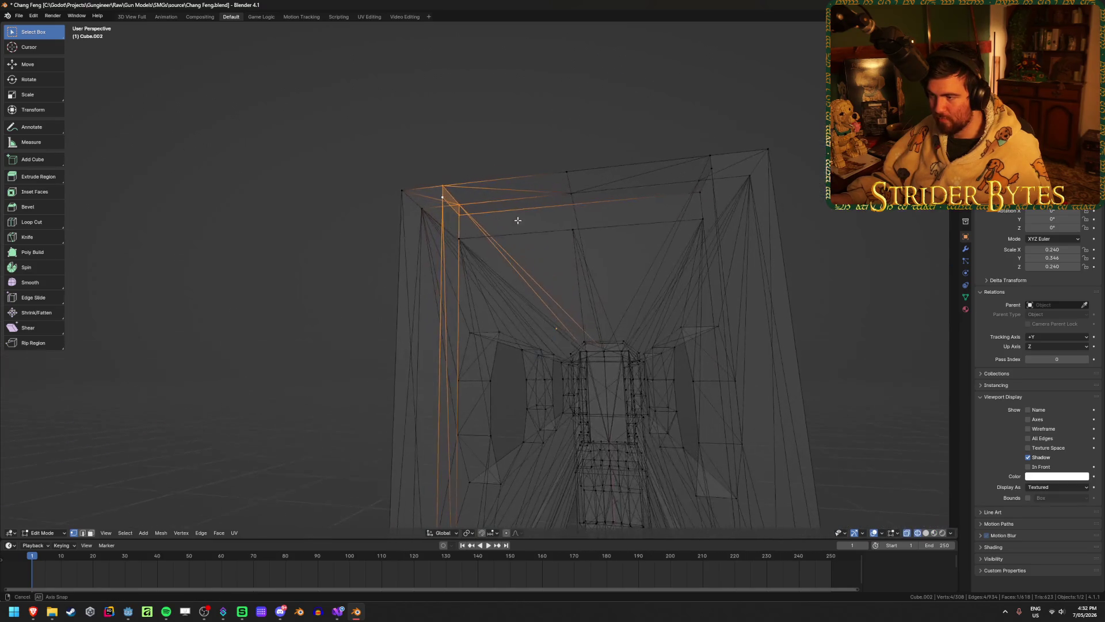
{"action": "middle_click_drag", "start_coordinate": [598, 223], "coordinate": [570, 236]}
{"action": "key", "text": "alt+z"}
{"action": "key", "text": "alt+z"}
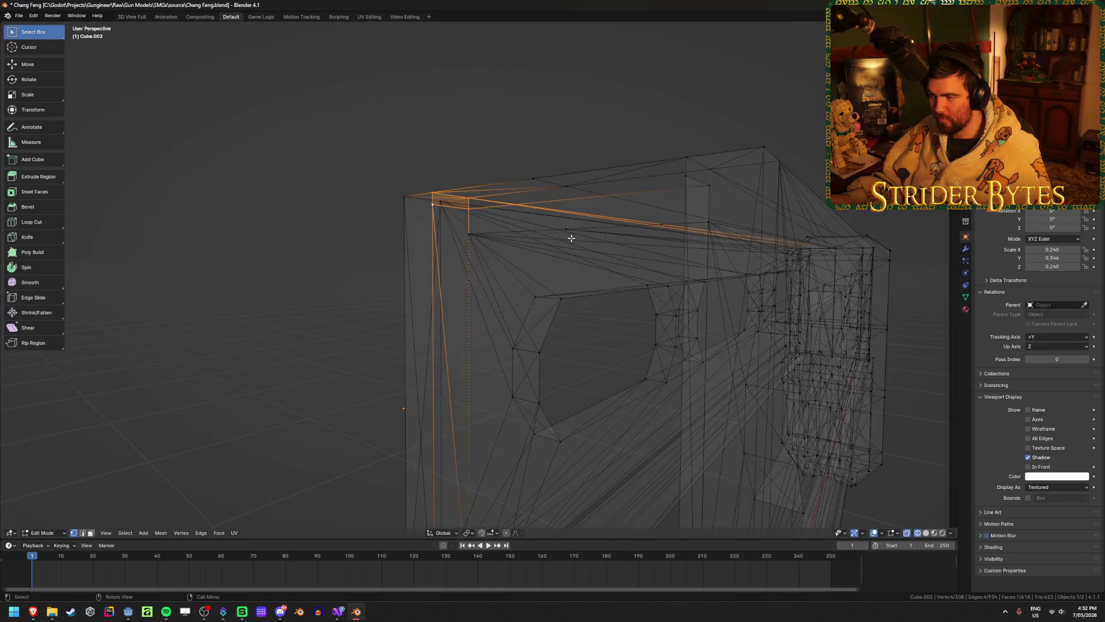
- Clear the selection and delete the selected face of the stock with X > Faces
{"action": "key", "text": "alt+a"}
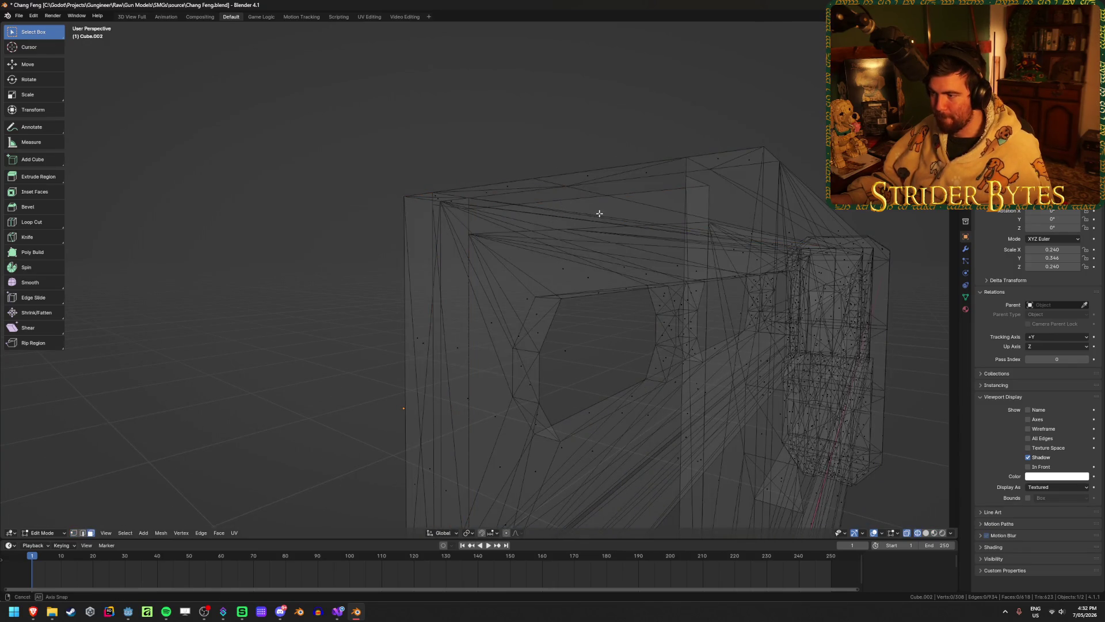
{"action": "mouse_move", "coordinate": [599, 213]}
{"action": "middle_mouse_down"}
{"action": "mouse_move", "coordinate": [448, 212]}
{"action": "mouse_move", "coordinate": [517, 259]}
{"action": "mouse_move", "coordinate": [562, 319]}
{"action": "middle_mouse_up"}
{"action": "scroll", "coordinate": [448, 212], "scroll_direction": "down", "scroll_amount": 5}
{"action": "key", "text": "ctrl+KP_Add"}
{"action": "key", "text": "x"}
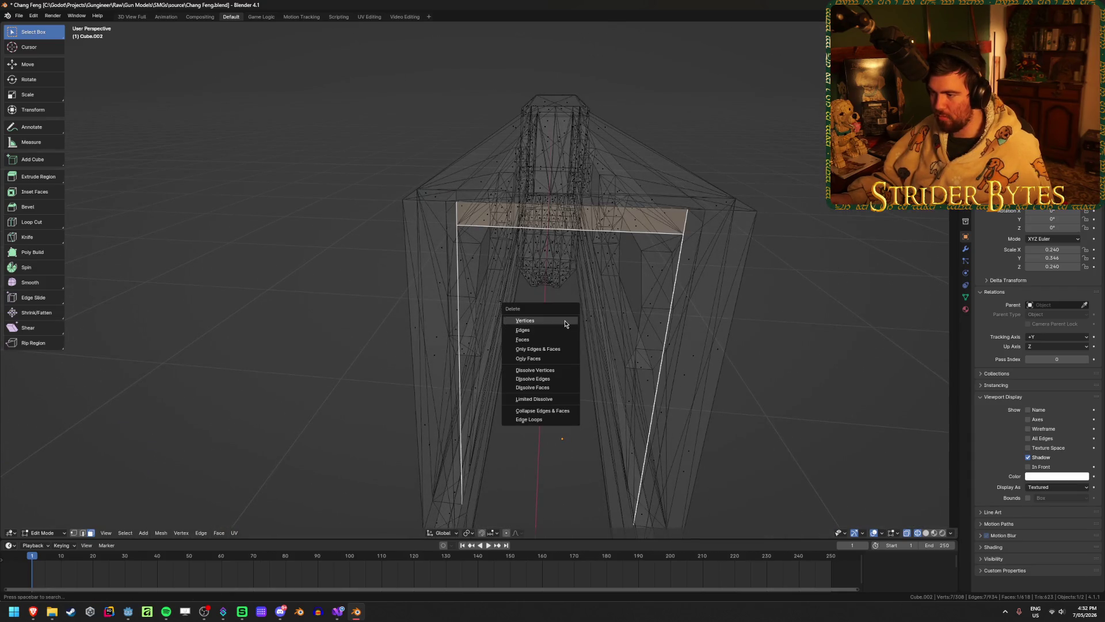
{"action": "left_click", "coordinate": [558, 339]}
{"action": "key", "text": "alt+z"}
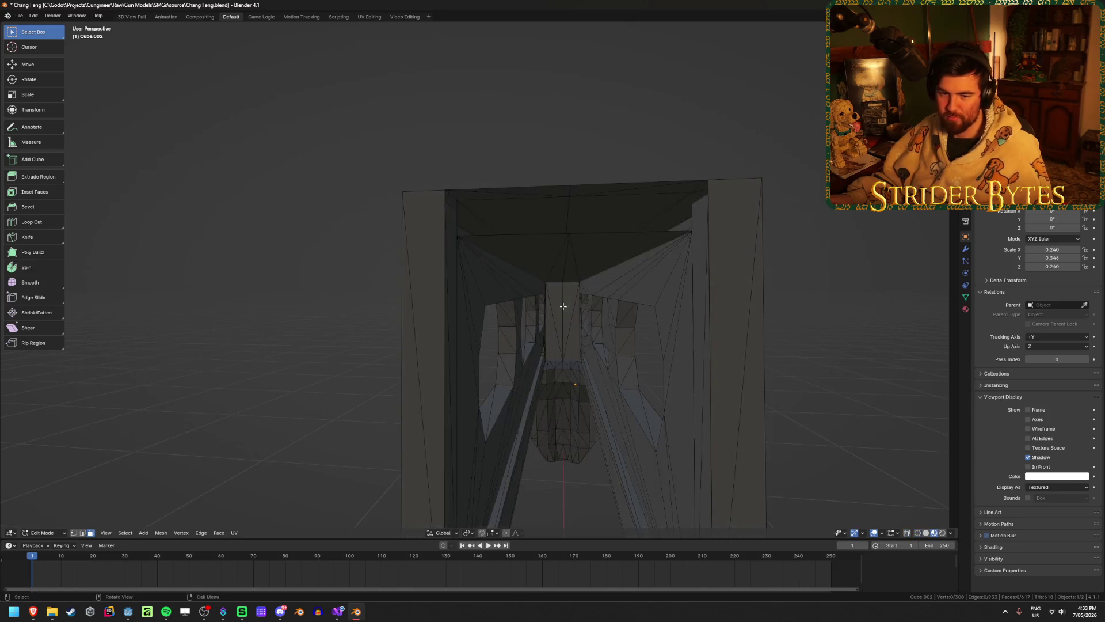
{"action": "key", "text": "alt+z"}
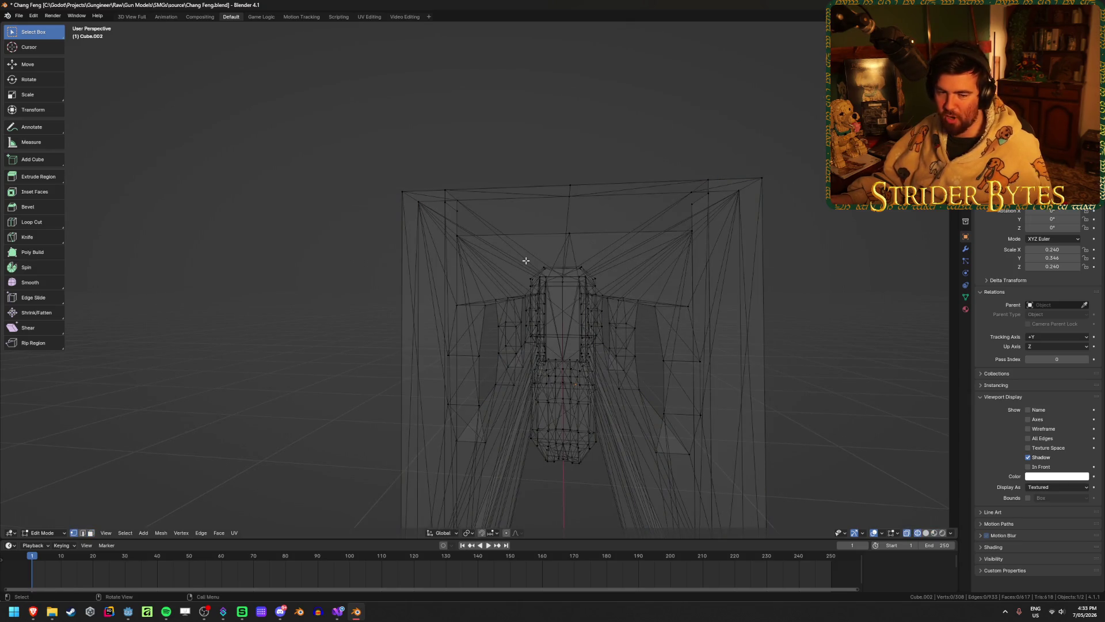
{"action": "middle_click_drag", "start_coordinate": [551, 287], "coordinate": [537, 267]}
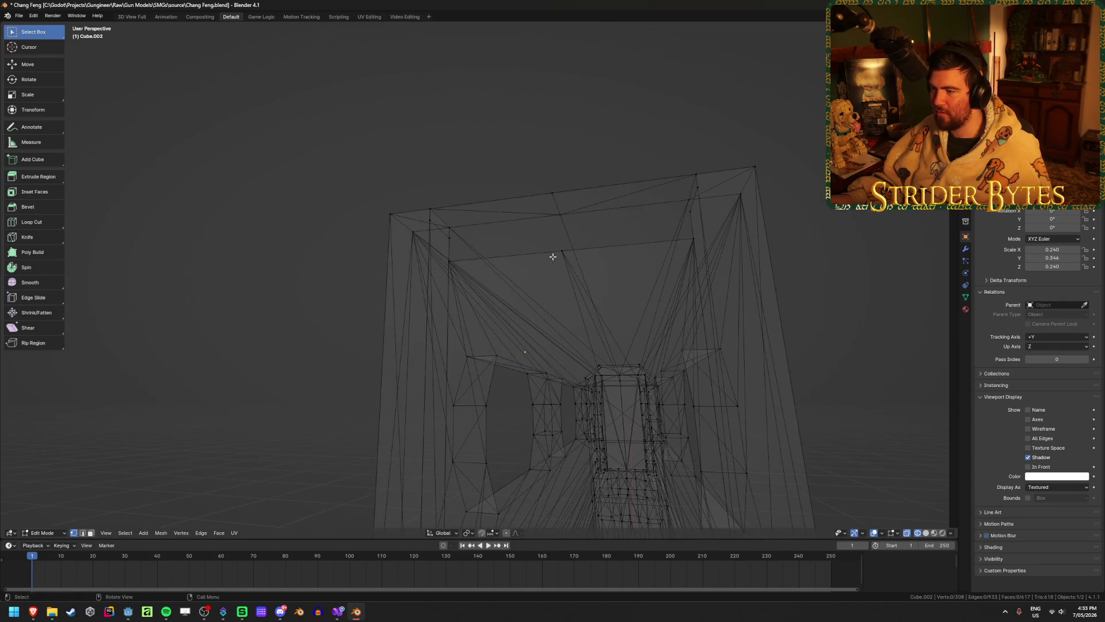
- Extrude a vertex straight up along Z and fill a corner face from it
{"action": "left_click", "coordinate": [562, 251]}
{"action": "left_click", "coordinate": [493, 532]}
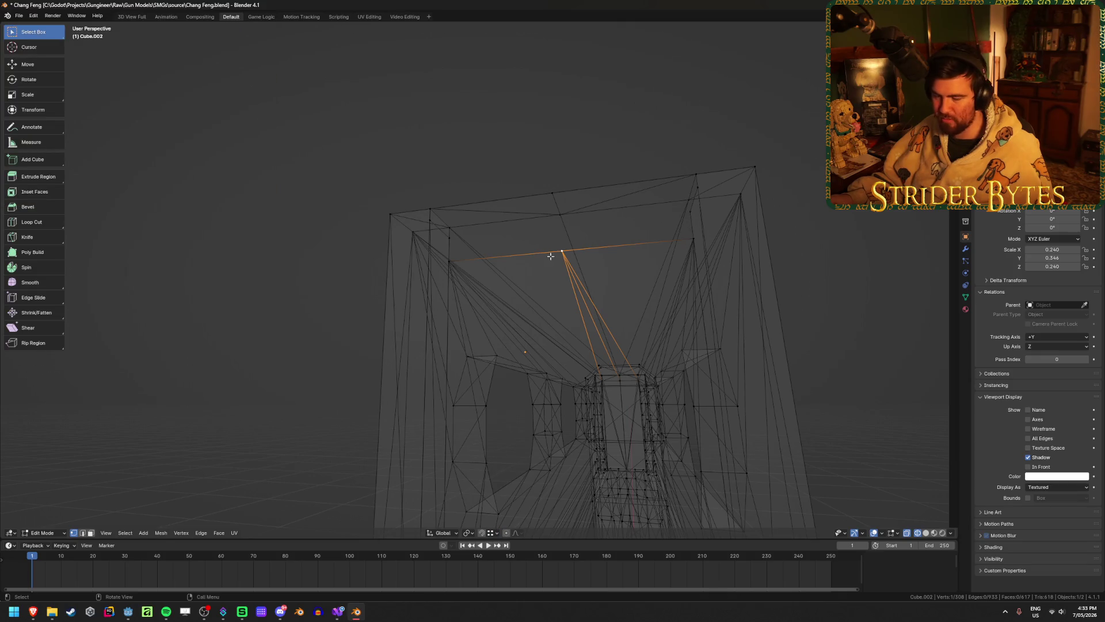
{"action": "key", "text": "e"}
{"action": "key", "text": "z"}
{"action": "left_click", "coordinate": [452, 239]}
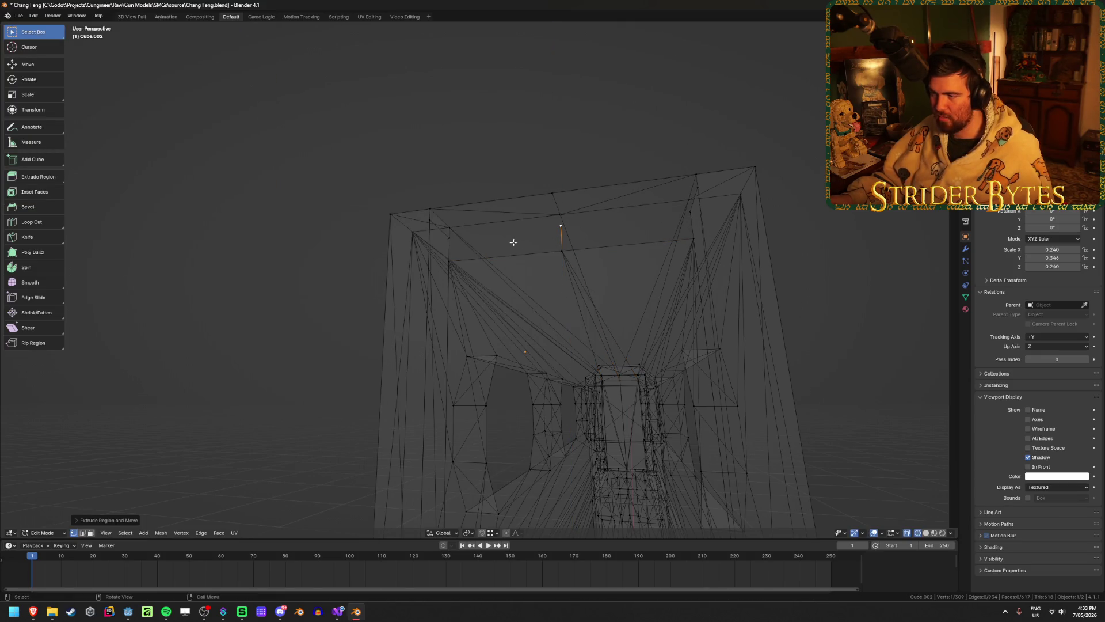
{"action": "left_click", "coordinate": [449, 236], "text": "shift"}
{"action": "left_click", "coordinate": [448, 262], "text": "shift"}
{"action": "left_click", "coordinate": [562, 251], "text": "shift"}
{"action": "key", "text": "f"}
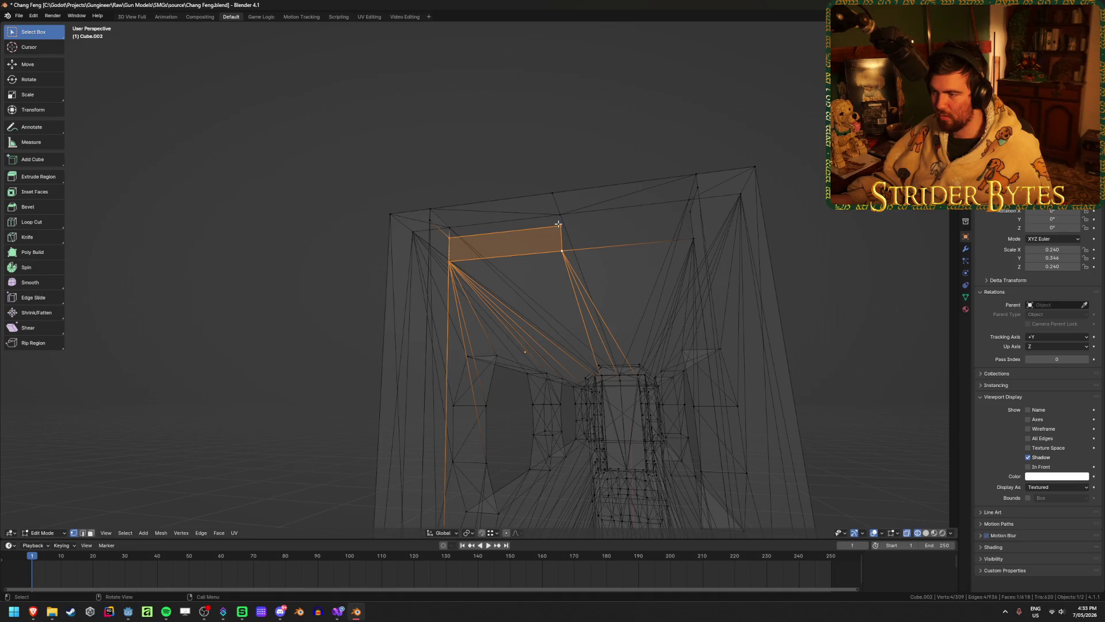
- Fill two thin strip faces along the top of the stock
{"action": "left_click", "coordinate": [559, 215]}
{"action": "left_click", "coordinate": [449, 228], "text": "shift"}
{"action": "left_click", "coordinate": [449, 236], "text": "shift"}
{"action": "left_click", "coordinate": [562, 226], "text": "shift"}
{"action": "key", "text": "f"}
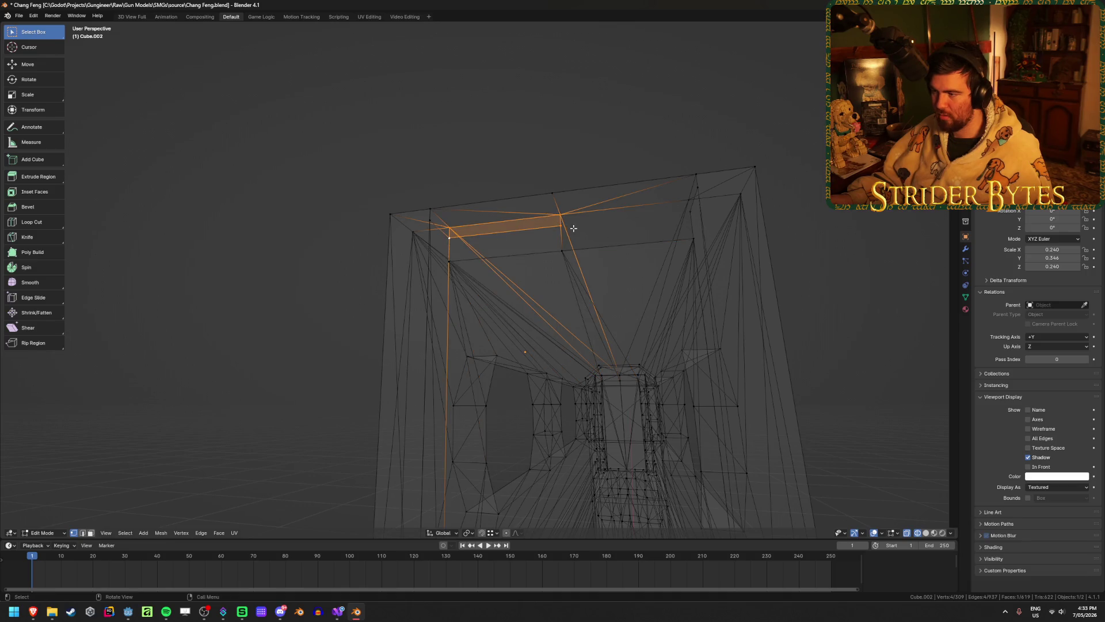
{"action": "left_click", "coordinate": [560, 215]}
{"action": "left_click", "coordinate": [561, 226], "text": "shift"}
{"action": "middle_click_drag", "start_coordinate": [561, 226], "coordinate": [658, 227]}
{"action": "left_click", "coordinate": [666, 224], "text": "shift"}
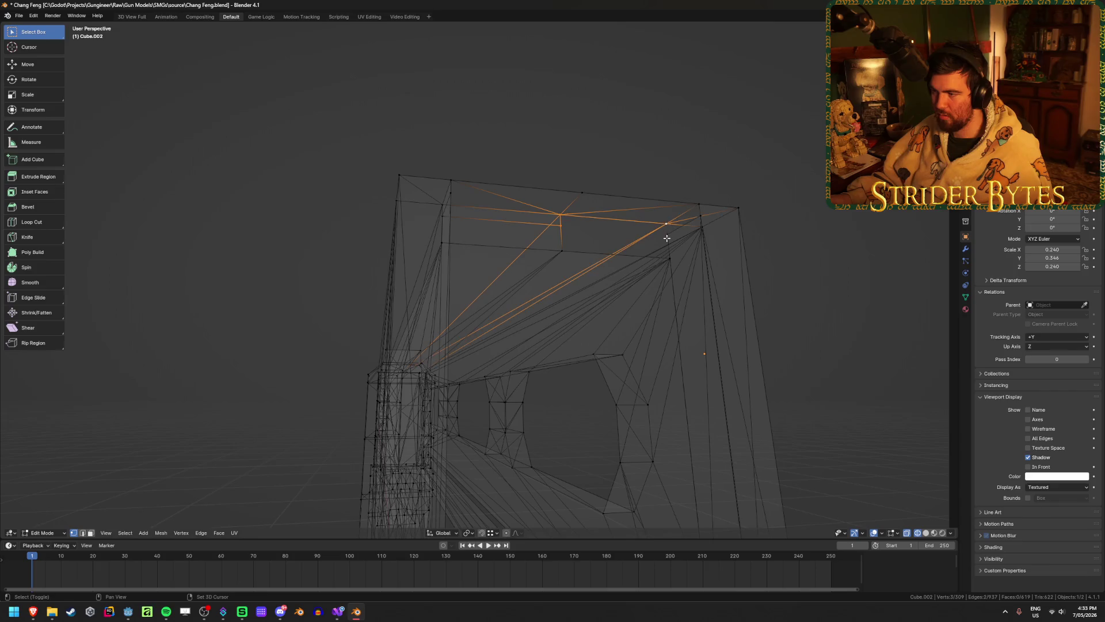
{"action": "left_click", "coordinate": [666, 232], "text": "shift"}
{"action": "key", "text": "f"}
- Fill a face below the new strip, then leave Edit Mode and return to solid shading
{"action": "left_click", "coordinate": [665, 232]}
{"action": "left_click", "coordinate": [669, 259], "text": "shift"}
{"action": "left_click", "coordinate": [562, 251], "text": "shift"}
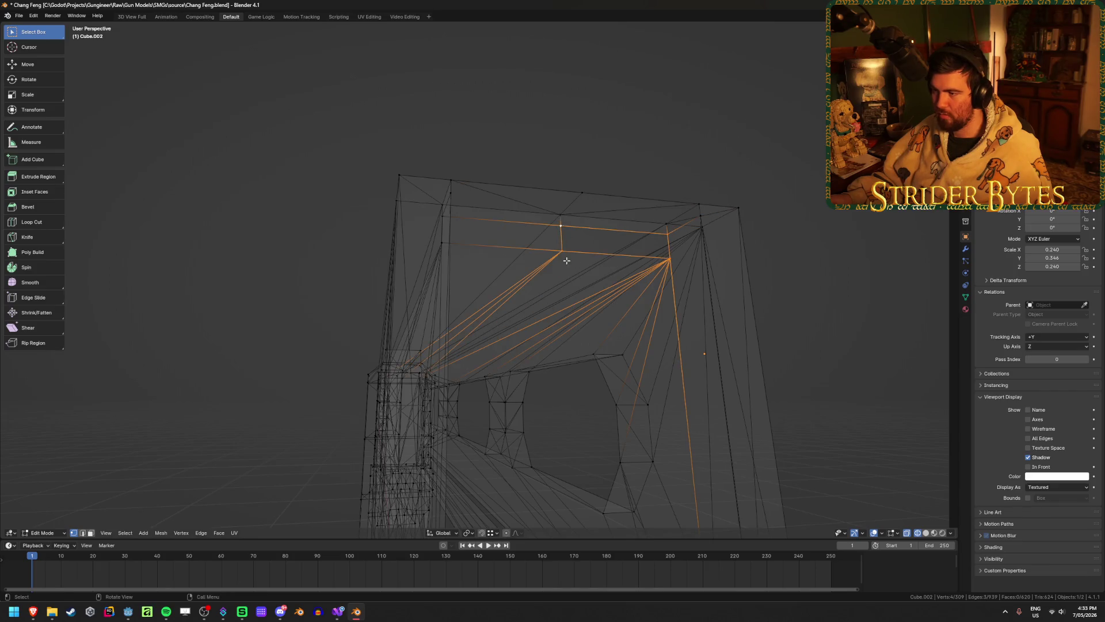
{"action": "left_click", "coordinate": [561, 228], "text": "shift"}
{"action": "key", "text": "f"}
{"action": "mouse_move", "coordinate": [561, 228]}
{"action": "middle_mouse_down"}
{"action": "mouse_move", "coordinate": [601, 258]}
{"action": "mouse_move", "coordinate": [633, 247]}
{"action": "middle_mouse_up"}
{"action": "left_click", "coordinate": [639, 240]}
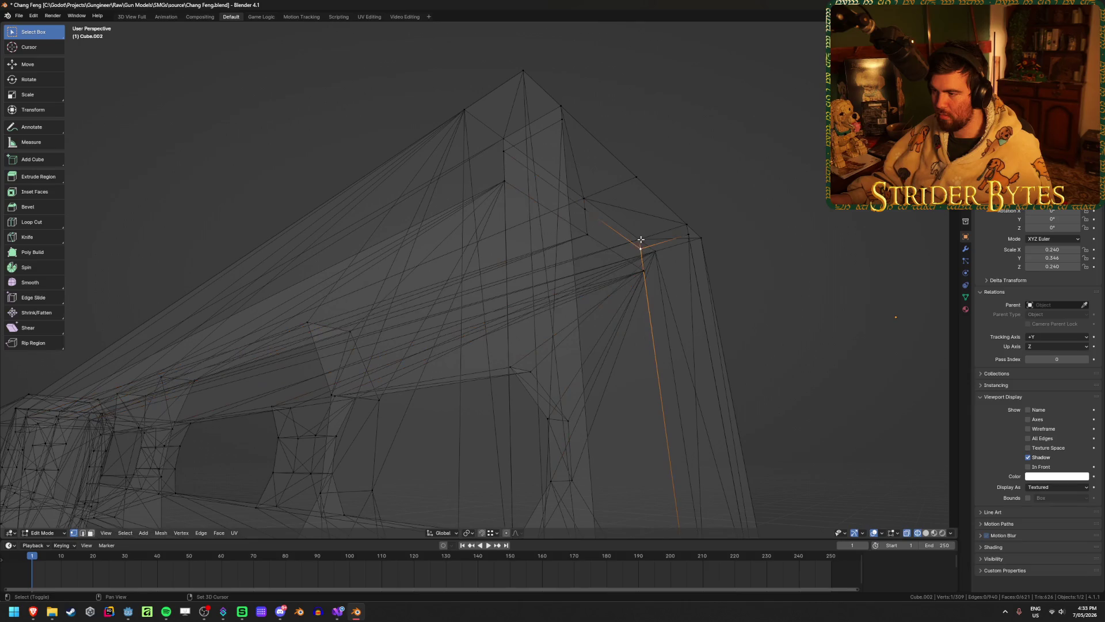
{"action": "left_click", "coordinate": [686, 228], "text": "shift"}
{"action": "key", "text": "Tab"}
{"action": "mouse_move", "coordinate": [785, 271]}
{"action": "middle_mouse_down"}
{"action": "mouse_move", "coordinate": [782, 352]}
{"action": "mouse_move", "coordinate": [716, 365]}
{"action": "mouse_move", "coordinate": [593, 354]}
{"action": "mouse_move", "coordinate": [609, 365]}
{"action": "mouse_move", "coordinate": [587, 385]}
{"action": "mouse_move", "coordinate": [562, 363]}
{"action": "mouse_move", "coordinate": [518, 385]}
{"action": "mouse_move", "coordinate": [611, 379]}
{"action": "mouse_move", "coordinate": [537, 363]}
{"action": "mouse_move", "coordinate": [559, 360]}
{"action": "mouse_move", "coordinate": [535, 328]}
{"action": "mouse_move", "coordinate": [552, 328]}
{"action": "mouse_move", "coordinate": [554, 344]}
{"action": "mouse_move", "coordinate": [531, 343]}
{"action": "mouse_move", "coordinate": [544, 319]}
{"action": "mouse_move", "coordinate": [538, 382]}
{"action": "mouse_move", "coordinate": [560, 378]}
{"action": "mouse_move", "coordinate": [538, 372]}
{"action": "mouse_move", "coordinate": [515, 335]}
{"action": "mouse_move", "coordinate": [587, 378]}
{"action": "mouse_move", "coordinate": [538, 382]}
{"action": "middle_mouse_up"}
{"action": "key", "text": "shift+z"}
- In Edit Mode, select the vertices at the end of the stock
{"action": "scroll", "coordinate": [718, 362], "scroll_direction": "down", "scroll_amount": 5}
{"action": "scroll", "coordinate": [587, 355], "scroll_direction": "up", "scroll_amount": 5}
{"action": "scroll", "coordinate": [594, 354], "scroll_direction": "down", "scroll_amount": 3}
{"action": "key", "text": "Tab"}
{"action": "scroll", "coordinate": [486, 393], "scroll_direction": "up", "scroll_amount": 5}
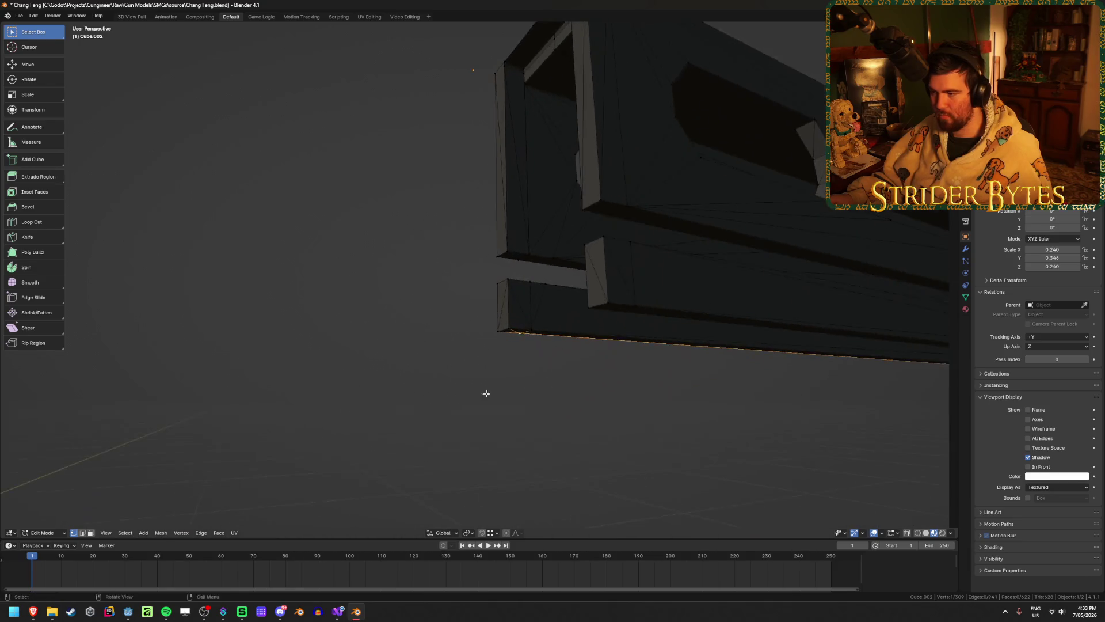
{"action": "mouse_move", "coordinate": [639, 307]}
{"action": "middle_mouse_down"}
{"action": "mouse_move", "coordinate": [633, 299]}
{"action": "mouse_move", "coordinate": [683, 226]}
{"action": "mouse_move", "coordinate": [557, 191]}
{"action": "middle_mouse_up"}
{"action": "left_click", "coordinate": [521, 175], "text": "shift"}
{"action": "left_click", "coordinate": [477, 128], "text": "shift"}
{"action": "mouse_move", "coordinate": [483, 178]}
{"action": "middle_mouse_down"}
{"action": "mouse_move", "coordinate": [518, 190]}
{"action": "mouse_move", "coordinate": [564, 179]}
{"action": "middle_mouse_up"}
- Snap the 3D cursor to the end vertices and set the stock's origin to the 3D cursor
{"action": "key", "text": "ctrl+Tab"}
{"action": "left_click", "coordinate": [555, 246]}
{"action": "key", "text": "KP_Decimal"}
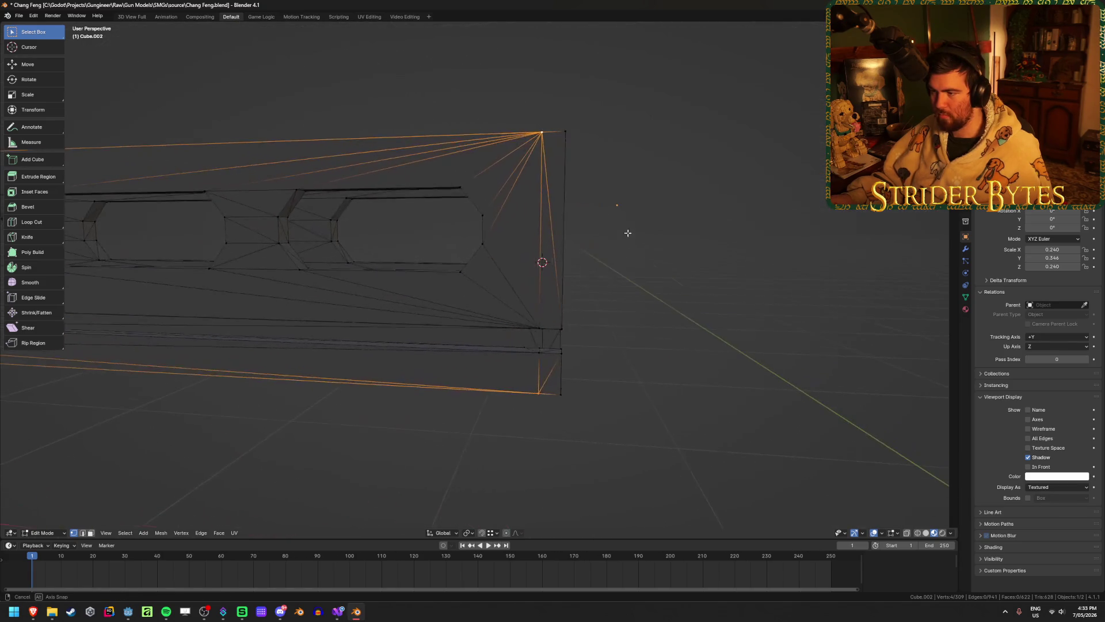
{"action": "right_click", "coordinate": [627, 232]}
{"action": "mouse_move", "coordinate": [627, 233]}
{"action": "left_click", "coordinate": [679, 252]}
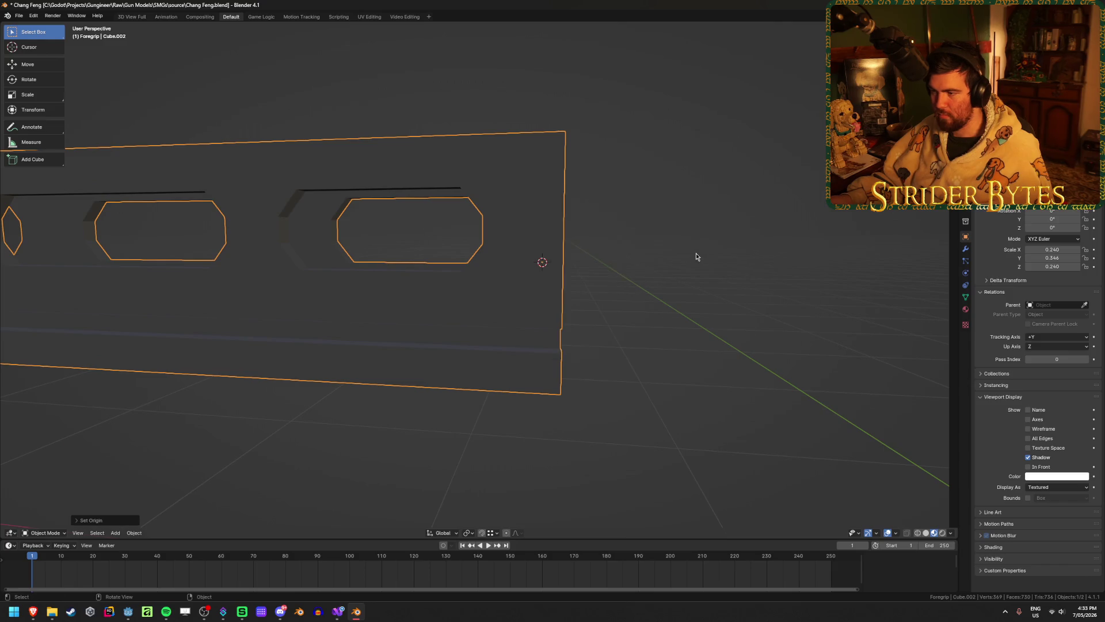
- Deselect everything and save Chang Feng.blend
{"action": "middle_click_drag", "start_coordinate": [696, 253], "coordinate": [693, 320]}
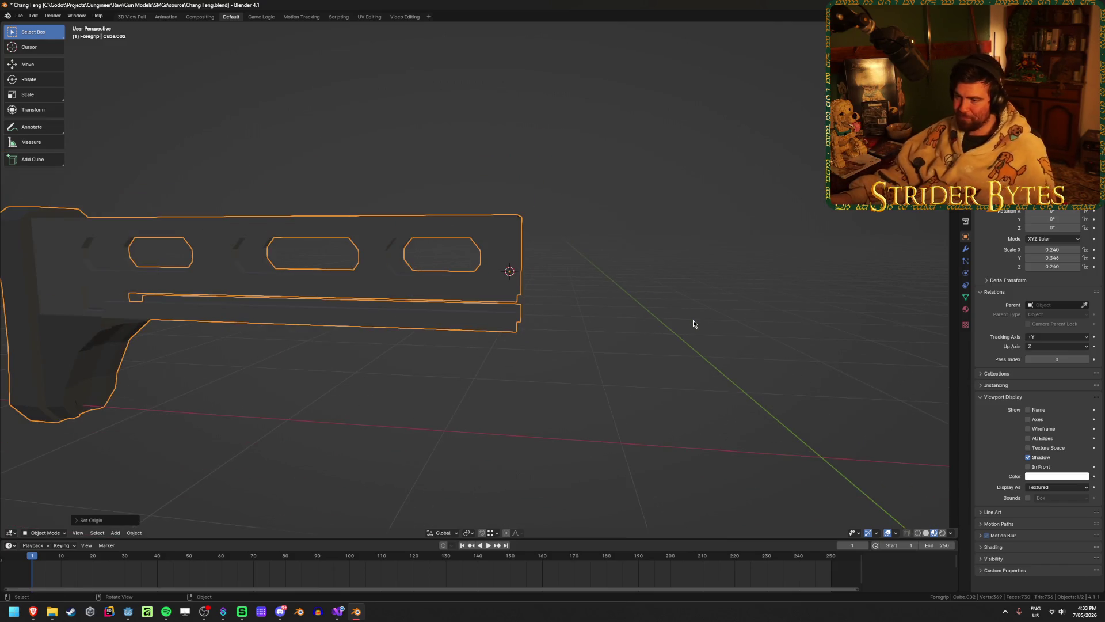
{"action": "scroll", "coordinate": [674, 325], "scroll_direction": "down", "scroll_amount": 3}
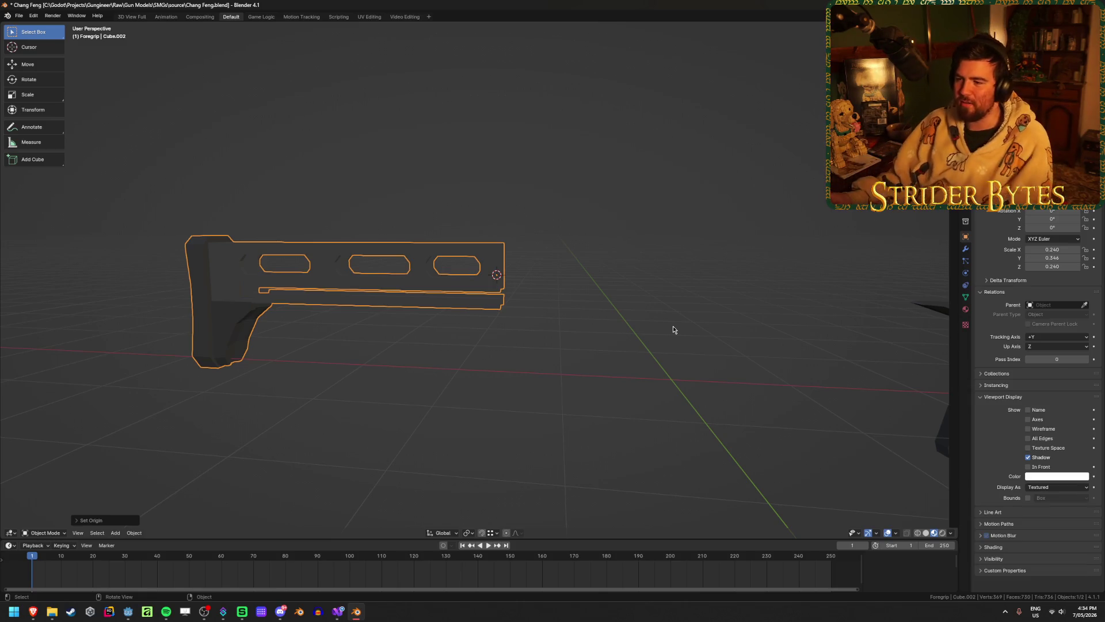
{"action": "left_click", "coordinate": [632, 332]}
{"action": "key", "text": "ctrl+s"}
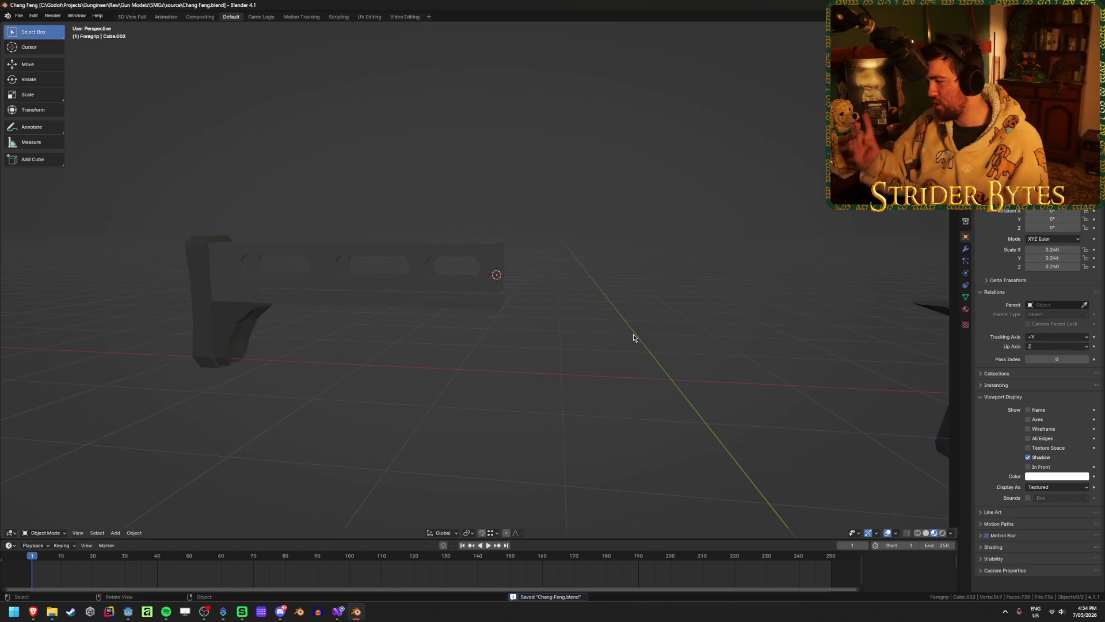
- Make the foregrip the active object and begin renaming it ChangFeng_Foregrip
{"action": "mouse_move", "coordinate": [253, 254]}
{"action": "middle_mouse_down"}
{"action": "mouse_move", "coordinate": [369, 259]}
{"action": "mouse_move", "coordinate": [302, 266]}
{"action": "mouse_move", "coordinate": [277, 254]}
{"action": "mouse_move", "coordinate": [780, 242]}
{"action": "middle_mouse_up"}
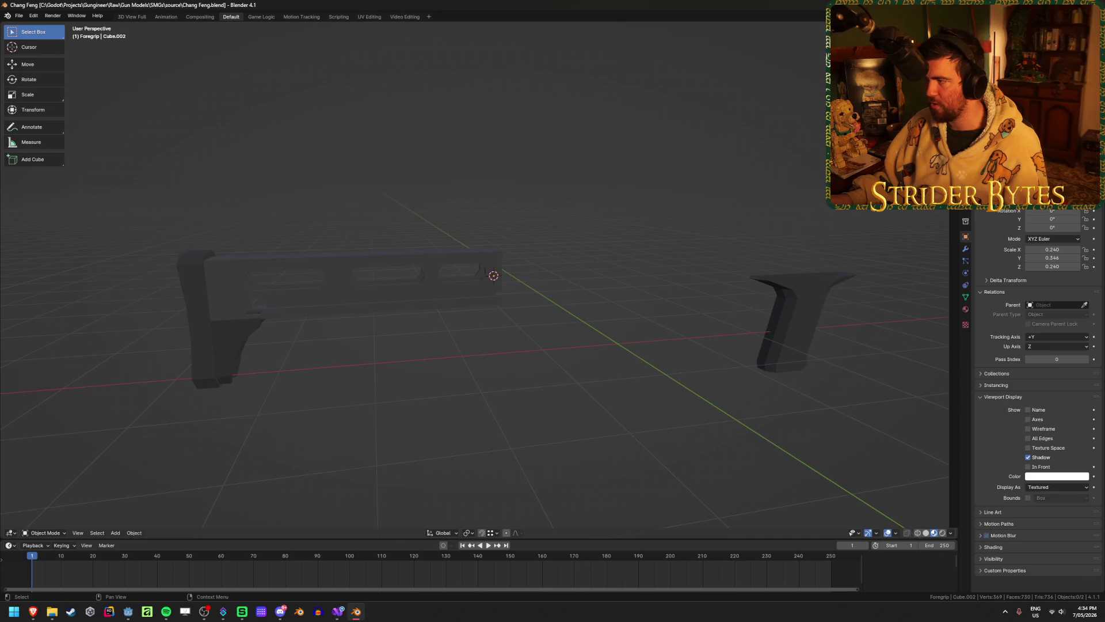
{"action": "left_click", "coordinate": [484, 270]}
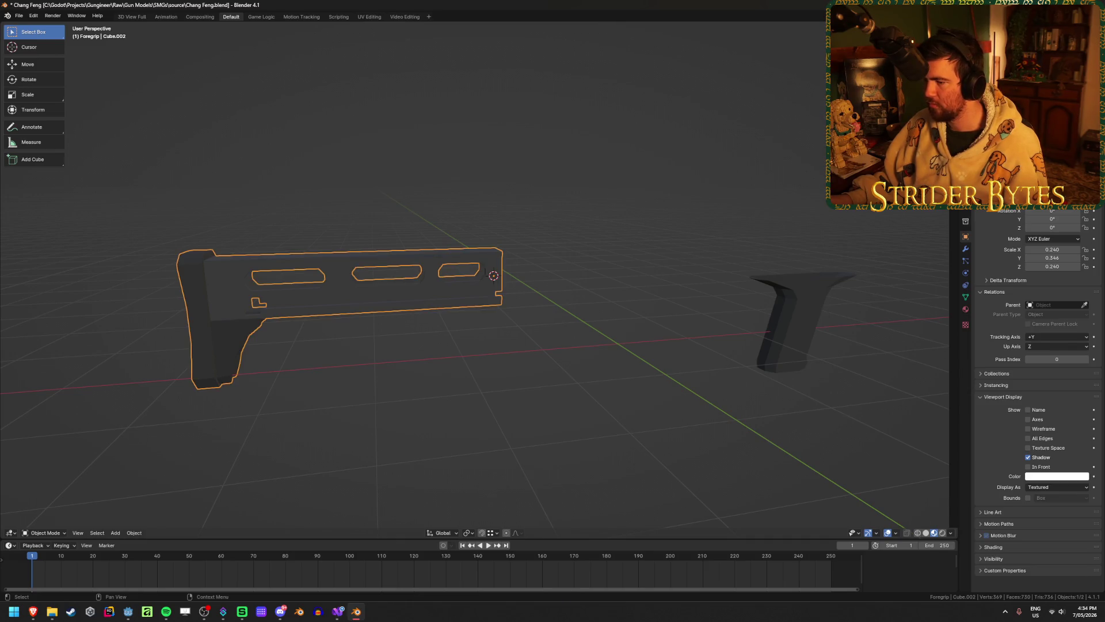
{"action": "key", "text": "ctrl+i"}
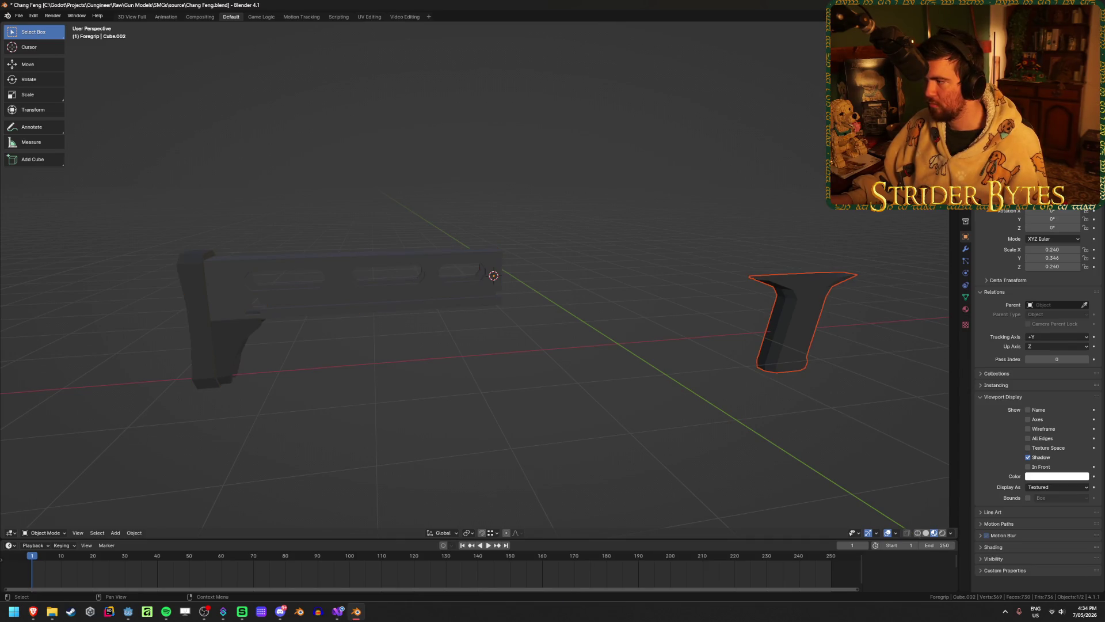
{"action": "left_click", "coordinate": [804, 339]}
{"action": "middle_click_drag", "start_coordinate": [838, 357], "coordinate": [740, 357], "text": "shift"}
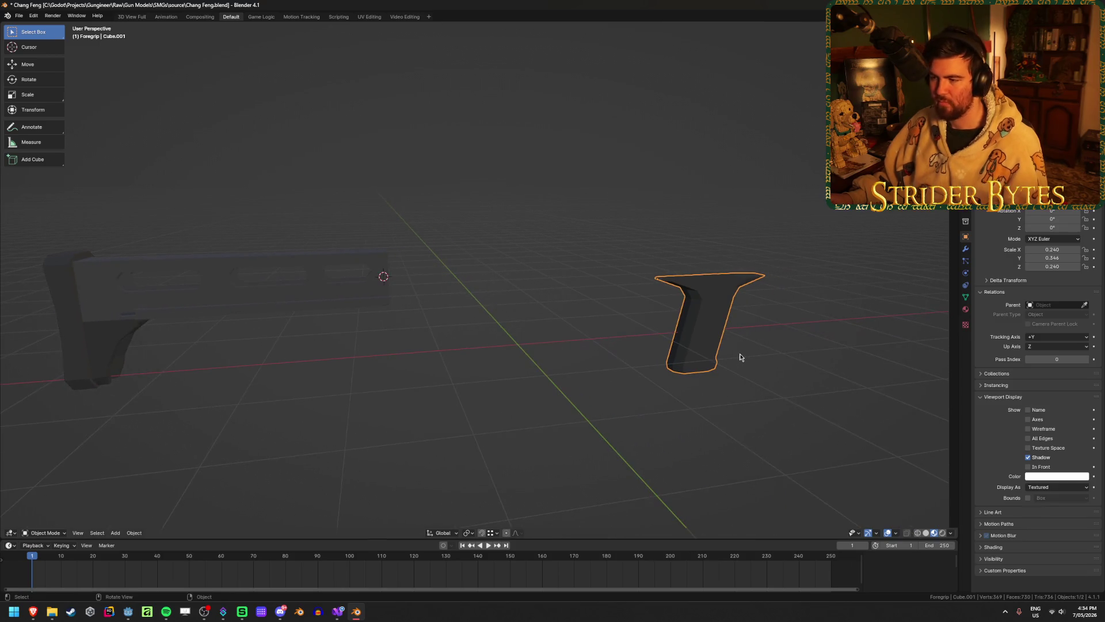
{"action": "key", "text": "F2"}
{"action": "type", "text": "ChangFeng_Foregrip"}
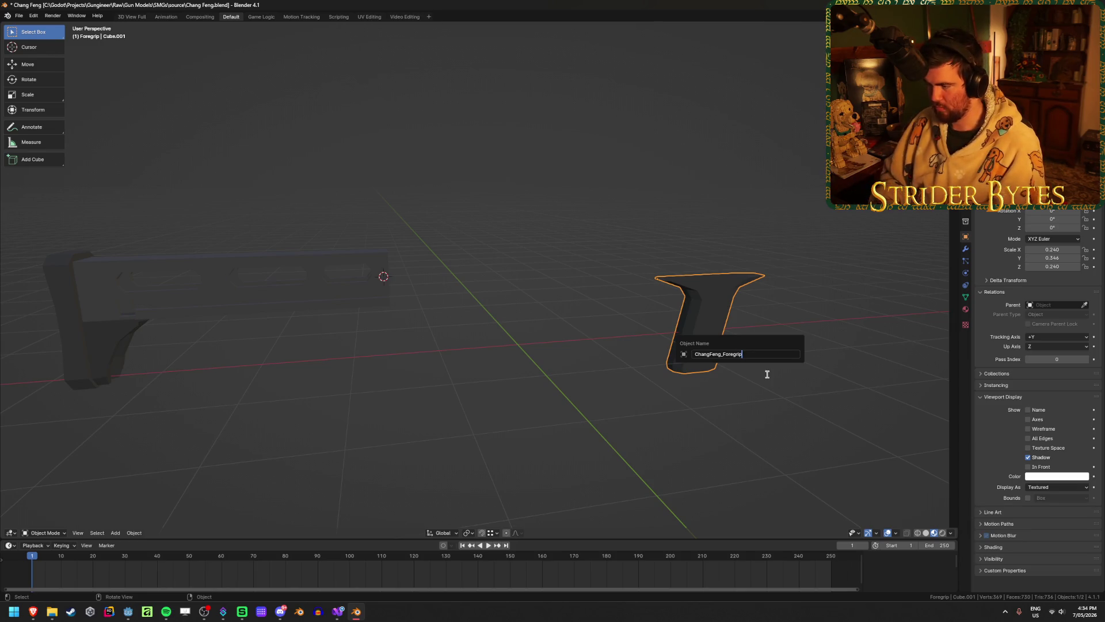
- Confirm the ChangFeng_Foregrip name and rename the stock ChangFeng_Stock
{"action": "key", "text": "Return"}
{"action": "left_click", "coordinate": [298, 265]}
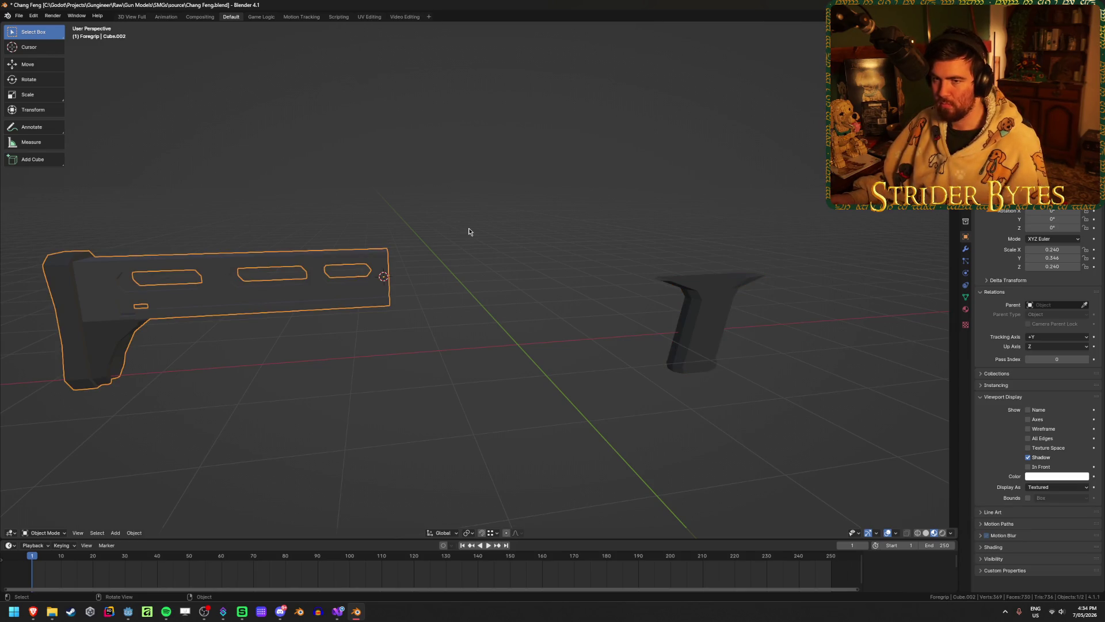
{"action": "key", "text": "F2"}
{"action": "type", "text": "ChangFeng_Stock"}
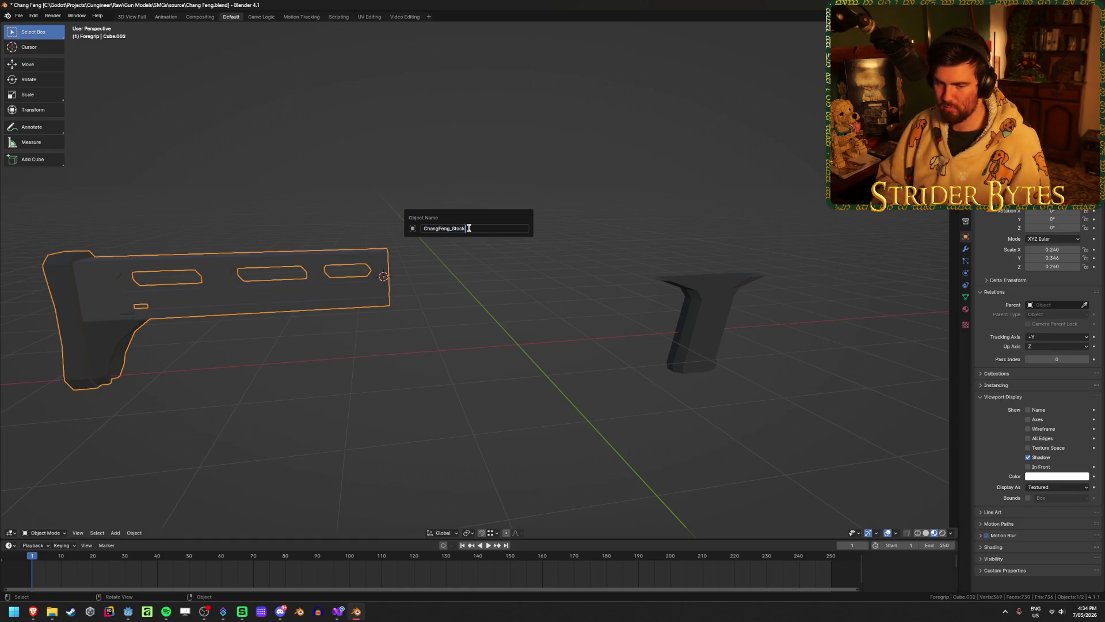
{"action": "key", "text": "Return"}
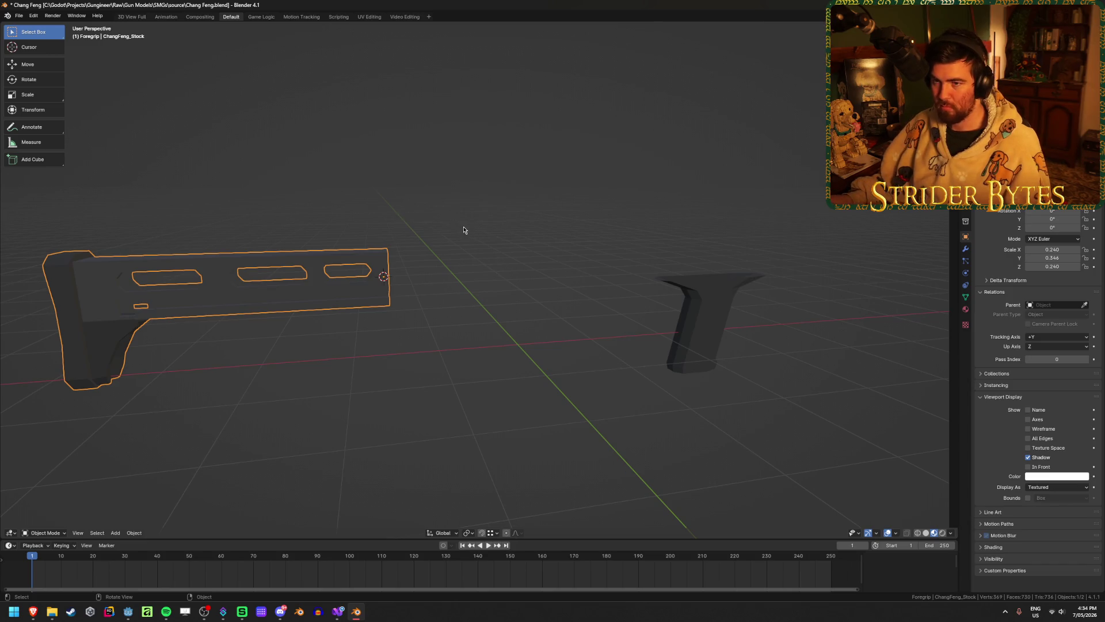
- Select only the stock and open the glTF 2.0 export file browser
{"action": "left_click", "coordinate": [807, 131]}
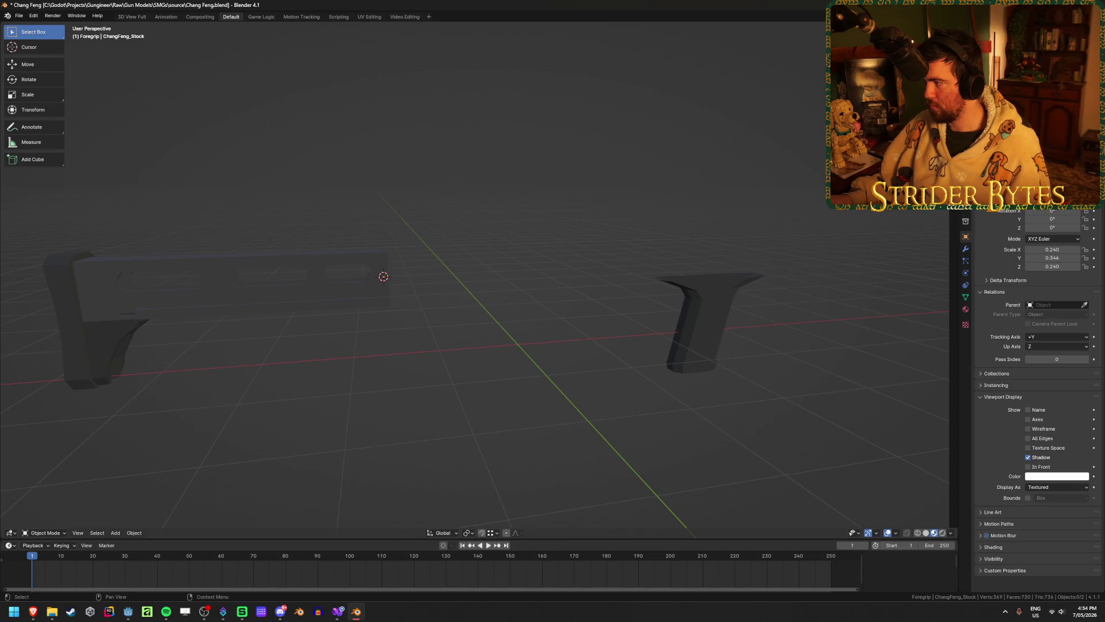
{"action": "left_click", "coordinate": [363, 301]}
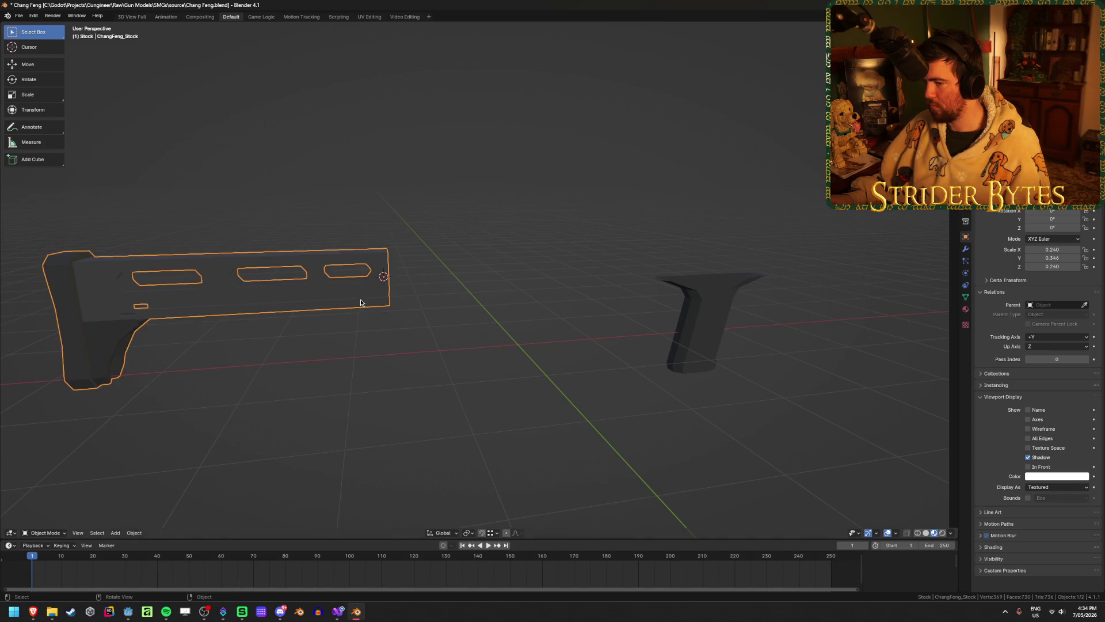
{"action": "left_click", "coordinate": [692, 293]}
{"action": "left_click", "coordinate": [431, 351]}
{"action": "key", "text": "ctrl+z"}
{"action": "key", "text": "ctrl+z"}
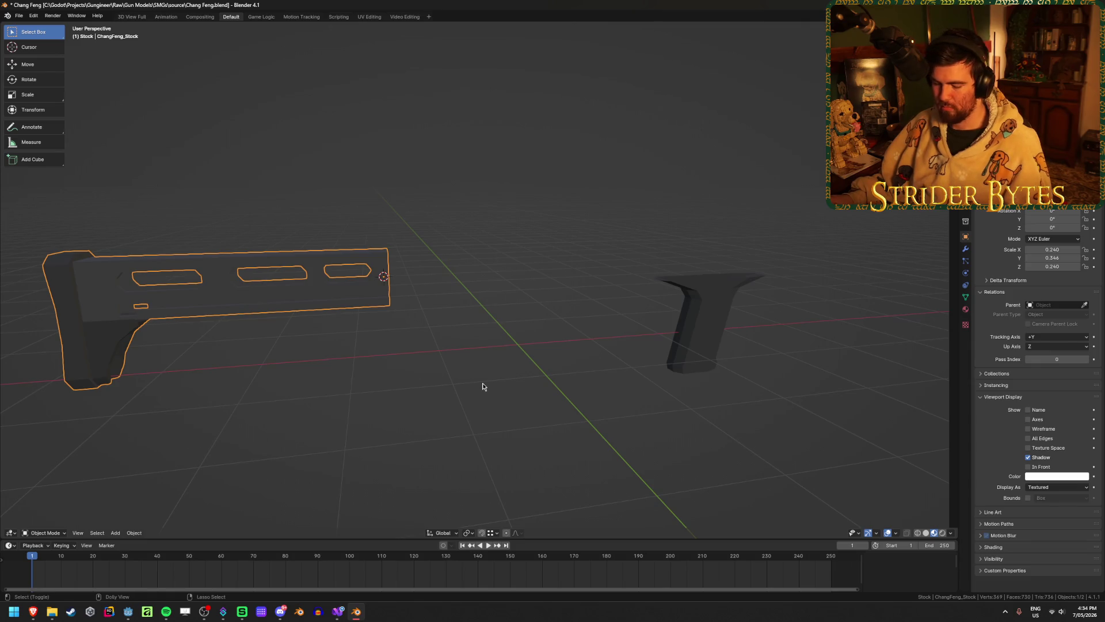
{"action": "key", "text": "F3"}
{"action": "key", "text": "Return"}
{"action": "left_click", "coordinate": [436, 164]}
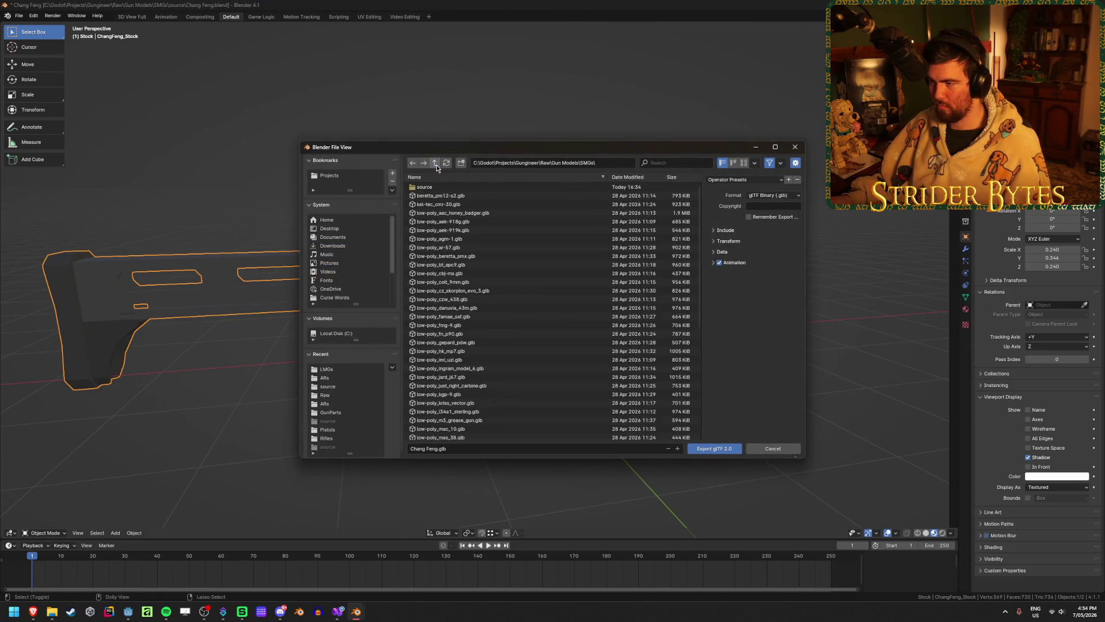
- Browse to the Gungineer Meshes\GunParts\SMGs folder
{"action": "left_click", "coordinate": [436, 164]}
{"action": "left_click", "coordinate": [436, 165]}
{"action": "left_click", "coordinate": [436, 165]}
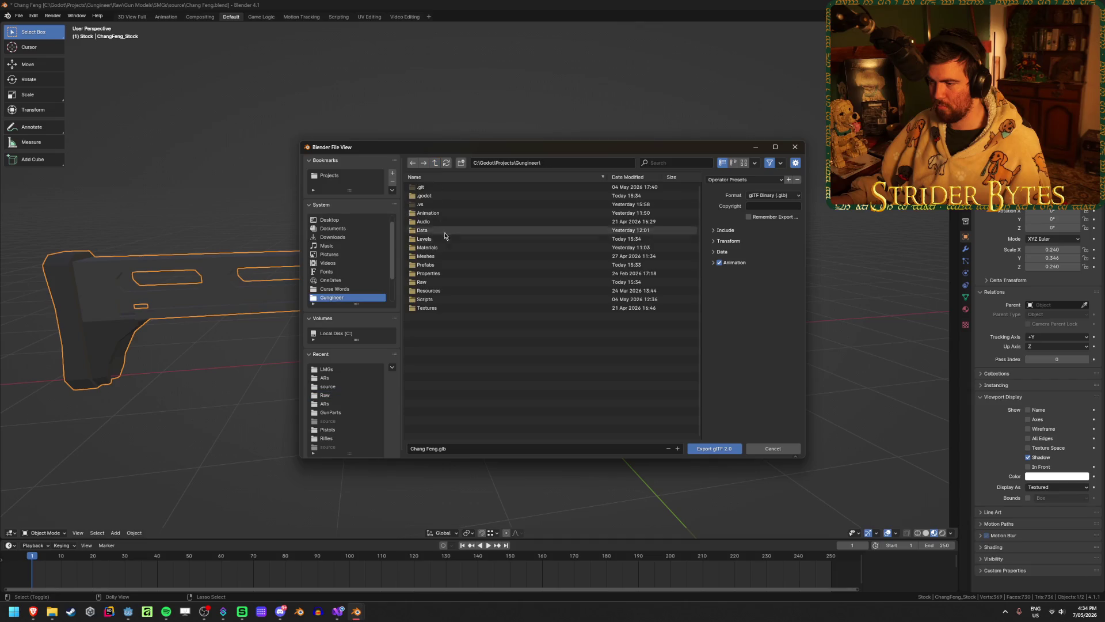
{"action": "double_click", "coordinate": [445, 254]}
{"action": "double_click", "coordinate": [442, 189]}
{"action": "double_click", "coordinate": [443, 214]}
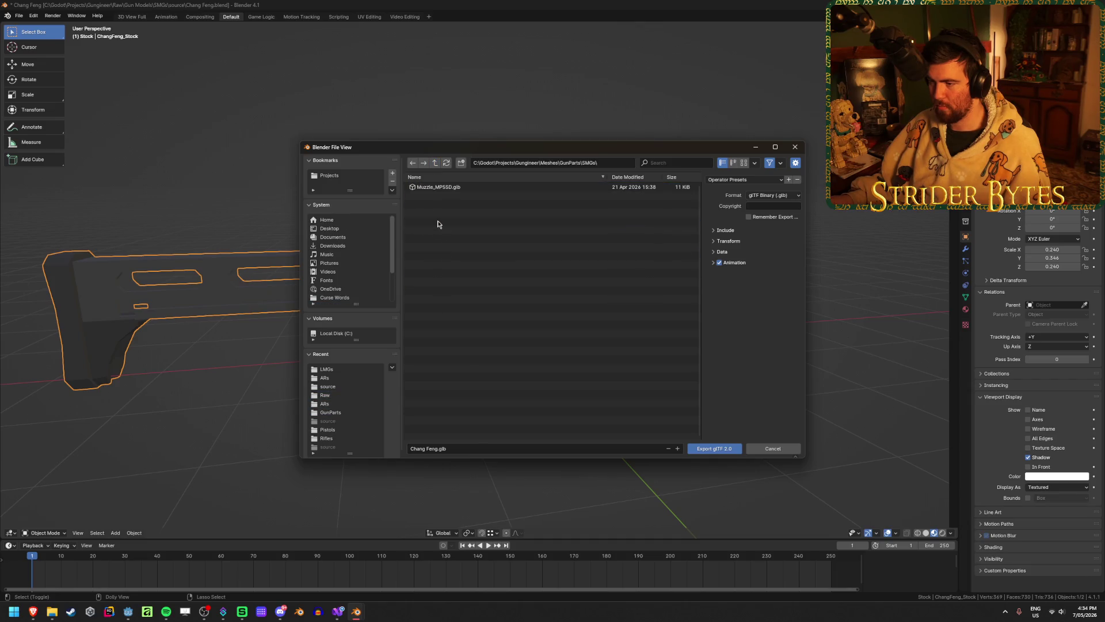
- Export the stock as Stock_ChangFeng.glb with Animation unchecked, then select the foregrip
{"action": "left_click", "coordinate": [427, 448]}
{"action": "key", "text": "BackSpace"}
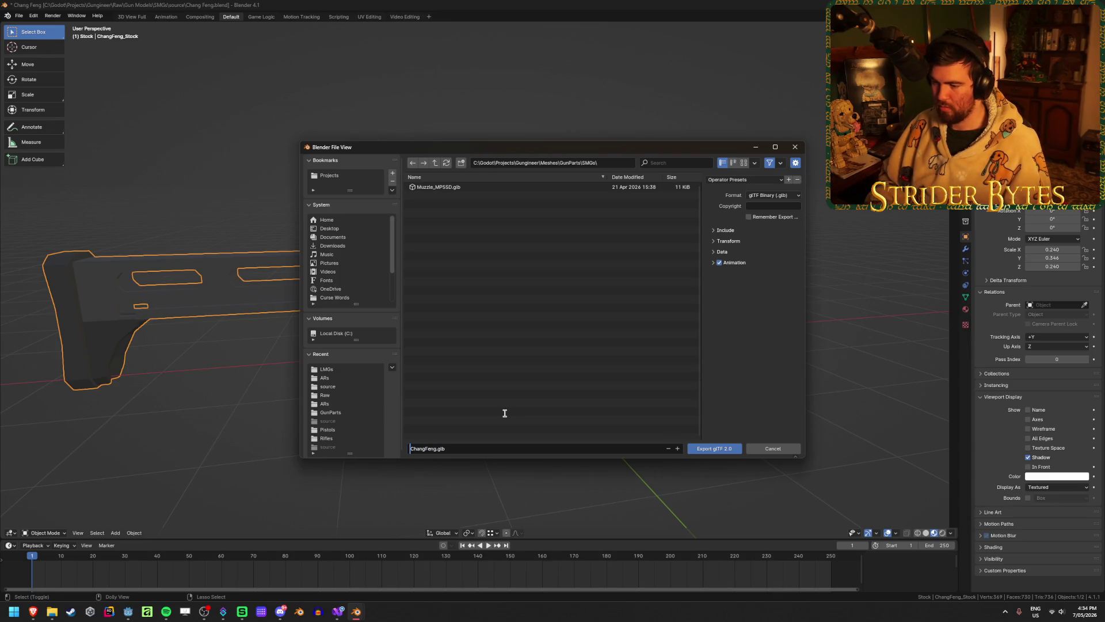
{"action": "type", "text": "Stock"}
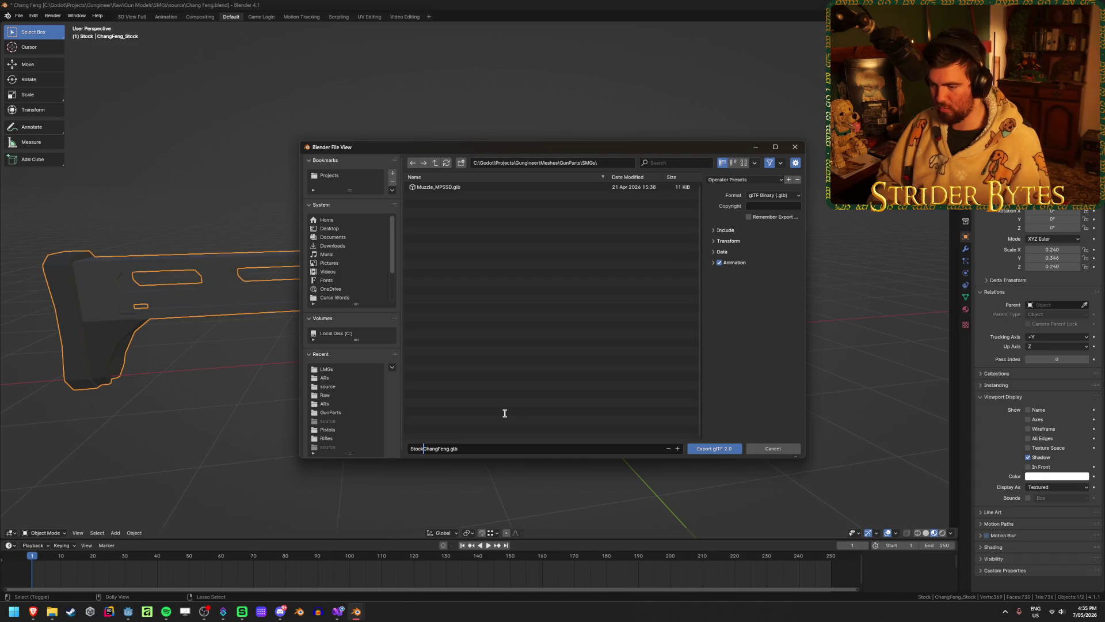
{"action": "type", "text": "_"}
{"action": "key", "text": "Return"}
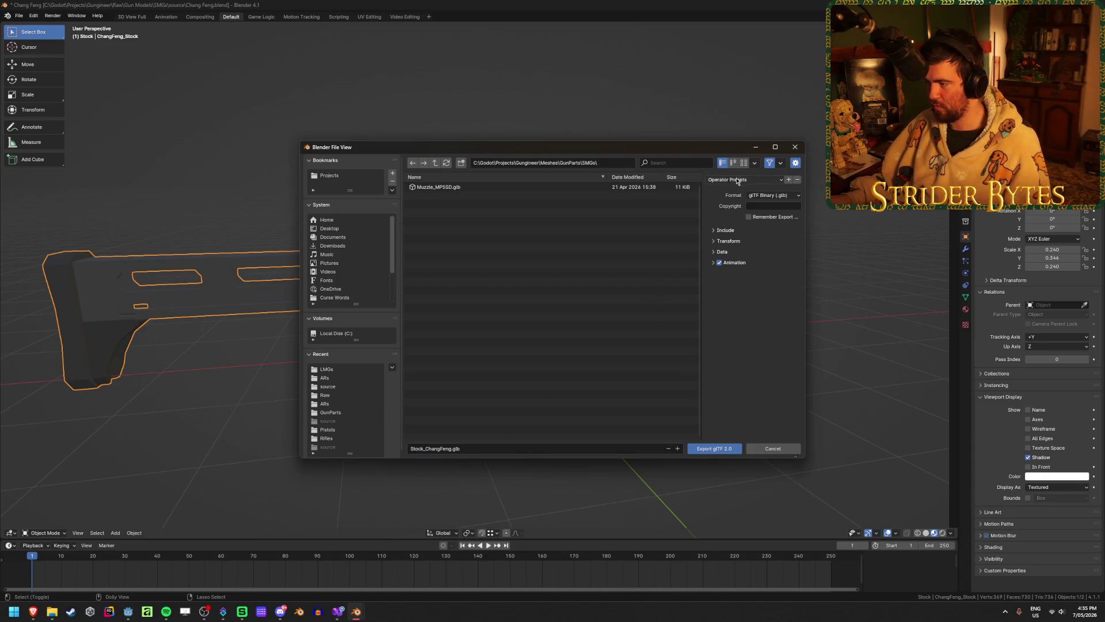
{"action": "left_click", "coordinate": [718, 262]}
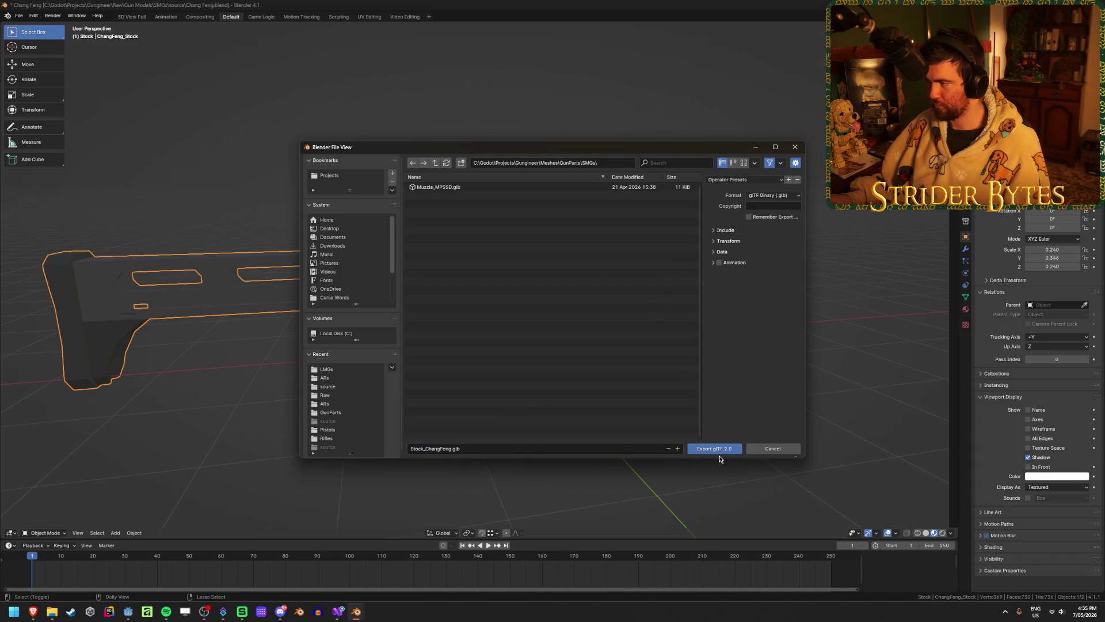
{"action": "left_click", "coordinate": [719, 450]}
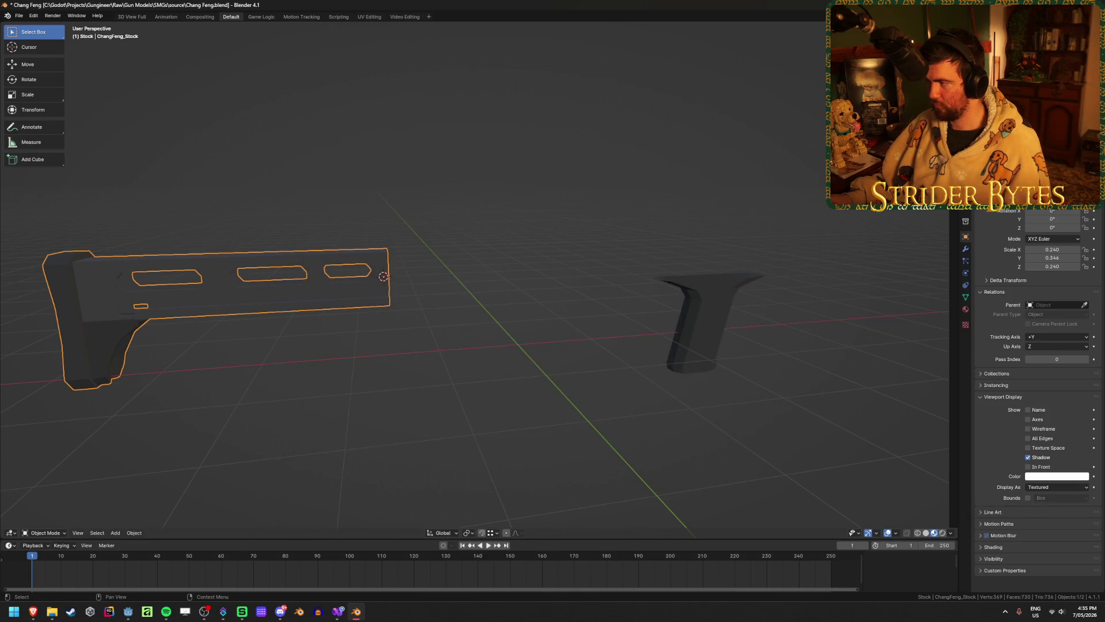
{"action": "left_click", "coordinate": [1008, 74]}
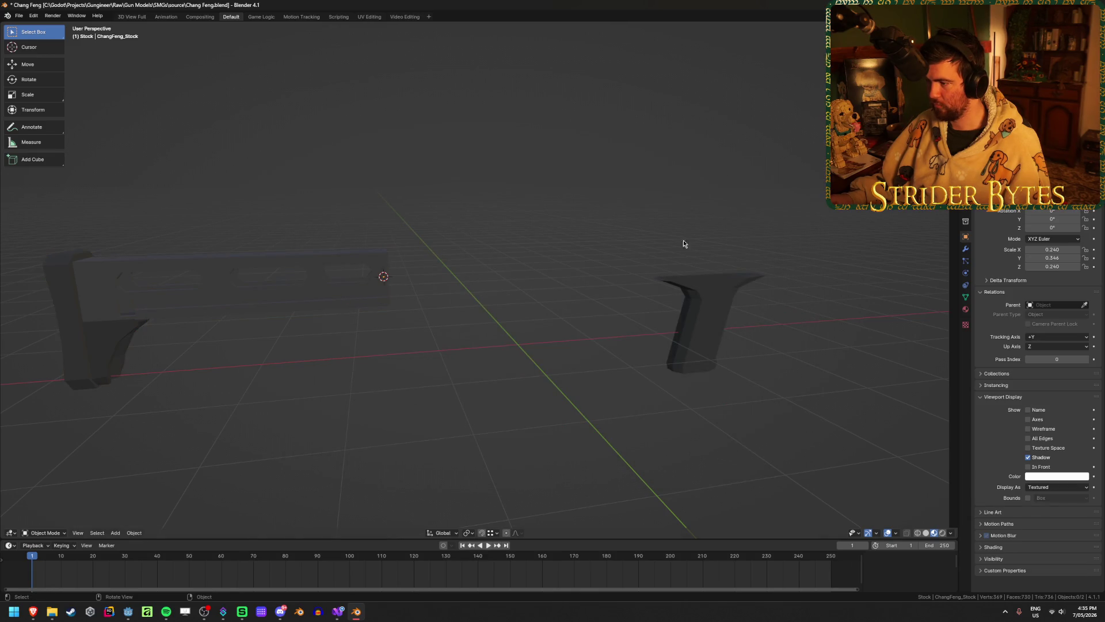
- Export the foregrip as Foregrip_ChangFeng.glb in the same SMGs folder
{"action": "key", "text": "ctrl+e"}
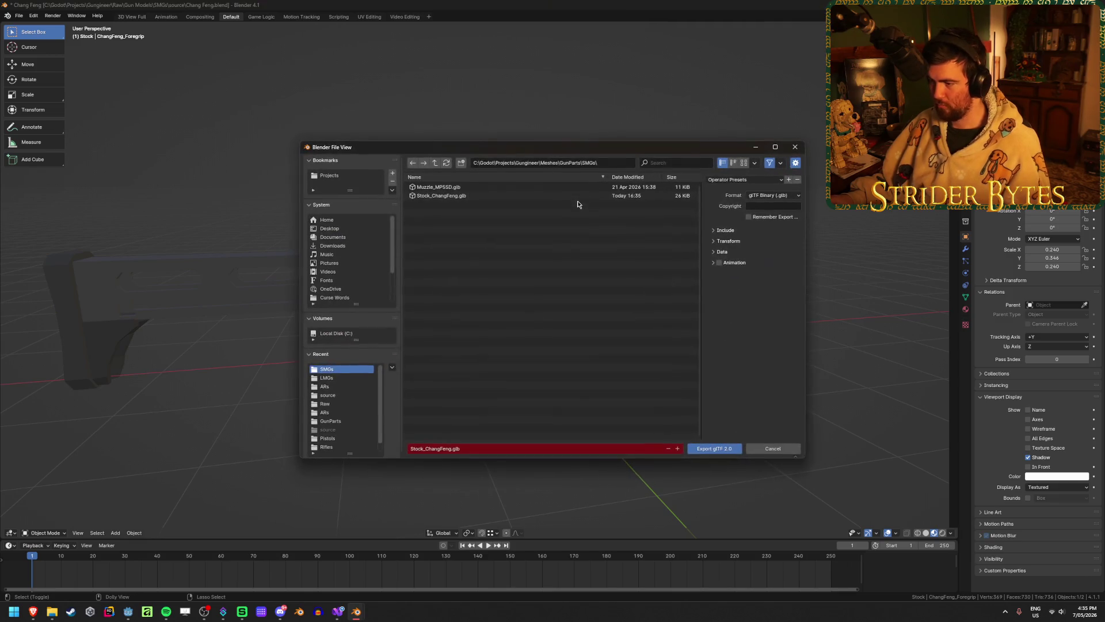
{"action": "left_click_drag", "start_coordinate": [423, 449], "coordinate": [356, 440]}
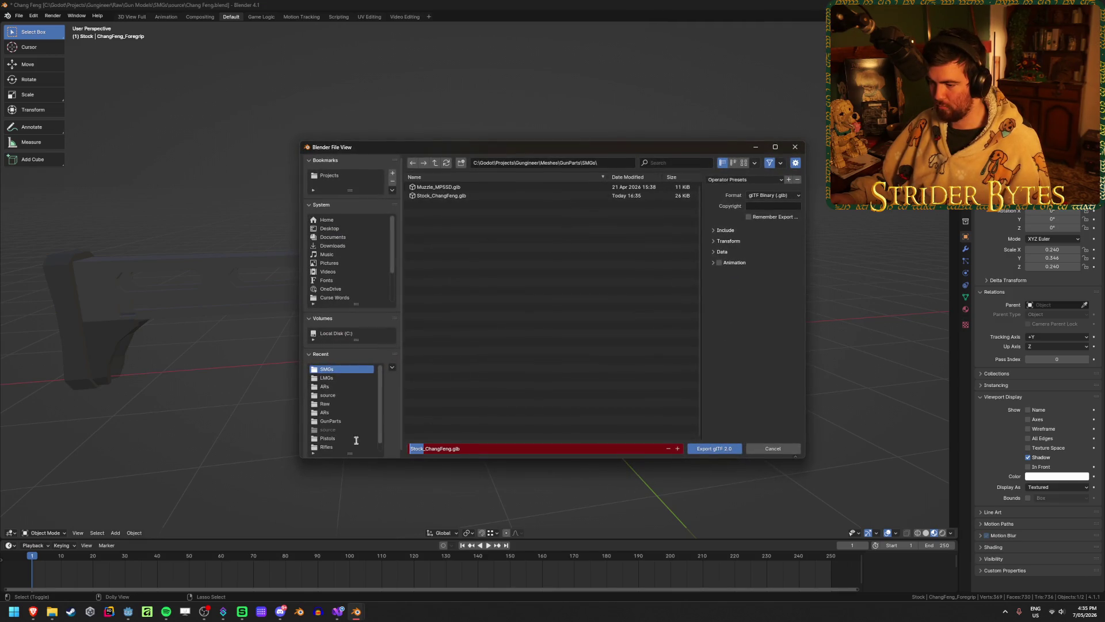
{"action": "type", "text": "Foregr"}
{"action": "type", "text": "ip"}
{"action": "left_click", "coordinate": [564, 348]}
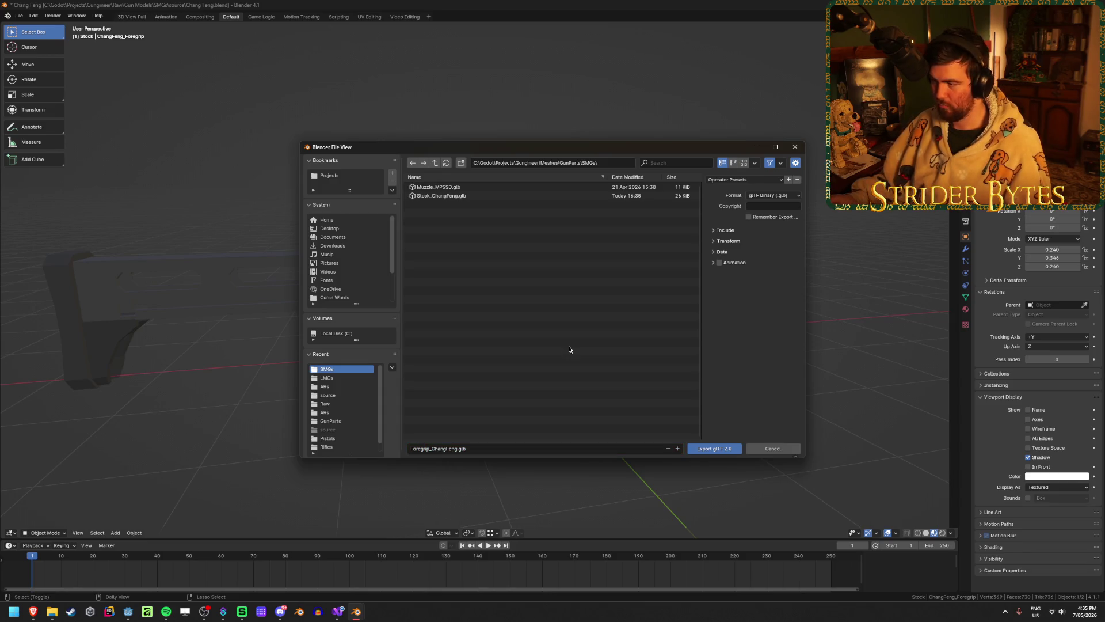
{"action": "left_click", "coordinate": [719, 450]}
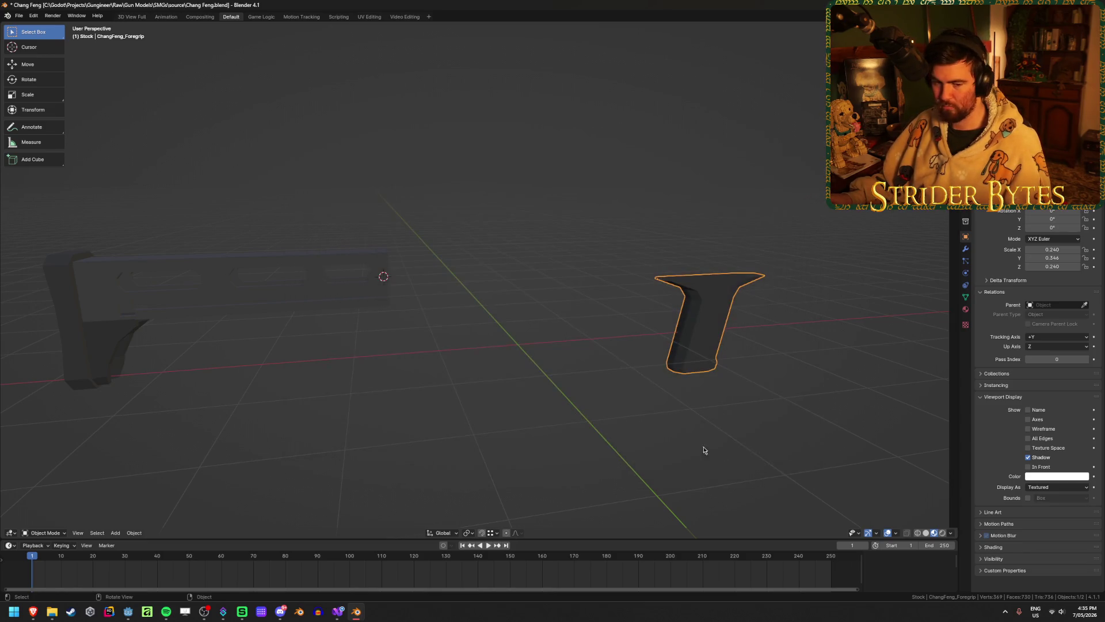
- Deselect, save Chang Feng.blend, and quit Blender
{"action": "left_click", "coordinate": [499, 211]}
{"action": "key", "text": "ctrl+s"}
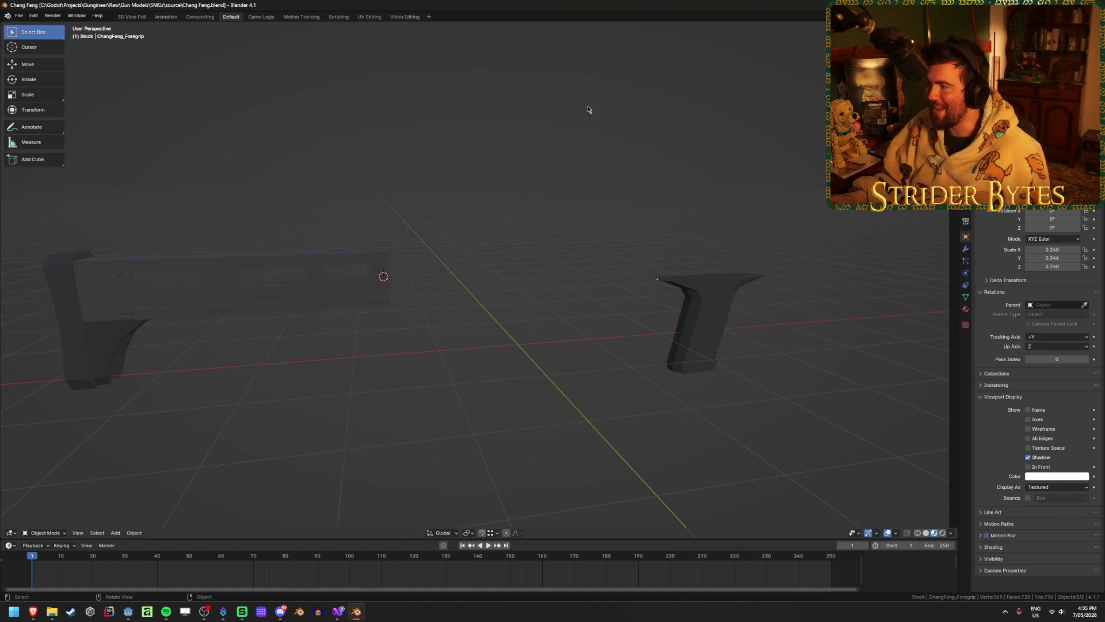
{"action": "key", "text": "ctrl+q"}
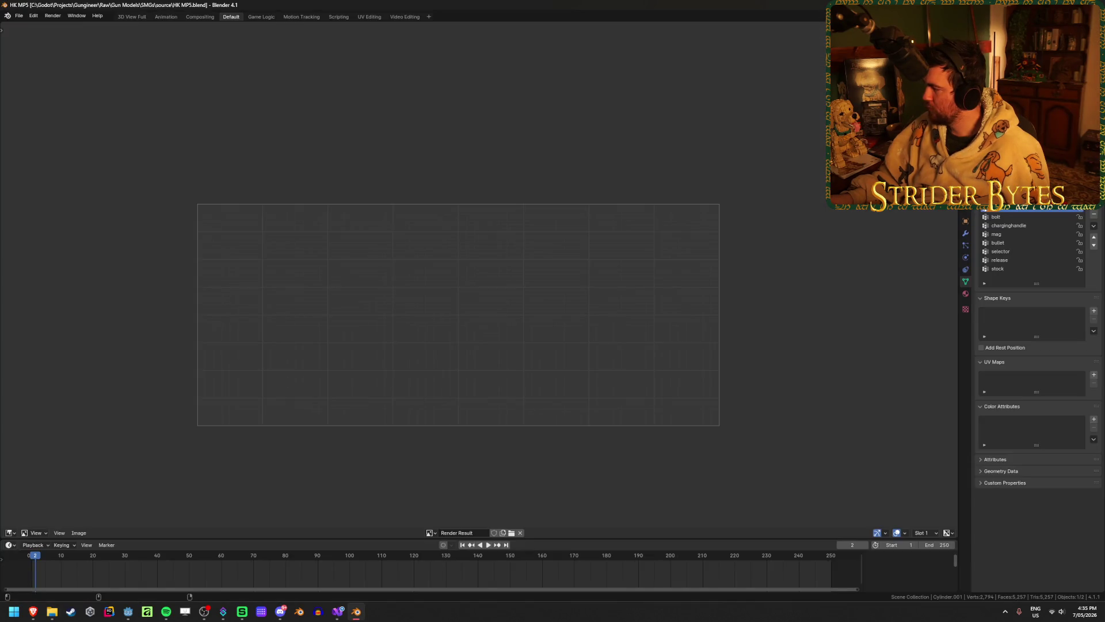
- Turn the MP5 reference-image area into a perspective 3D Viewport with Solid shading
{"action": "middle_click_drag", "start_coordinate": [723, 223], "coordinate": [740, 212]}
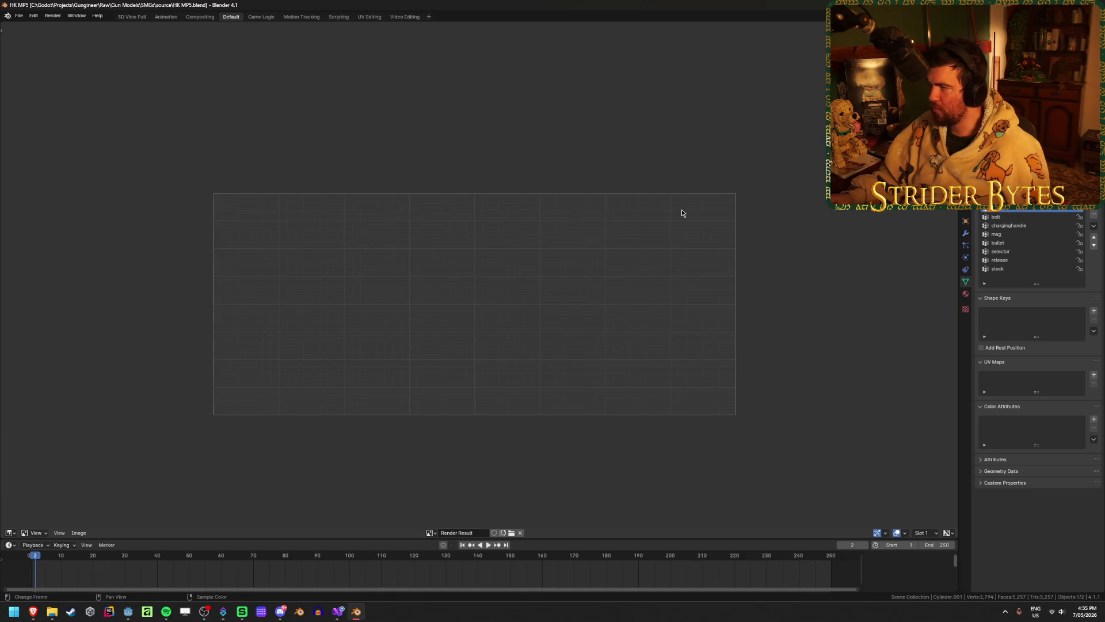
{"action": "left_click", "coordinate": [430, 533]}
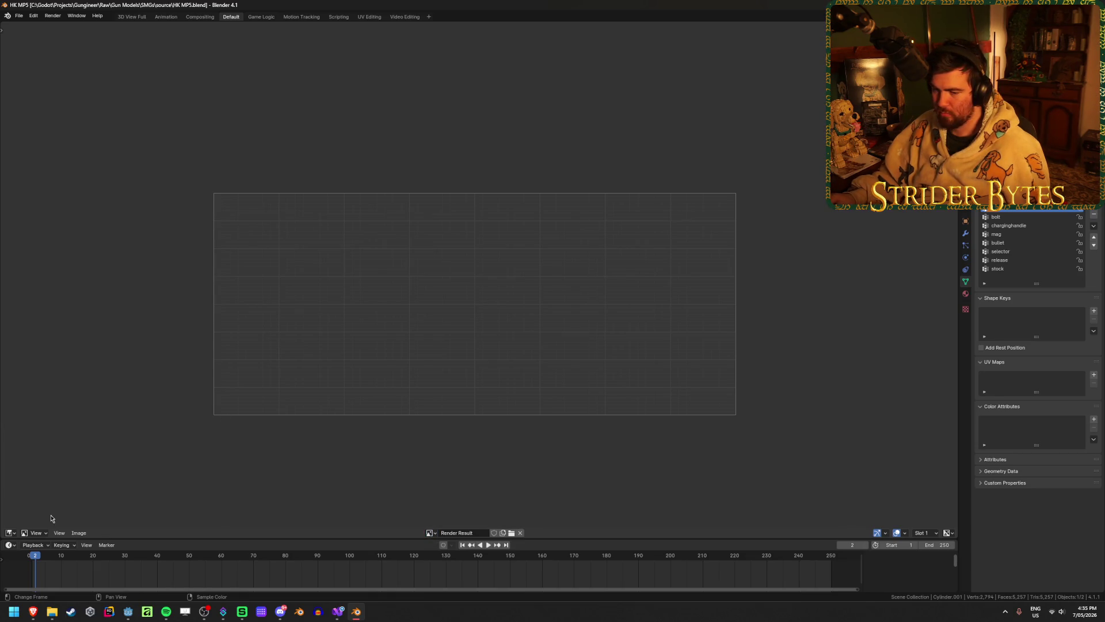
{"action": "left_click", "coordinate": [132, 17]}
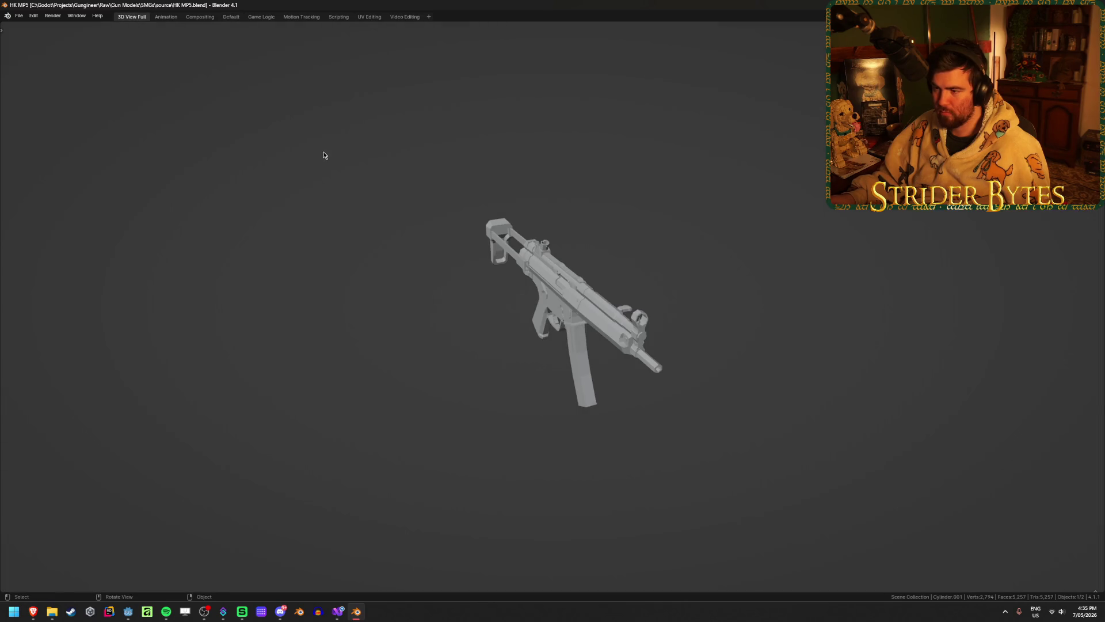
{"action": "middle_click_drag", "start_coordinate": [323, 155], "coordinate": [375, 146]}
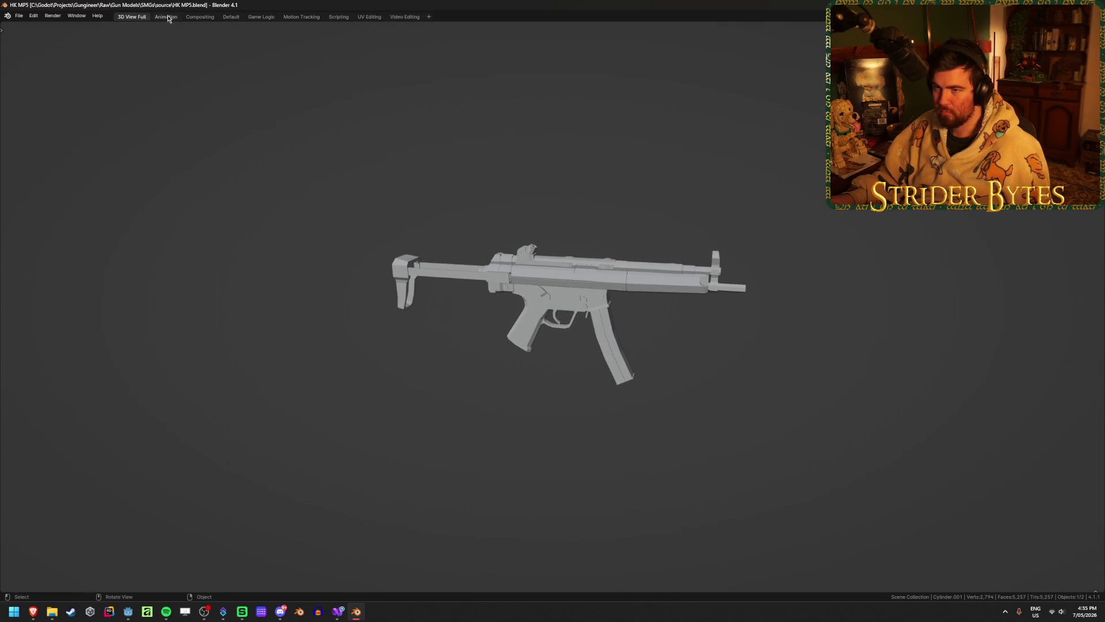
{"action": "left_click", "coordinate": [231, 17]}
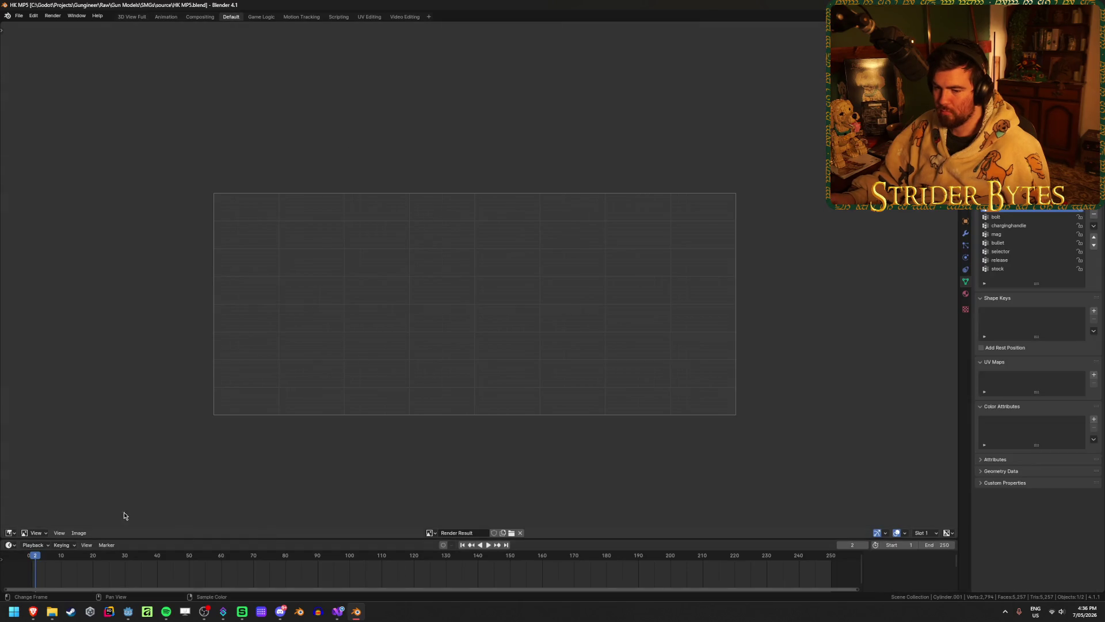
{"action": "left_click", "coordinate": [10, 533]}
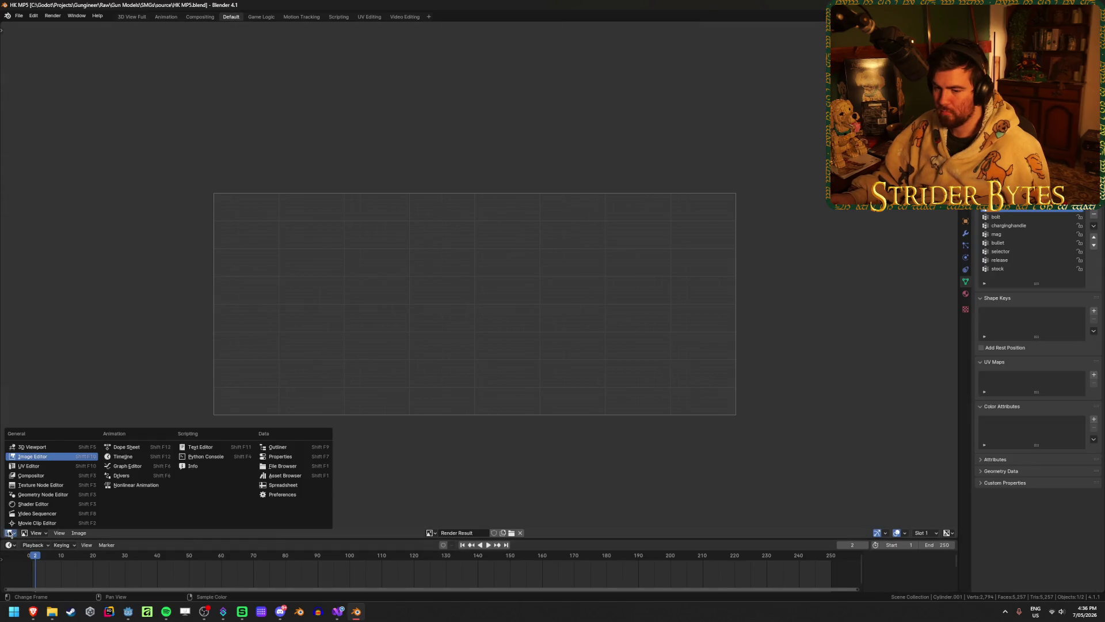
{"action": "left_click", "coordinate": [32, 448]}
{"action": "mouse_move", "coordinate": [242, 434]}
{"action": "middle_mouse_down"}
{"action": "mouse_move", "coordinate": [240, 420]}
{"action": "mouse_move", "coordinate": [222, 429]}
{"action": "mouse_move", "coordinate": [266, 397]}
{"action": "middle_mouse_up"}
{"action": "key", "text": "shift+z"}
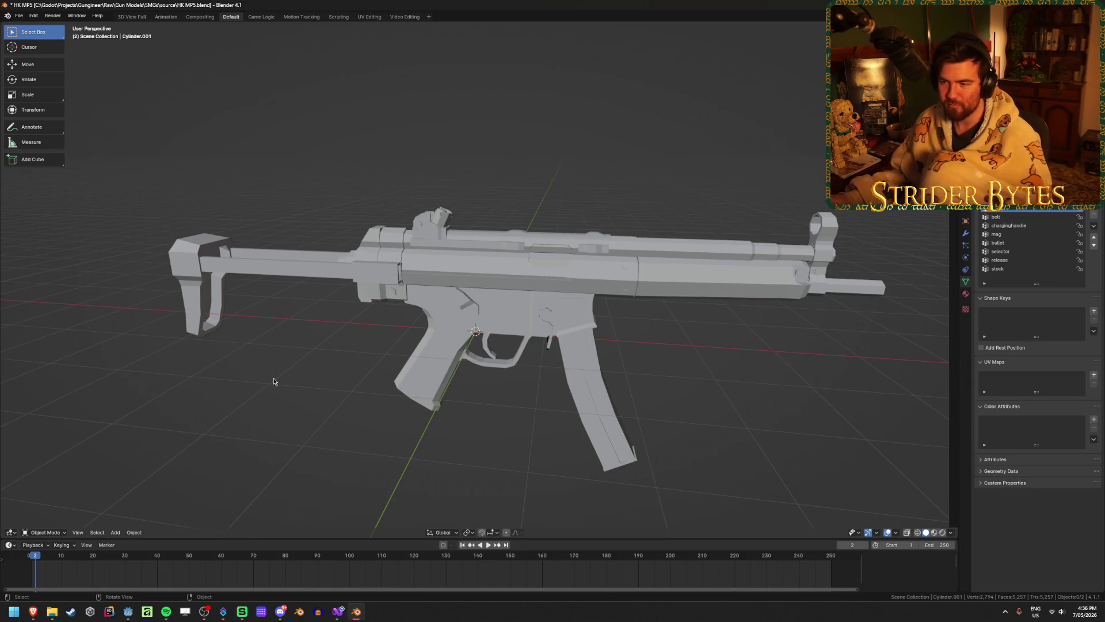
- Orbit and zoom to inspect the MP5K model, then bring the HK MP5 window back to front
{"action": "middle_click_drag", "start_coordinate": [409, 377], "coordinate": [420, 363]}
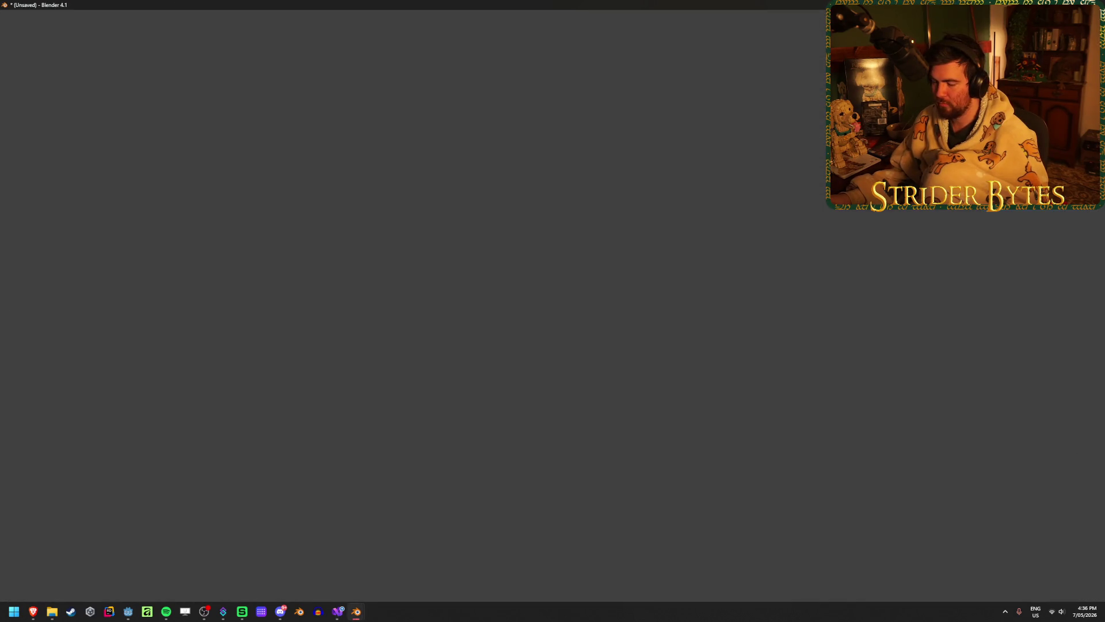
{"action": "mouse_move", "coordinate": [319, 288]}
{"action": "middle_mouse_down"}
{"action": "mouse_move", "coordinate": [326, 301]}
{"action": "mouse_move", "coordinate": [503, 317]}
{"action": "middle_mouse_up"}
{"action": "scroll", "coordinate": [457, 318], "scroll_direction": "up", "scroll_amount": 5}
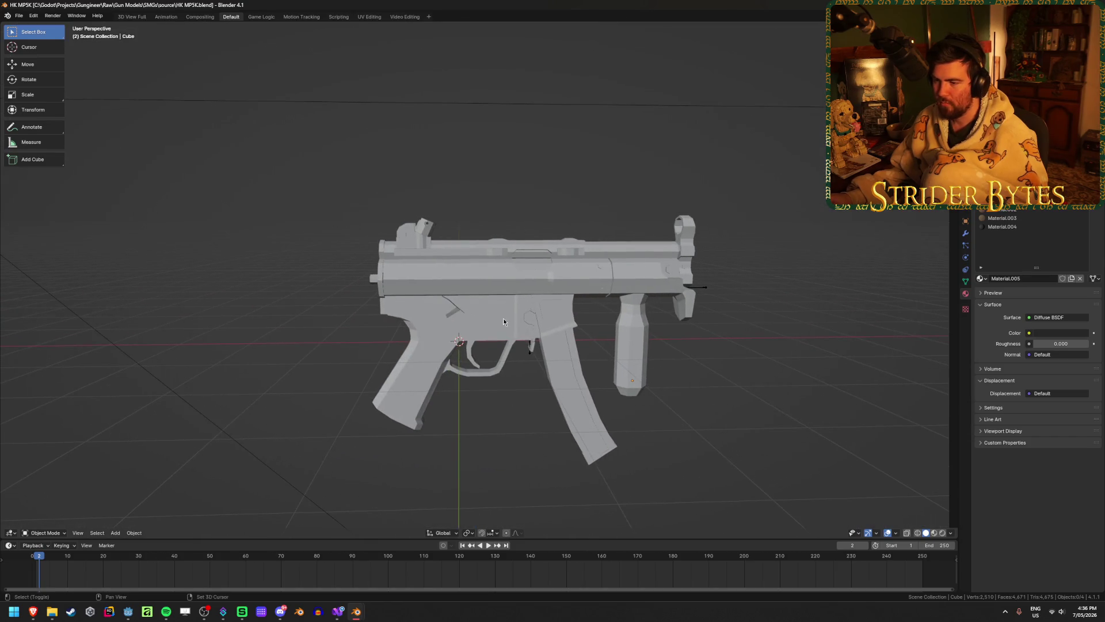
{"action": "mouse_move", "coordinate": [356, 617]}
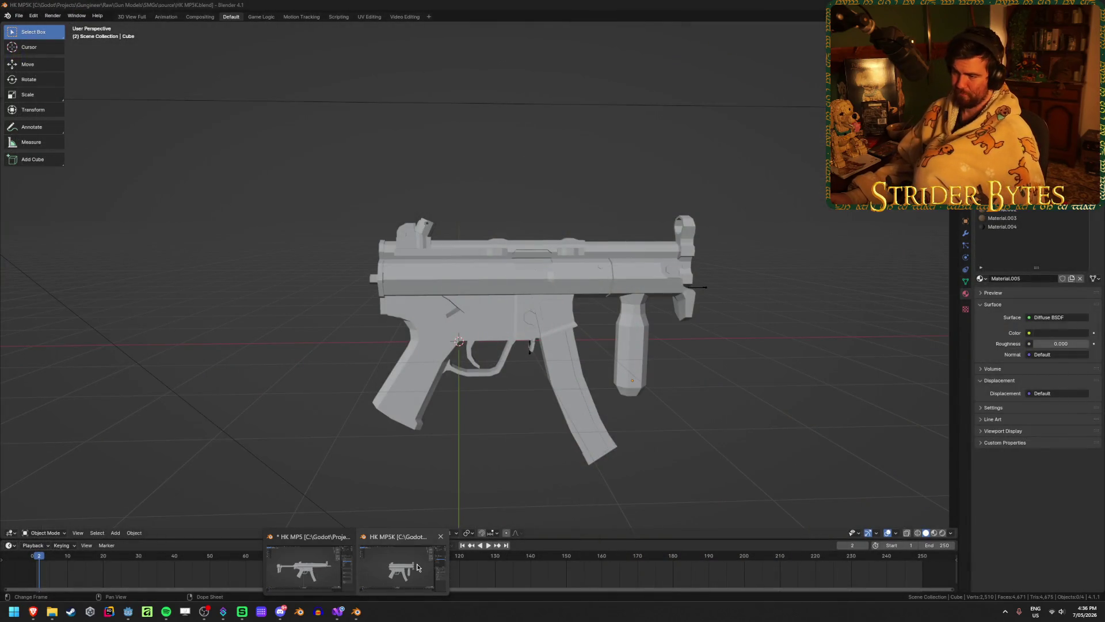
{"action": "left_click", "coordinate": [303, 567]}
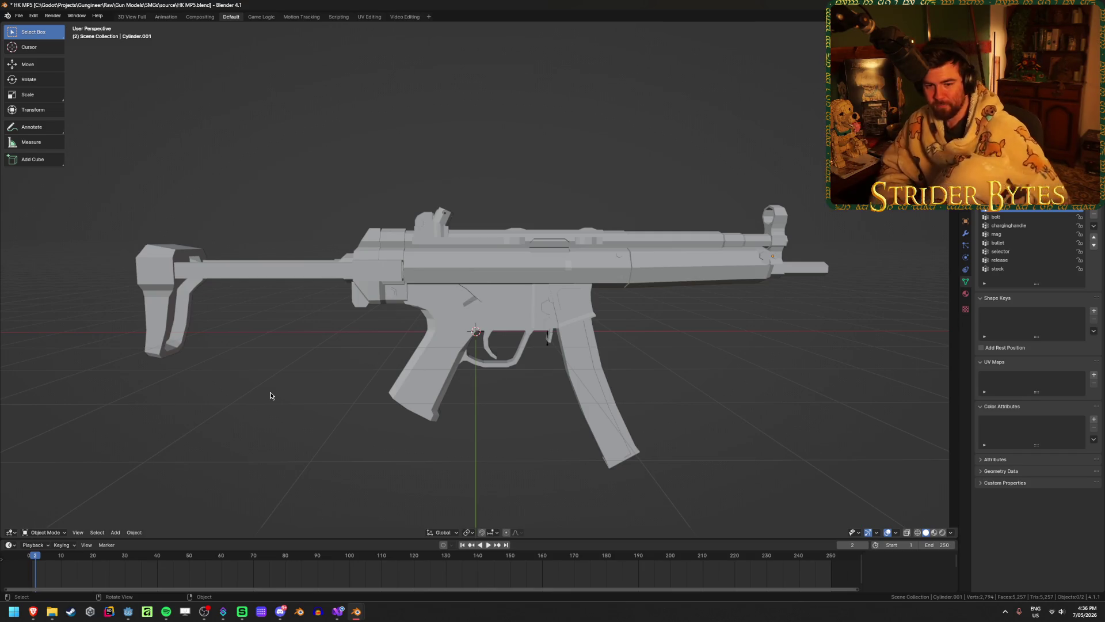
- Switch the viewport to Material Preview shading and orbit around the gun
{"action": "key", "text": "z"}
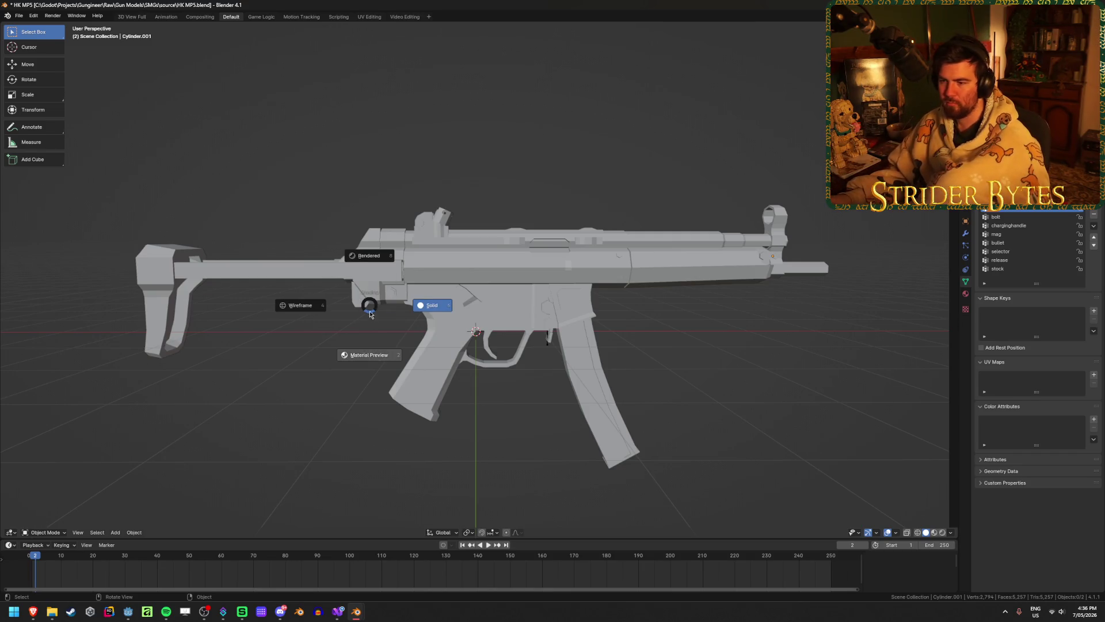
{"action": "left_click", "coordinate": [372, 352]}
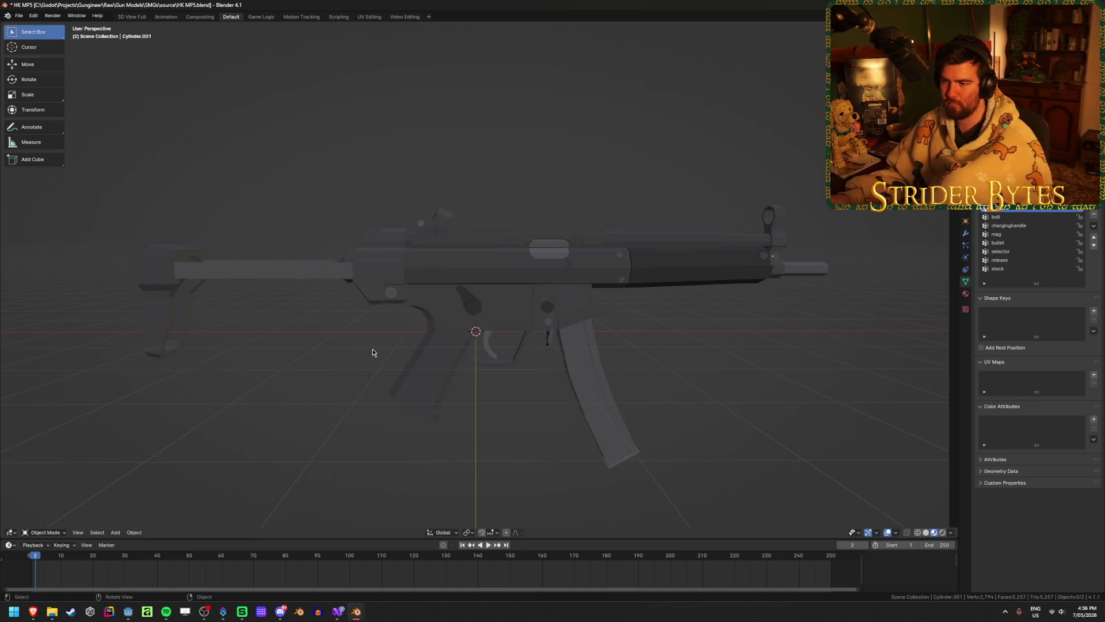
{"action": "mouse_move", "coordinate": [370, 353]}
{"action": "middle_mouse_down"}
{"action": "mouse_move", "coordinate": [602, 384]}
{"action": "mouse_move", "coordinate": [357, 388]}
{"action": "mouse_move", "coordinate": [474, 382]}
{"action": "middle_mouse_up"}
{"action": "scroll", "coordinate": [608, 395], "scroll_direction": "up", "scroll_amount": 3}
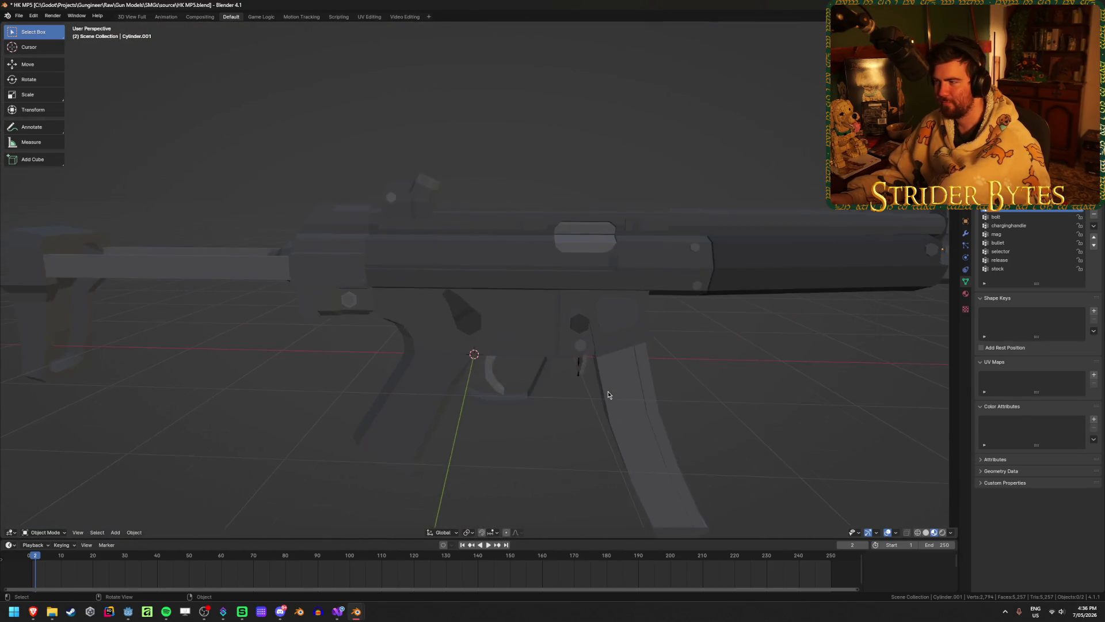
- Select the MP5 model and clear its parent, then reselect it
{"action": "left_click", "coordinate": [663, 246]}
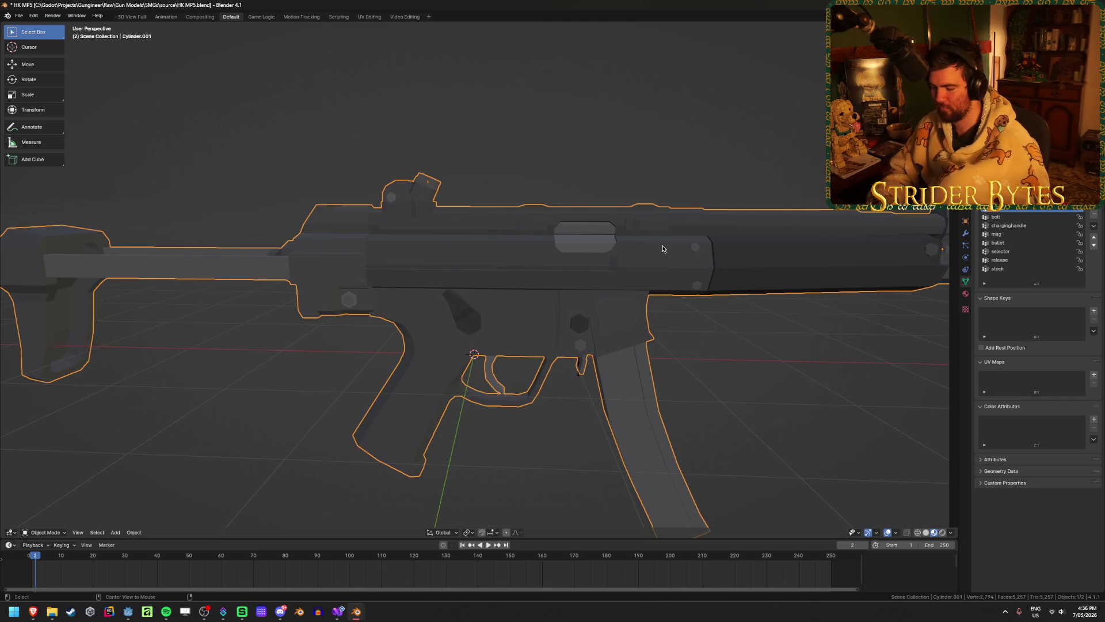
{"action": "key", "text": "alt+p"}
{"action": "left_click", "coordinate": [662, 249]}
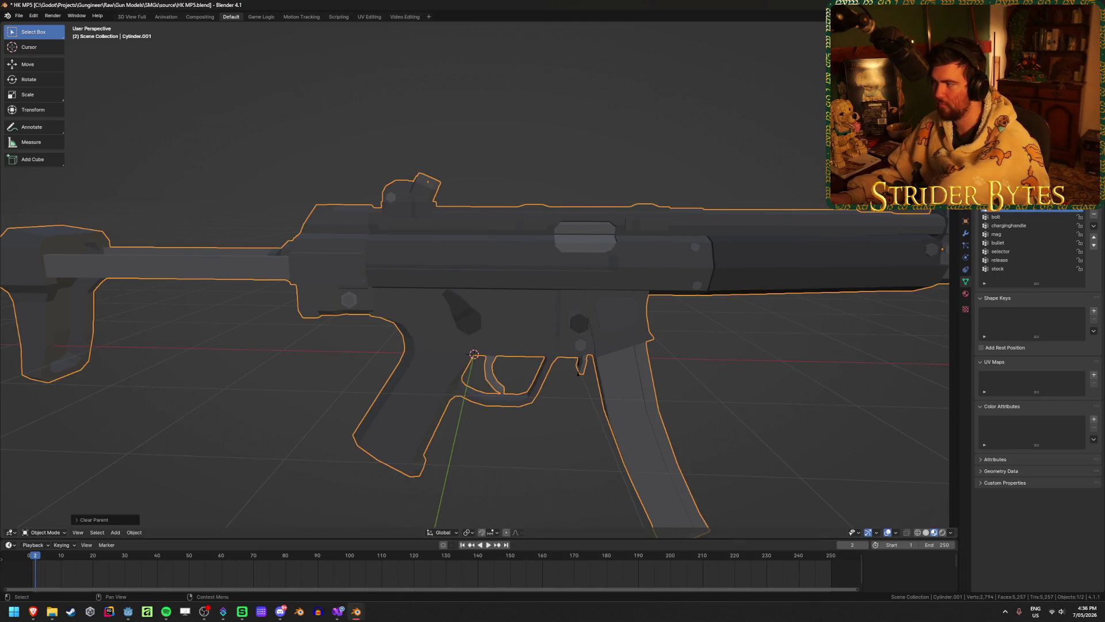
{"action": "key", "text": "alt+a"}
{"action": "left_click", "coordinate": [601, 258]}
{"action": "scroll", "coordinate": [601, 258], "scroll_direction": "down", "scroll_amount": 5}
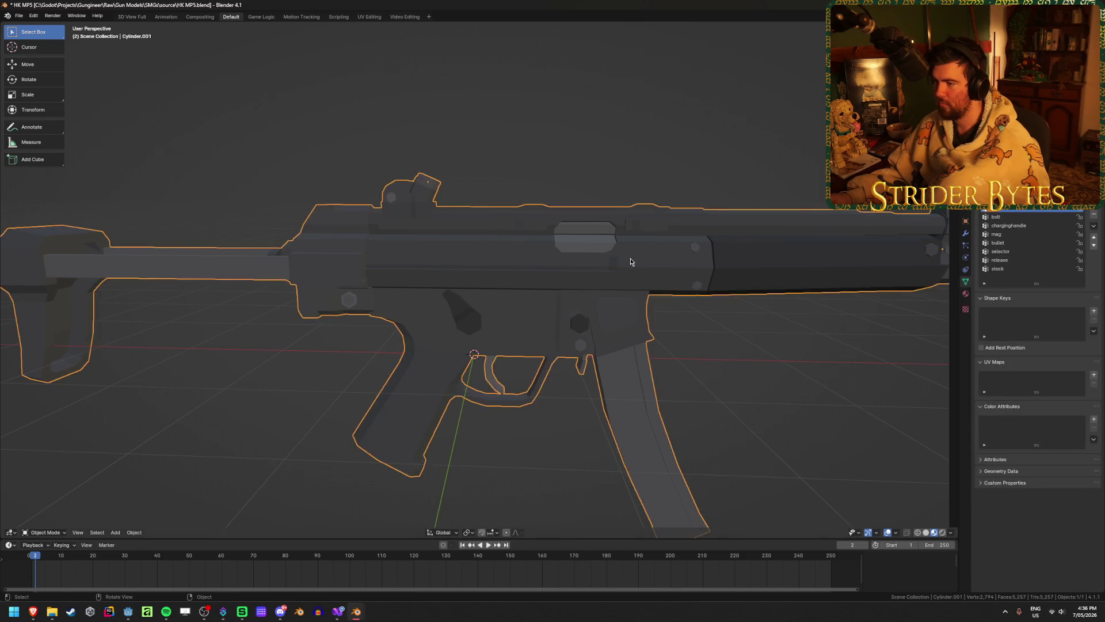
{"action": "scroll", "coordinate": [596, 259], "scroll_direction": "up", "scroll_amount": 4}
- Enter Edit Mode on the MP5 mesh with everything deselected
{"action": "key", "text": "Tab"}
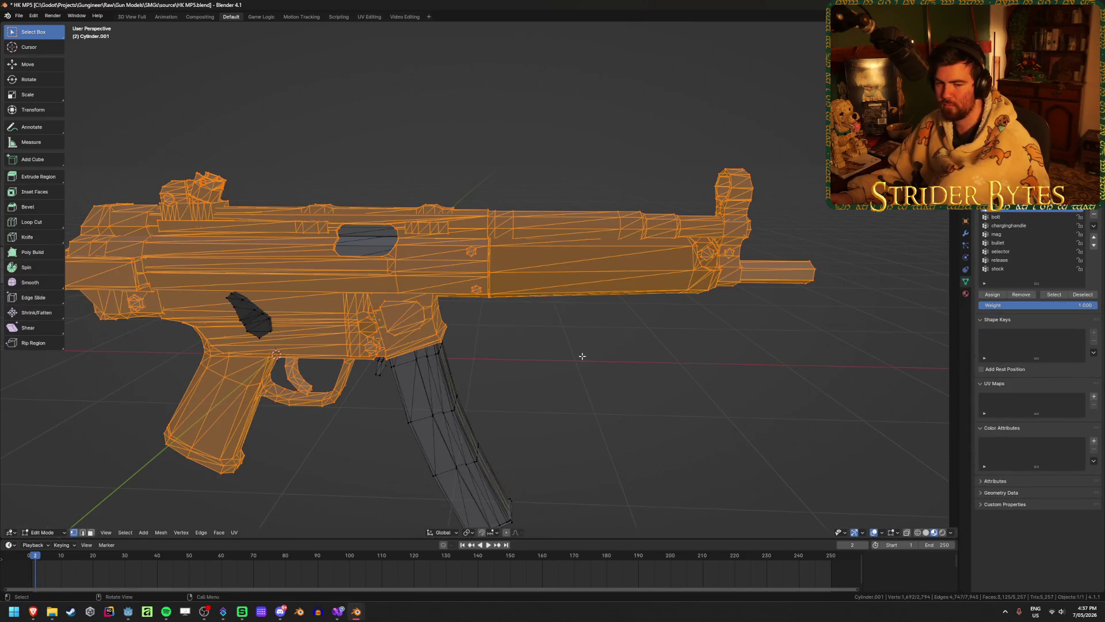
{"action": "key", "text": "alt+a"}
{"action": "mouse_move", "coordinate": [562, 367]}
{"action": "middle_mouse_down"}
{"action": "mouse_move", "coordinate": [506, 370]}
{"action": "mouse_move", "coordinate": [623, 331]}
{"action": "mouse_move", "coordinate": [555, 333]}
{"action": "middle_mouse_up"}
{"action": "scroll", "coordinate": [625, 331], "scroll_direction": "up", "scroll_amount": 2}
{"action": "key", "text": "Tab"}
{"action": "scroll", "coordinate": [549, 337], "scroll_direction": "down", "scroll_amount": 3}
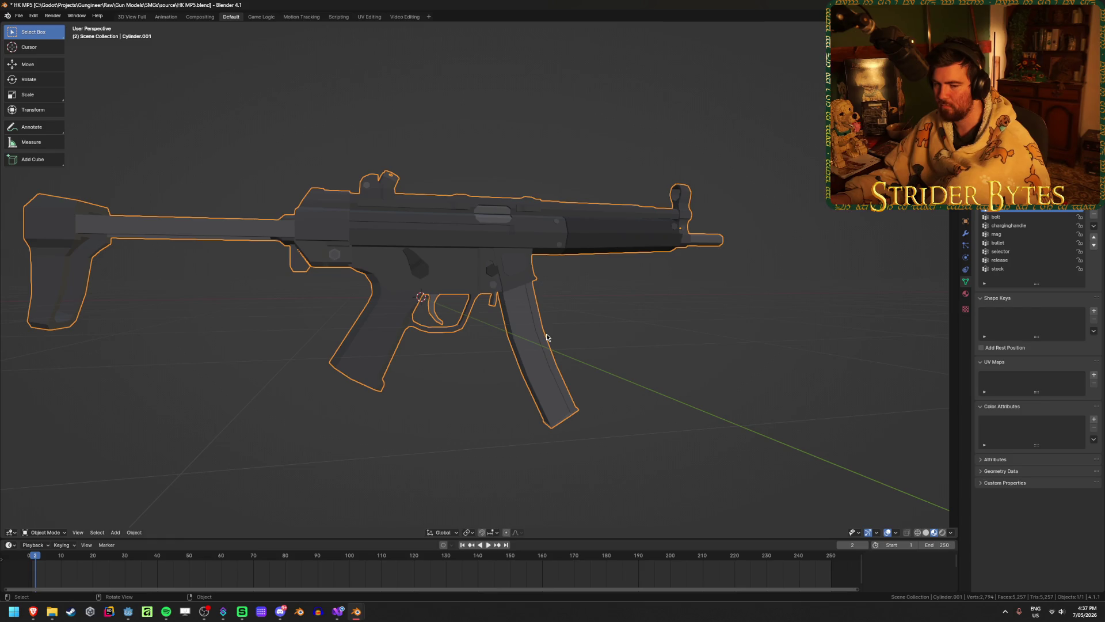
{"action": "key", "text": "Tab"}
{"action": "scroll", "coordinate": [382, 347], "scroll_direction": "up", "scroll_amount": 3}
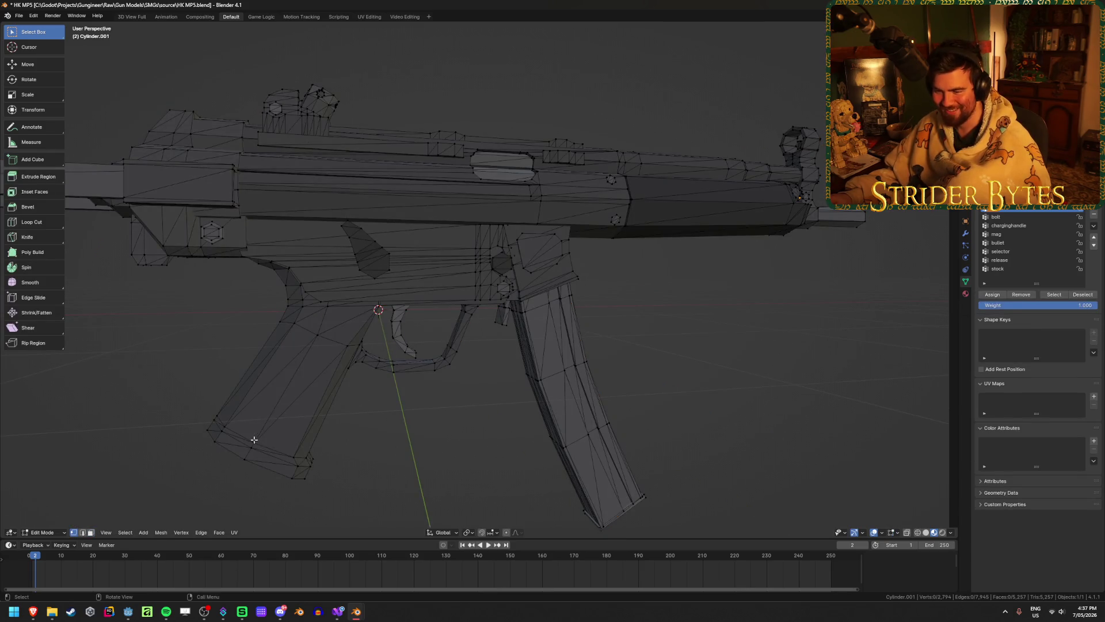
- Select the pistol grip edges and snap the 3D cursor to them
{"action": "left_click", "coordinate": [253, 439]}
{"action": "middle_click_drag", "start_coordinate": [256, 440], "coordinate": [277, 443]}
{"action": "scroll", "coordinate": [288, 446], "scroll_direction": "up", "scroll_amount": 4}
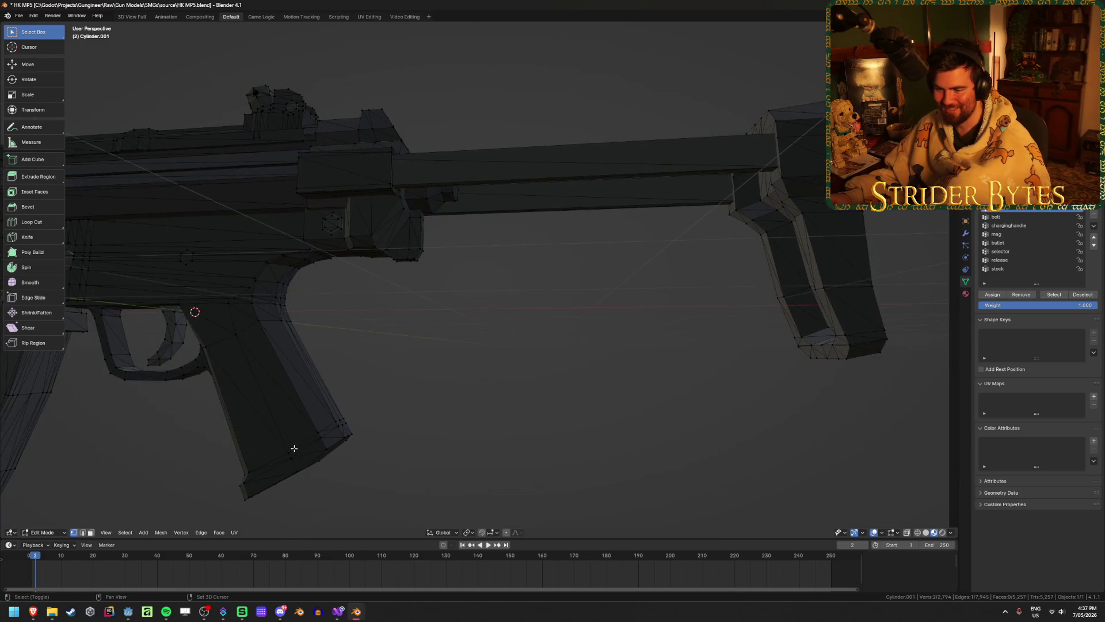
{"action": "left_click", "coordinate": [267, 403]}
{"action": "left_click", "coordinate": [248, 366], "text": "shift"}
{"action": "key", "text": "shift+s"}
{"action": "left_click", "coordinate": [498, 436]}
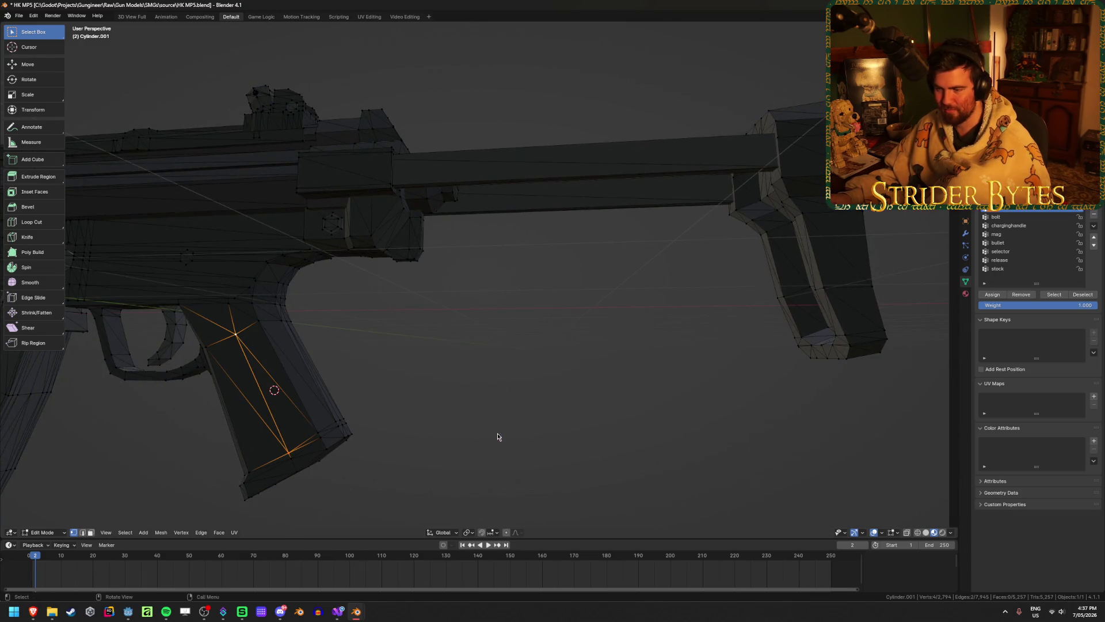
- In Object Mode, set the MP5's origin to the 3D cursor
{"action": "key", "text": "Tab"}
{"action": "scroll", "coordinate": [499, 436], "scroll_direction": "down", "scroll_amount": 5}
{"action": "scroll", "coordinate": [472, 426], "scroll_direction": "up", "scroll_amount": 3}
{"action": "right_click", "coordinate": [429, 417]}
{"action": "mouse_move", "coordinate": [434, 454]}
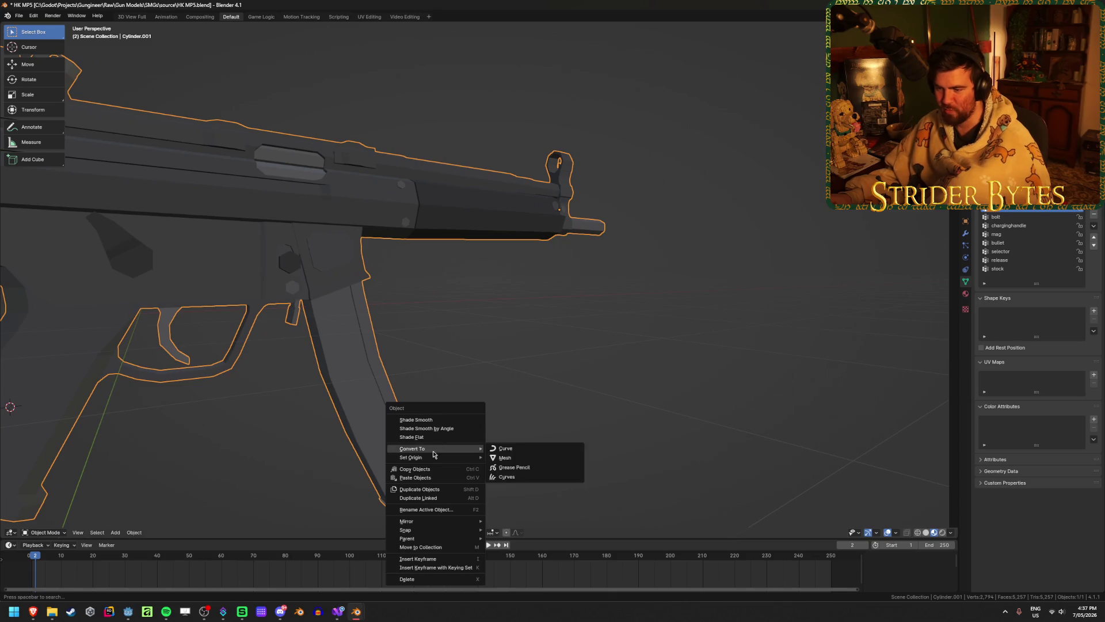
{"action": "left_click", "coordinate": [521, 476]}
- Save HK MP5.blend and bring up Blender's recent files list
{"action": "mouse_move", "coordinate": [512, 451]}
{"action": "middle_mouse_down"}
{"action": "mouse_move", "coordinate": [539, 389]}
{"action": "mouse_move", "coordinate": [611, 332]}
{"action": "middle_mouse_up"}
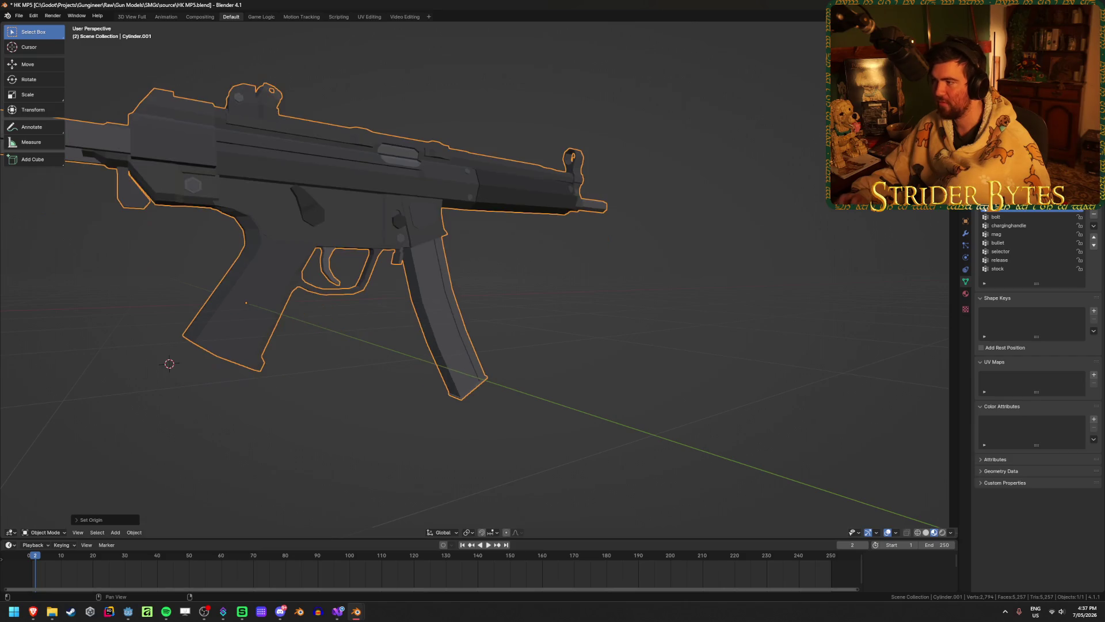
{"action": "key", "text": "ctrl+s"}
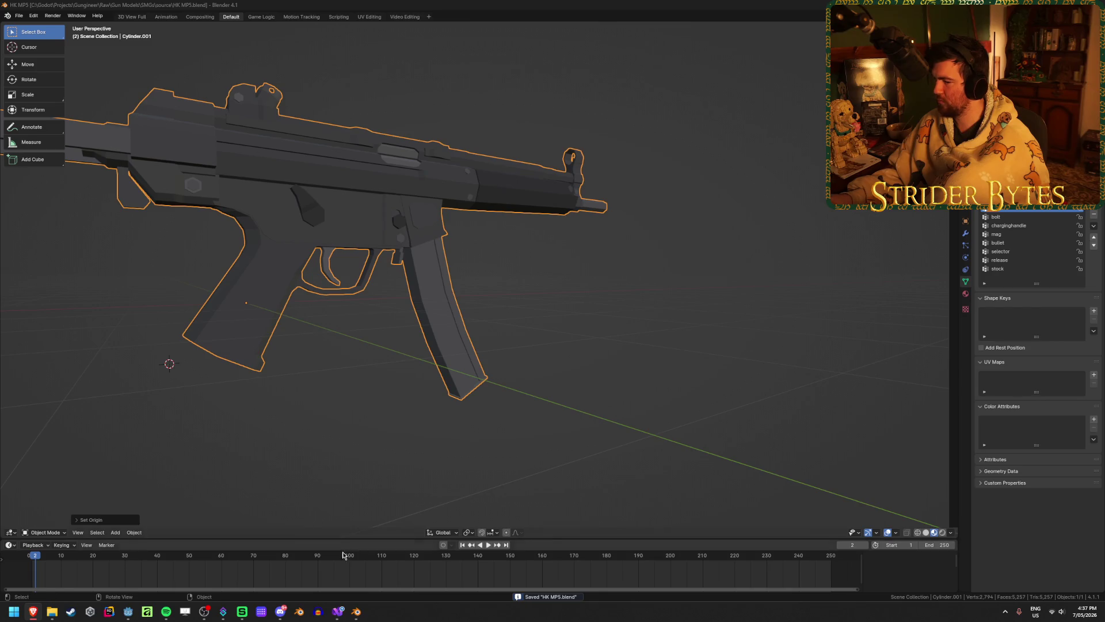
{"action": "right_click", "coordinate": [356, 611]}
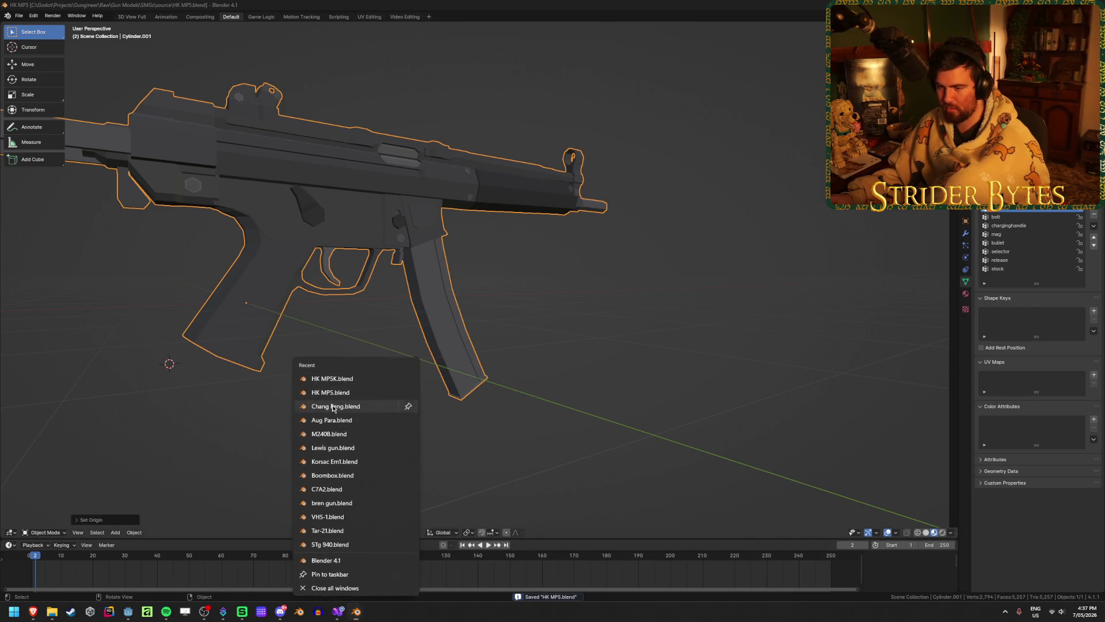
- Open Chang Feng.blend and apply scale to the stock and foregrip
{"action": "left_click", "coordinate": [340, 405]}
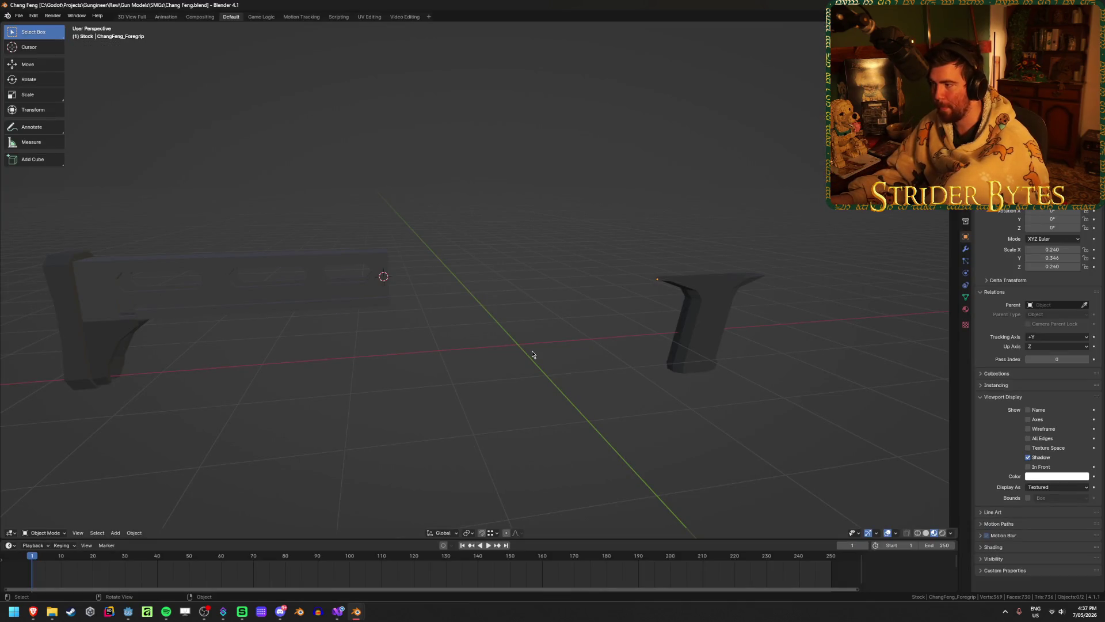
{"action": "key", "text": "a"}
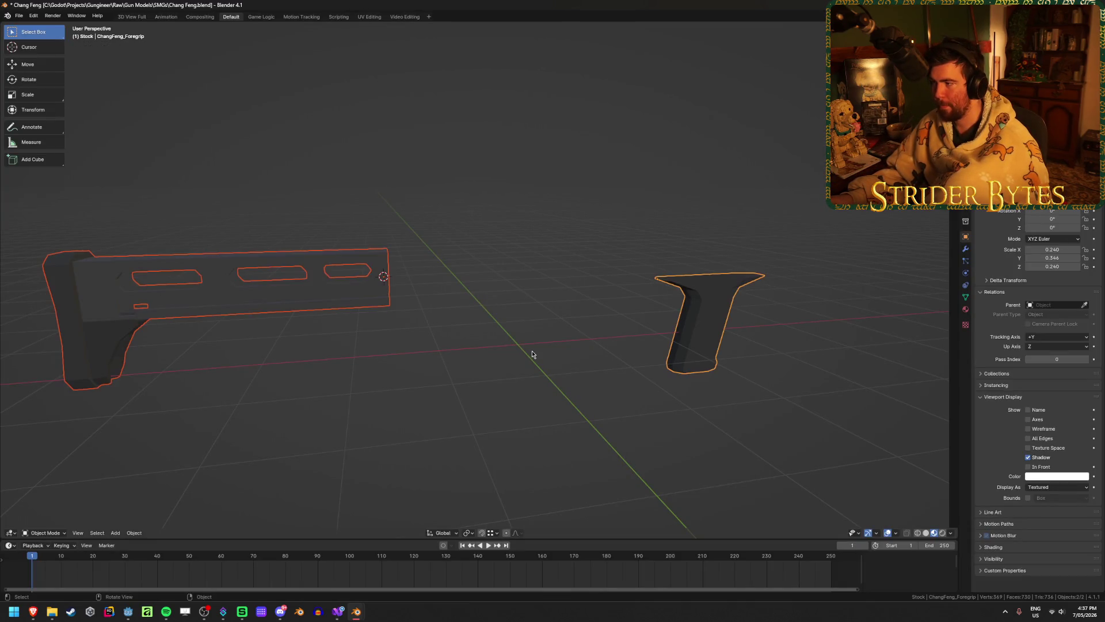
{"action": "middle_click_drag", "start_coordinate": [534, 355], "coordinate": [534, 355], "text": "shift"}
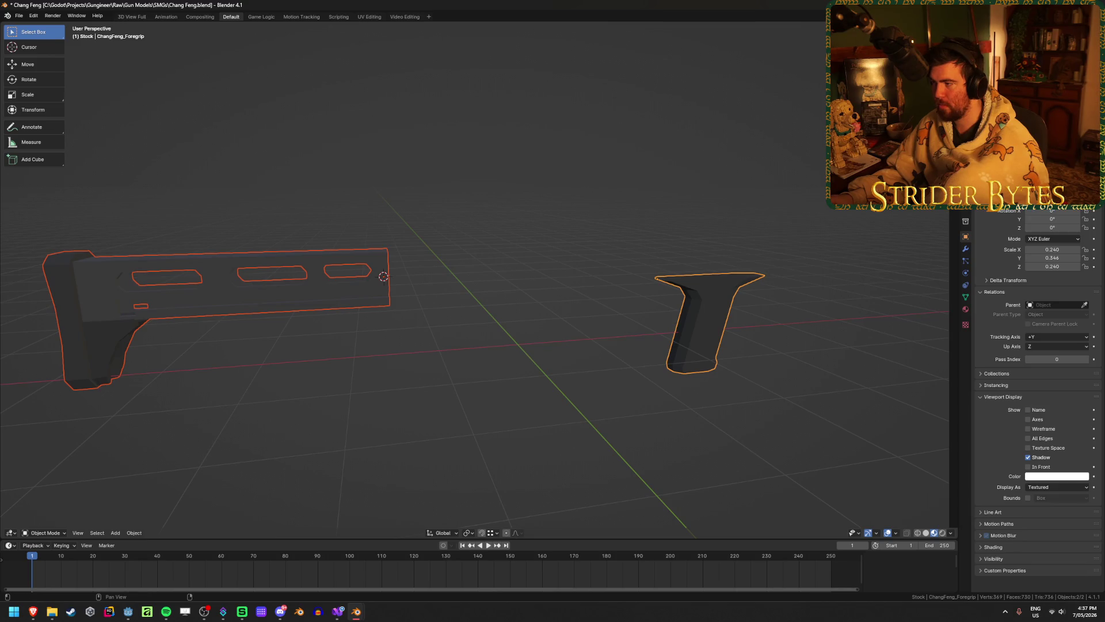
{"action": "key", "text": "ctrl+a"}
{"action": "left_click", "coordinate": [526, 250]}
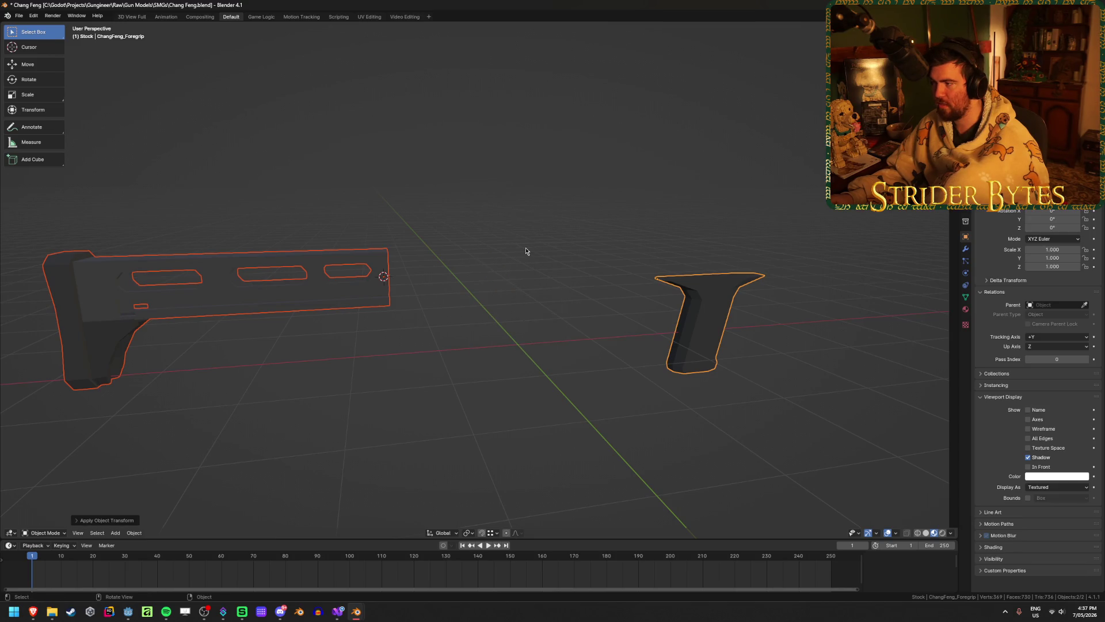
- Reveal the hidden gun parts with Alt+H
{"action": "left_click", "coordinate": [812, 181]}
{"action": "left_click", "coordinate": [695, 323]}
{"action": "left_click", "coordinate": [339, 301]}
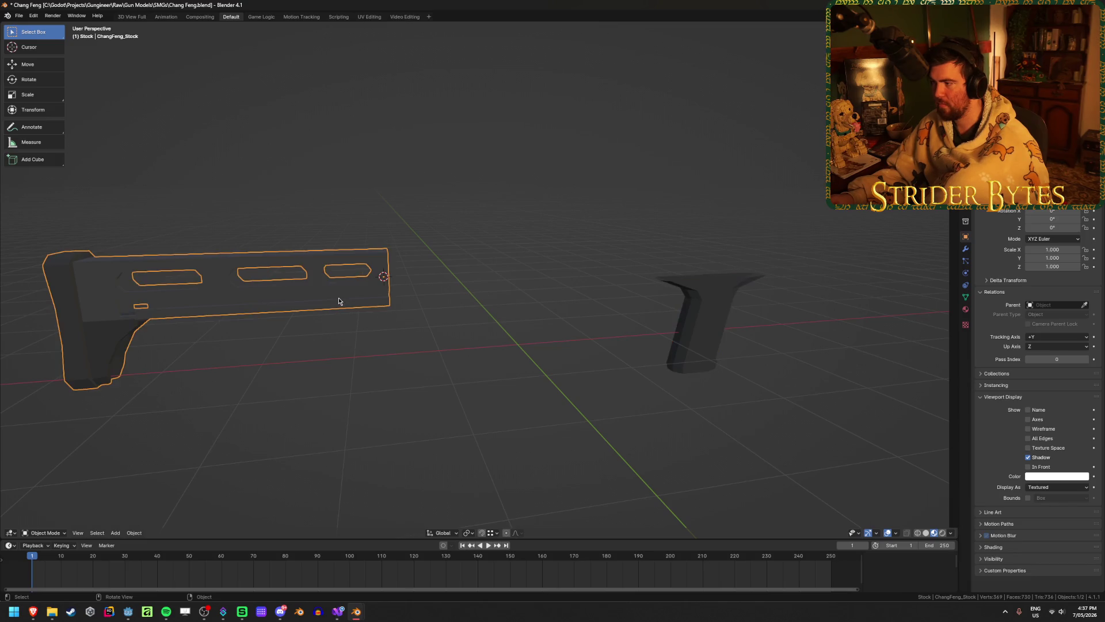
{"action": "scroll", "coordinate": [596, 254], "scroll_direction": "down", "scroll_amount": 2}
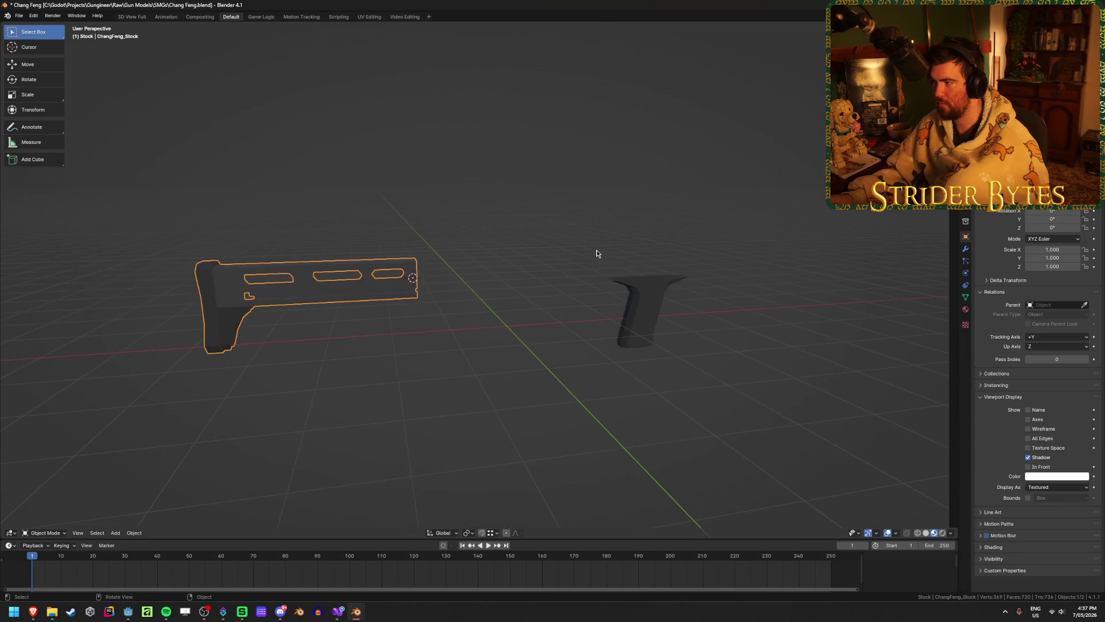
{"action": "key", "text": "alt+h"}
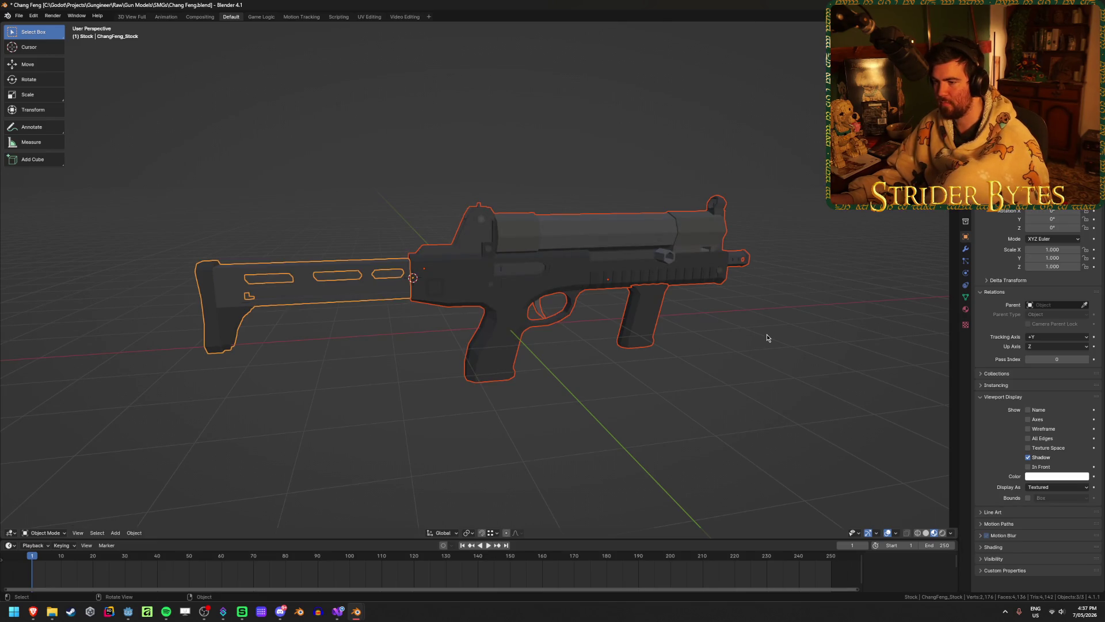
{"action": "key", "text": "r"}
{"action": "key", "text": "z"}
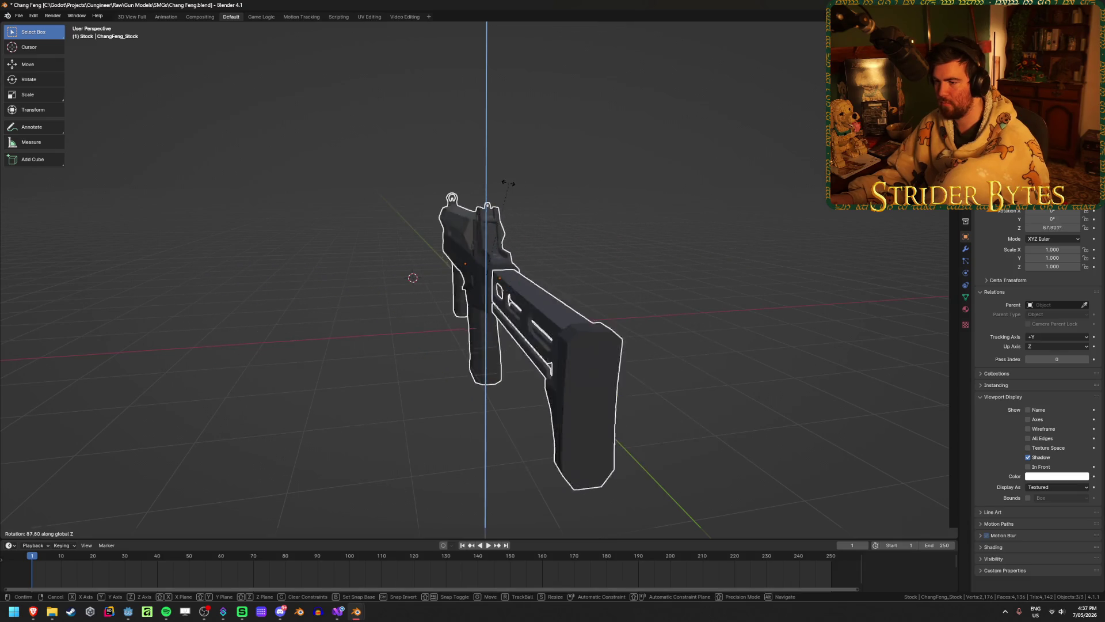
{"action": "right_click", "coordinate": [536, 208]}
- Move the 3D cursor to the world origin and make it the pivot point
{"action": "key", "text": "shift+s"}
{"action": "left_click", "coordinate": [708, 294]}
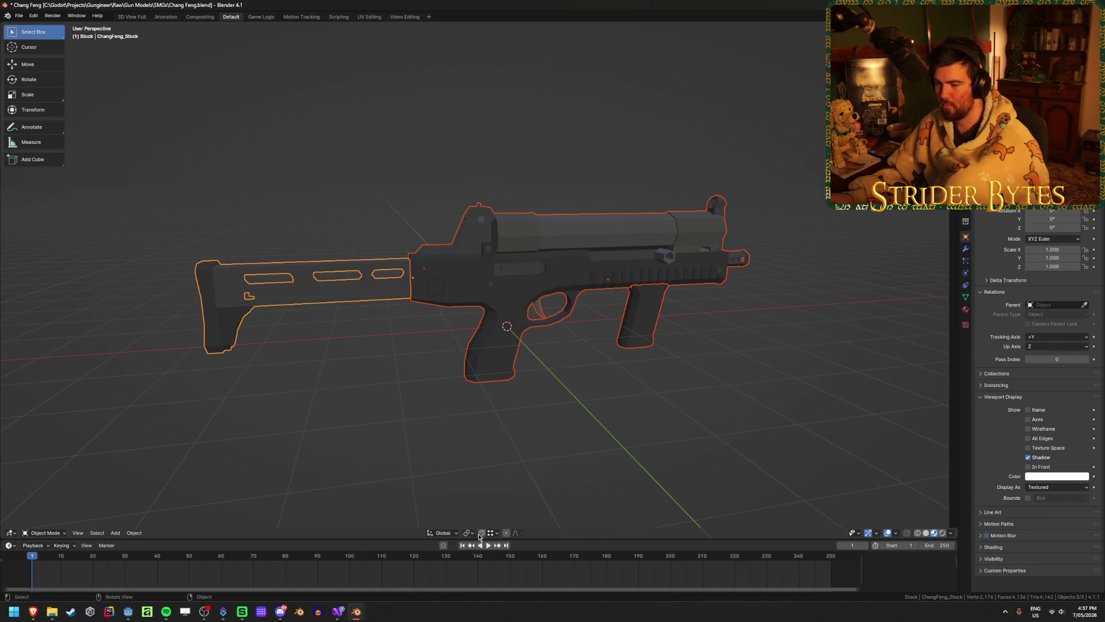
{"action": "left_click", "coordinate": [466, 532]}
{"action": "left_click", "coordinate": [466, 534]}
{"action": "left_click", "coordinate": [466, 532]}
{"action": "left_click", "coordinate": [477, 496]}
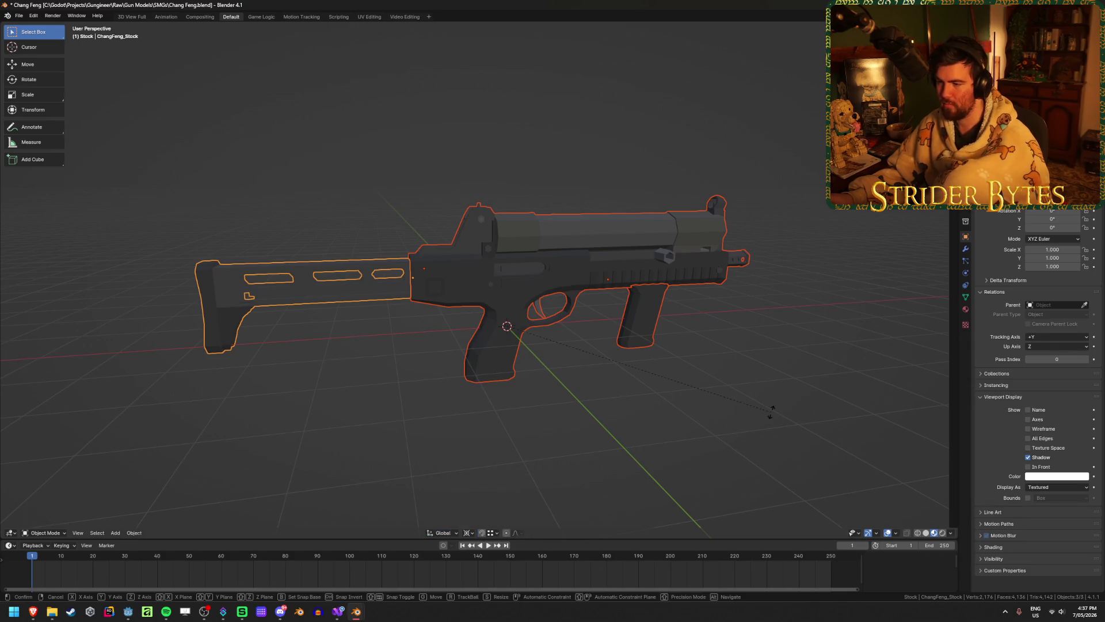
- Rotate the gun parts 90° about Z and apply the rotation
{"action": "key", "text": "r"}
{"action": "key", "text": "z"}
{"action": "key", "text": "9"}
{"action": "key", "text": "0"}
{"action": "key", "text": "Return"}
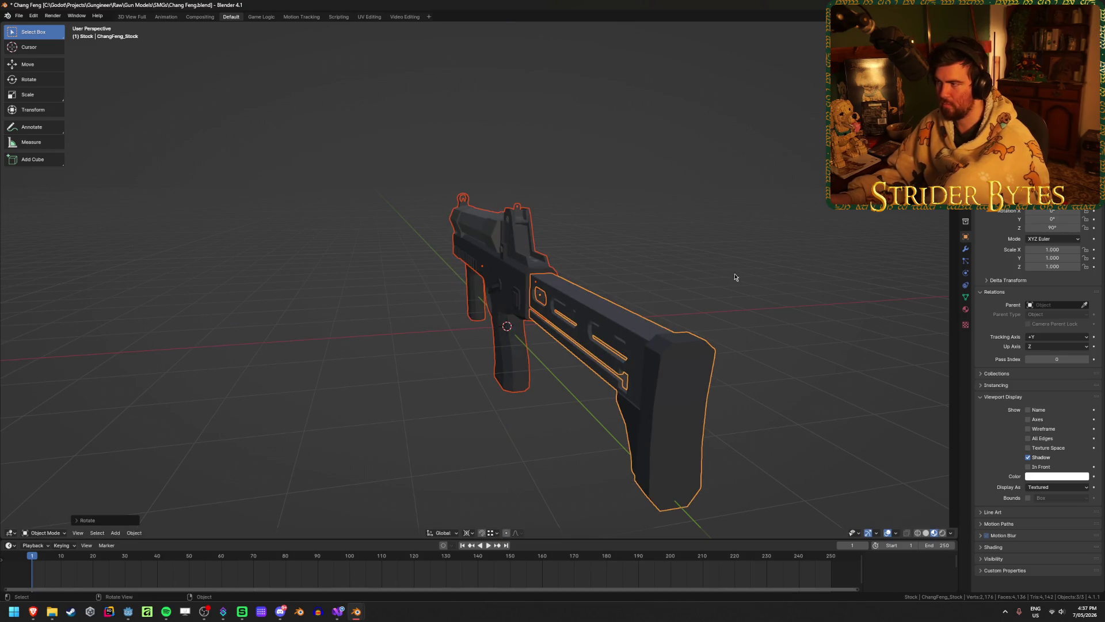
{"action": "mouse_move", "coordinate": [732, 275]}
{"action": "middle_mouse_down"}
{"action": "mouse_move", "coordinate": [653, 276]}
{"action": "mouse_move", "coordinate": [636, 364]}
{"action": "middle_mouse_up"}
{"action": "key", "text": "ctrl+a"}
{"action": "left_click", "coordinate": [650, 265]}
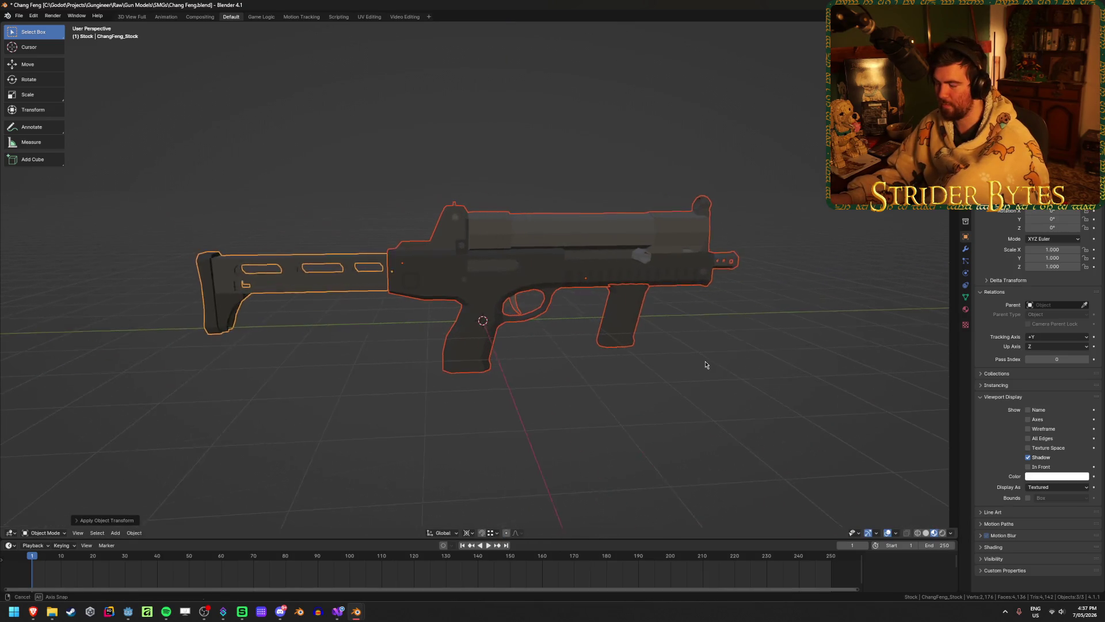
- Select the stock together with the main gun body
{"action": "left_click", "coordinate": [687, 366]}
{"action": "key", "text": "a"}
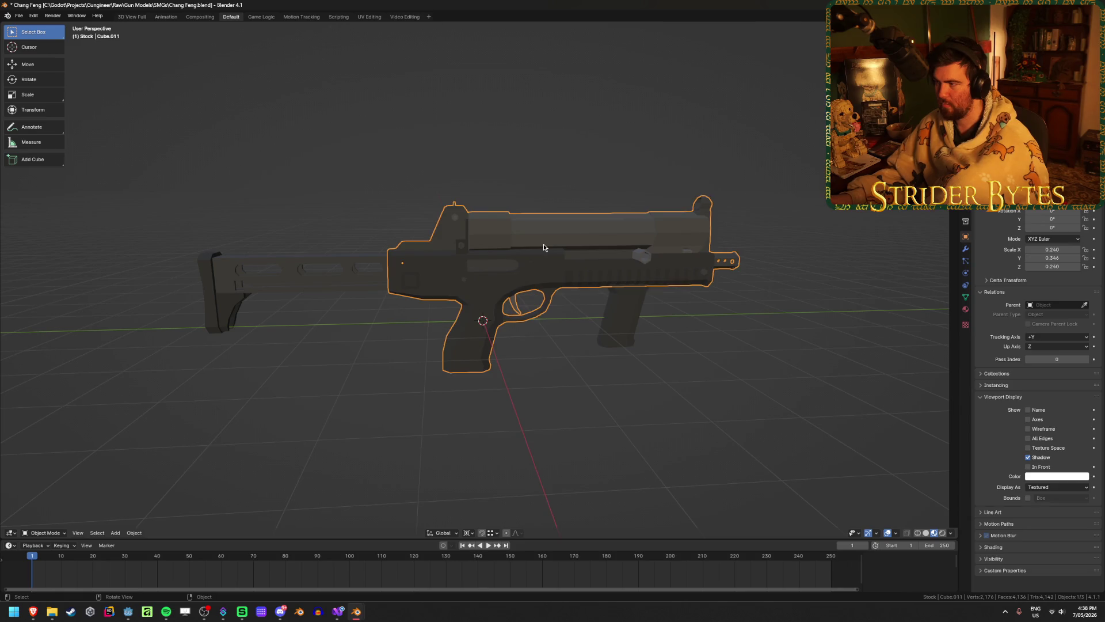
{"action": "left_click", "coordinate": [373, 268]}
{"action": "left_click", "coordinate": [476, 273]}
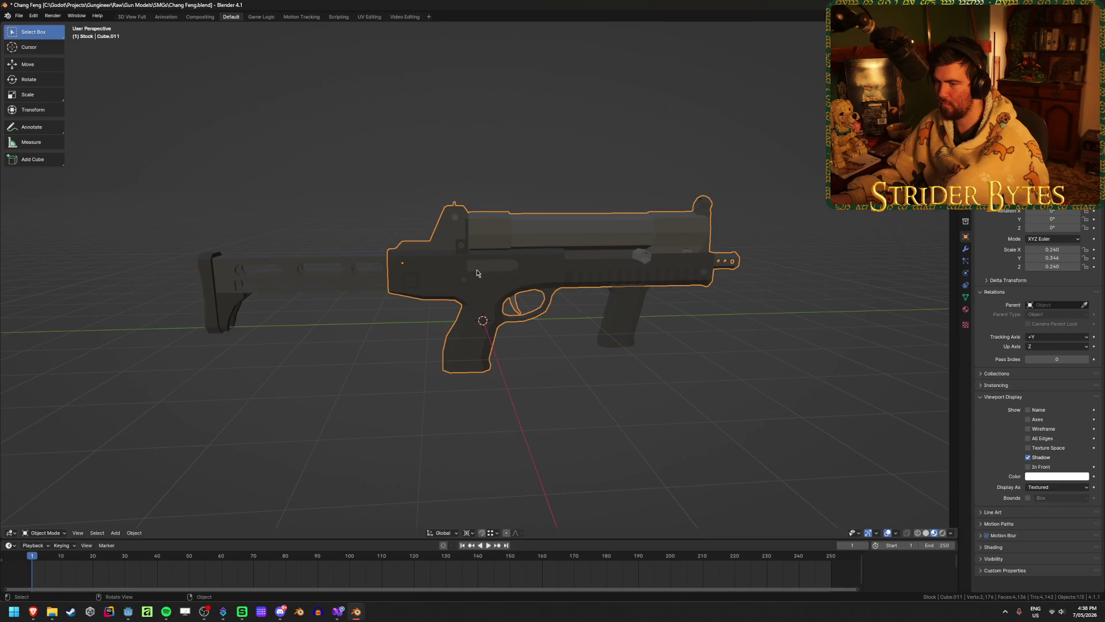
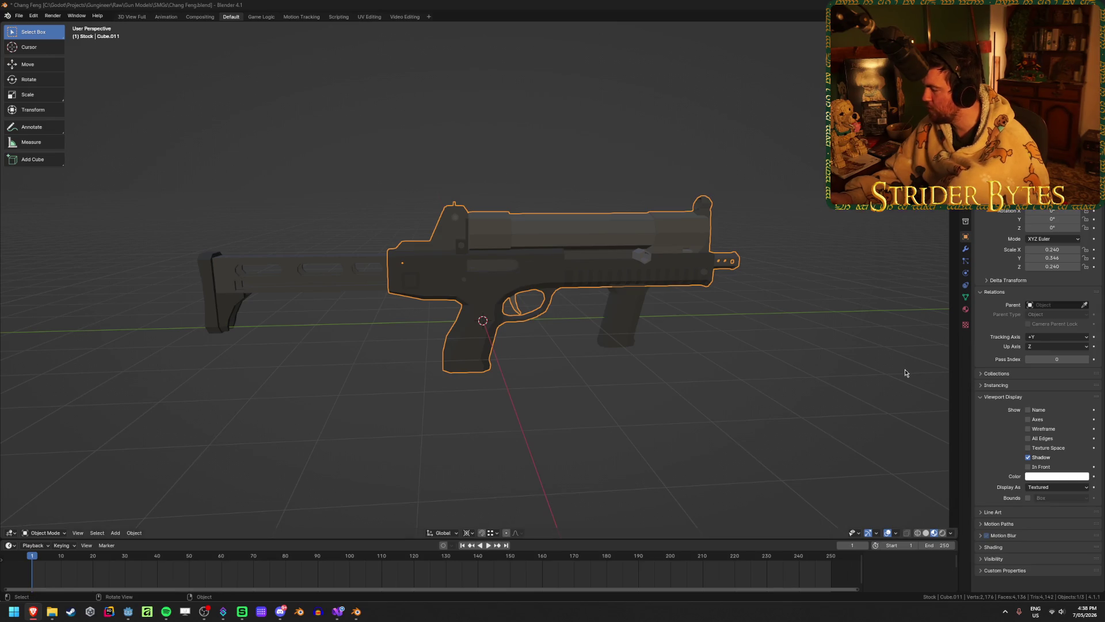
- Clear the selection and add a new cube at the 3D cursor
{"action": "left_click", "coordinate": [505, 365]}
{"action": "left_click", "coordinate": [288, 271]}
{"action": "left_click", "coordinate": [476, 399]}
{"action": "key", "text": "shift+a"}
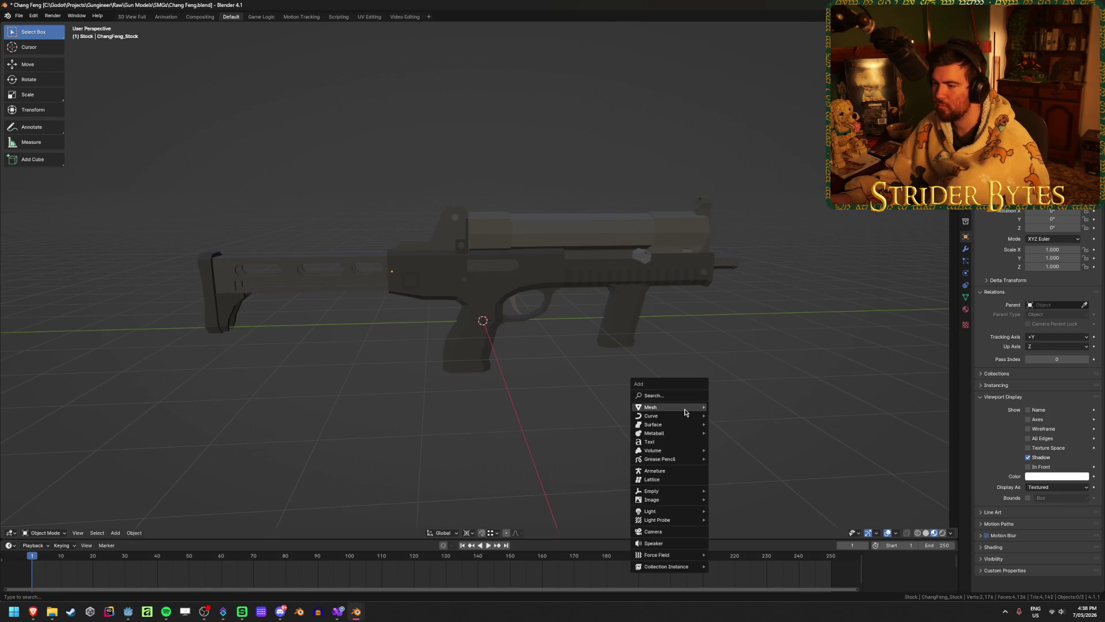
{"action": "mouse_move", "coordinate": [679, 407]}
{"action": "left_click", "coordinate": [745, 417]}
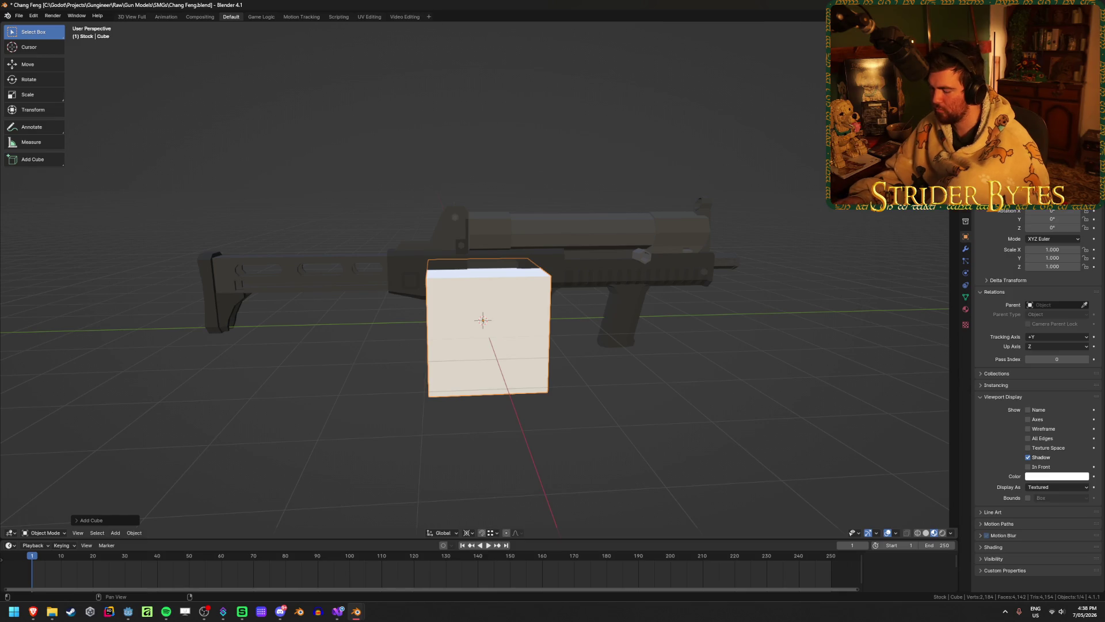
- Scale the cube into a thin 0.05 × 0.294 × 0.05 reference block
{"action": "key", "text": "s"}
{"action": "key", "text": "y"}
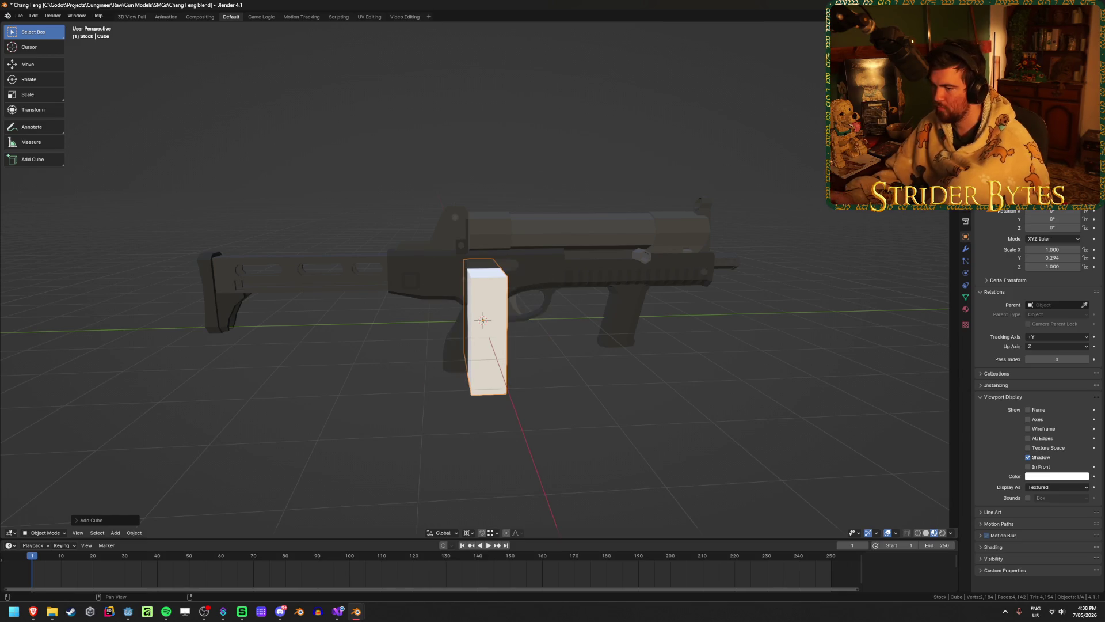
{"action": "key", "text": "s"}
{"action": "key", "text": "shift+z"}
{"action": "type", "text": "0.05"}
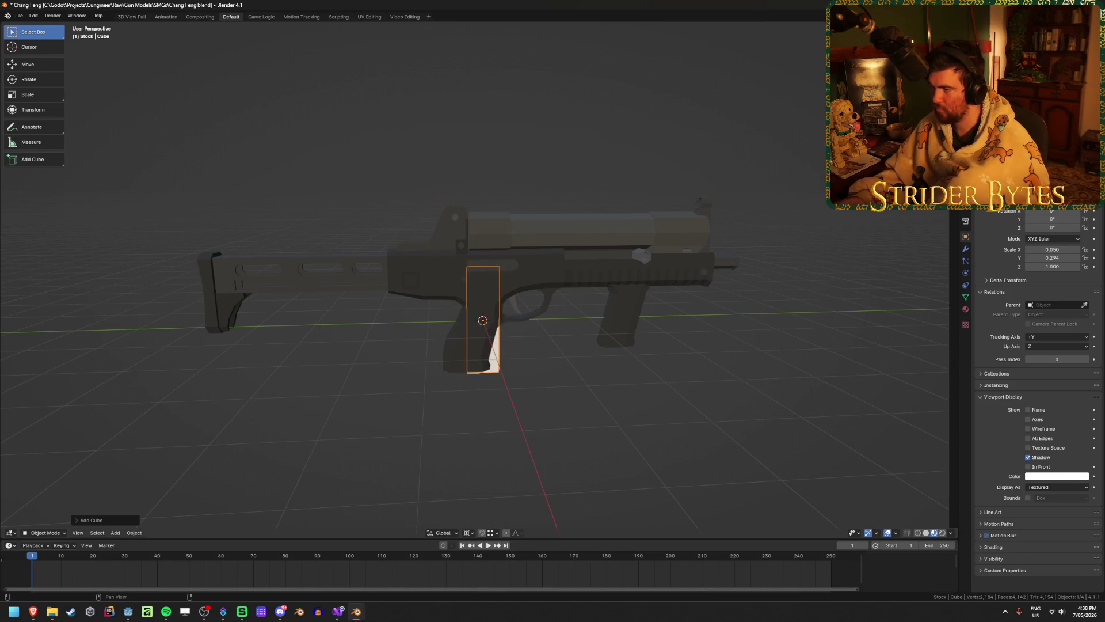
{"action": "key", "text": "Return"}
{"action": "key", "text": "ctrl+z"}
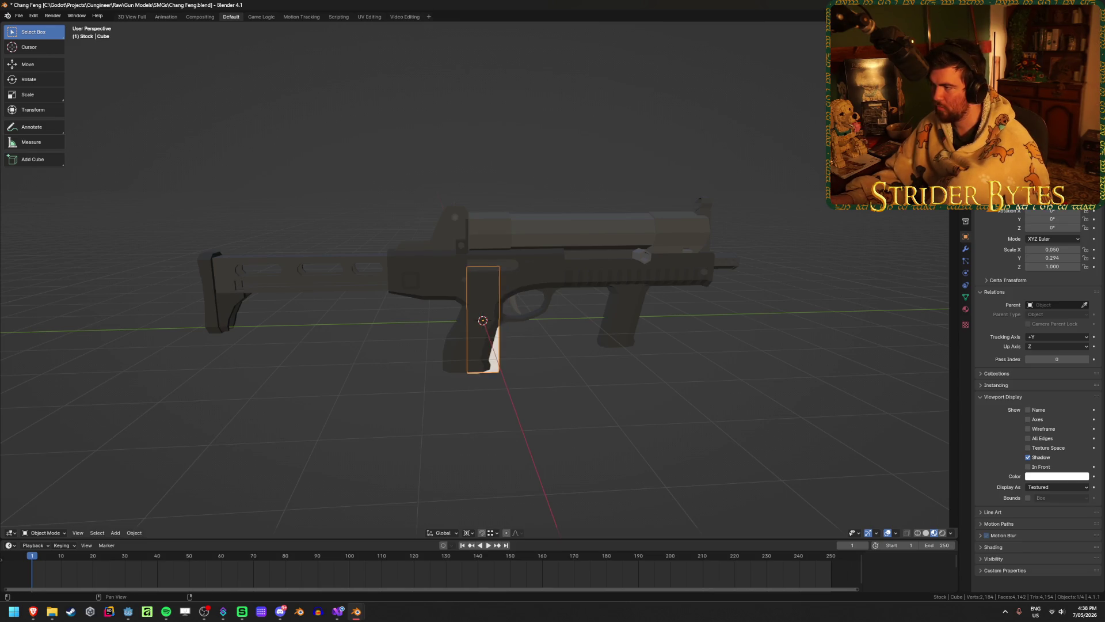
{"action": "type", "text": "sz0.05"}
{"action": "key", "text": "Return"}
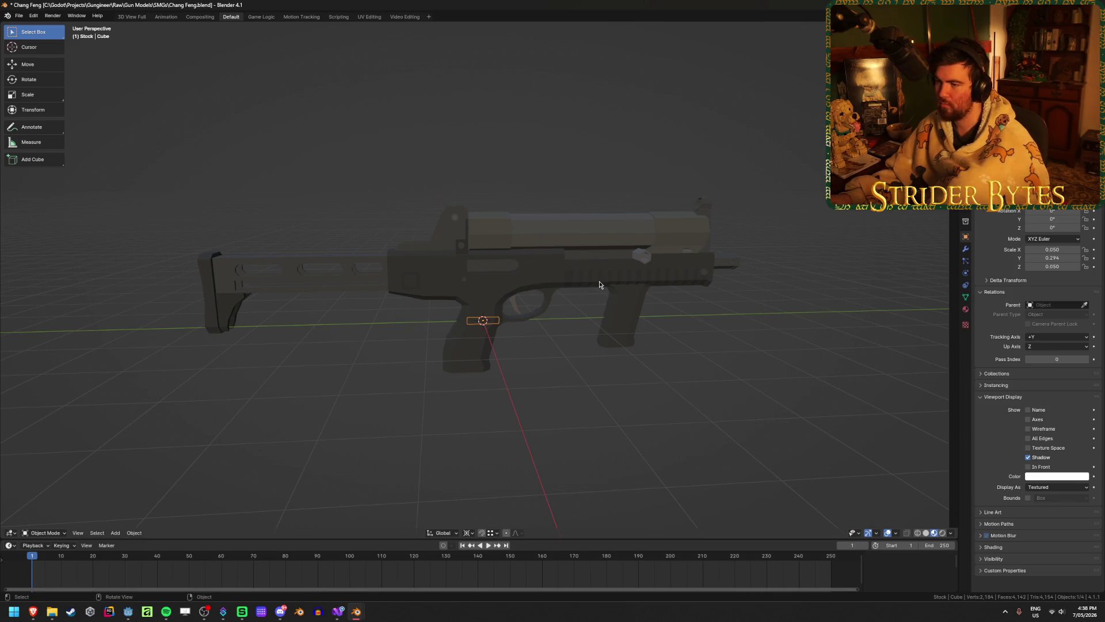
- Select all the gun parts, making the stock the active object
{"action": "left_click", "coordinate": [599, 285]}
{"action": "left_click", "coordinate": [291, 271], "text": "shift"}
{"action": "scroll", "coordinate": [834, 337], "scroll_direction": "up", "scroll_amount": 2}
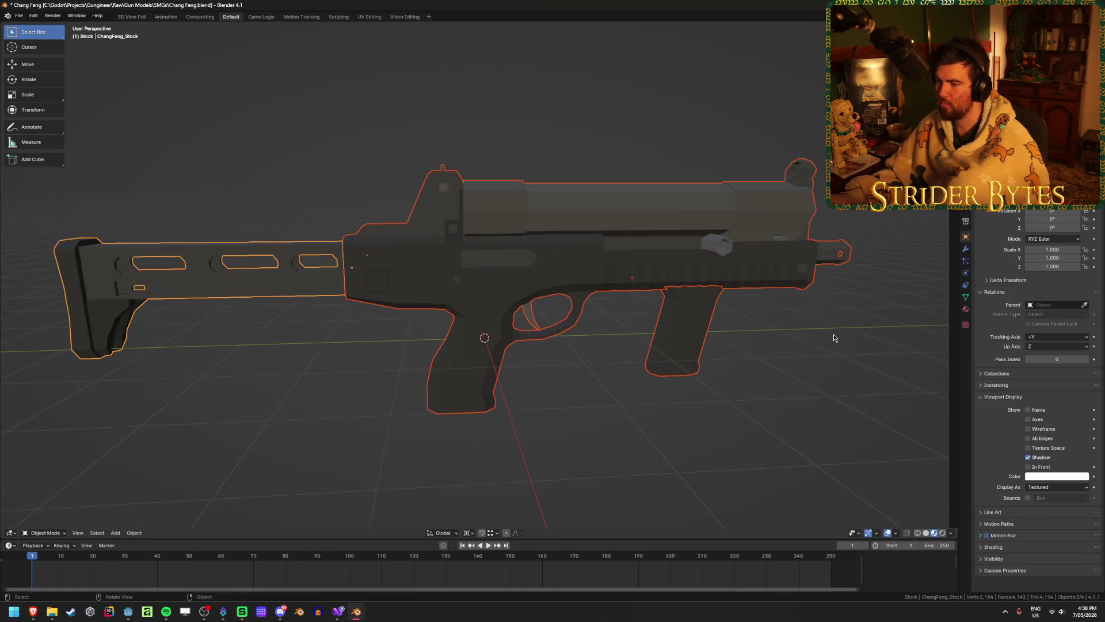
- In right orthographic view, scale the gun to match the reference block's length
{"action": "key", "text": "KP_3"}
{"action": "key", "text": "s"}
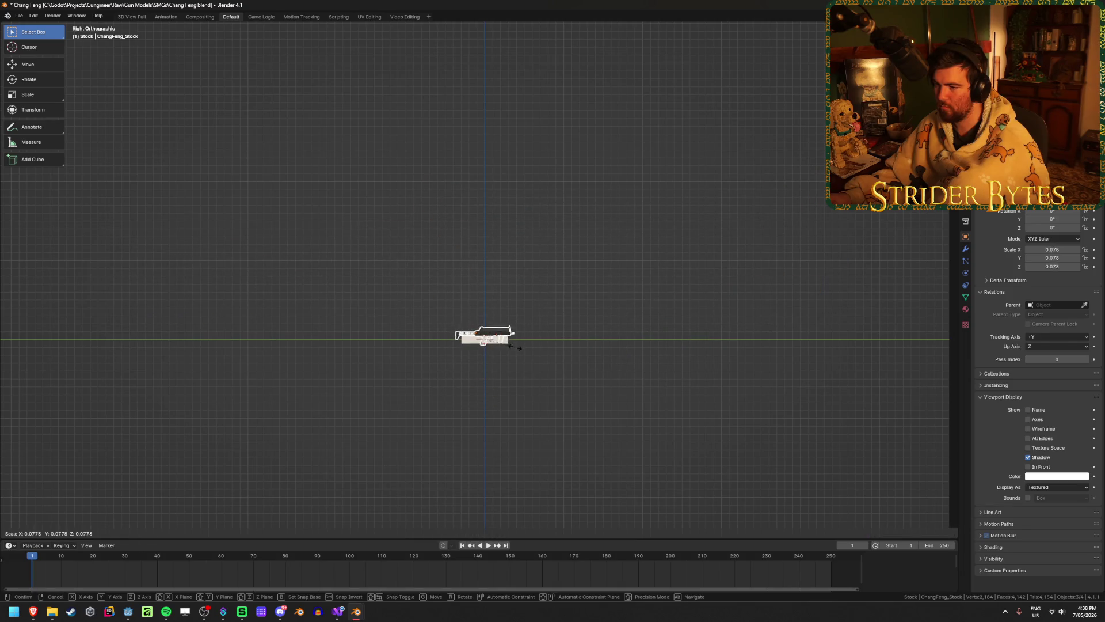
{"action": "left_click", "coordinate": [506, 349]}
{"action": "key", "text": "KP_Decimal"}
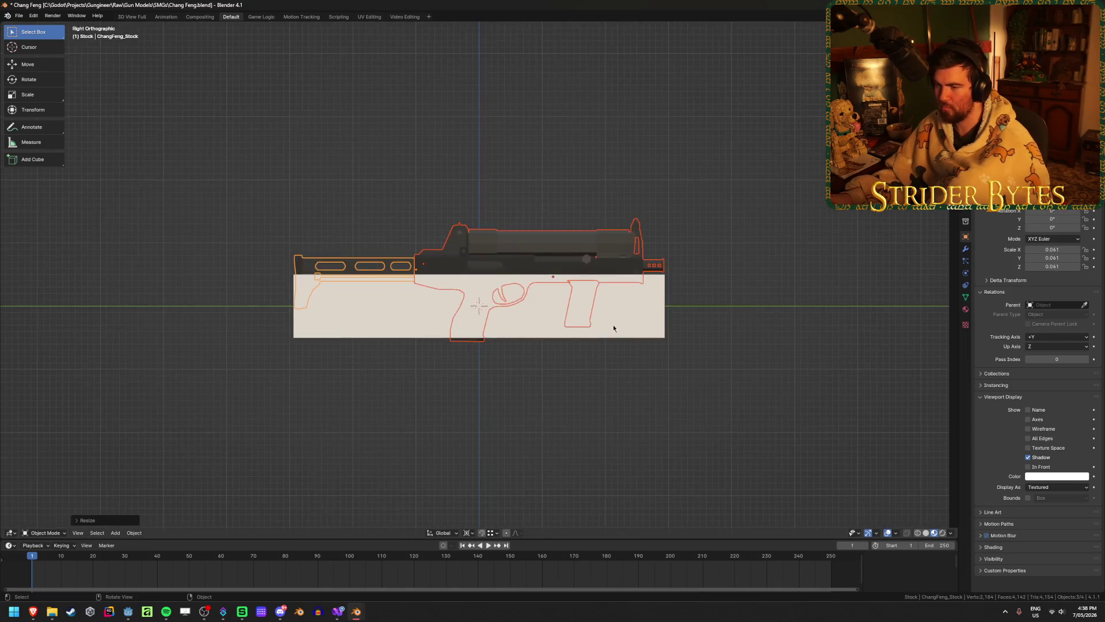
{"action": "key", "text": "s"}
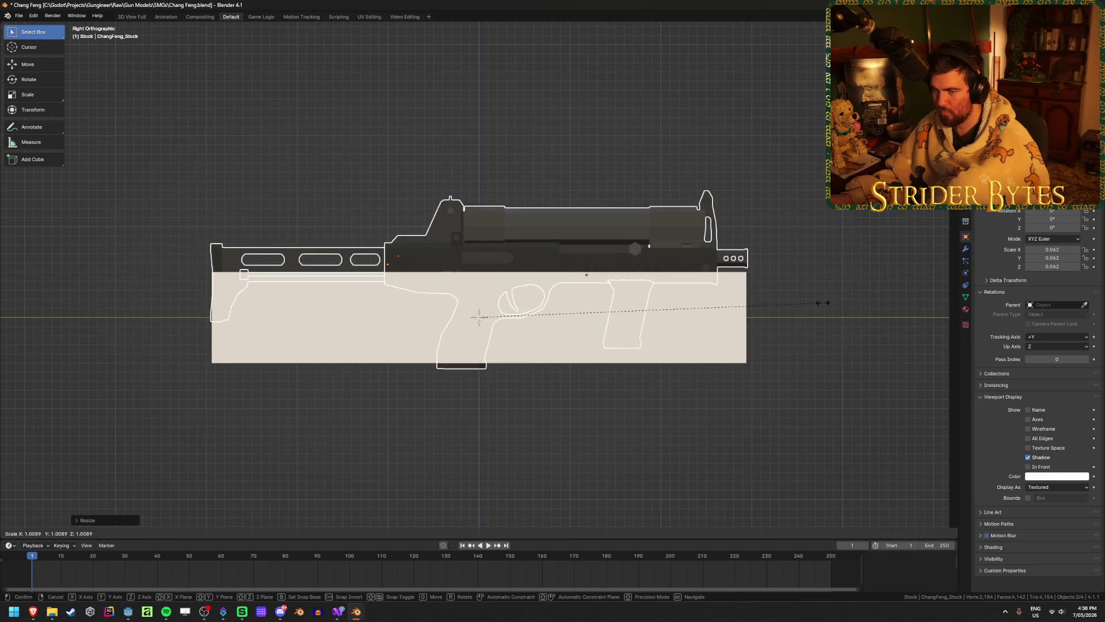
{"action": "left_click", "coordinate": [822, 303]}
- Select the reference cube on its own and delete it
{"action": "key", "text": "Tab"}
{"action": "key", "text": "Tab"}
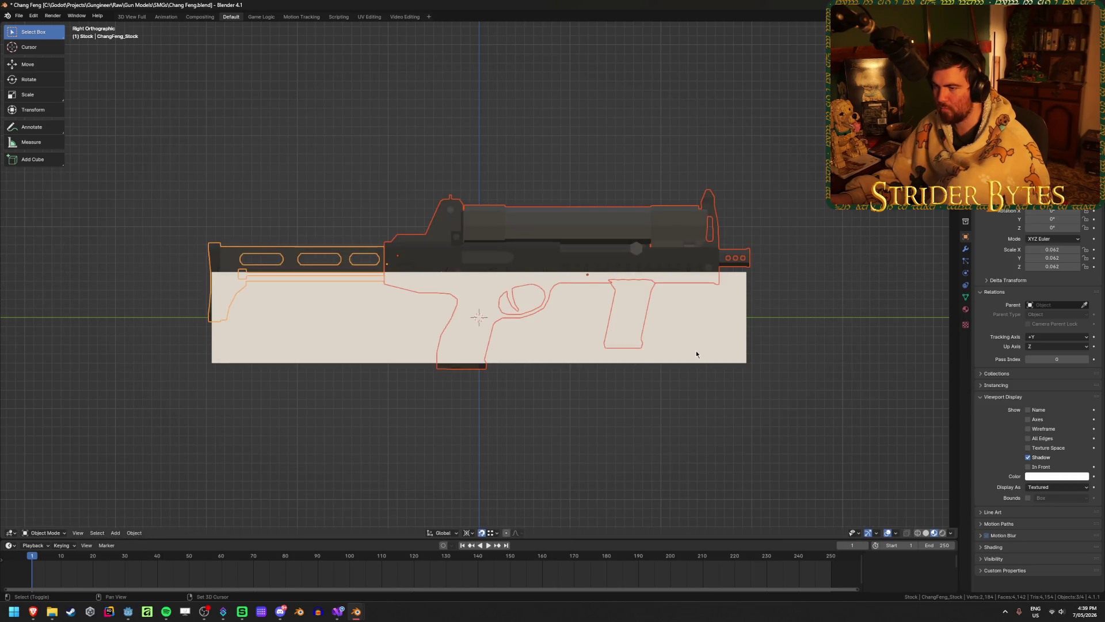
{"action": "key", "text": "z"}
{"action": "left_click", "coordinate": [636, 359]}
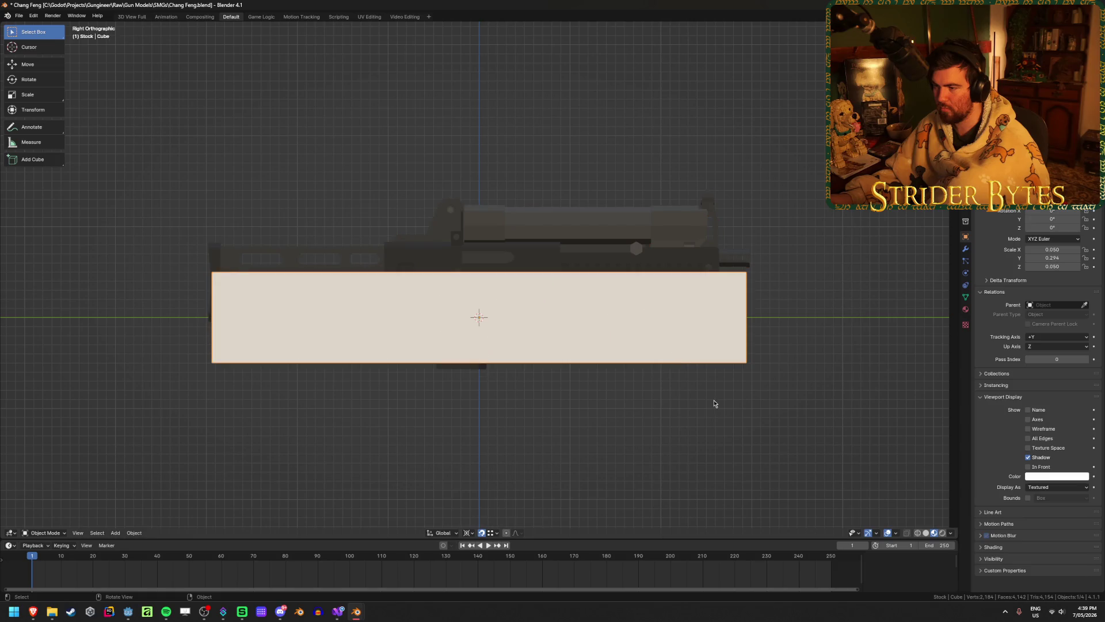
{"action": "key", "text": "Delete"}
- Return to a perspective view, select all three gun objects and hide the sidebar
{"action": "middle_click_drag", "start_coordinate": [708, 395], "coordinate": [523, 425]}
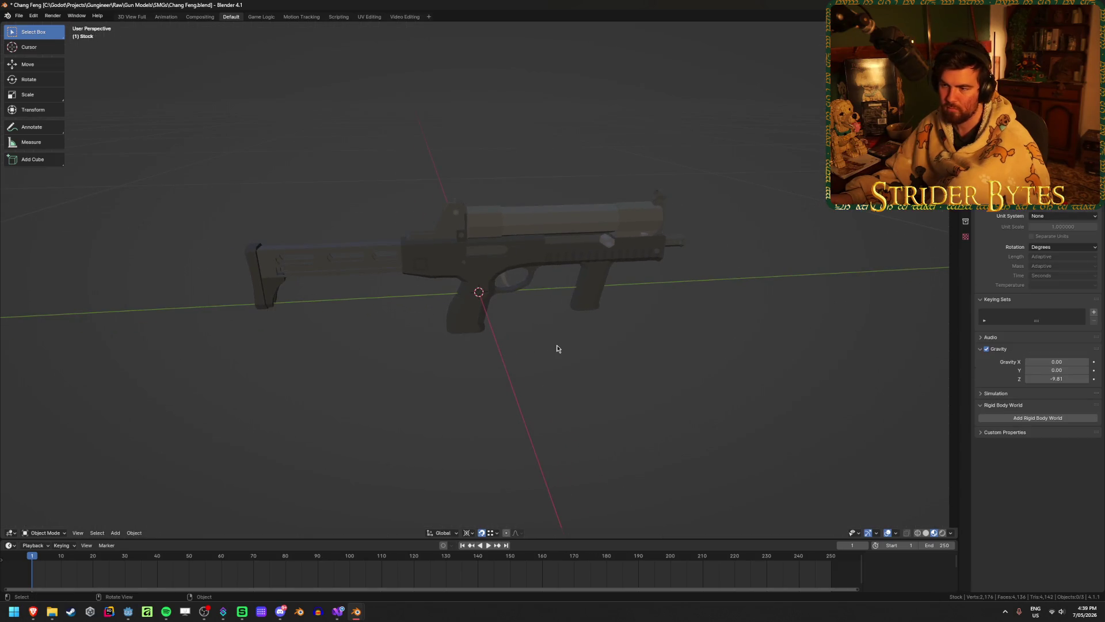
{"action": "scroll", "coordinate": [557, 348], "scroll_direction": "up", "scroll_amount": 2}
{"action": "key", "text": "a"}
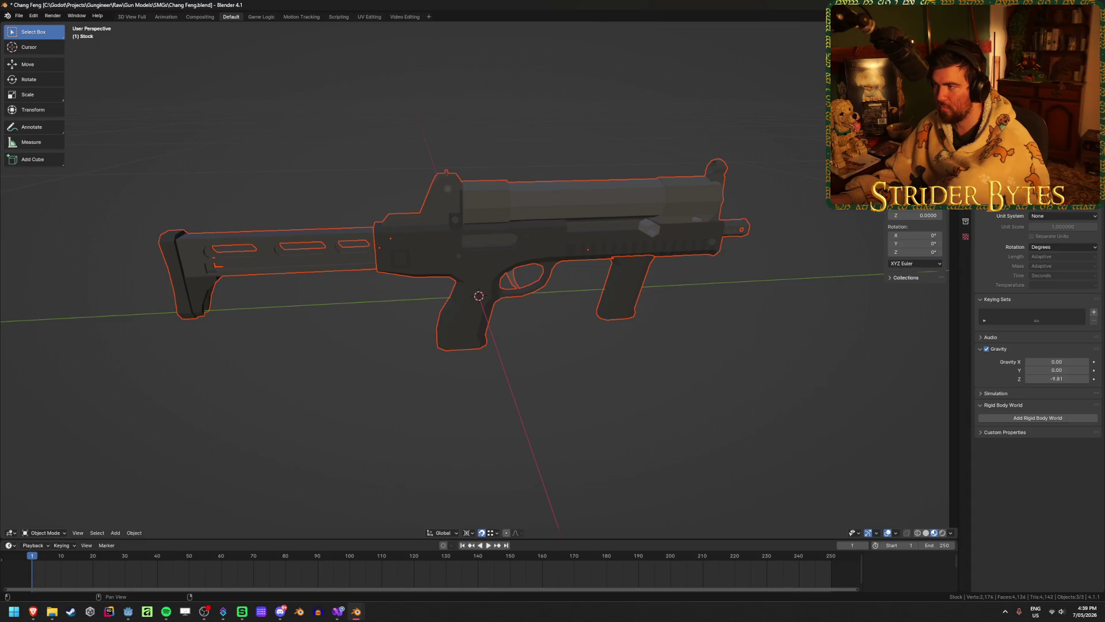
{"action": "key", "text": "n"}
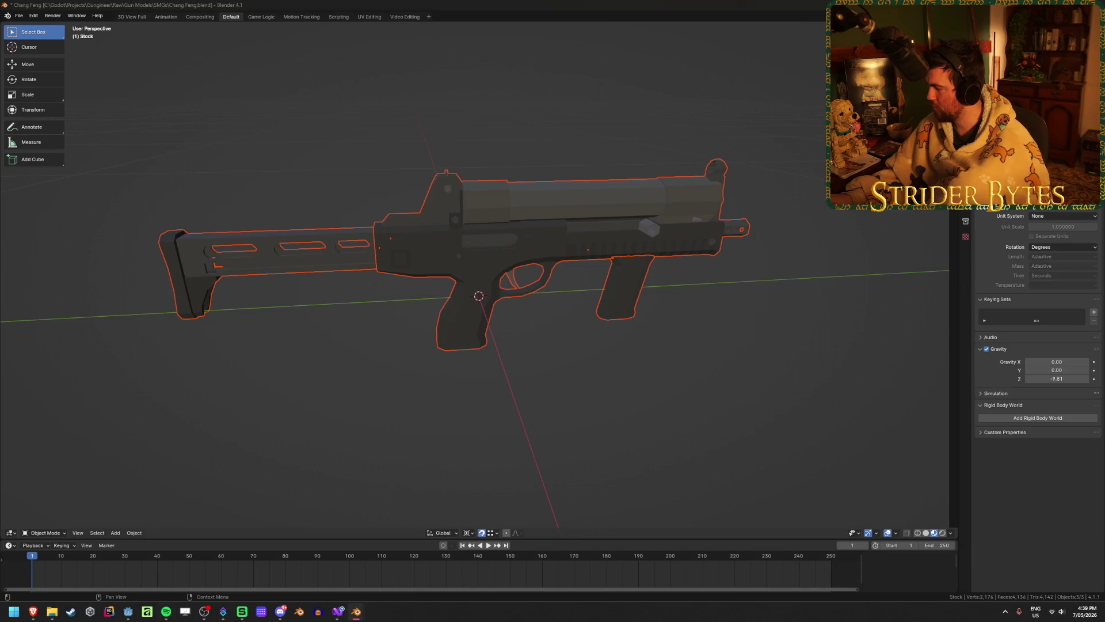
{"action": "key", "text": "alt+Tab"}
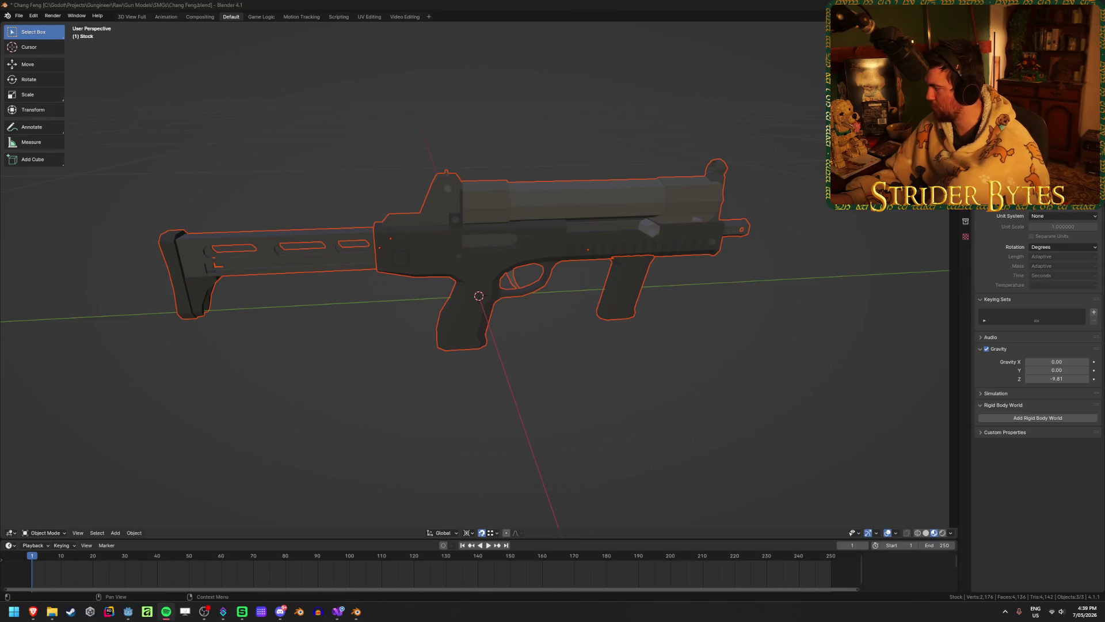
- Apply the scale to all three gun objects so each reads 1.000
{"action": "left_click", "coordinate": [639, 248]}
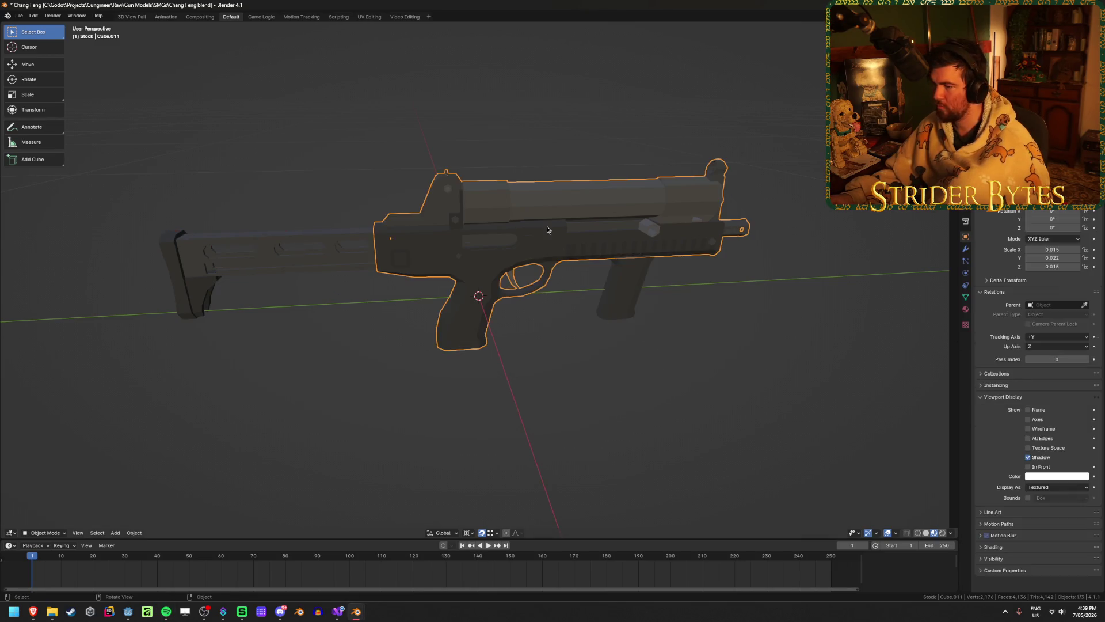
{"action": "left_click", "coordinate": [637, 295]}
{"action": "middle_click_drag", "start_coordinate": [637, 295], "coordinate": [611, 280]}
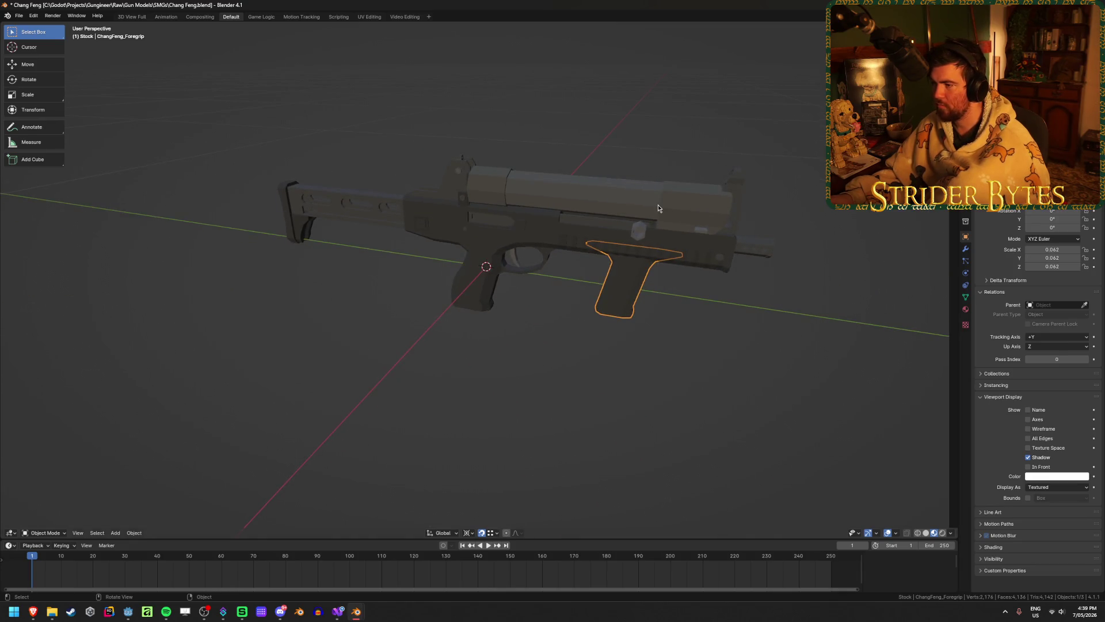
{"action": "key", "text": "a"}
{"action": "key", "text": "ctrl+a"}
{"action": "left_click", "coordinate": [644, 213]}
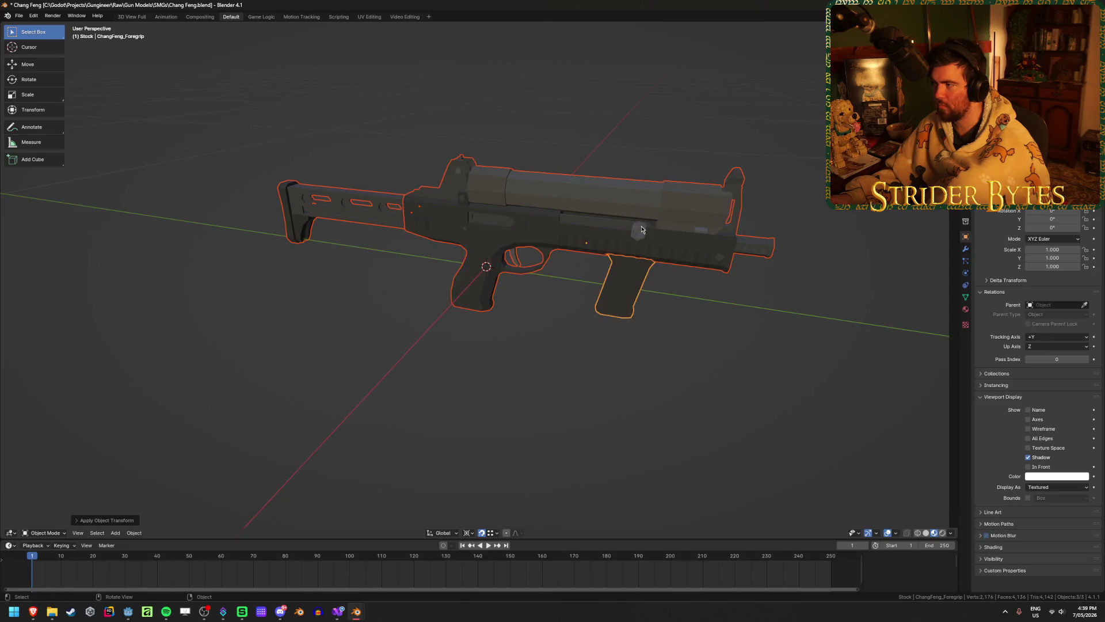
- Select the stock alone and bring up the glTF export window at the parent folder
{"action": "left_click", "coordinate": [592, 320]}
{"action": "left_click", "coordinate": [628, 287]}
{"action": "left_click", "coordinate": [382, 225]}
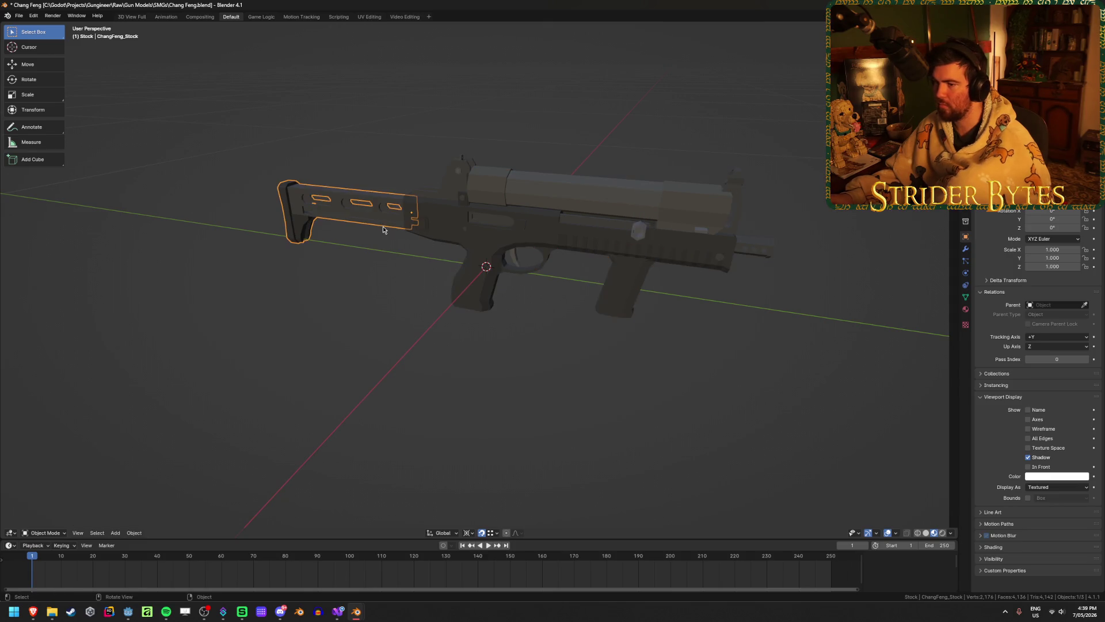
{"action": "key", "text": "ctrl+e"}
{"action": "left_click", "coordinate": [435, 163]}
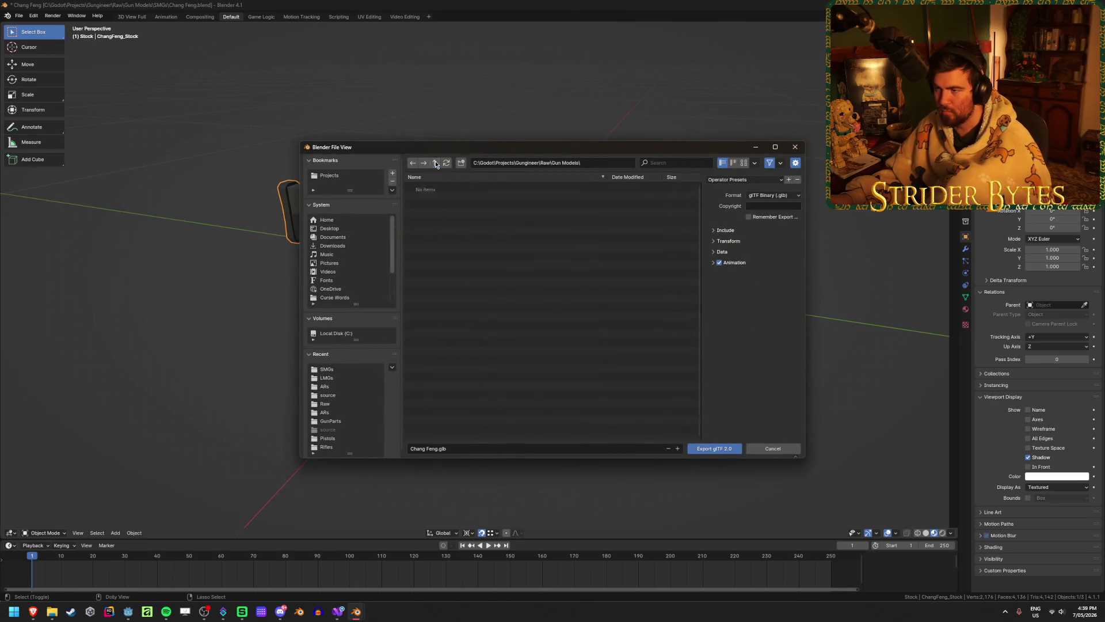
- Export the stock over Stock_ChangFeng.glb in the Meshes/GunParts/SMGs folder
{"action": "left_click", "coordinate": [435, 163]}
{"action": "left_click", "coordinate": [435, 163]}
{"action": "double_click", "coordinate": [431, 257]}
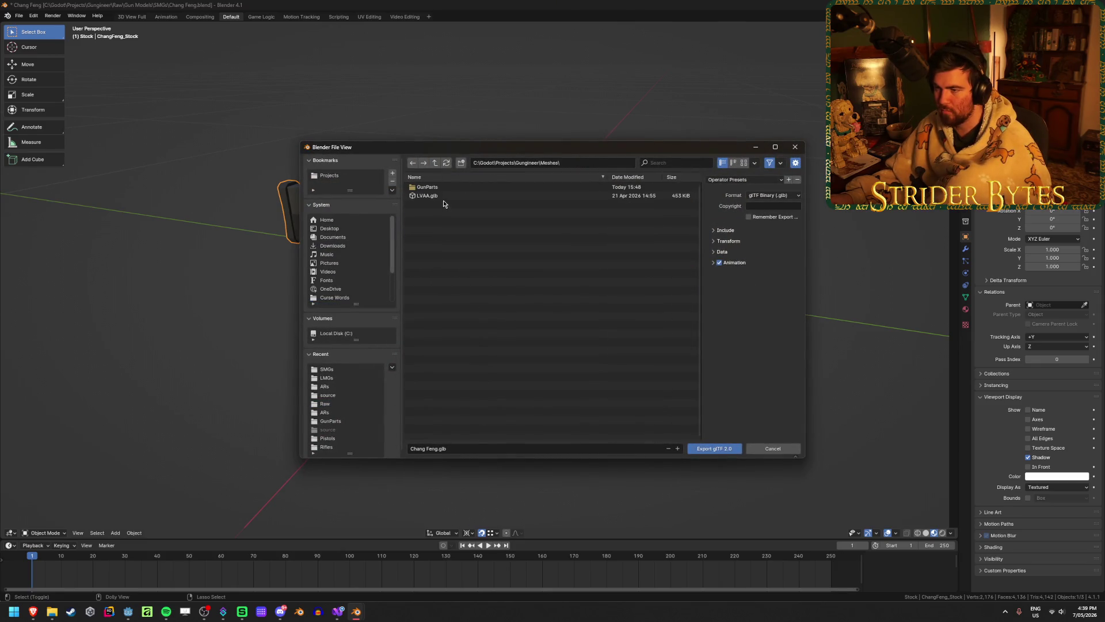
{"action": "double_click", "coordinate": [446, 195]}
{"action": "double_click", "coordinate": [429, 222]}
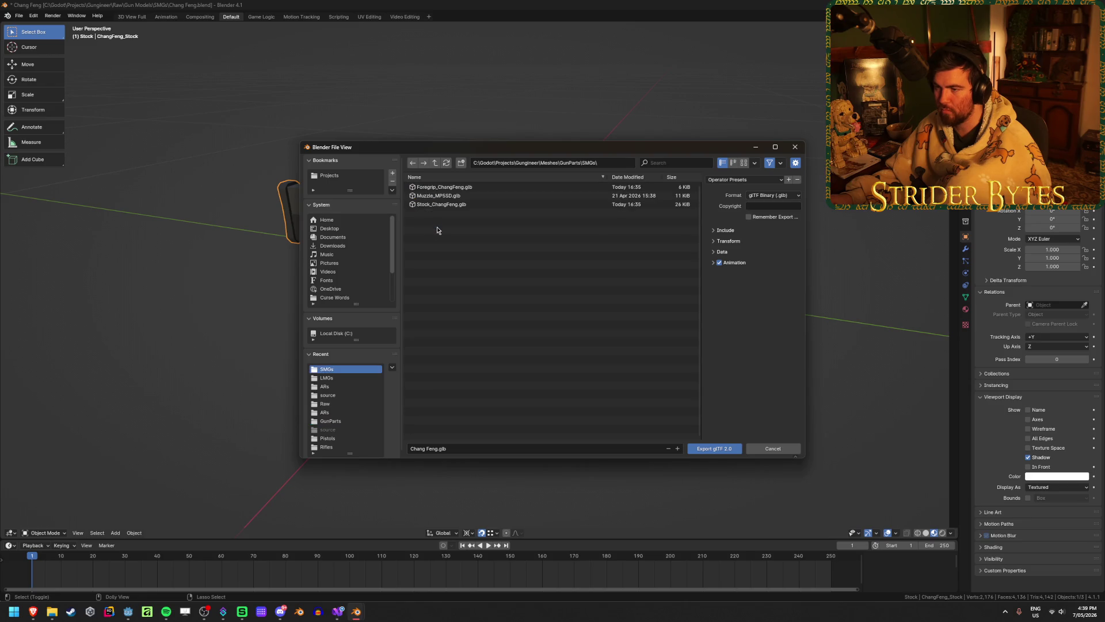
{"action": "left_click", "coordinate": [449, 205]}
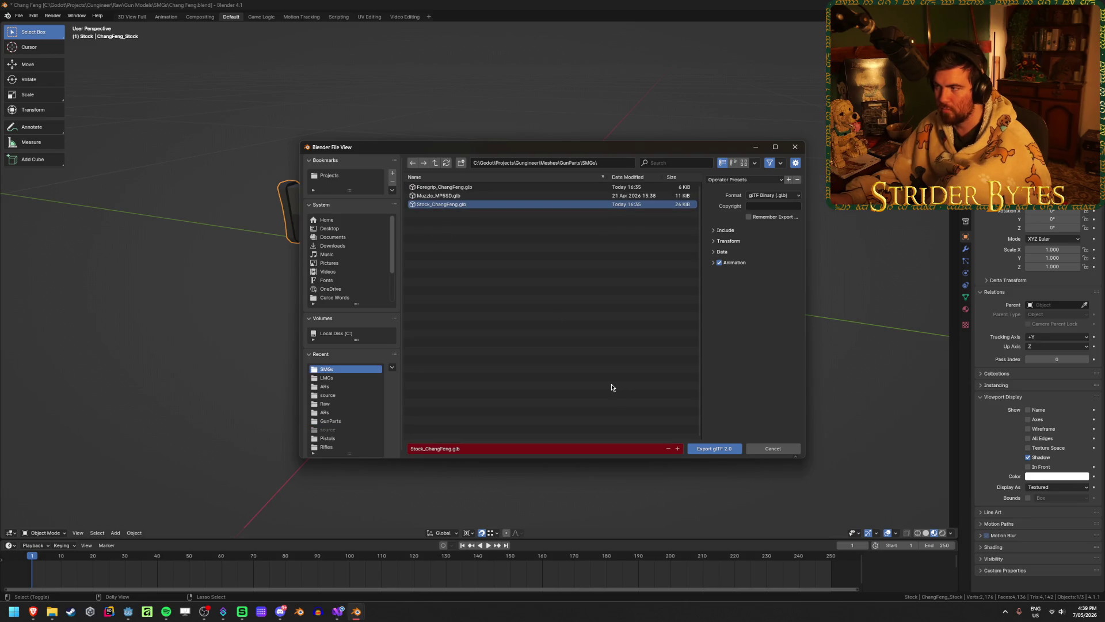
{"action": "left_click", "coordinate": [721, 450]}
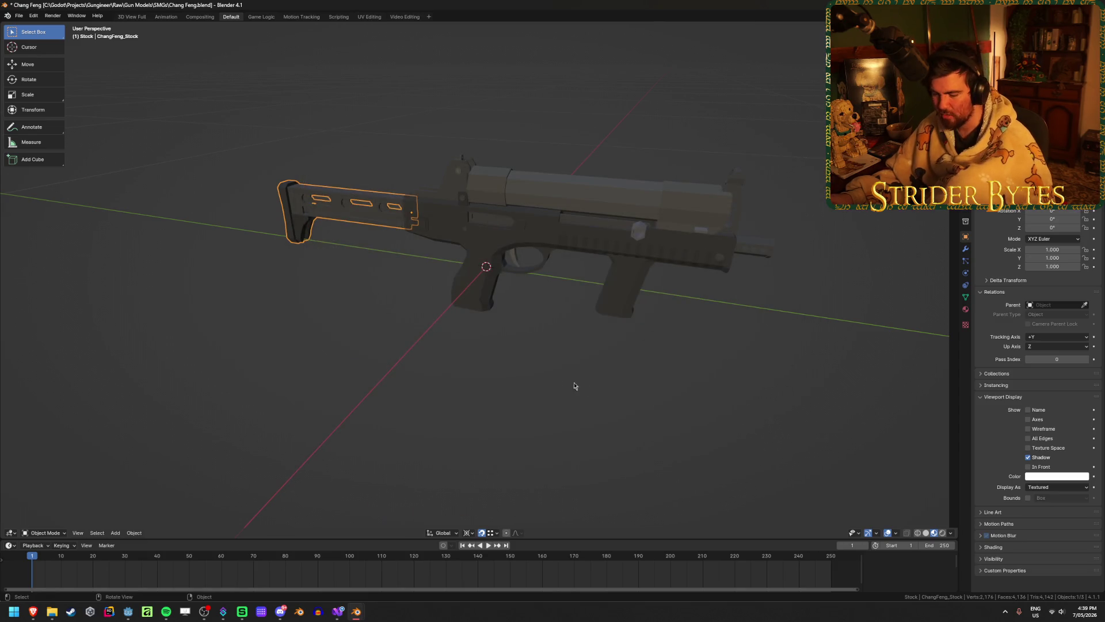
- Re-export the stock using the GunPart export preset
{"action": "key", "text": "shift+r"}
{"action": "left_click", "coordinate": [746, 179]}
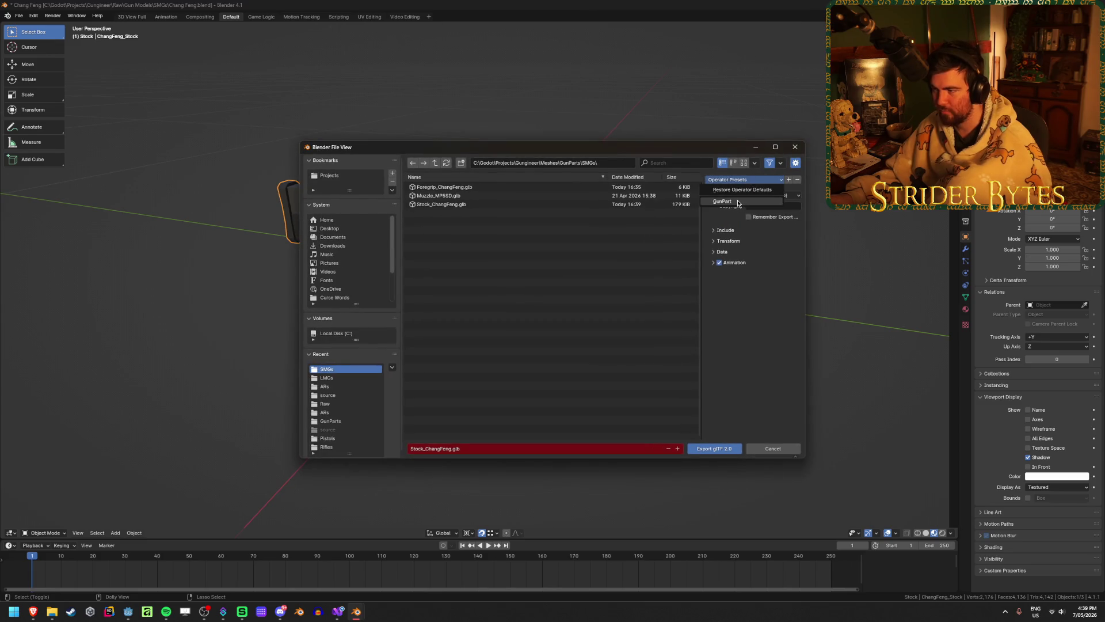
{"action": "left_click", "coordinate": [723, 202]}
{"action": "left_click", "coordinate": [711, 448]}
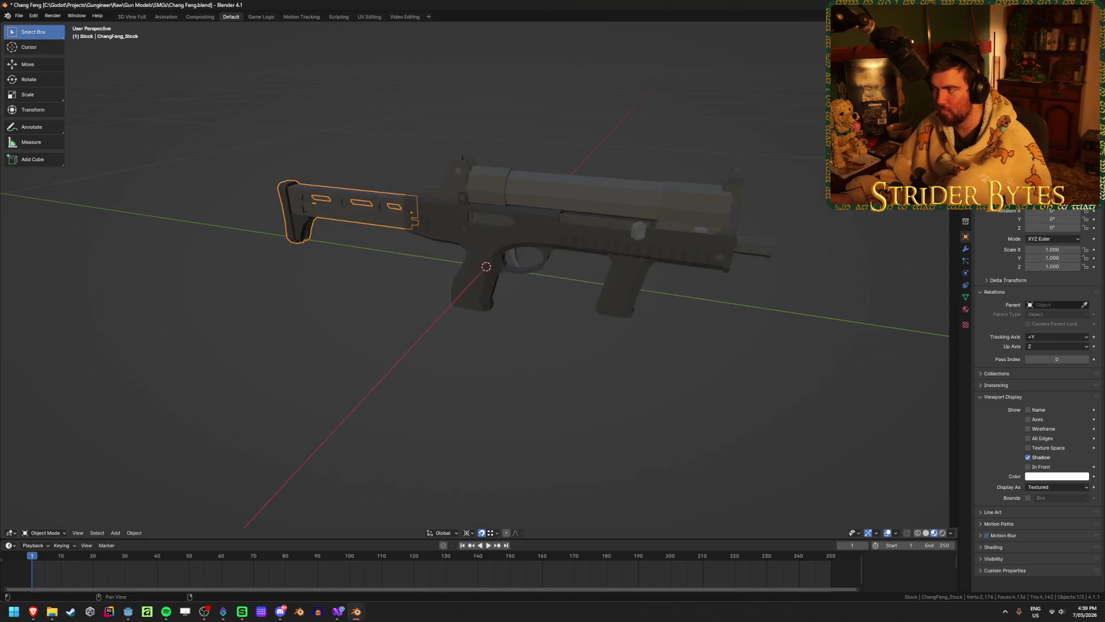
- Select the foregrip and export it as Foregrip_ChangFeng.glb
{"action": "left_click", "coordinate": [622, 282]}
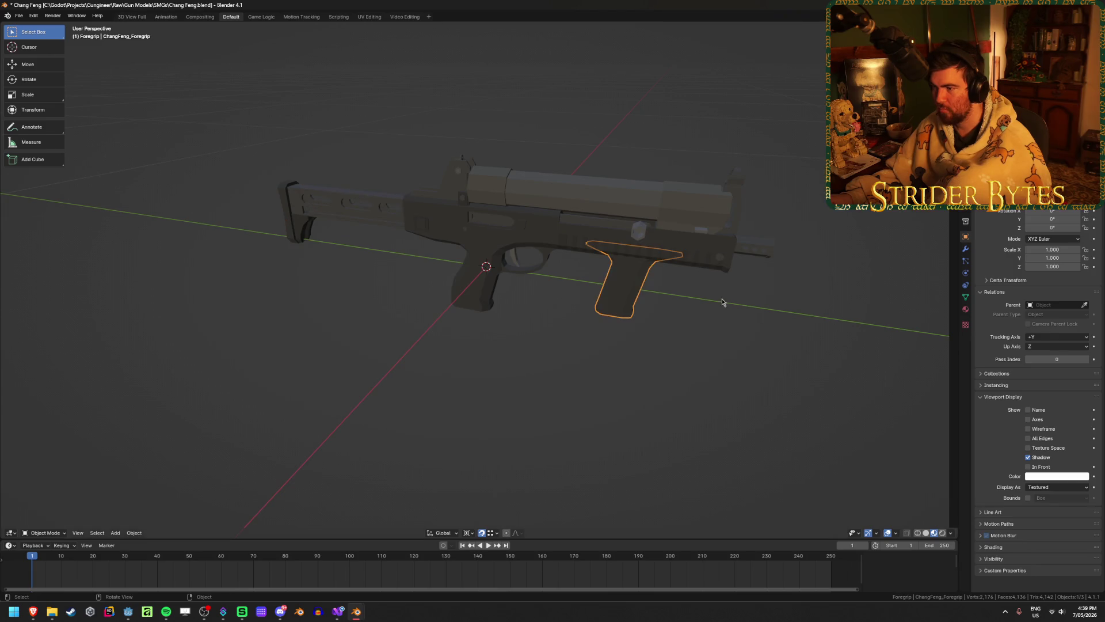
{"action": "key", "text": "shift+r"}
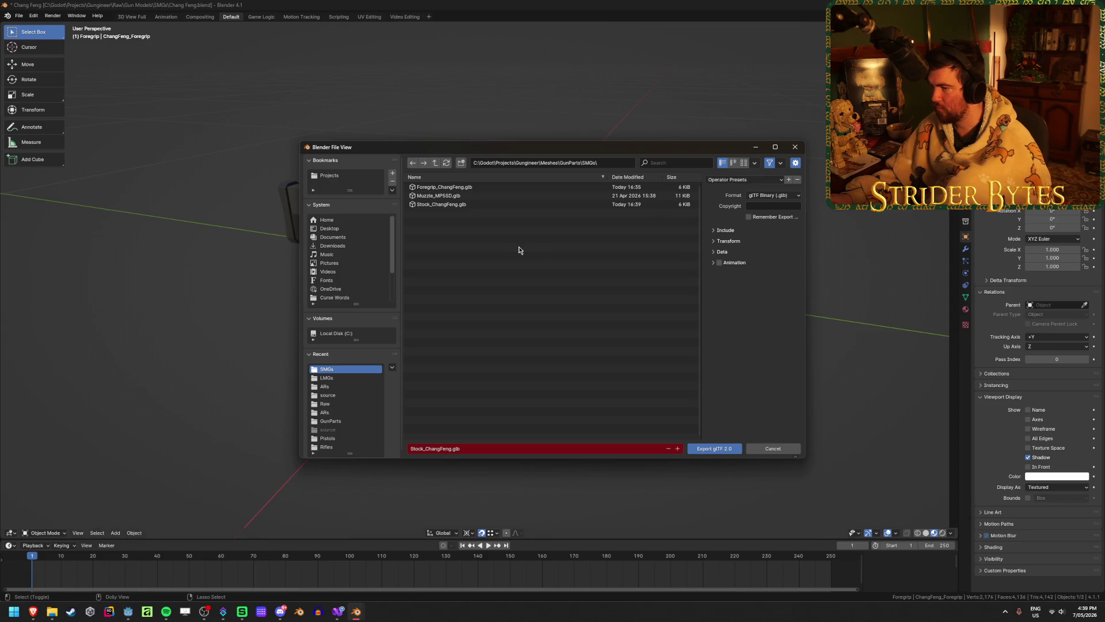
{"action": "left_click", "coordinate": [442, 448]}
{"action": "left_click", "coordinate": [443, 448]}
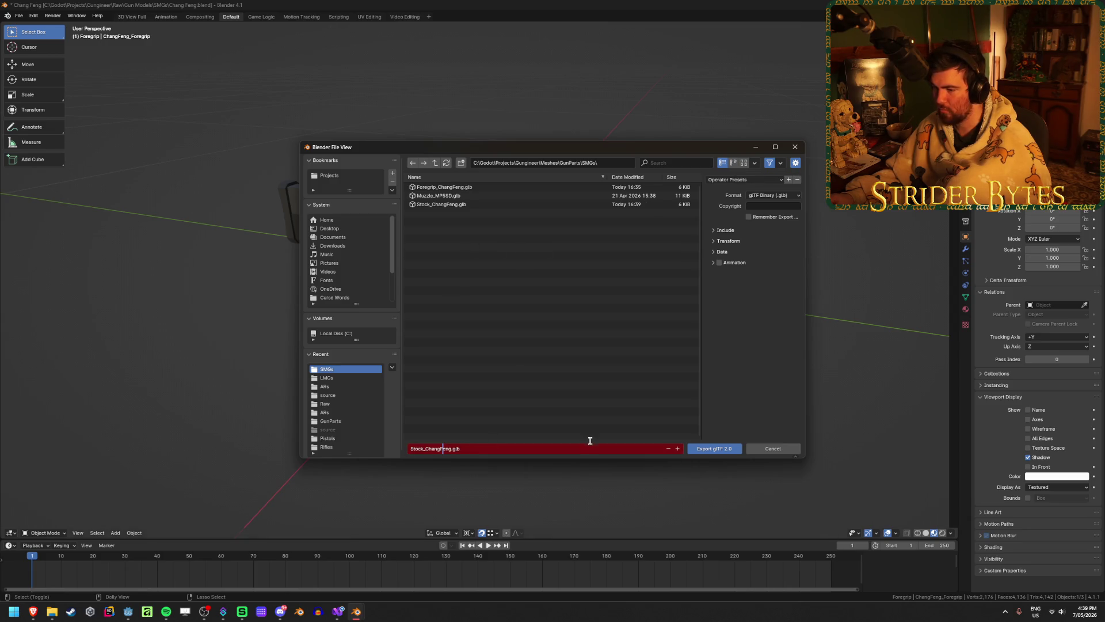
{"action": "key", "text": "BackSpace"}
{"action": "type", "text": "f"}
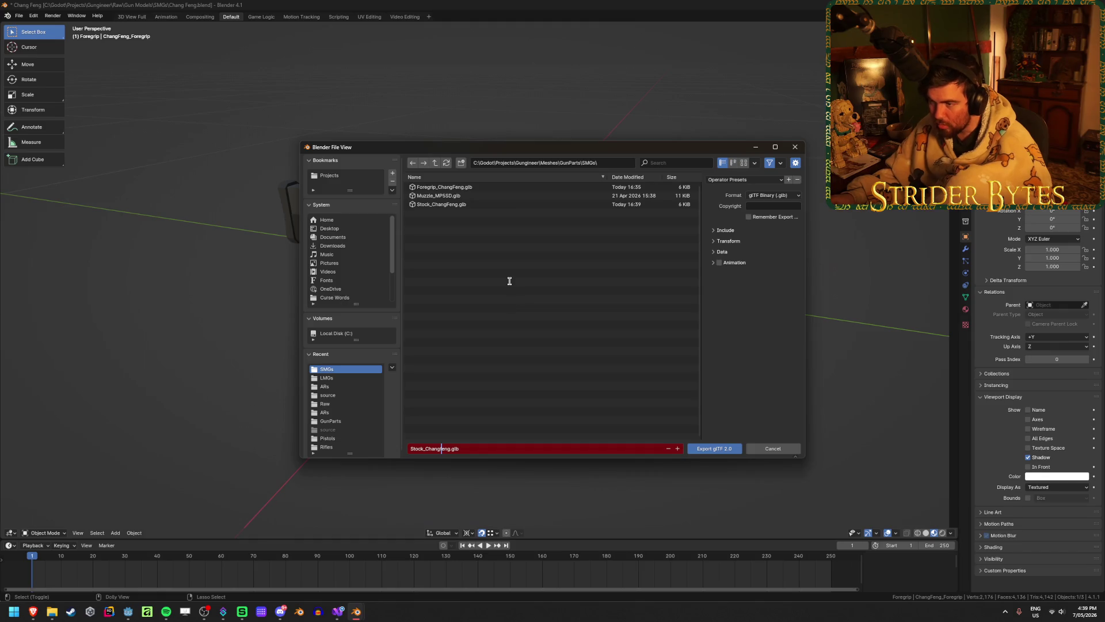
{"action": "left_click", "coordinate": [469, 188]}
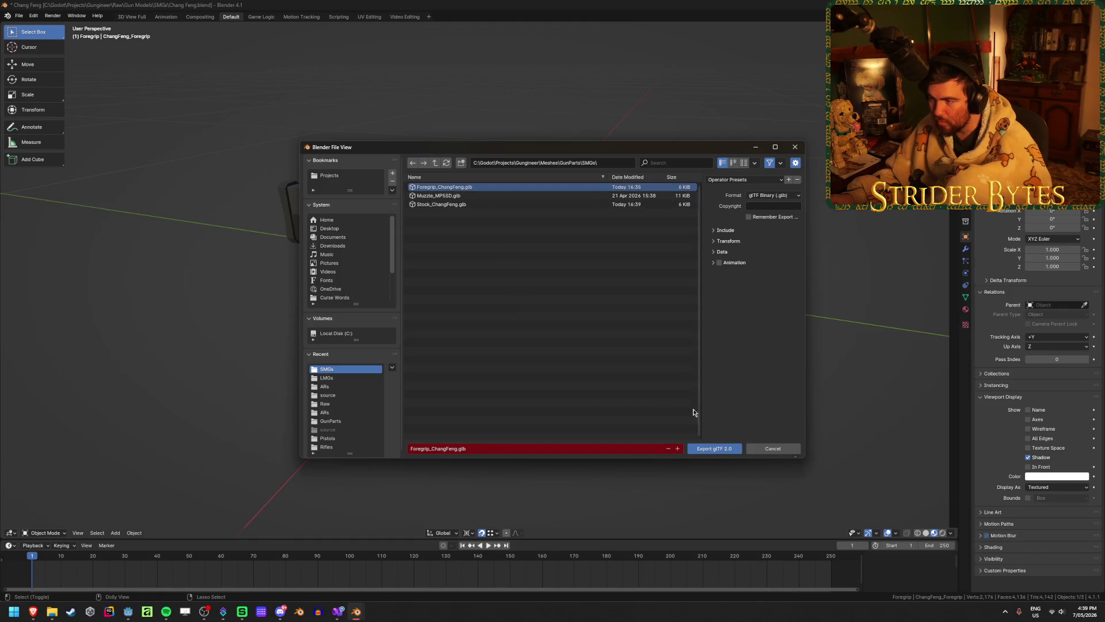
{"action": "left_click", "coordinate": [724, 450]}
{"action": "key", "text": "ctrl+q"}
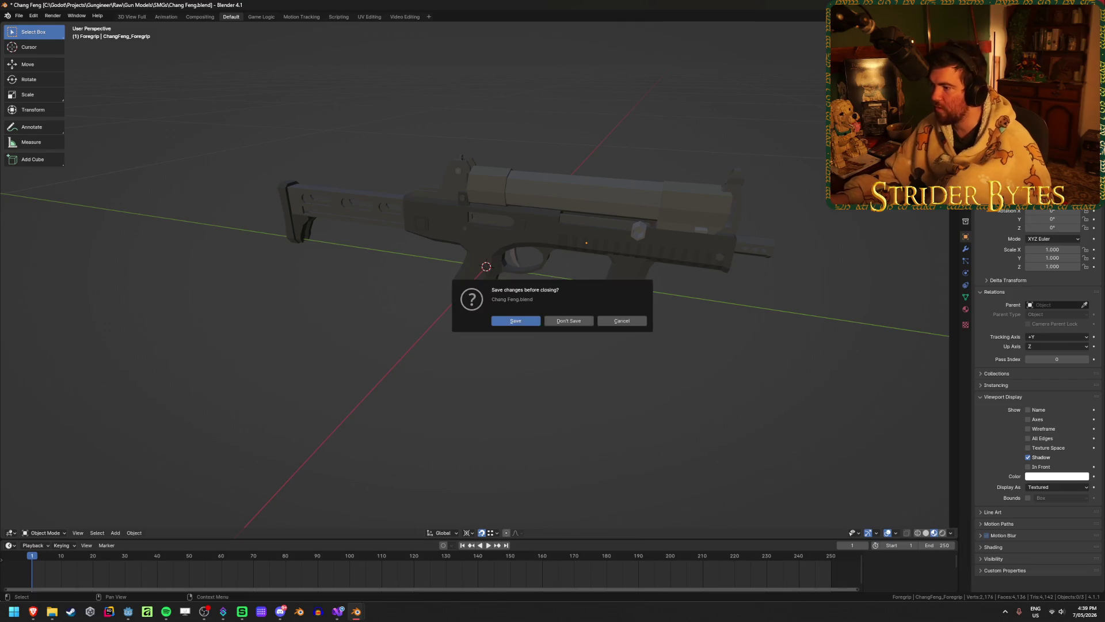
- Discard the Chang Feng changes with Don't Save so HK MP5.blend opens
{"action": "left_click", "coordinate": [508, 321]}
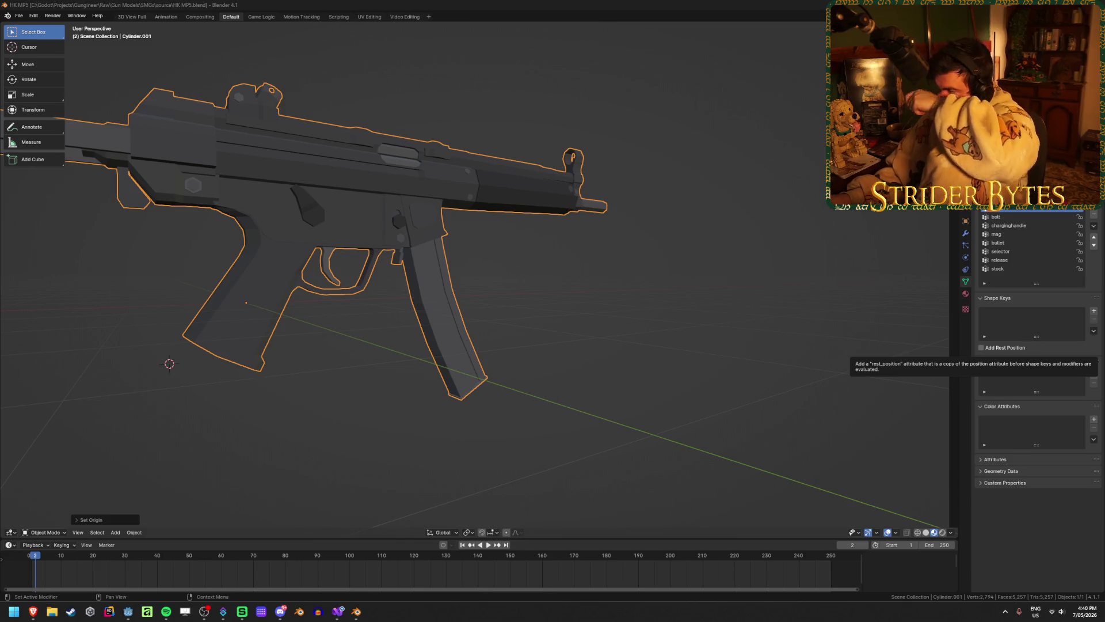
- Deselect the gun and snap the 3D cursor to the world origin
{"action": "left_click", "coordinate": [507, 314]}
{"action": "key", "text": "KP_7"}
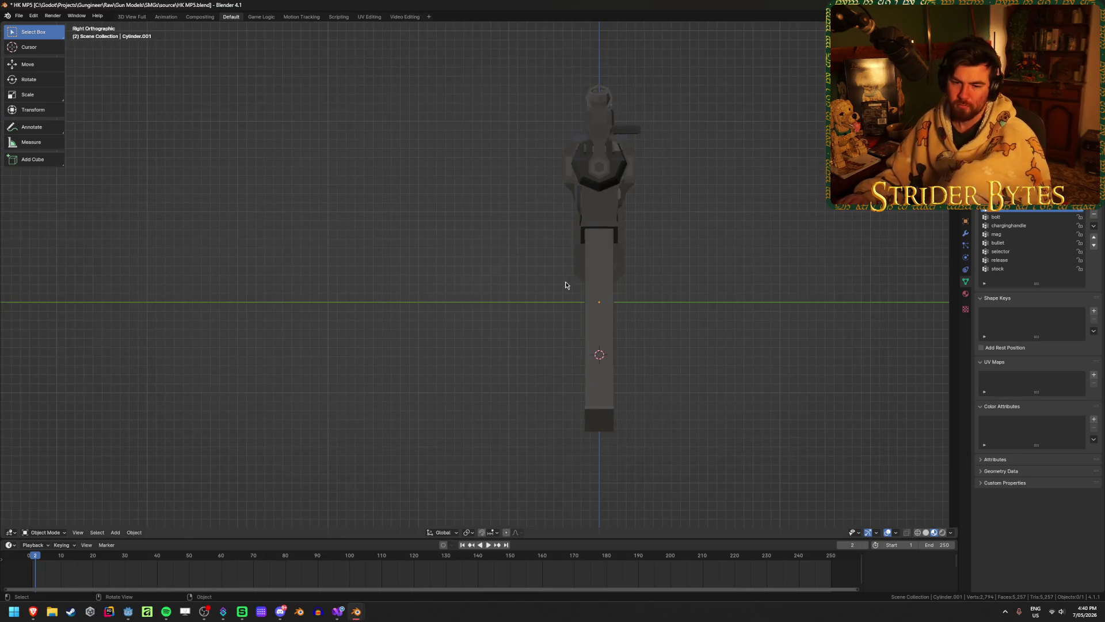
{"action": "mouse_move", "coordinate": [564, 284]}
{"action": "middle_mouse_down"}
{"action": "mouse_move", "coordinate": [400, 280]}
{"action": "mouse_move", "coordinate": [668, 322]}
{"action": "middle_mouse_up"}
{"action": "scroll", "coordinate": [472, 293], "scroll_direction": "down", "scroll_amount": 4}
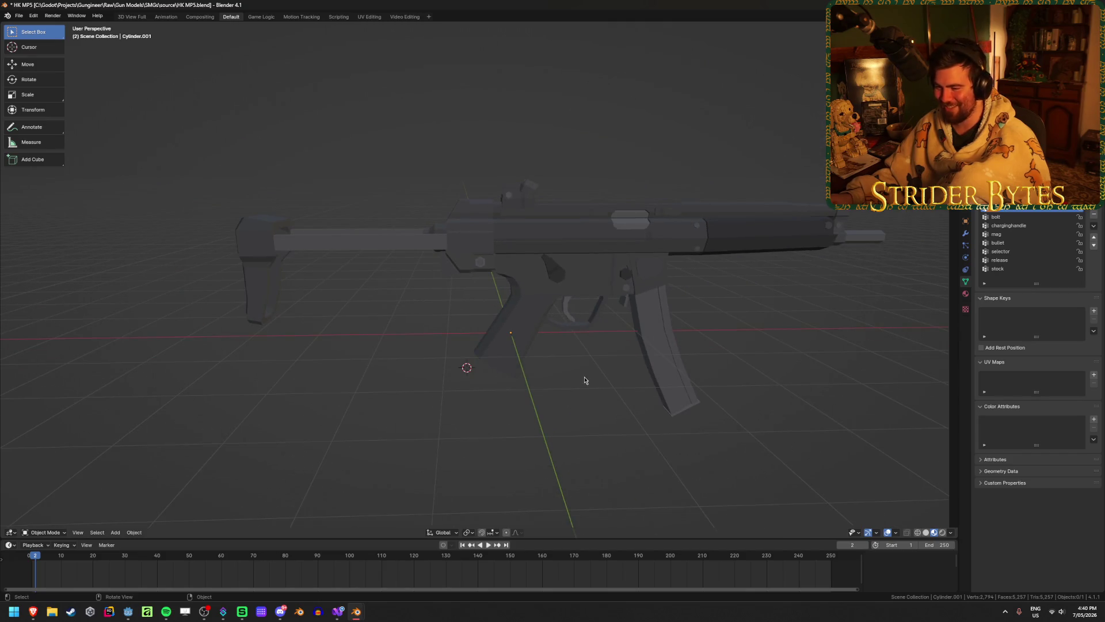
{"action": "key", "text": "shift+s"}
{"action": "left_click", "coordinate": [494, 404]}
- Select the MP5 and rotate it 9 around the global Z axis
{"action": "left_click", "coordinate": [543, 294]}
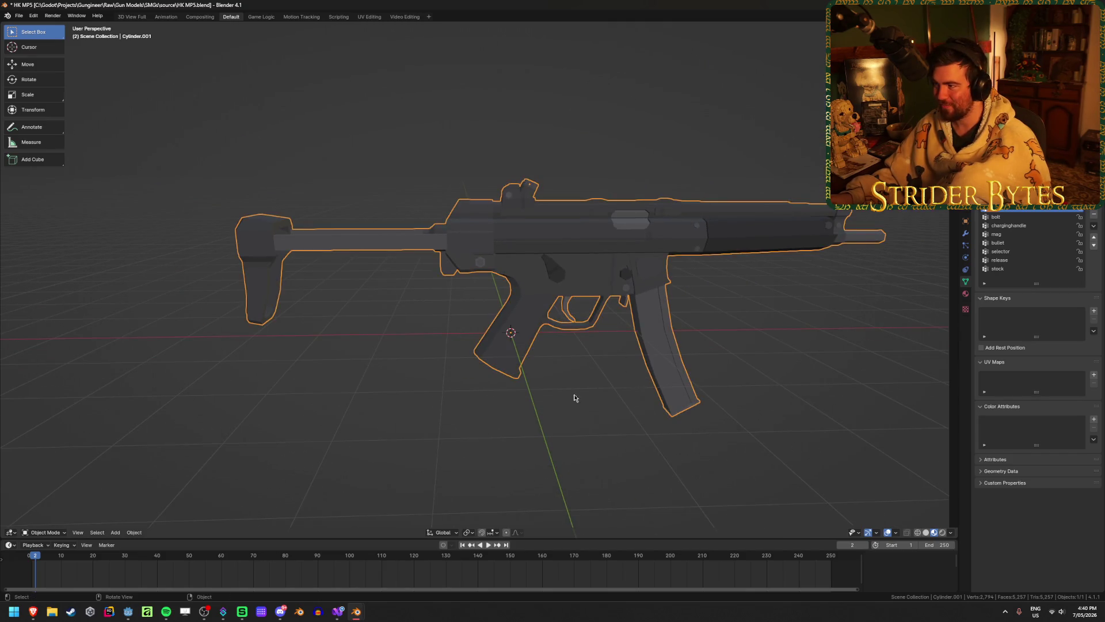
{"action": "mouse_move", "coordinate": [572, 395]}
{"action": "middle_mouse_down"}
{"action": "mouse_move", "coordinate": [494, 432]}
{"action": "mouse_move", "coordinate": [731, 390]}
{"action": "middle_mouse_up"}
{"action": "key", "text": "r"}
{"action": "key", "text": "z"}
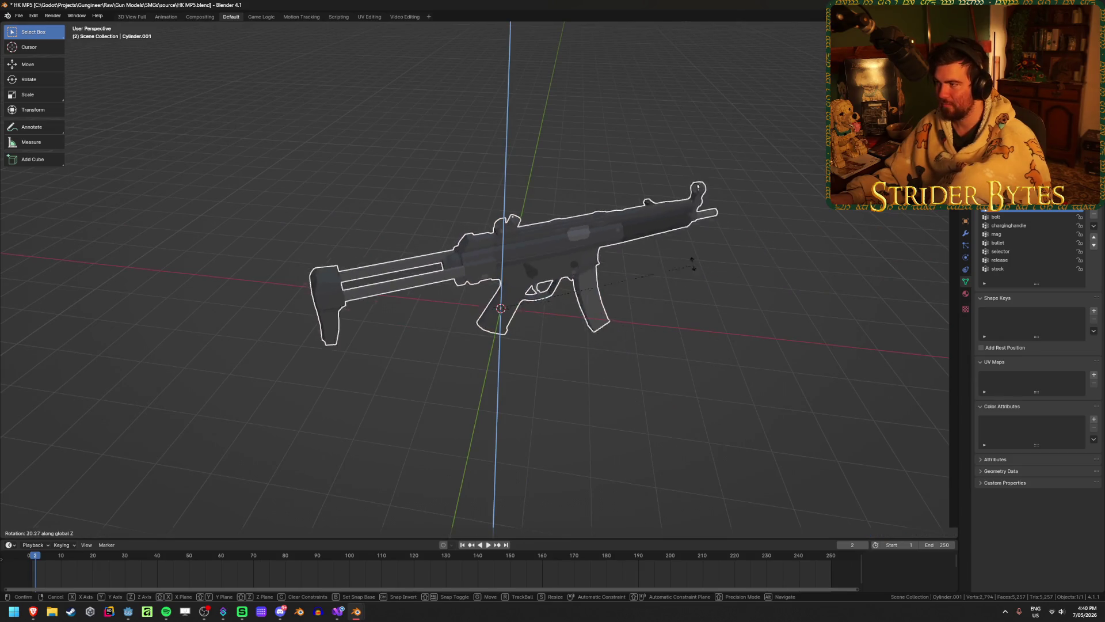
{"action": "type", "text": "9"}
{"action": "left_click", "coordinate": [606, 211]}
{"action": "mouse_move", "coordinate": [606, 212]}
{"action": "middle_mouse_down"}
{"action": "mouse_move", "coordinate": [585, 338]}
{"action": "mouse_move", "coordinate": [551, 328]}
{"action": "middle_mouse_up"}
- Apply the MP5's transform and its scale
{"action": "key", "text": "ctrl+a"}
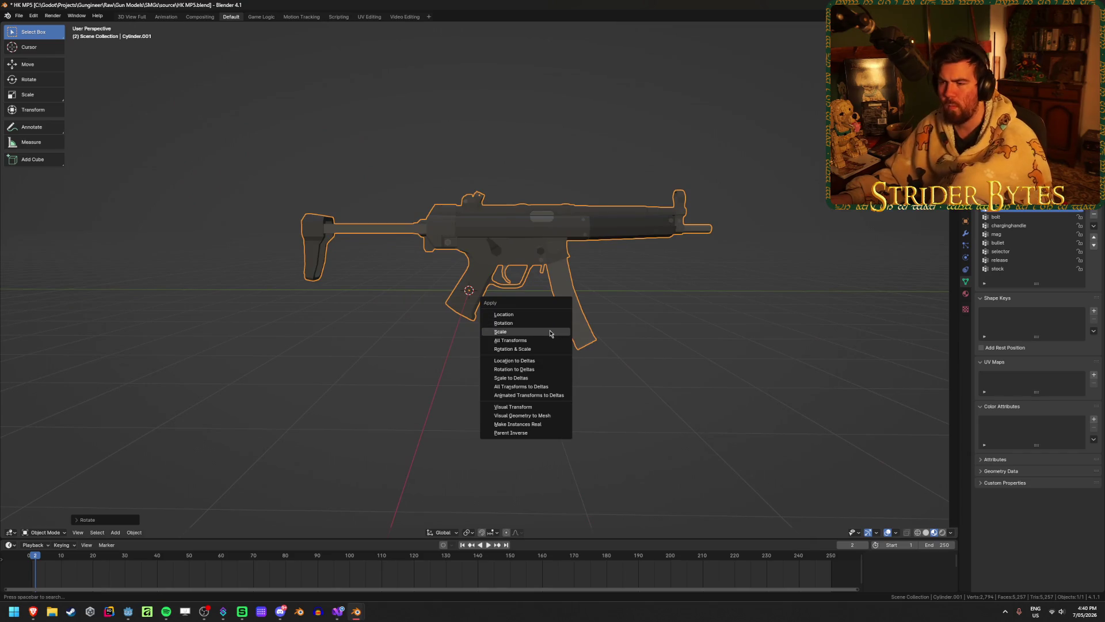
{"action": "left_click", "coordinate": [551, 325]}
{"action": "key", "text": "ctrl+a"}
{"action": "left_click", "coordinate": [552, 321]}
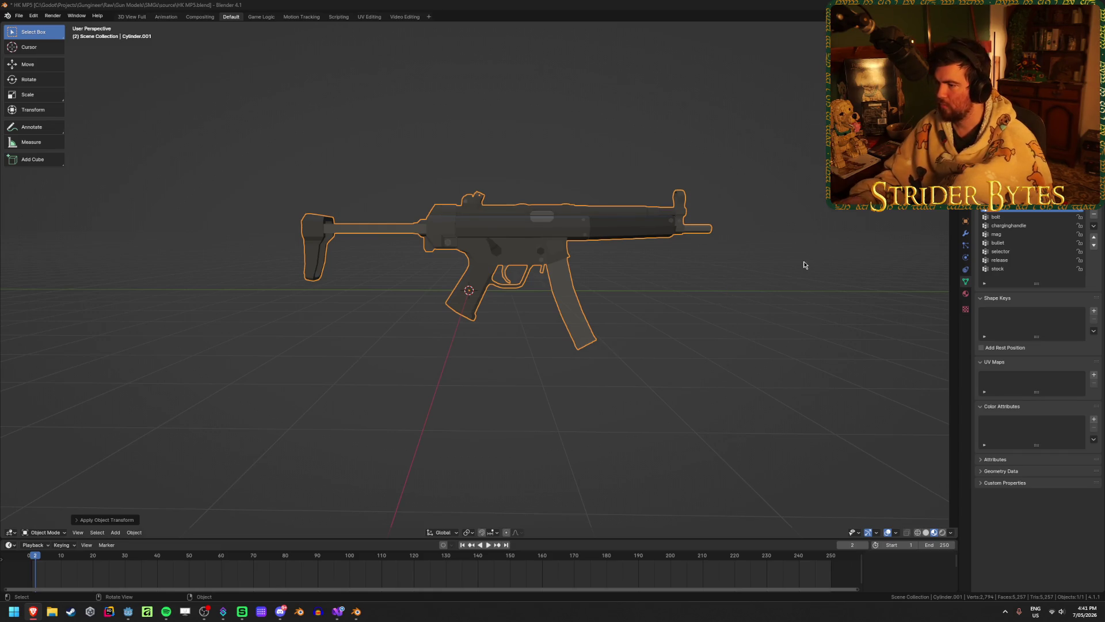
- From the right view, shrink the MP5 to about 0.0677 and apply that scale
{"action": "key", "text": "ctrl+z"}
{"action": "key", "text": "KP_1"}
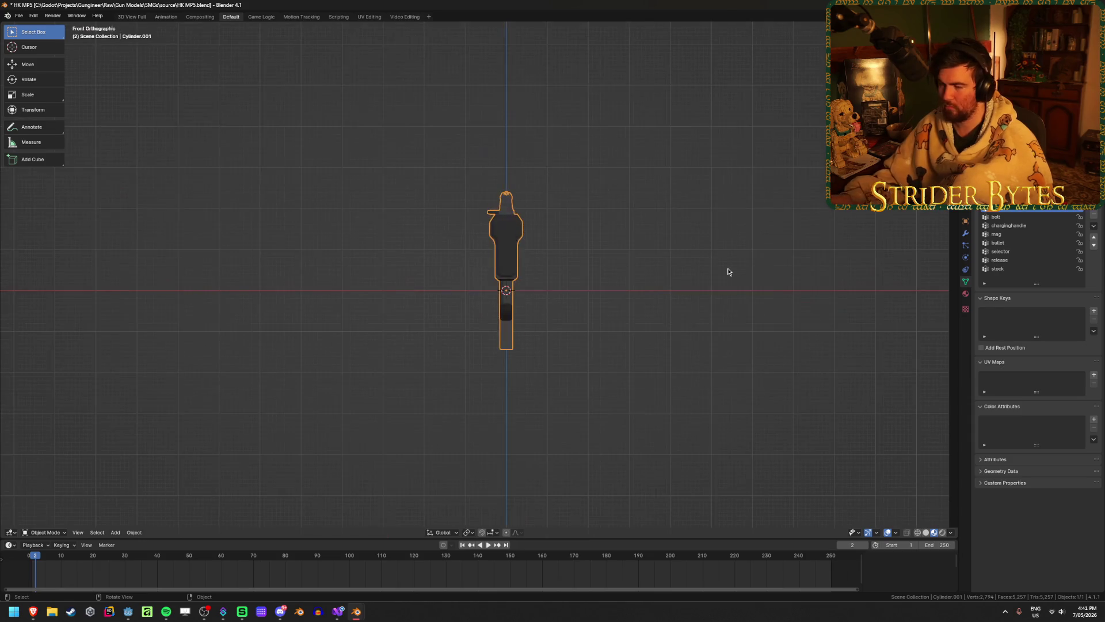
{"action": "key", "text": "KP_3"}
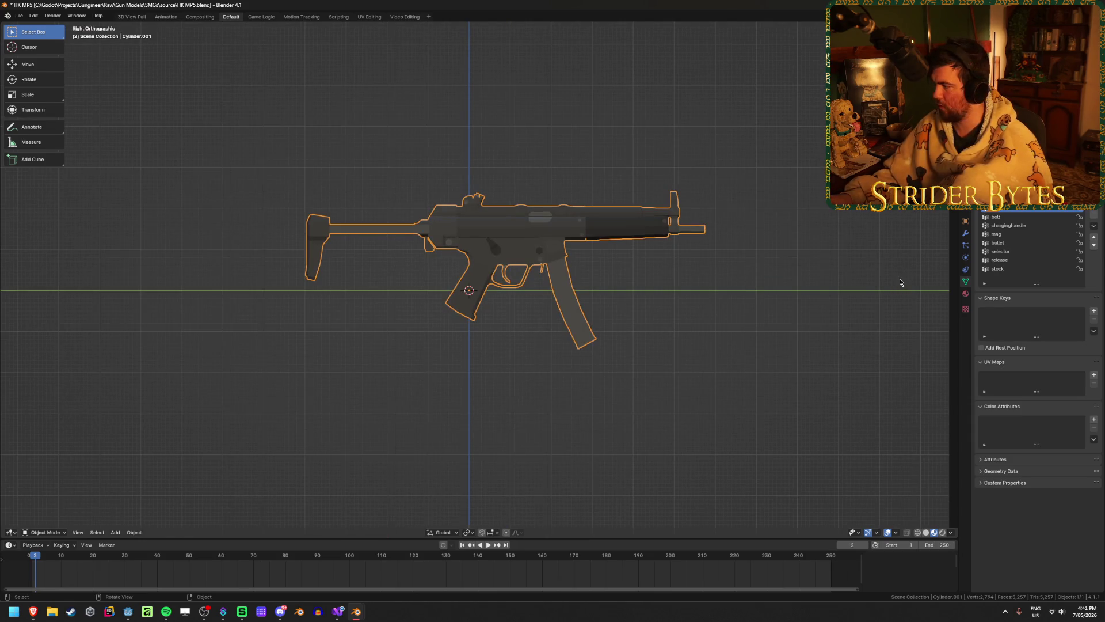
{"action": "key", "text": "s"}
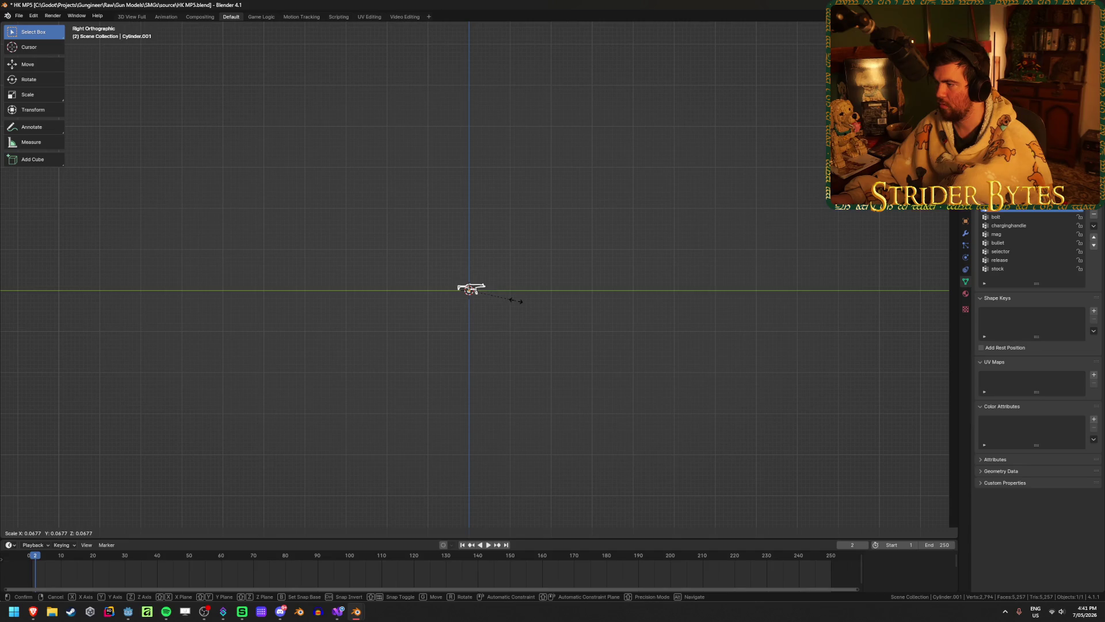
{"action": "left_click", "coordinate": [516, 300]}
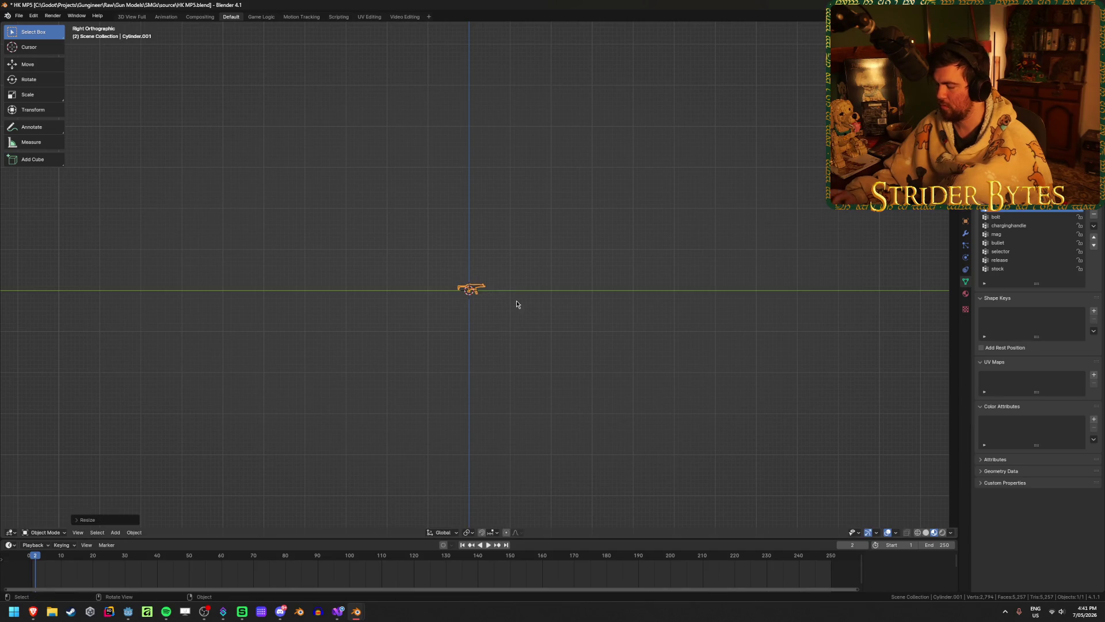
{"action": "key", "text": "KP_Decimal"}
{"action": "key", "text": "ctrl+a"}
{"action": "left_click", "coordinate": [516, 309]}
{"action": "mouse_move", "coordinate": [517, 309]}
{"action": "middle_mouse_down"}
{"action": "mouse_move", "coordinate": [668, 331]}
{"action": "mouse_move", "coordinate": [676, 350]}
{"action": "mouse_move", "coordinate": [662, 340]}
{"action": "middle_mouse_up"}
- In Edit Mode, linked-select the stock and separate it into its own object
{"action": "scroll", "coordinate": [397, 300], "scroll_direction": "up", "scroll_amount": 4}
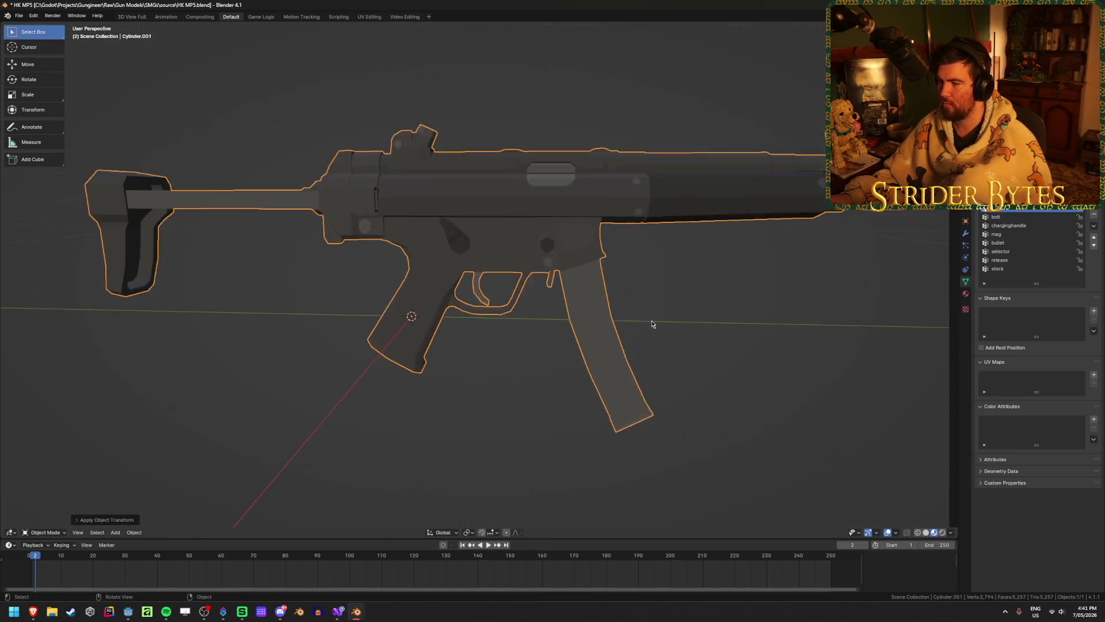
{"action": "key", "text": "Tab"}
{"action": "mouse_move", "coordinate": [397, 300]}
{"action": "middle_mouse_down"}
{"action": "mouse_move", "coordinate": [303, 306]}
{"action": "mouse_move", "coordinate": [501, 341]}
{"action": "middle_mouse_up"}
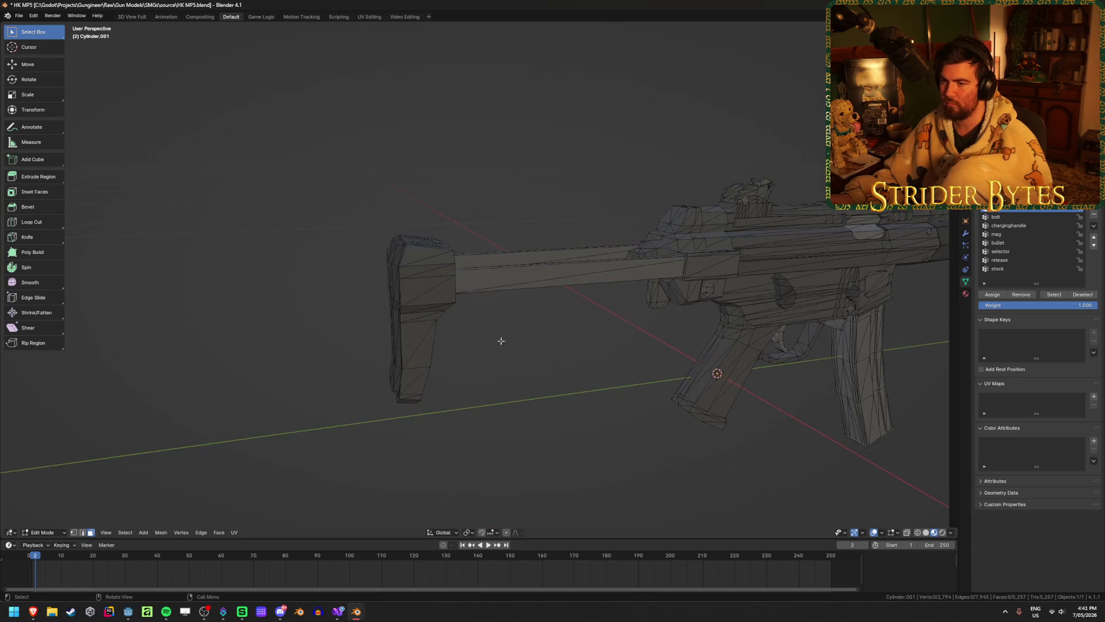
{"action": "key", "text": "l"}
{"action": "key", "text": "l"}
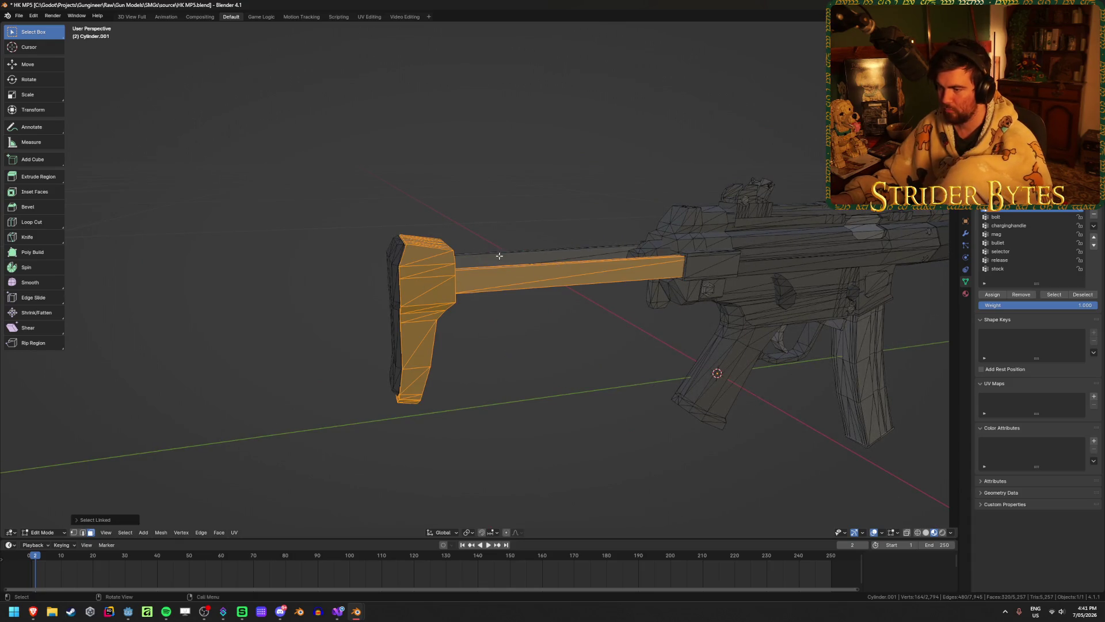
{"action": "key", "text": "l"}
{"action": "key", "text": "l"}
{"action": "mouse_move", "coordinate": [392, 264]}
{"action": "middle_mouse_down"}
{"action": "mouse_move", "coordinate": [542, 271]}
{"action": "mouse_move", "coordinate": [518, 276]}
{"action": "mouse_move", "coordinate": [601, 301]}
{"action": "mouse_move", "coordinate": [610, 367]}
{"action": "mouse_move", "coordinate": [473, 271]}
{"action": "mouse_move", "coordinate": [414, 274]}
{"action": "mouse_move", "coordinate": [407, 264]}
{"action": "mouse_move", "coordinate": [441, 309]}
{"action": "mouse_move", "coordinate": [515, 306]}
{"action": "middle_mouse_up"}
{"action": "key", "text": "alt+z"}
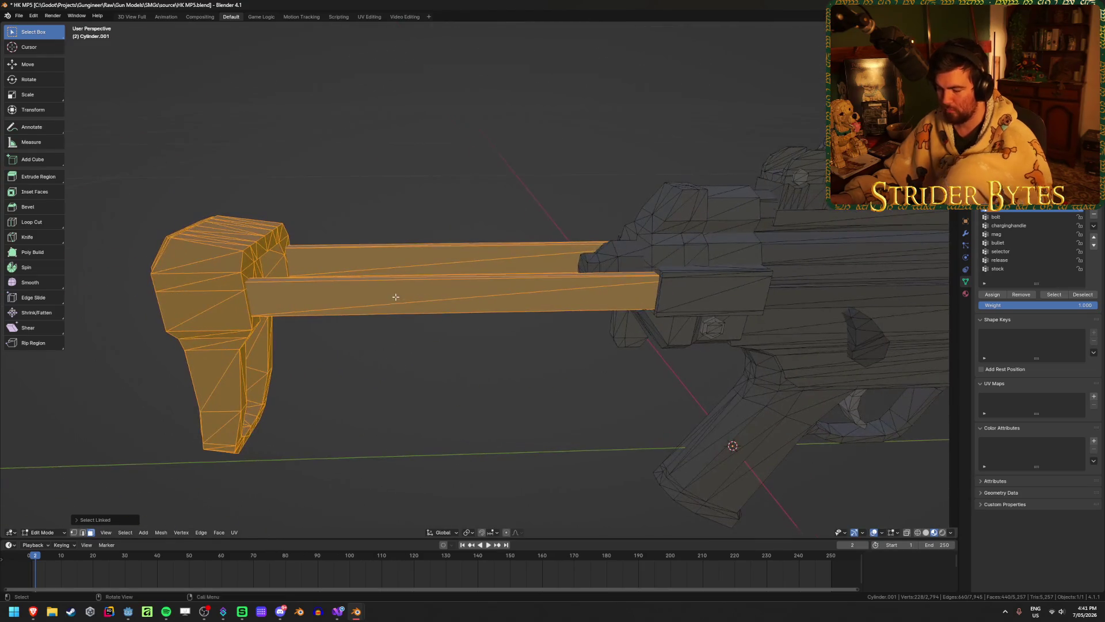
{"action": "key", "text": "p"}
{"action": "left_click", "coordinate": [397, 298]}
- Back in Object Mode, select only the main gun body and edit its mesh
{"action": "key", "text": "Tab"}
{"action": "key", "text": "alt+a"}
{"action": "left_click", "coordinate": [734, 294]}
{"action": "scroll", "coordinate": [733, 294], "scroll_direction": "down", "scroll_amount": 5}
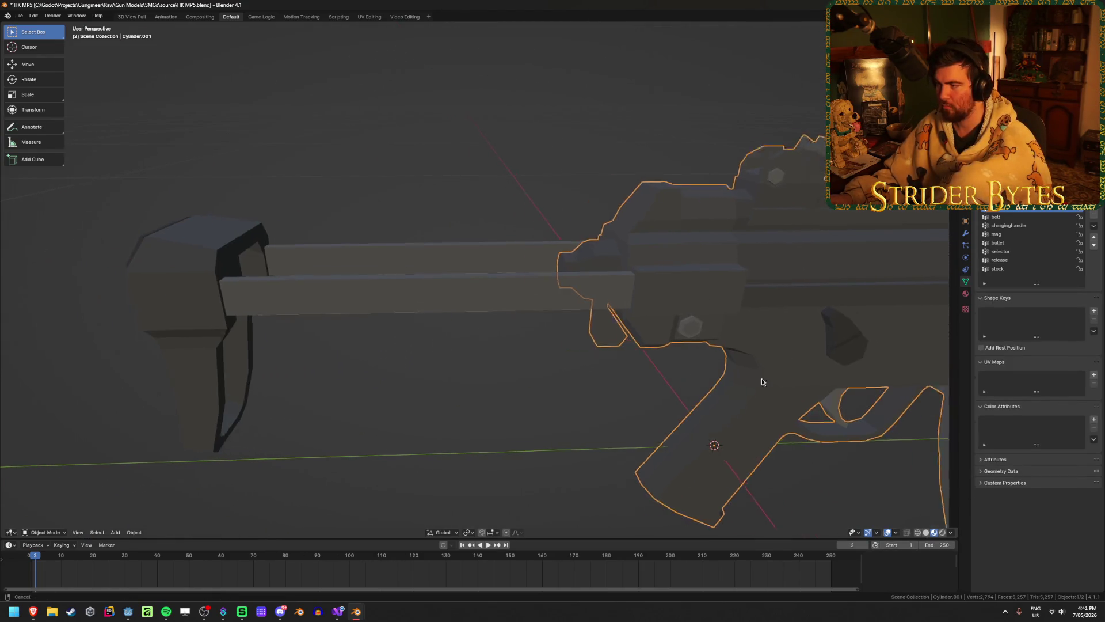
{"action": "middle_click_drag", "start_coordinate": [734, 294], "coordinate": [678, 338]}
{"action": "scroll", "coordinate": [679, 338], "scroll_direction": "up", "scroll_amount": 3}
{"action": "key", "text": "Tab"}
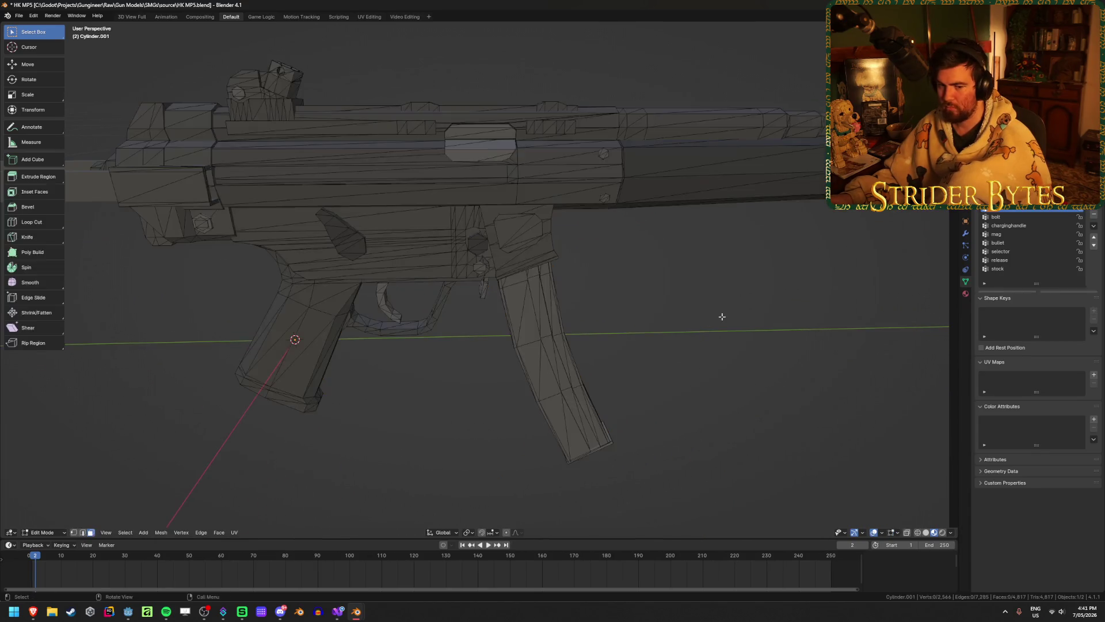
- Linked-select the magazine together with its bullet pieces, removing a wrongly added piece
{"action": "key", "text": "l"}
{"action": "mouse_move", "coordinate": [548, 335]}
{"action": "middle_mouse_down"}
{"action": "mouse_move", "coordinate": [725, 439]}
{"action": "mouse_move", "coordinate": [589, 244]}
{"action": "middle_mouse_up"}
{"action": "key", "text": "alt+z"}
{"action": "scroll", "coordinate": [583, 311], "scroll_direction": "up", "scroll_amount": 5}
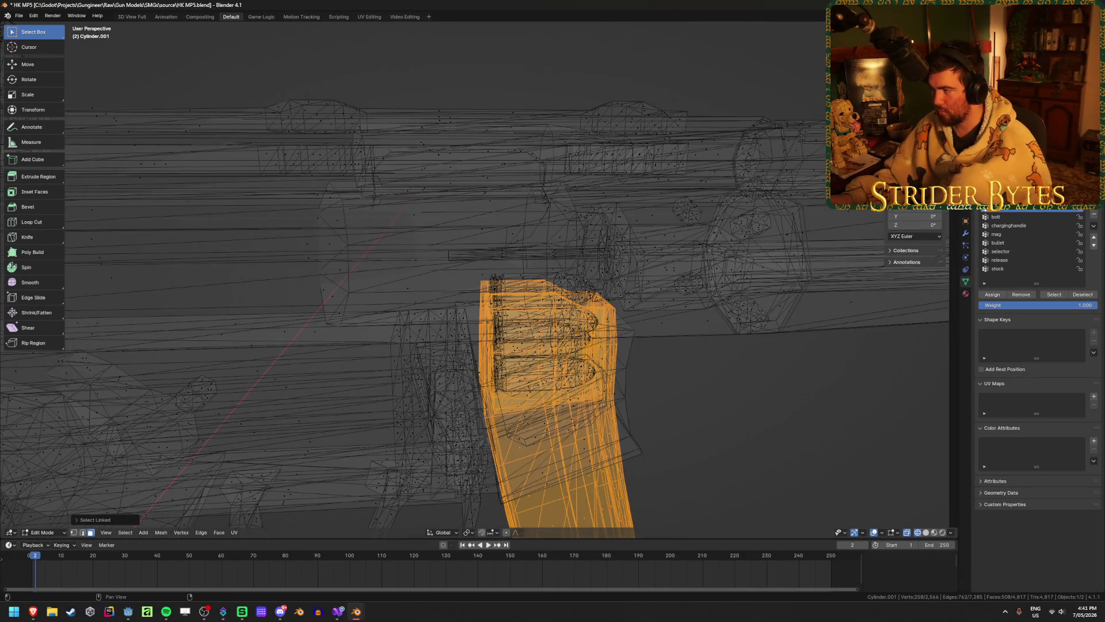
{"action": "middle_click_drag", "start_coordinate": [553, 346], "coordinate": [561, 339]}
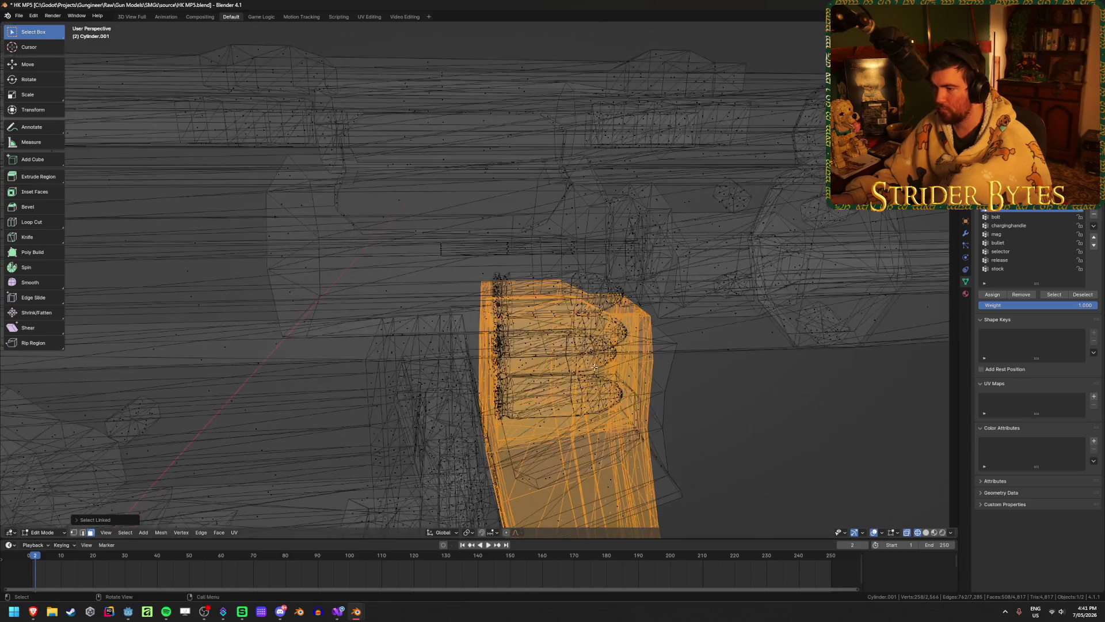
{"action": "middle_click_drag", "start_coordinate": [633, 299], "coordinate": [600, 335]}
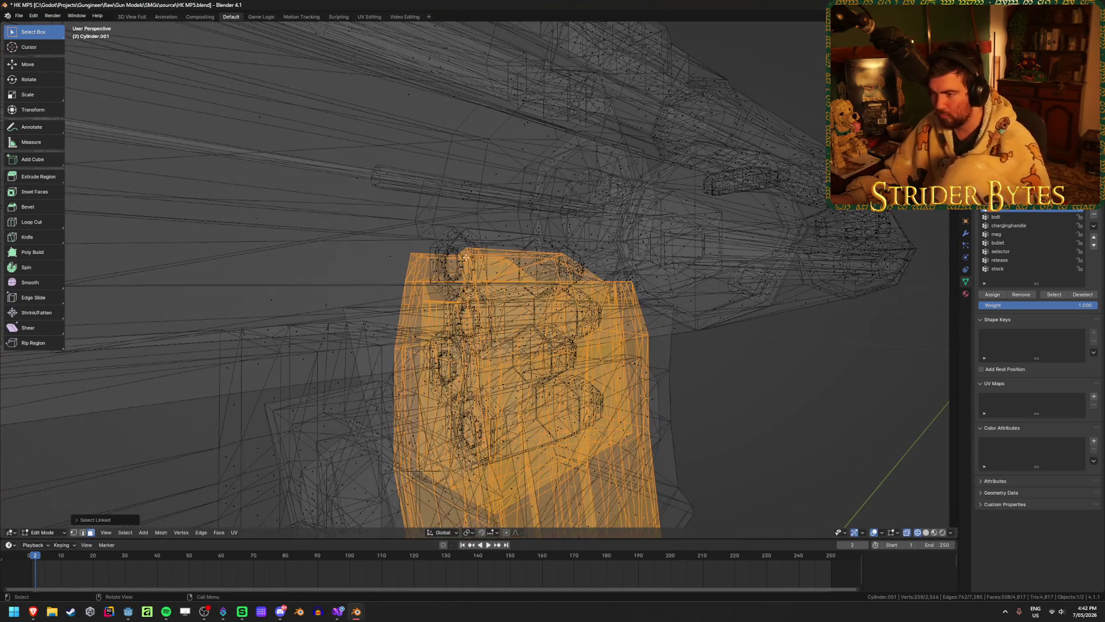
{"action": "key", "text": "l"}
{"action": "middle_click_drag", "start_coordinate": [465, 258], "coordinate": [532, 342]}
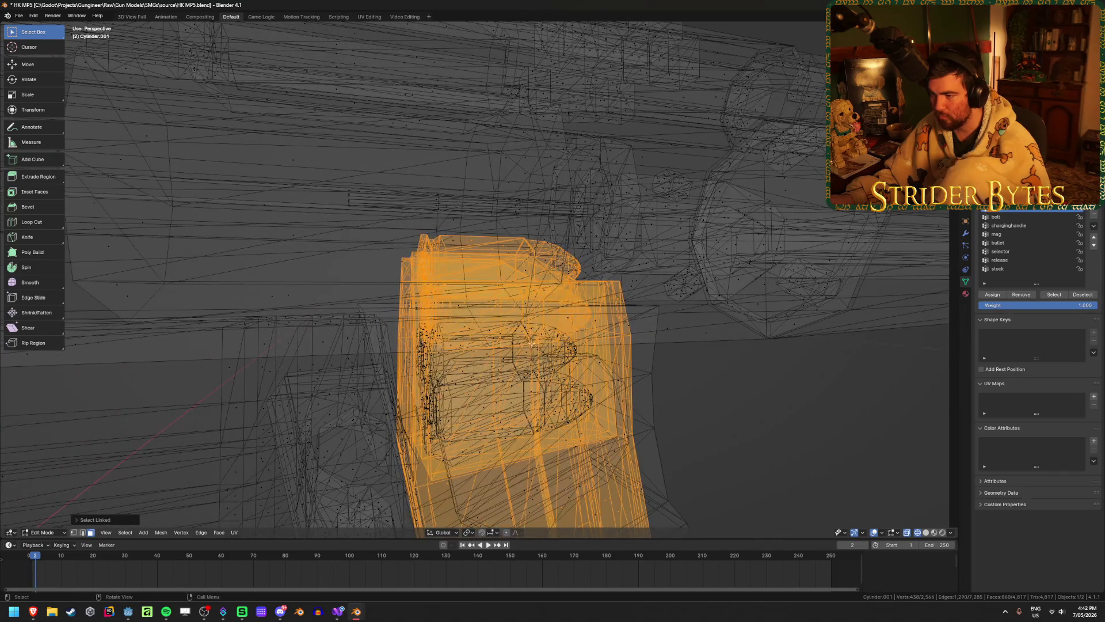
{"action": "key", "text": "l"}
{"action": "key", "text": "l"}
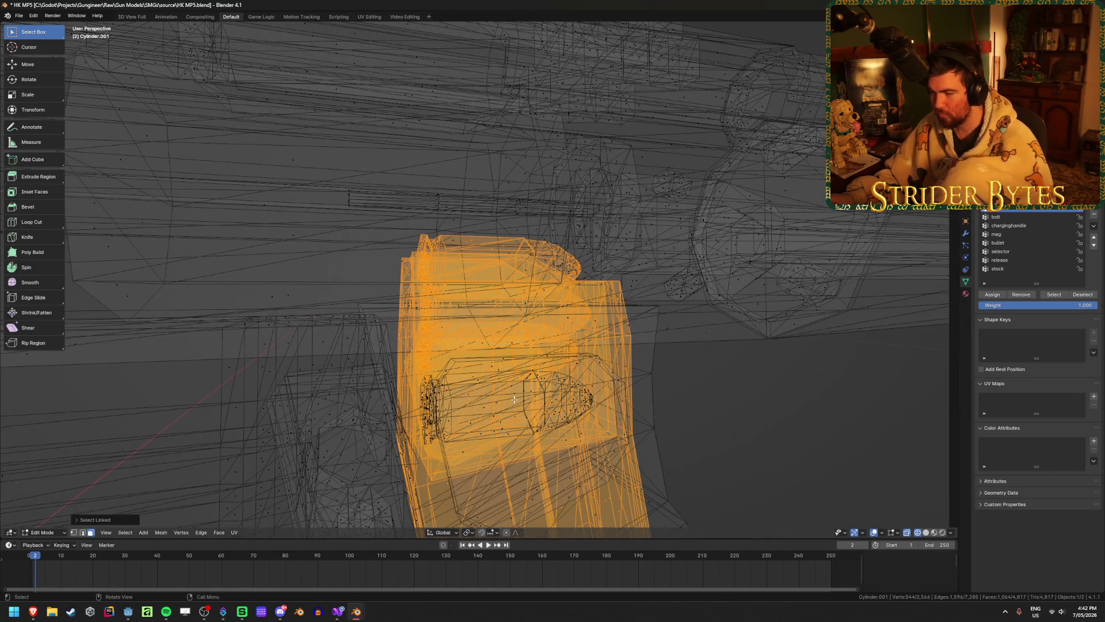
{"action": "key", "text": "shift+l"}
{"action": "key", "text": "l"}
{"action": "mouse_move", "coordinate": [554, 399]}
{"action": "middle_mouse_down"}
{"action": "mouse_move", "coordinate": [403, 382]}
{"action": "mouse_move", "coordinate": [428, 374]}
{"action": "mouse_move", "coordinate": [648, 395]}
{"action": "mouse_move", "coordinate": [631, 412]}
{"action": "middle_mouse_up"}
{"action": "scroll", "coordinate": [428, 374], "scroll_direction": "up", "scroll_amount": 5}
{"action": "key", "text": "alt+z"}
{"action": "scroll", "coordinate": [428, 374], "scroll_direction": "down", "scroll_amount": 5}
- Settle the magazine under the receiver and separate it into its own object
{"action": "key", "text": "g"}
{"action": "left_click", "coordinate": [486, 31]}
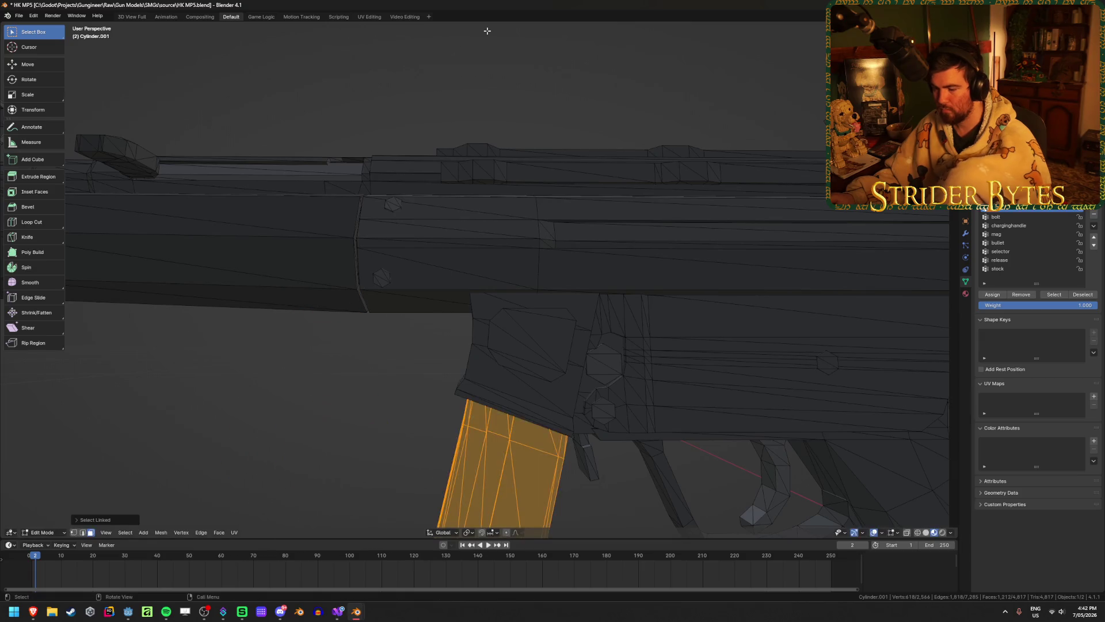
{"action": "key", "text": "p"}
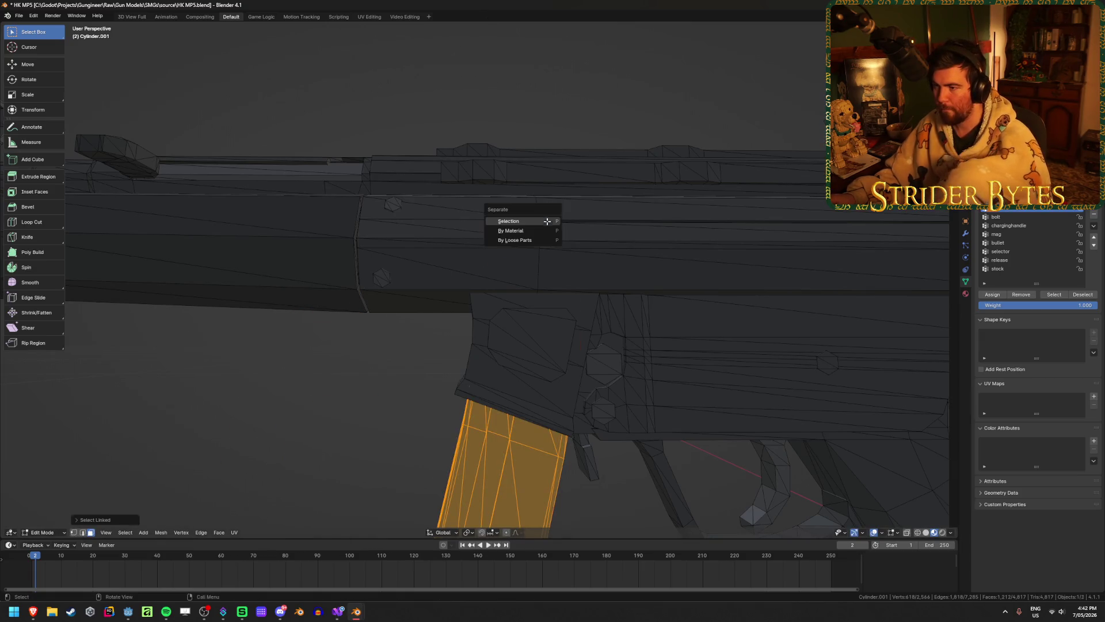
{"action": "left_click", "coordinate": [546, 221]}
{"action": "scroll", "coordinate": [547, 221], "scroll_direction": "down", "scroll_amount": 3}
{"action": "key", "text": "Tab"}
{"action": "left_click", "coordinate": [450, 363]}
{"action": "left_click", "coordinate": [408, 225]}
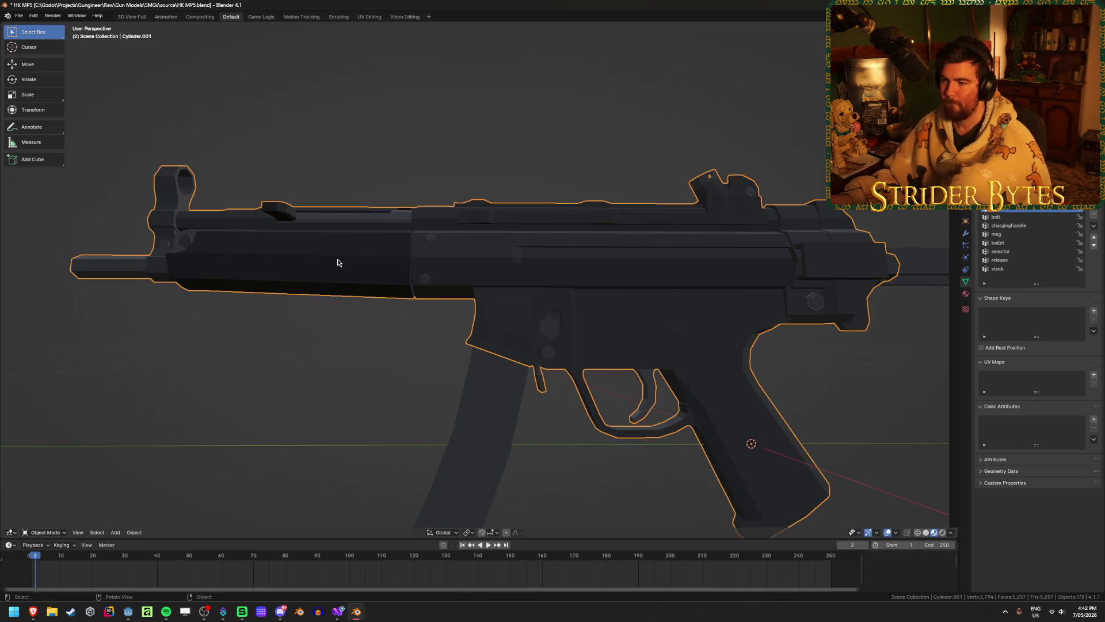
- Line up a side view of the gun and try Select Linked on the gun body mesh
{"action": "middle_click_drag", "start_coordinate": [340, 263], "coordinate": [437, 256]}
{"action": "key", "text": "KP_3"}
{"action": "middle_click_drag", "start_coordinate": [758, 298], "coordinate": [593, 347], "text": "shift"}
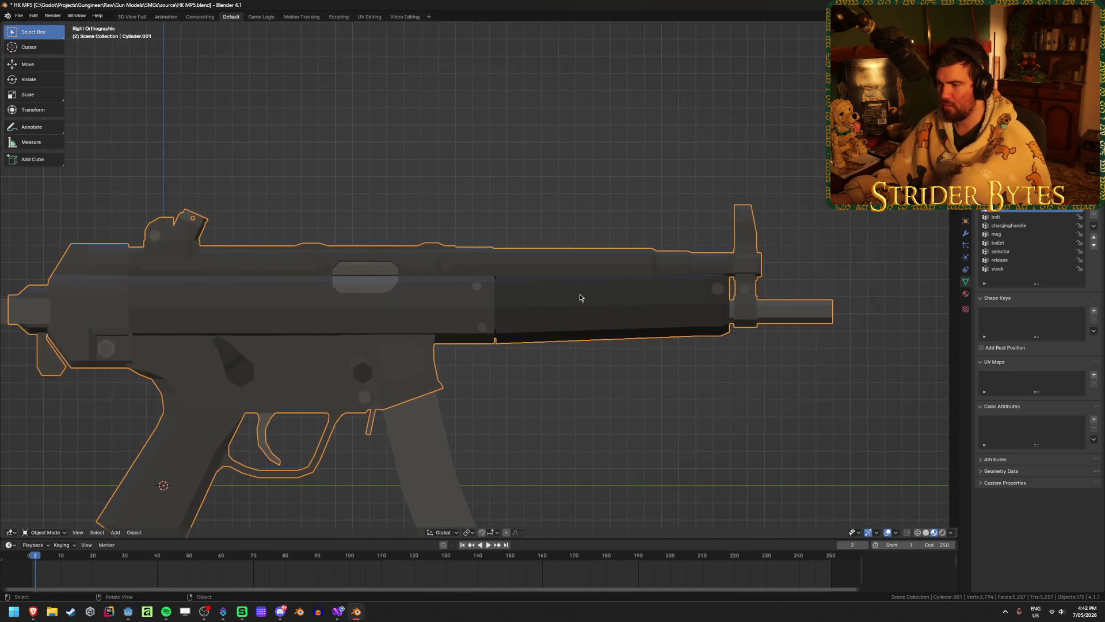
{"action": "key", "text": "Tab"}
{"action": "key", "text": "l"}
{"action": "key", "text": "l"}
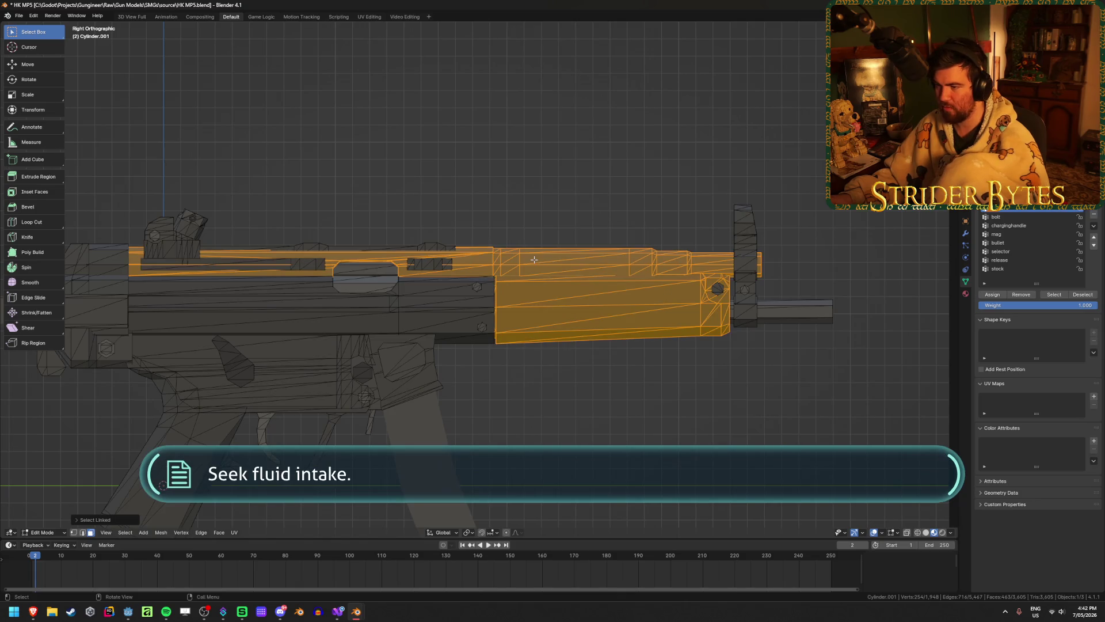
{"action": "left_click", "coordinate": [629, 449]}
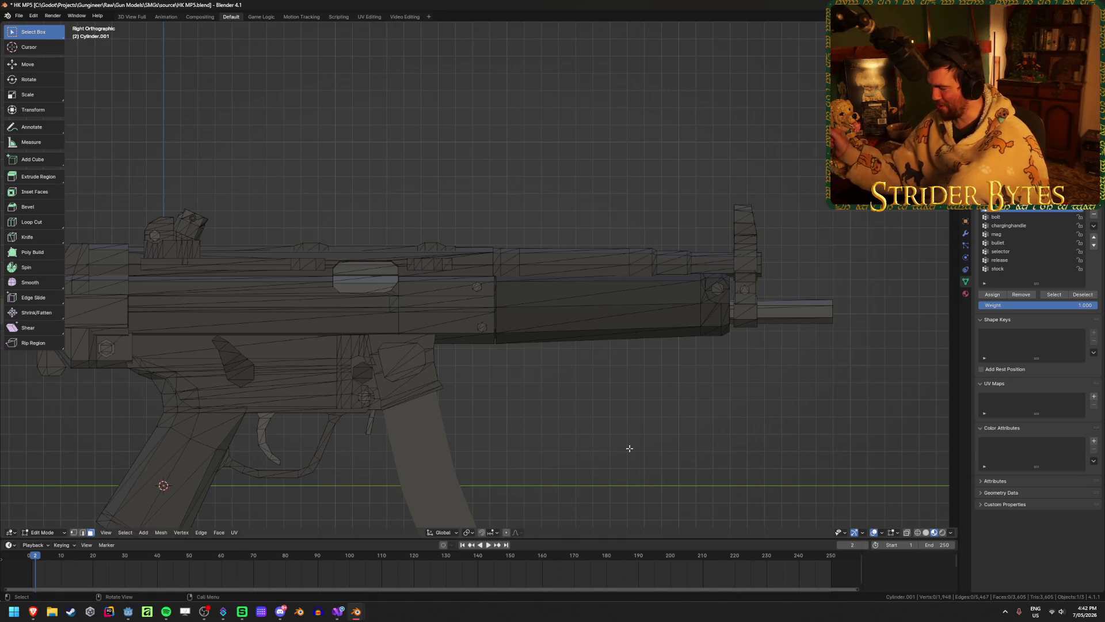
{"action": "scroll", "coordinate": [629, 448], "scroll_direction": "up", "scroll_amount": 3}
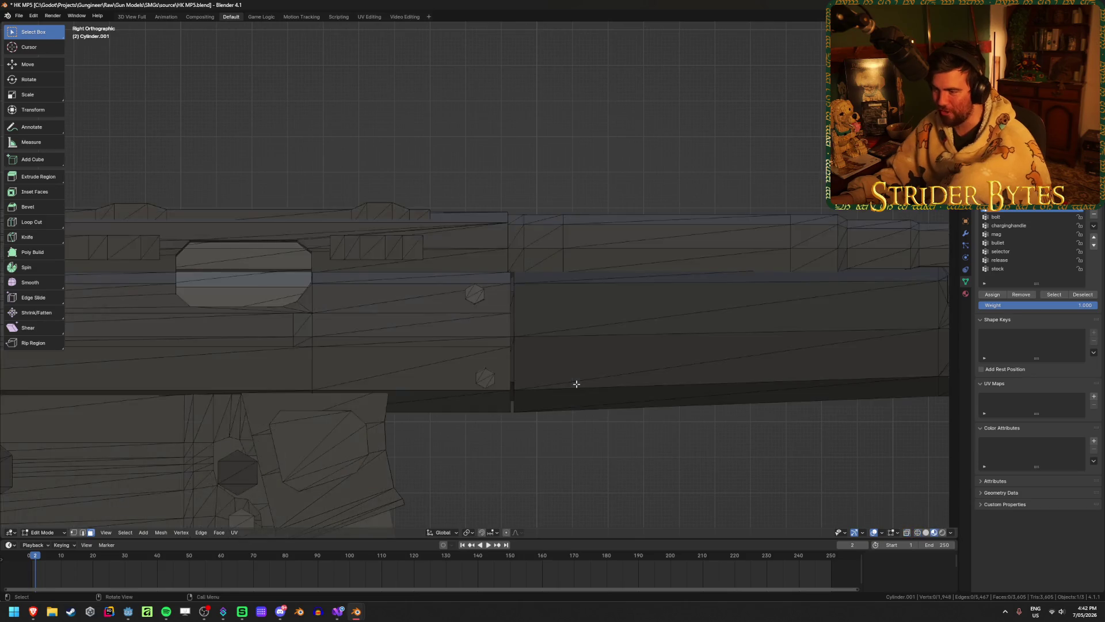
{"action": "mouse_move", "coordinate": [575, 382]}
{"action": "middle_mouse_down"}
{"action": "mouse_move", "coordinate": [806, 472]}
{"action": "mouse_move", "coordinate": [782, 460]}
{"action": "middle_mouse_up"}
{"action": "scroll", "coordinate": [805, 472], "scroll_direction": "down", "scroll_amount": 4}
- Isolate the linked upper piece and box-select the barrel geometry in X-ray view
{"action": "key", "text": "l"}
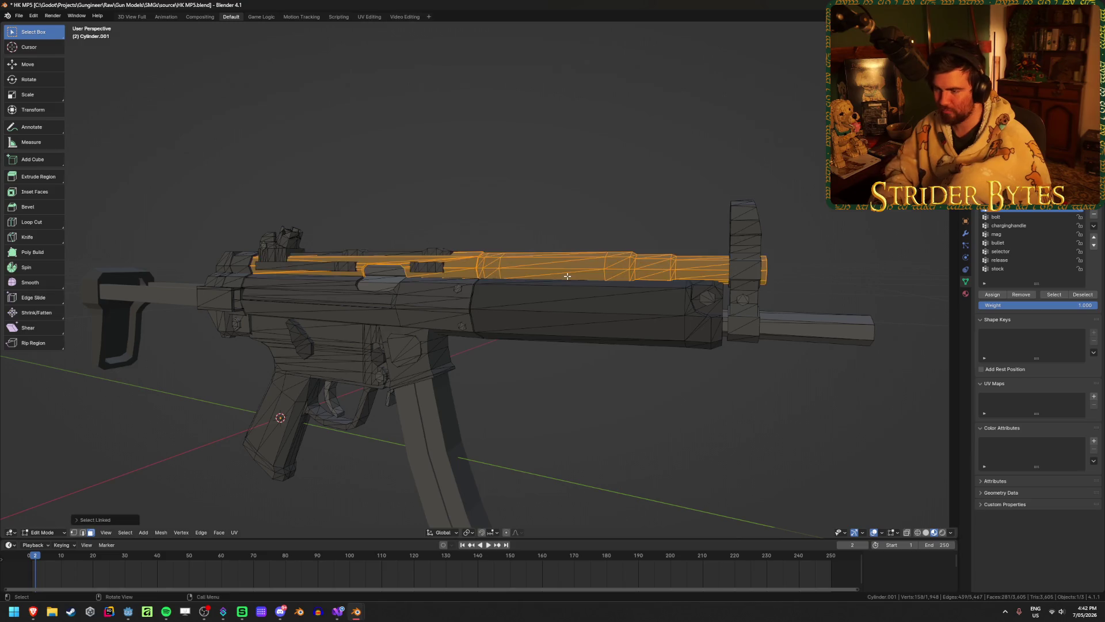
{"action": "key", "text": "shift+h"}
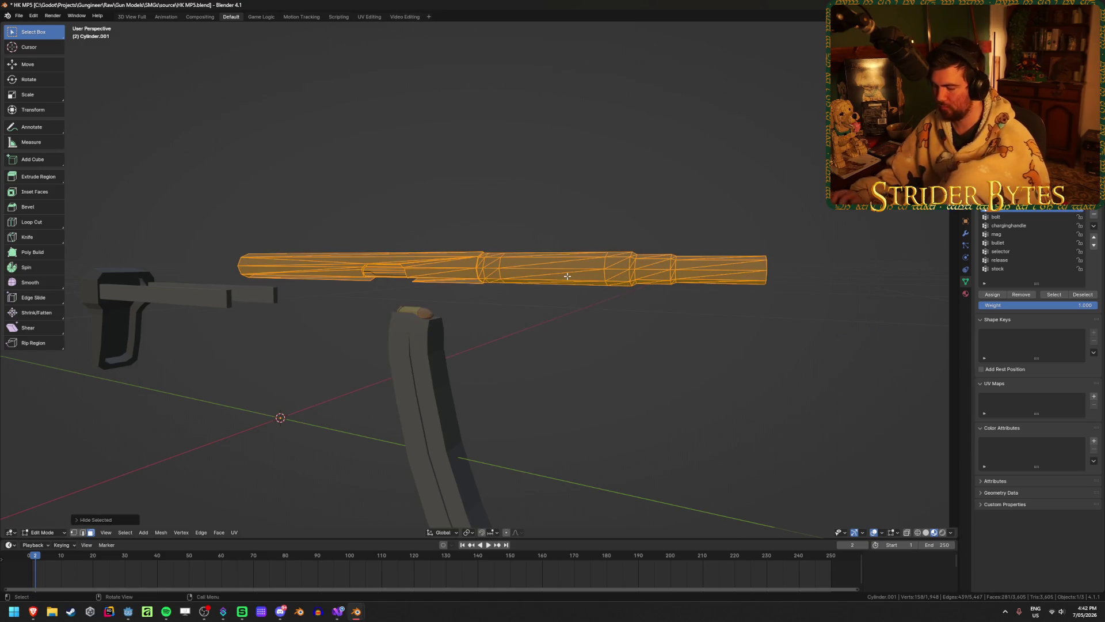
{"action": "key", "text": "KP_3"}
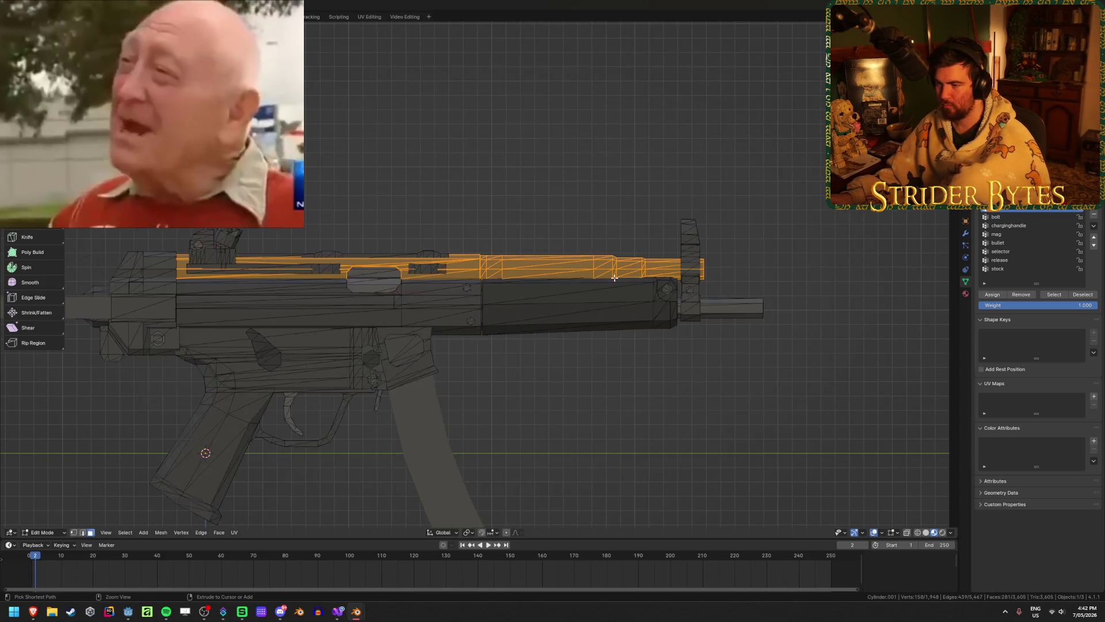
{"action": "key", "text": "alt+h"}
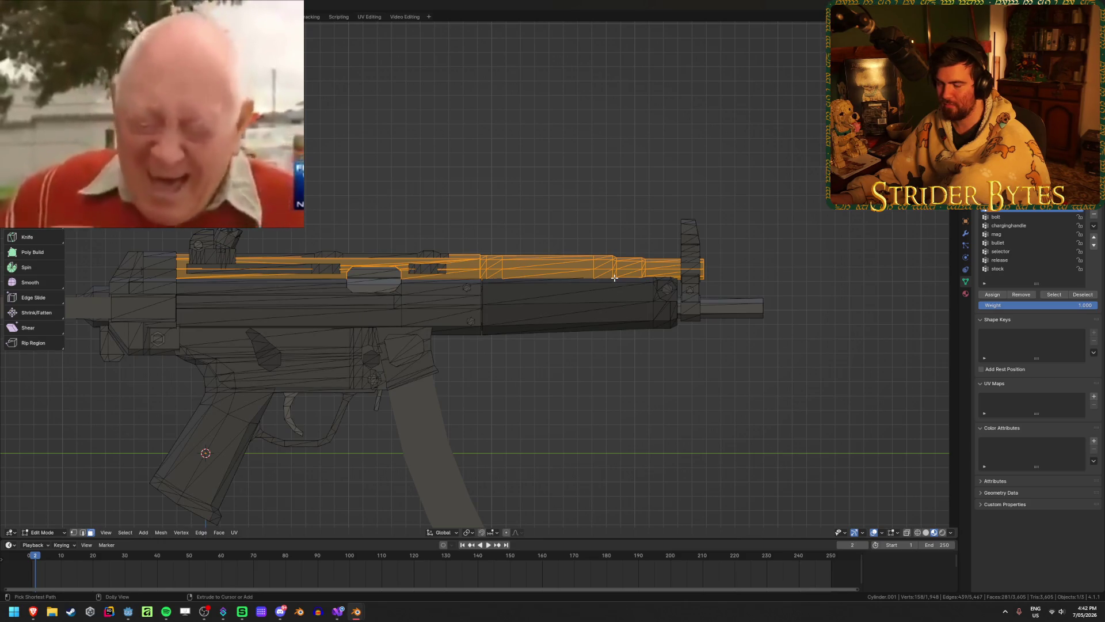
{"action": "key", "text": "shift+h"}
{"action": "key", "text": "KP_Decimal"}
{"action": "middle_click_drag", "start_coordinate": [707, 323], "coordinate": [646, 340], "text": "shift"}
{"action": "key", "text": "alt+z"}
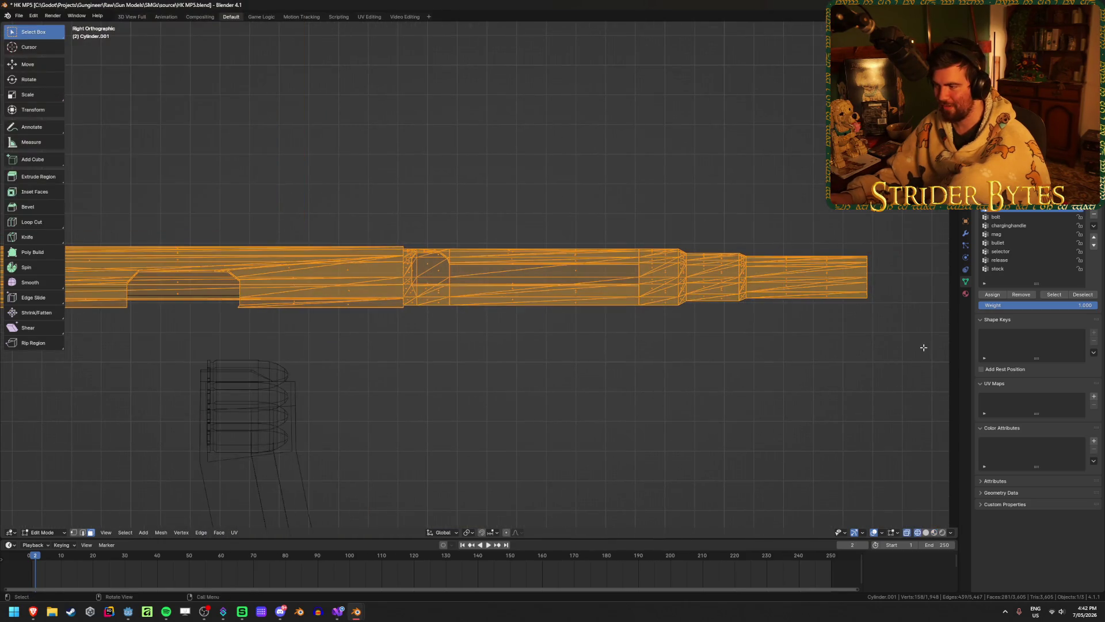
{"action": "left_click_drag", "start_coordinate": [901, 350], "coordinate": [405, 211]}
{"action": "key", "text": "alt+z"}
{"action": "middle_click_drag", "start_coordinate": [472, 259], "coordinate": [528, 277]}
- Separate the selected barrel into its own object and unhide the rest of the gun
{"action": "key", "text": "p"}
{"action": "left_click", "coordinate": [528, 278]}
{"action": "key", "text": "Tab"}
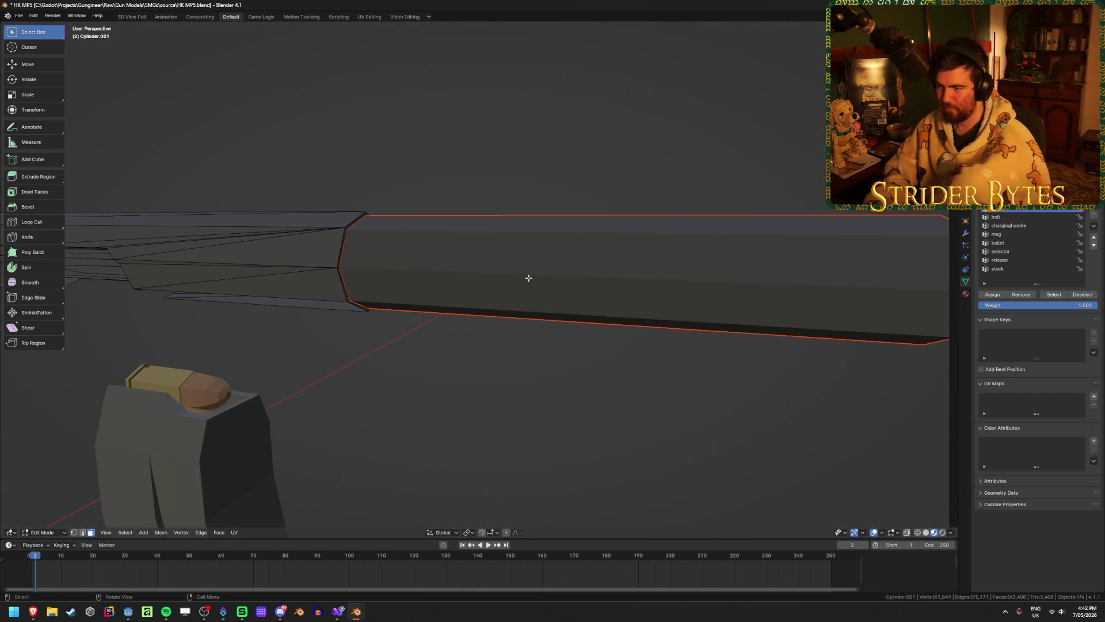
{"action": "key", "text": "alt+h"}
- Edit the gun body mesh in local view and select the linked handguard
{"action": "scroll", "coordinate": [433, 225], "scroll_direction": "down", "scroll_amount": 3}
{"action": "left_click", "coordinate": [538, 271]}
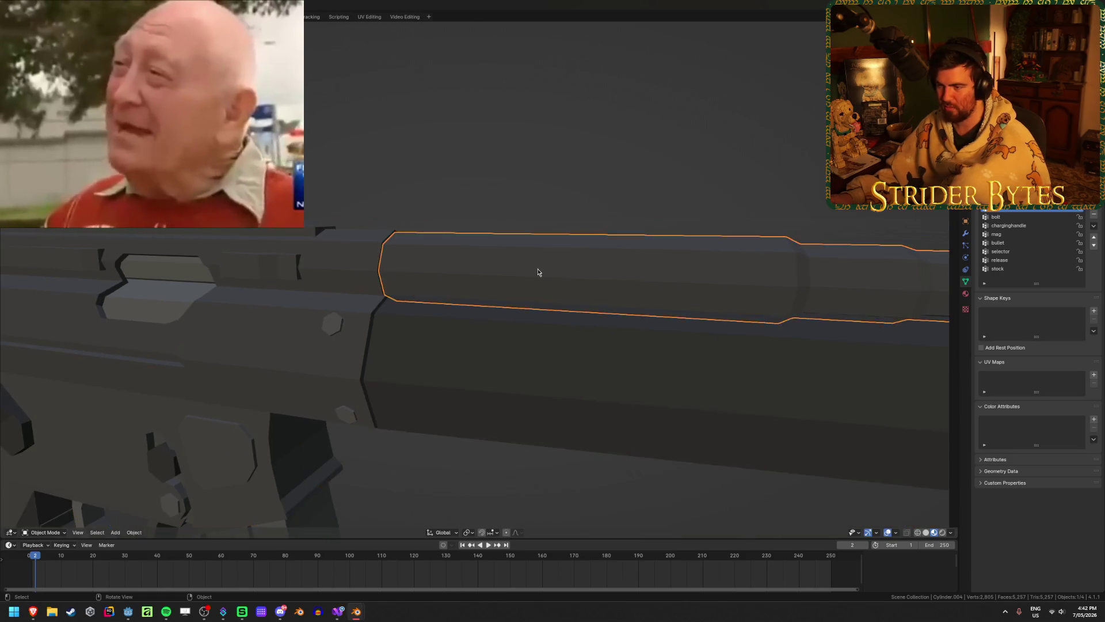
{"action": "scroll", "coordinate": [537, 271], "scroll_direction": "down", "scroll_amount": 2}
{"action": "left_click", "coordinate": [527, 340]}
{"action": "key", "text": "Tab"}
{"action": "key", "text": "KP_Divide"}
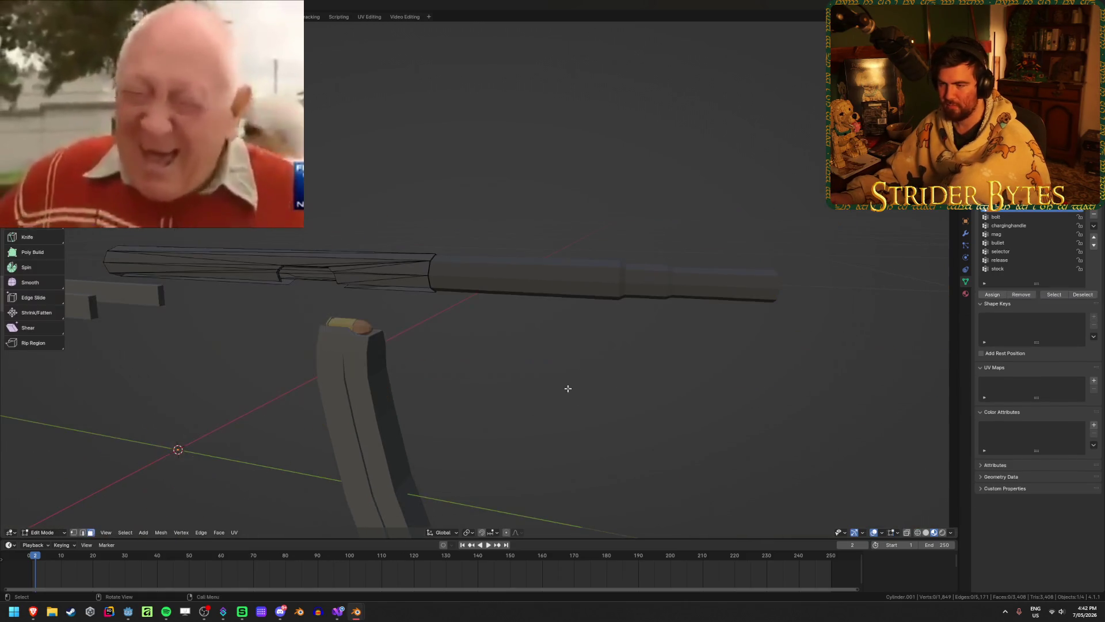
{"action": "key", "text": "alt+h"}
{"action": "key", "text": "alt+a"}
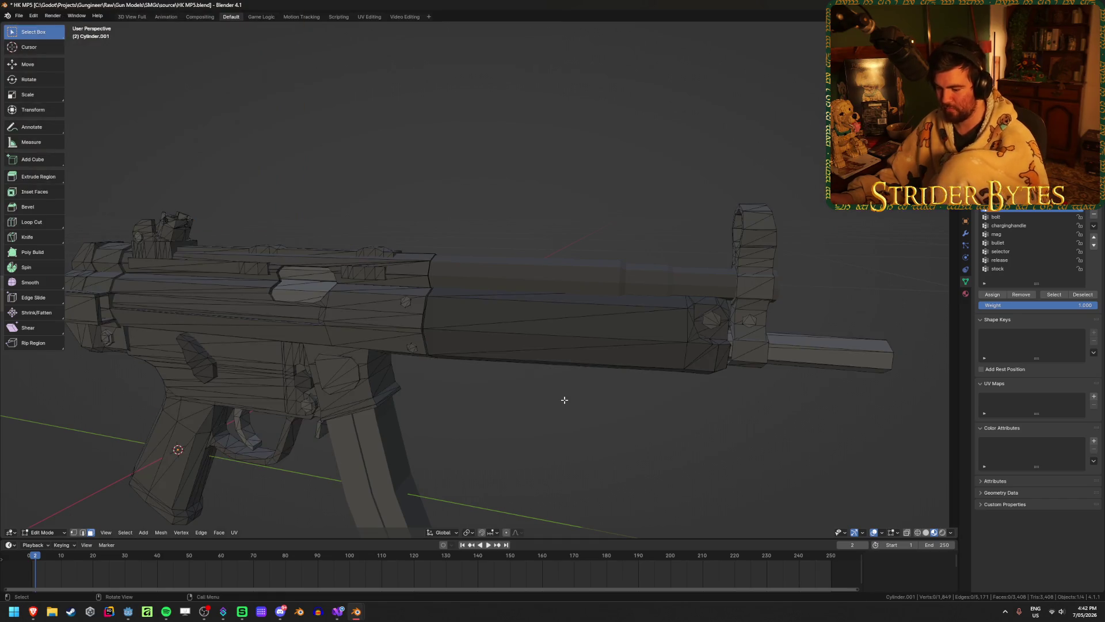
{"action": "key", "text": "l"}
{"action": "key", "text": "l"}
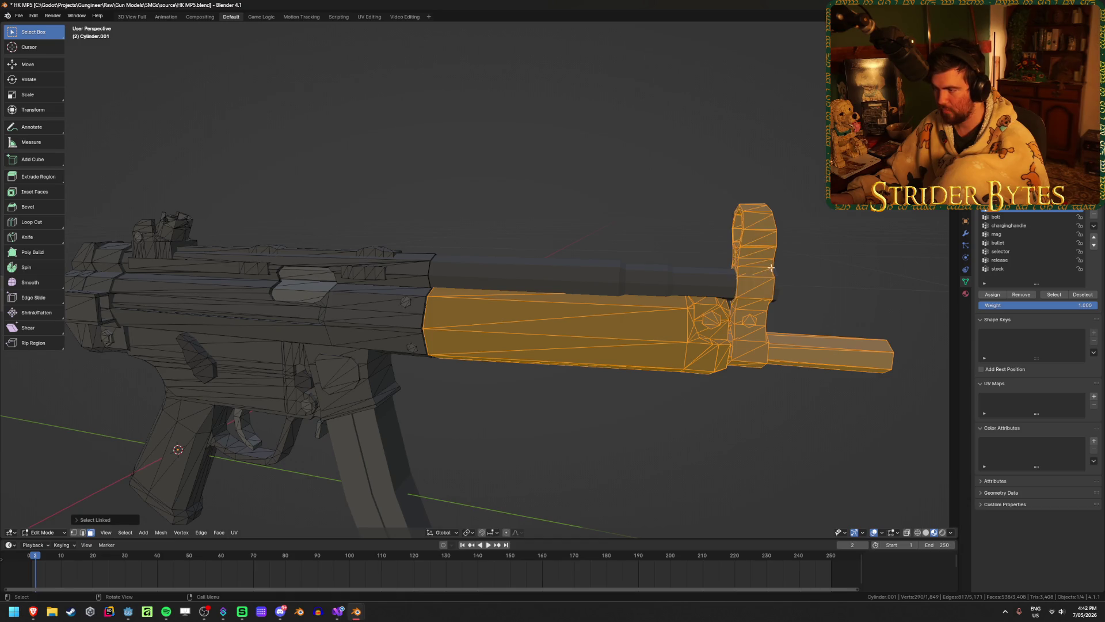
- Add the charging handle and top rail to the handguard selection
{"action": "mouse_move", "coordinate": [770, 268]}
{"action": "middle_mouse_down"}
{"action": "mouse_move", "coordinate": [663, 316]}
{"action": "mouse_move", "coordinate": [809, 357]}
{"action": "middle_mouse_up"}
{"action": "middle_click_drag", "start_coordinate": [873, 380], "coordinate": [523, 317], "text": "shift"}
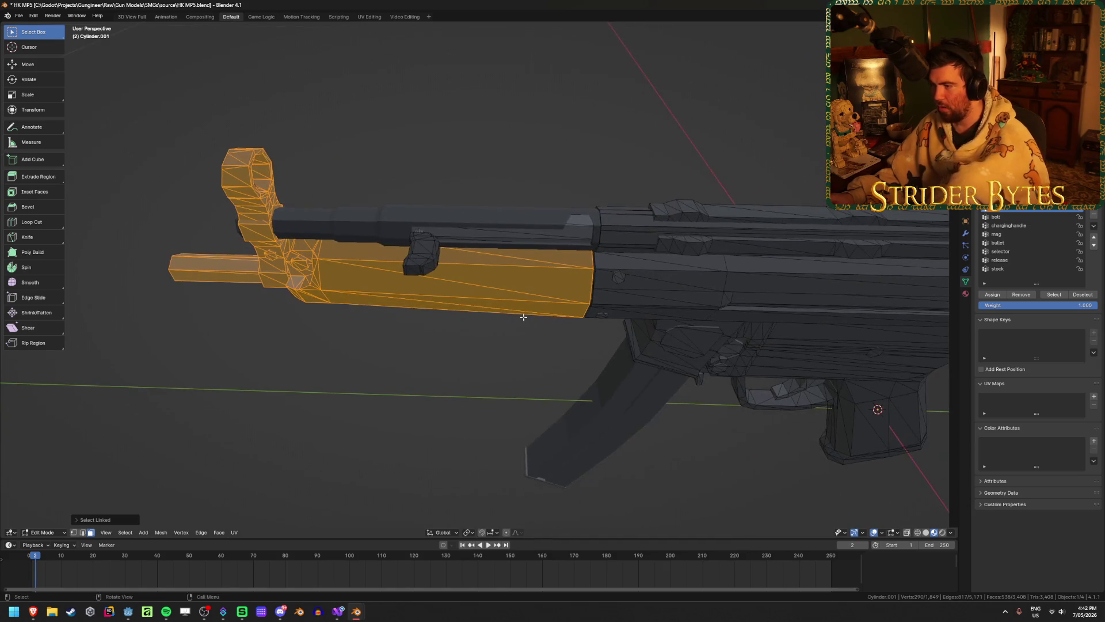
{"action": "scroll", "coordinate": [423, 255], "scroll_direction": "up", "scroll_amount": 3}
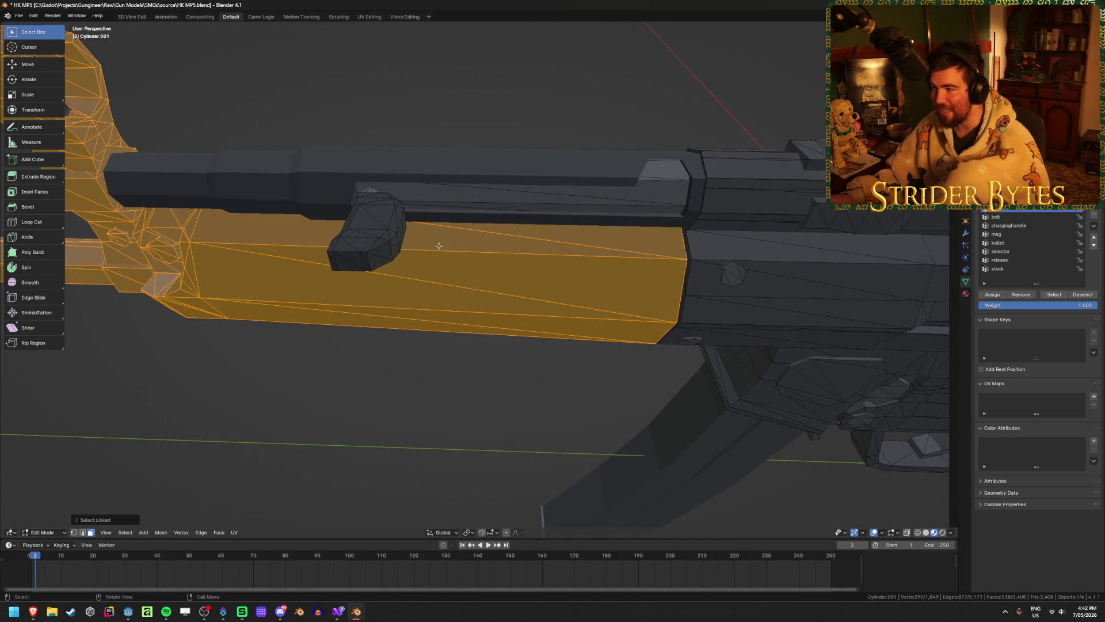
{"action": "middle_click_drag", "start_coordinate": [438, 246], "coordinate": [368, 254]}
{"action": "key", "text": "l"}
{"action": "key", "text": "l"}
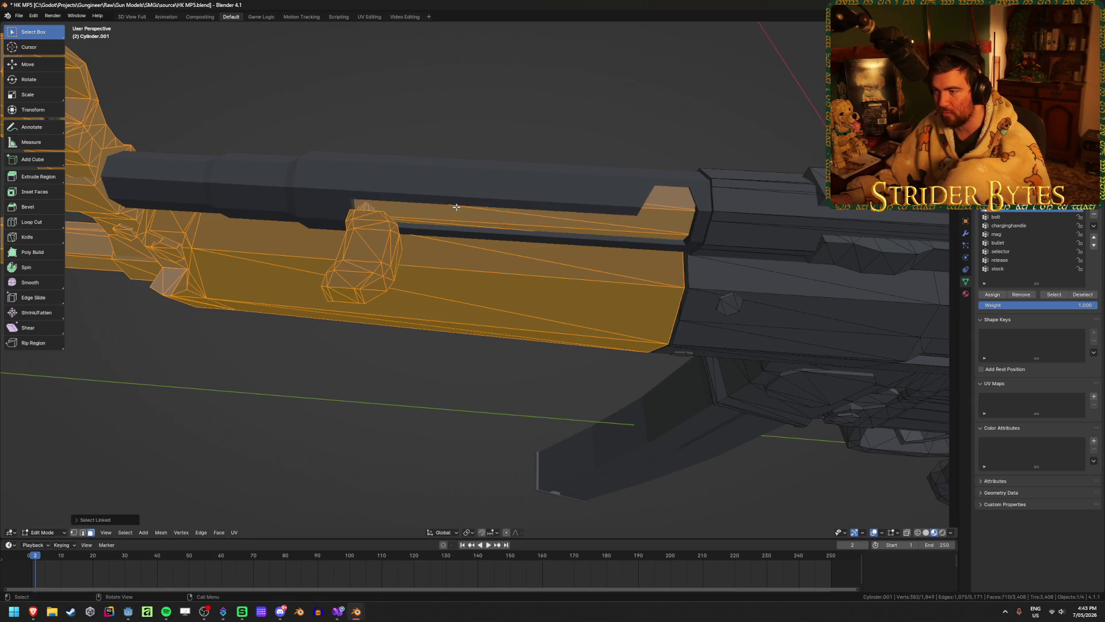
{"action": "scroll", "coordinate": [456, 207], "scroll_direction": "down", "scroll_amount": 3}
{"action": "mouse_move", "coordinate": [461, 207]}
{"action": "middle_mouse_down"}
{"action": "mouse_move", "coordinate": [506, 205]}
{"action": "mouse_move", "coordinate": [486, 267]}
{"action": "middle_mouse_up"}
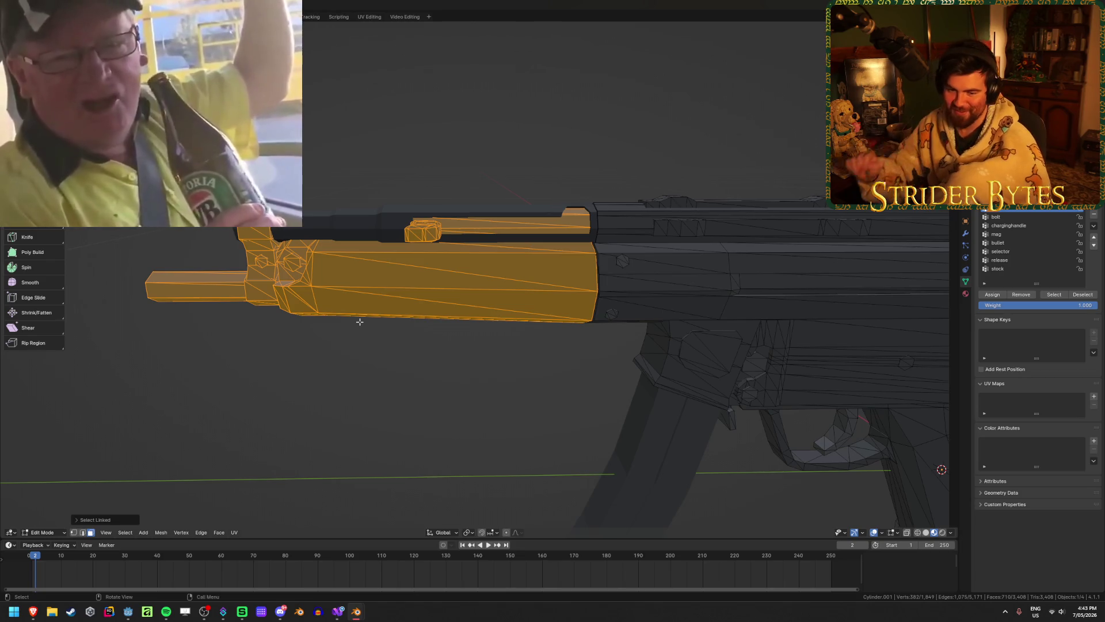
- Separate the handguard parts, then join the rail and handguard into one object with Ctrl+J
{"action": "key", "text": "p"}
{"action": "left_click", "coordinate": [360, 321]}
{"action": "key", "text": "Tab"}
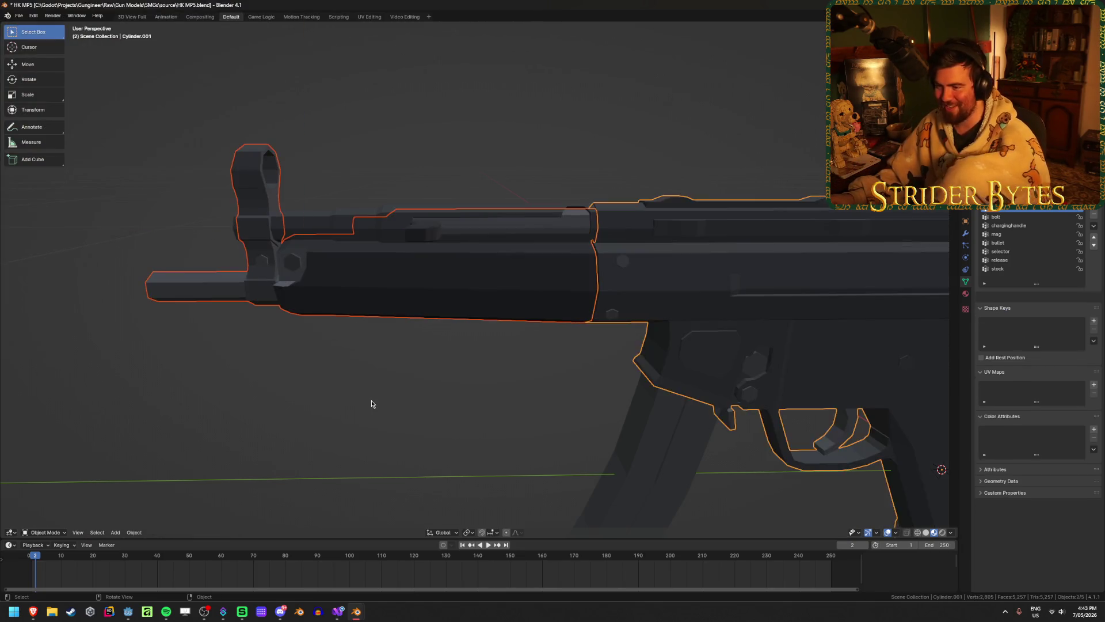
{"action": "left_click", "coordinate": [329, 224]}
{"action": "left_click", "coordinate": [366, 281], "text": "shift"}
{"action": "key", "text": "ctrl+j"}
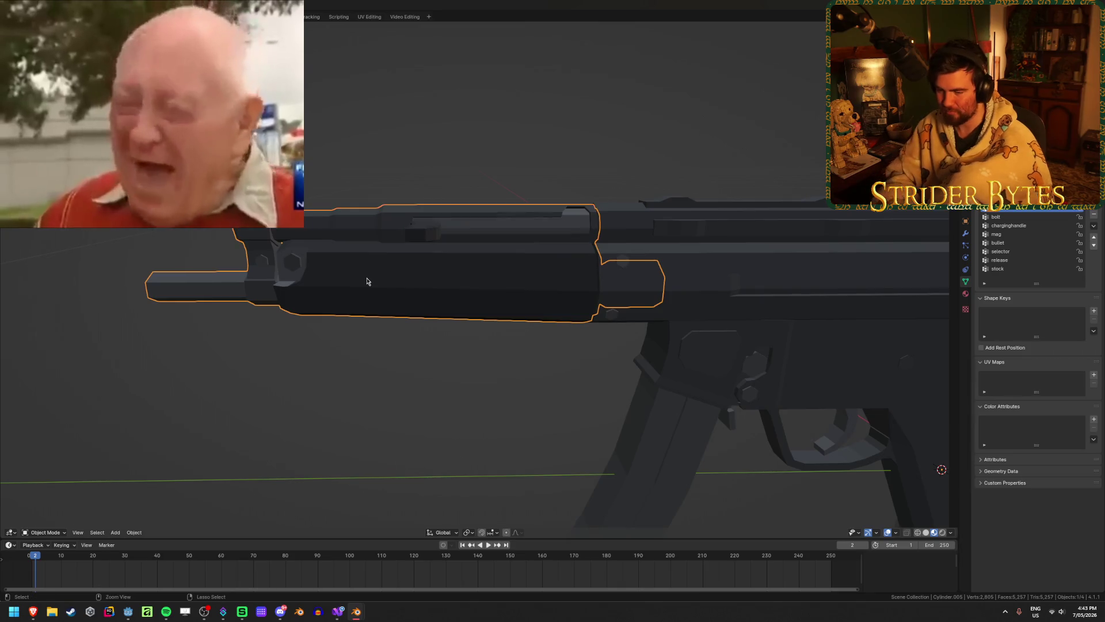
- Hide and unhide the joined handguard to inspect the gun from the front
{"action": "key", "text": "h"}
{"action": "mouse_move", "coordinate": [365, 279]}
{"action": "middle_mouse_down"}
{"action": "mouse_move", "coordinate": [398, 311]}
{"action": "mouse_move", "coordinate": [481, 308]}
{"action": "middle_mouse_up"}
{"action": "key", "text": "alt+h"}
{"action": "mouse_move", "coordinate": [401, 288]}
{"action": "middle_mouse_down"}
{"action": "mouse_move", "coordinate": [365, 301]}
{"action": "mouse_move", "coordinate": [323, 242]}
{"action": "middle_mouse_up"}
- Separate the front-sight piece from the gun body and test-move it to check it
{"action": "key", "text": "Tab"}
{"action": "key", "text": "Tab"}
{"action": "left_click", "coordinate": [401, 227]}
{"action": "key", "text": "Tab"}
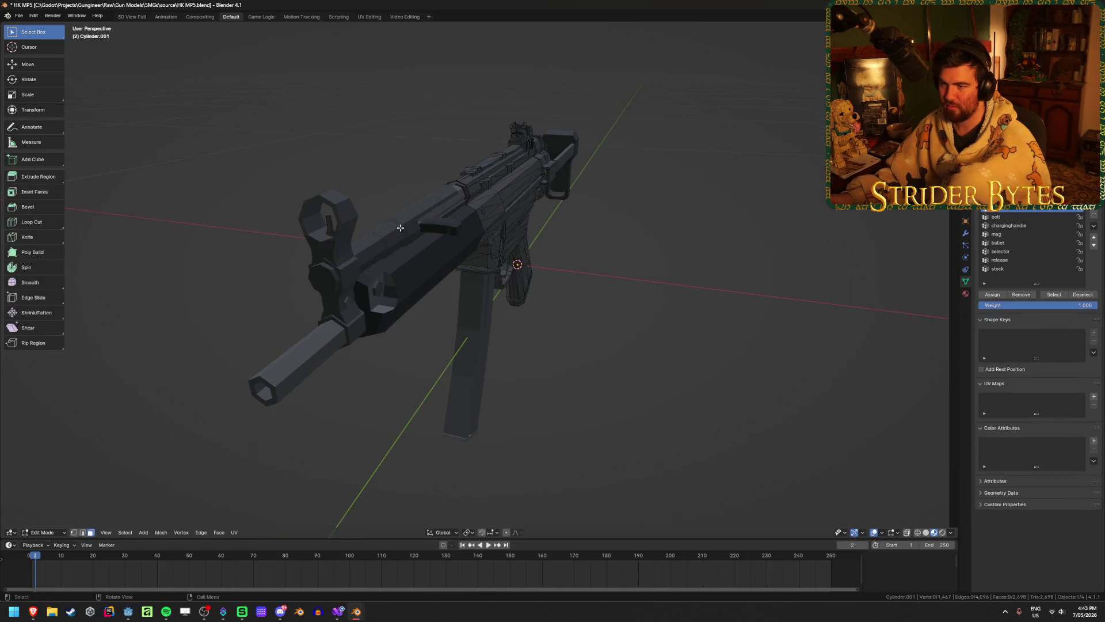
{"action": "key", "text": "p"}
{"action": "left_click", "coordinate": [388, 272]}
{"action": "key", "text": "Tab"}
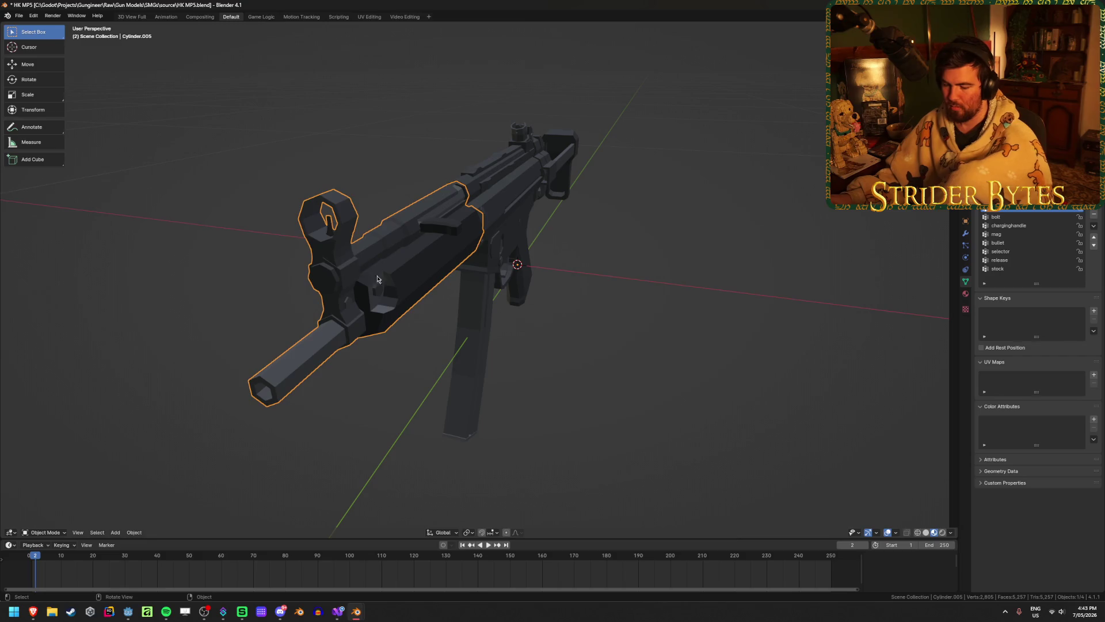
{"action": "key", "text": "g"}
{"action": "key", "text": "Escape"}
{"action": "mouse_move", "coordinate": [472, 294]}
{"action": "middle_mouse_down"}
{"action": "mouse_move", "coordinate": [517, 304]}
{"action": "mouse_move", "coordinate": [483, 292]}
{"action": "mouse_move", "coordinate": [412, 314]}
{"action": "mouse_move", "coordinate": [492, 205]}
{"action": "middle_mouse_up"}
- Hide the handguard and select the receiver's front opening edges in Edit Mode
{"action": "key", "text": "Delete"}
{"action": "left_click", "coordinate": [492, 204]}
{"action": "key", "text": "Caps_Lock"}
{"action": "key", "text": "Tab"}
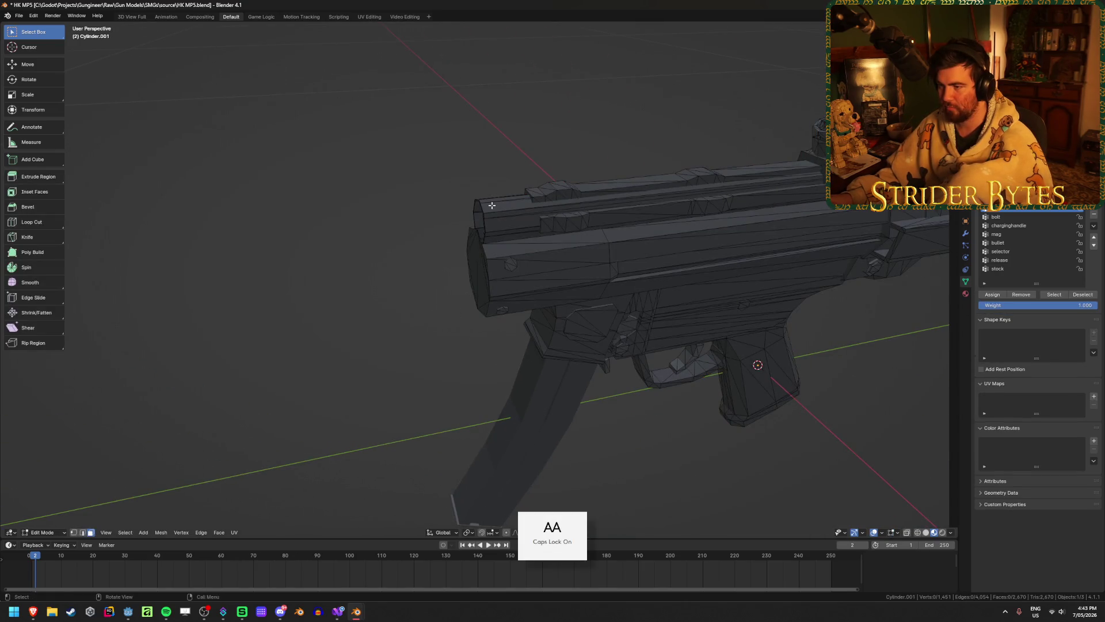
{"action": "left_click", "coordinate": [478, 203]}
{"action": "key", "text": "1"}
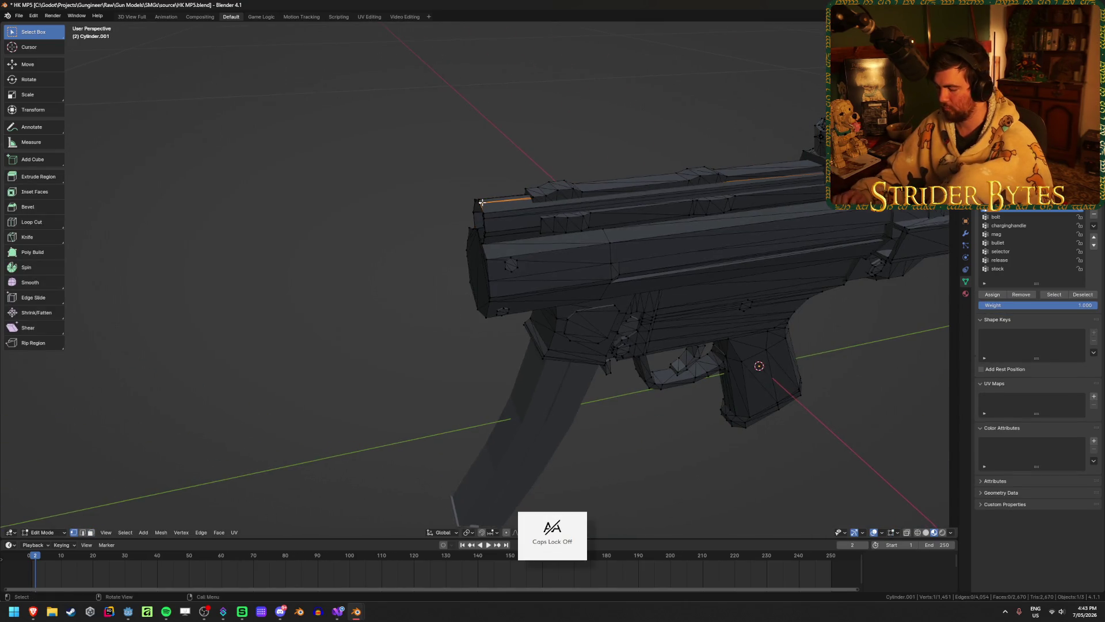
{"action": "key", "text": "KP_Decimal"}
{"action": "mouse_move", "coordinate": [447, 269]}
{"action": "middle_mouse_down"}
{"action": "mouse_move", "coordinate": [378, 323]}
{"action": "mouse_move", "coordinate": [434, 288]}
{"action": "middle_mouse_up"}
{"action": "scroll", "coordinate": [434, 288], "scroll_direction": "down", "scroll_amount": 5}
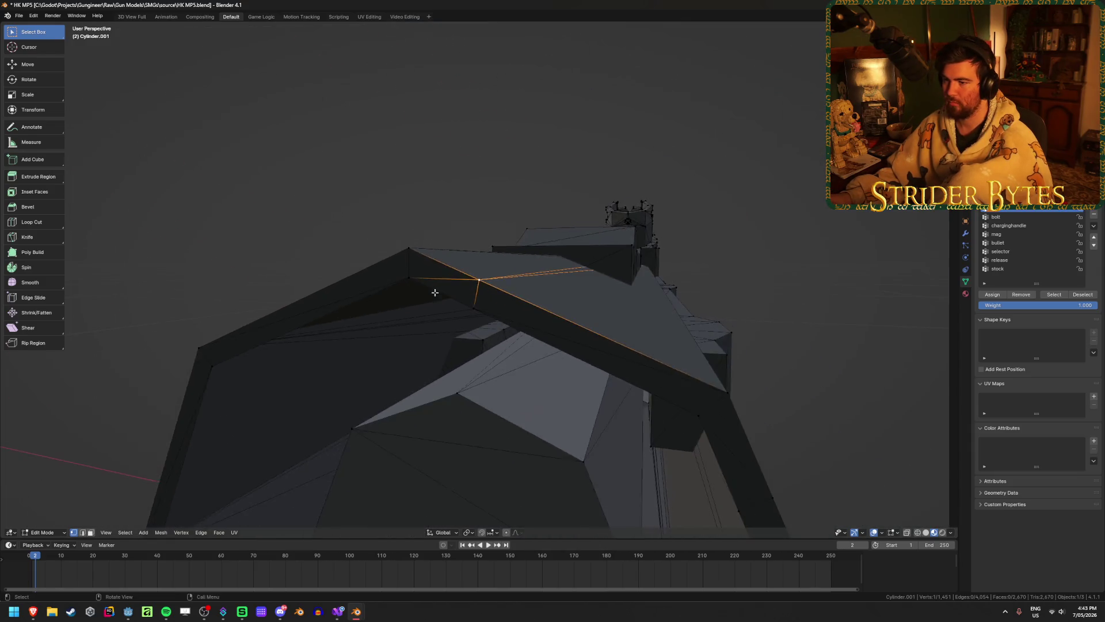
{"action": "key", "text": "ctrl+z"}
{"action": "mouse_move", "coordinate": [501, 320]}
{"action": "middle_mouse_down"}
{"action": "mouse_move", "coordinate": [519, 378]}
{"action": "mouse_move", "coordinate": [481, 338]}
{"action": "mouse_move", "coordinate": [420, 500]}
{"action": "mouse_move", "coordinate": [530, 338]}
{"action": "mouse_move", "coordinate": [462, 244]}
{"action": "mouse_move", "coordinate": [580, 308]}
{"action": "mouse_move", "coordinate": [459, 261]}
{"action": "mouse_move", "coordinate": [738, 281]}
{"action": "middle_mouse_up"}
- Trial-cap the opening with extrude, scale and Merge At Last, undo it, and reset the cursor to world origin
{"action": "key", "text": "e"}
{"action": "key", "text": "s"}
{"action": "left_click", "coordinate": [612, 312]}
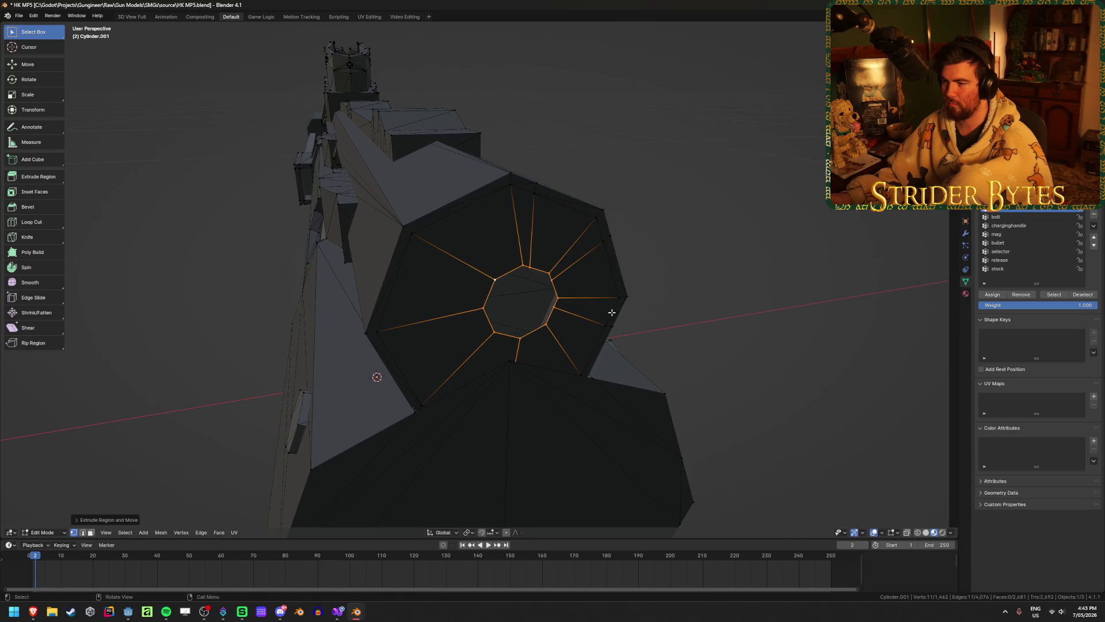
{"action": "key", "text": "m"}
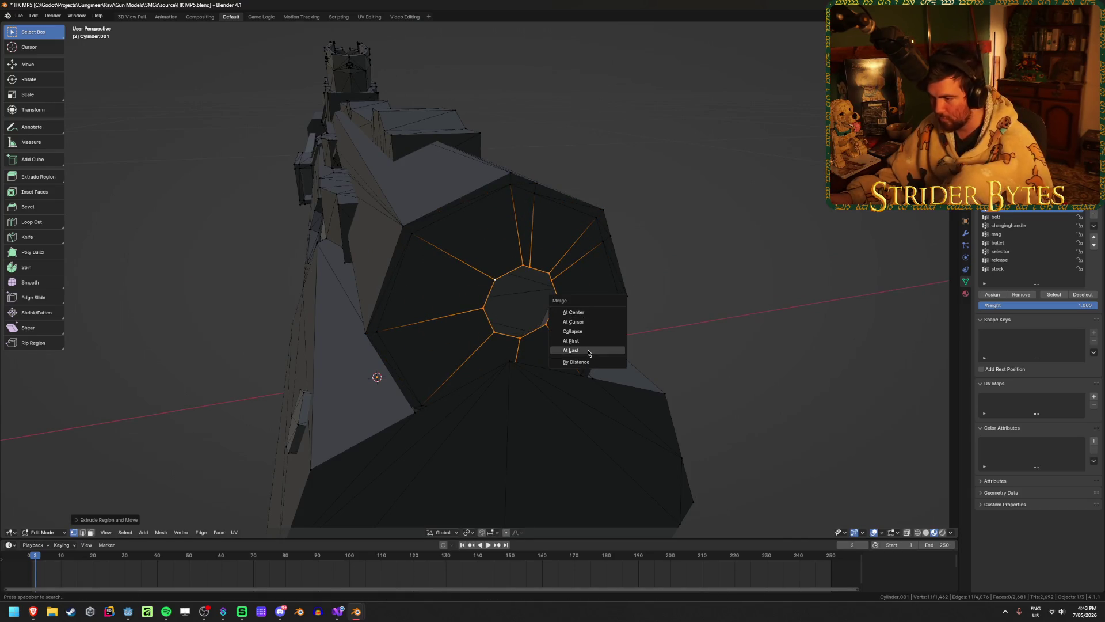
{"action": "left_click", "coordinate": [587, 311]}
{"action": "mouse_move", "coordinate": [587, 313]}
{"action": "middle_mouse_down"}
{"action": "mouse_move", "coordinate": [691, 353]}
{"action": "mouse_move", "coordinate": [671, 345]}
{"action": "middle_mouse_up"}
{"action": "key", "text": "ctrl+z"}
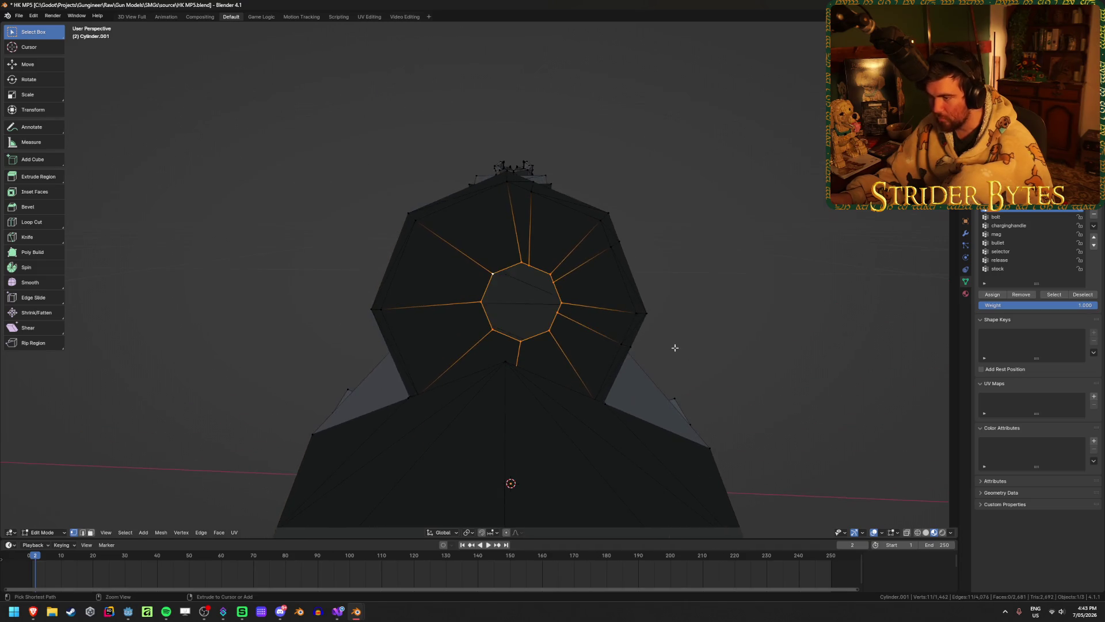
{"action": "key", "text": "ctrl+z"}
{"action": "key", "text": "ctrl+z"}
{"action": "key", "text": "shift+s"}
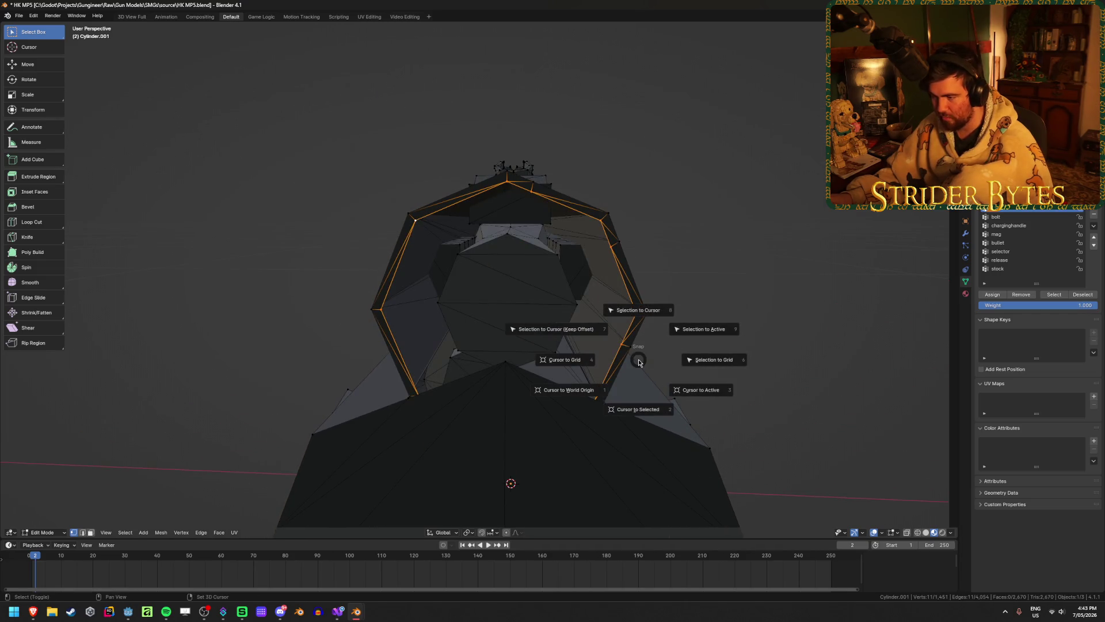
{"action": "left_click", "coordinate": [464, 505]}
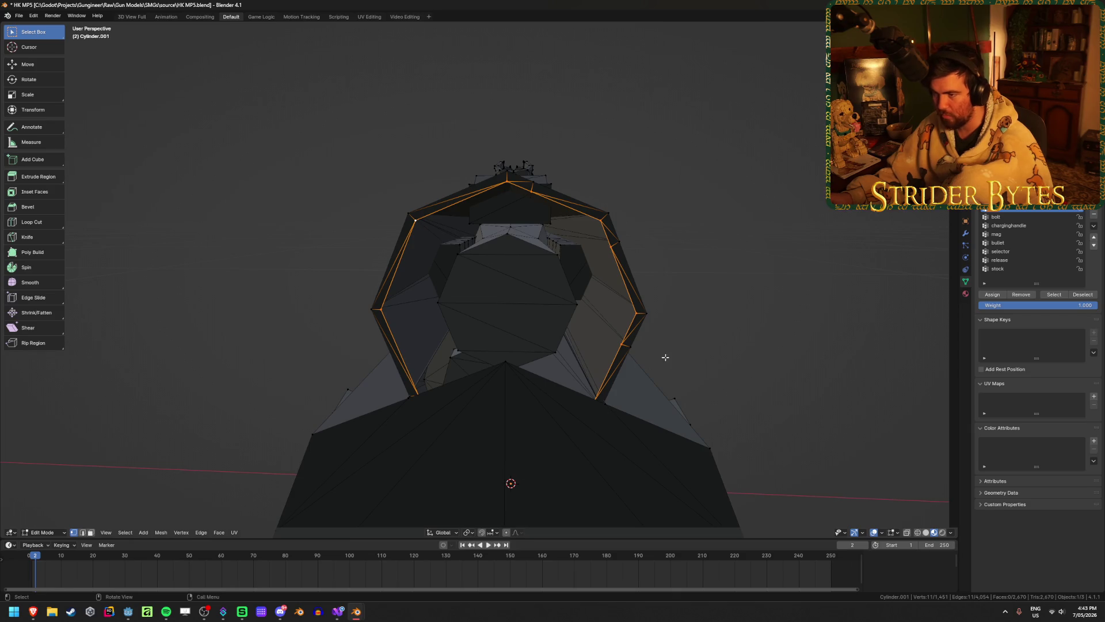